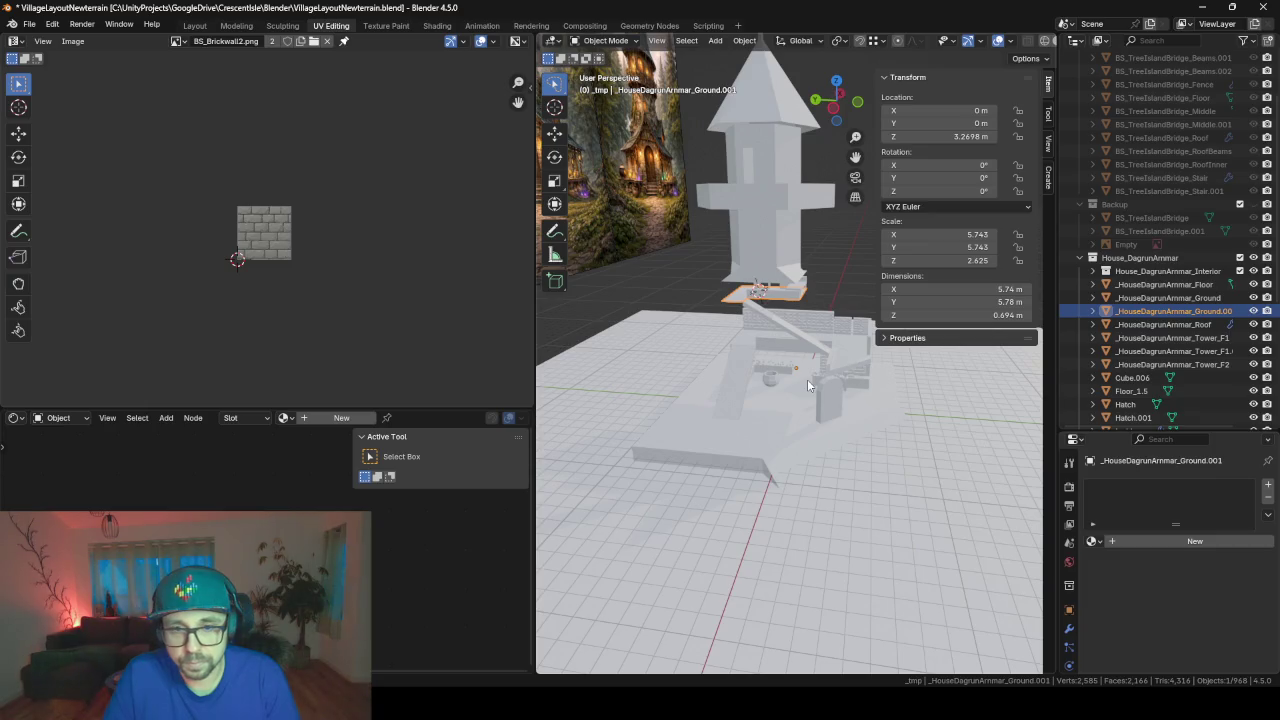
Select the _HouseDagrunAmmar_Ground object that holds the house walls
left_click(1176, 298)
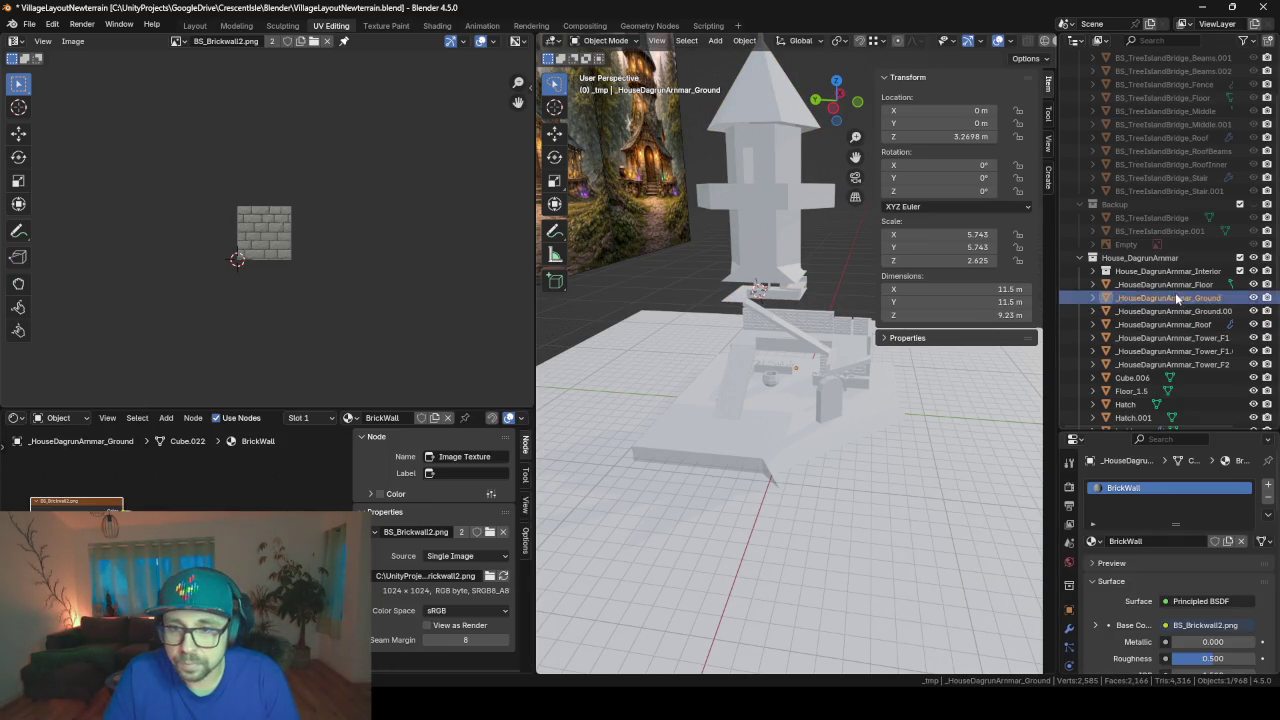
left_click(1174, 284)
left_click(1175, 298)
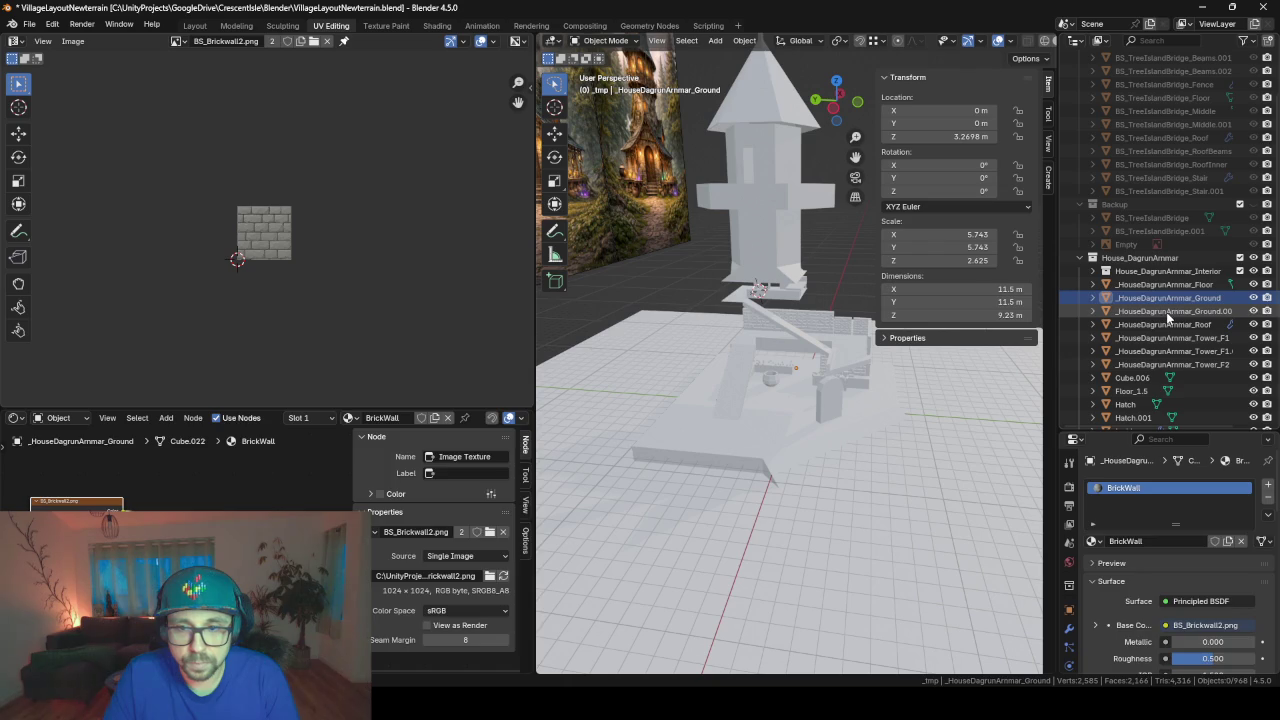
key("h")
key("alt+h")
left_click(792, 386)
left_click(792, 386)
left_click(792, 386)
left_click(792, 386)
left_click(792, 386)
Duplicate the wall faces in place and separate the copy into its own object
key("Tab")
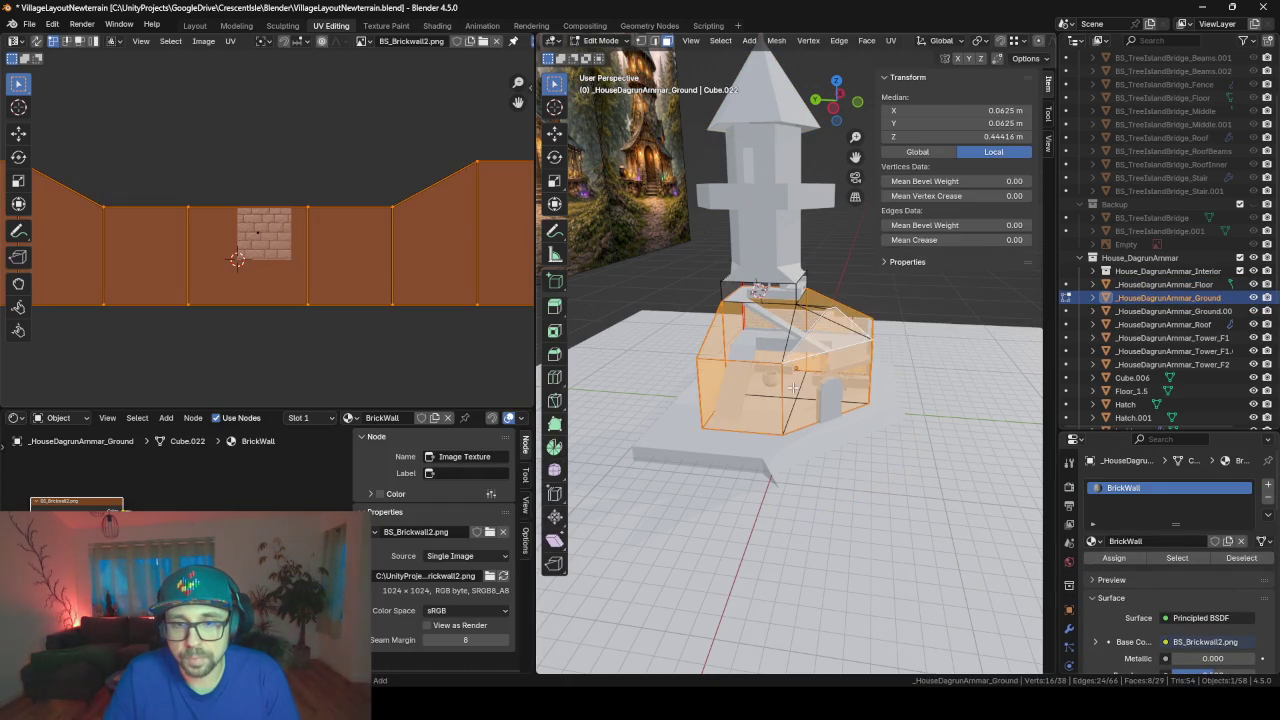
key("Tab")
left_click(862, 391)
key("Tab")
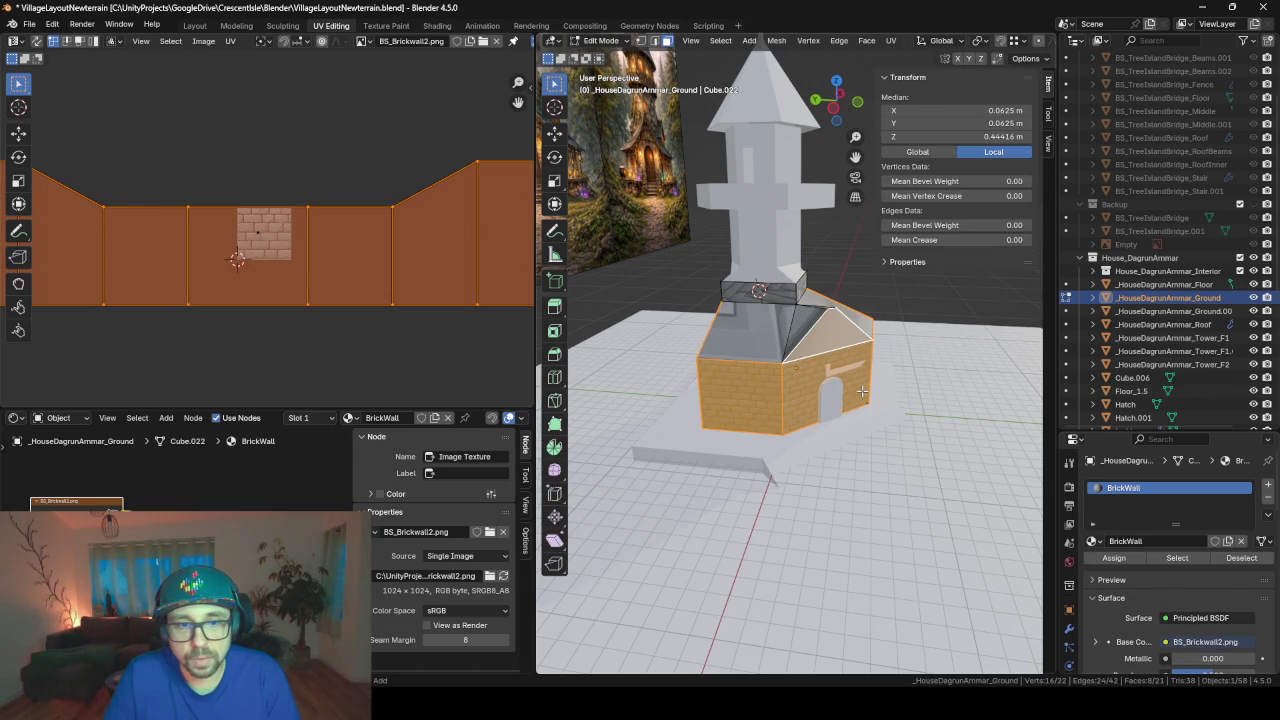
middle_click_drag(895, 433, 858, 448)
key("g")
key("Escape")
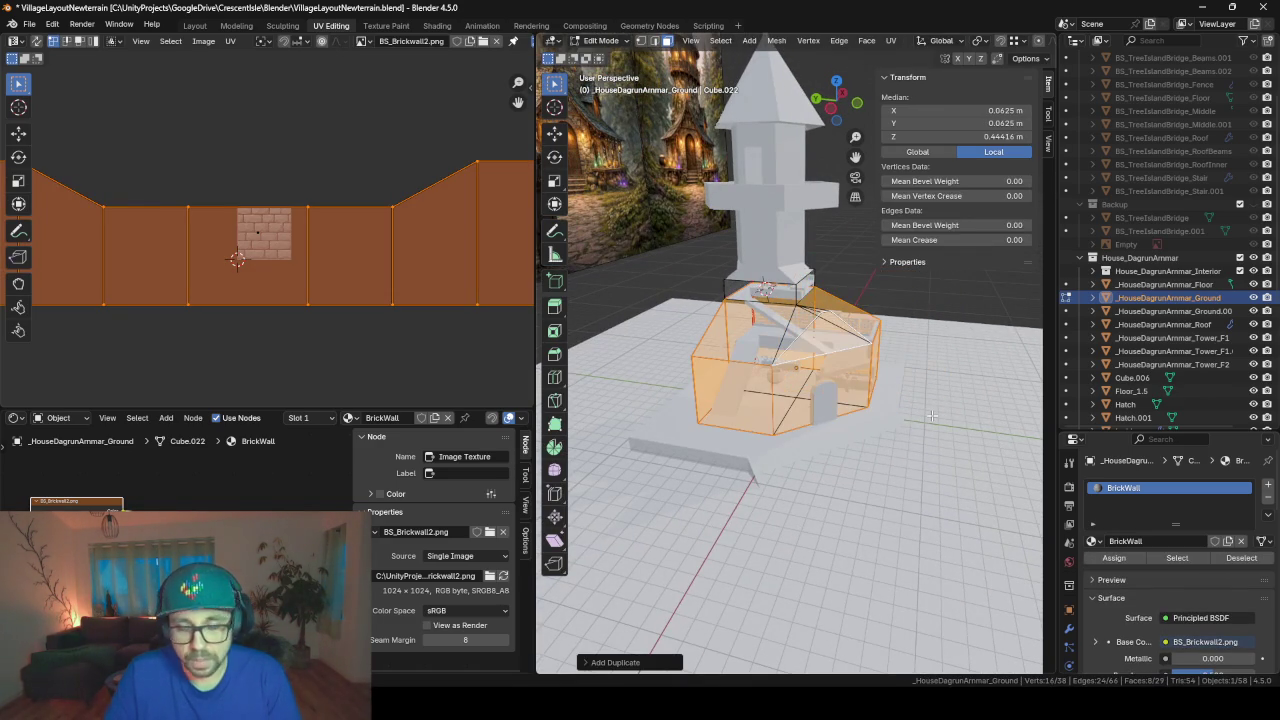
key("p")
left_click(880, 417)
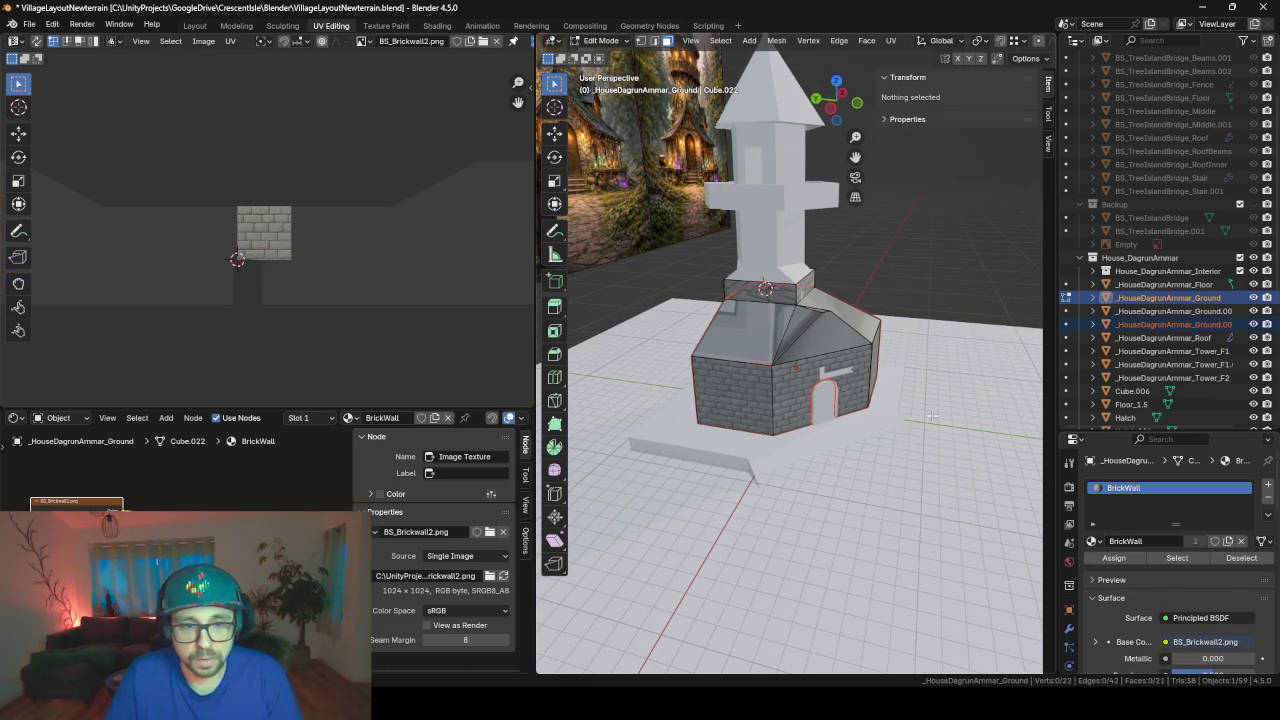
Rename the house collection to _House_DagrunAmmar by adding a leading underscore
left_click(1204, 324)
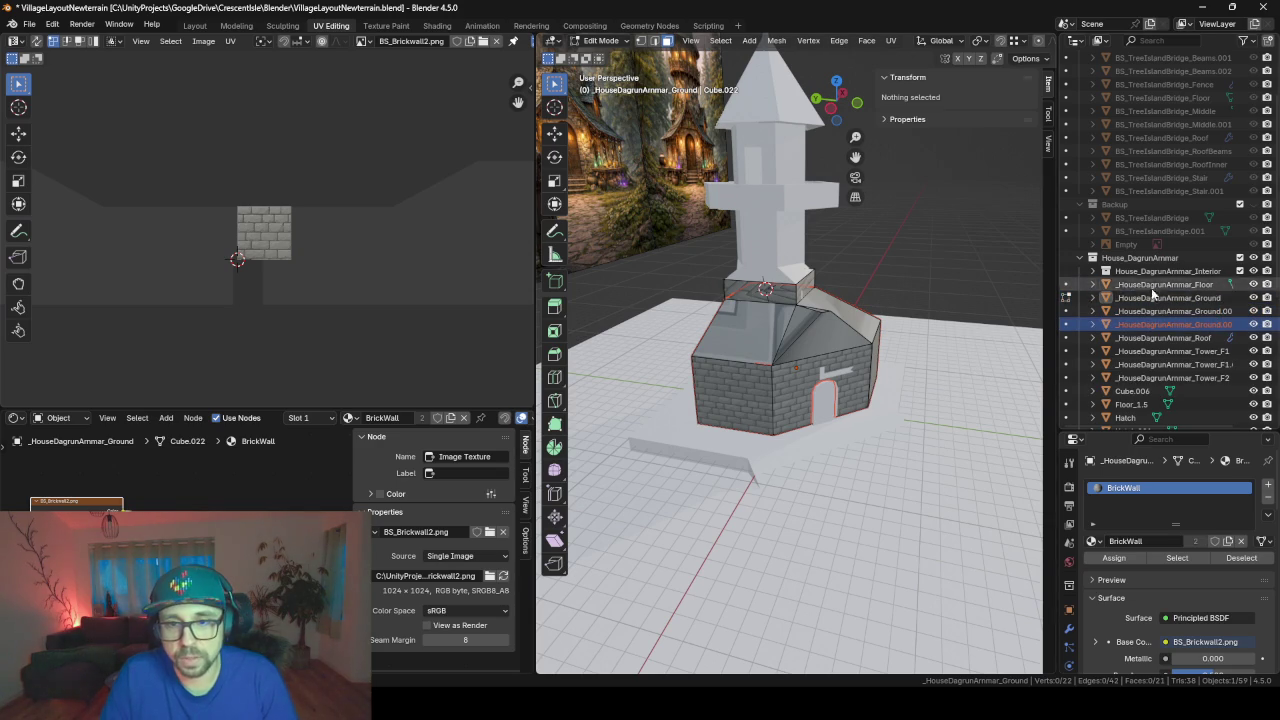
left_click(1080, 258)
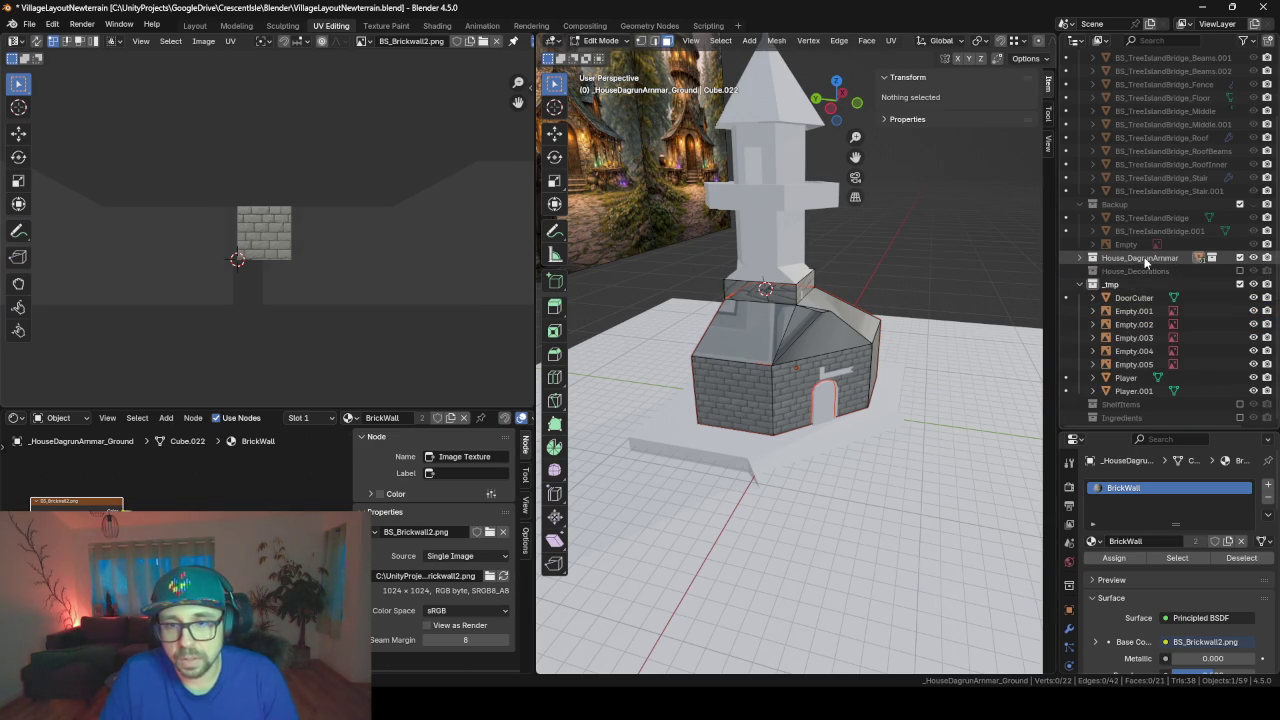
double_click(1140, 258)
left_click(1101, 258)
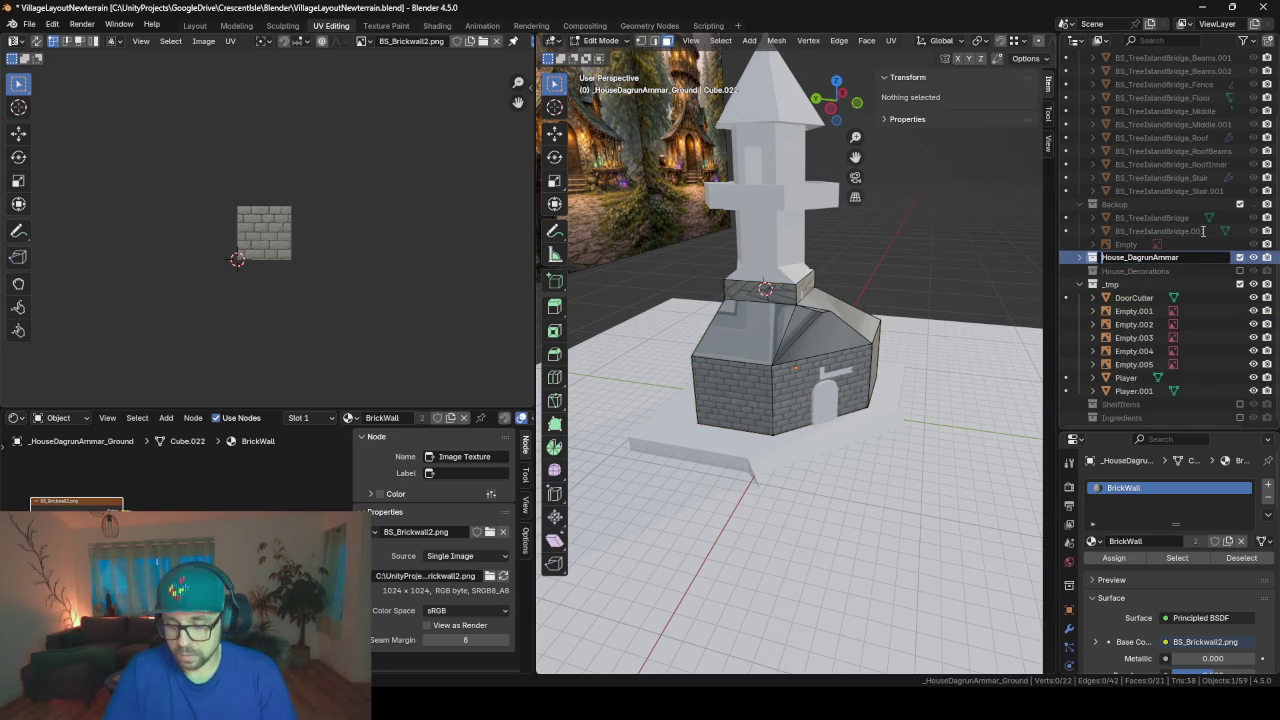
type("_")
key("Return")
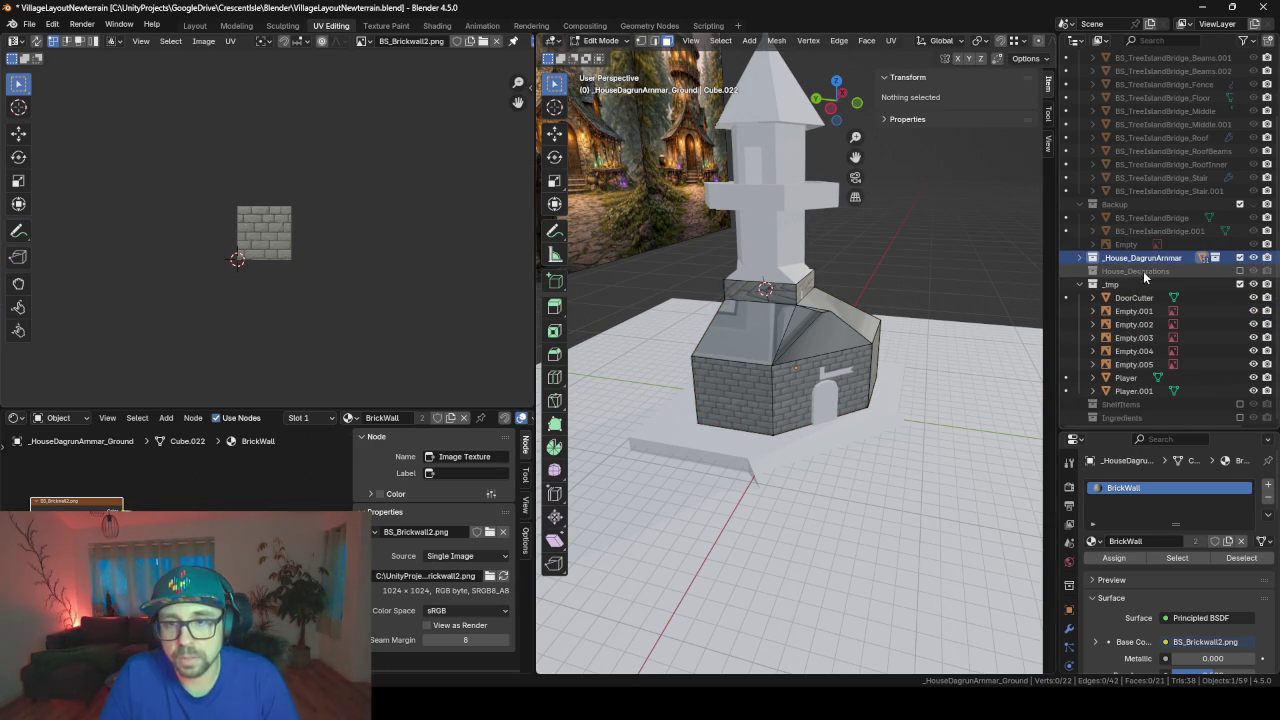
Add a top-level collection named House_DagrunAmmar under Scene Collection
left_click(1152, 271)
scroll(1152, 270, "up", 3)
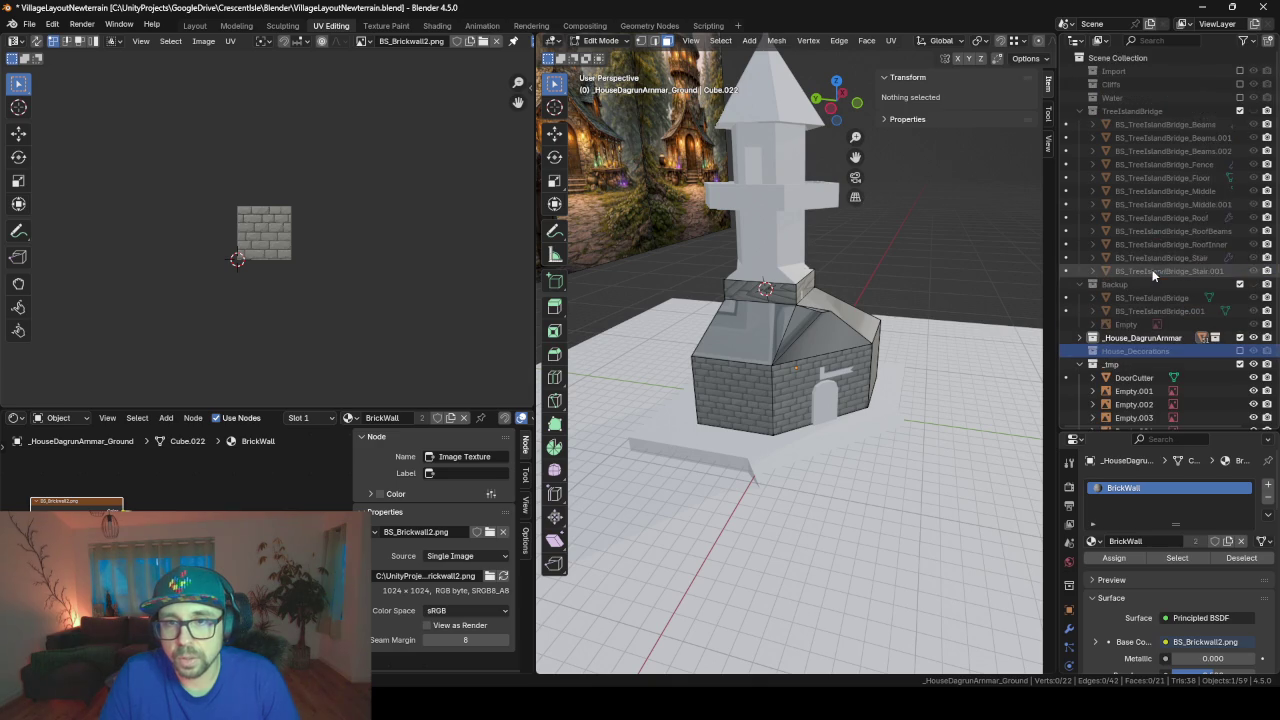
left_click(1081, 111)
left_click(1263, 40)
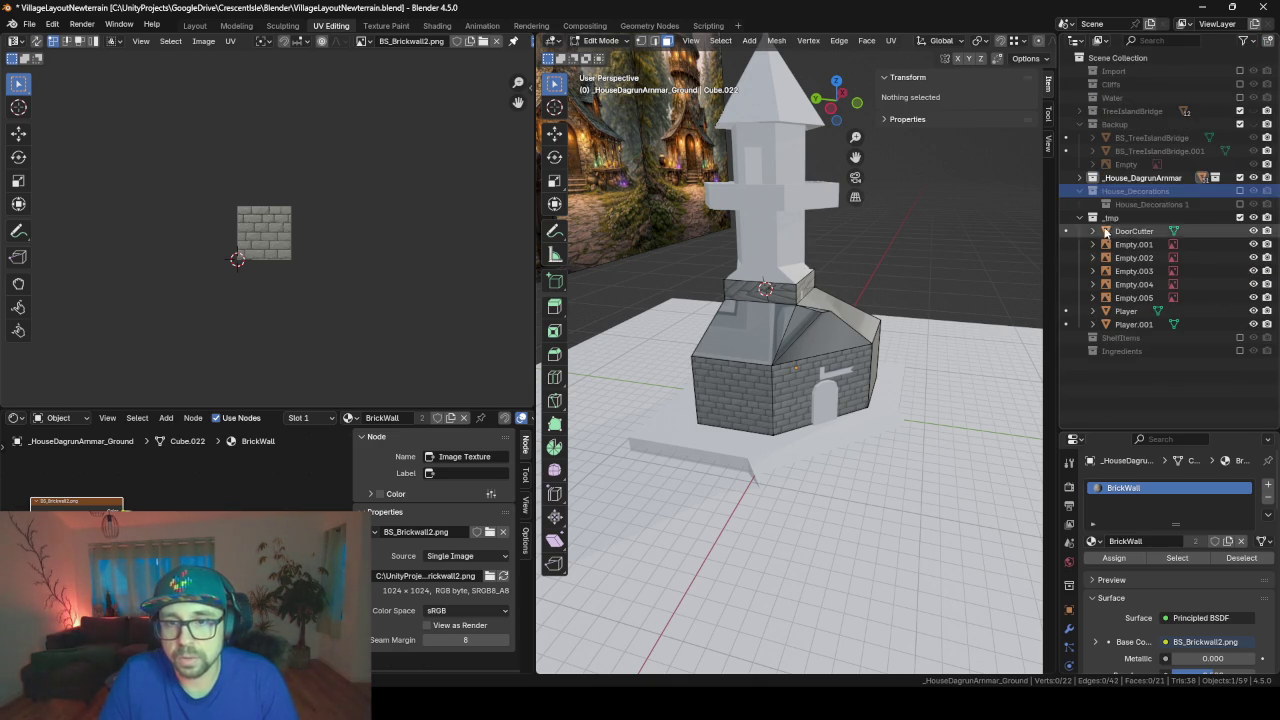
left_click_drag(1110, 222, 1131, 418)
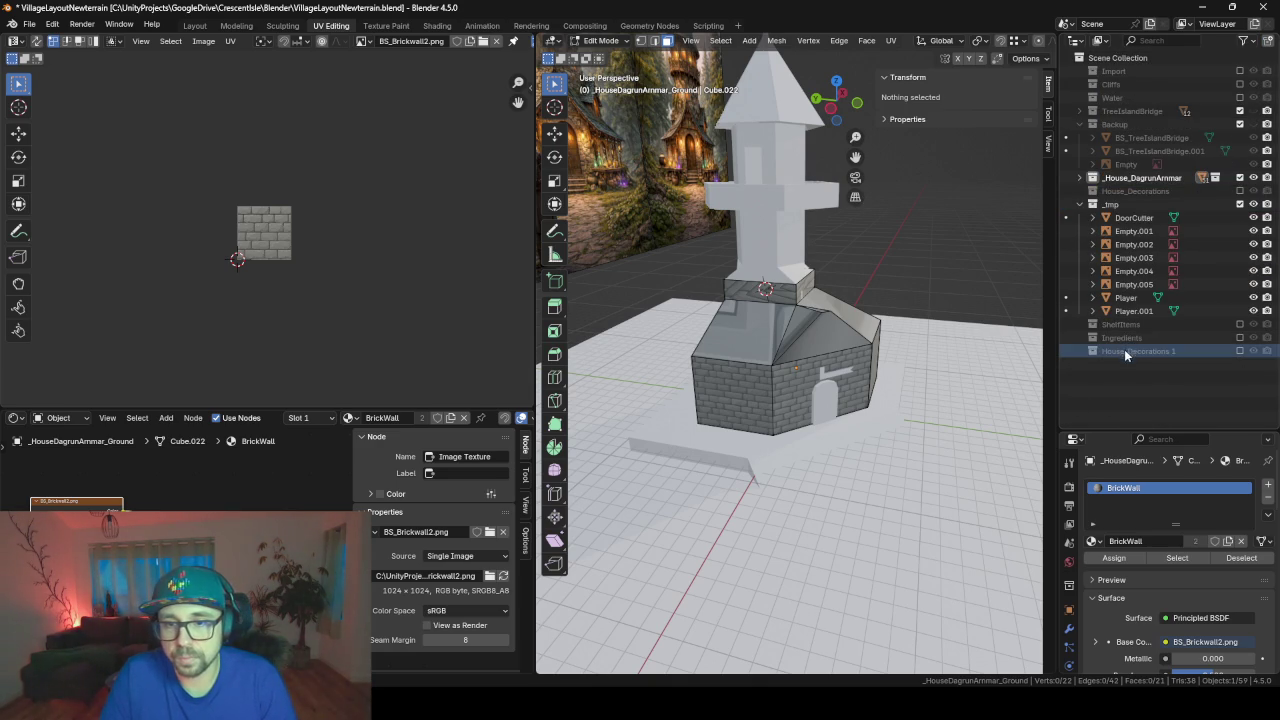
double_click(1129, 350)
type("H")
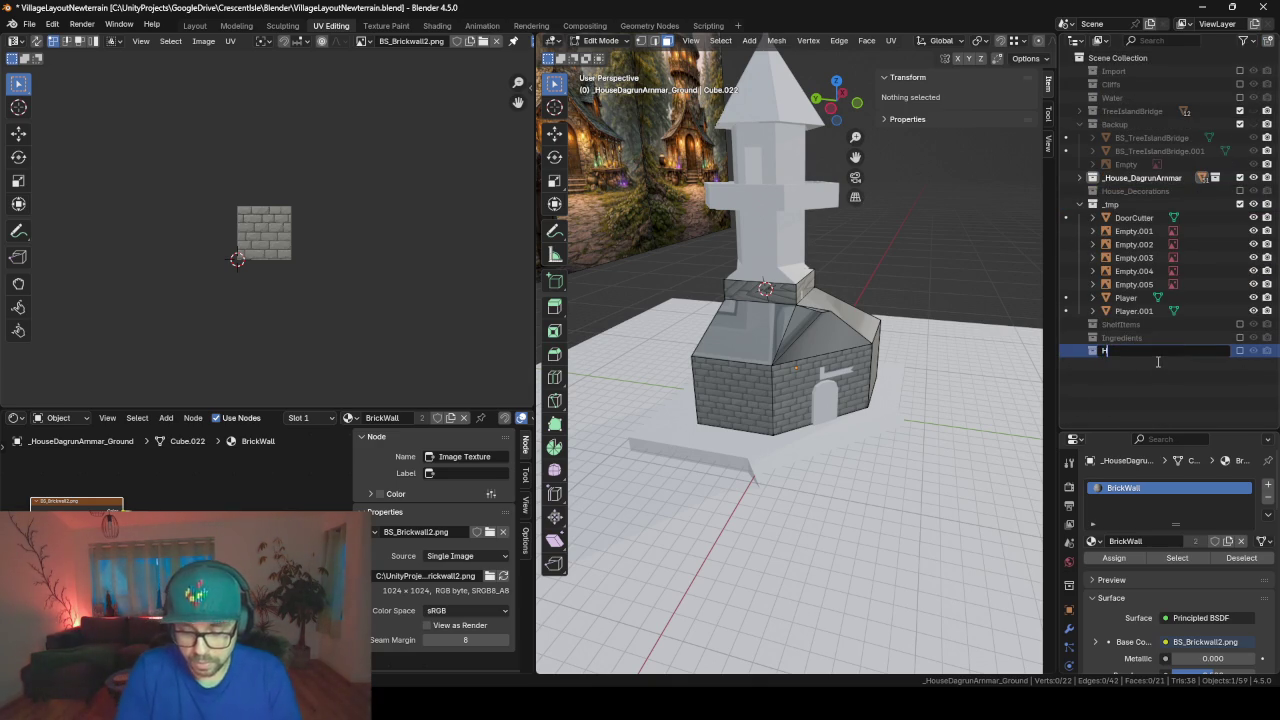
type("ouse_DagrunAmmar")
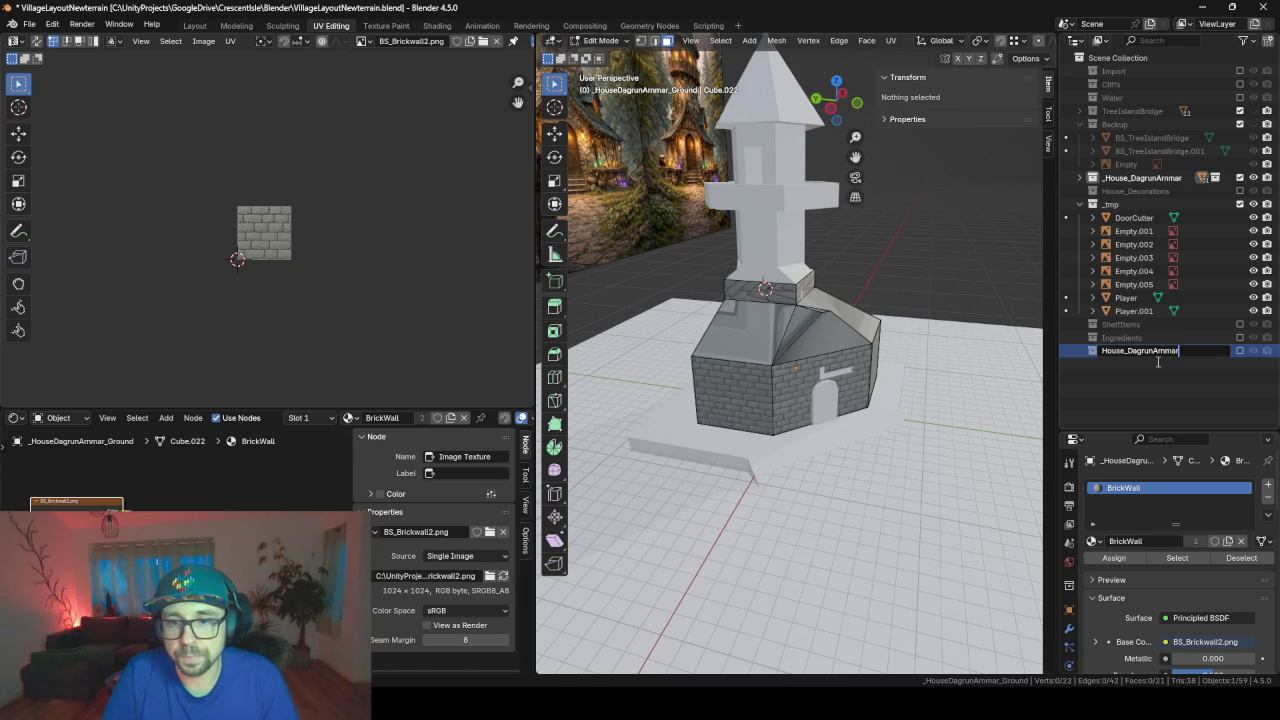
type("_Interior")
key("Return")
left_click_drag(1156, 360, 1083, 181)
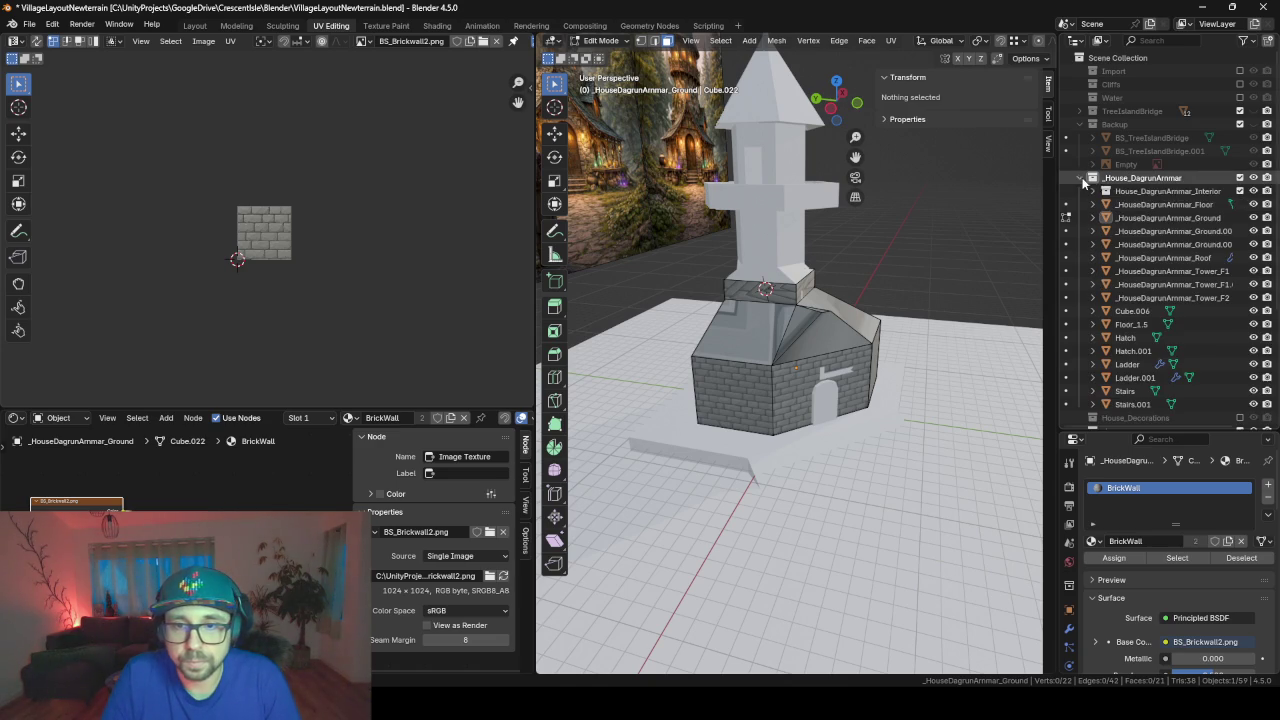
left_click(1170, 219)
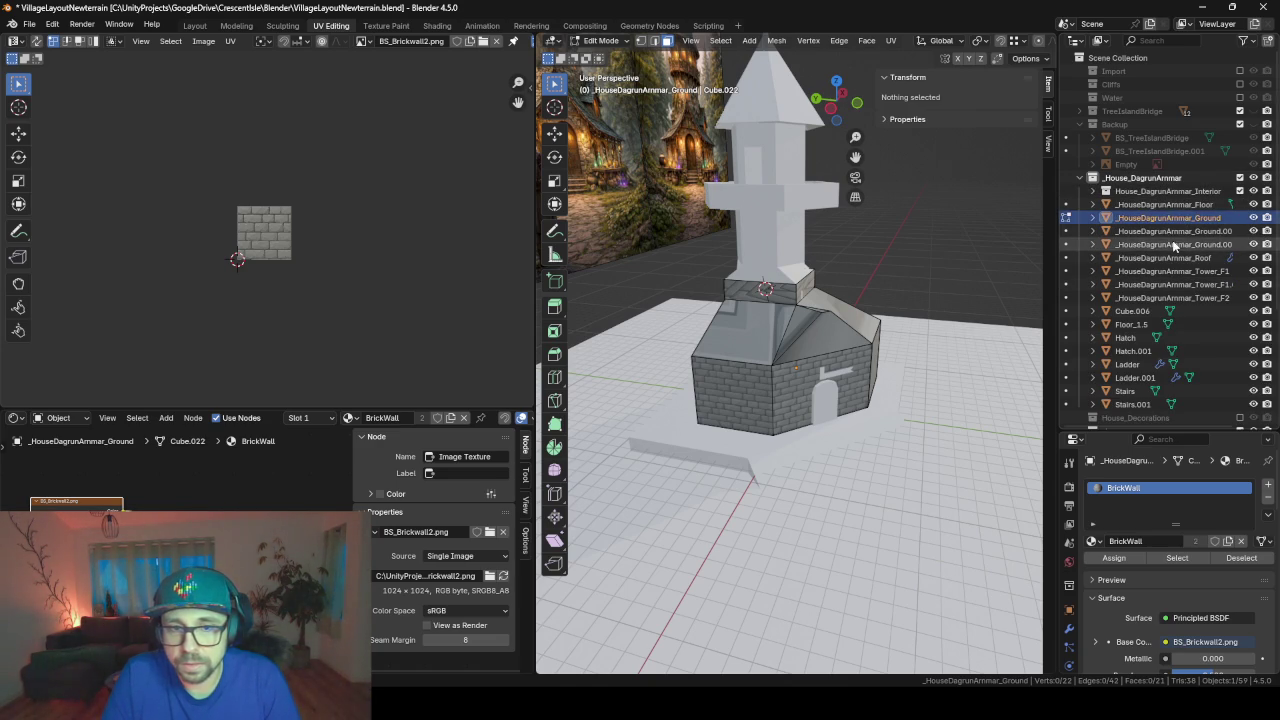
Move the wall copy _HouseDagrunAmmar_Ground.002 into the House_DagrunAmmar collection
left_click(1172, 232)
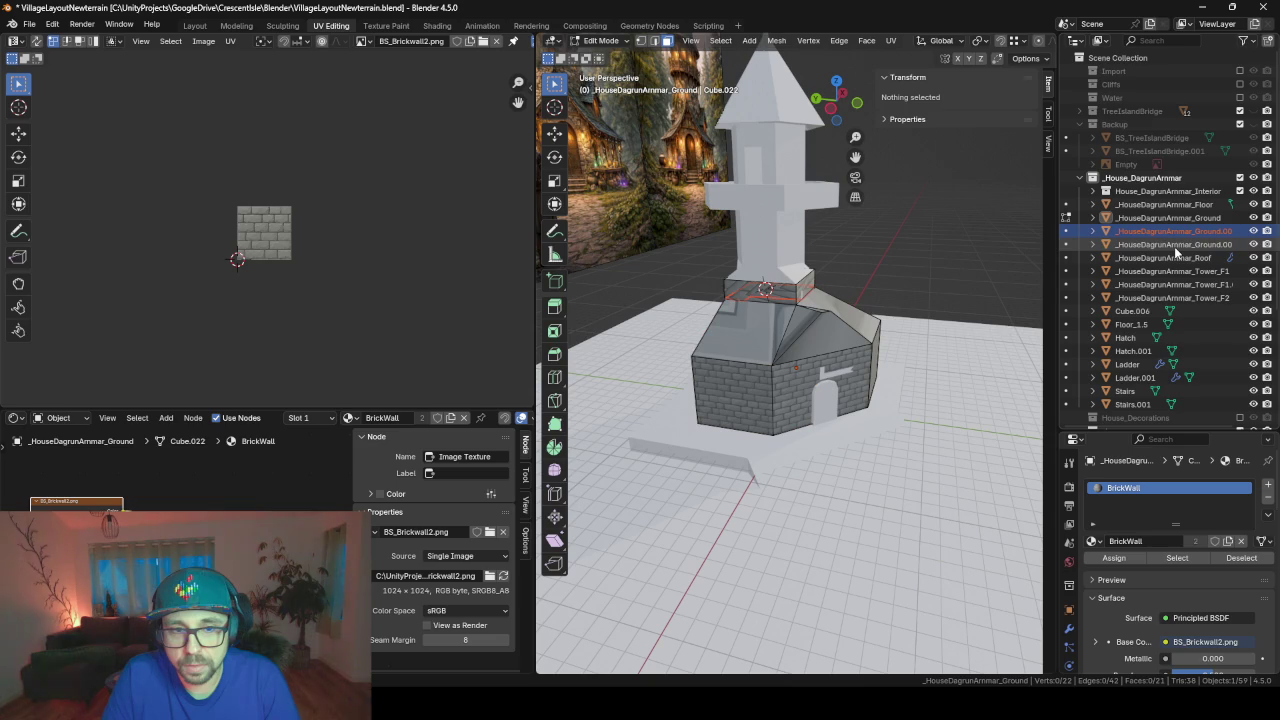
scroll(1174, 246, "down", 1)
left_click(1168, 216)
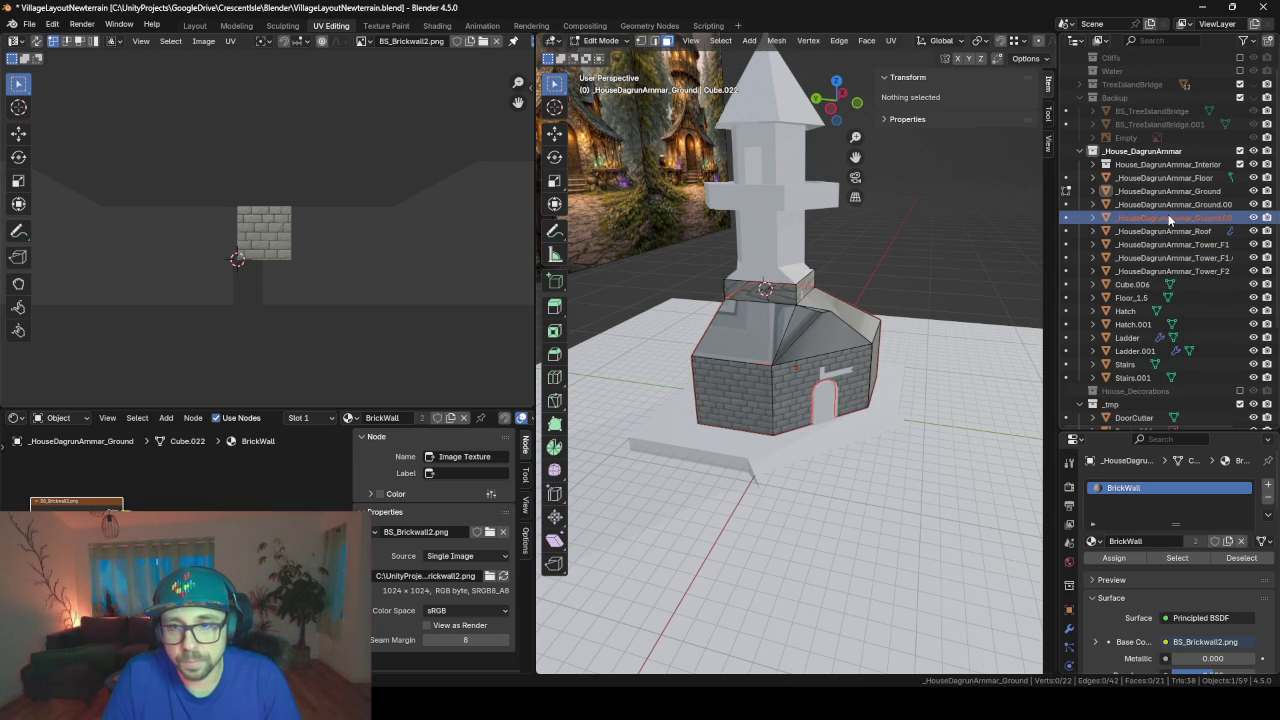
key("ctrl+Tab")
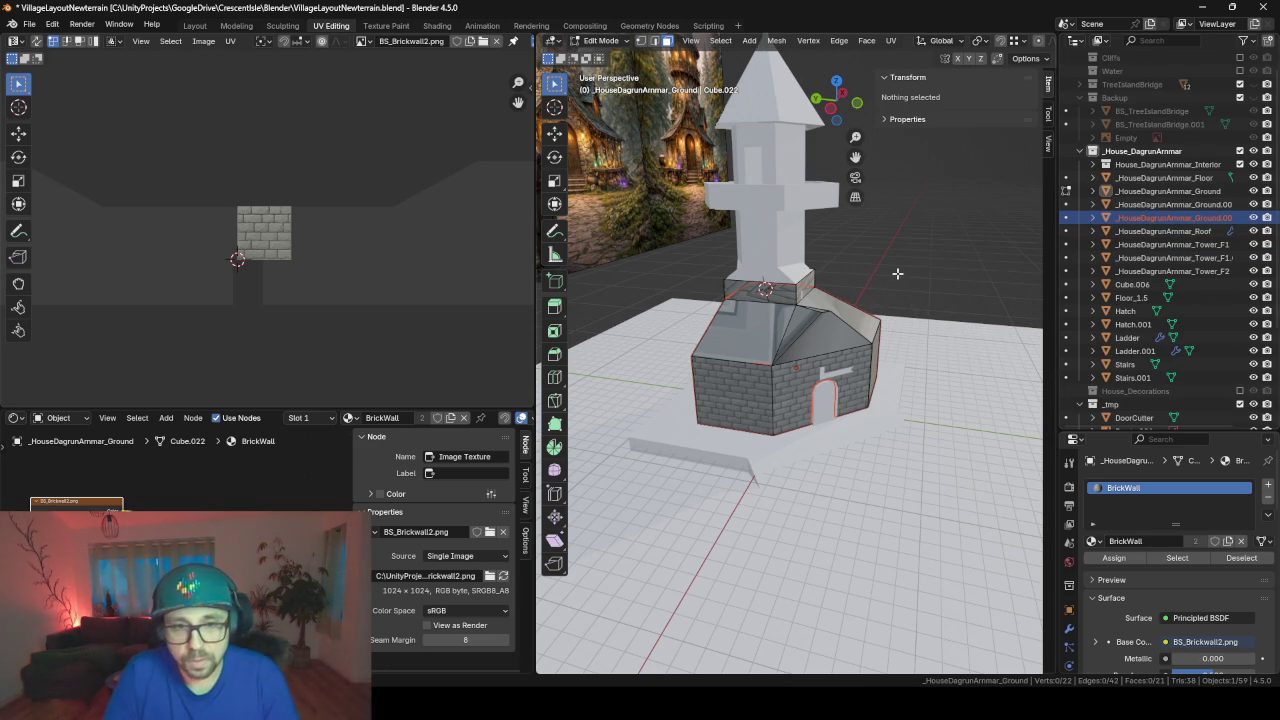
right_click(1156, 215)
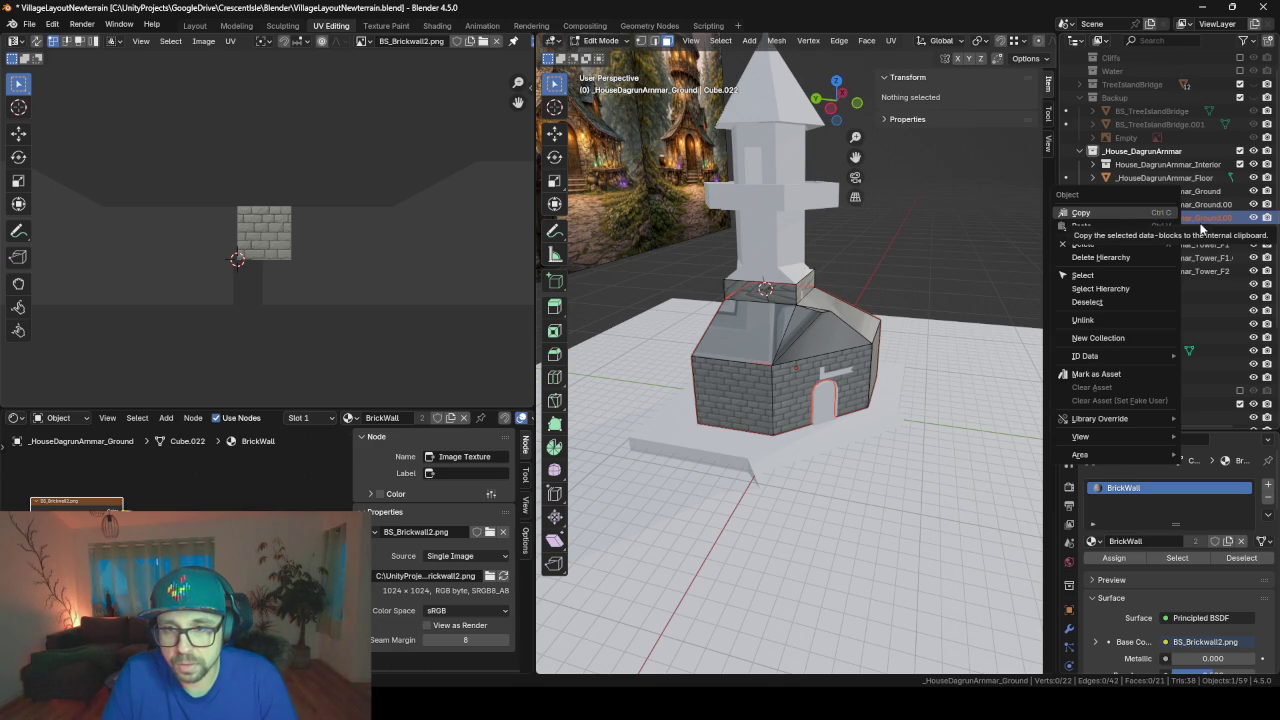
key("Escape")
key("m")
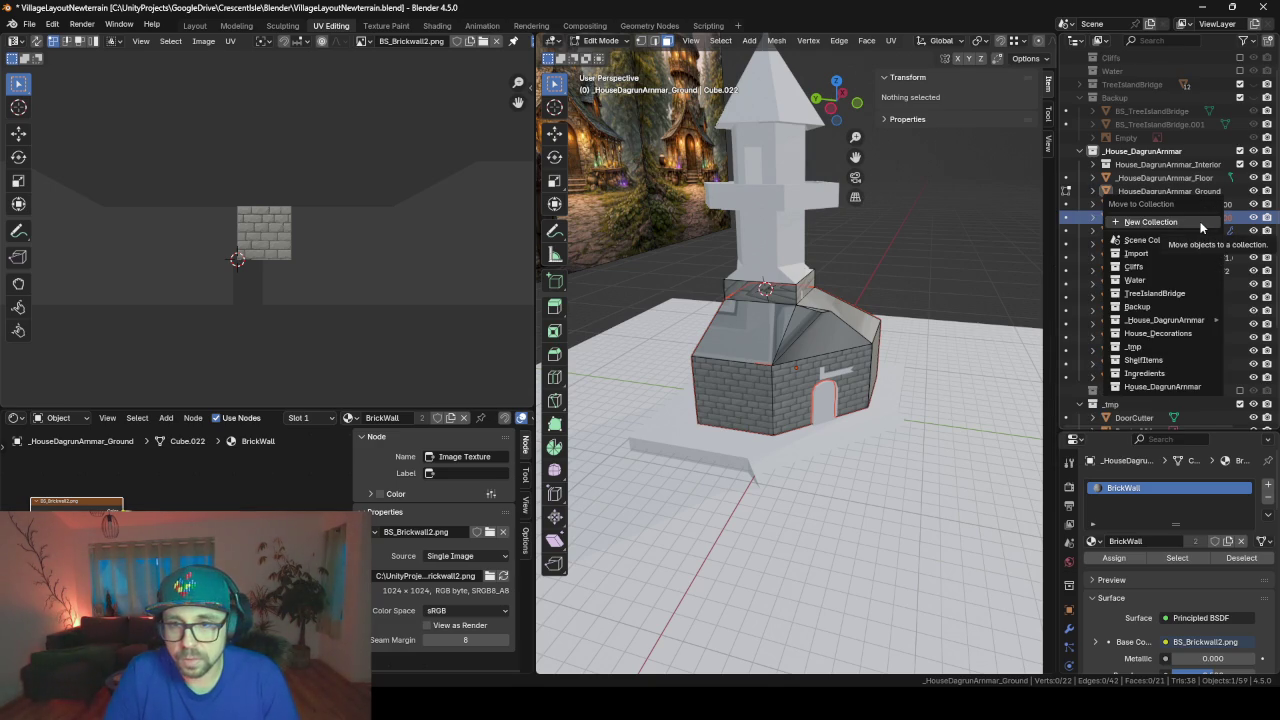
left_click(1162, 386)
Exclude the original _House_DagrunAmmar collection to hide the old house
scroll(1172, 300, "down", 5)
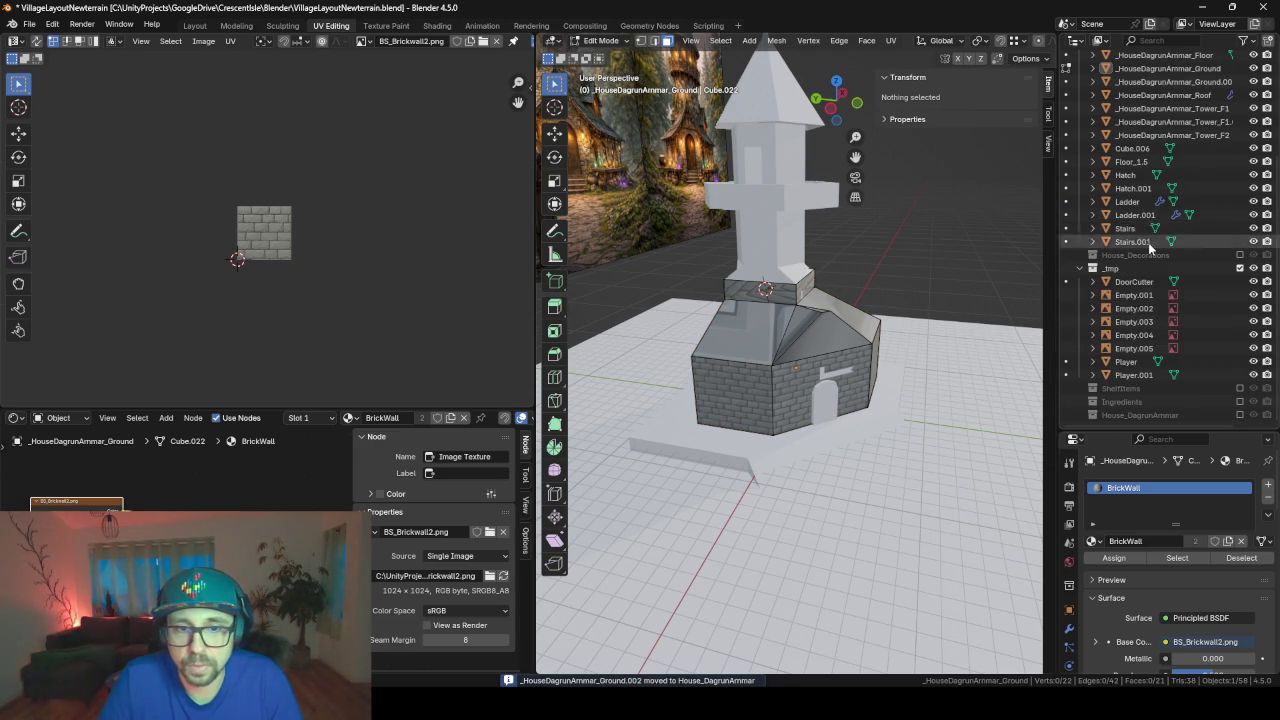
scroll(1160, 245, "up", 6)
left_click(1240, 177)
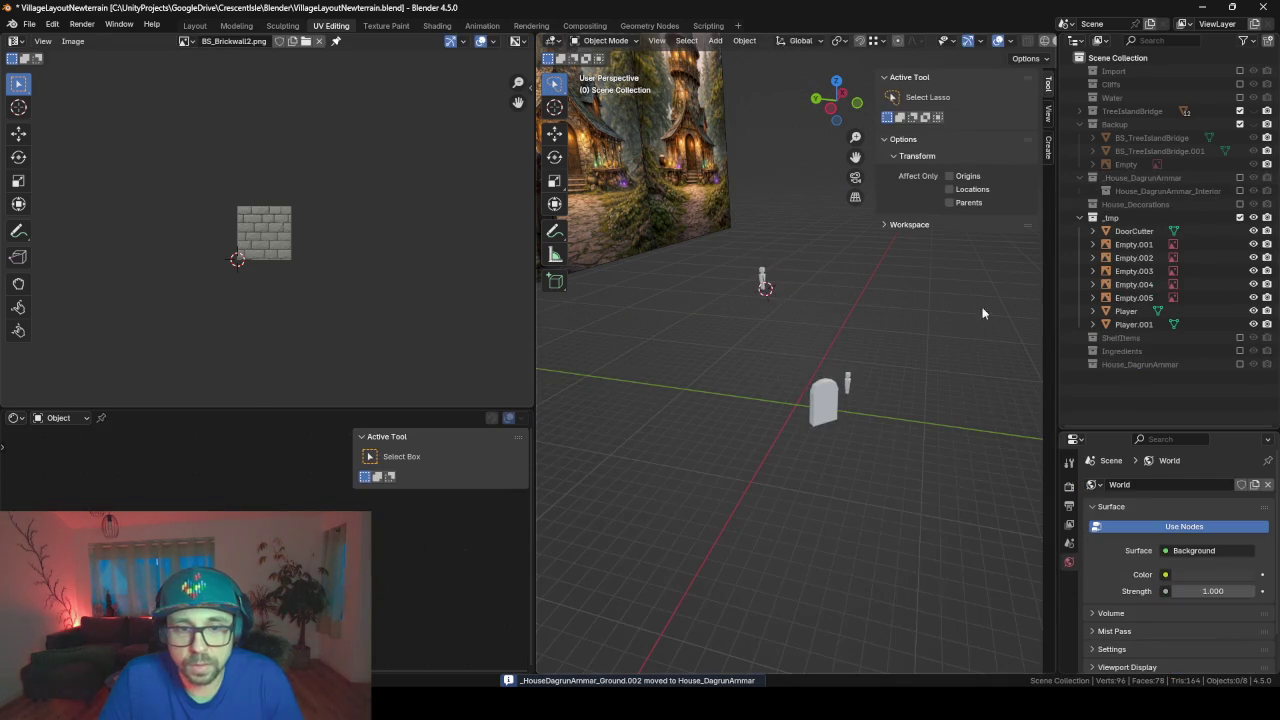
Include House_DagrunAmmar and angle-based unwrap the entire wall mesh
left_click(1240, 364)
scroll(924, 381, "up", 3)
mouse_move(924, 381)
middle_mouse_down()
mouse_move(758, 388)
mouse_move(783, 411)
mouse_move(848, 406)
mouse_move(811, 406)
mouse_move(791, 386)
mouse_move(812, 326)
middle_mouse_up()
key("Tab")
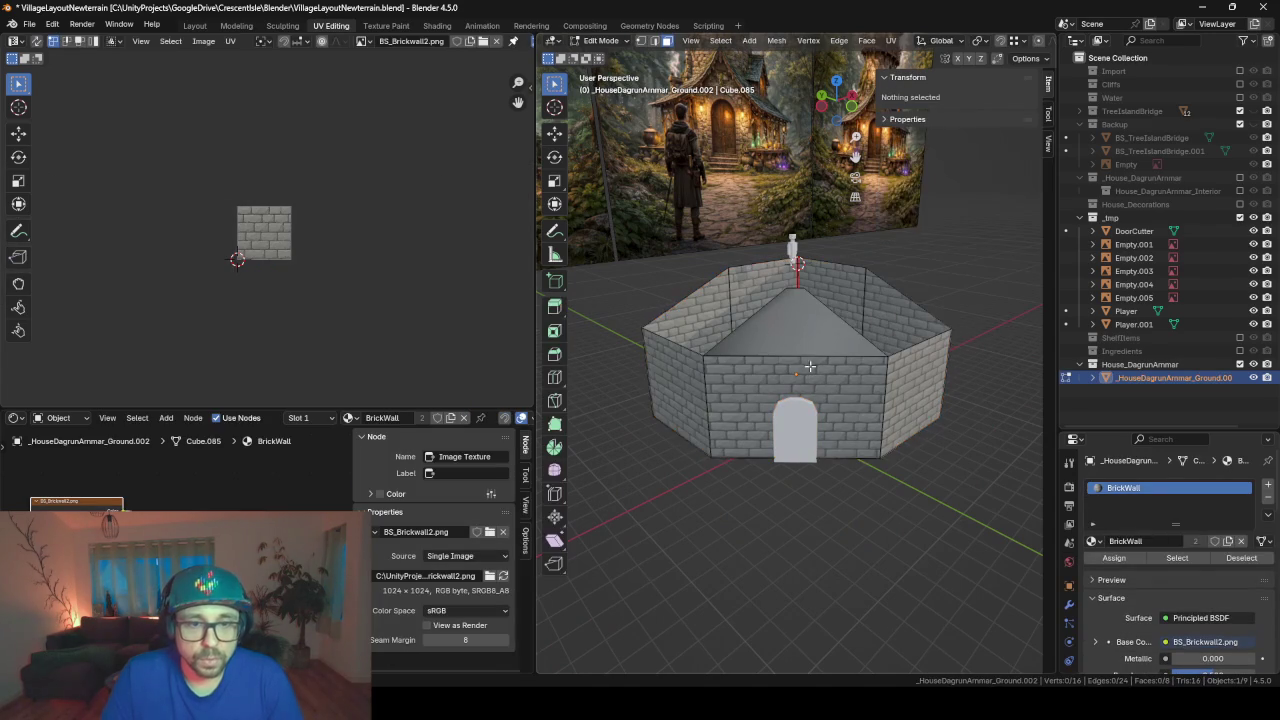
key("a")
key("u")
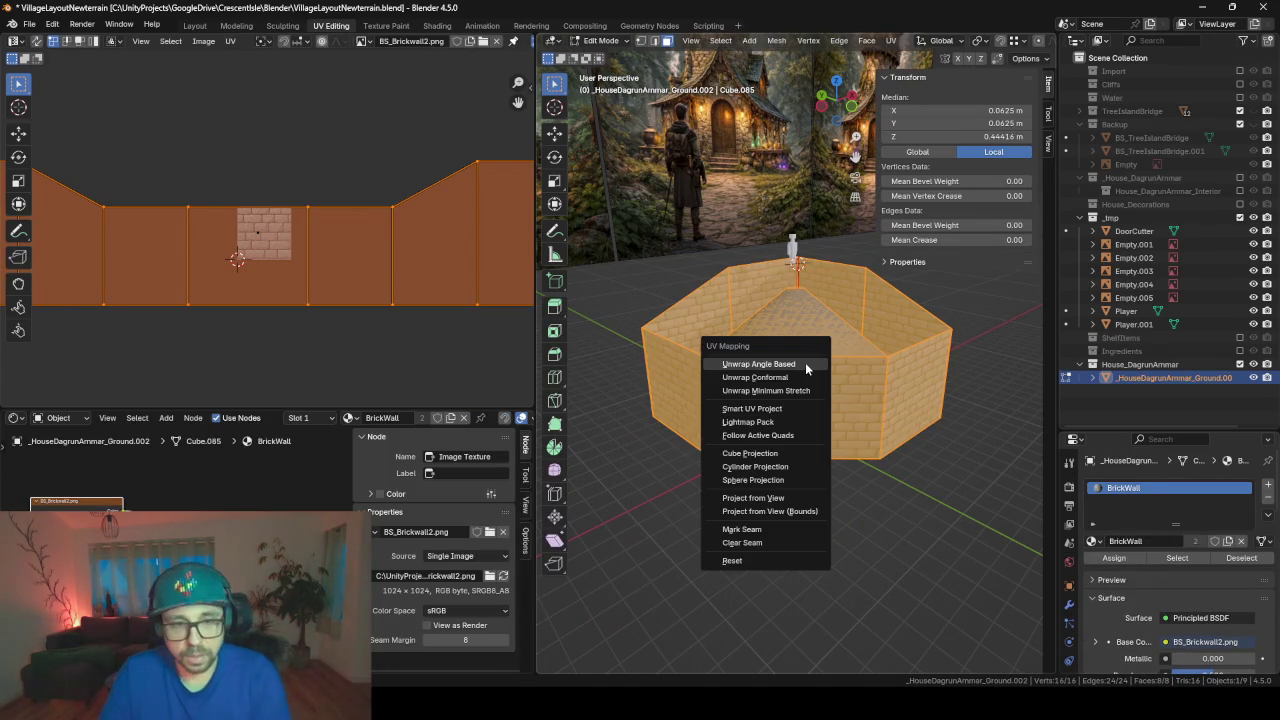
left_click(806, 369)
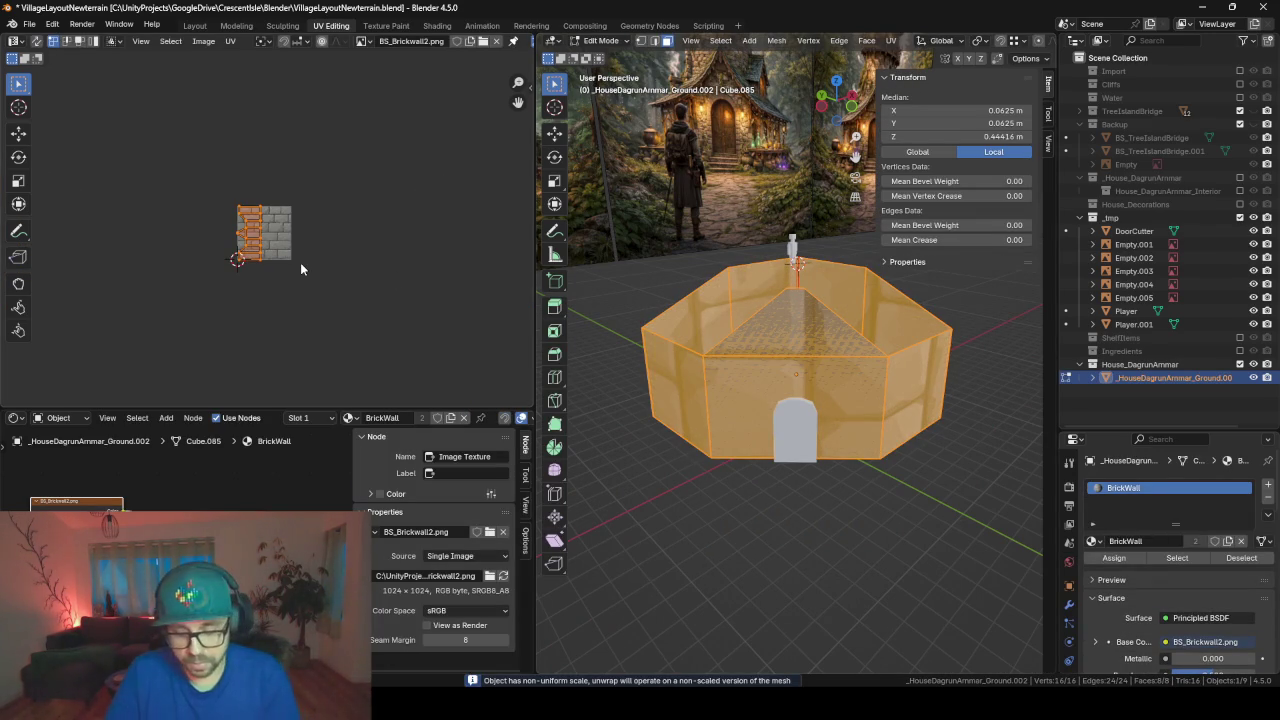
Rotate the UV strip 90° and scale it up so bricks run horizontally
type("r90")
key("Return")
key("s")
left_click(137, 388)
key("Tab")
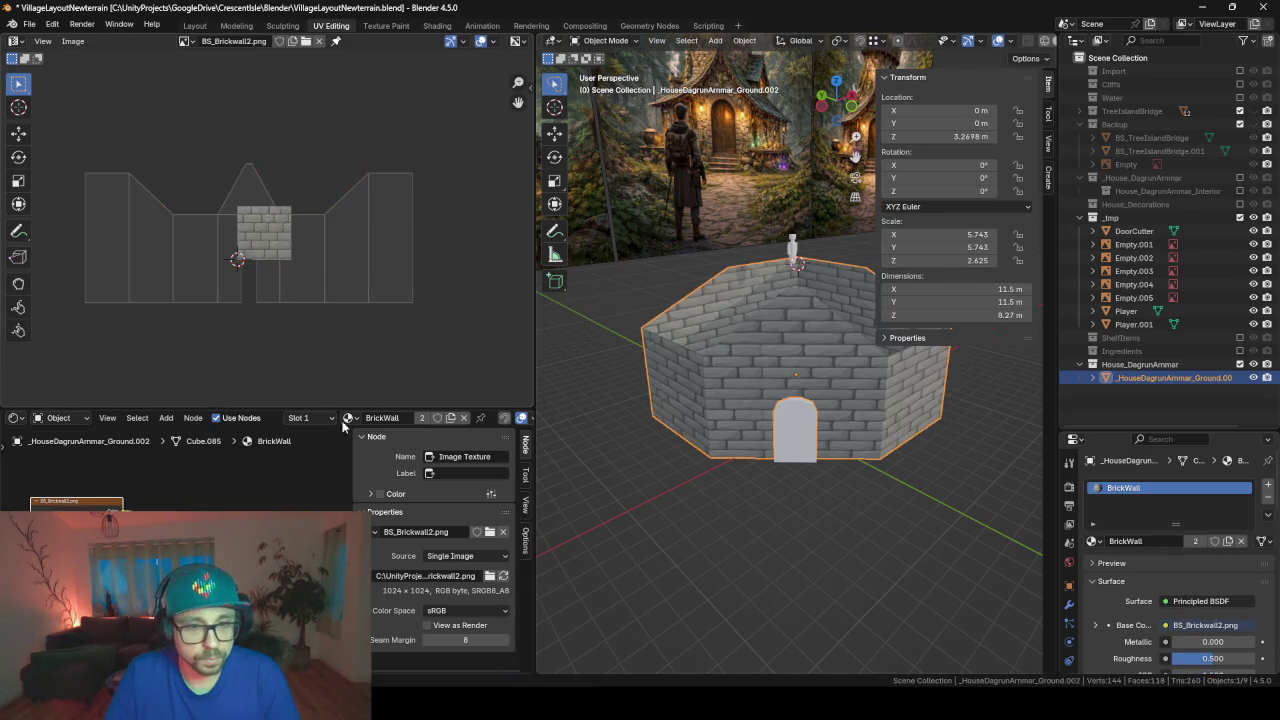
Enlarge the wall UVs and stretch them about 2.1× along X for even bricks
key("Tab")
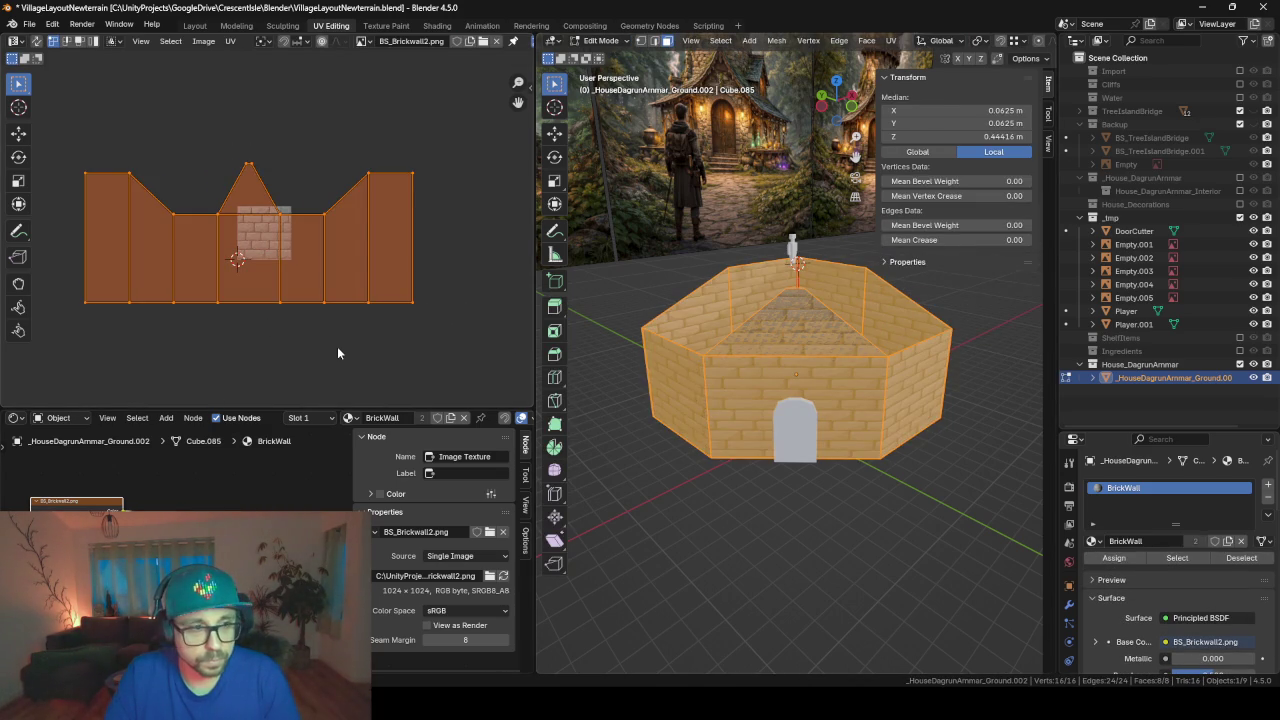
key("s")
left_click(475, 350)
key("s")
key("x")
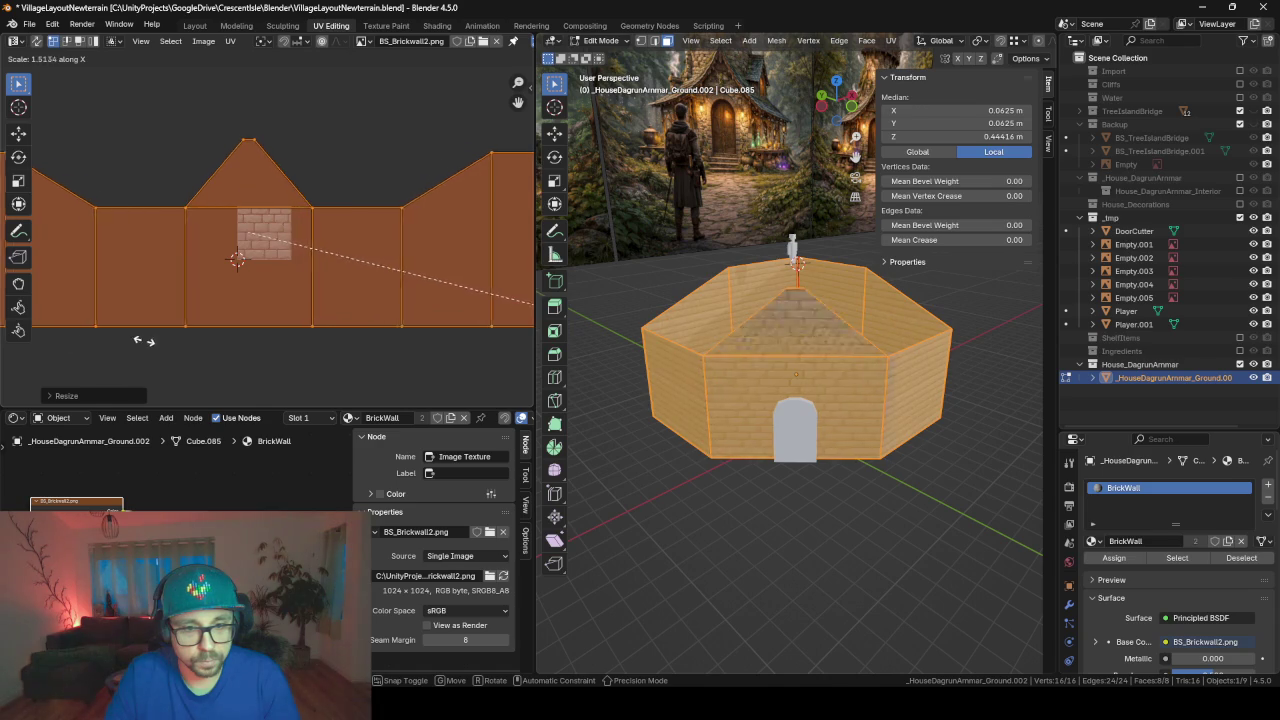
left_click(325, 326)
middle_click_drag(671, 532, 744, 517, "shift")
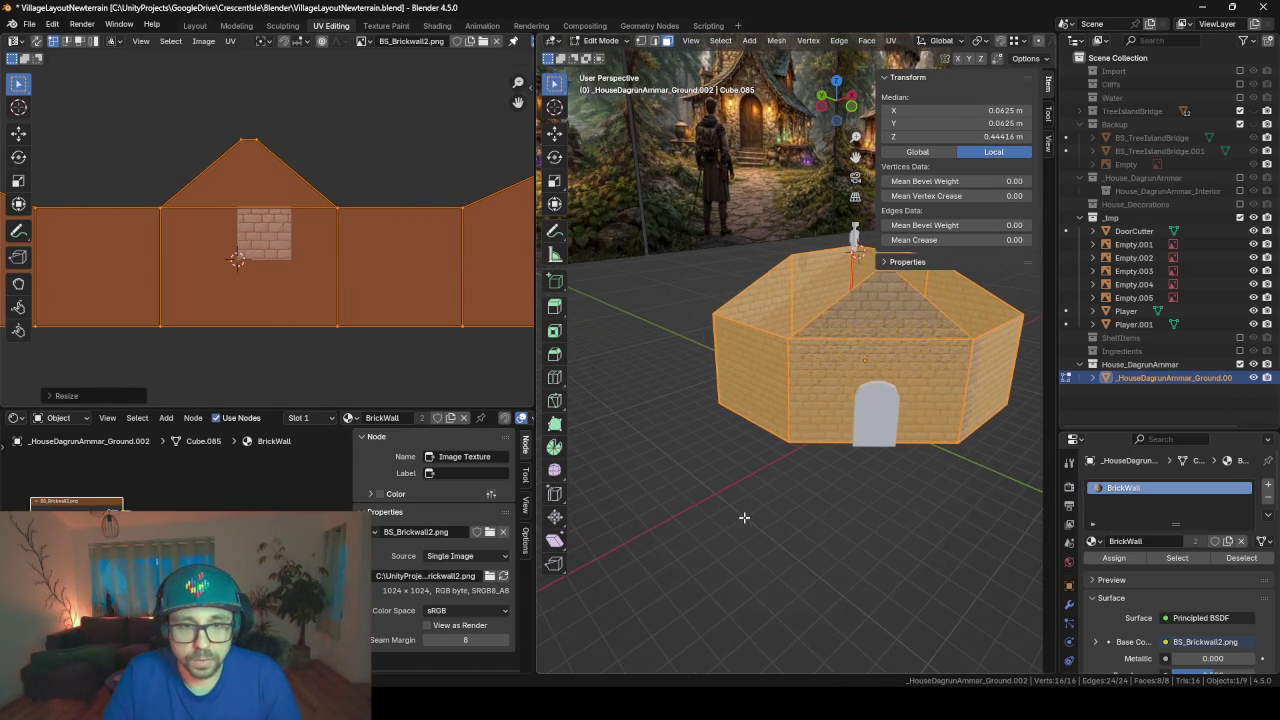
key("Tab")
Orbit and zoom around the house to check the bricks, then reselect it
mouse_move(890, 445)
middle_mouse_down()
mouse_move(743, 507)
mouse_move(704, 494)
middle_mouse_up()
scroll(866, 433, "up", 2)
scroll(866, 433, "up", 1)
scroll(776, 544, "up", 1)
scroll(765, 529, "up", 2)
left_click(776, 553)
left_click(794, 426)
key("Tab")
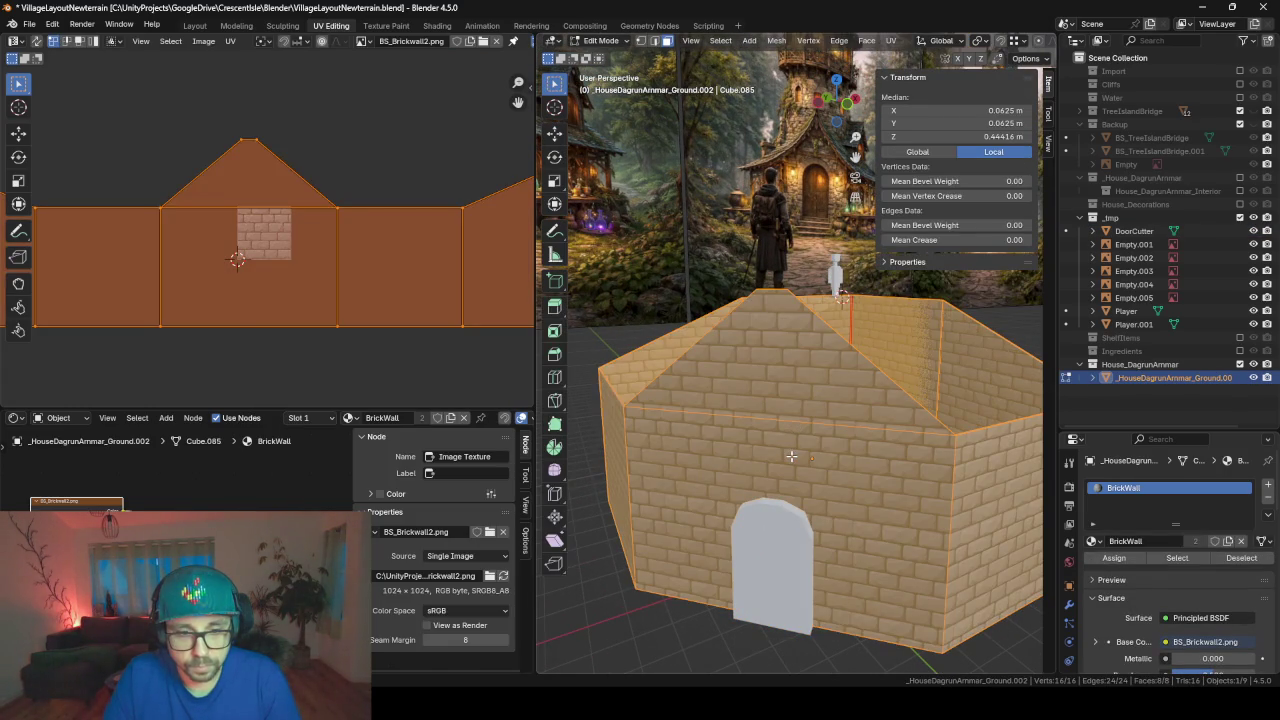
key("Tab")
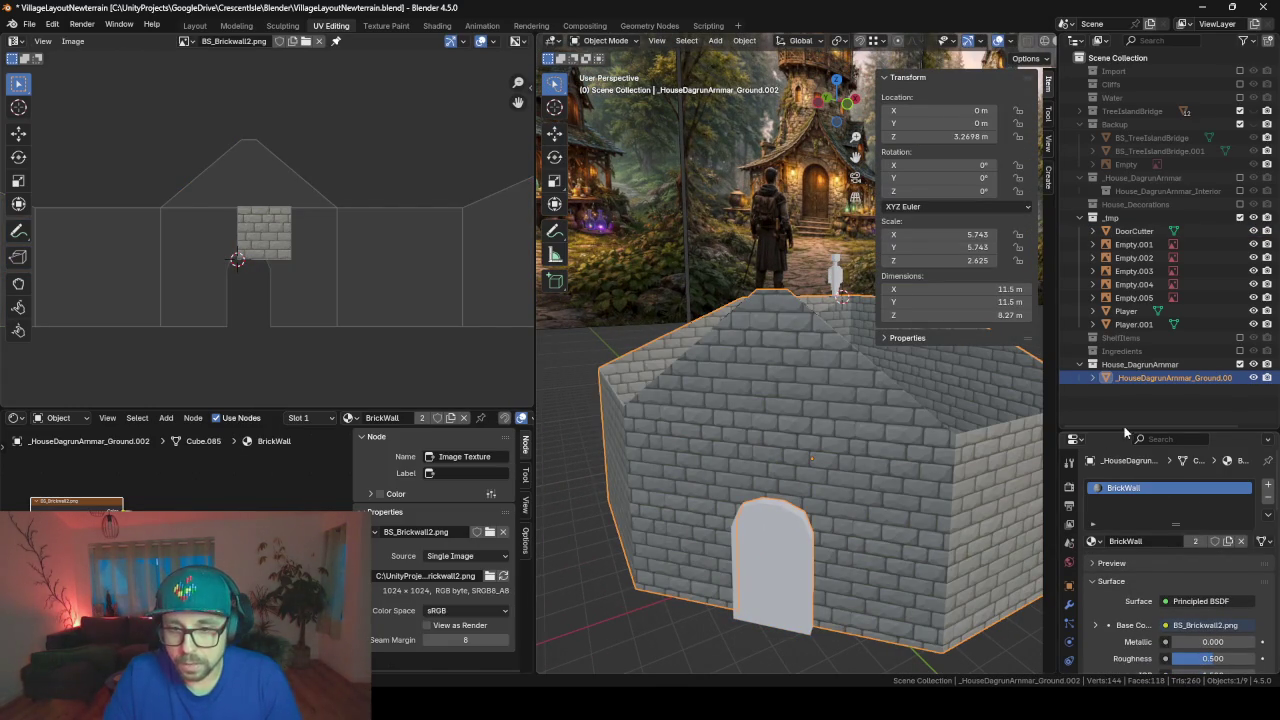
Enlarge the properties area and show the house's modifier stack
left_click_drag(1127, 432, 1127, 240)
middle_click_drag(751, 454, 752, 465)
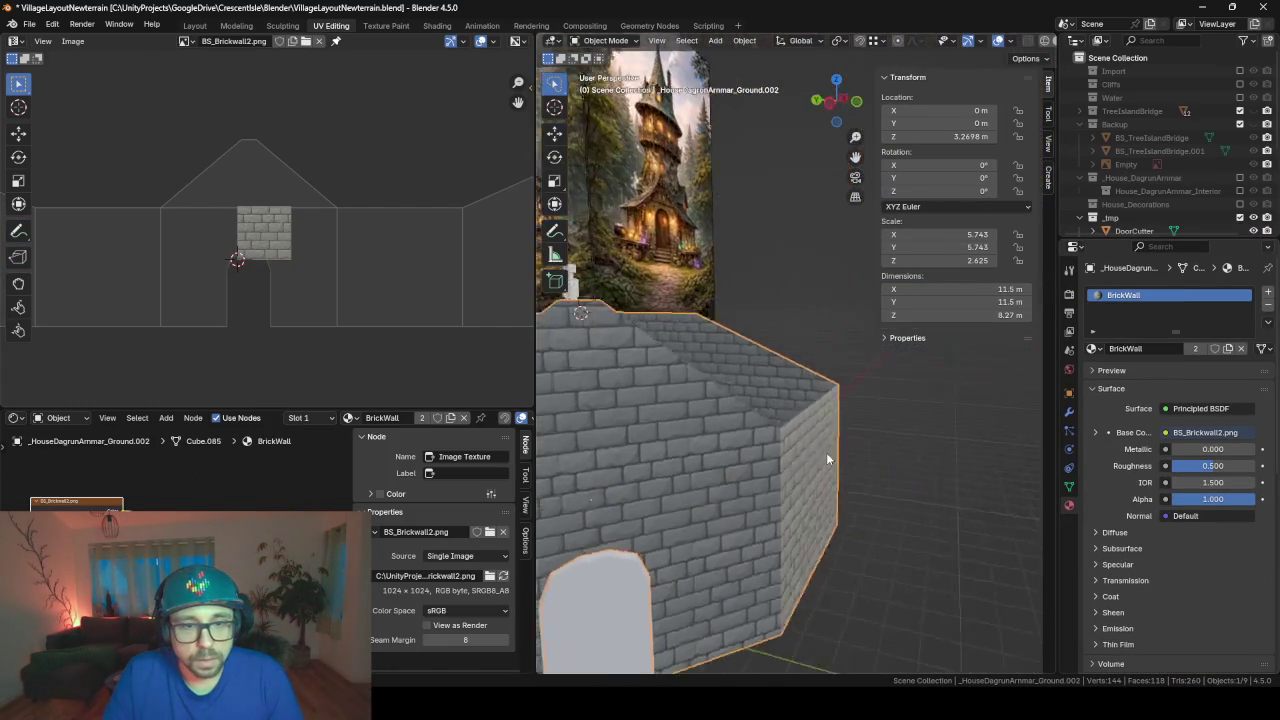
middle_click_drag(849, 535, 802, 267)
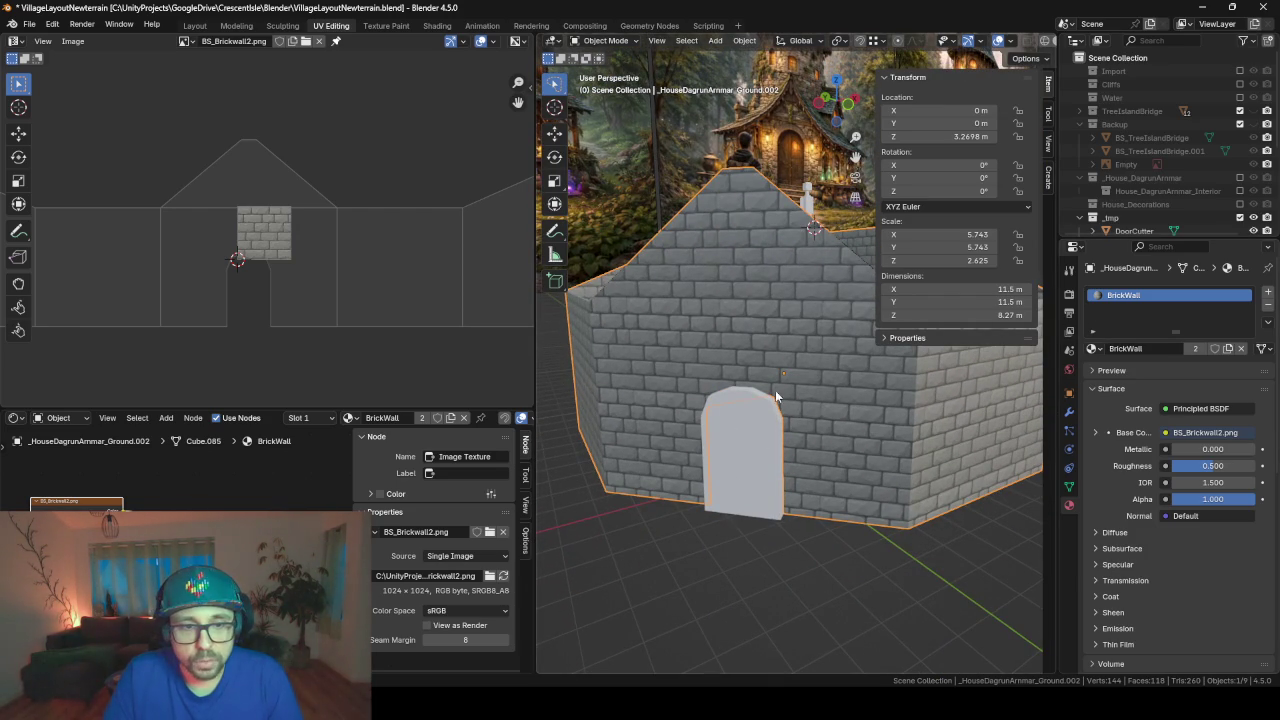
left_click(1068, 413)
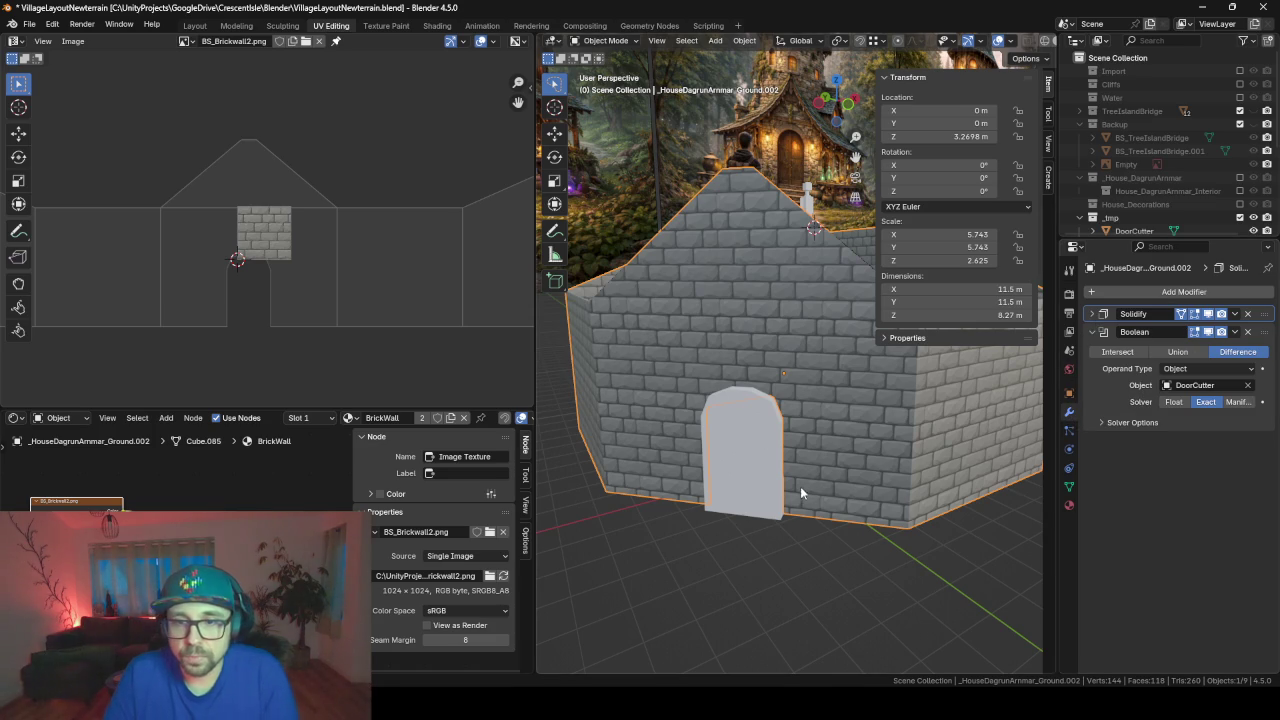
In Edit Mode, inspect the Solidify and Boolean modifier panels against the doorway
key("Tab")
mouse_move(814, 493)
middle_mouse_down()
mouse_move(805, 401)
mouse_move(763, 530)
mouse_move(576, 434)
middle_mouse_up()
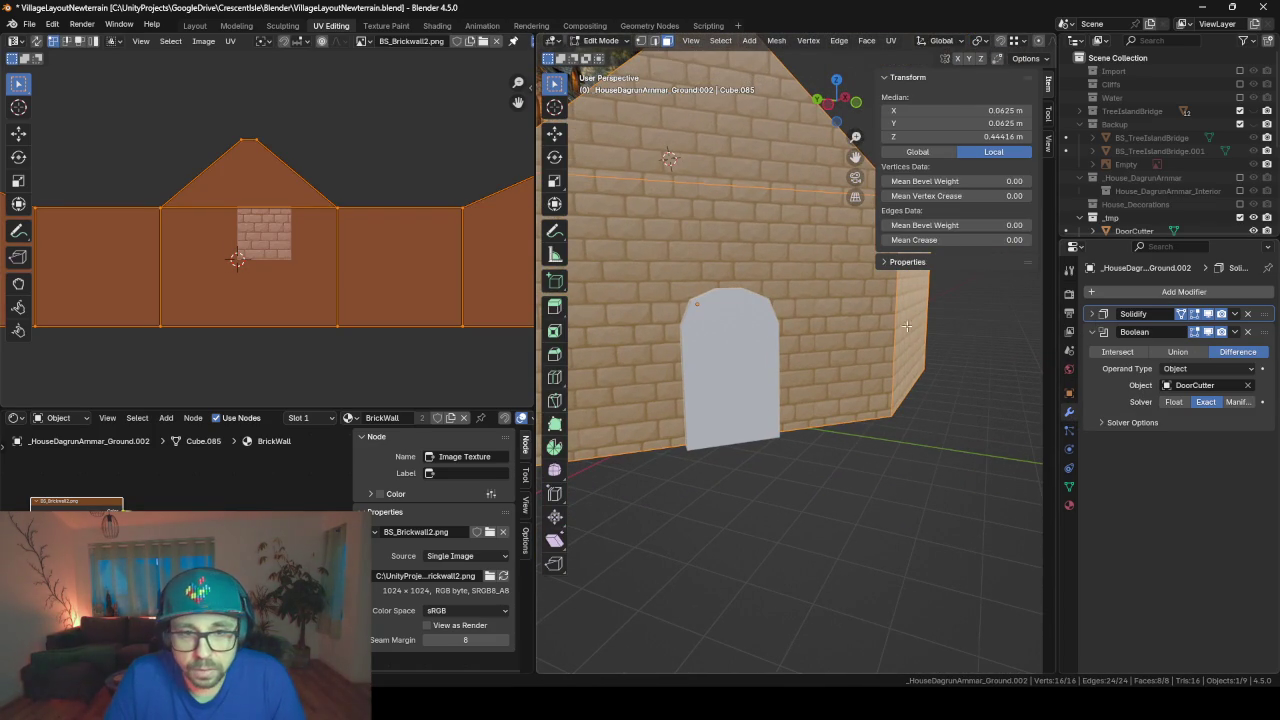
left_click(1090, 332)
middle_click_drag(660, 350, 1087, 352)
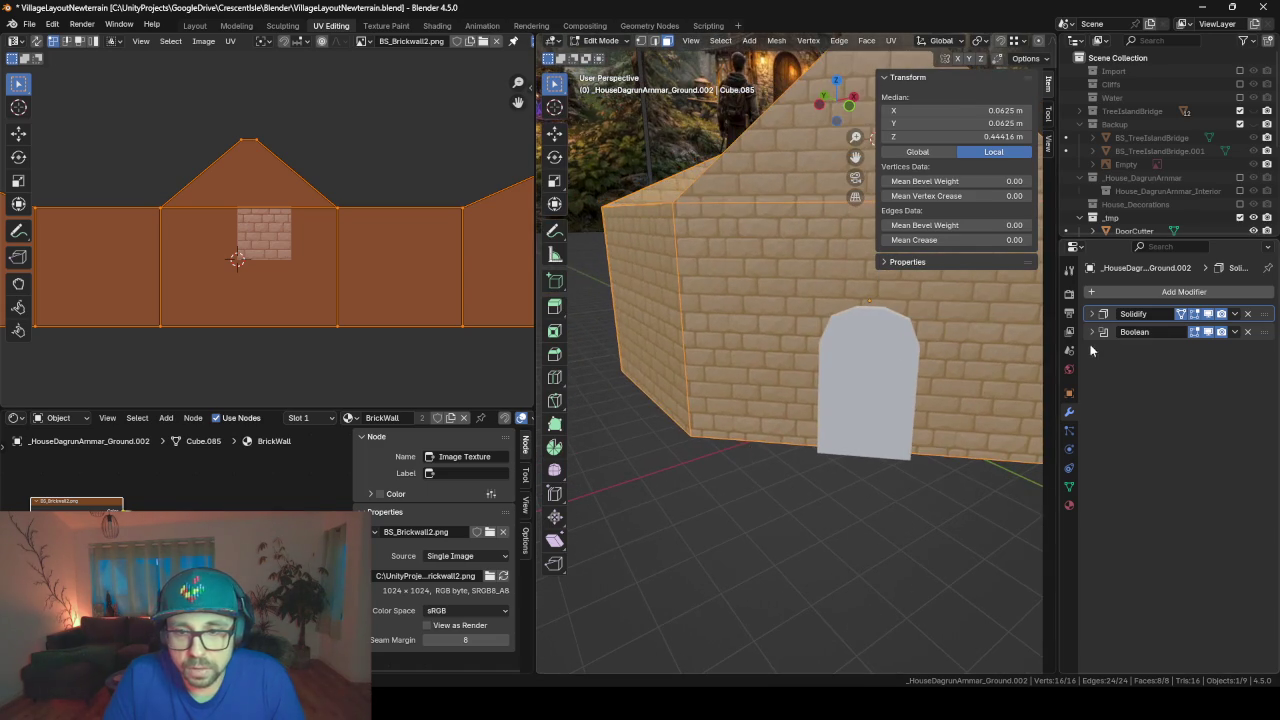
left_click(1090, 332)
left_click(1092, 315)
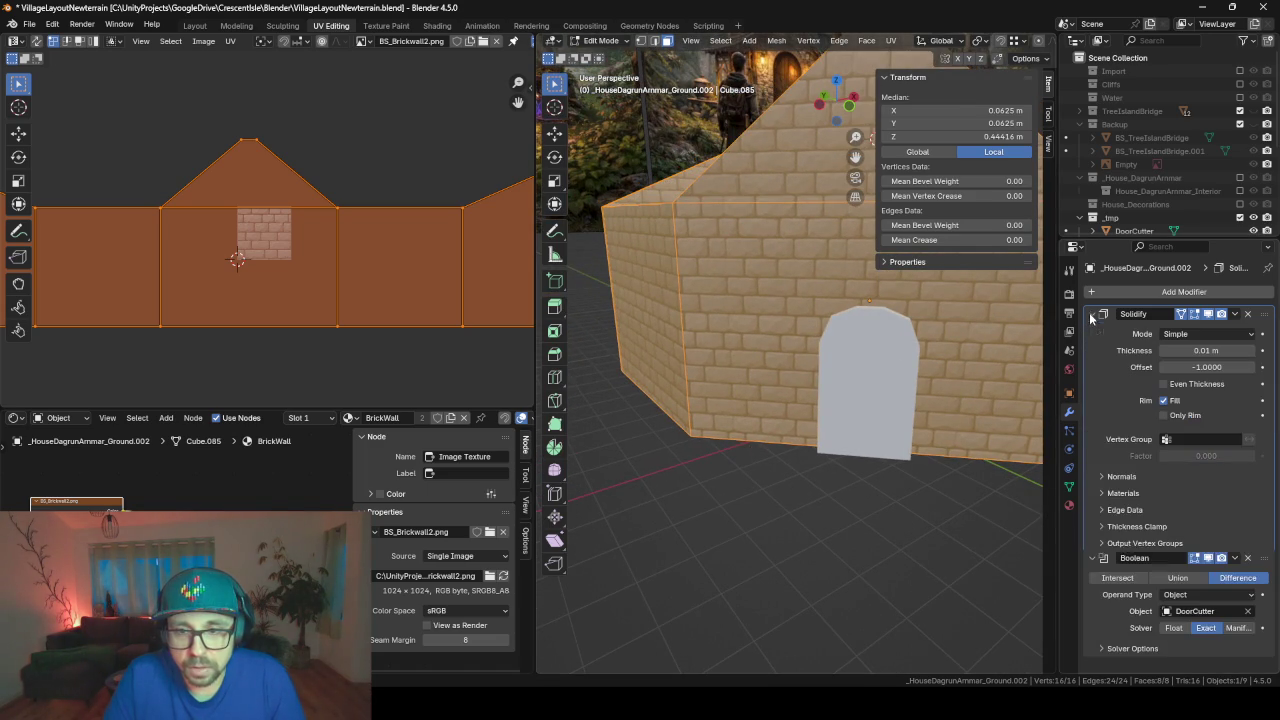
left_click(1093, 315)
left_click(1096, 333)
mouse_move(750, 367)
middle_mouse_down()
mouse_move(660, 354)
mouse_move(779, 347)
mouse_move(1091, 420)
middle_mouse_up()
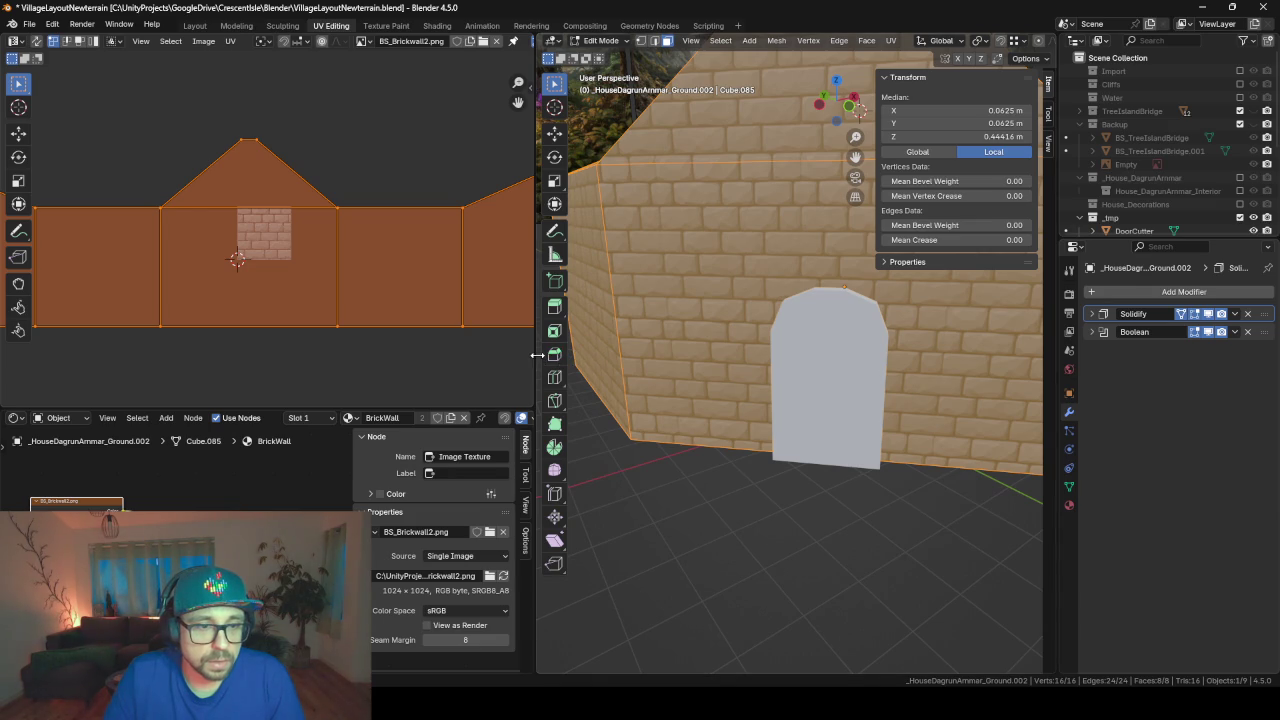
Widen the 3D view over the UV editor and frame the house front
left_click_drag(537, 355, 88, 355)
mouse_move(177, 300)
middle_mouse_down()
mouse_move(681, 340)
mouse_move(600, 325)
mouse_move(626, 293)
mouse_move(557, 369)
middle_mouse_up()
key("ctrl+r")
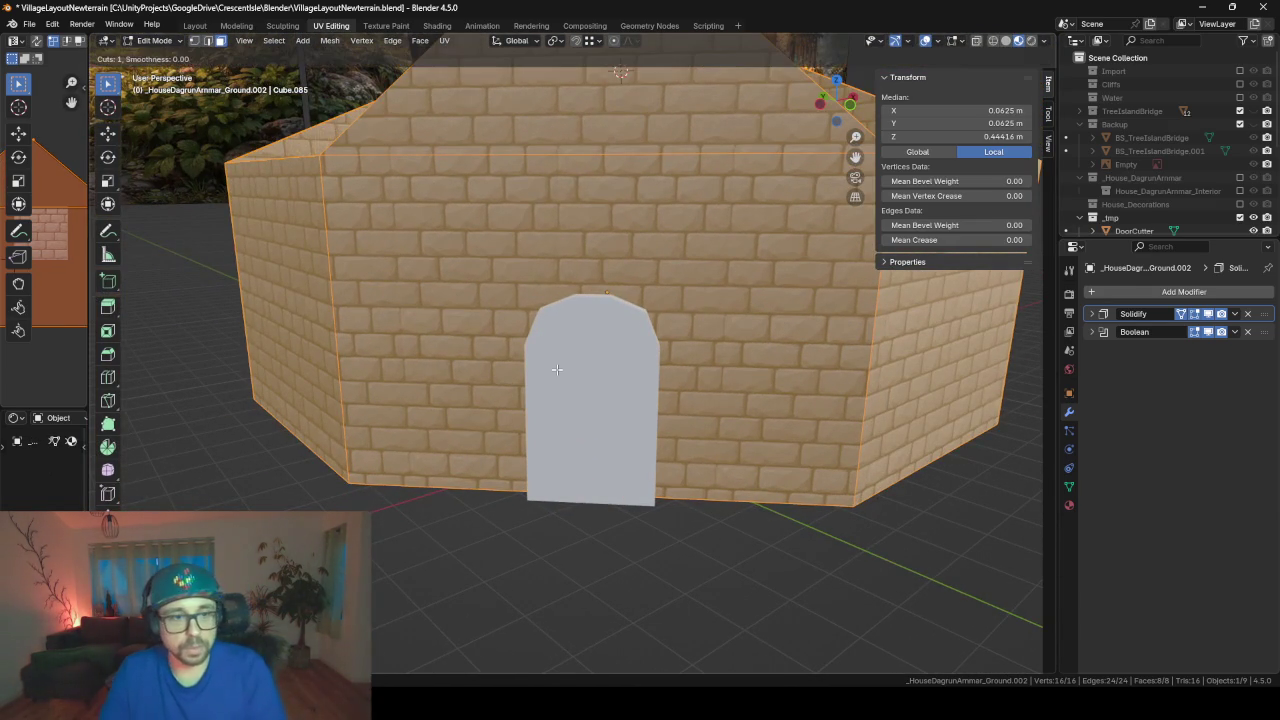
Add two vertical edge loops beside the doorway
scroll(604, 147, "up", 1)
left_click(604, 147)
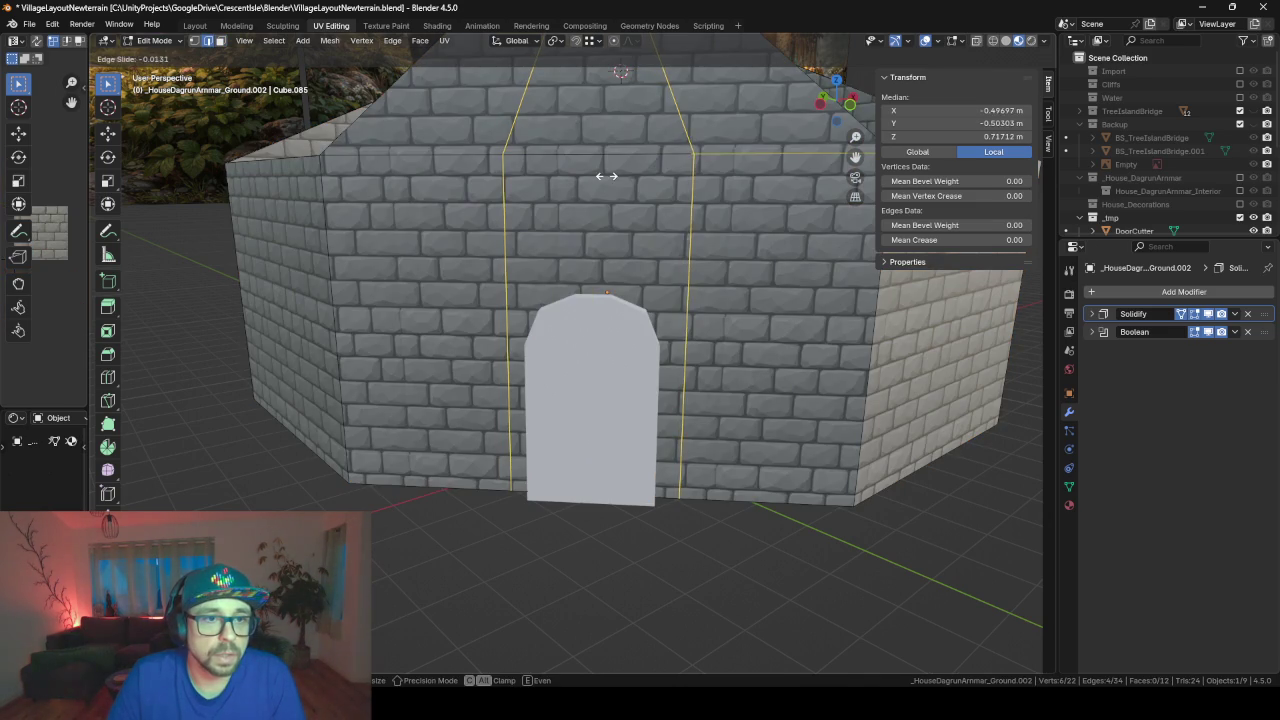
right_click(607, 175)
scroll(596, 251, "down", 1)
middle_click_drag(582, 160, 605, 175)
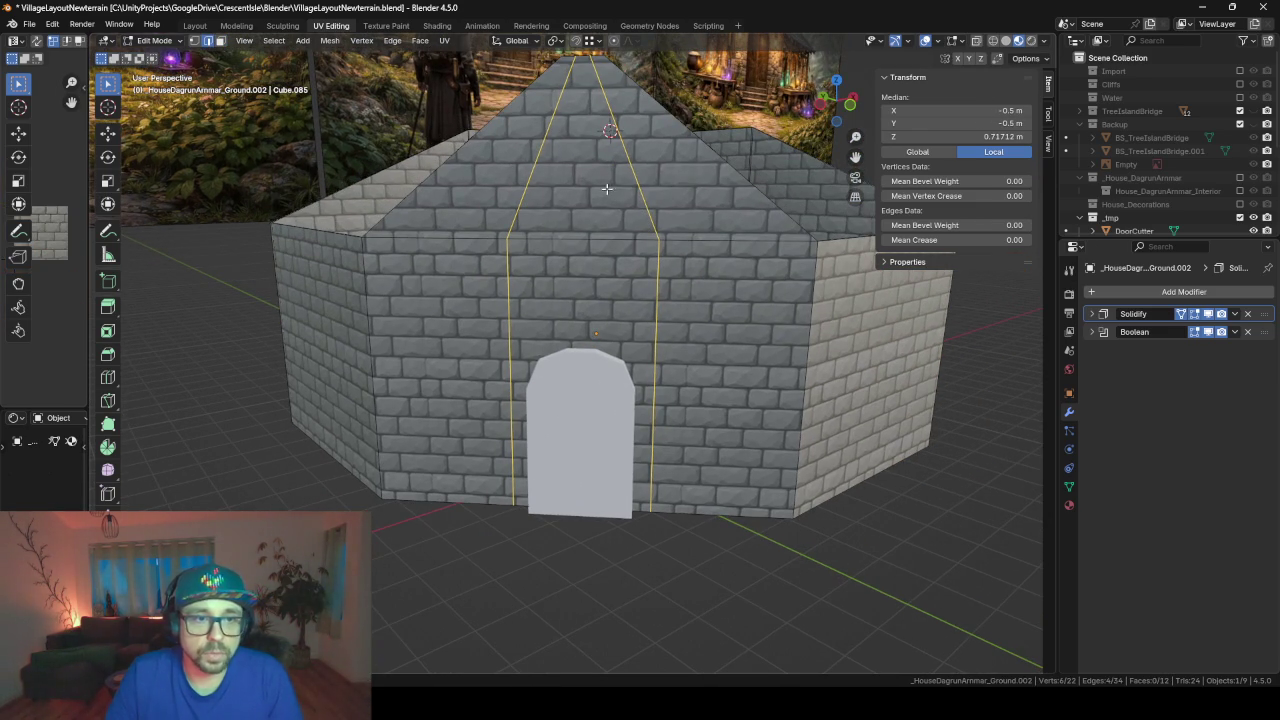
middle_click_drag(581, 432, 585, 343)
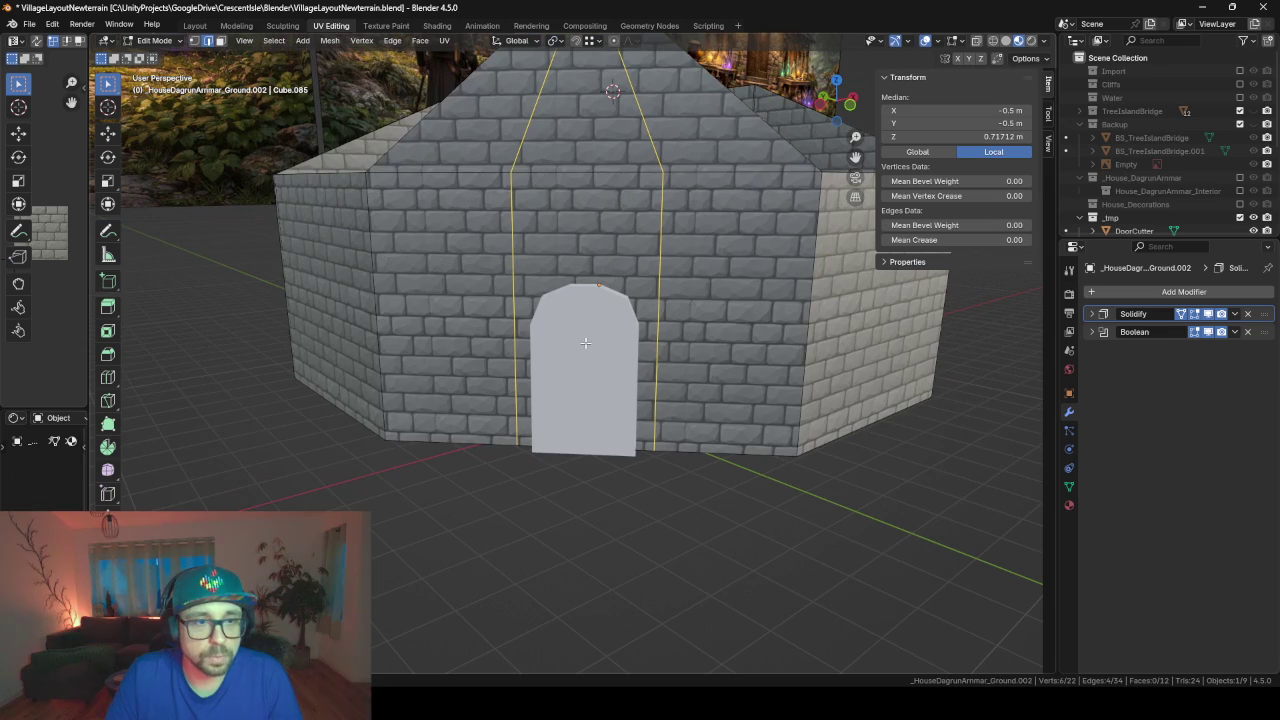
Add a horizontal edge loop level with the top of the doorway
key("ctrl+r")
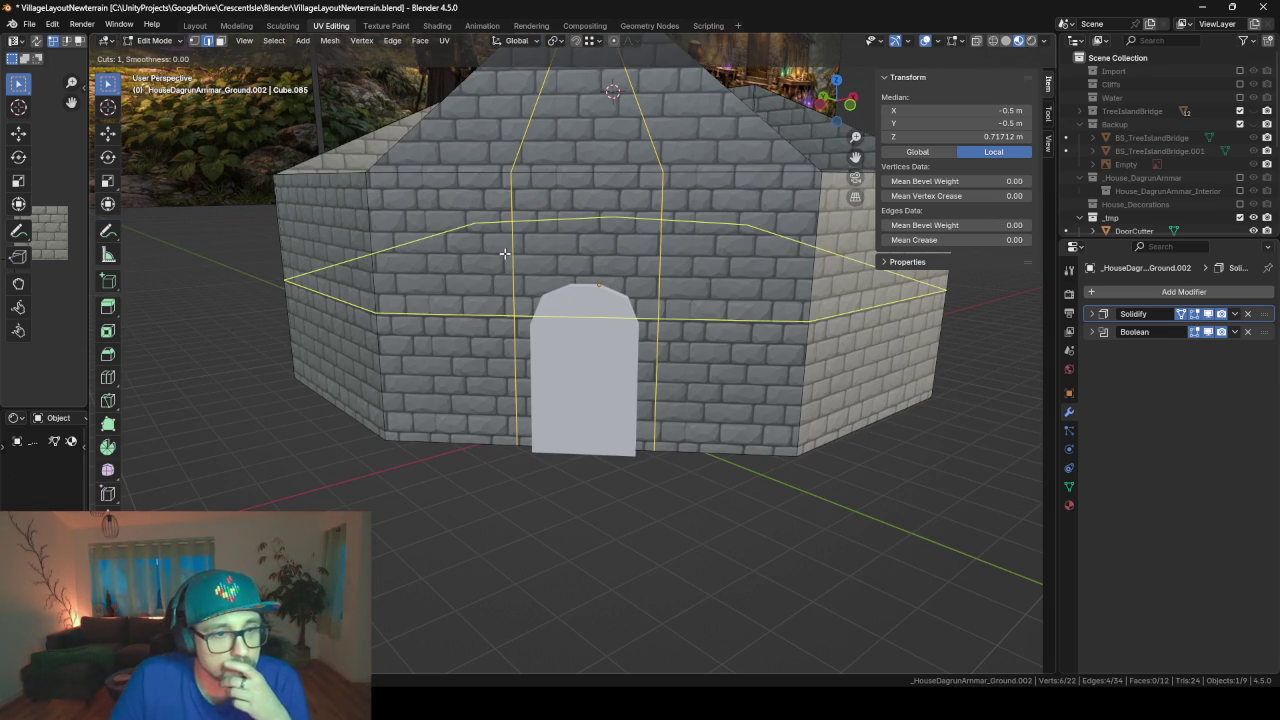
left_click(521, 309)
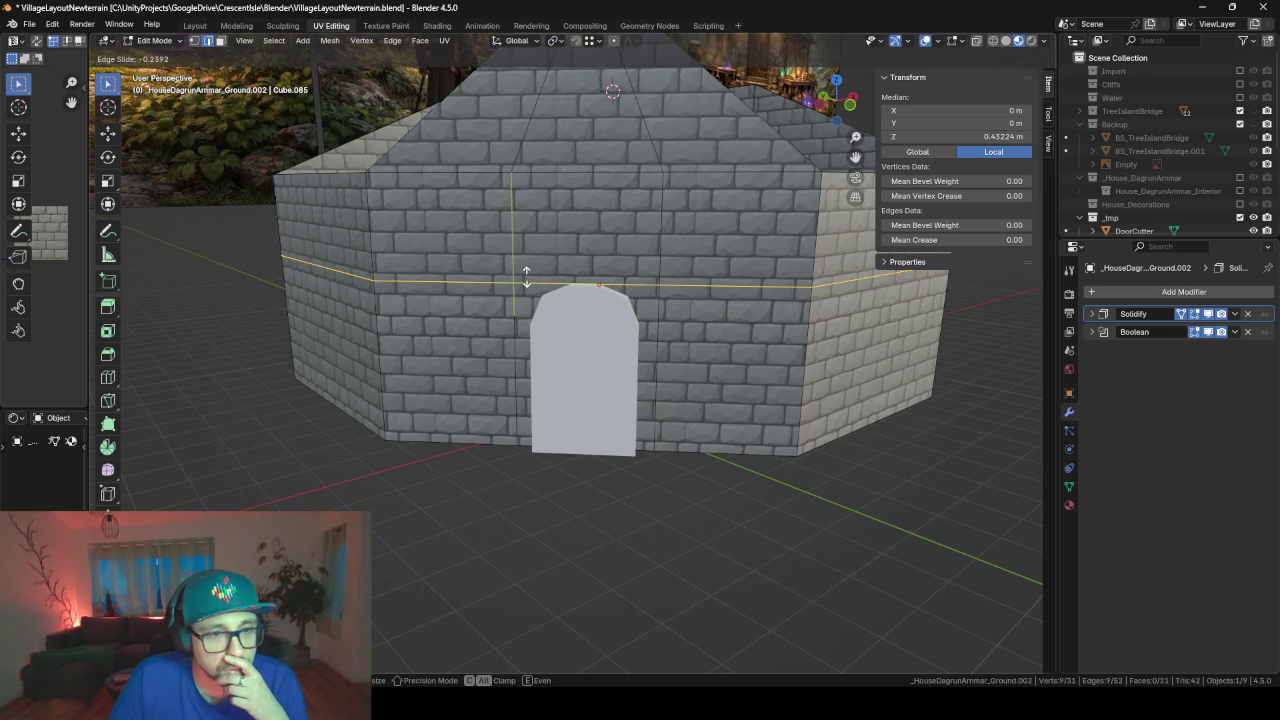
left_click(526, 276)
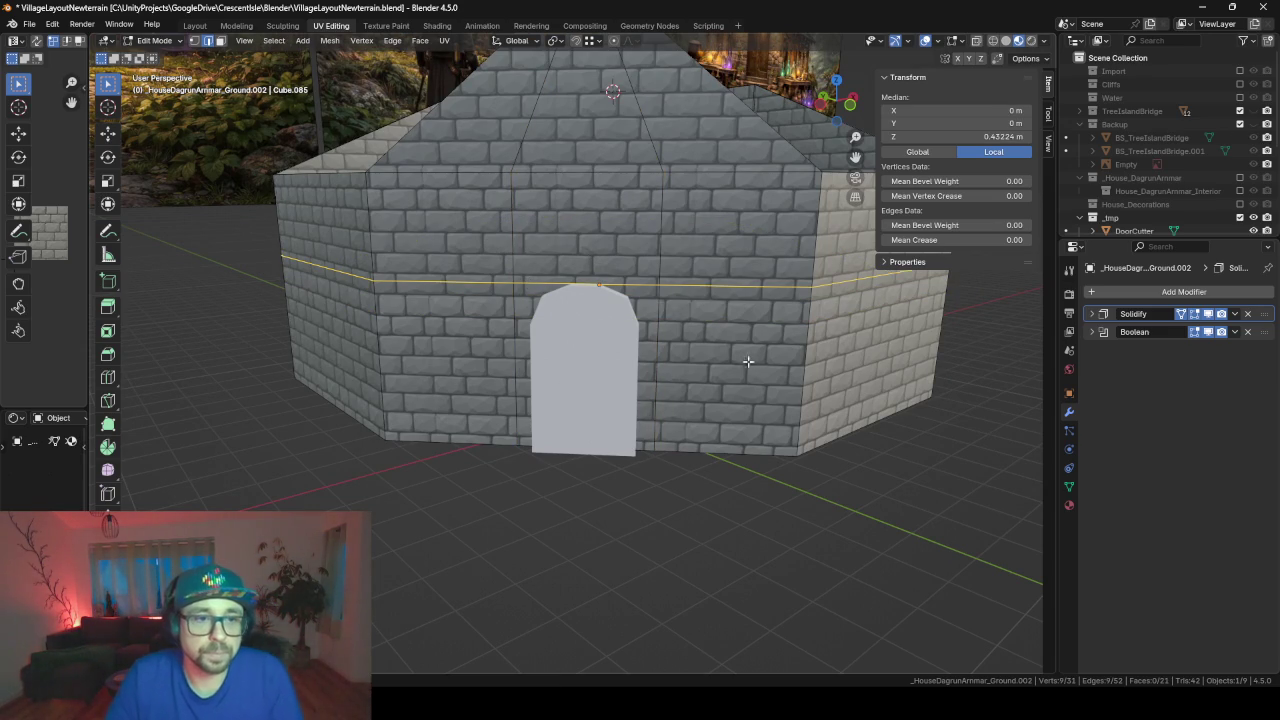
middle_click_drag(557, 345, 553, 352)
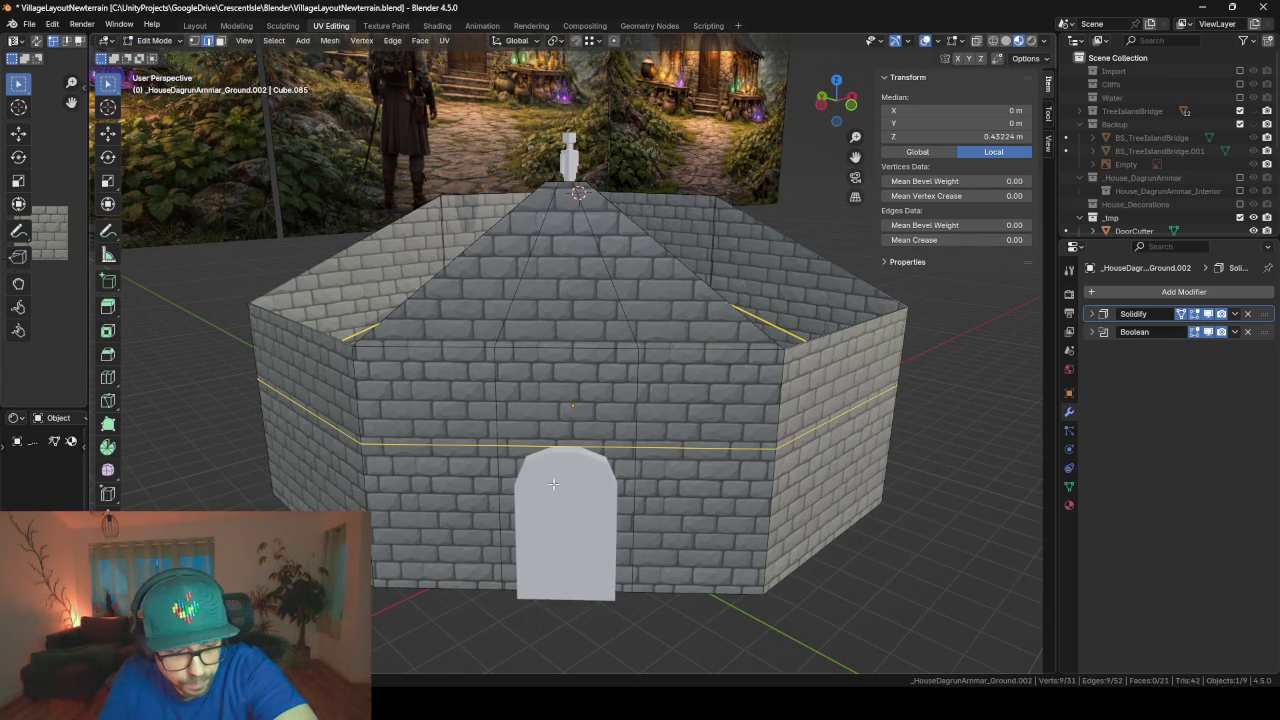
Slide the left and right vertical edges onto the doorway's sides
left_click(500, 470)
key("KP_Decimal")
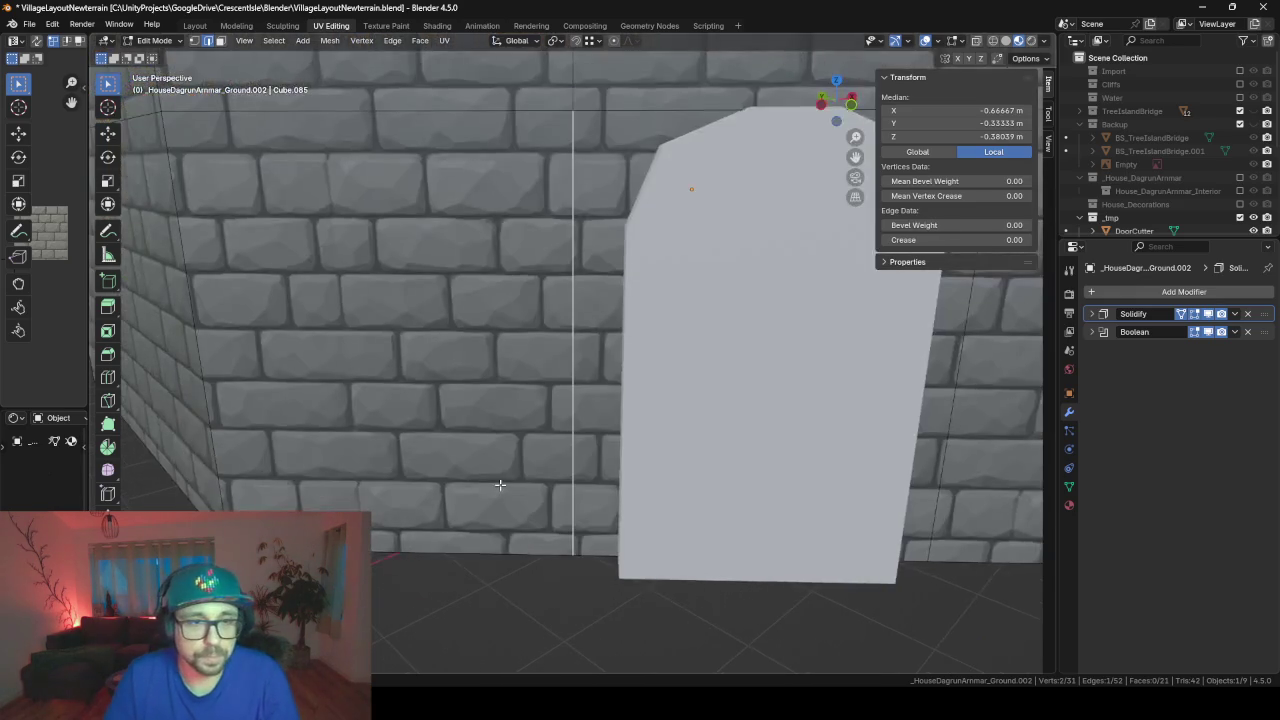
scroll(557, 455, "down", 2)
middle_click_drag(728, 388, 660, 374, "shift")
left_click(786, 302)
scroll(786, 304, "down", 3)
left_click(545, 321)
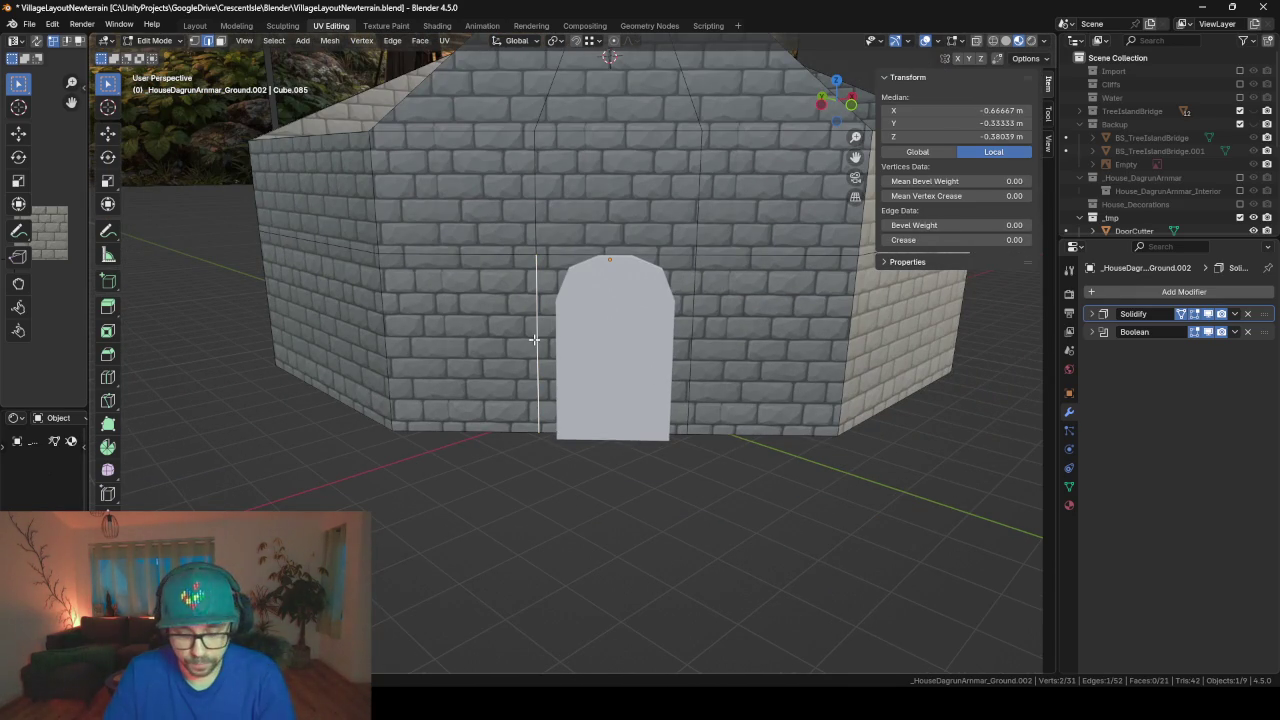
key("g")
left_click(553, 338)
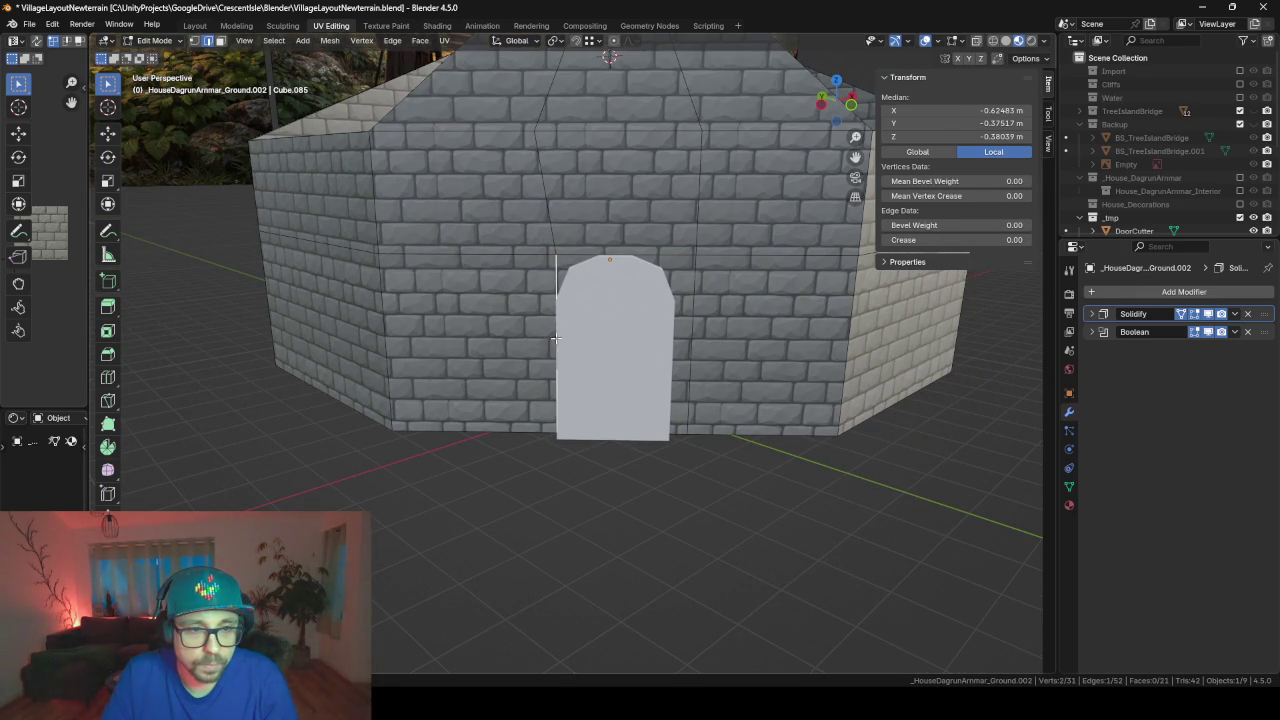
left_click(700, 336)
key("g")
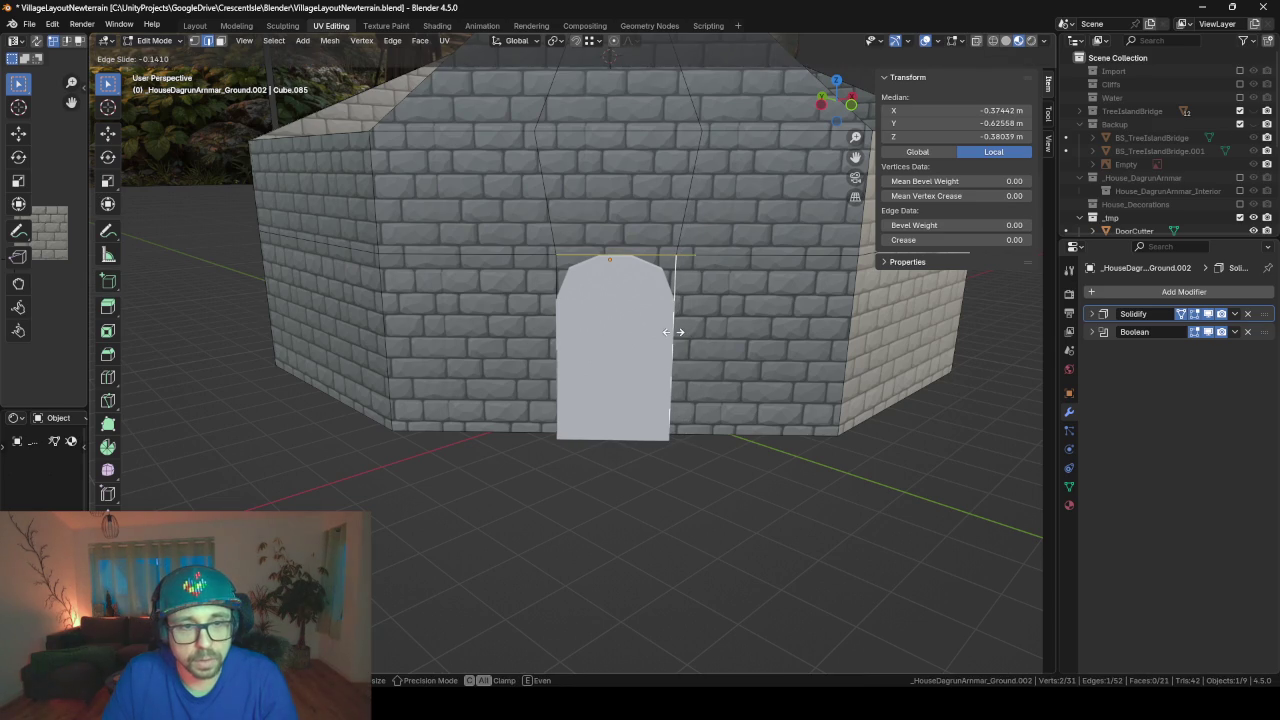
left_click(673, 332)
Delete the Boolean door-cut modifier, leaving only Solidify
mouse_move(598, 311)
middle_mouse_down()
mouse_move(420, 340)
mouse_move(356, 375)
mouse_move(420, 360)
middle_mouse_up()
scroll(420, 340, "up", 5)
scroll(420, 360, "down", 4)
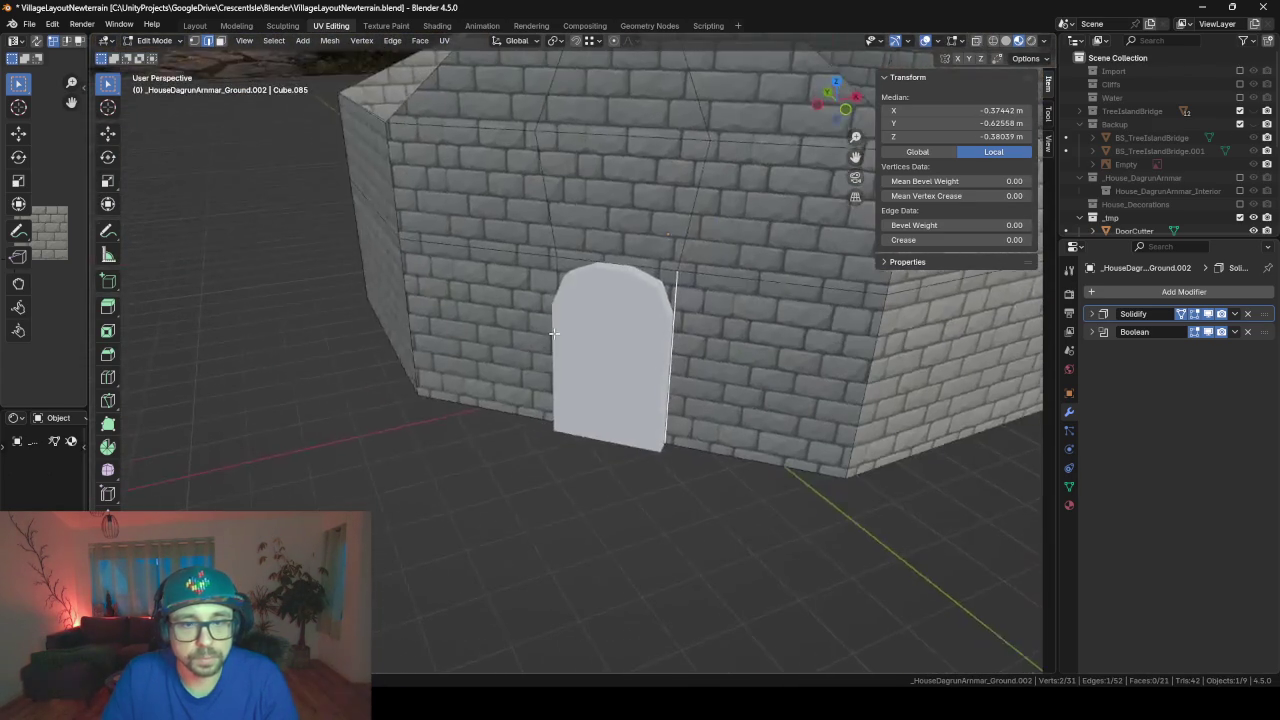
left_click(1247, 332)
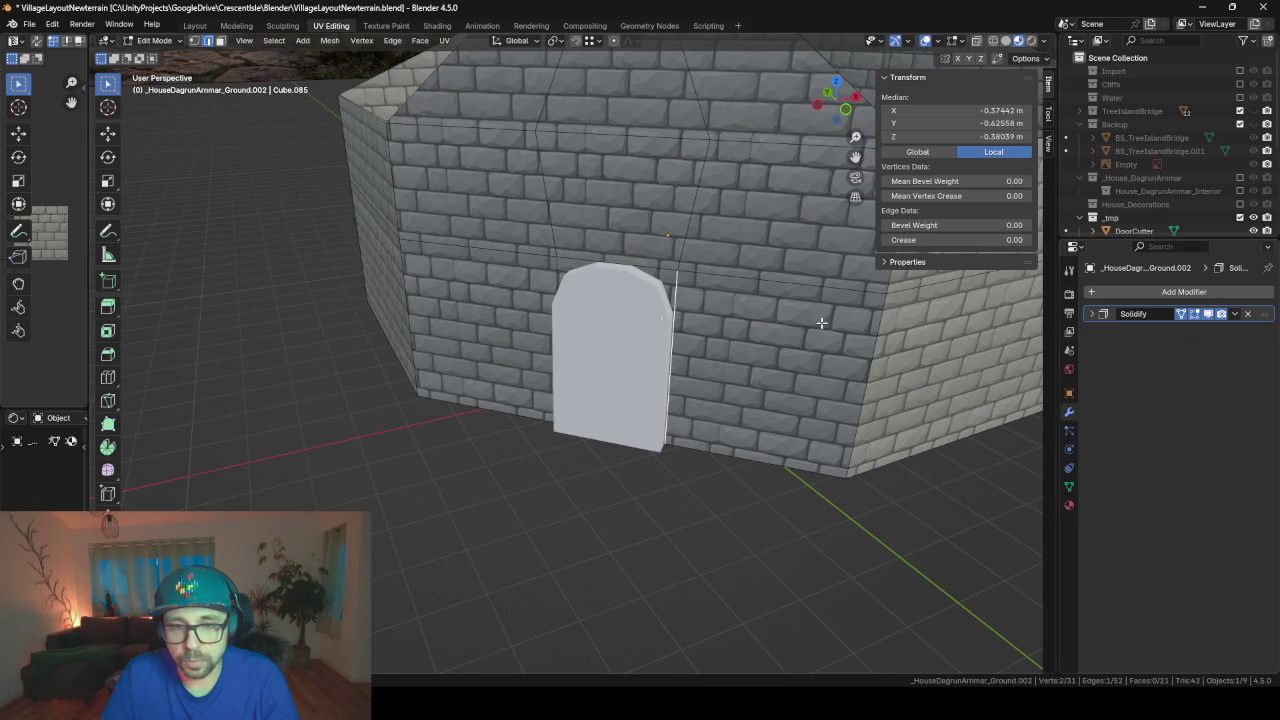
Hide the _tmp collection containing the DoorCutter object
middle_click_drag(600, 372, 610, 335)
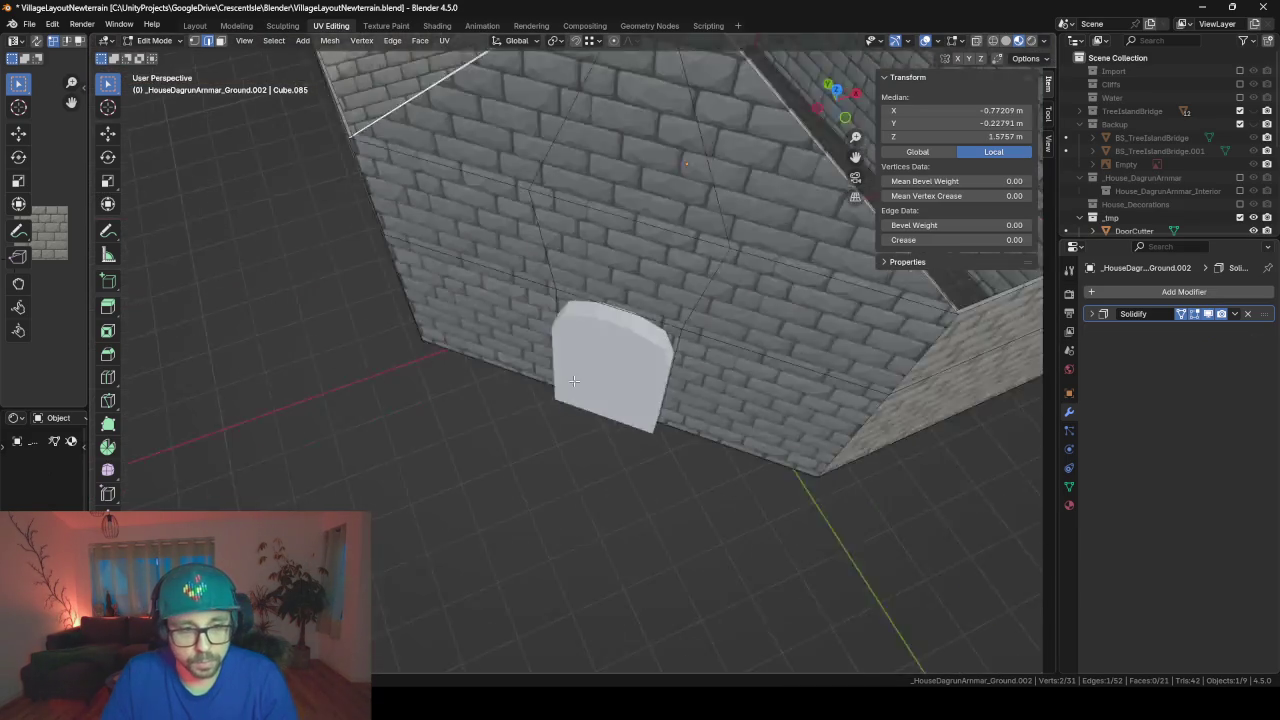
key("Tab")
left_click(612, 316)
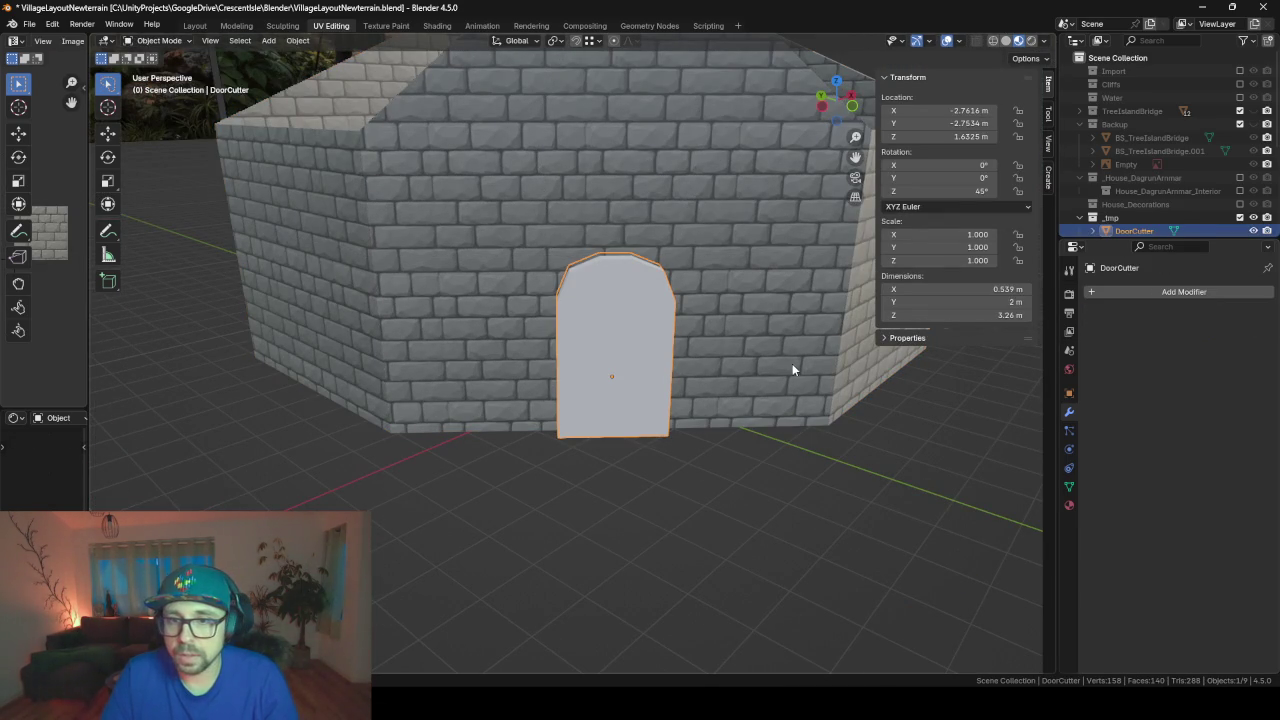
scroll(1150, 170, "down", 2)
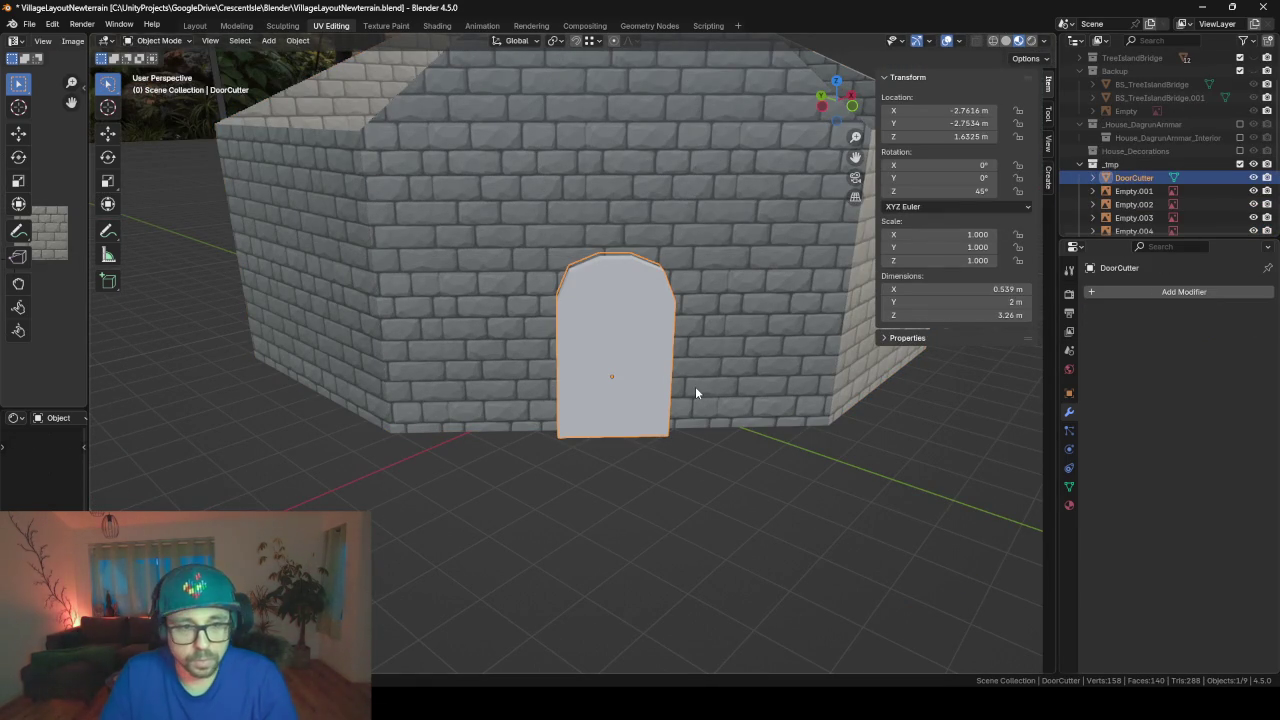
scroll(695, 393, "up", 2)
left_click(1240, 163)
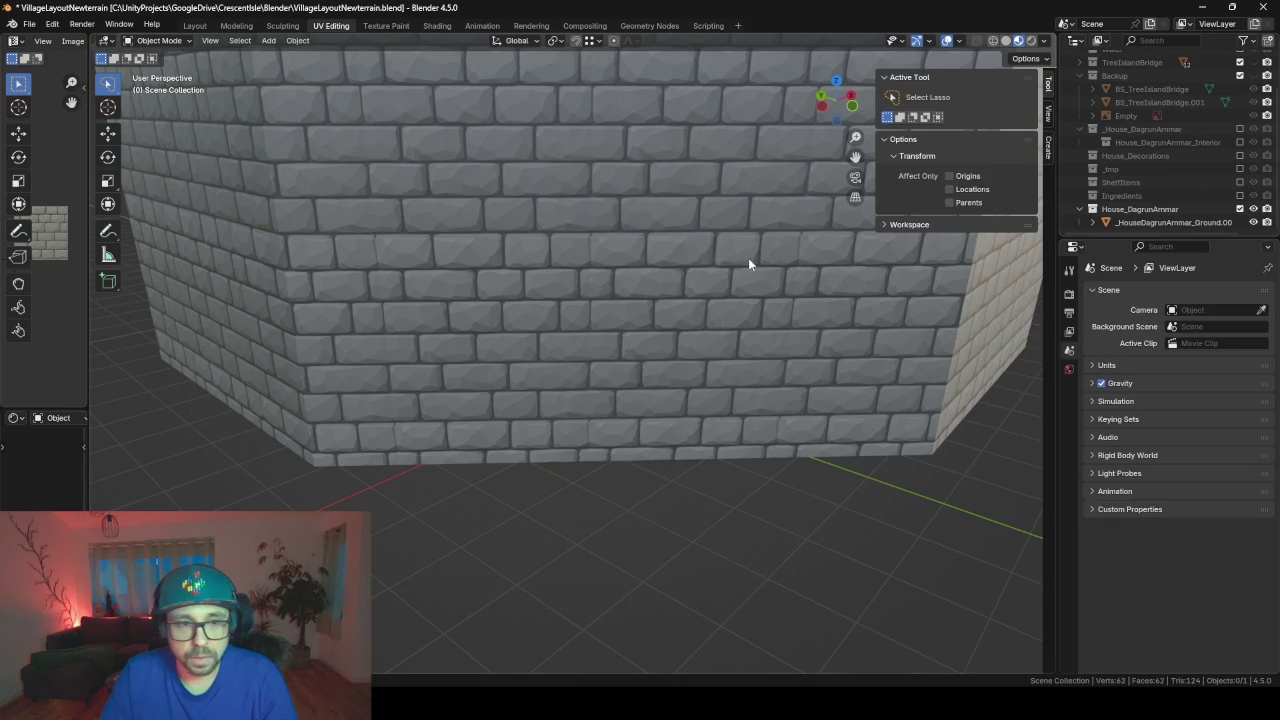
In face select mode, select the house wall face where the door goes
left_click(621, 298)
key("Tab")
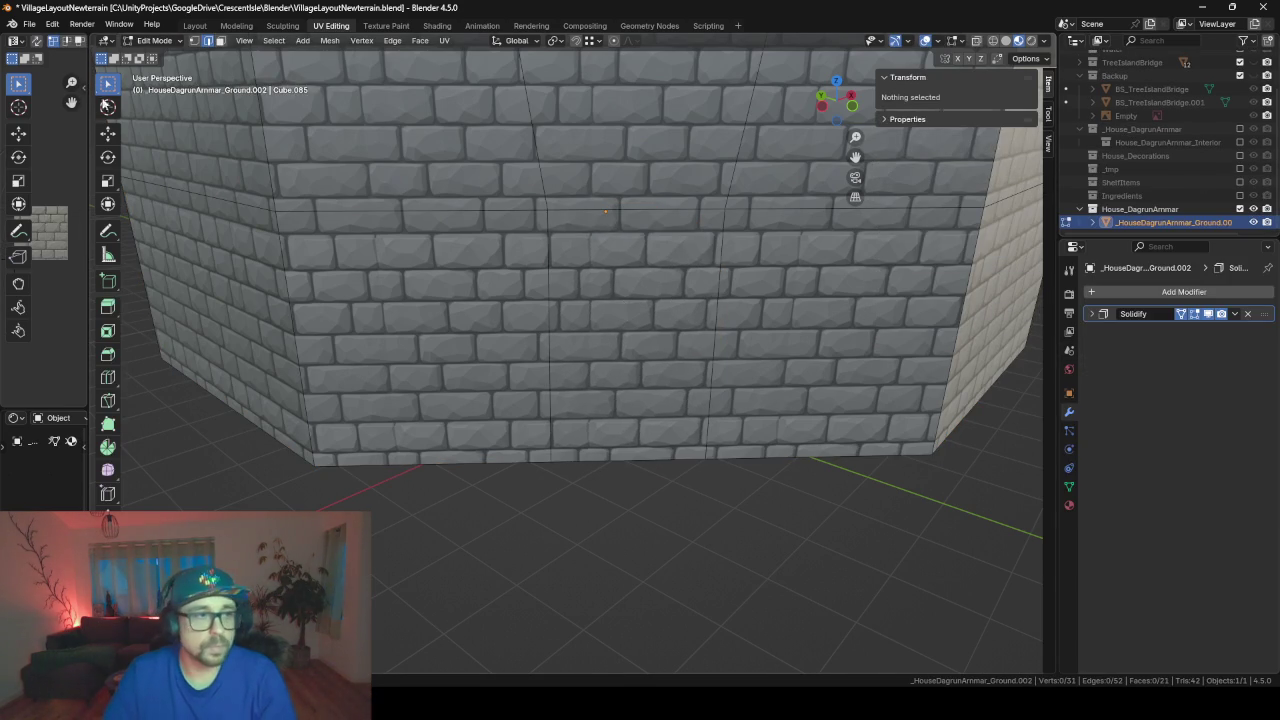
left_click(220, 40)
left_click(560, 296)
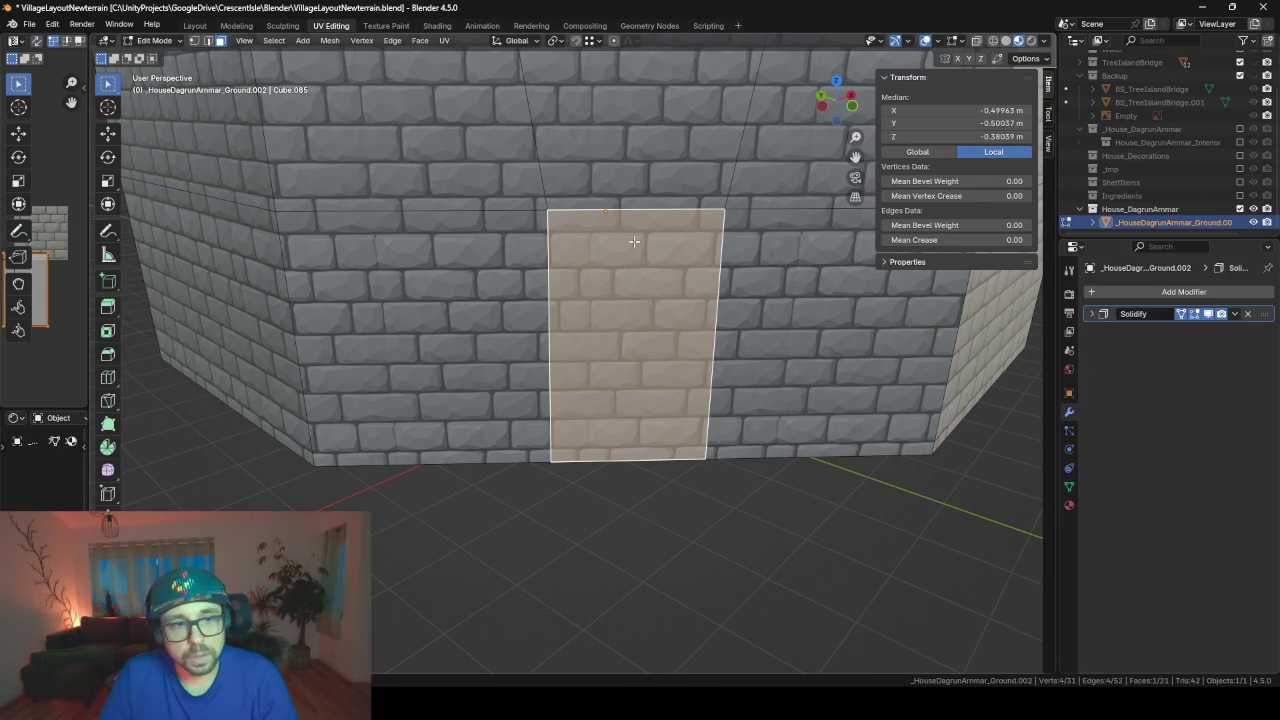
Show the _tmp collection again and inset the door face by about 0.028 m
left_click(1238, 170)
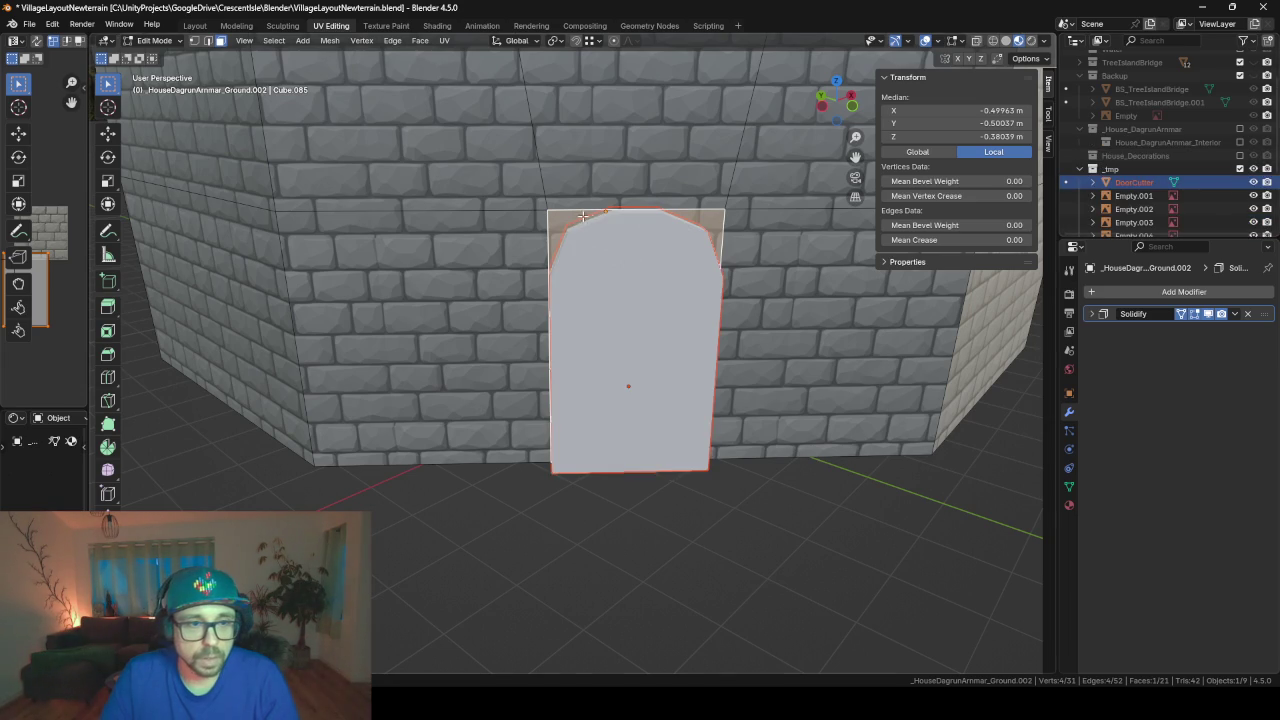
scroll(605, 250, "up", 2)
scroll(612, 235, "up", 2)
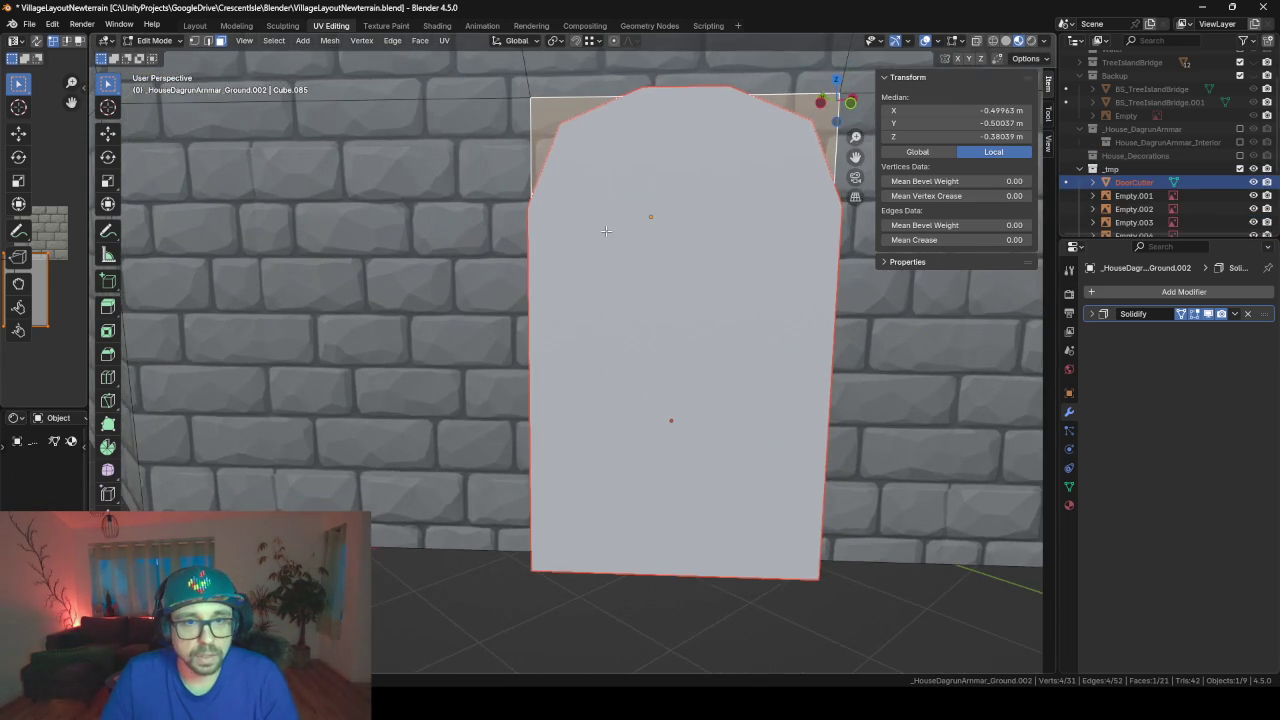
scroll(630, 208, "down", 1)
scroll(641, 201, "down", 1)
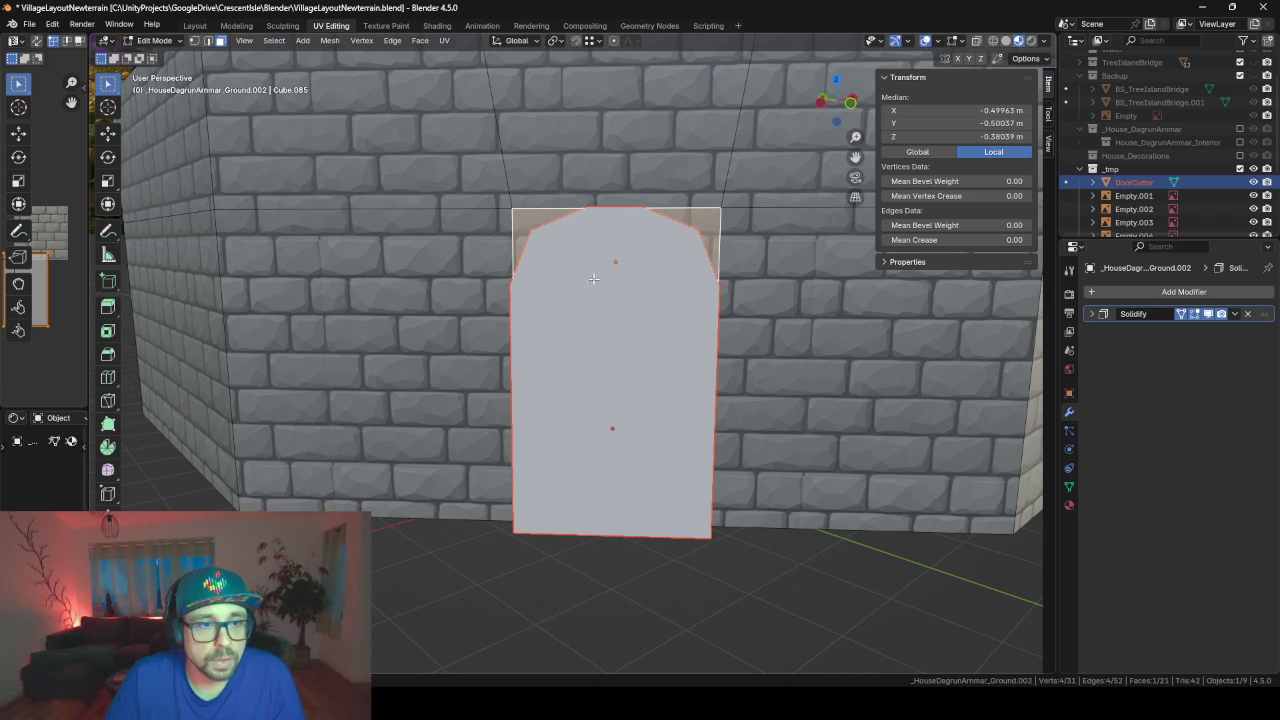
key("i")
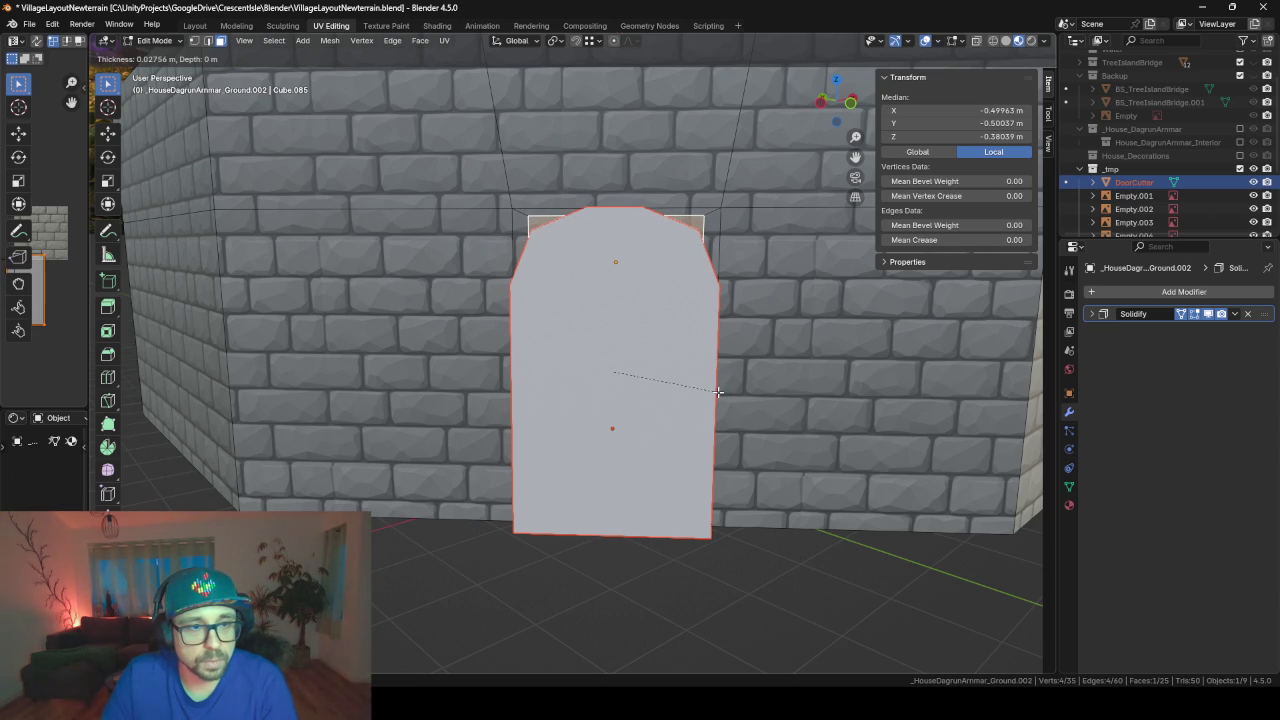
Confirm the inset border, select the arch's top corner vertices, and cancel a trial slide
left_click(718, 392)
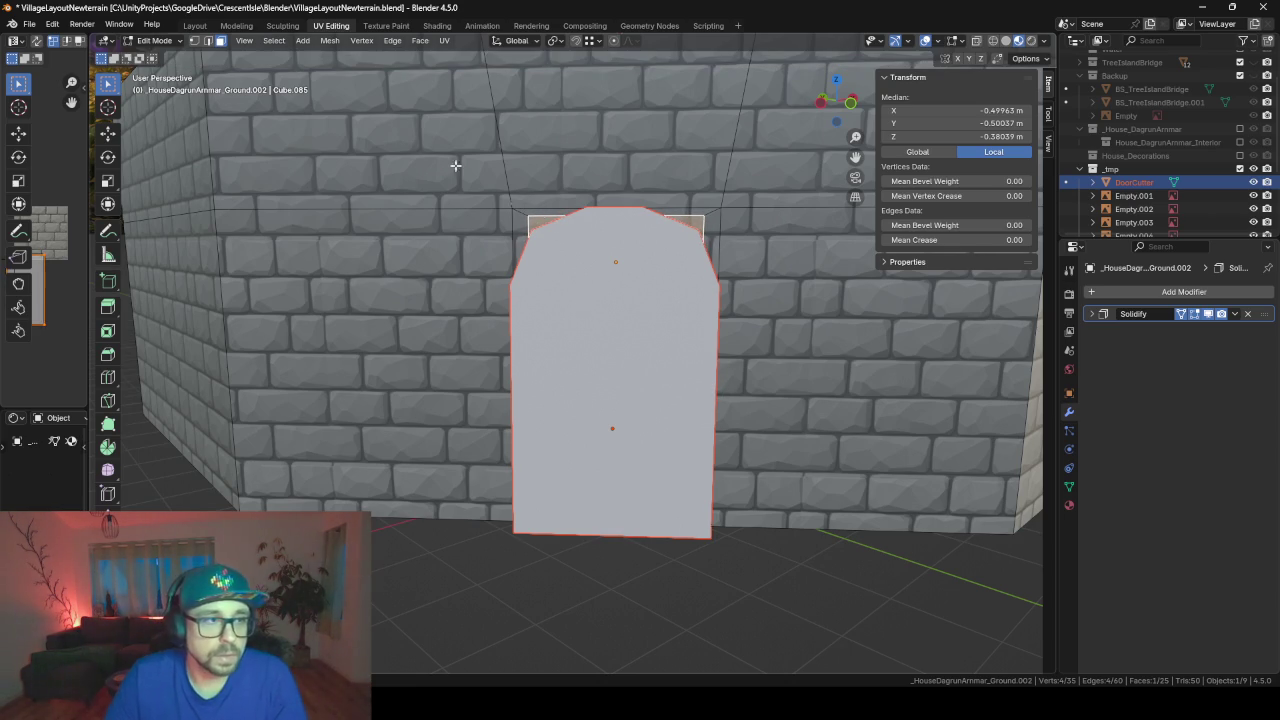
left_click(194, 40)
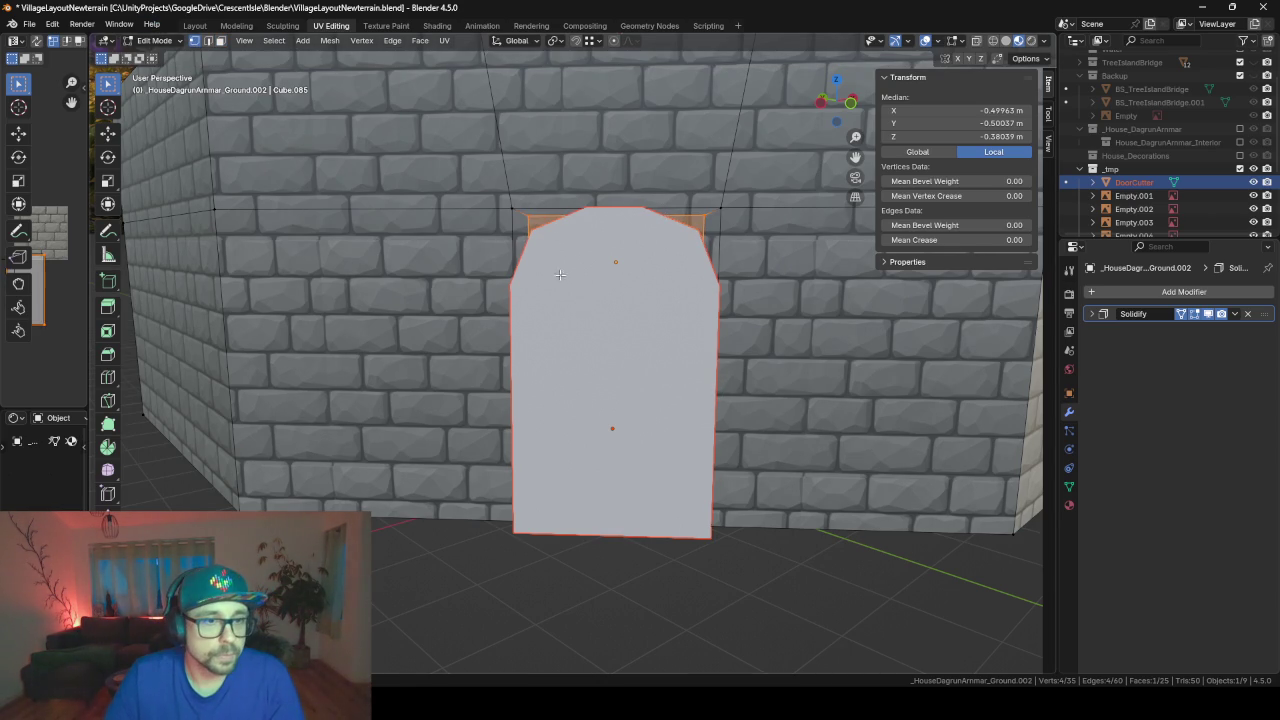
left_click(525, 222)
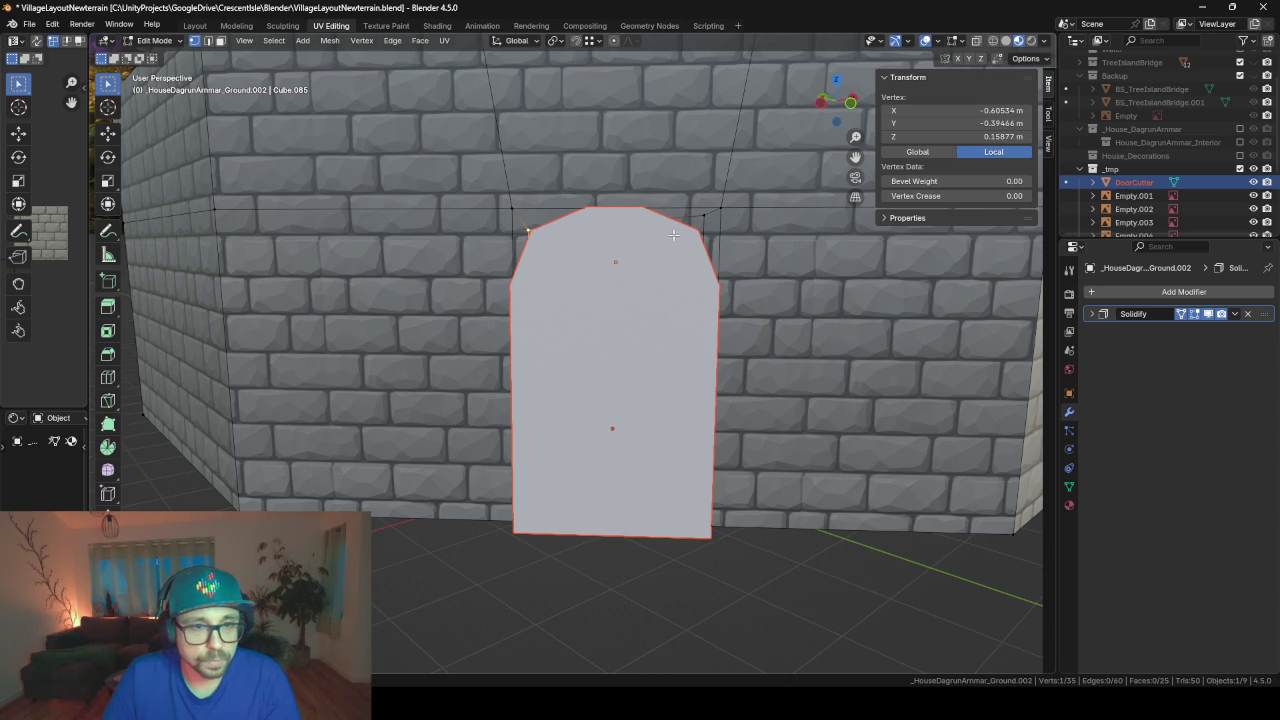
left_click(707, 212)
key("g")
key("g")
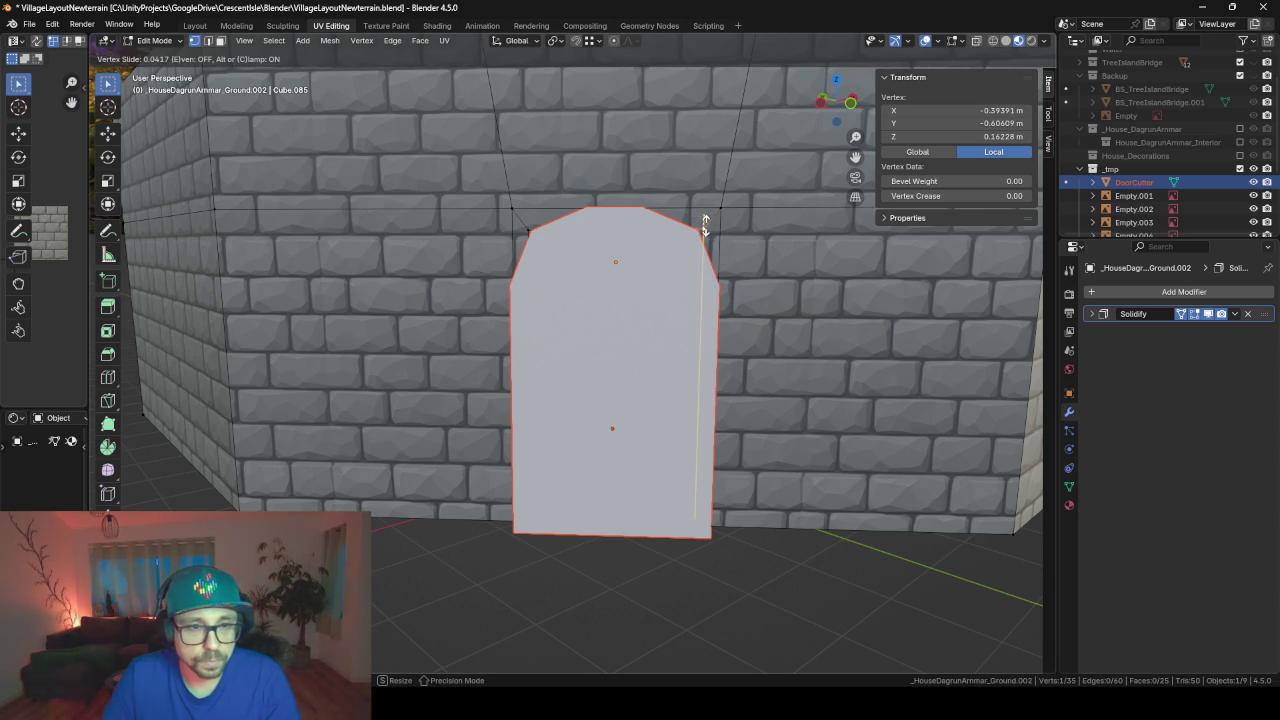
key("Escape")
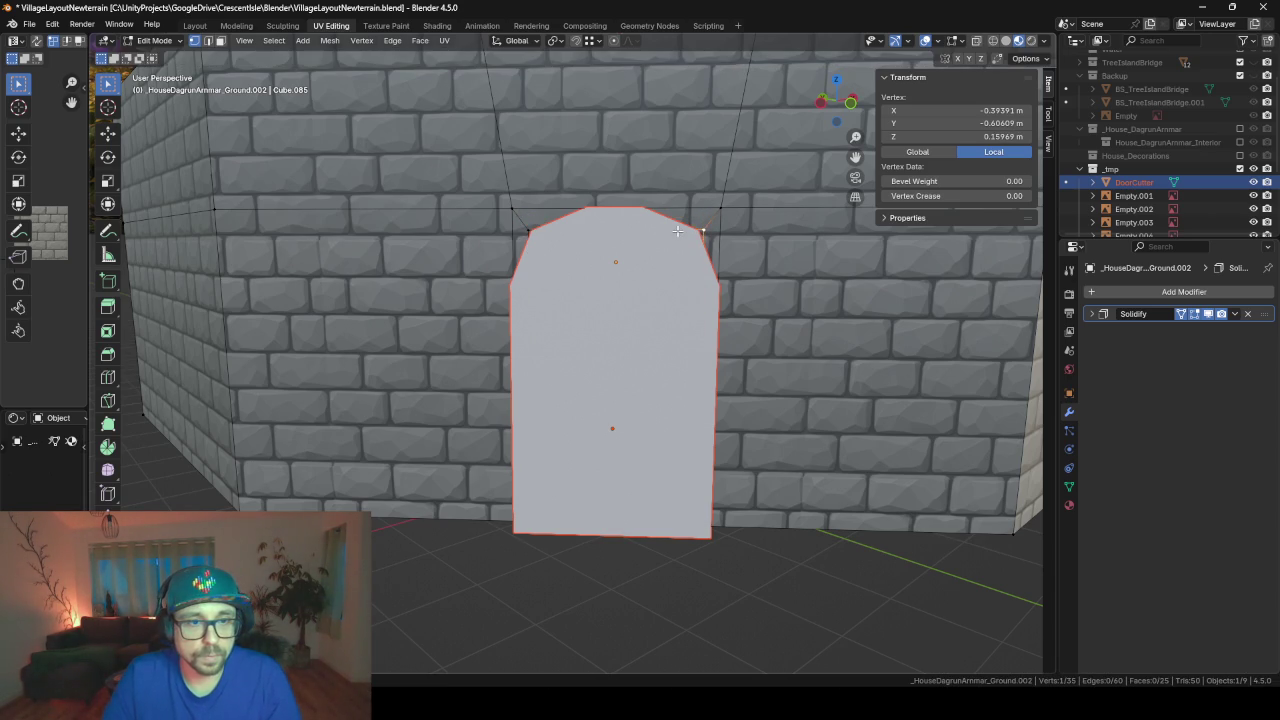
Add the house wall to multi-object editing and view the brick wall head-on
scroll(678, 231, "up", 1)
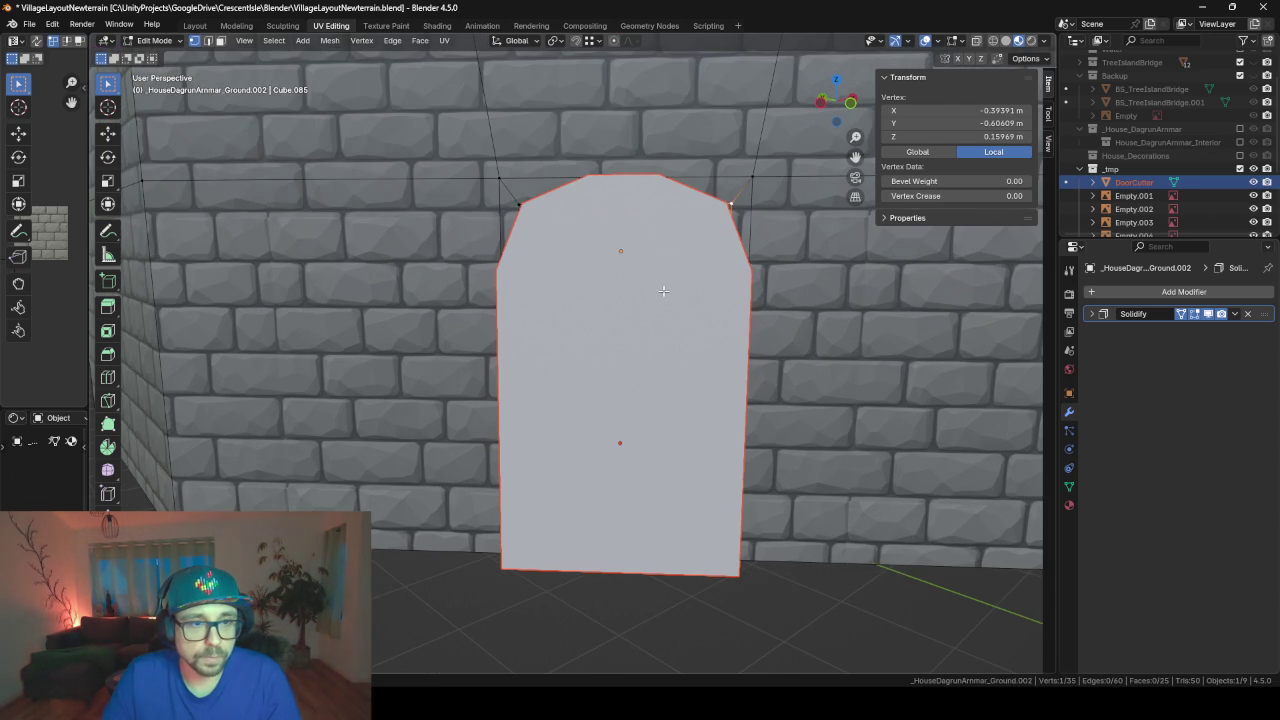
left_click(1066, 182, "ctrl")
middle_click_drag(598, 206, 547, 377, "shift")
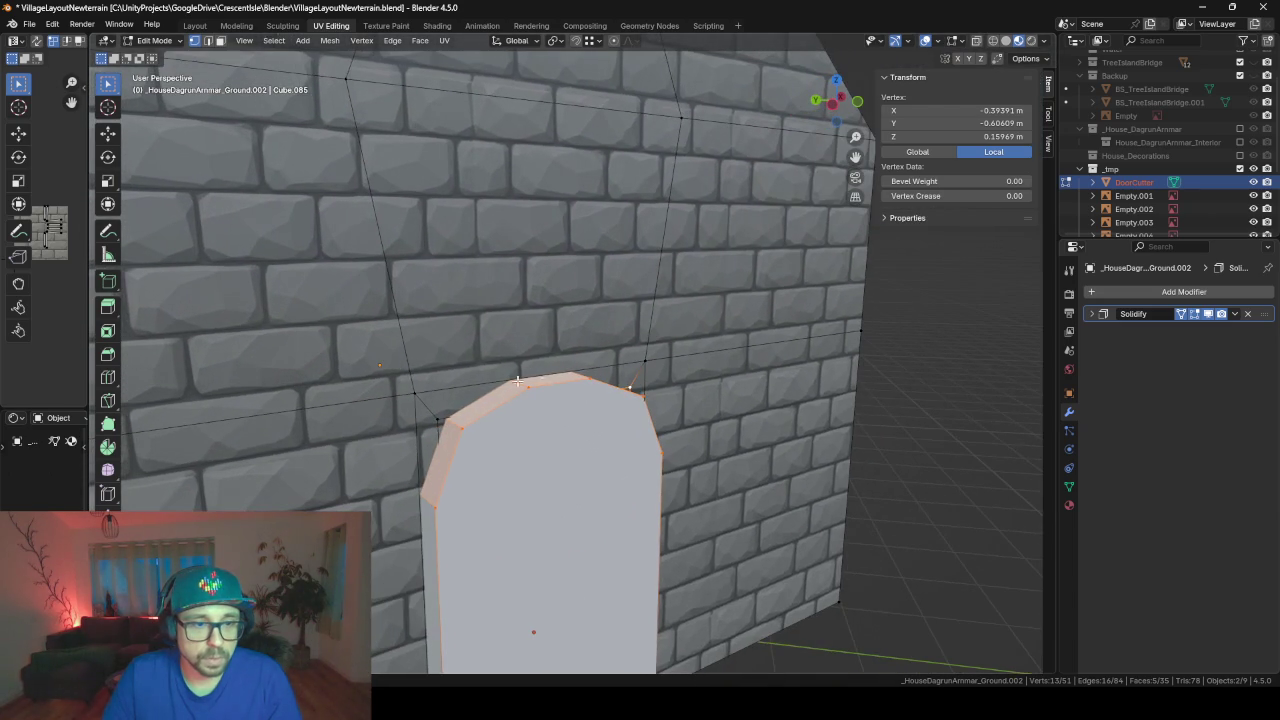
middle_click_drag(455, 409, 449, 411)
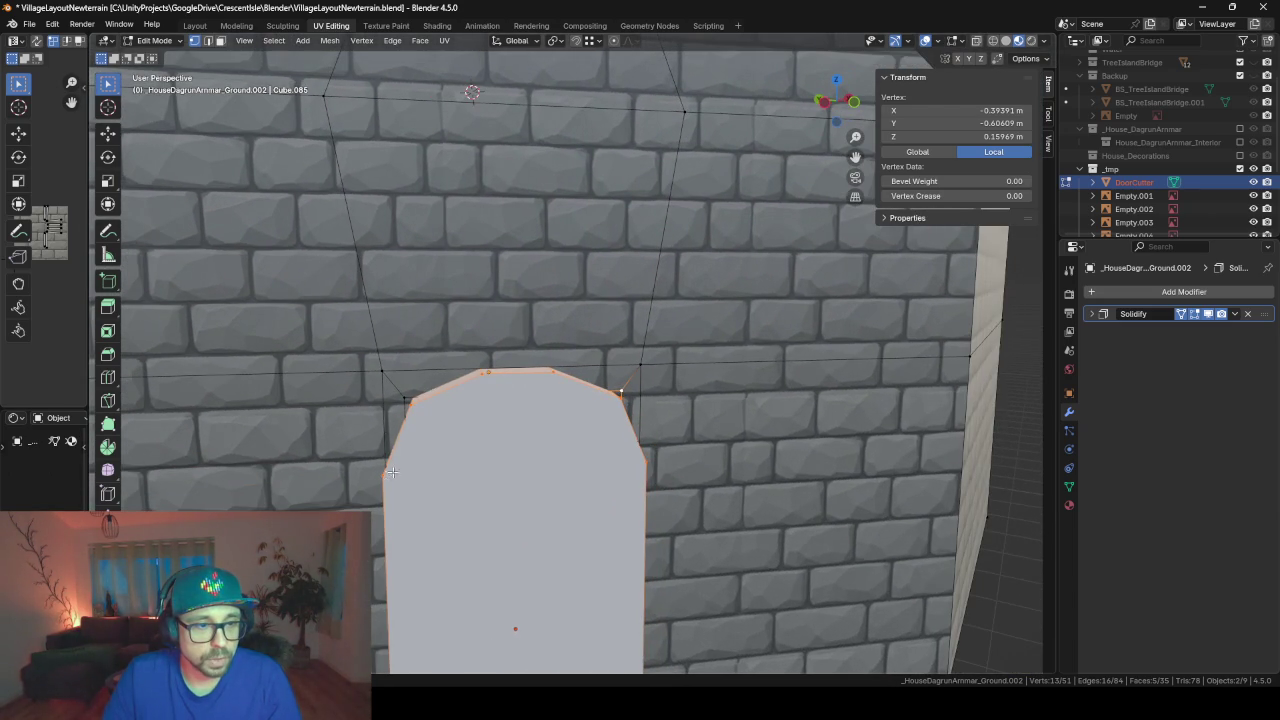
middle_click_drag(389, 474, 391, 465)
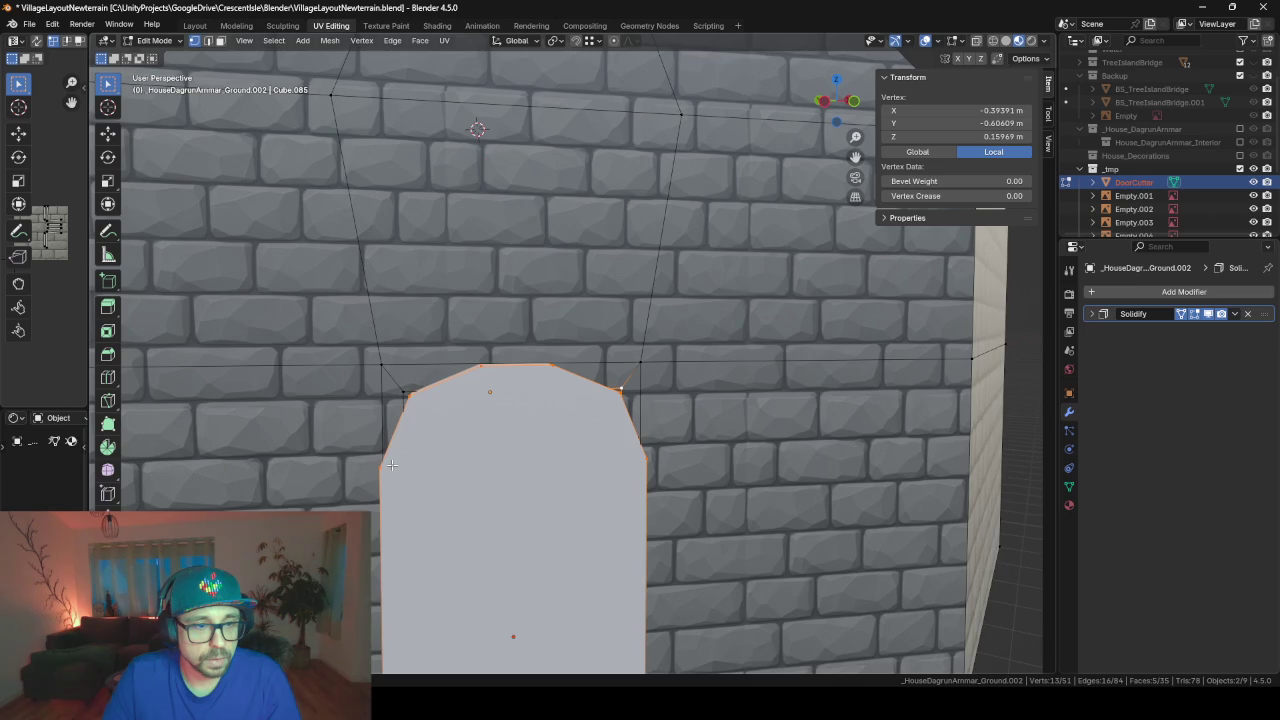
key("ctrl+r")
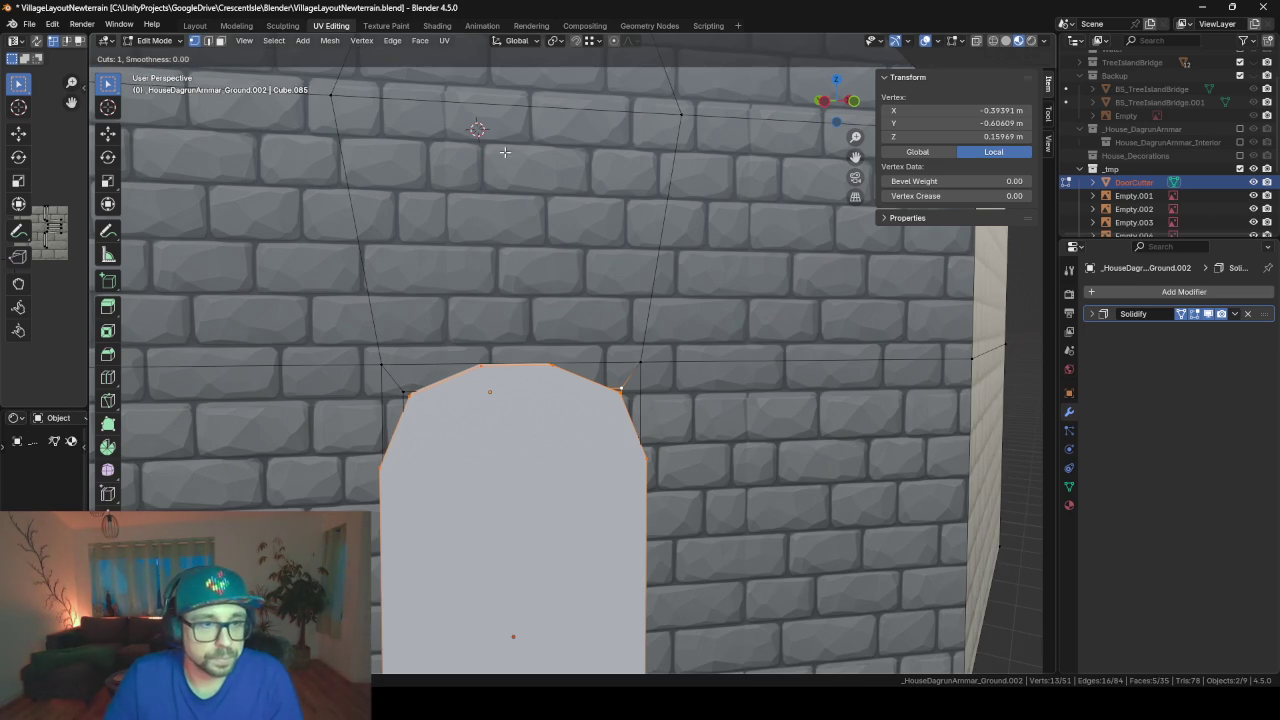
Add two unslid vertical edge loops above the door, discarding an extra loop attempt
scroll(521, 109, "up", 1)
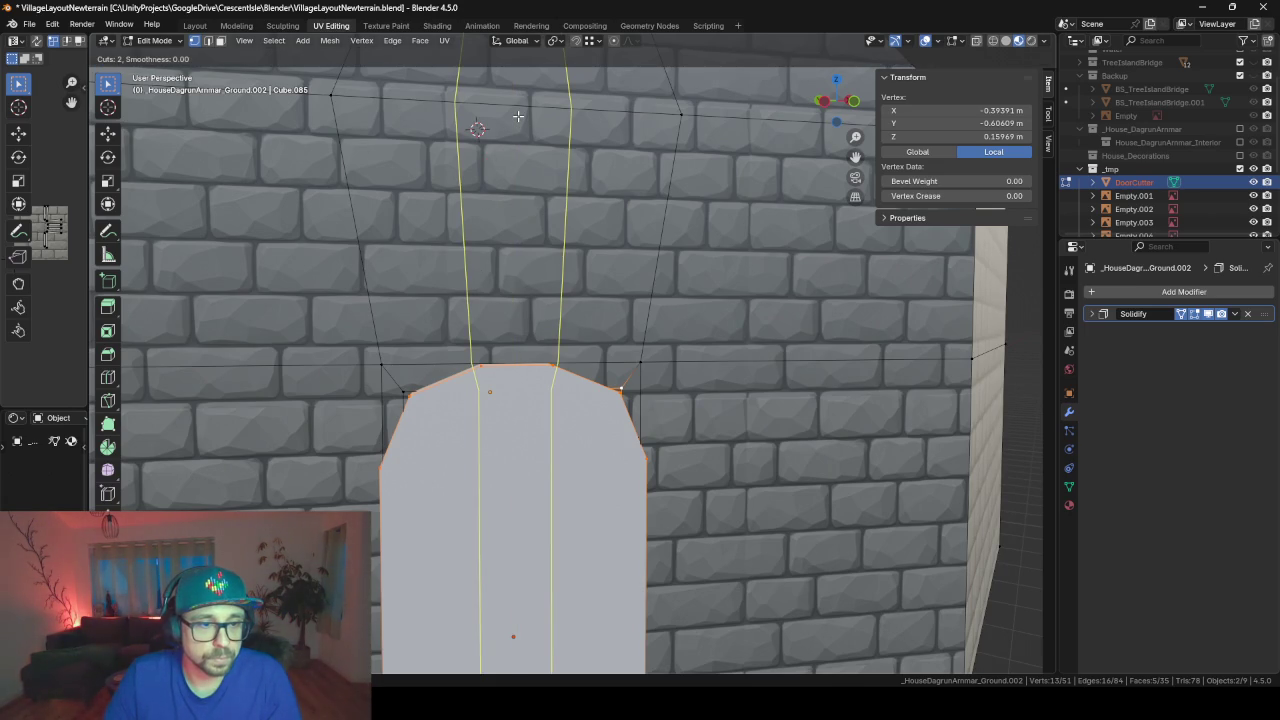
left_click(518, 116)
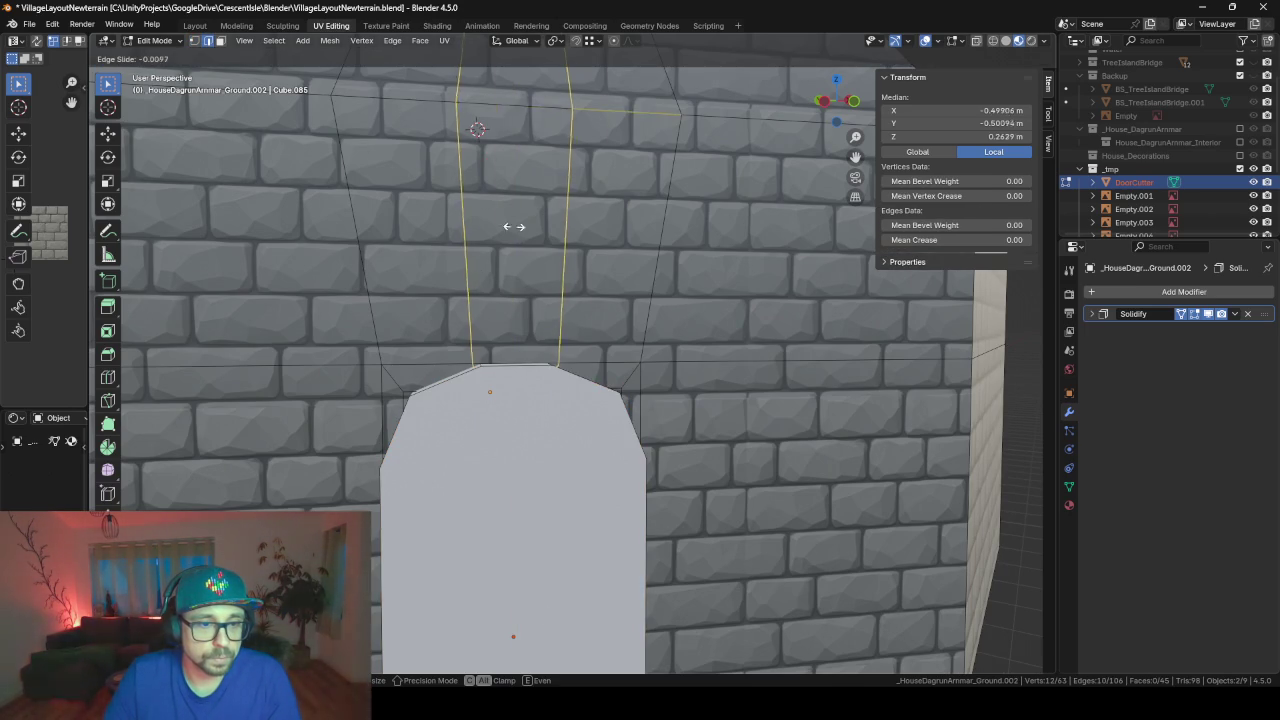
right_click(460, 514)
key("ctrl+r")
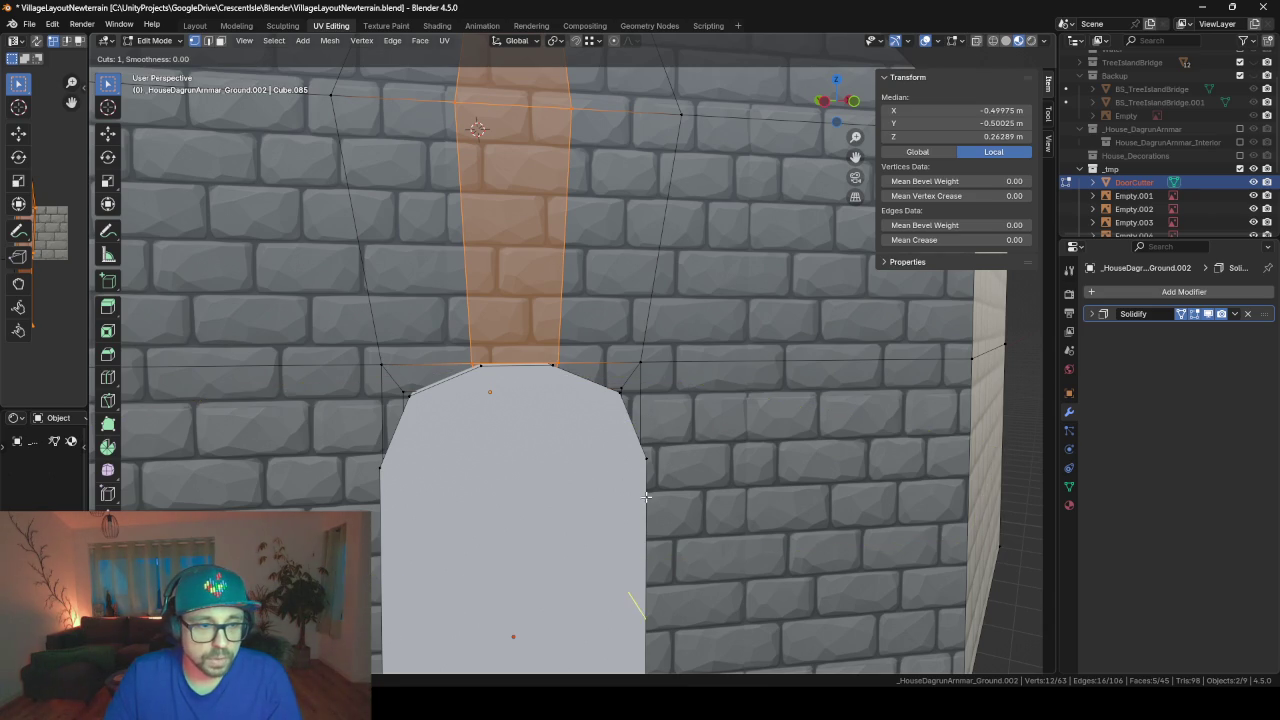
key("Escape")
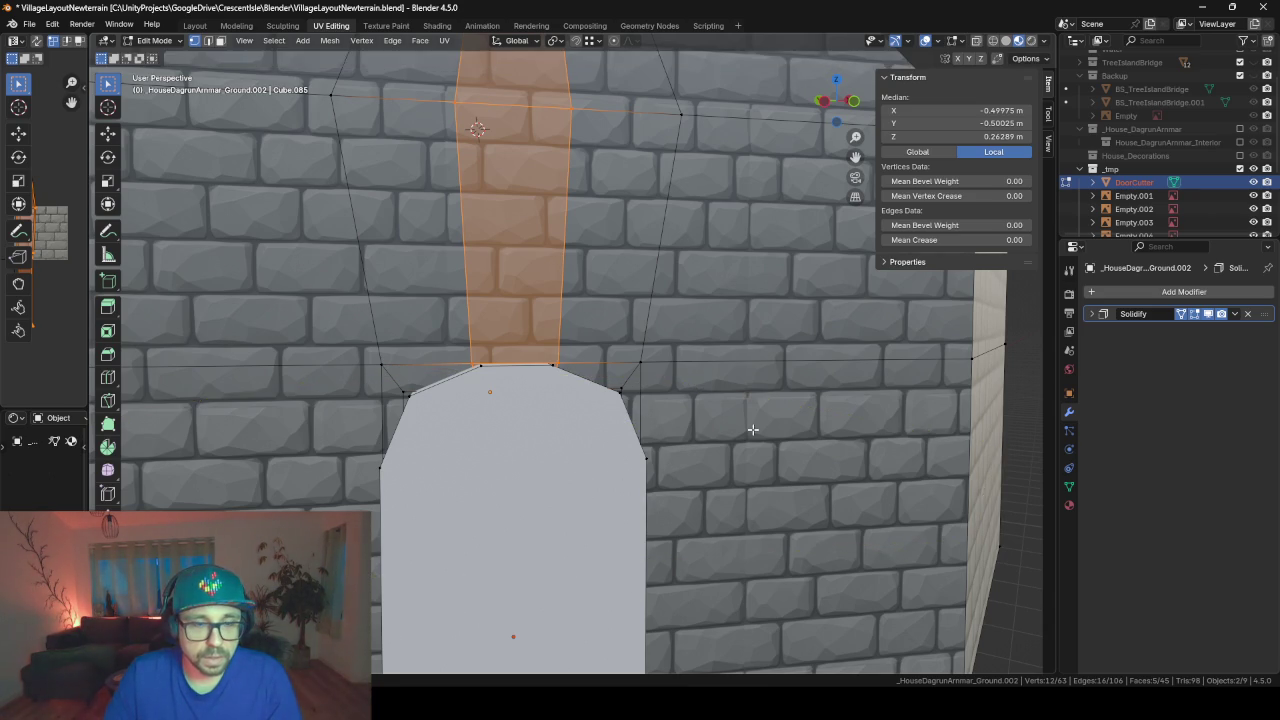
Orbit to a high angled view of the house and undo back to the wall mesh alone
scroll(751, 428, "down", 5)
mouse_move(751, 428)
middle_mouse_down()
mouse_move(767, 447)
mouse_move(425, 186)
middle_mouse_up()
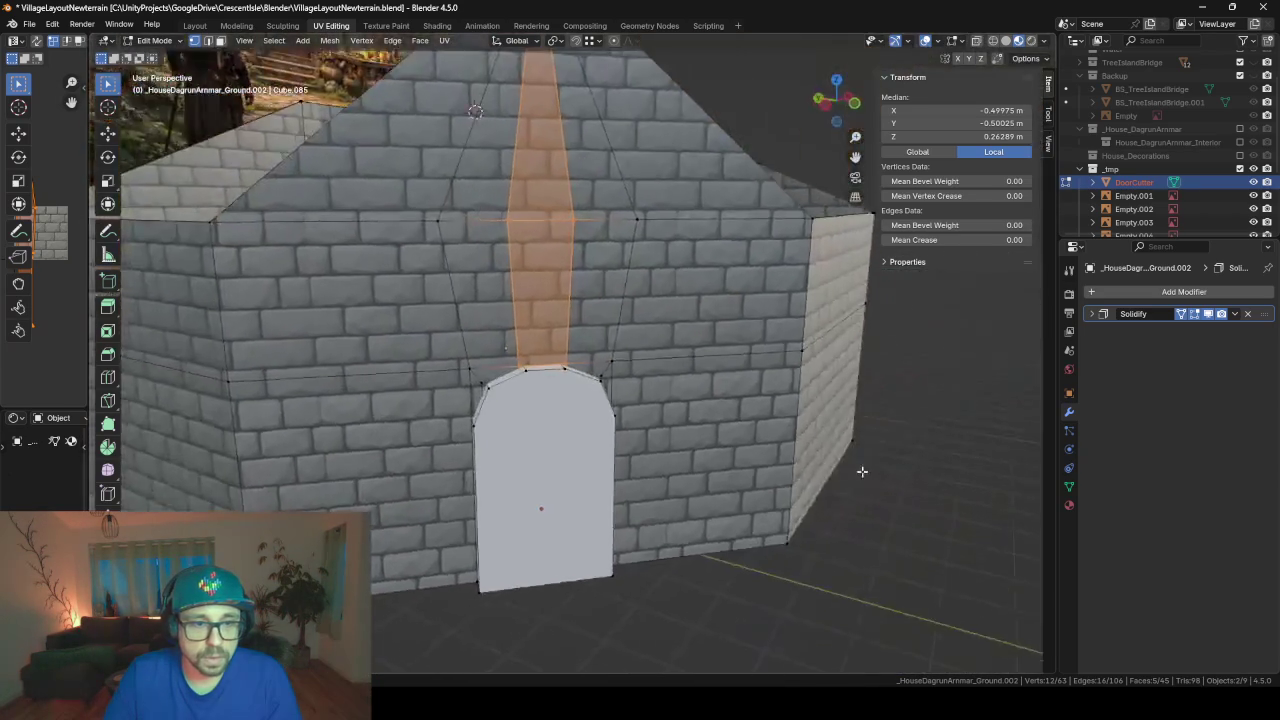
scroll(508, 323, "down", 5)
middle_click_drag(508, 323, 388, 121)
middle_click_drag(456, 257, 684, 357)
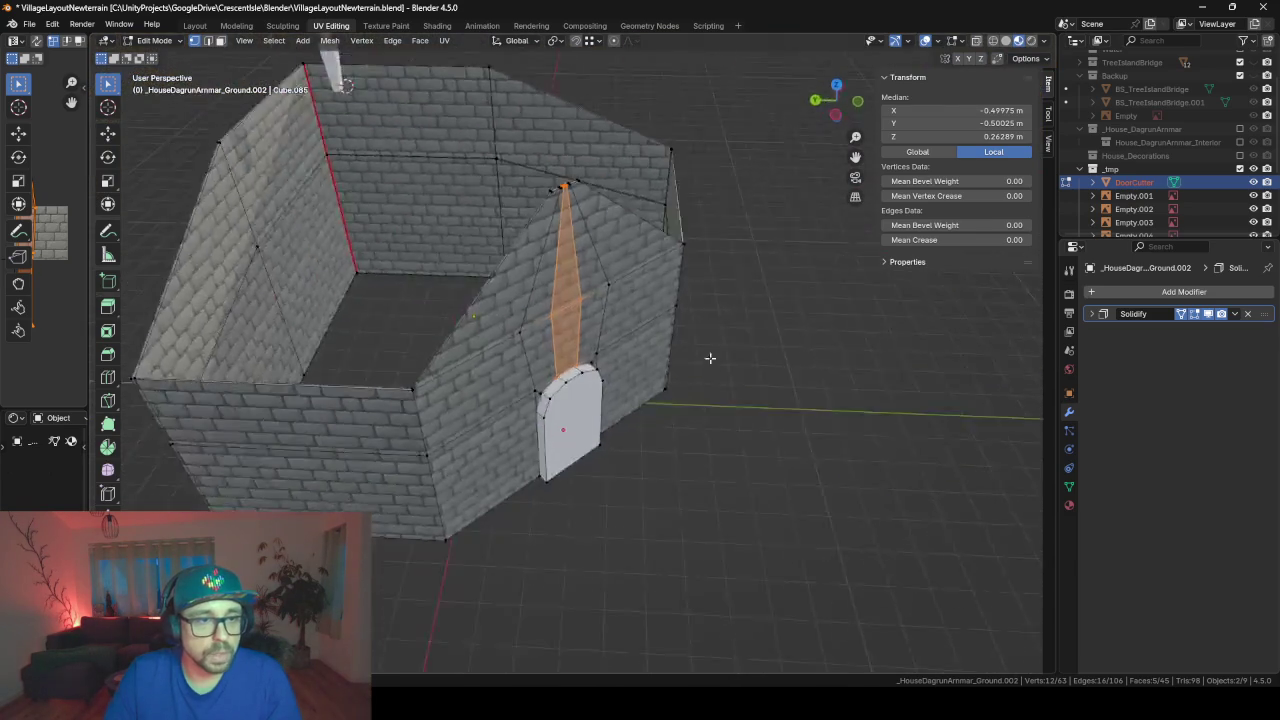
left_click(684, 357)
key("ctrl+z")
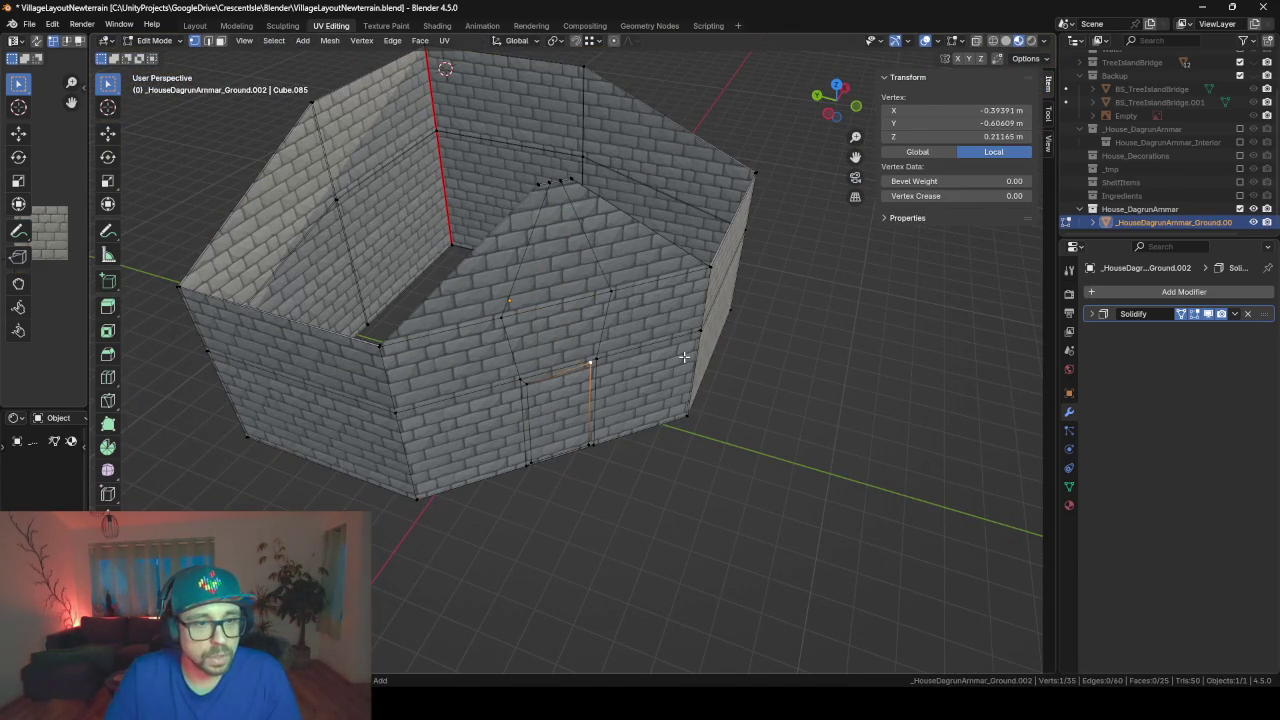
Undo the arch cuts, then dissolve the two vertical gable loops and the horizontal wall loop
key("ctrl+z")
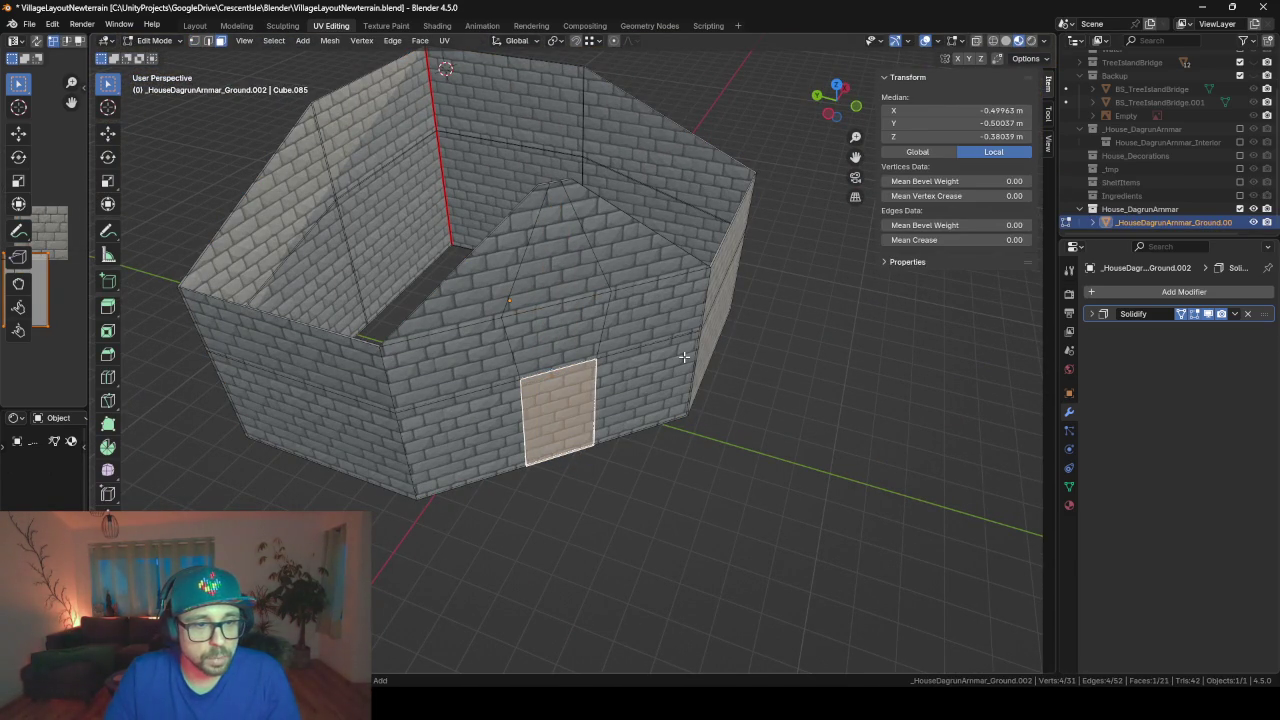
key("alt+a")
key("2")
left_click(507, 339)
left_click(507, 339, "alt")
left_click(594, 242, "alt+shift")
left_click(558, 372, "alt+shift")
middle_click_drag(557, 380, 466, 343)
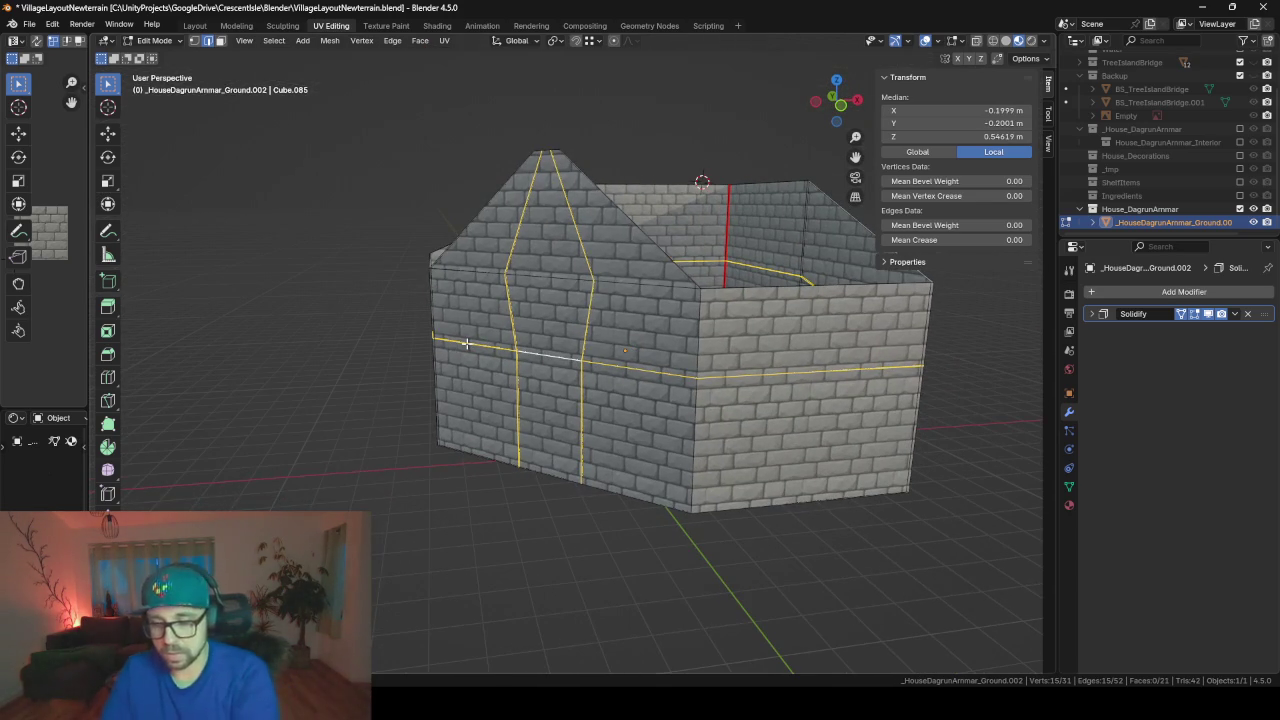
key("x")
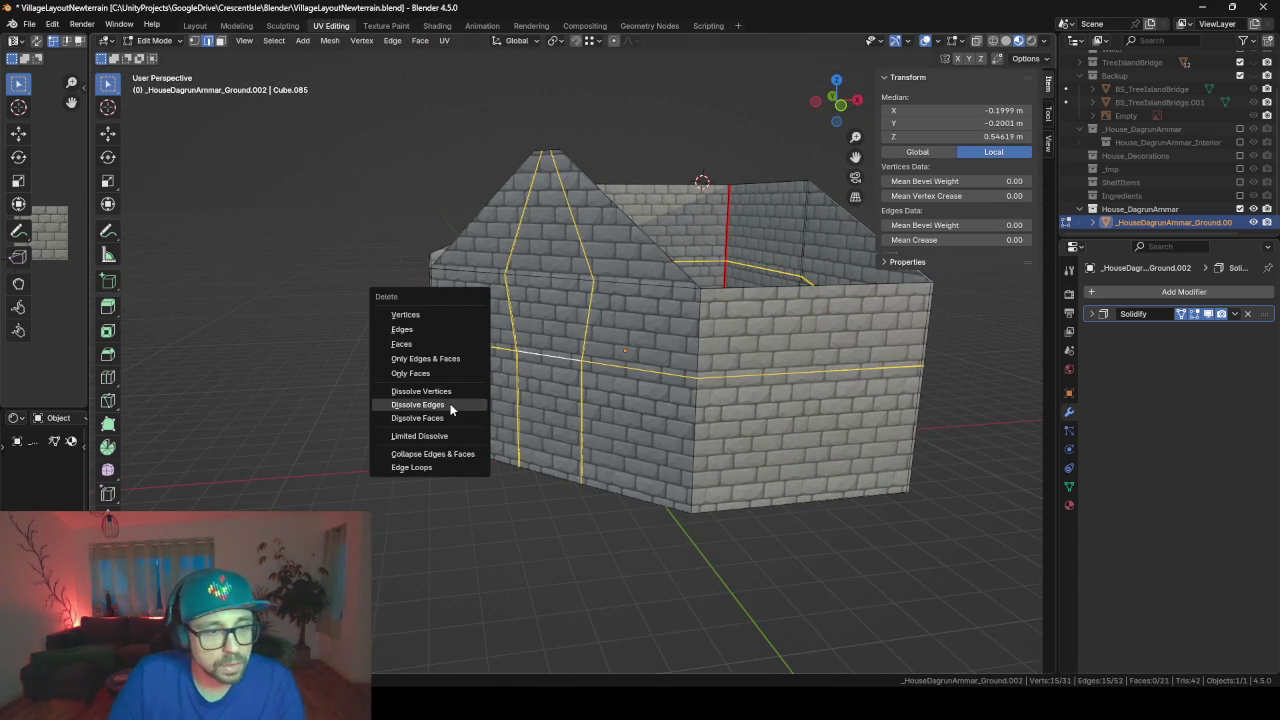
left_click(450, 408)
mouse_move(450, 408)
middle_mouse_down()
mouse_move(623, 394)
mouse_move(757, 409)
mouse_move(642, 417)
mouse_move(850, 395)
middle_mouse_up()
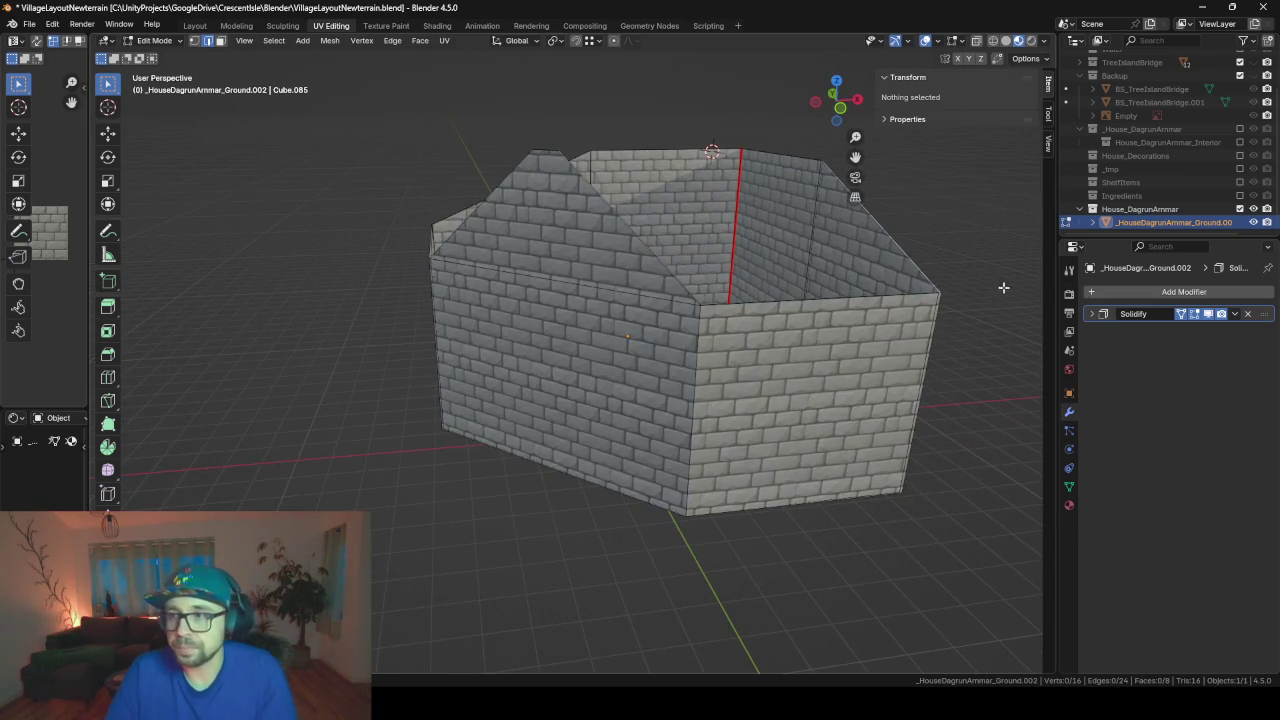
Separate the front wall face and gable triangle into a new object
left_click_drag(1136, 243, 1137, 357)
mouse_move(420, 354)
middle_mouse_down()
mouse_move(626, 380)
mouse_move(505, 366)
middle_mouse_up()
left_click(559, 293)
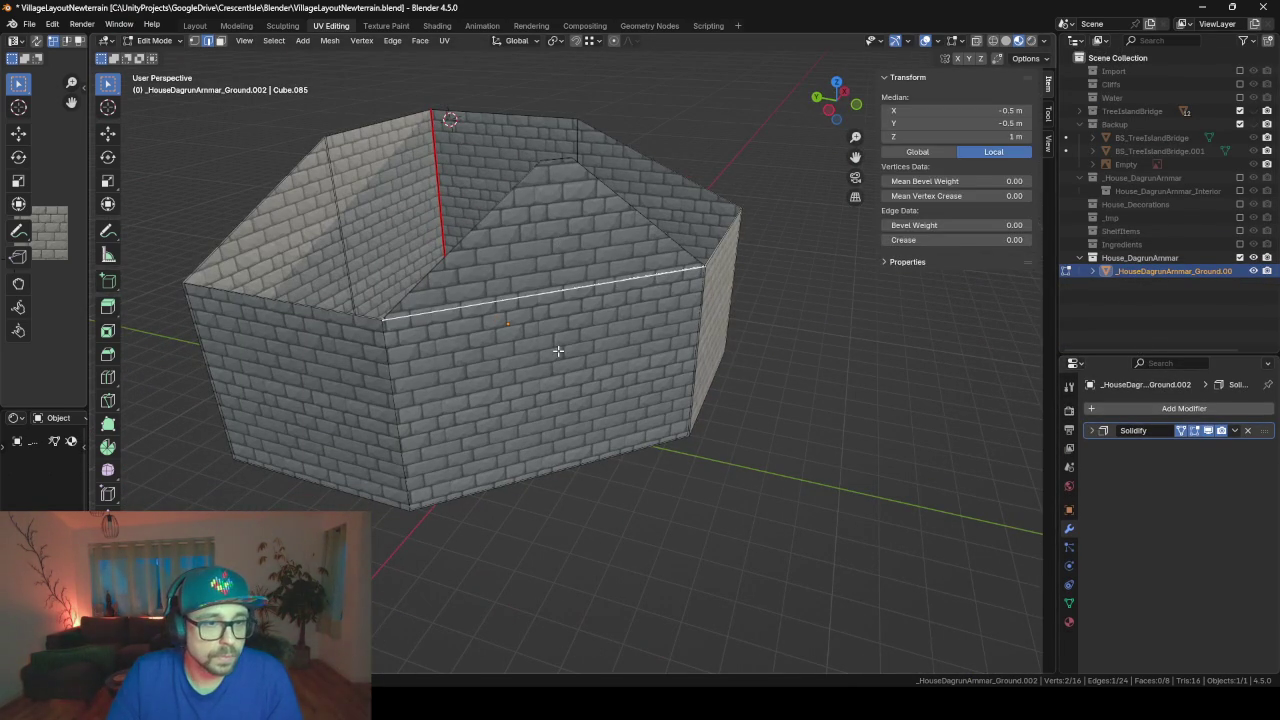
left_click(220, 40)
left_click(520, 250)
left_click(538, 379, "shift")
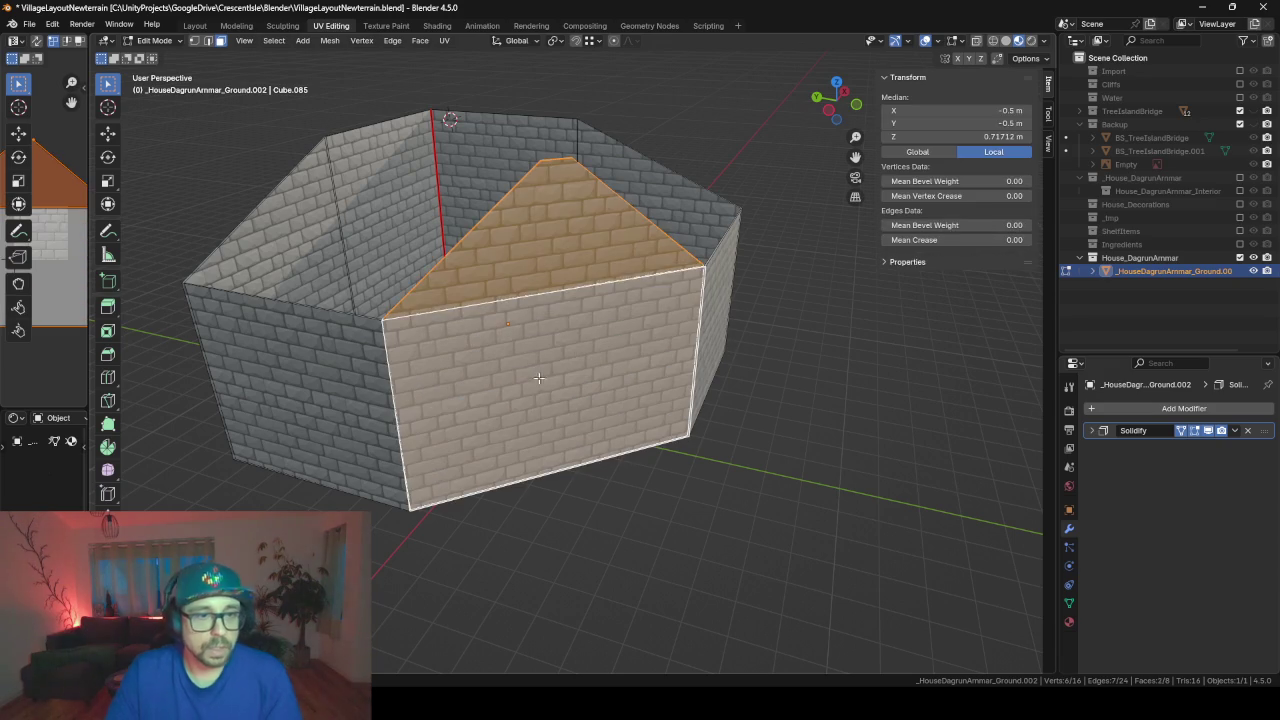
key("p")
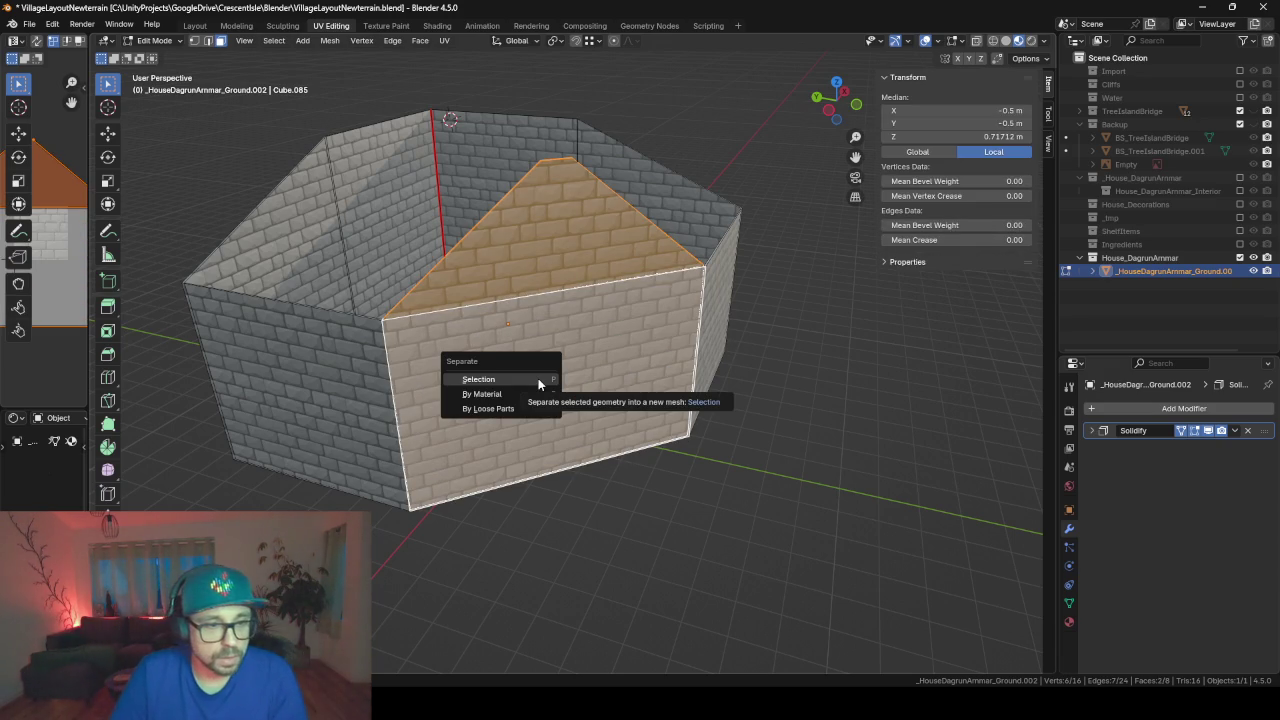
left_click(538, 383)
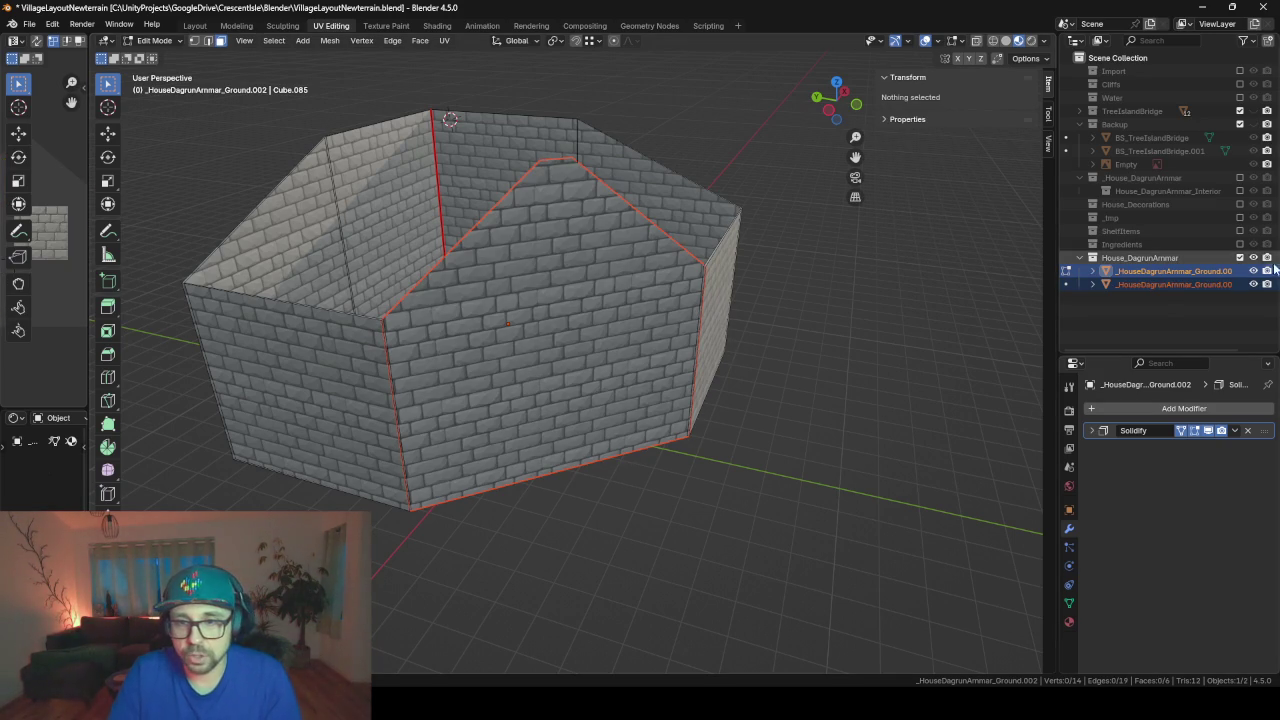
Select the newly separated object in the Outliner and widen the Outliner panel
left_click(1211, 285)
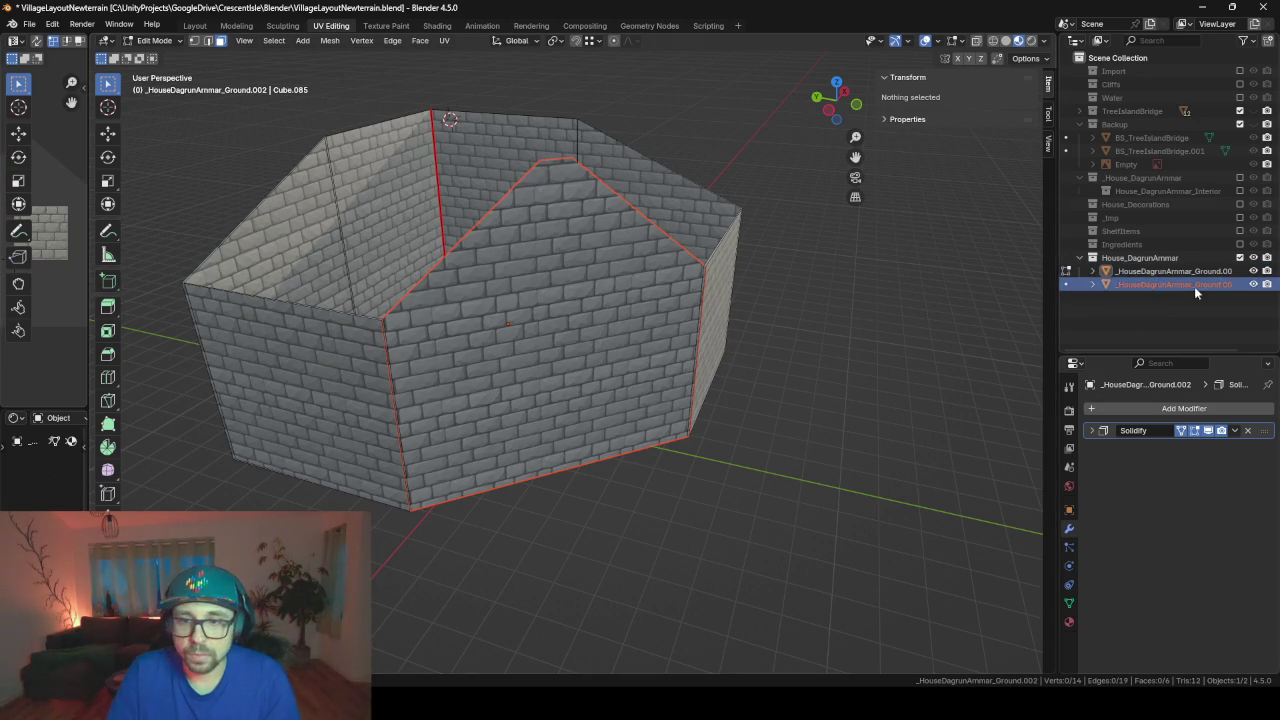
left_click(1190, 294)
left_click(1190, 297)
double_click(1190, 297)
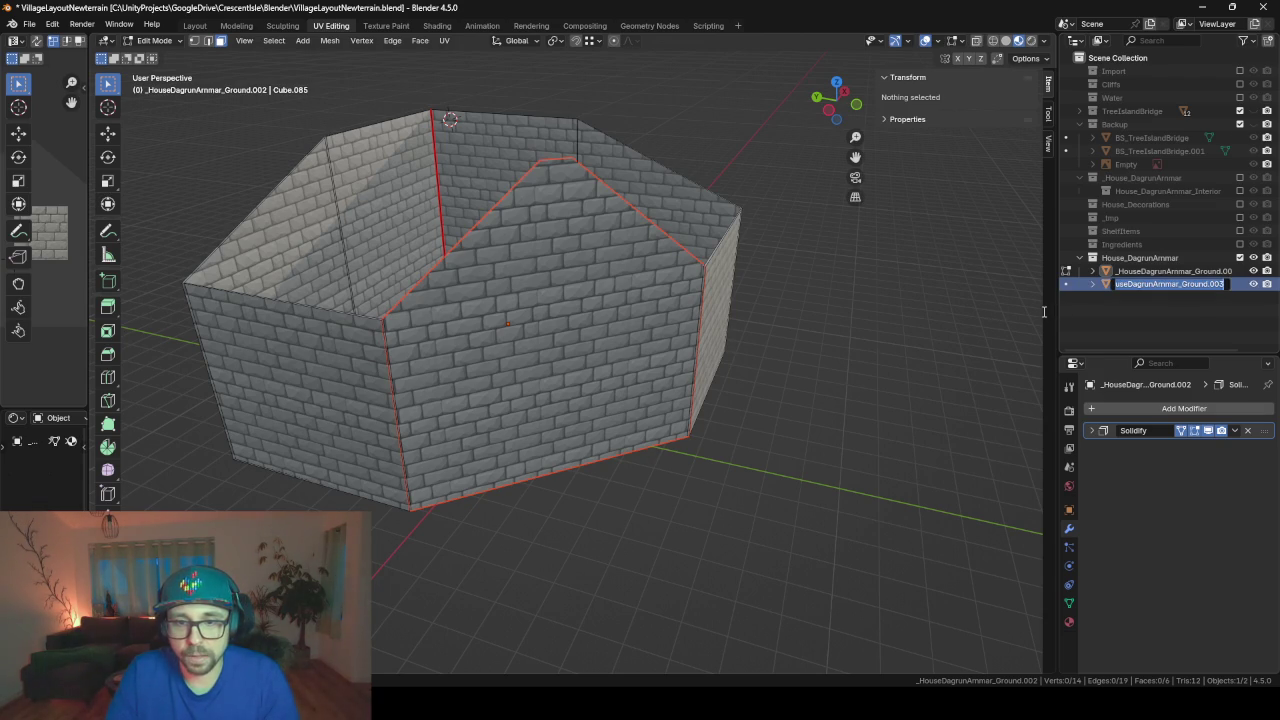
key("Escape")
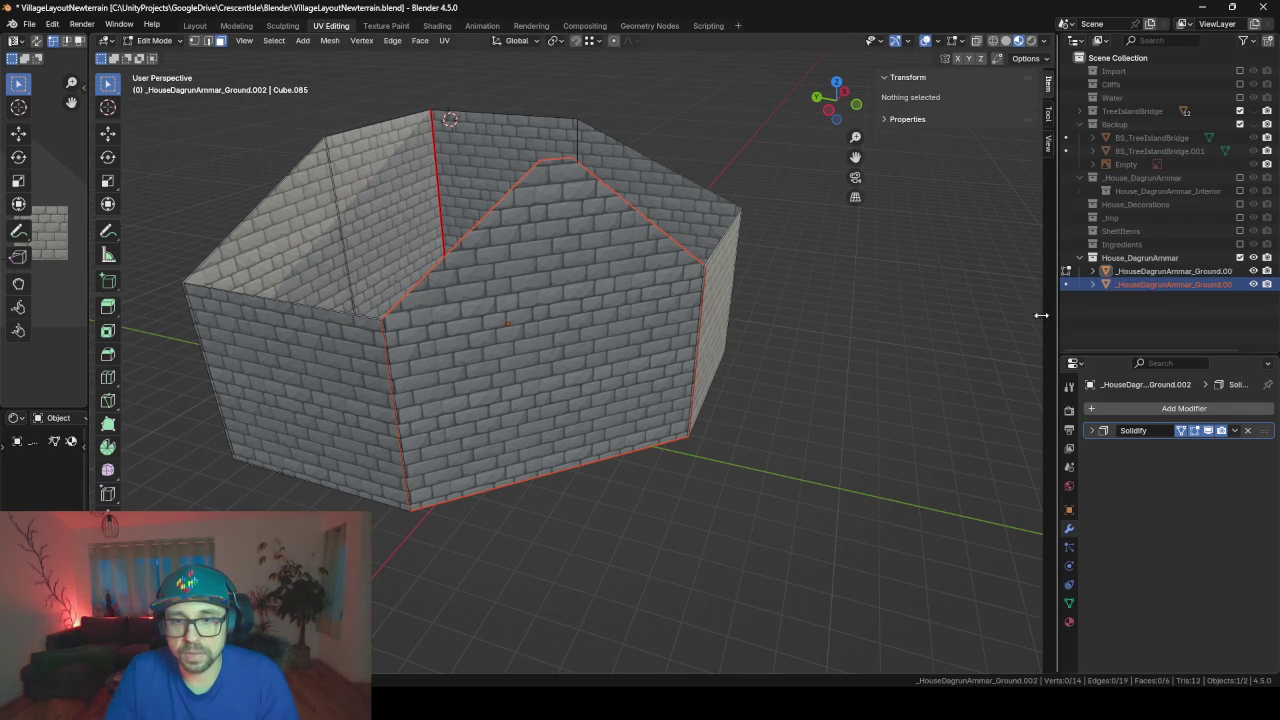
left_click_drag(1055, 310, 921, 300)
Rename _HouseDagrunAmmar_Ground.003 to House_DagrunAmmar_Ground_WallDoor
double_click(1026, 284)
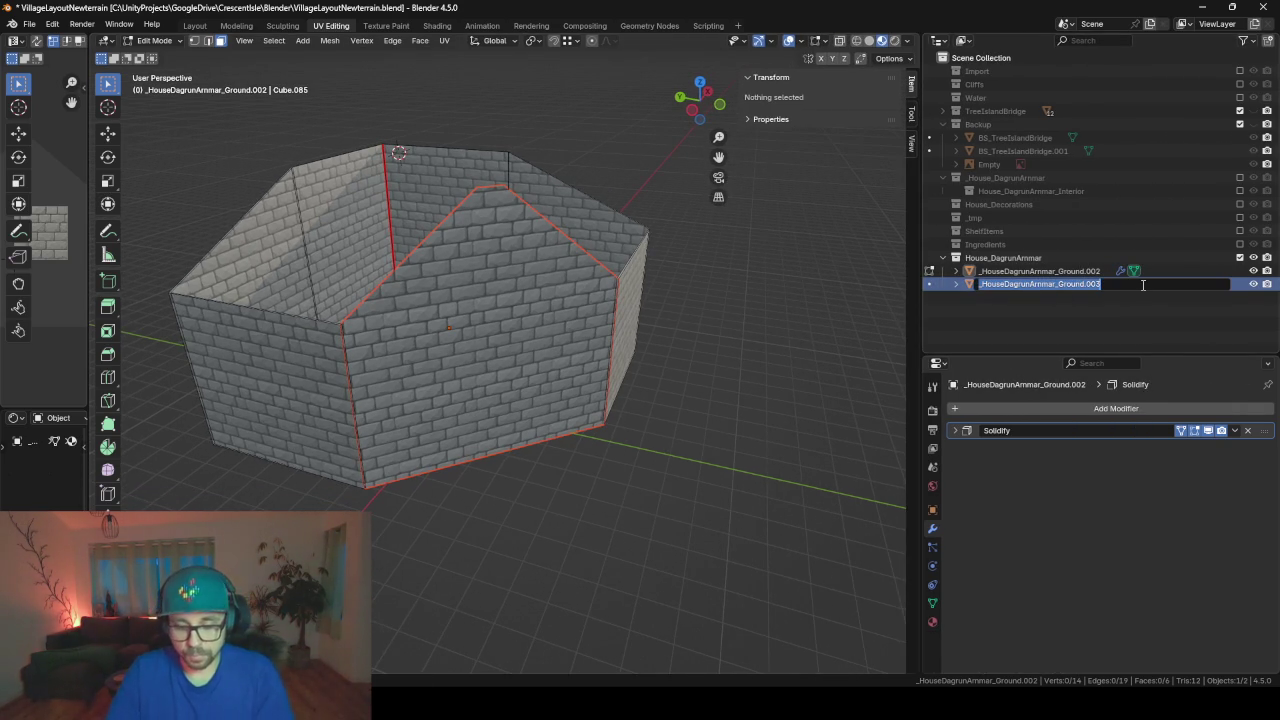
type("Dargun")
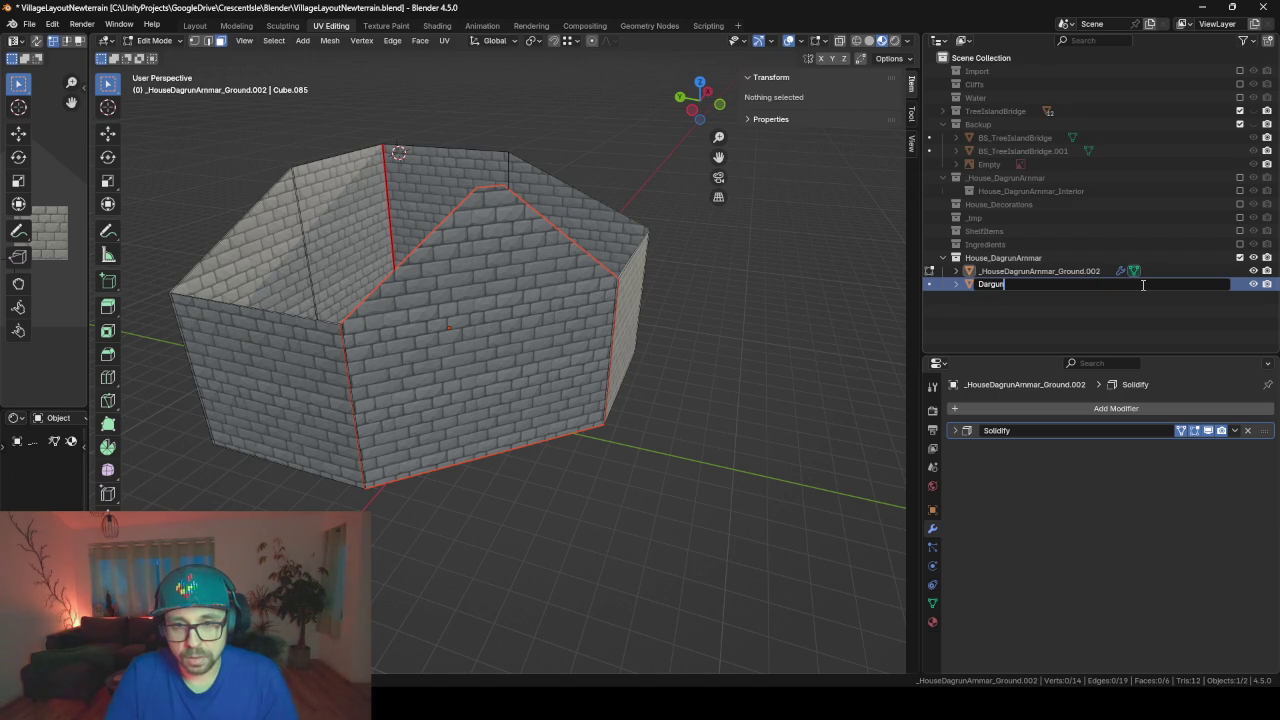
key("BackSpace")
type("grunAr")
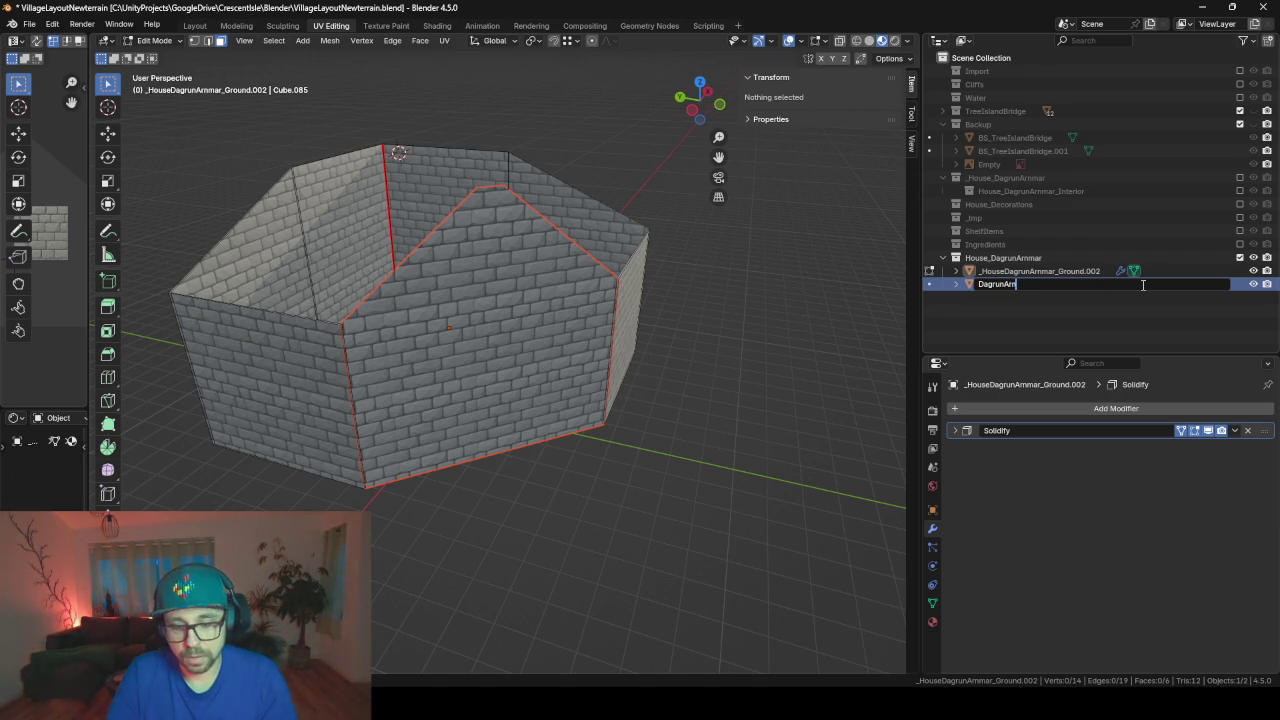
type("mar_")
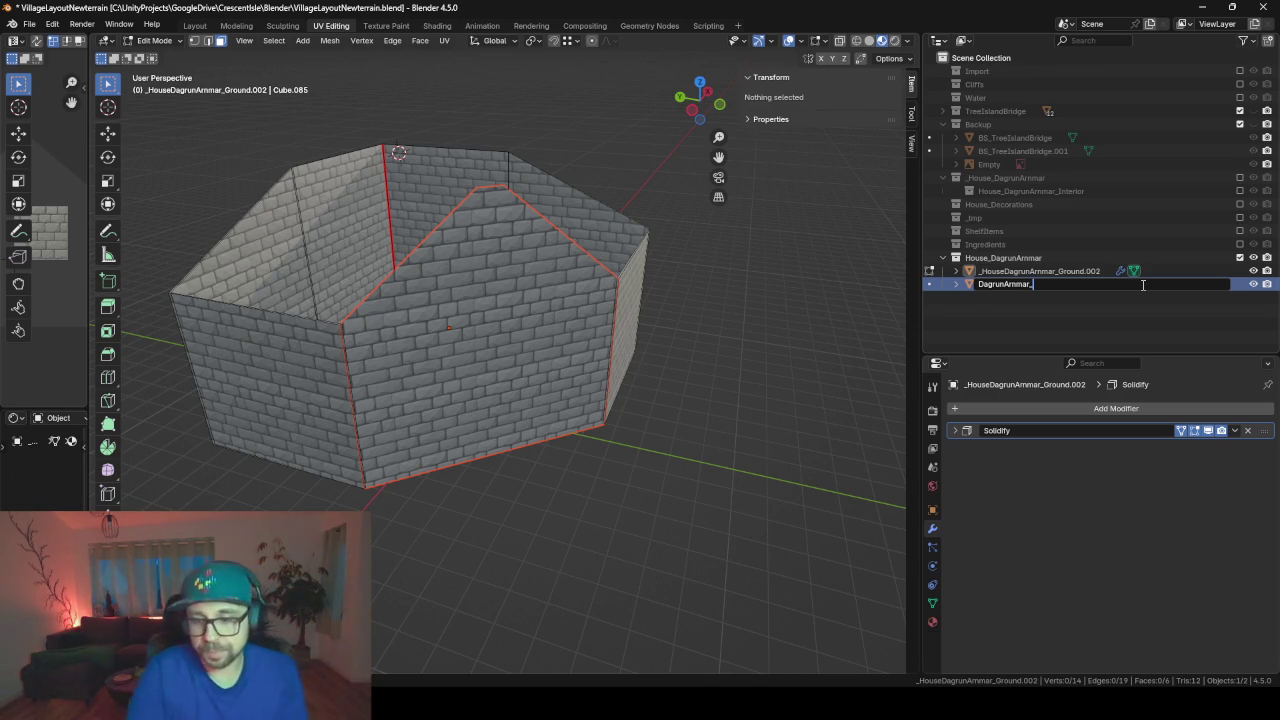
key("ctrl+a")
key("BackSpace")
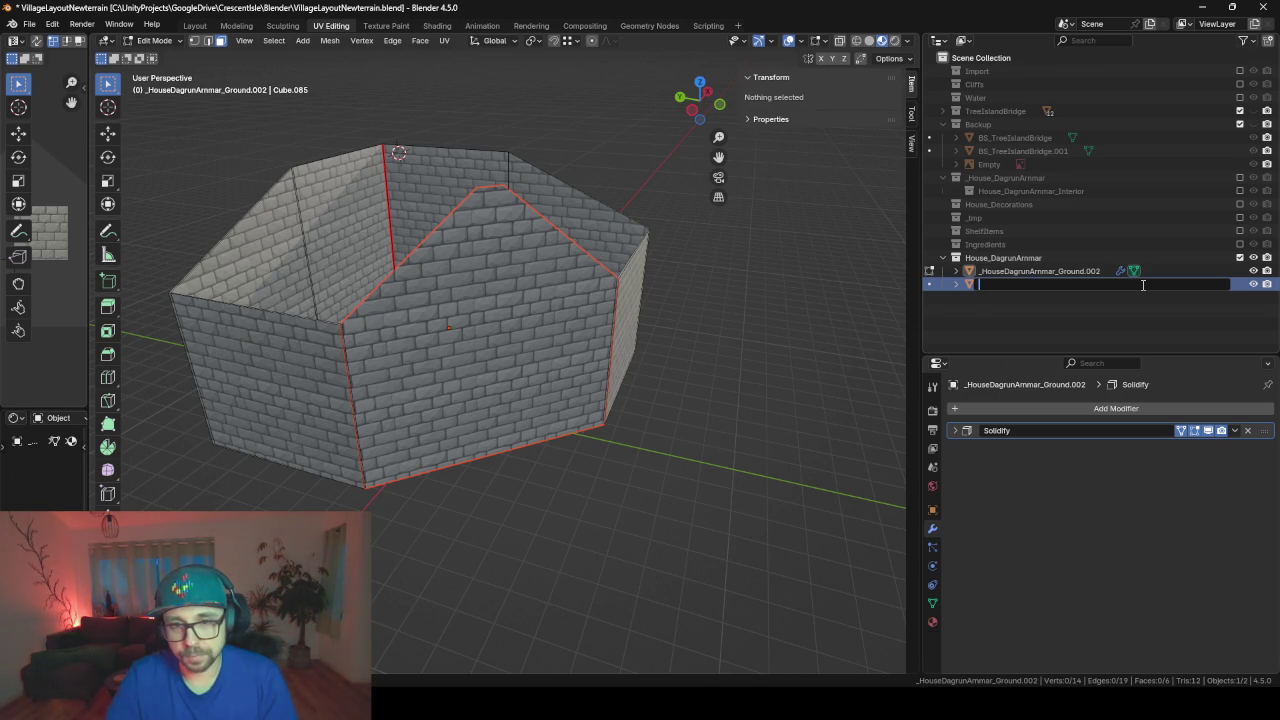
type("ouse")
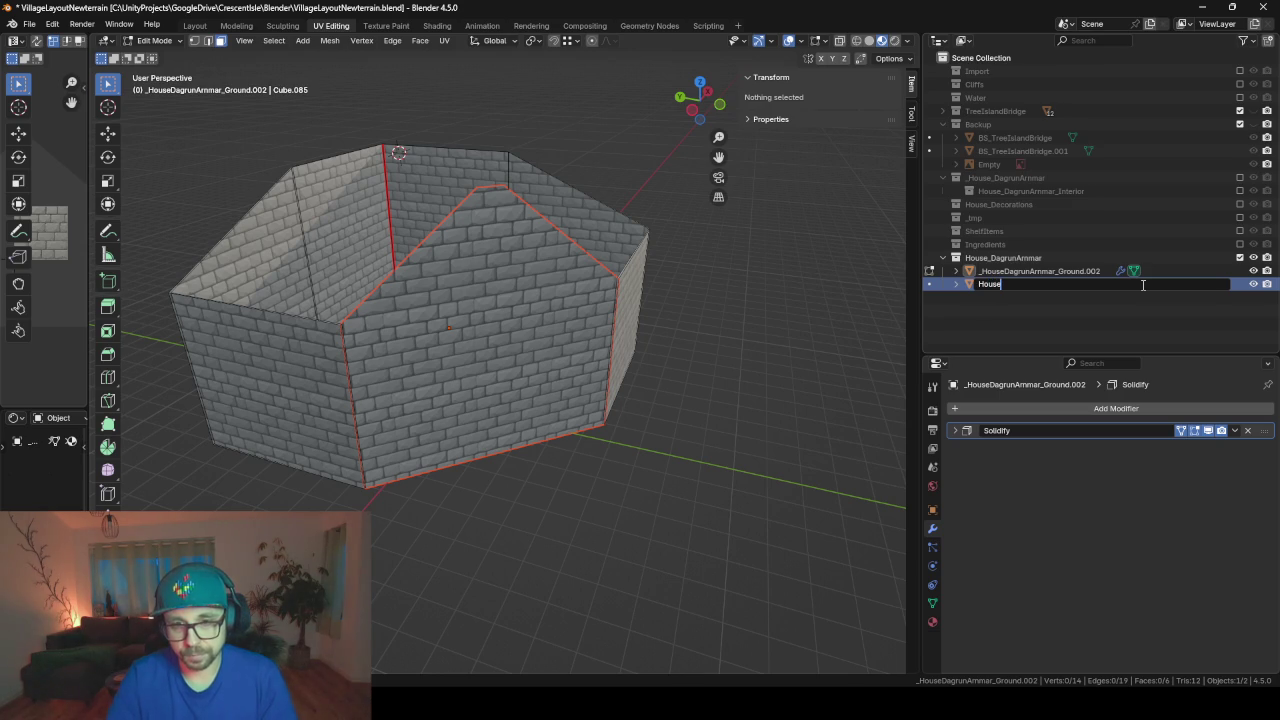
type("_DagrunArmmar_Ground_WallDoor")
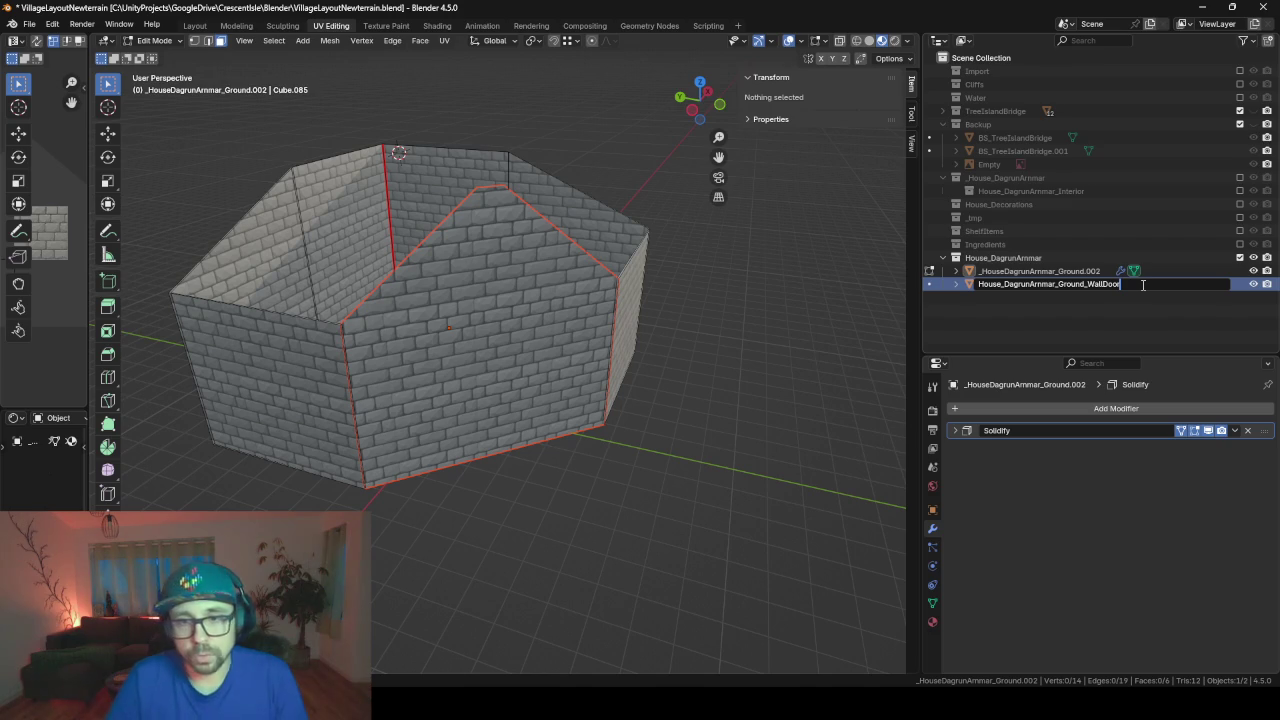
key("Return")
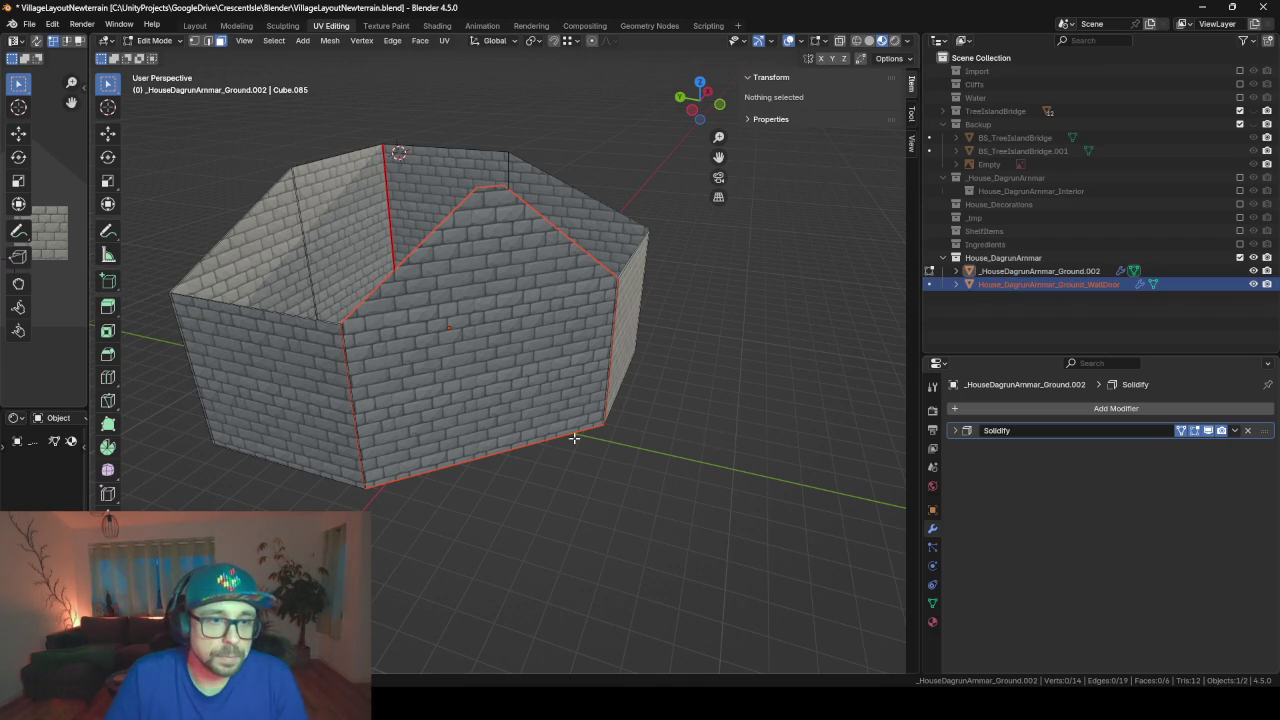
middle_click_drag(703, 371, 633, 399)
Rename the original wall object to House_DagrunAmmar_Ground_Wall
left_click(704, 389)
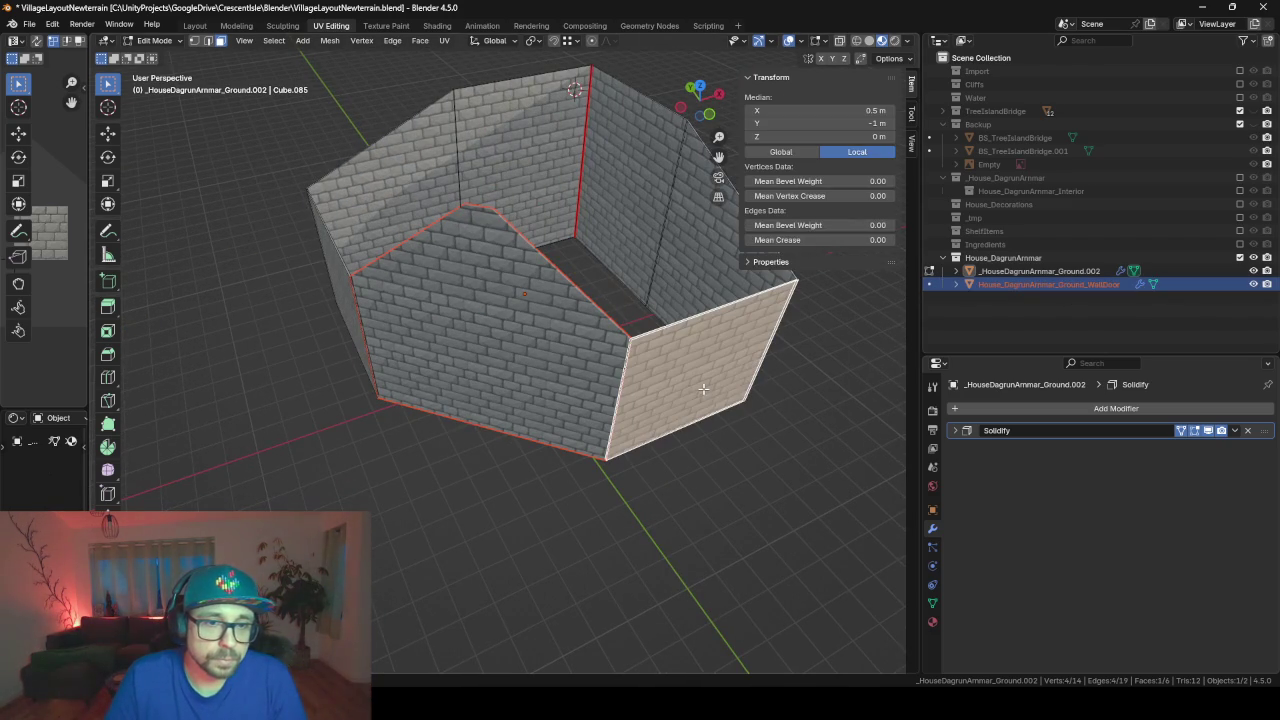
middle_click_drag(633, 323, 617, 281)
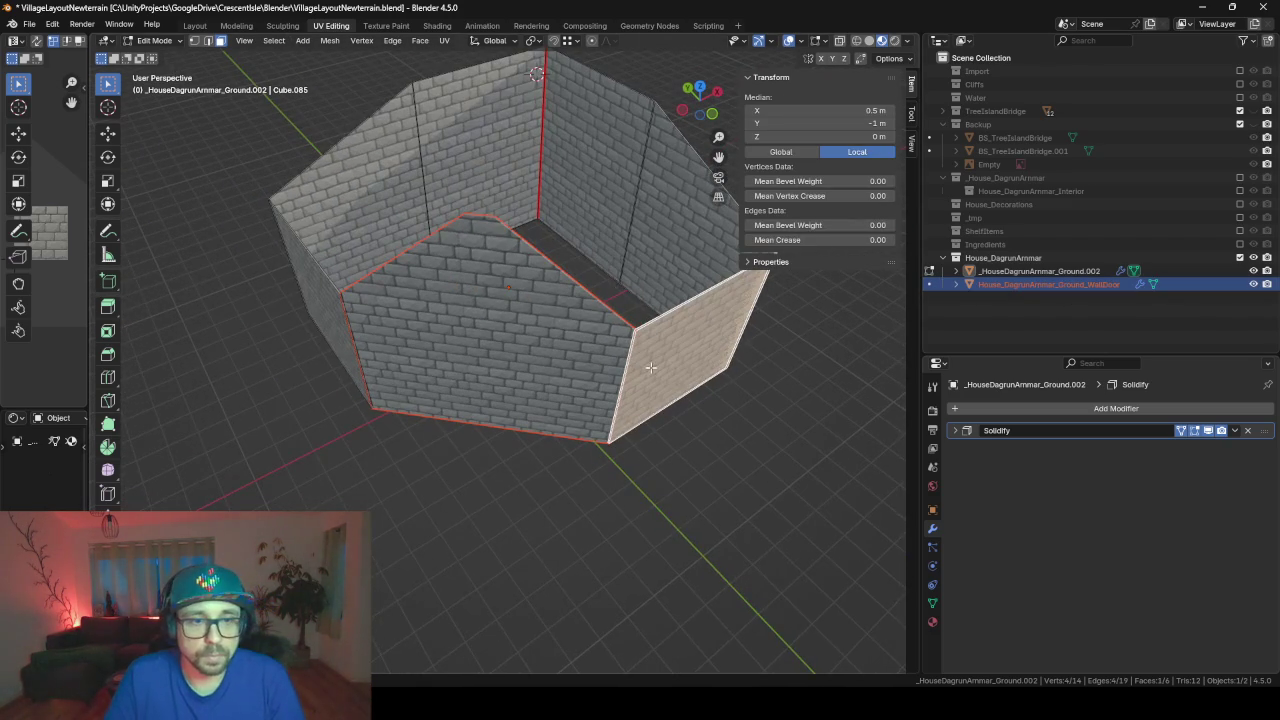
middle_click_drag(645, 365, 610, 340)
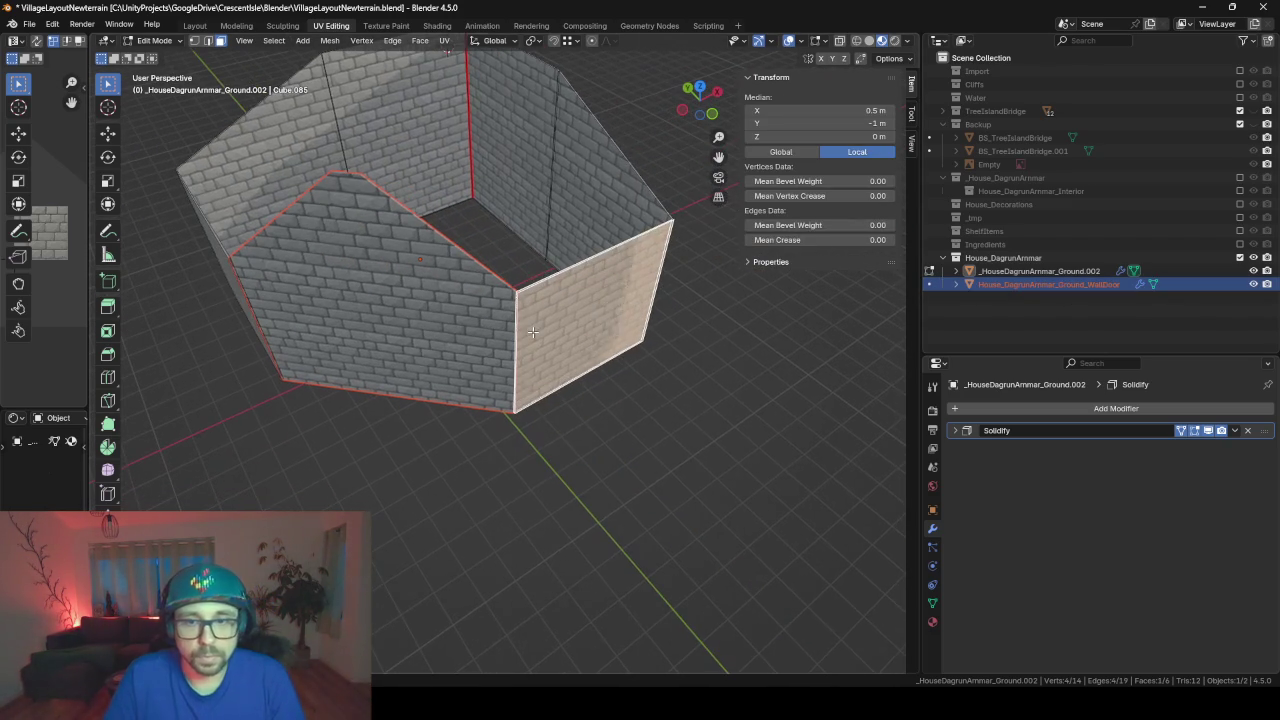
double_click(1058, 286)
key("ctrl+c")
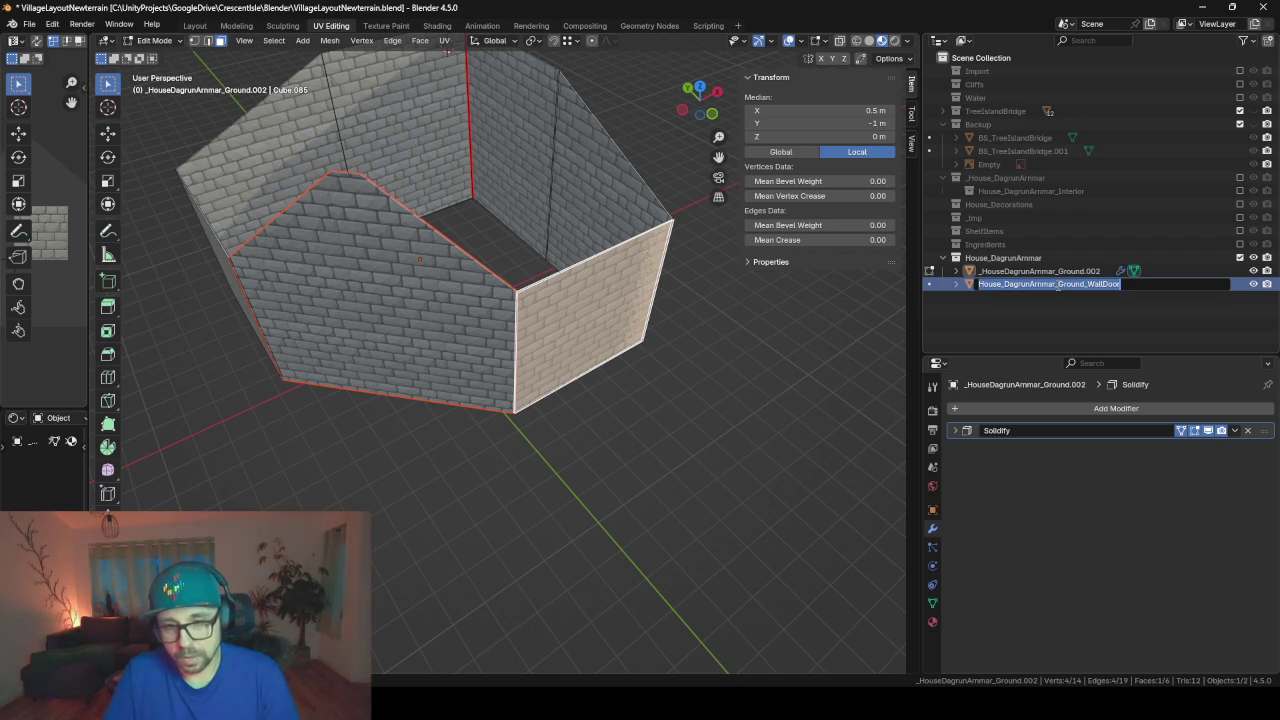
key("Return")
left_click(1034, 272)
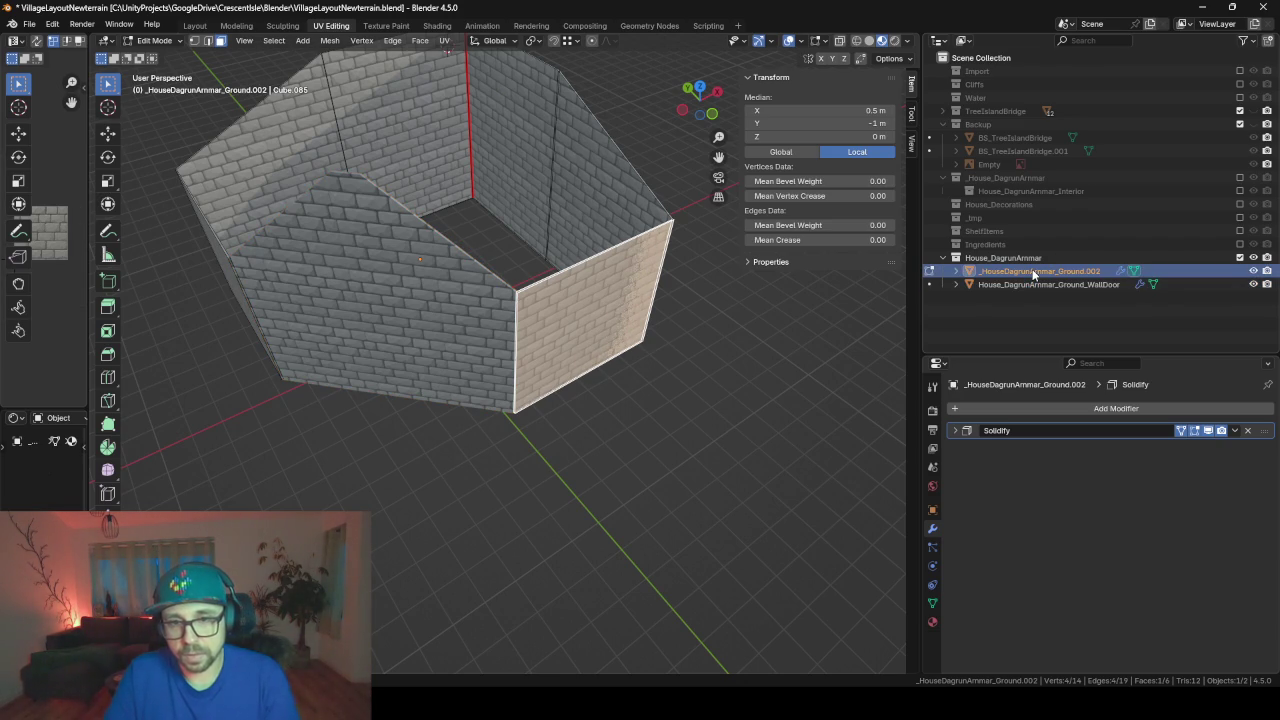
double_click(1034, 272)
key("ctrl+v")
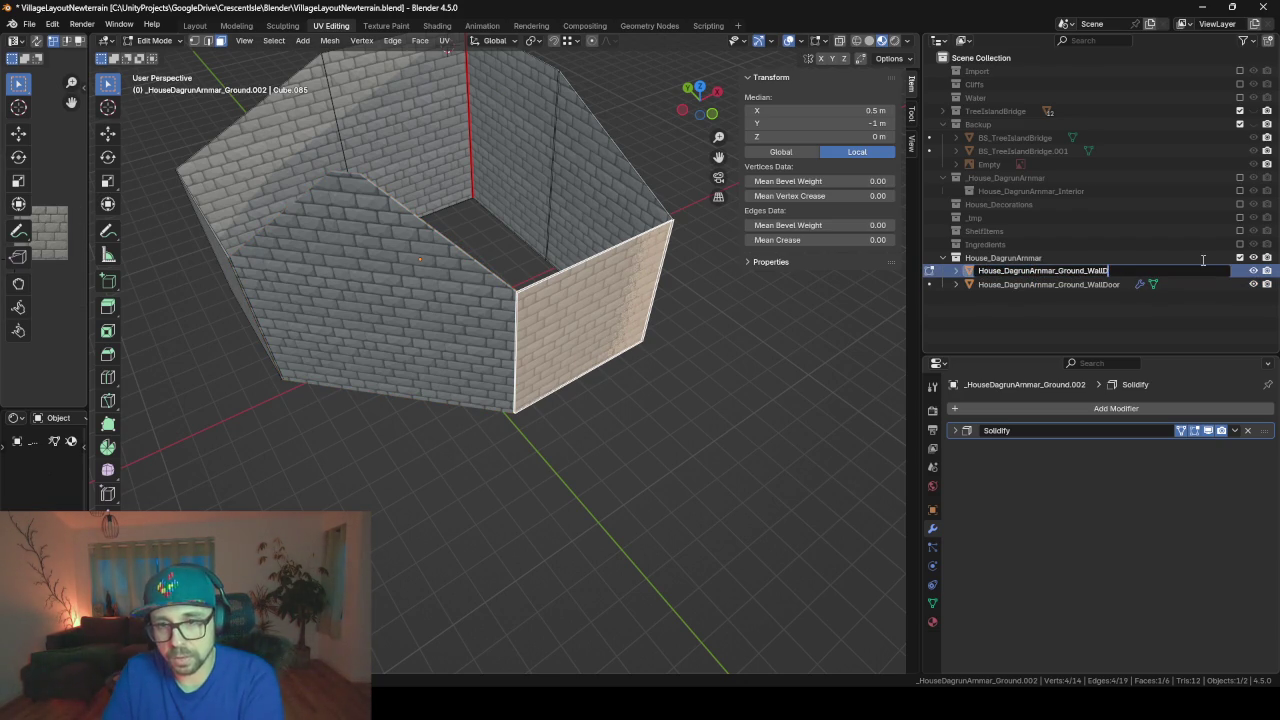
key("Return")
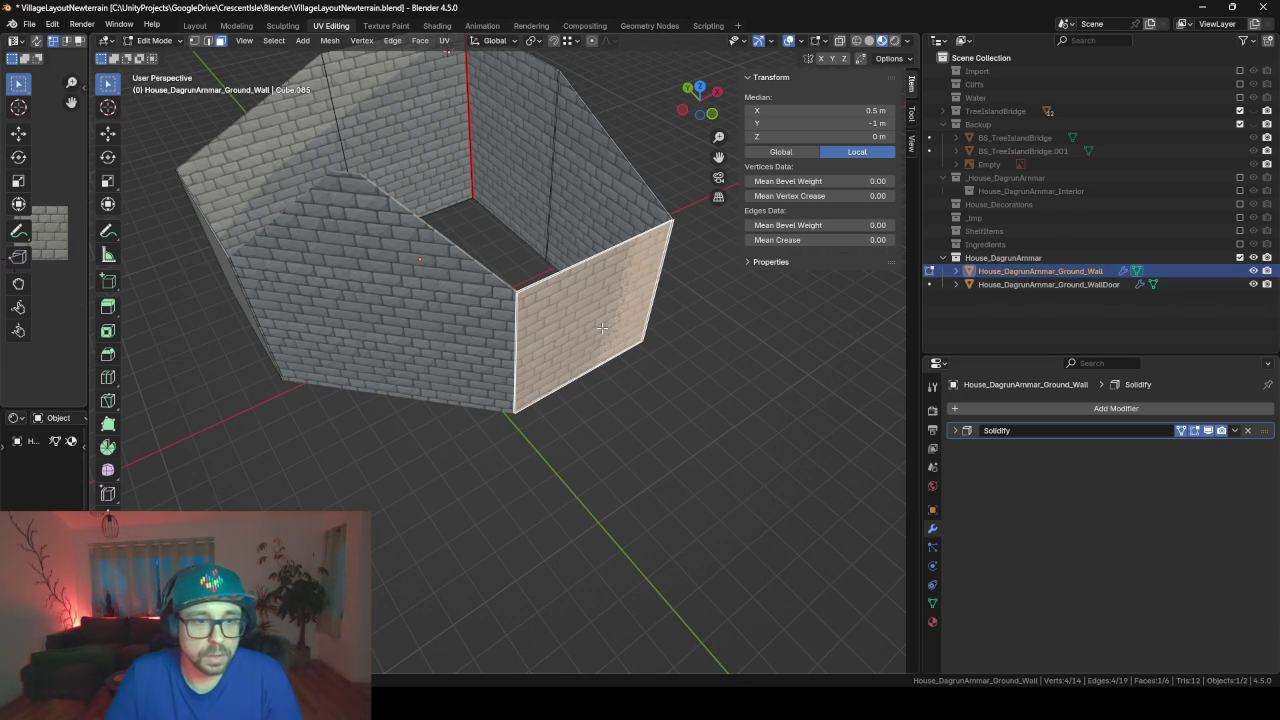
Separate the right wall face and the left wall face into their own objects
middle_click_drag(602, 328, 597, 319)
key("p")
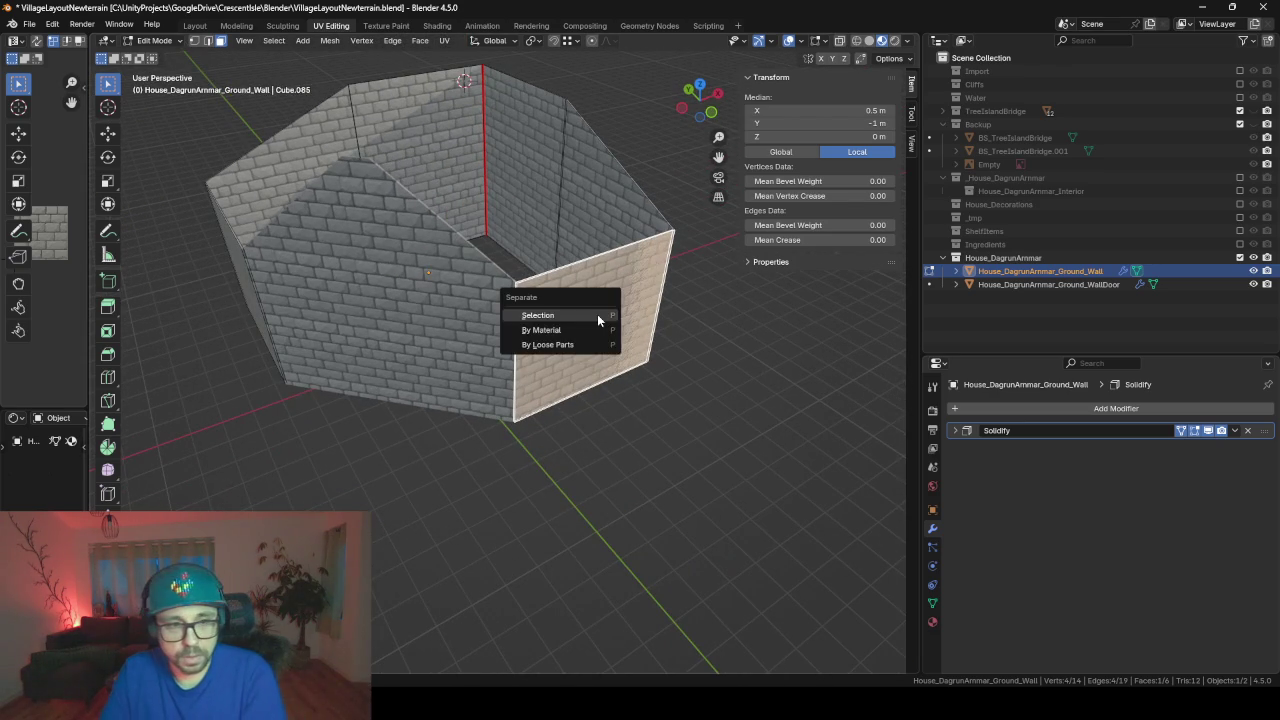
left_click(597, 319)
middle_click_drag(292, 368, 306, 364)
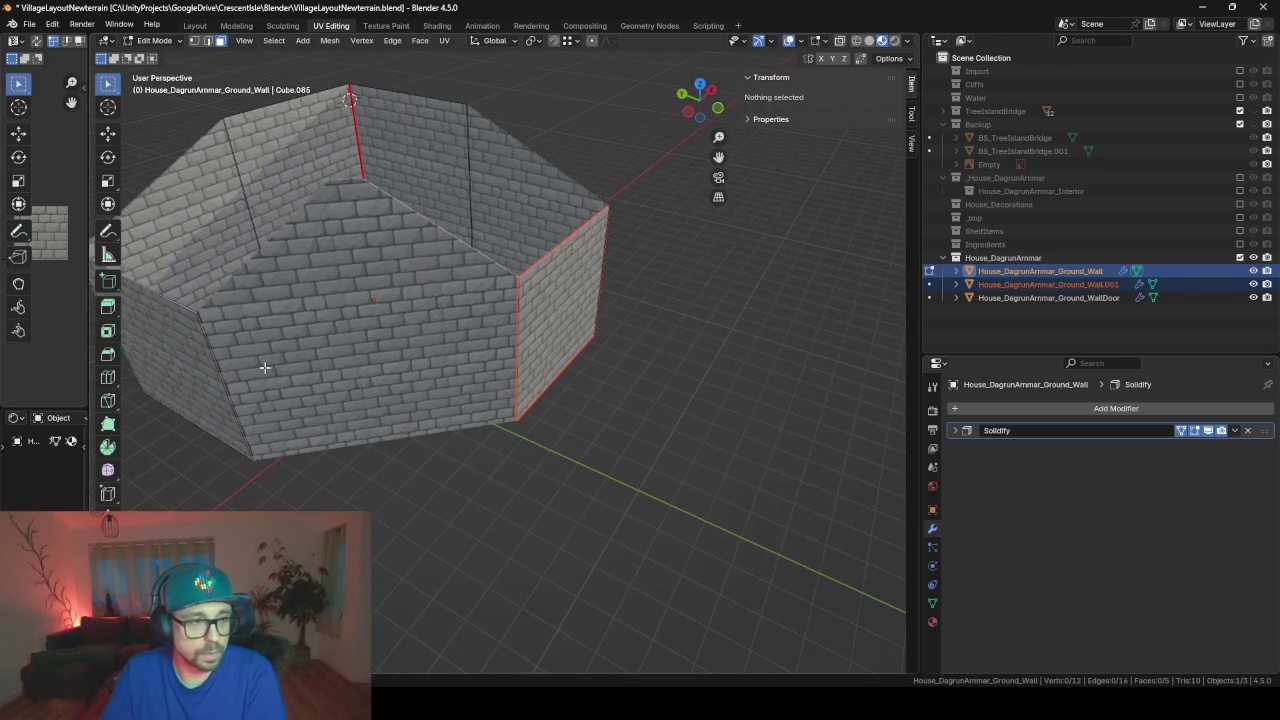
left_click(199, 369)
key("p")
left_click(199, 369)
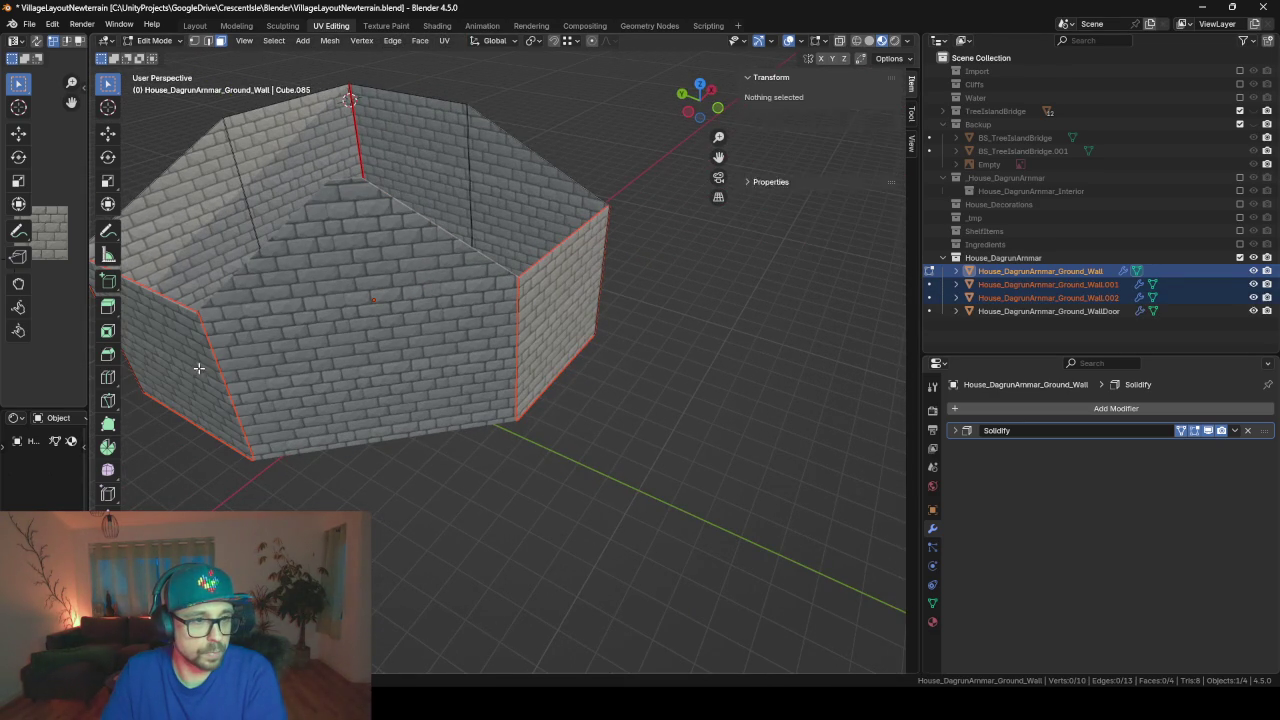
Separate the back wall pair and the back-left/left pair, then select Ground_Wall.001 through .004
left_click(426, 158)
left_click(492, 201, "shift")
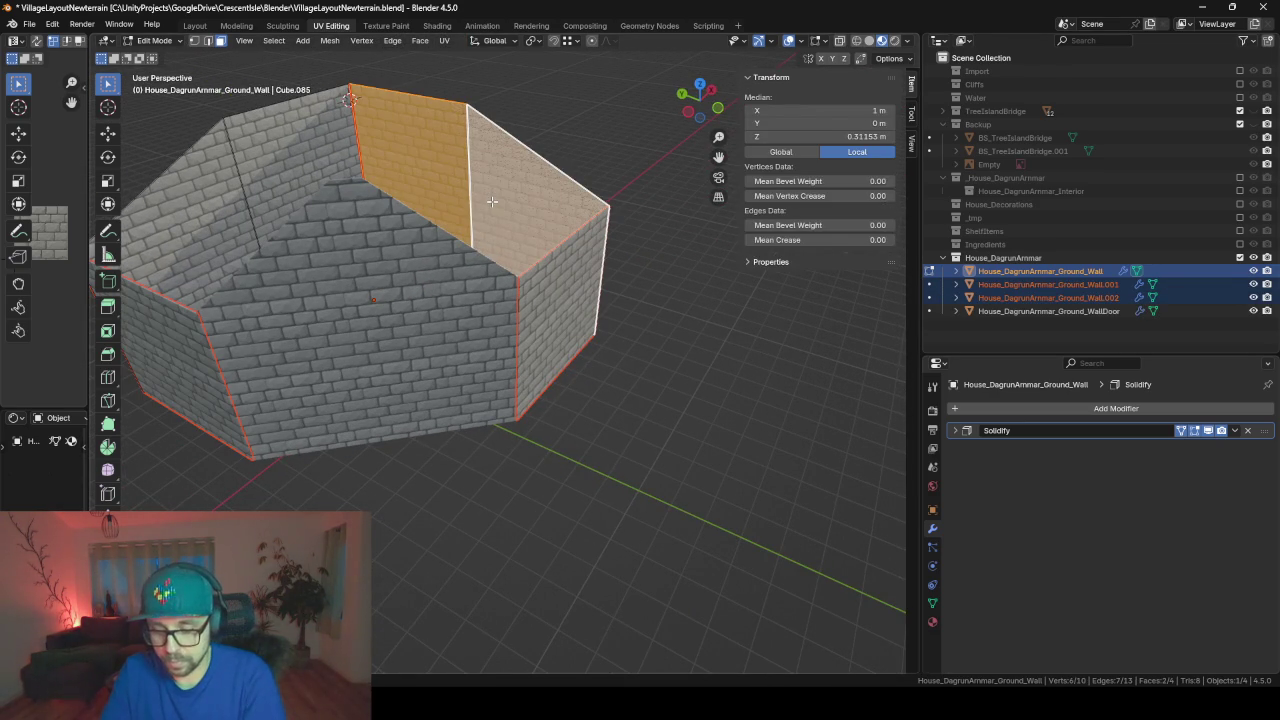
key("p")
left_click(492, 205)
left_click(270, 160)
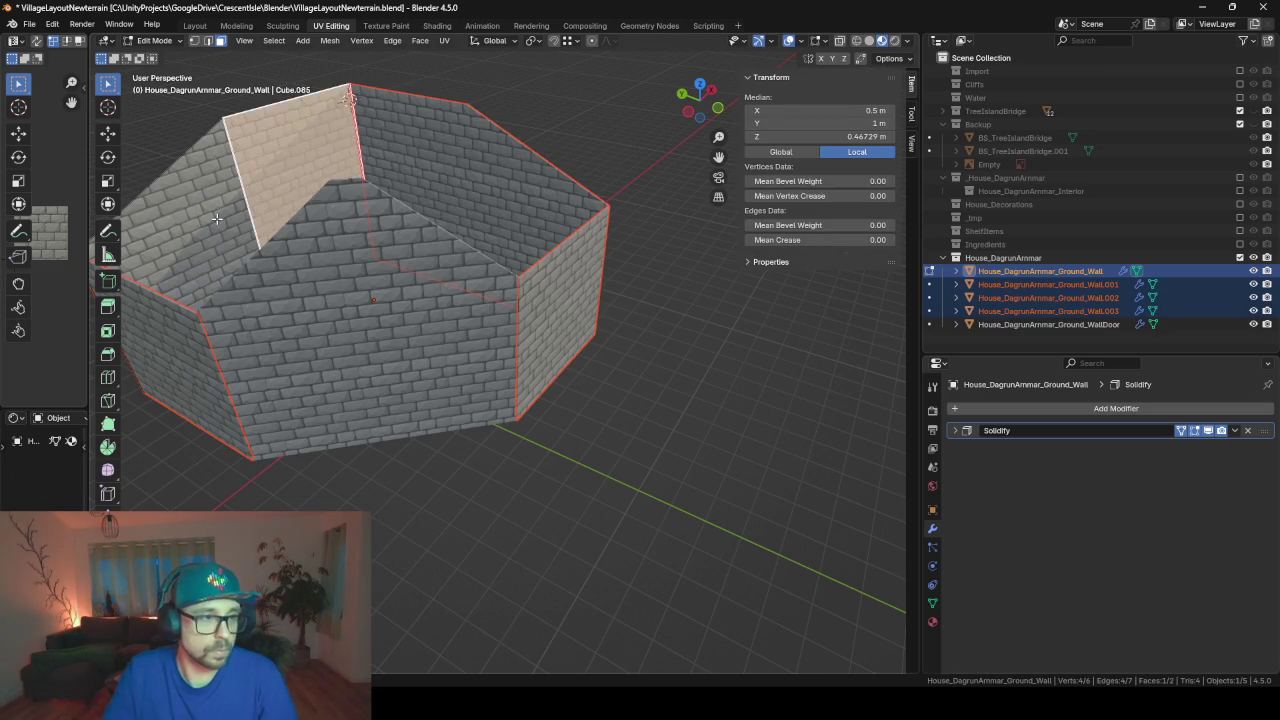
left_click(217, 218, "shift")
key("p")
left_click(216, 218)
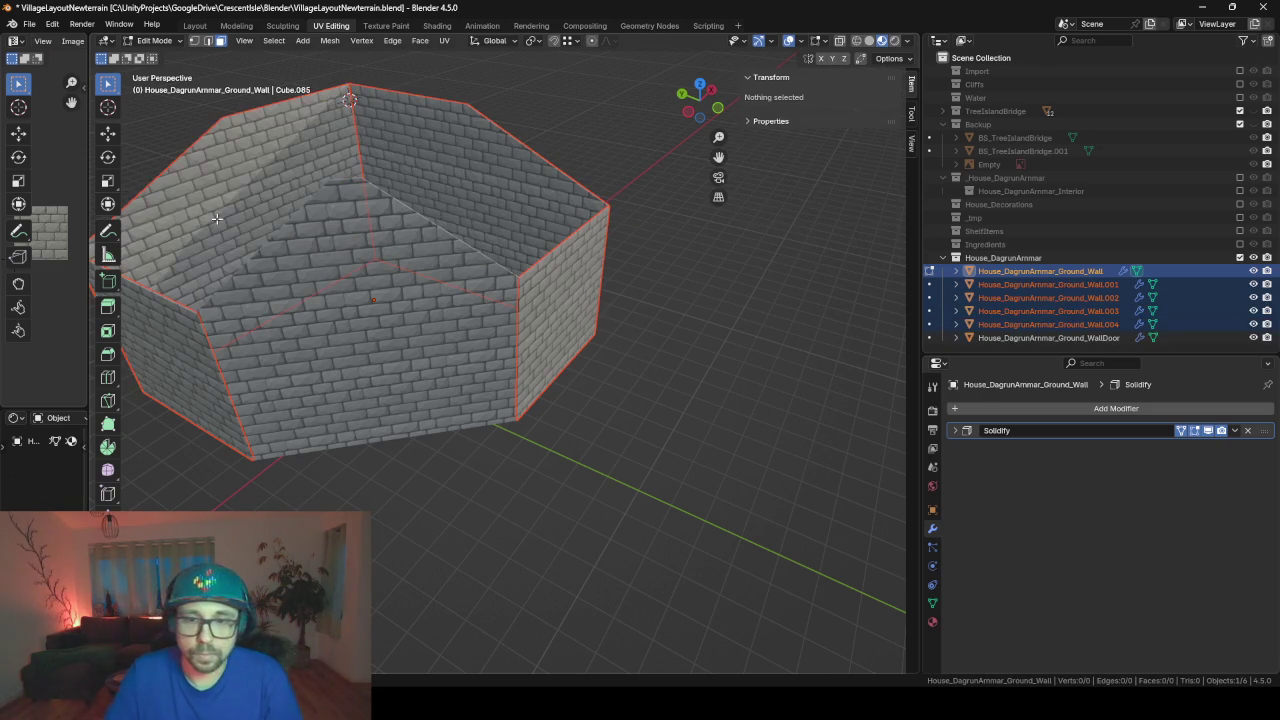
mouse_move(570, 390)
middle_mouse_down()
mouse_move(400, 355)
mouse_move(440, 360)
middle_mouse_up()
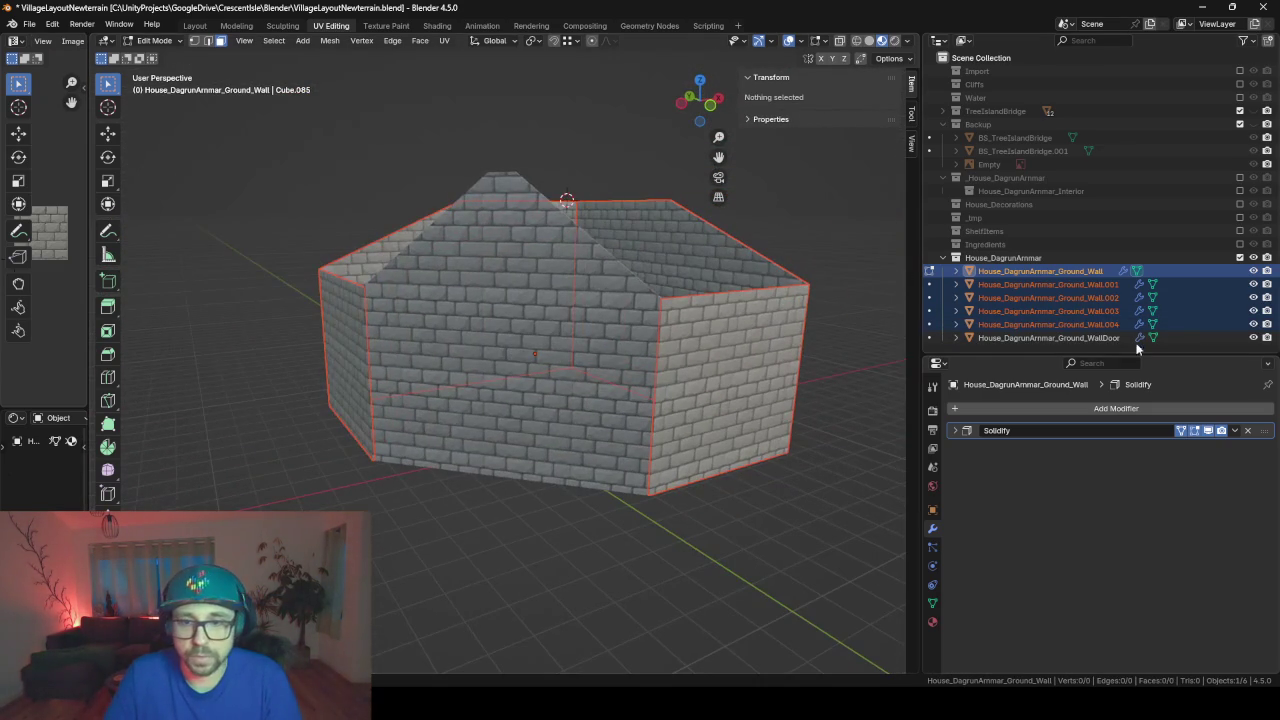
left_click(1048, 284)
left_click(1077, 326, "shift")
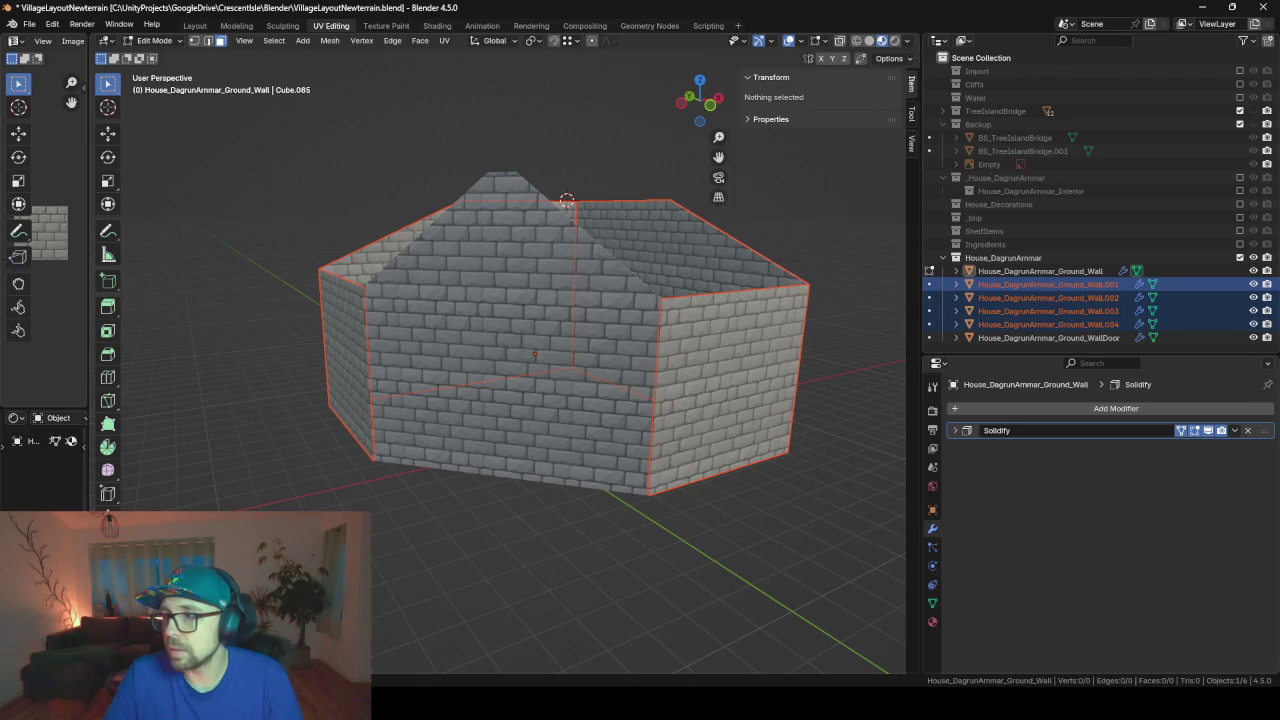
Add two evenly spaced vertical loop cuts to the WallDoor front wall
key("Tab")
left_click(494, 423)
mouse_move(538, 325)
middle_mouse_down()
mouse_move(517, 355)
mouse_move(553, 369)
mouse_move(521, 392)
mouse_move(560, 336)
middle_mouse_up()
key("Tab")
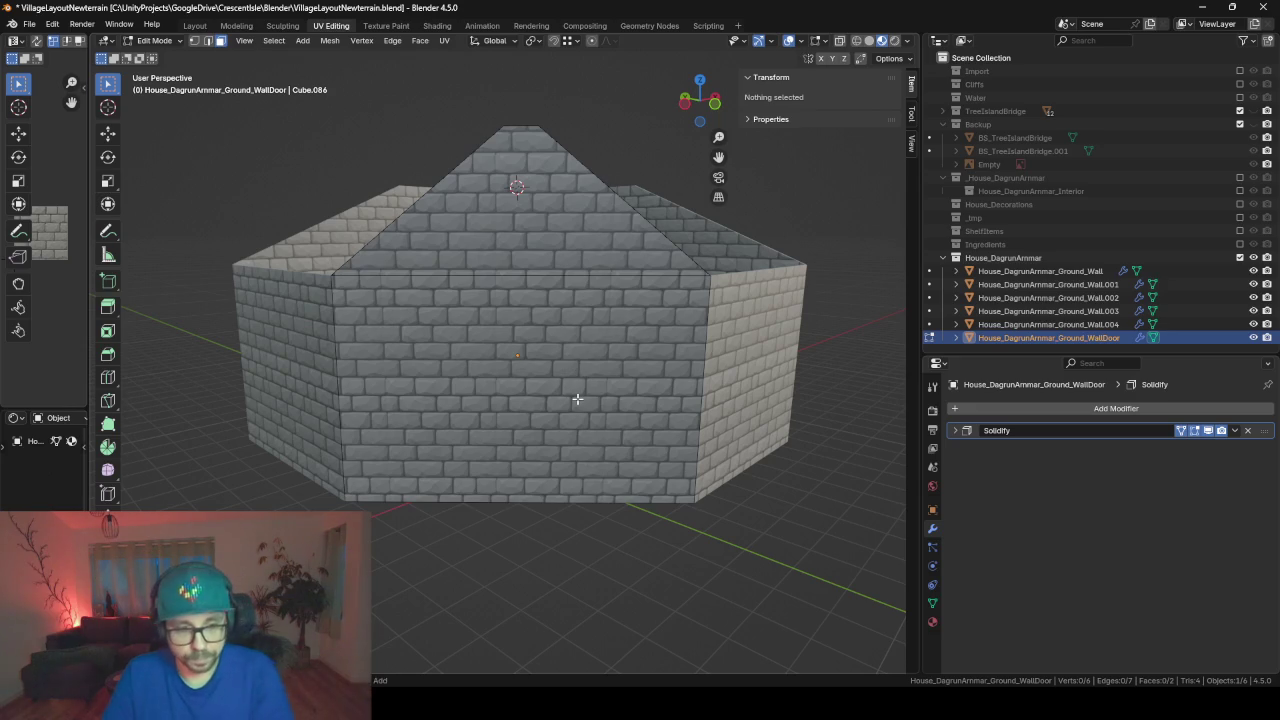
key("ctrl+r")
scroll(497, 271, "up", 2)
scroll(497, 271, "down", 1)
left_click(497, 271)
right_click(497, 271)
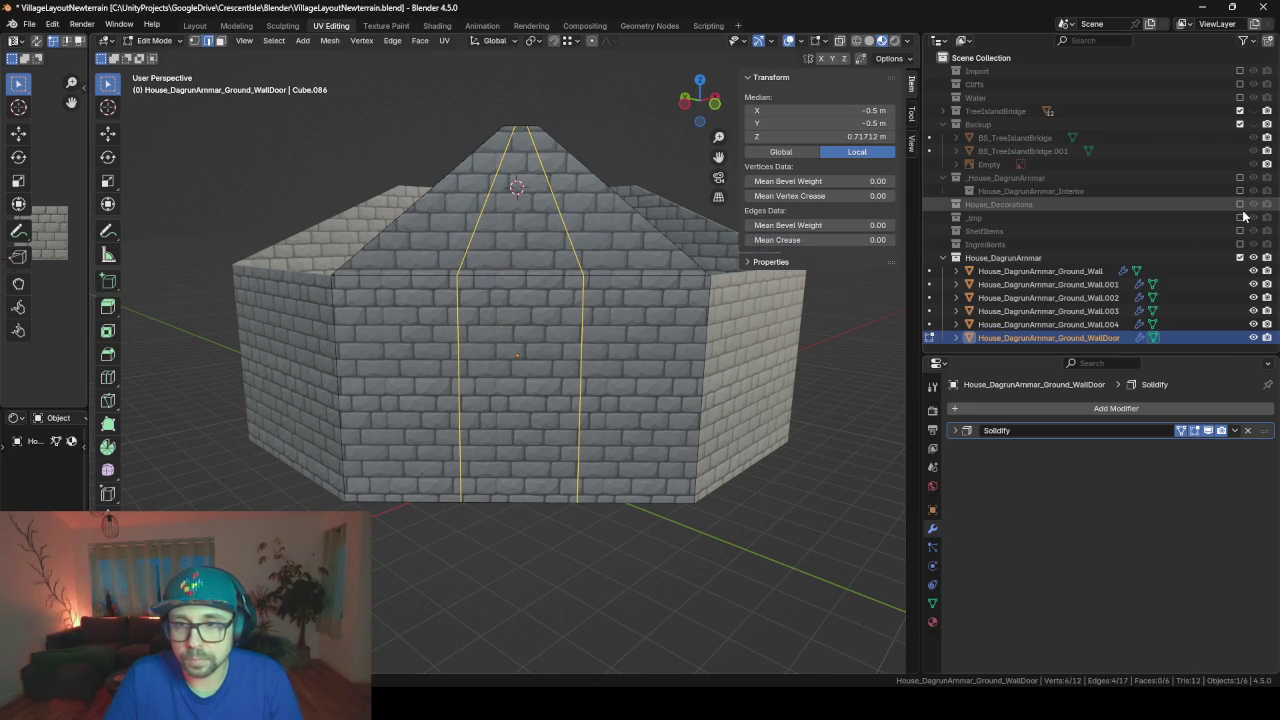
Make the _tmp collection with the DoorCutter visible and expand it
left_click(1240, 217)
left_click(943, 217)
key("ctrl+r")
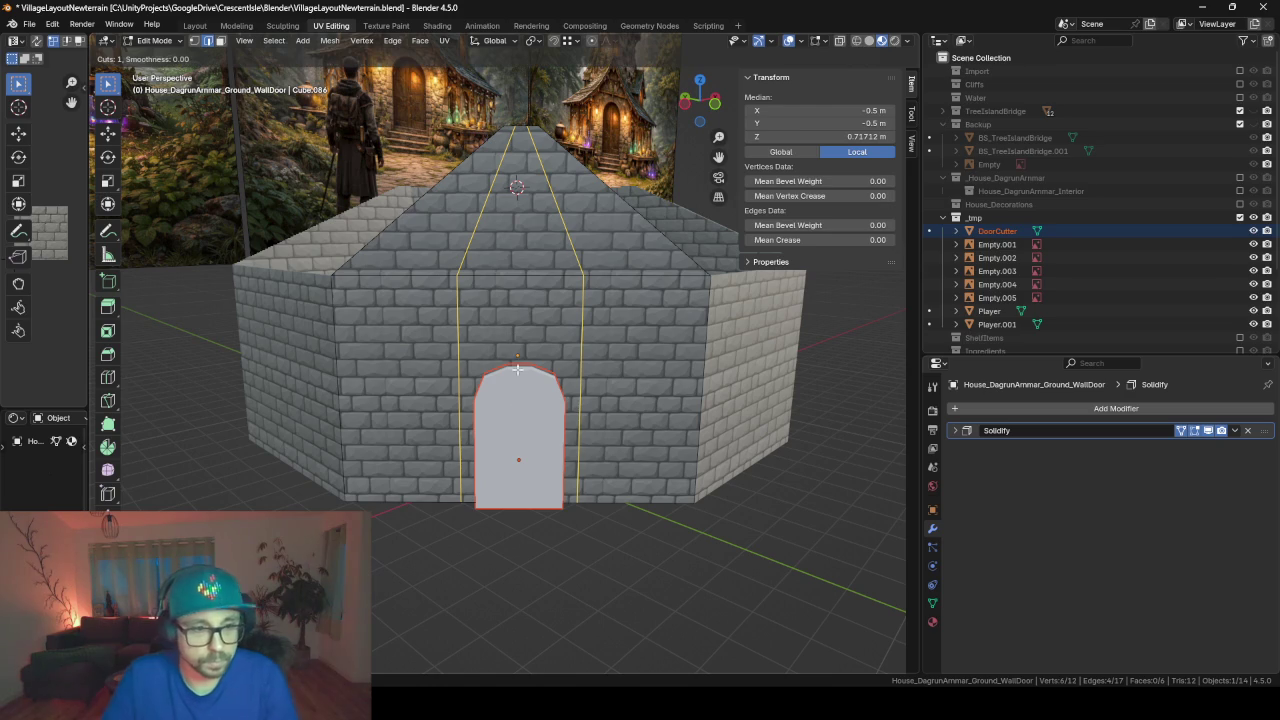
Add a horizontal loop cut across the wall and slide it down toward the door
left_click(438, 371)
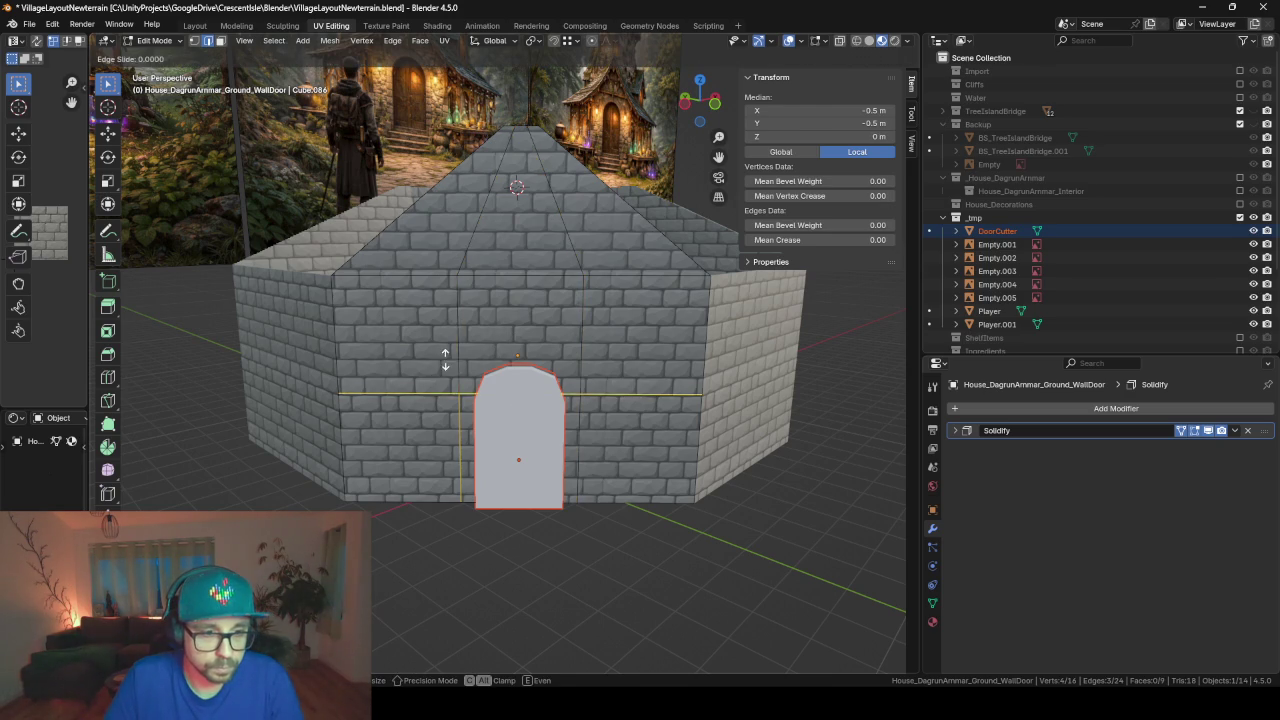
left_click(500, 375)
middle_click_drag(500, 375, 540, 378)
scroll(548, 380, "up", 2)
scroll(548, 380, "up", 2)
key("g")
key("g")
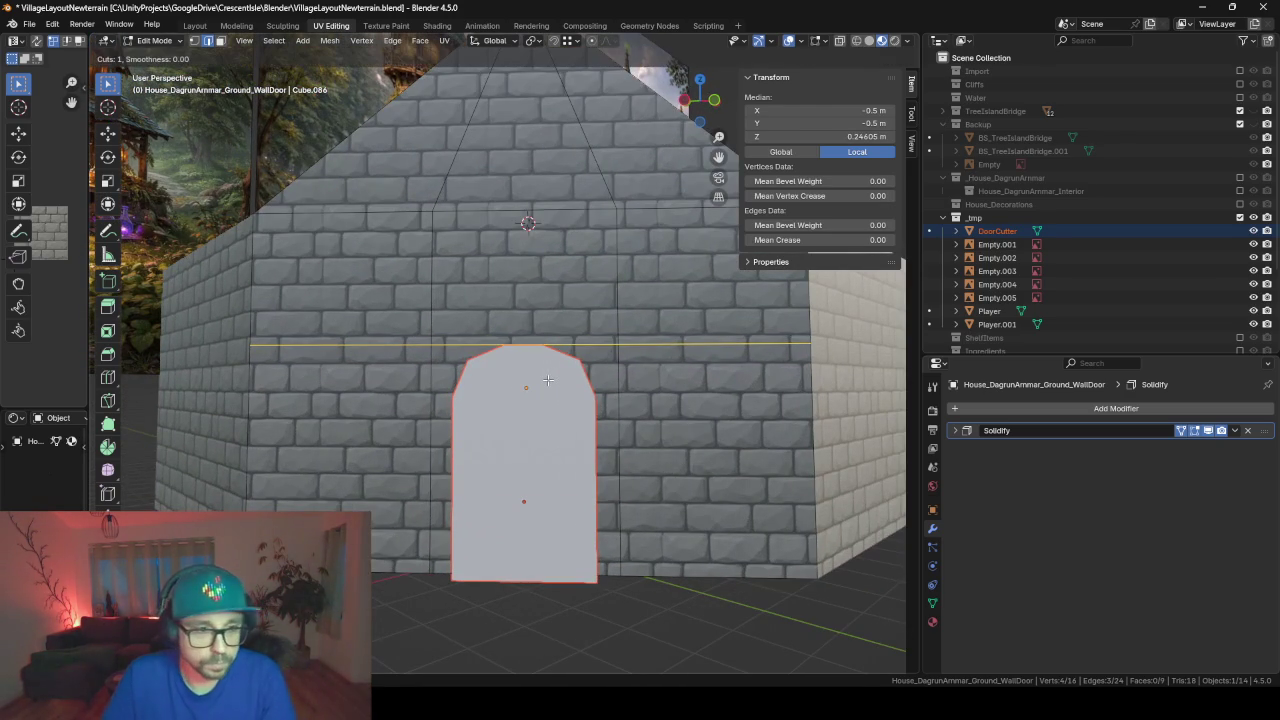
left_click(429, 287)
Add another horizontal loop and slide it level with the door top
key("ctrl+r")
left_click(439, 440)
right_click(439, 435)
key("g")
key("g")
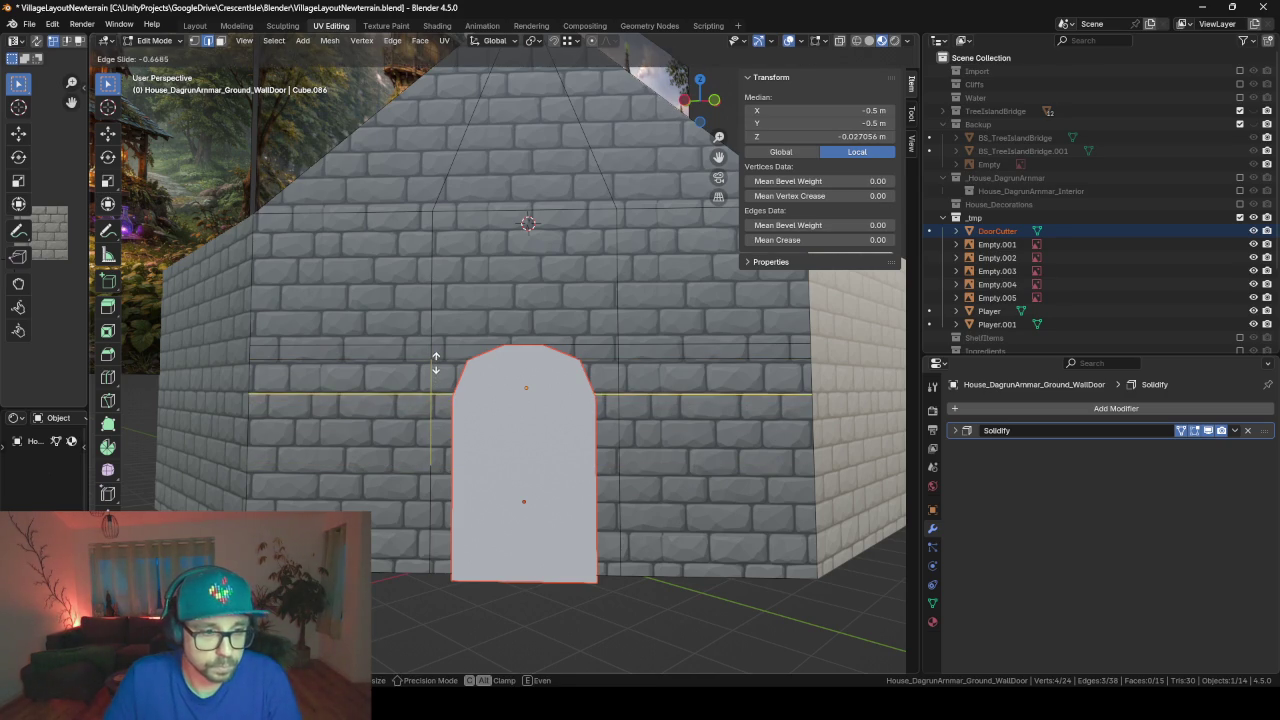
left_click(517, 395)
Add two vertical loops above the door, slid to line up with its sides
key("ctrl+r")
left_click(445, 334)
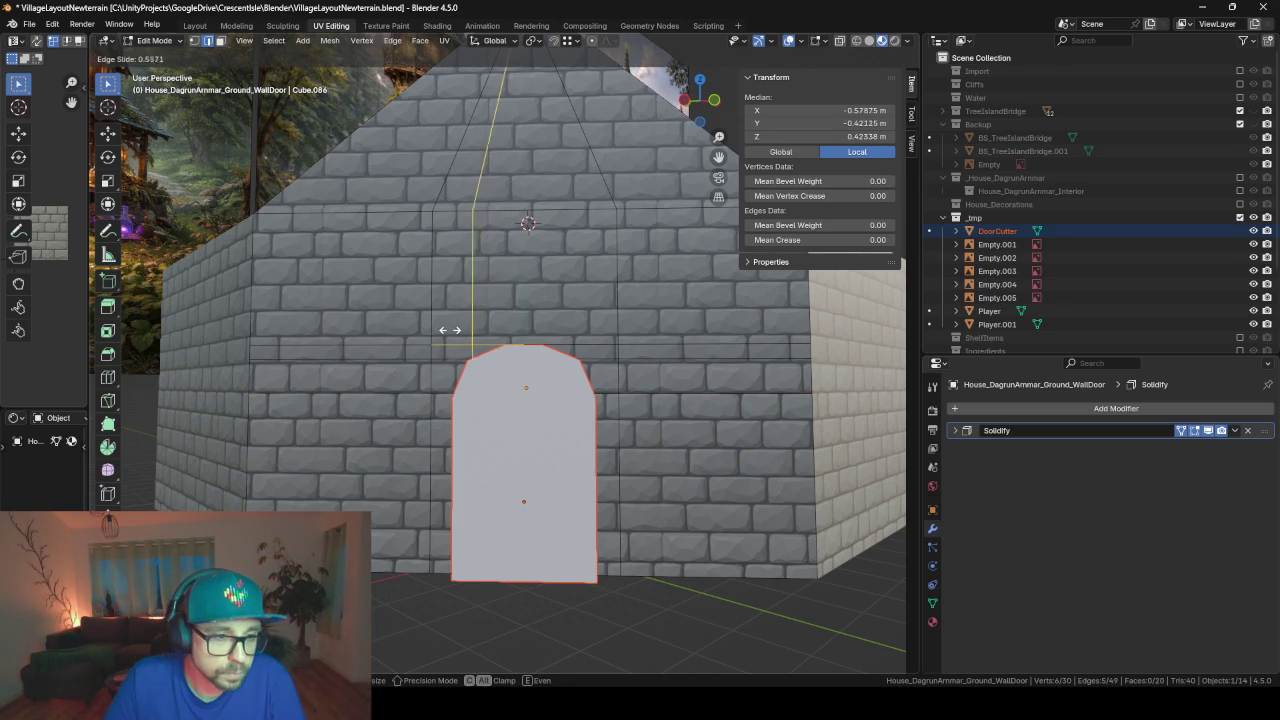
left_click(445, 332)
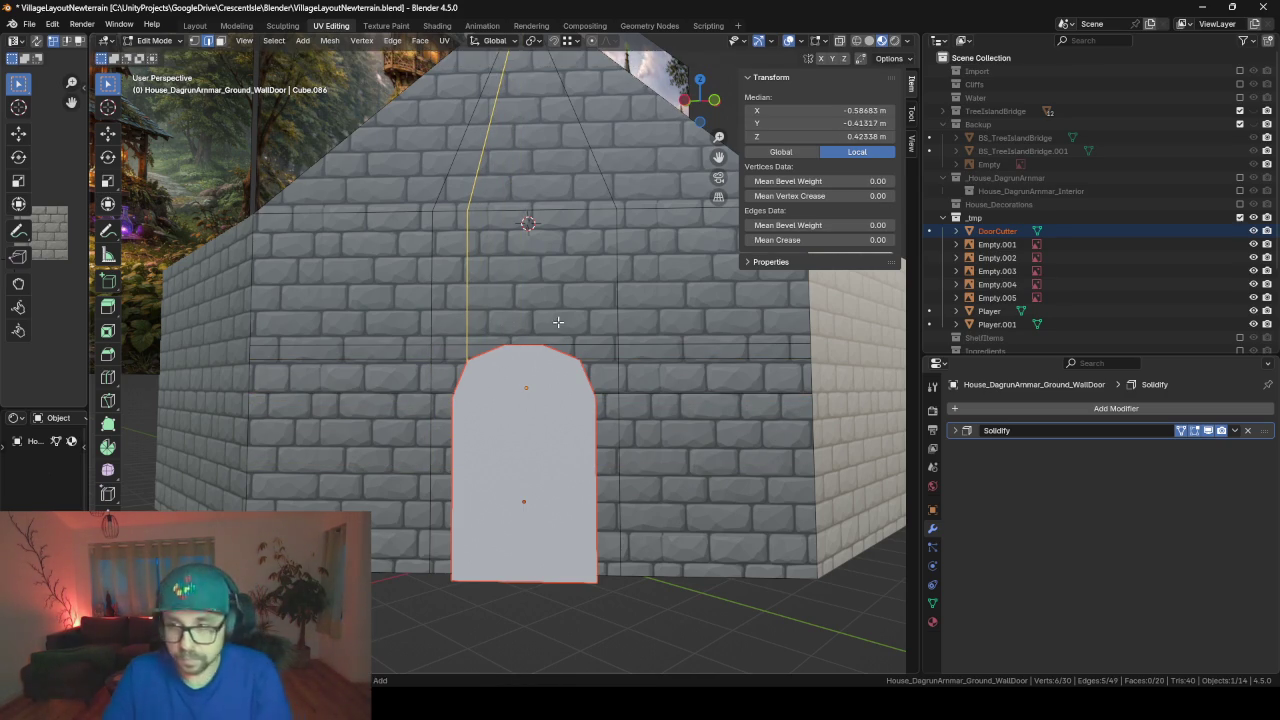
key("ctrl+r")
left_click(560, 217)
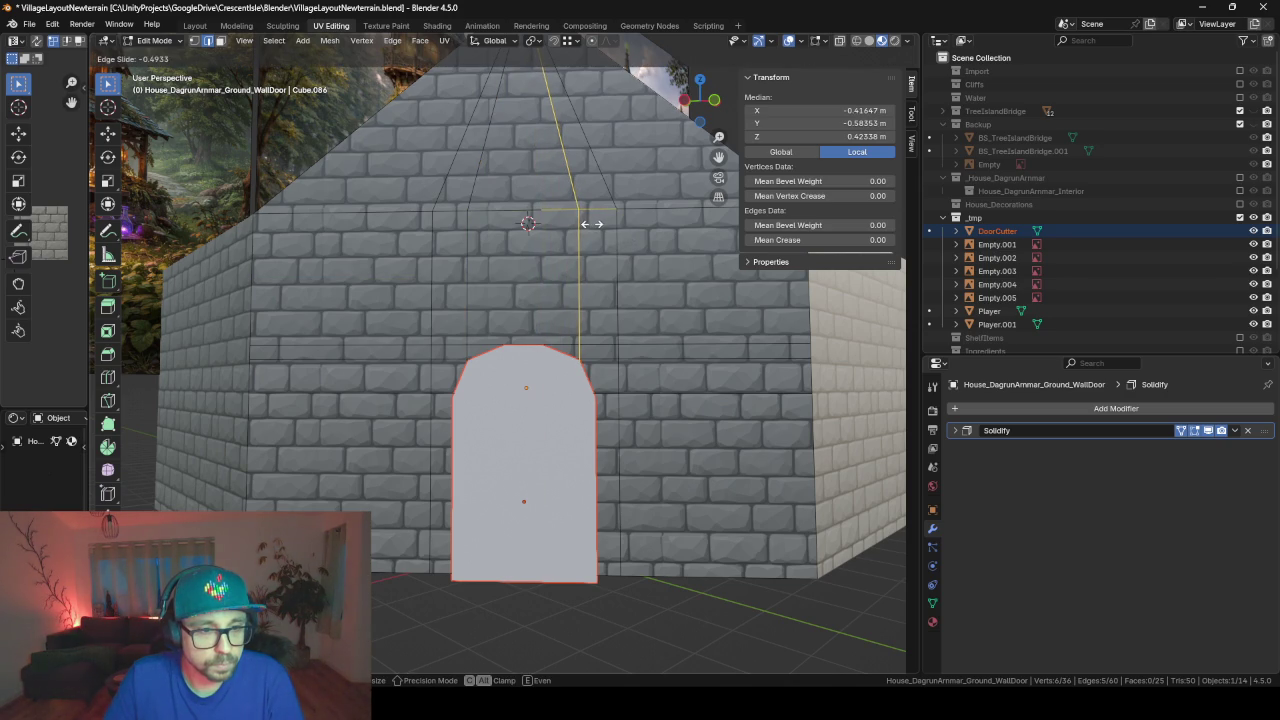
left_click(590, 224)
key("Tab")
key("Tab")
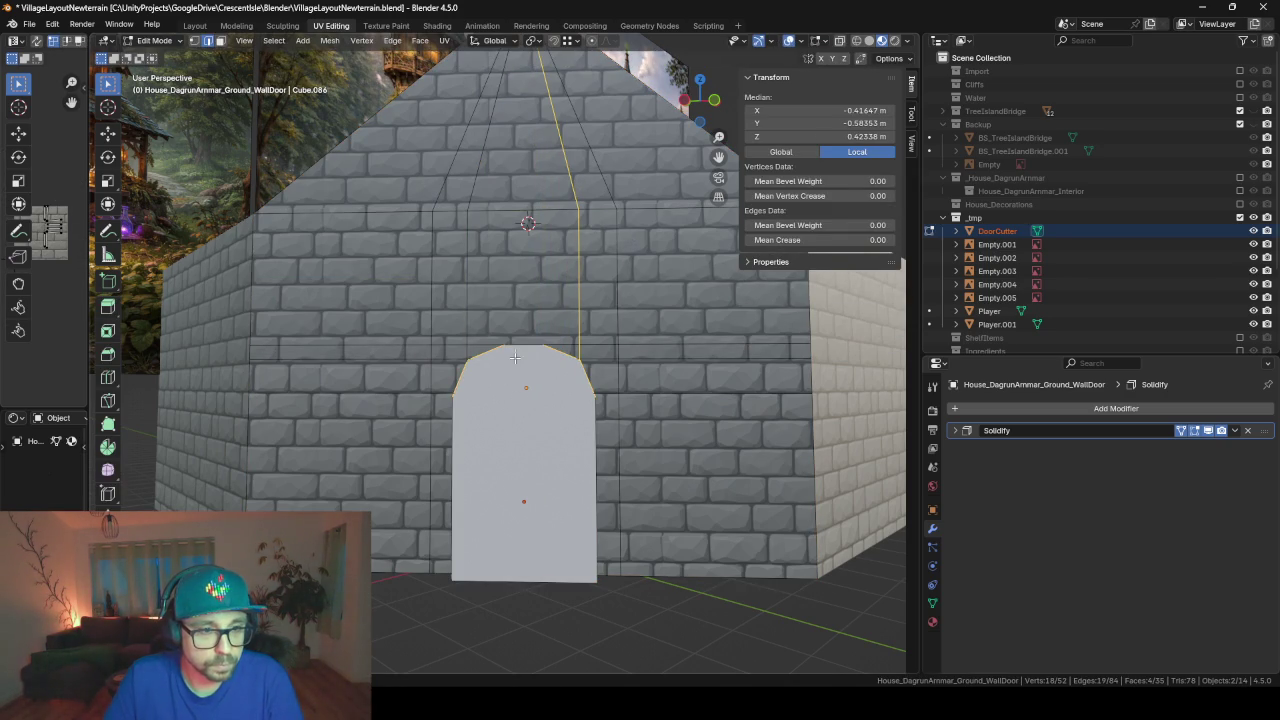
Cut a two-cut vertical loop through the wall, then select DoorCutter in Object Mode
key("ctrl+r")
scroll(527, 230, "up", 1)
left_click(528, 228)
right_click(528, 228)
key("ctrl+e")
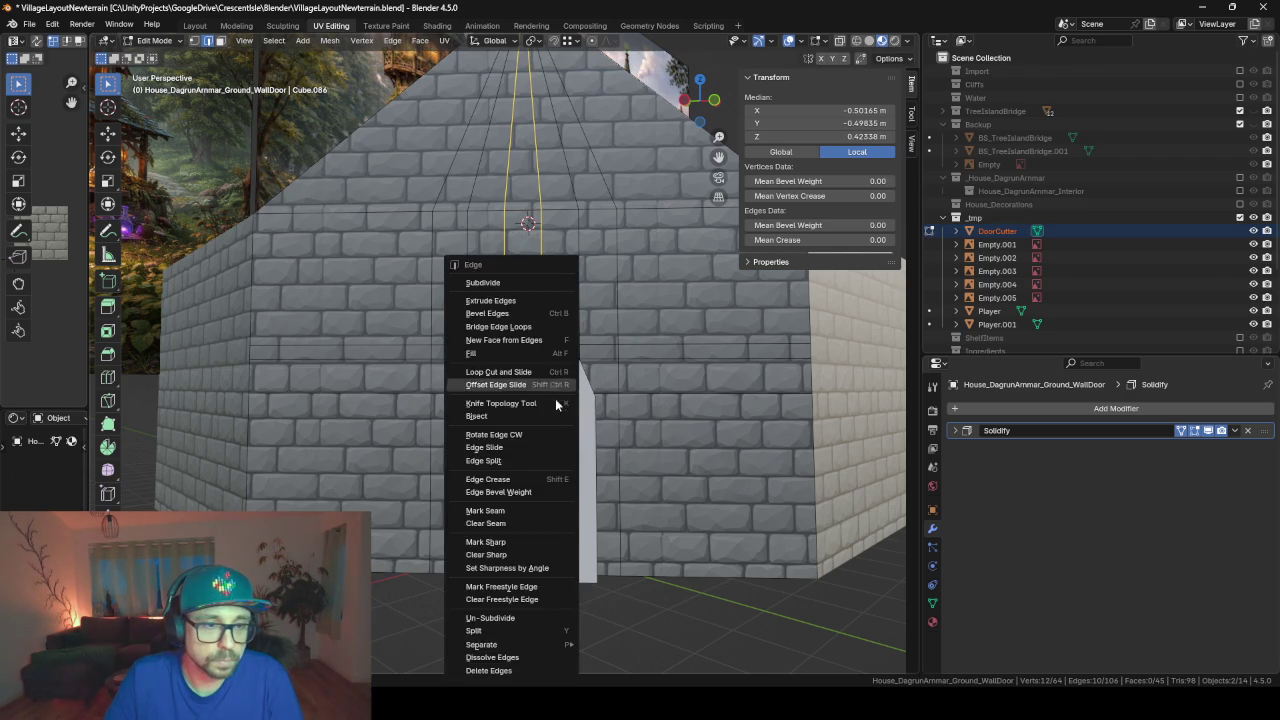
key("Tab")
left_click(542, 438)
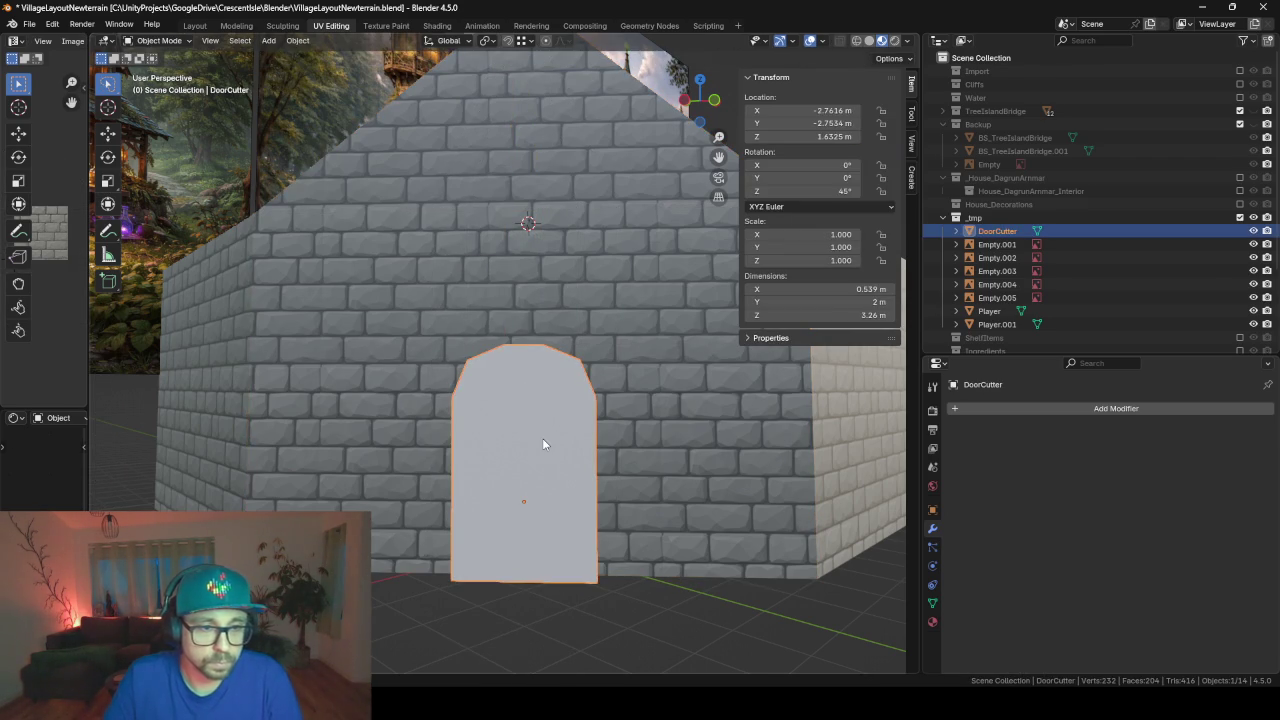
Edit the door wall's mesh with X-ray on so the DoorCutter outline shows through
key("h")
left_click(539, 403)
key("Tab")
scroll(545, 417, "up", 1)
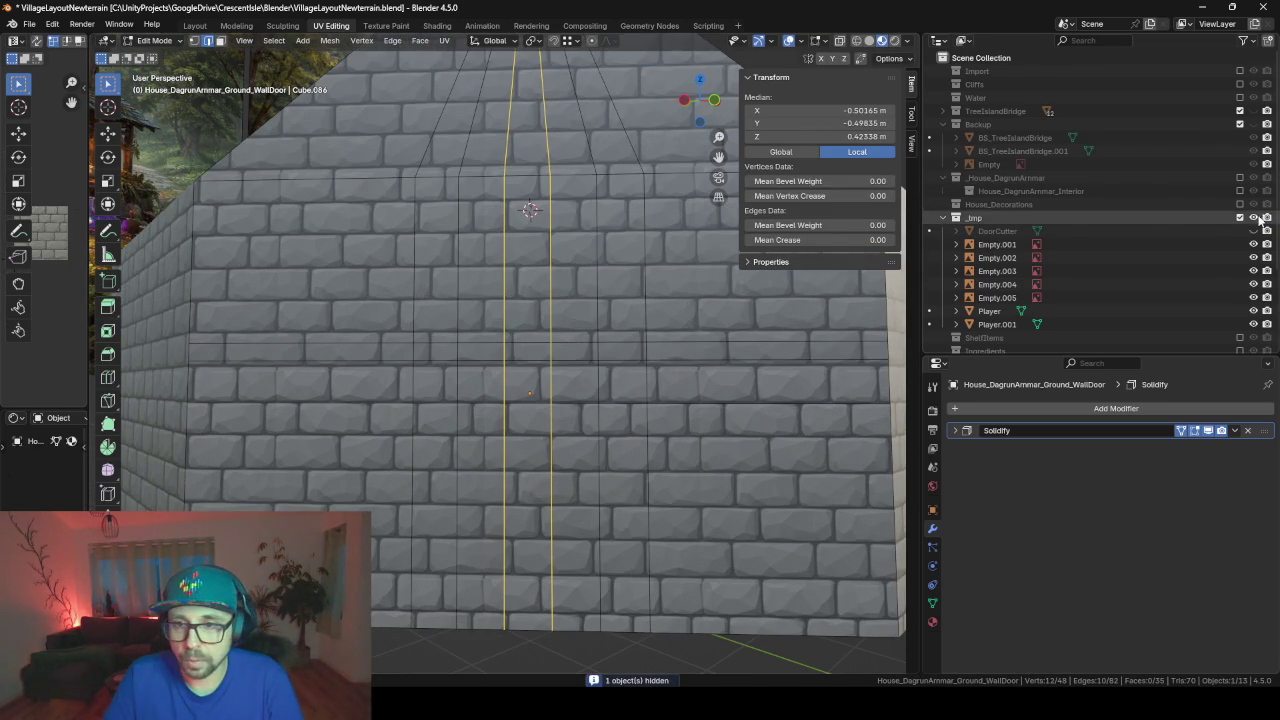
left_click(1253, 231)
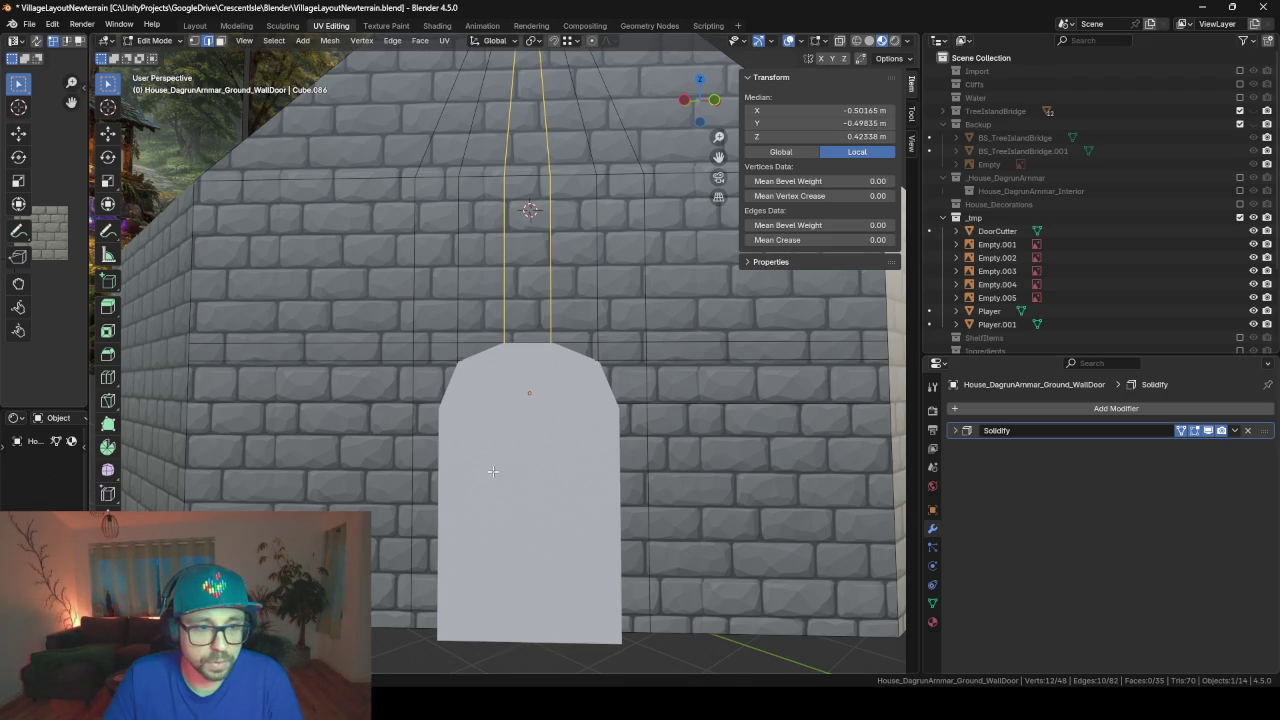
key("Tab")
key("Tab")
key("x")
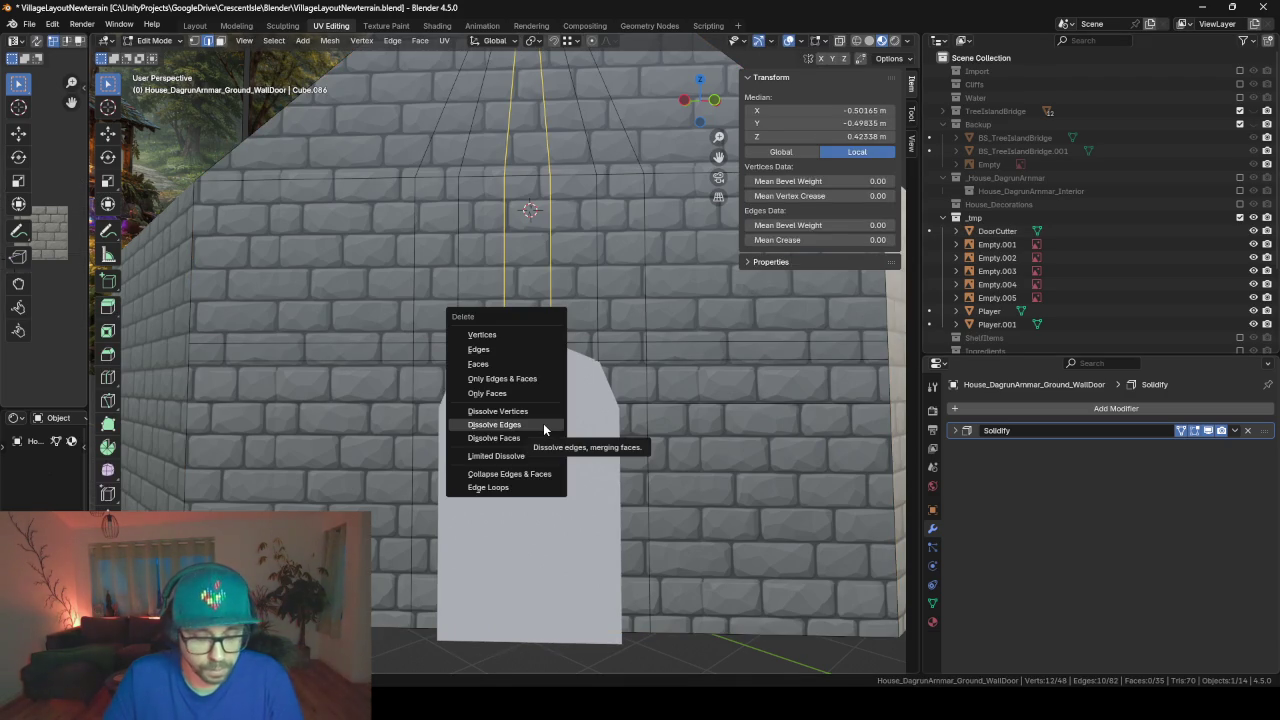
left_click(543, 427)
key("shift+z")
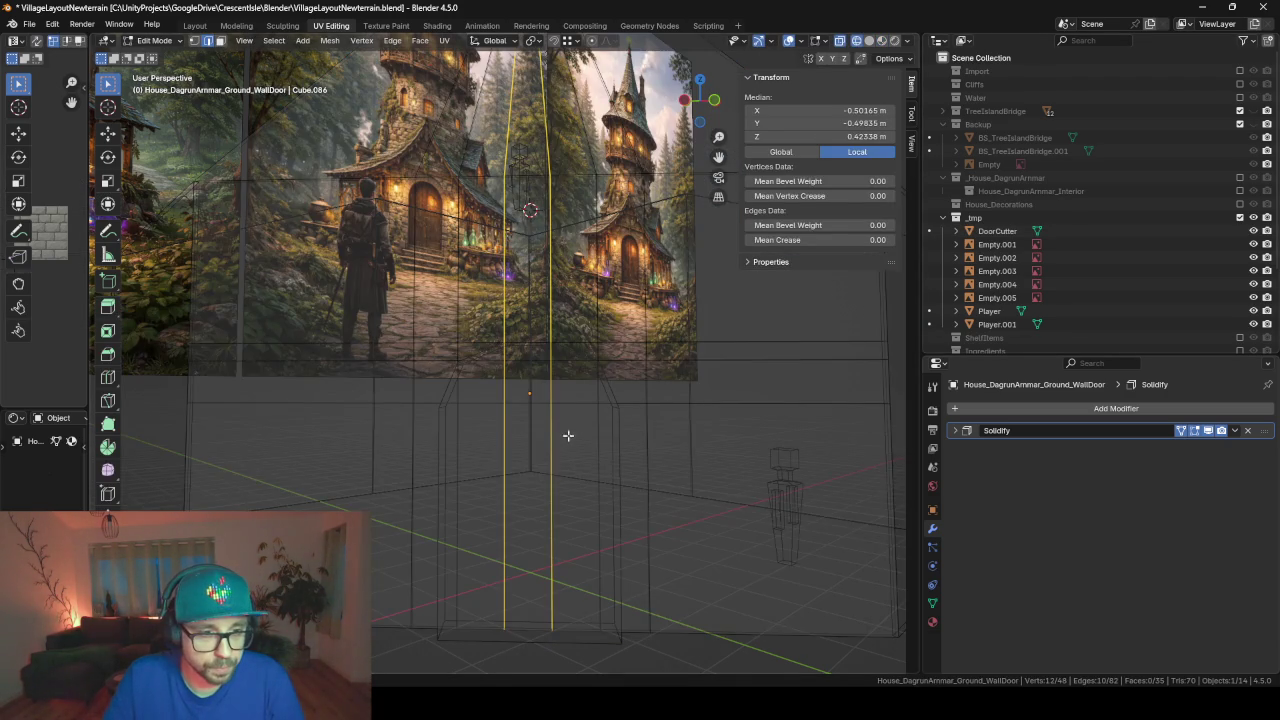
scroll(572, 427, "up", 5)
middle_click_drag(577, 435, 497, 407)
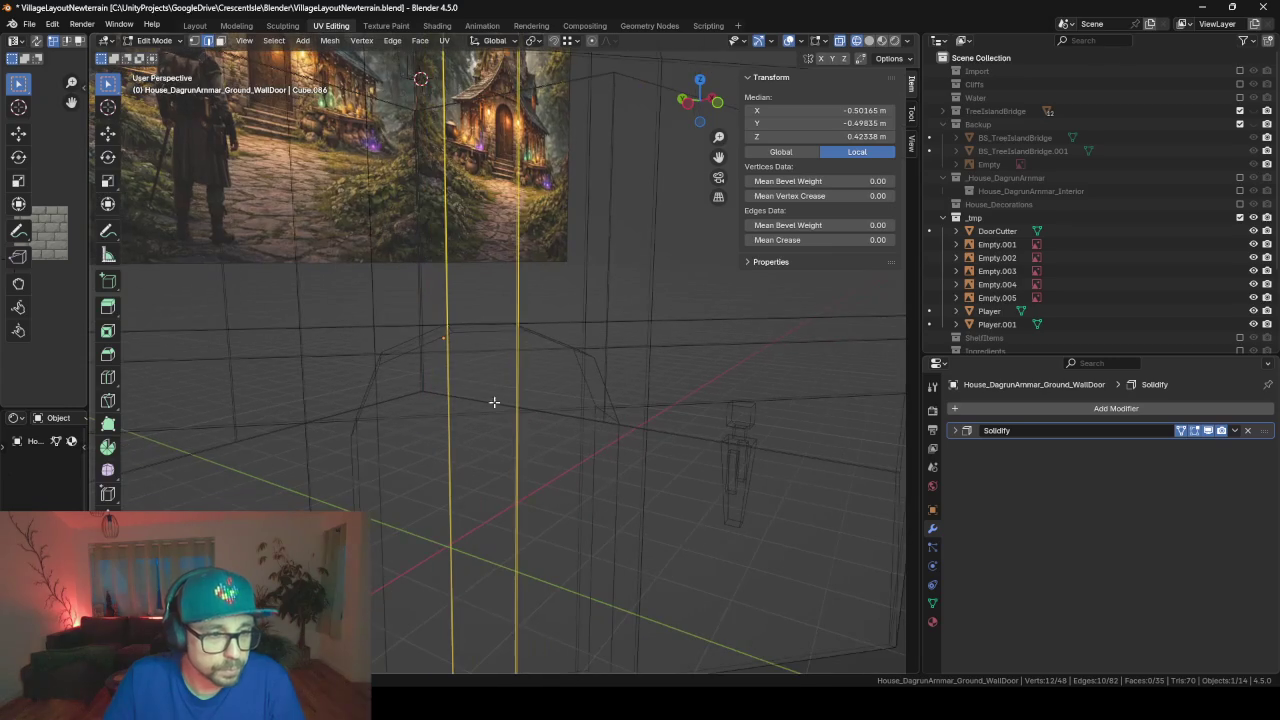
Delete the six wall faces covering the doorway area
left_click(221, 41)
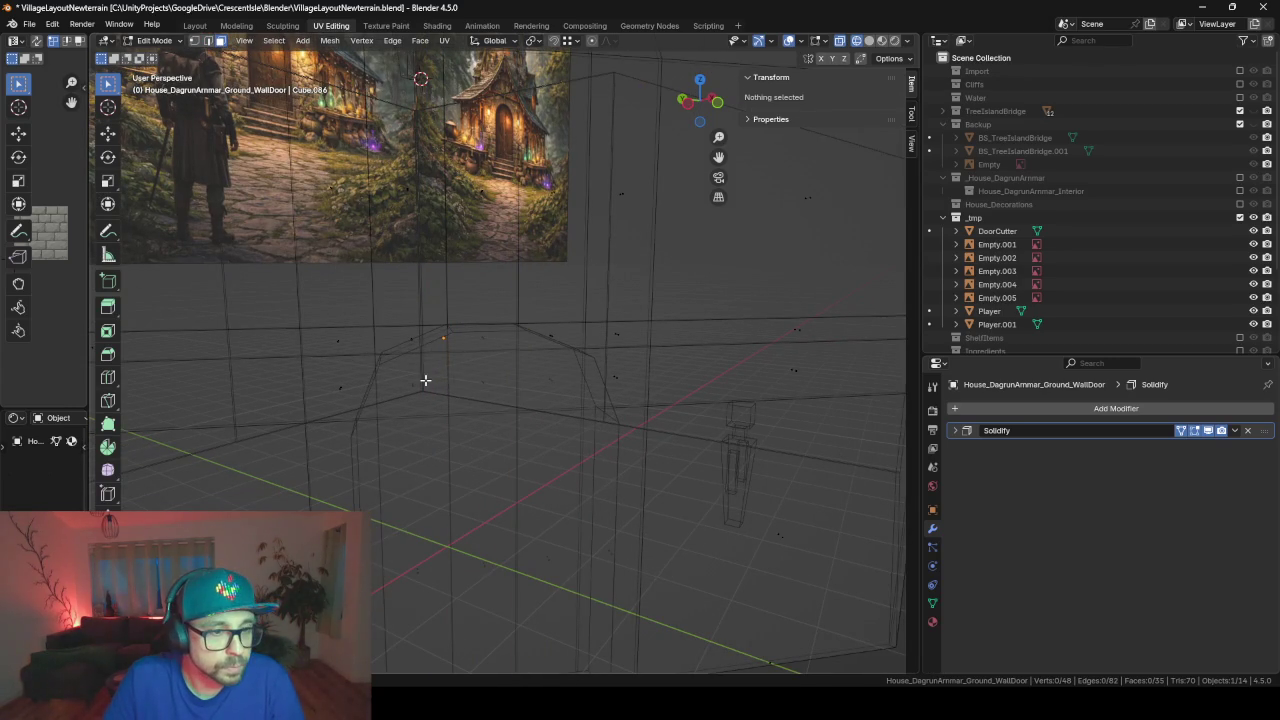
left_click(423, 380)
left_click(497, 396, "shift")
left_click(550, 385, "shift")
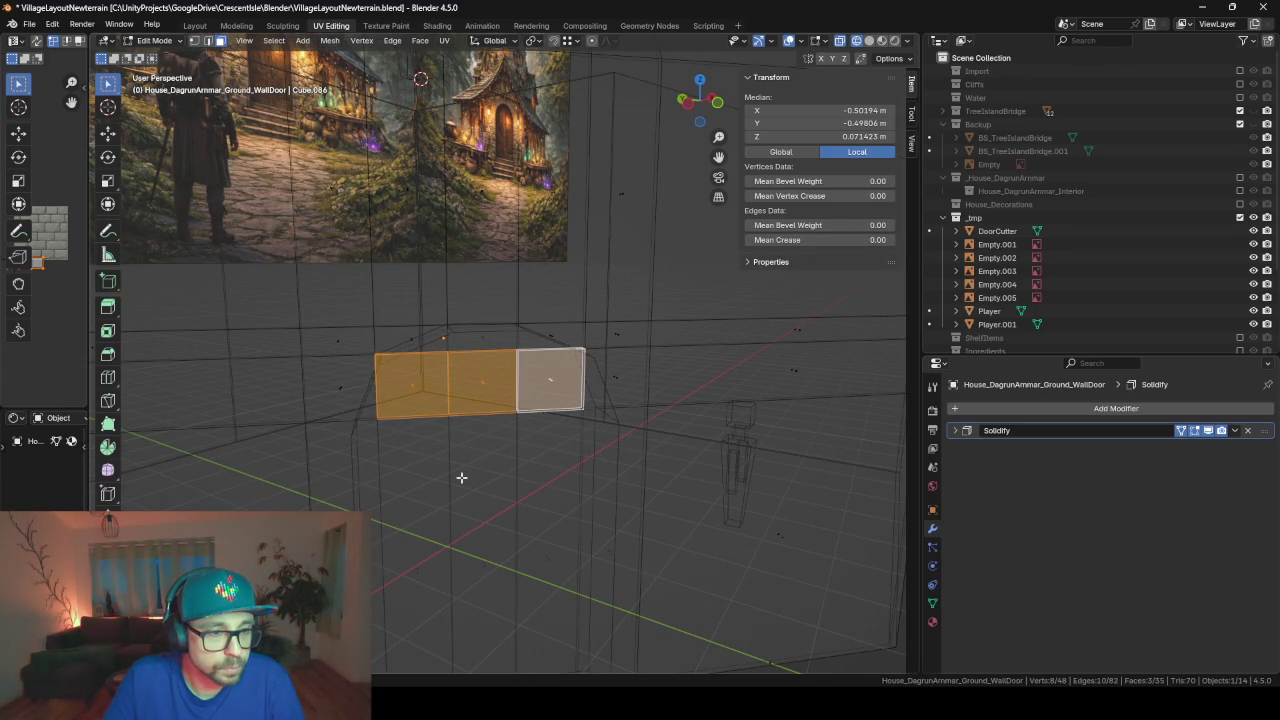
middle_click_drag(507, 512, 483, 514)
scroll(483, 514, "up", 2)
left_click(442, 555, "shift")
left_click(379, 553, "shift")
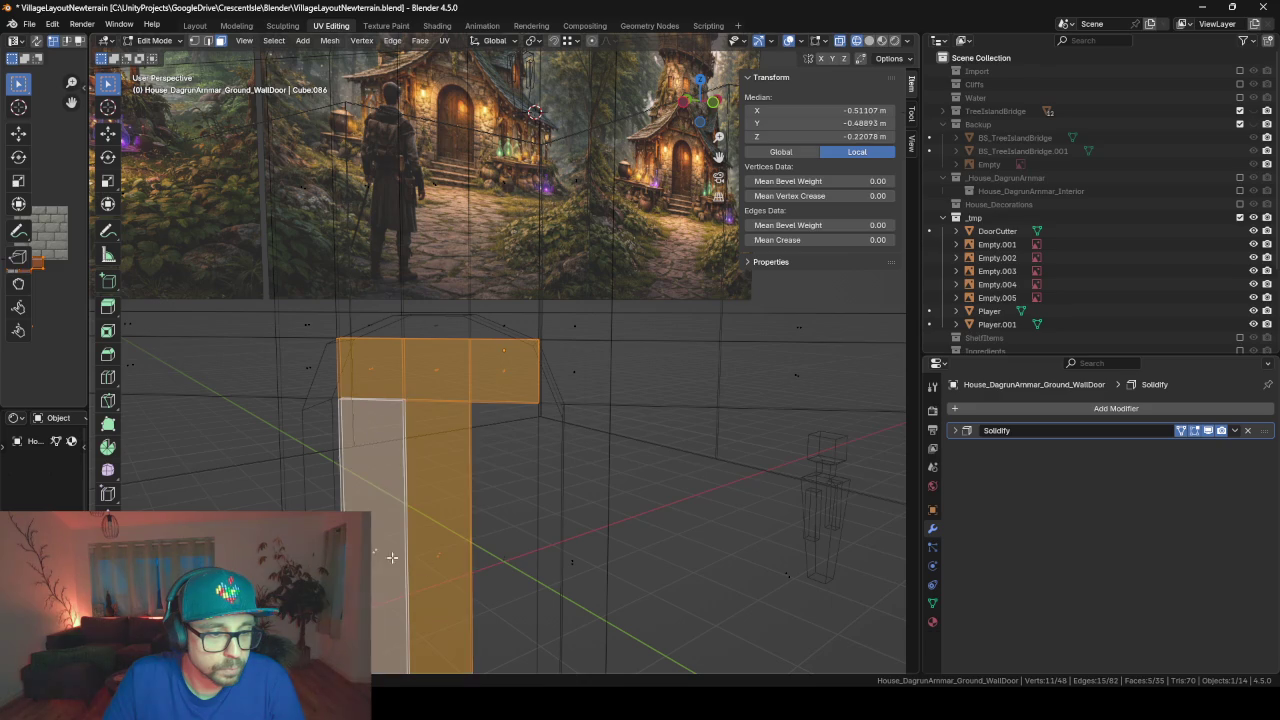
left_click(504, 560, "shift")
mouse_move(504, 560)
middle_mouse_down()
mouse_move(461, 516)
mouse_move(479, 540)
middle_mouse_up()
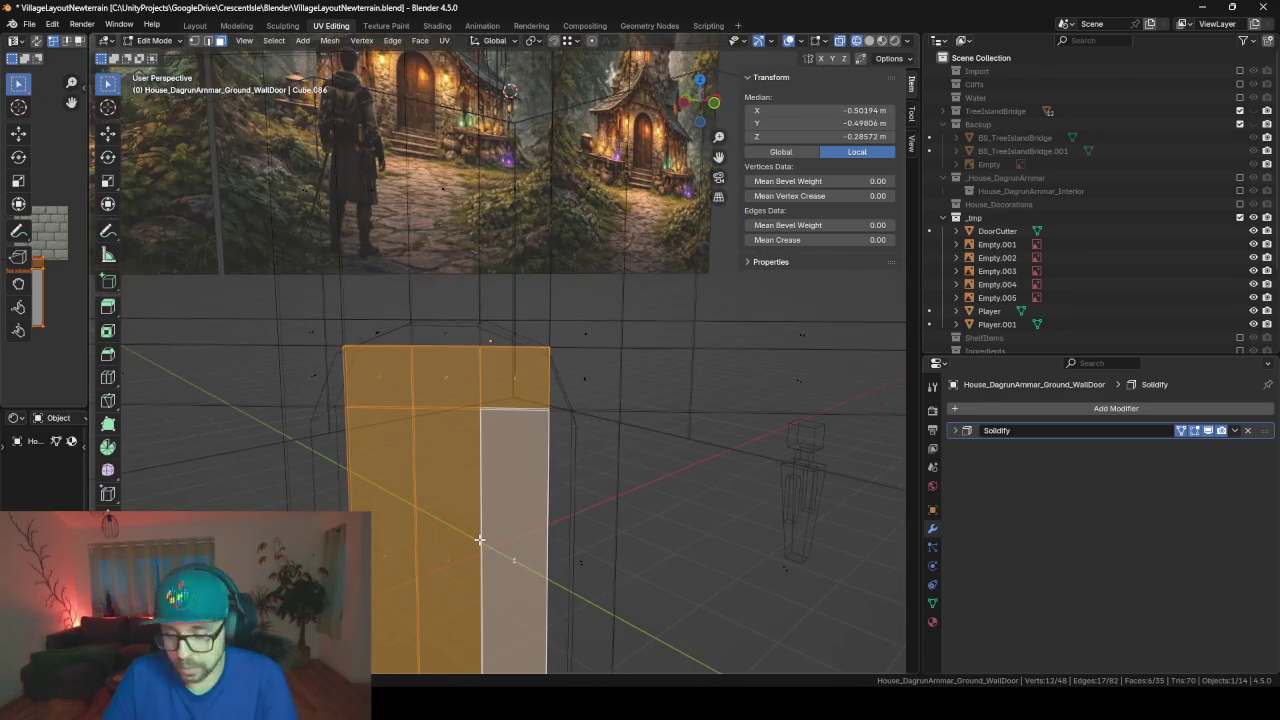
key("x")
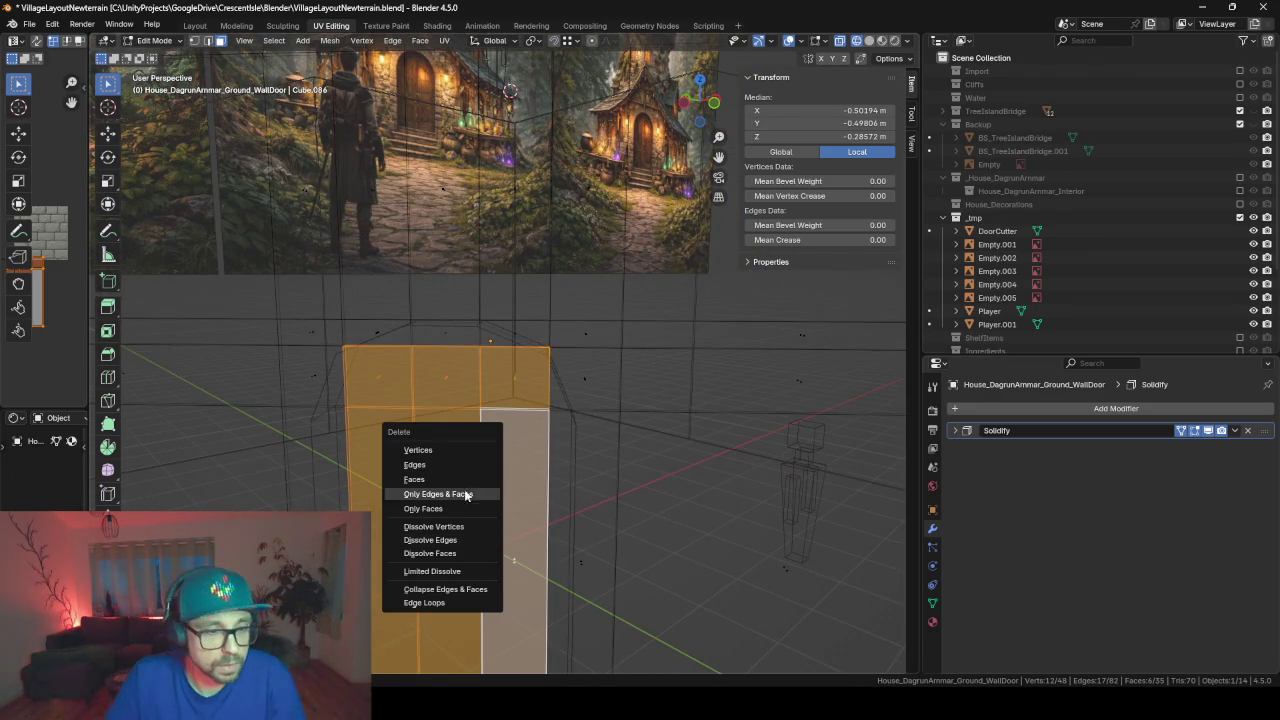
left_click(451, 479)
Slide the opening's top edge up to the arch of the DoorCutter outline
middle_click_drag(446, 466, 480, 387)
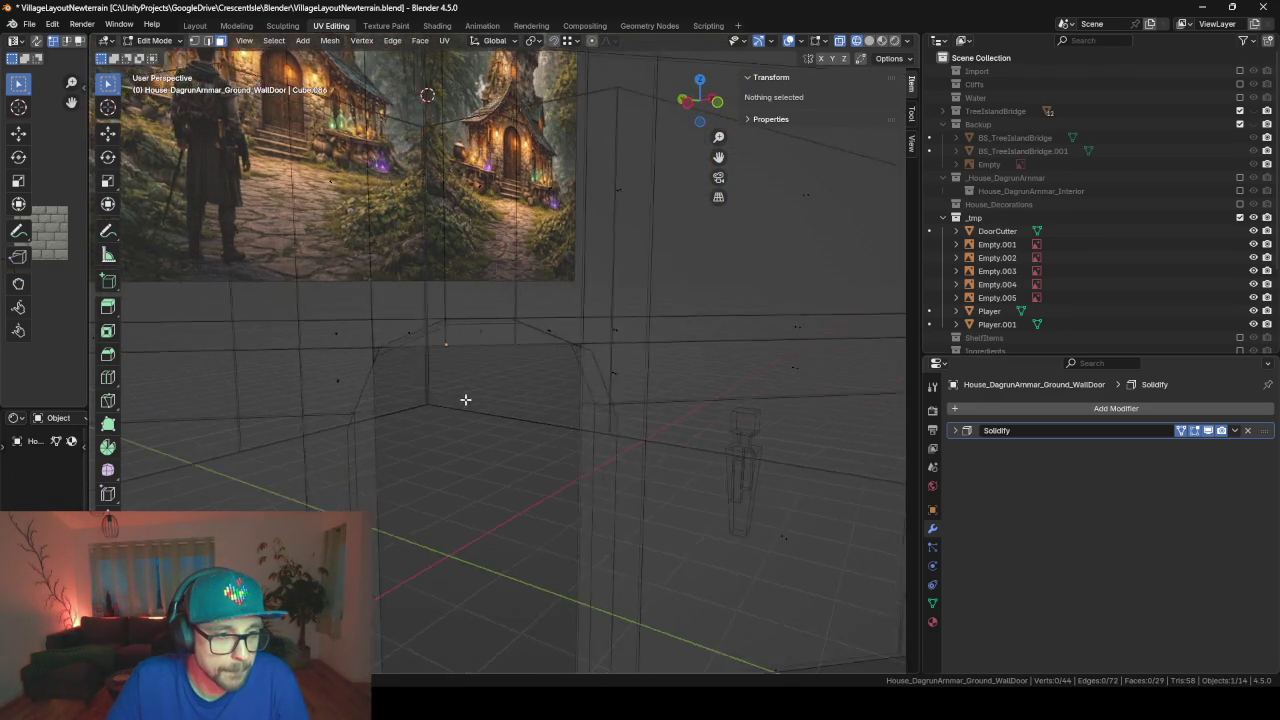
left_click(499, 321)
middle_click_drag(499, 321, 526, 395)
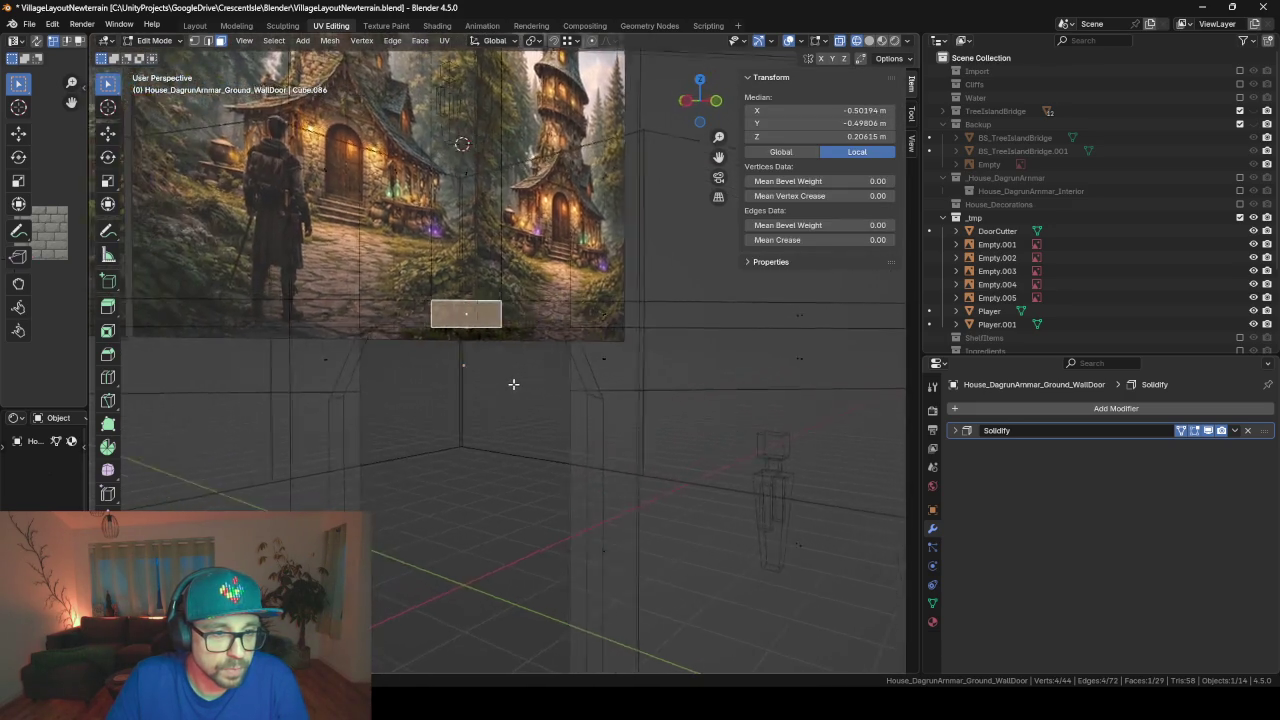
left_click(207, 41)
left_click(466, 335)
key("g")
key("g")
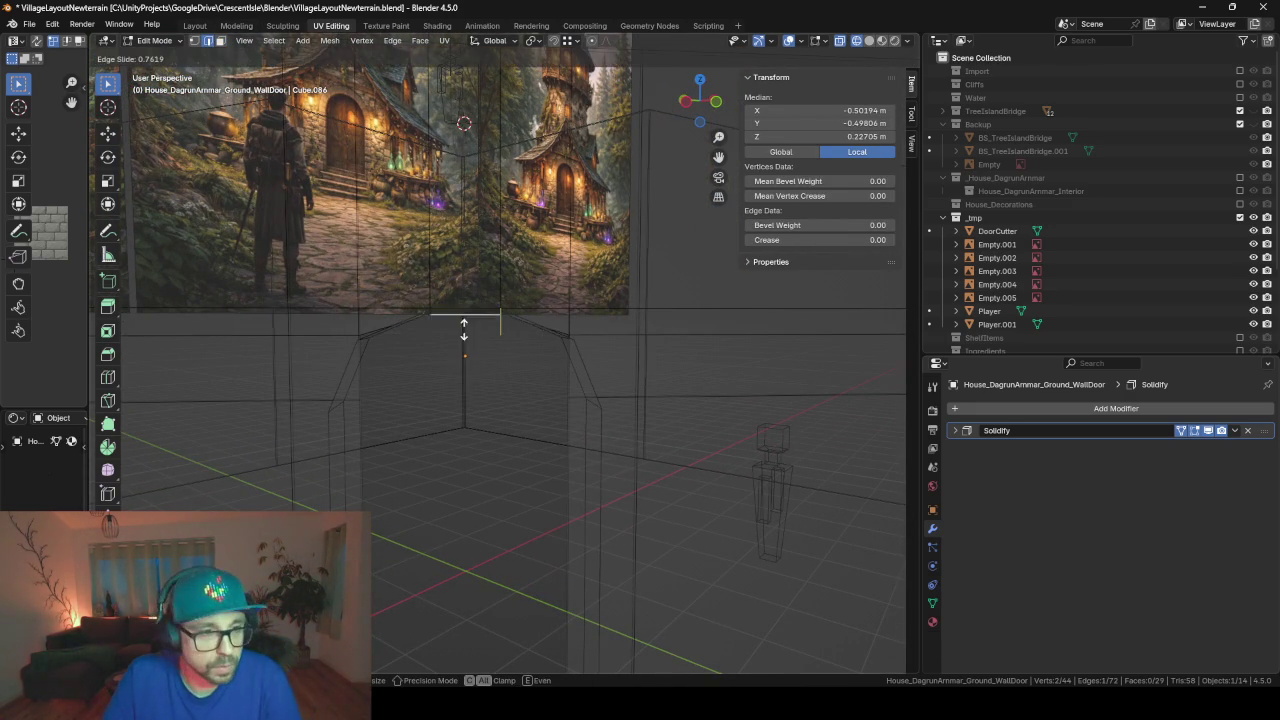
left_click(460, 312)
Slide the opening's left and right edges out to the DoorCutter outline
middle_click_drag(363, 386, 398, 395)
left_click(407, 464)
key("g")
key("g")
left_click(424, 479)
left_click(602, 496)
middle_click_drag(603, 503, 569, 506)
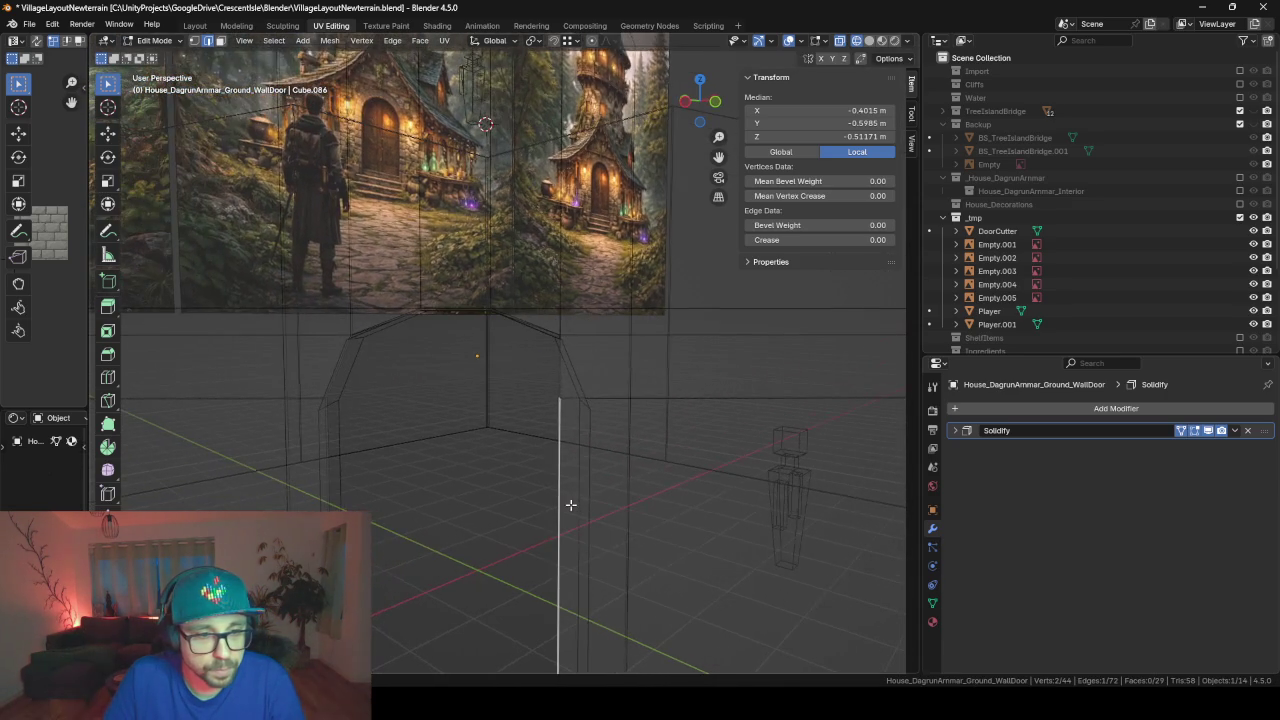
key("g")
key("g")
left_click(582, 500)
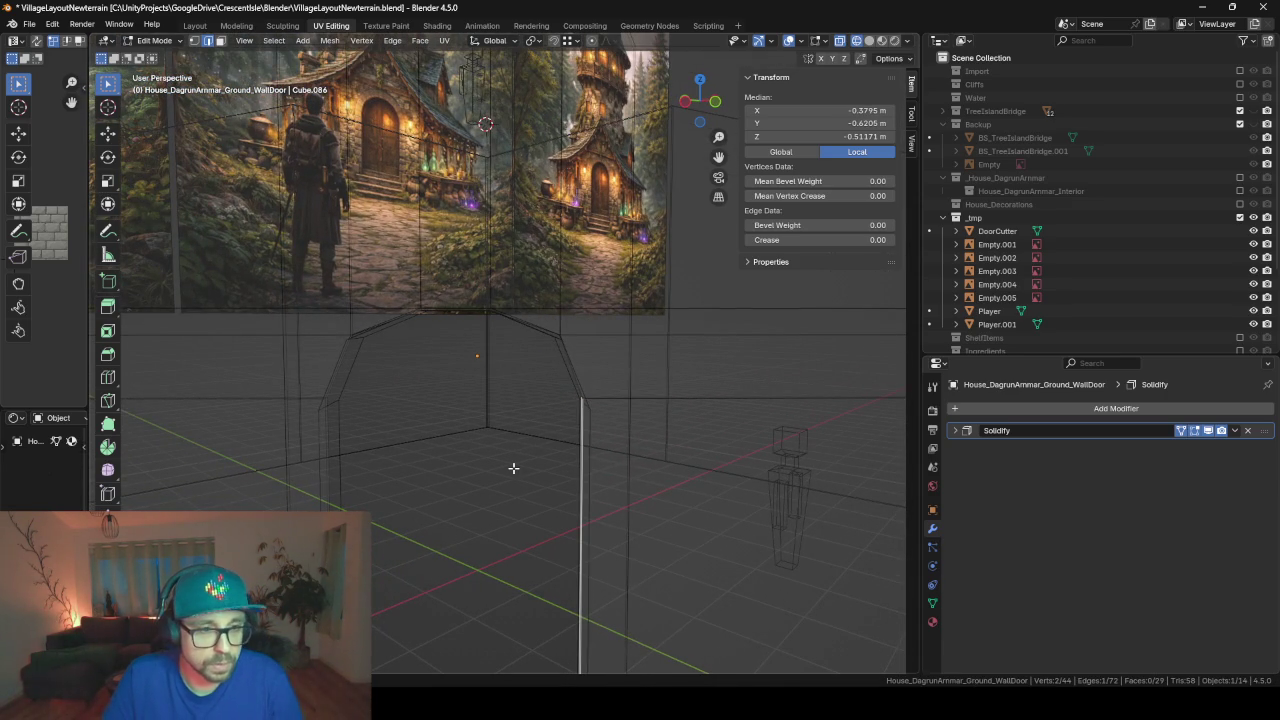
Return to solid object mode and exclude the _tmp collection to hide the DoorCutter
key("Tab")
scroll(513, 467, "down", 2)
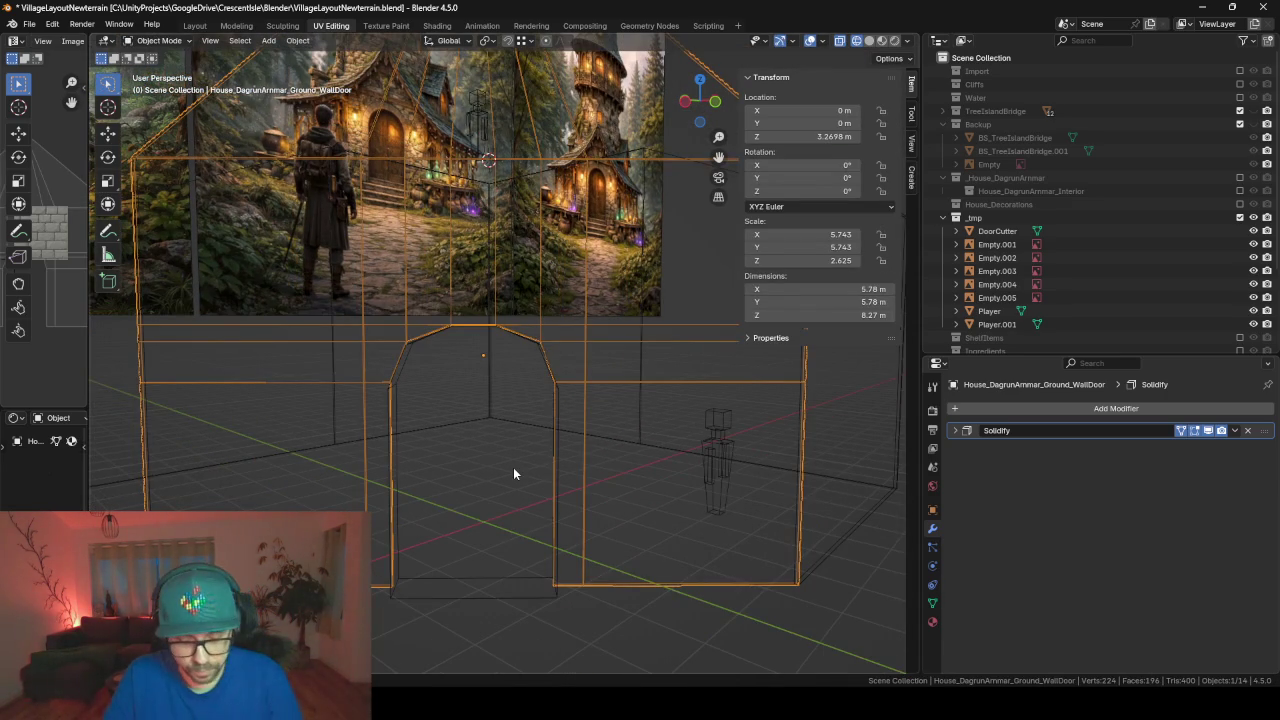
key("shift+z")
left_click(512, 505)
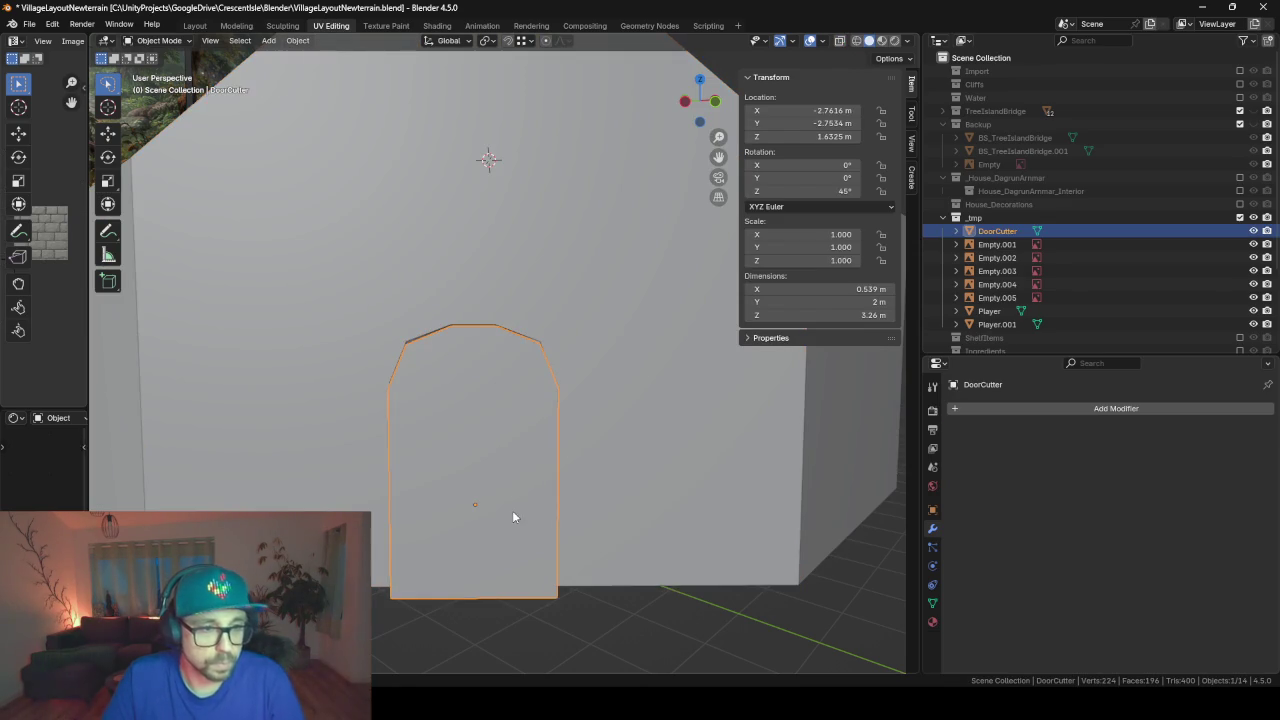
left_click(1240, 217)
Inspect the door wall's arched opening in edit mode, in wireframe and solid
mouse_move(497, 401)
middle_mouse_down()
mouse_move(580, 407)
mouse_move(416, 408)
mouse_move(450, 341)
mouse_move(445, 257)
mouse_move(490, 259)
middle_mouse_up()
left_click(445, 257)
key("Tab")
scroll(416, 287, "up", 2)
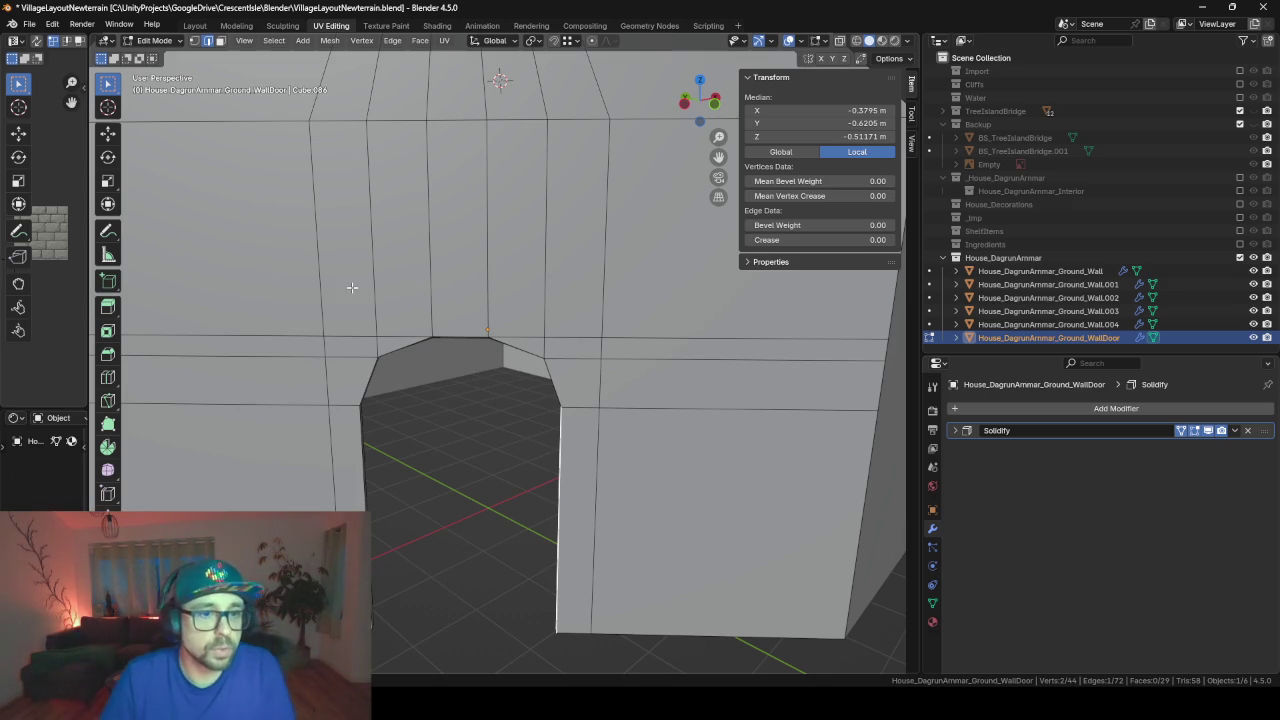
mouse_move(736, 431)
middle_mouse_down()
mouse_move(700, 429)
mouse_move(614, 306)
mouse_move(572, 319)
middle_mouse_up()
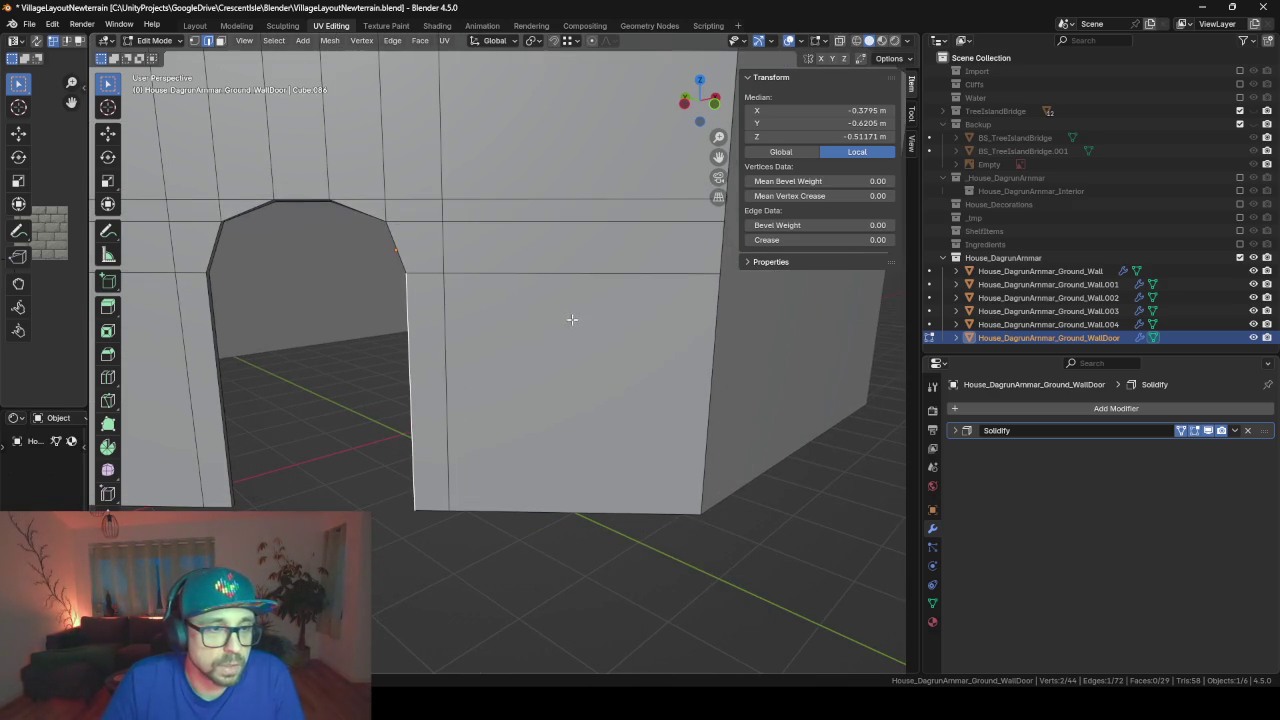
mouse_move(317, 330)
middle_mouse_down()
mouse_move(386, 314)
mouse_move(563, 375)
middle_mouse_up()
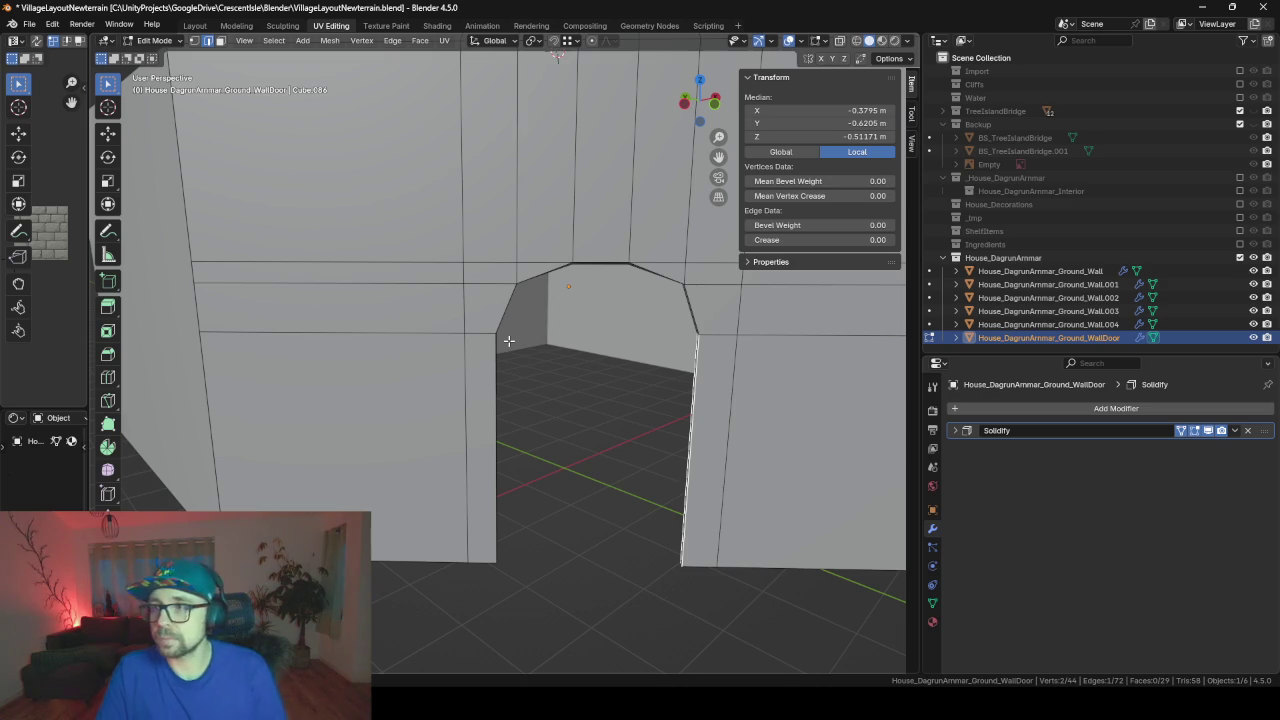
key("shift+z")
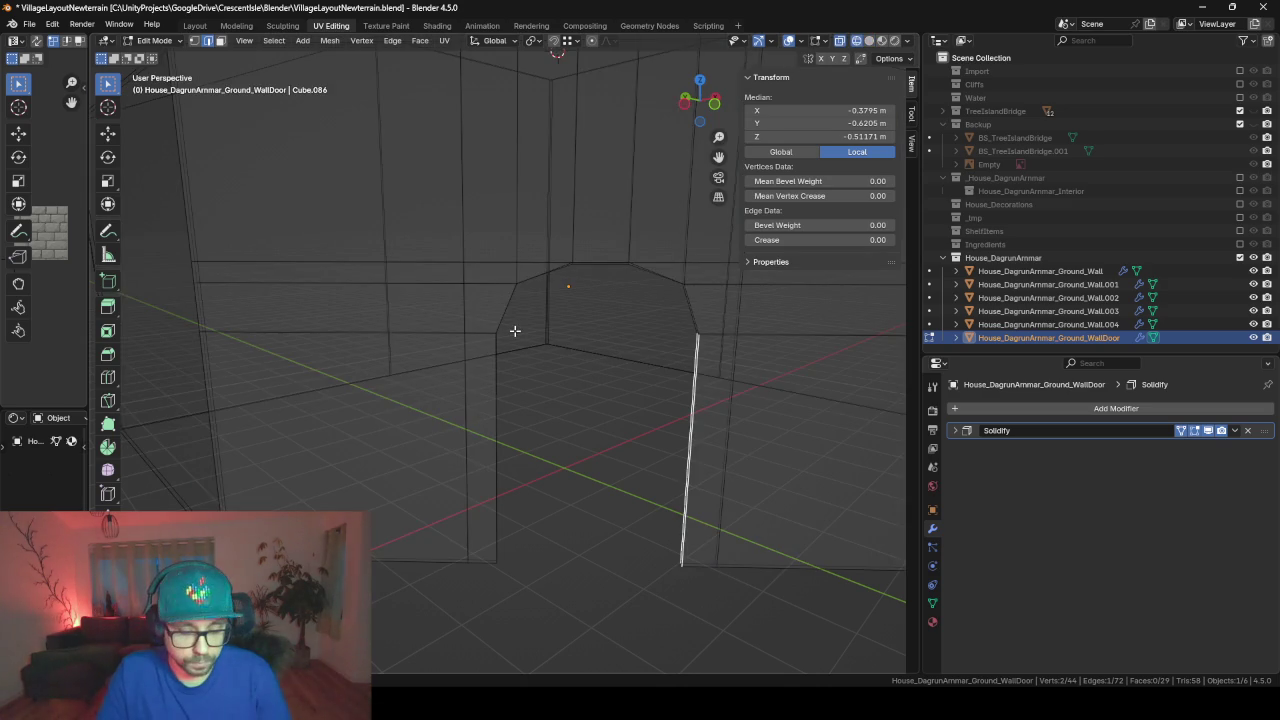
key("shift+z")
Switch to Material Preview to see the brick walls around the doorway
key("z")
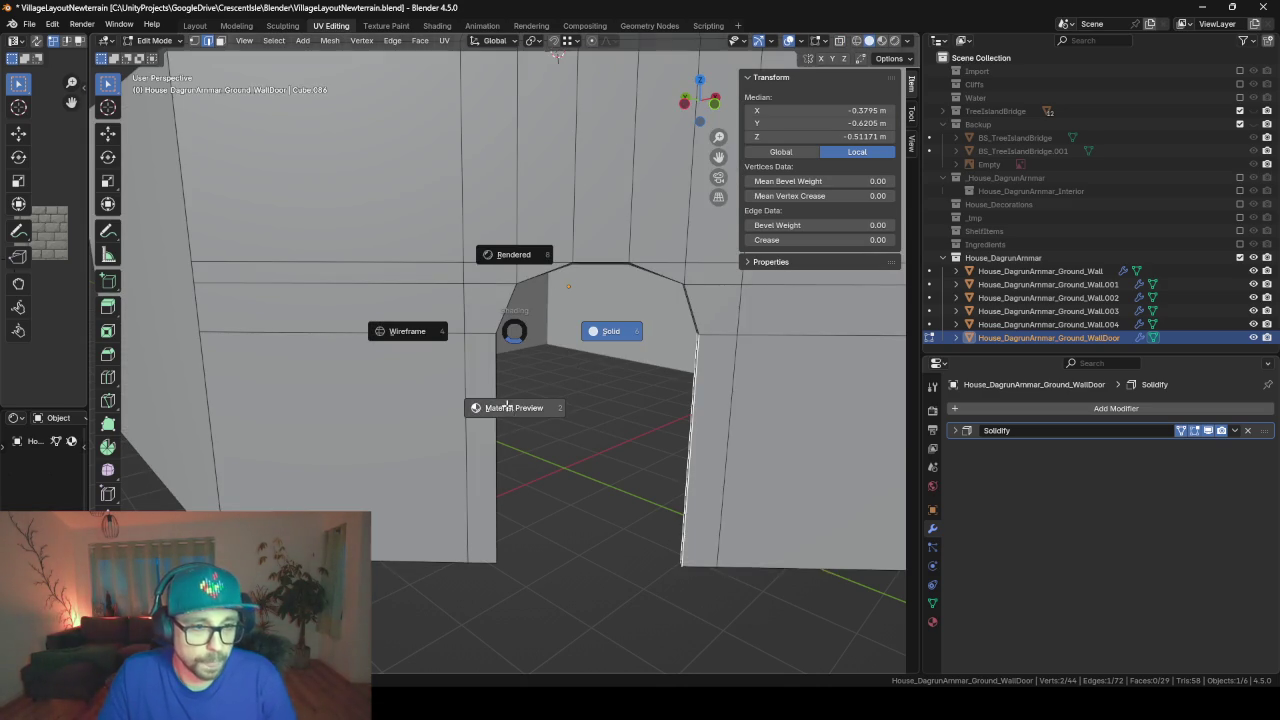
left_click(508, 410)
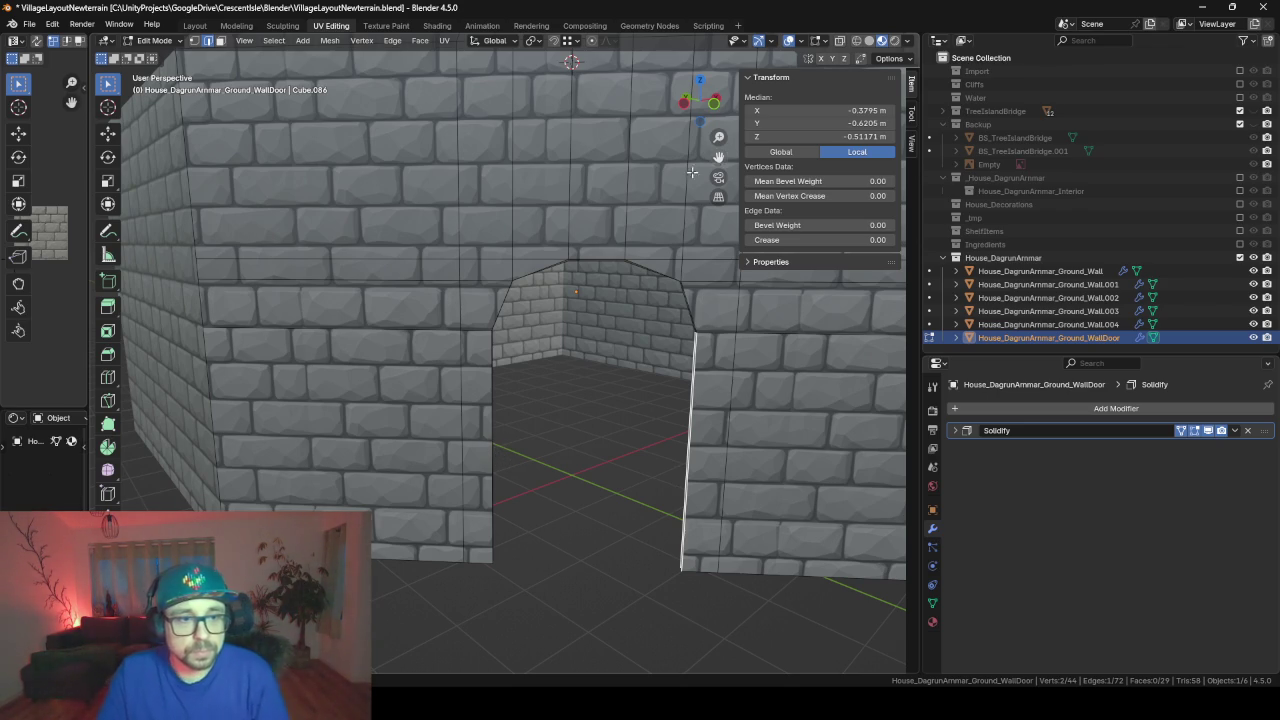
mouse_move(660, 419)
middle_mouse_down()
mouse_move(608, 409)
mouse_move(717, 633)
middle_mouse_up()
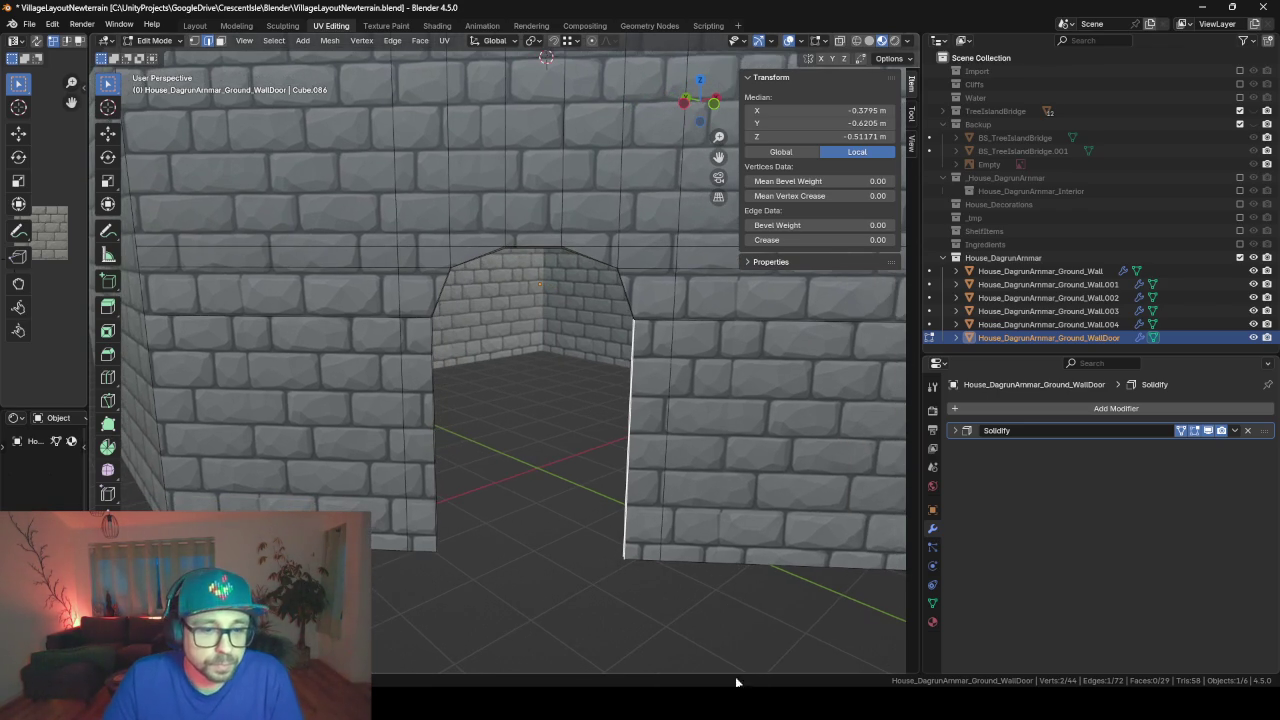
scroll(588, 316, "down", 5)
scroll(588, 316, "down", 3)
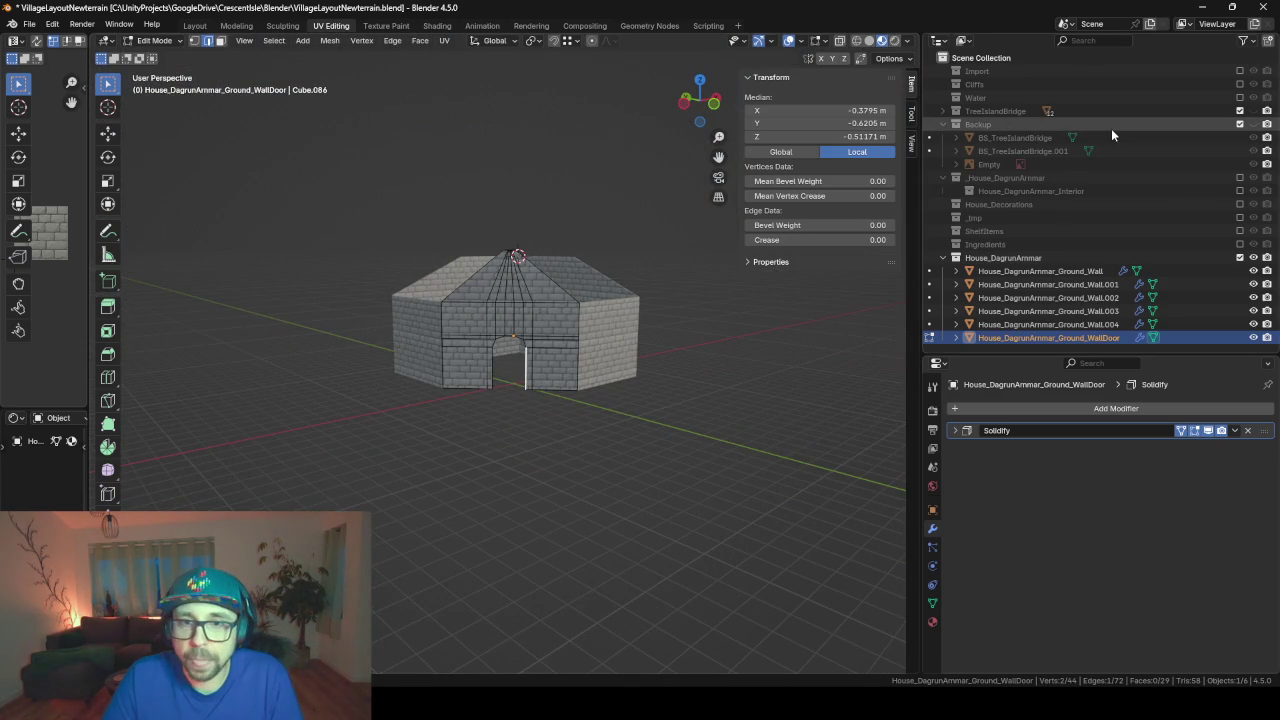
Re-enable the _tmp collection and, back in object mode, frame the DoorCutter
left_click(1240, 217)
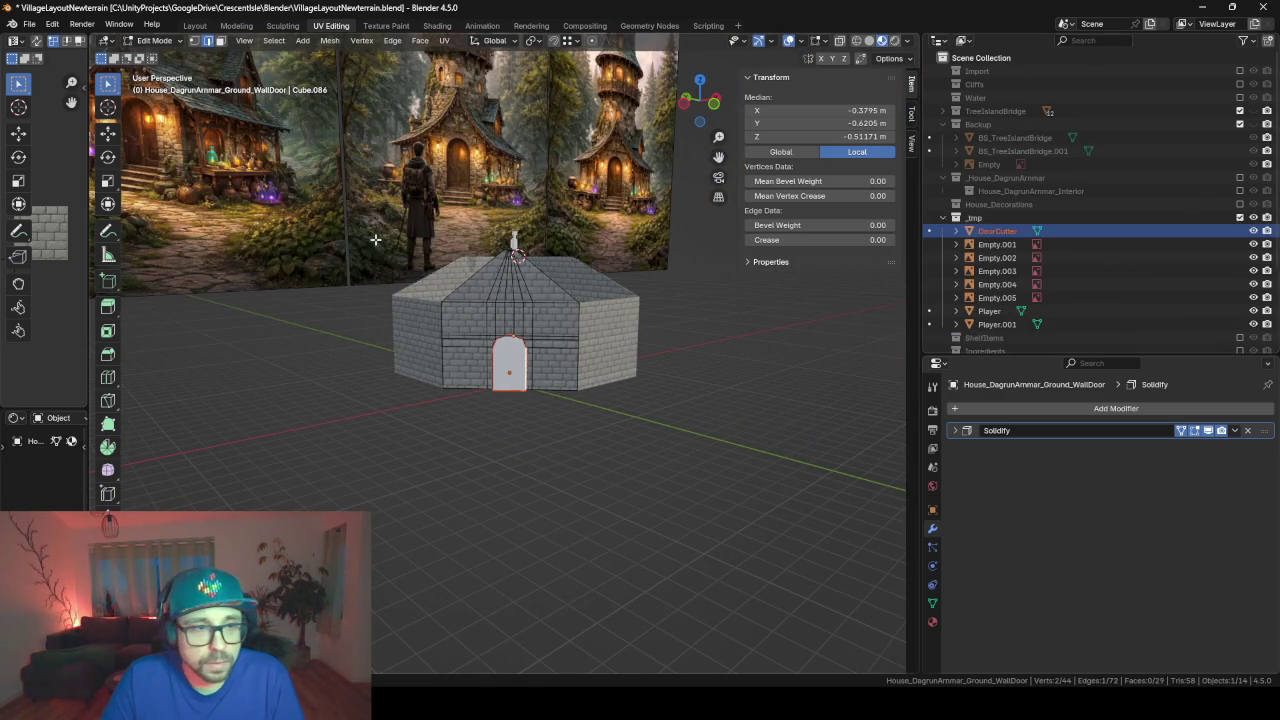
middle_click_drag(542, 226, 508, 220)
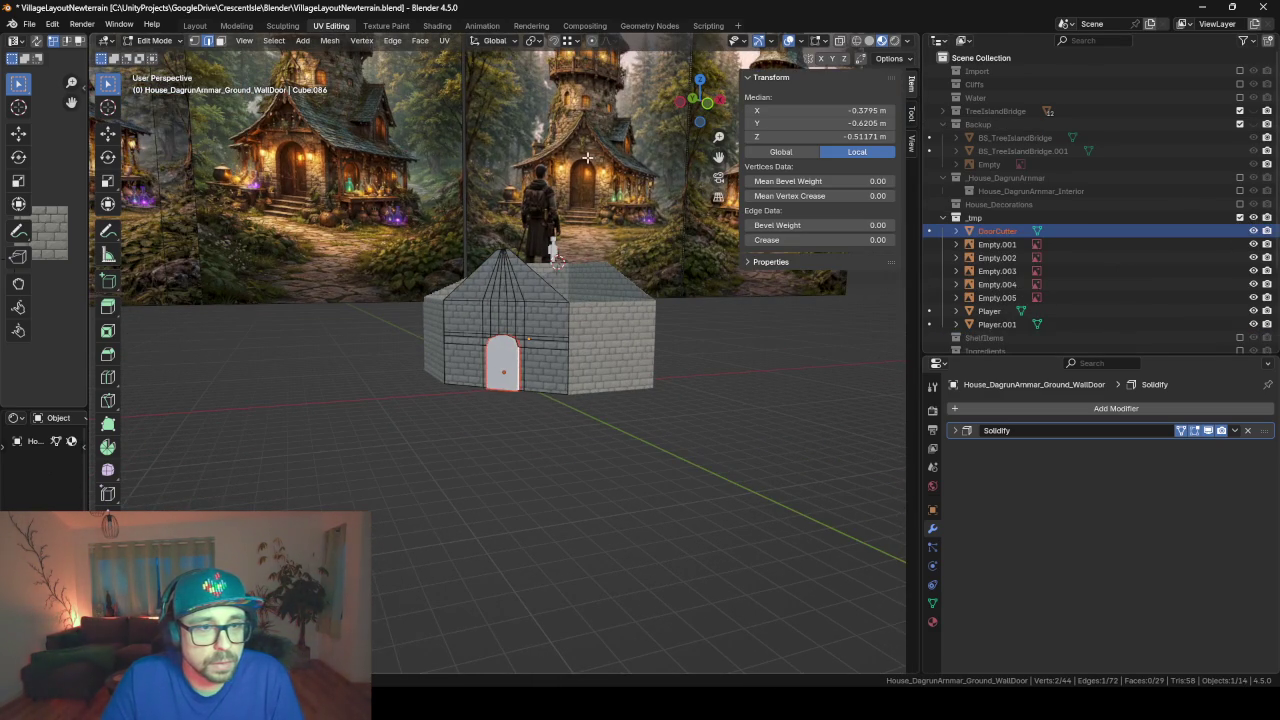
middle_click_drag(200, 135, 550, 210)
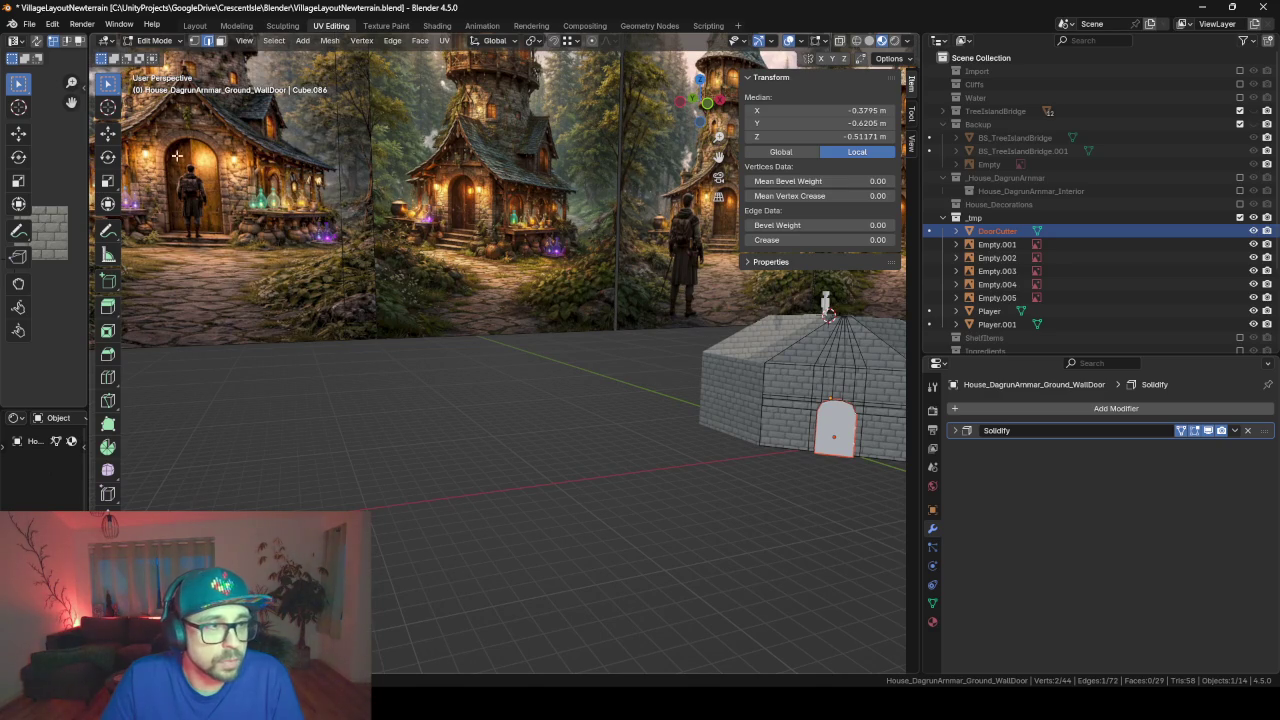
middle_click_drag(689, 504, 675, 415)
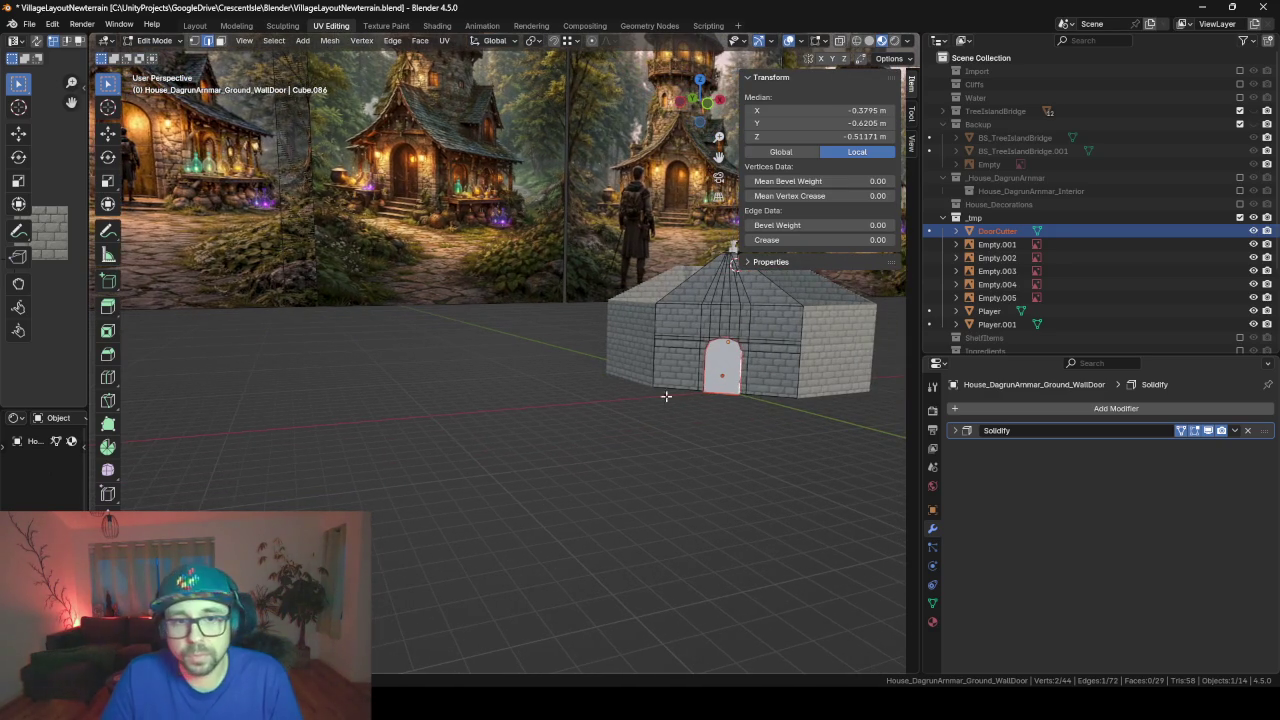
key("Tab")
left_click(726, 375)
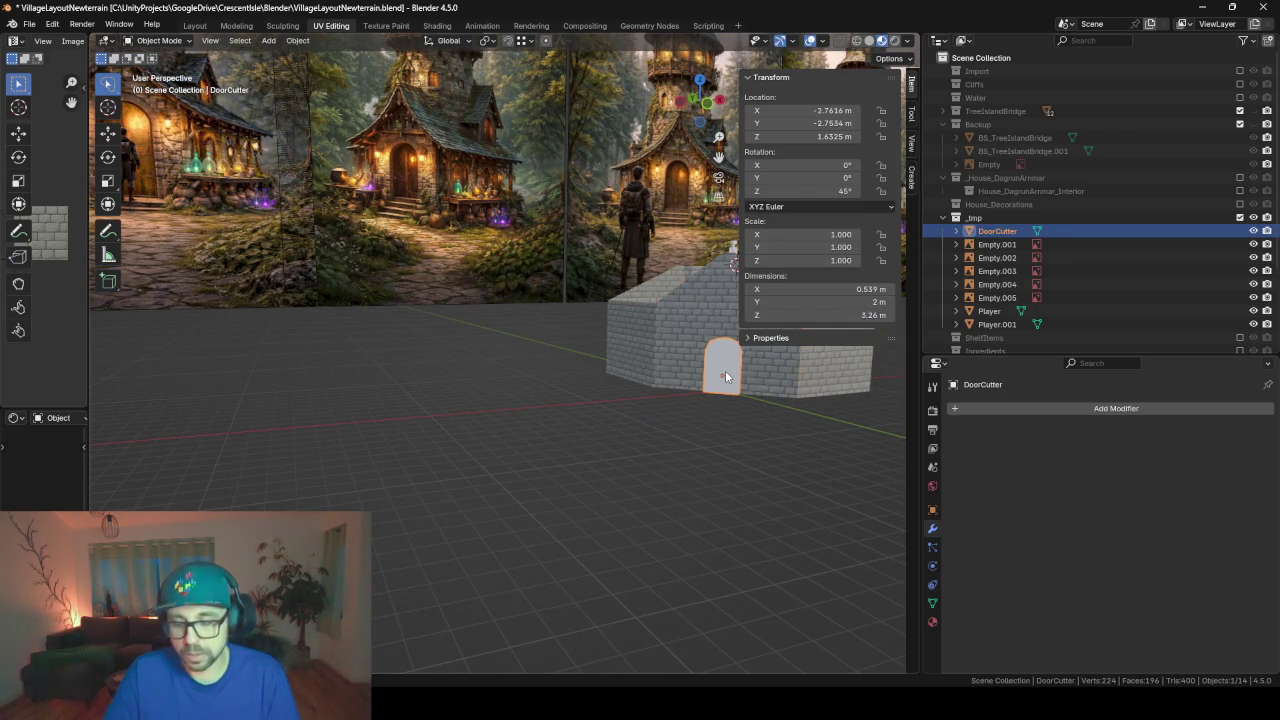
key("KP_Decimal")
scroll(640, 370, "down", 2)
scroll(570, 378, "down", 2)
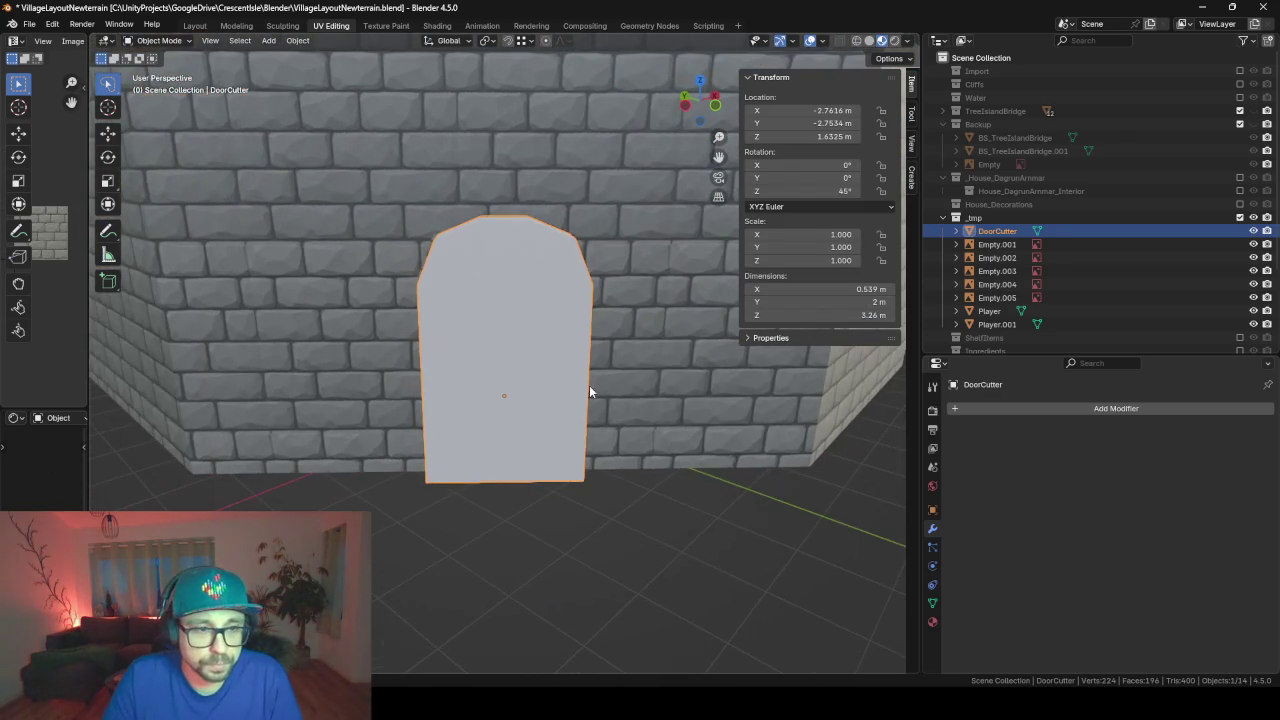
Select the doorway wall and add the four other wall pieces to the selection
left_click(409, 358)
scroll(409, 358, "down", 2)
mouse_move(409, 360)
middle_mouse_down()
mouse_move(494, 391)
mouse_move(563, 360)
mouse_move(532, 368)
middle_mouse_up()
scroll(496, 370, "down", 3)
left_click(478, 282, "shift")
left_click(366, 273, "shift")
left_click(303, 350, "shift")
left_click(418, 470, "shift")
right_click(418, 470)
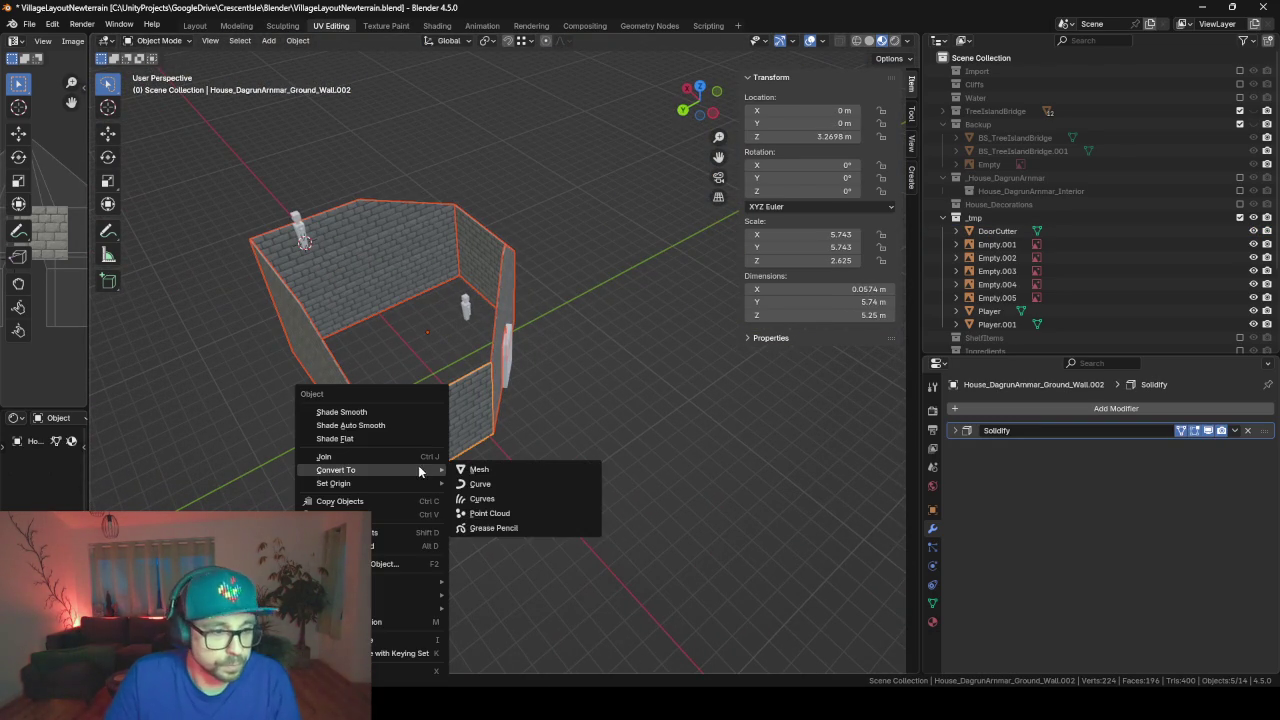
mouse_move(370, 483)
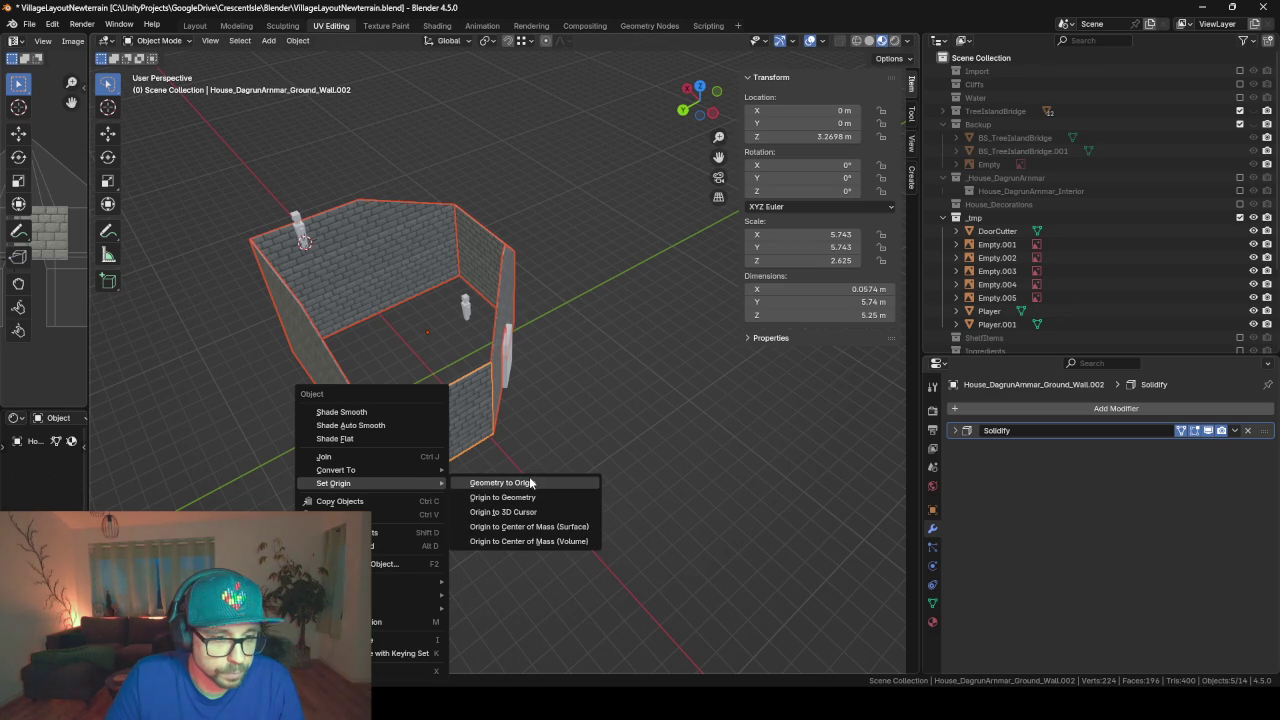
Set each selected wall's origin to the centre of its own geometry
left_click(540, 497)
middle_click_drag(540, 497, 561, 340)
left_click(533, 385)
mouse_move(533, 385)
middle_mouse_down()
mouse_move(448, 352)
mouse_move(551, 364)
mouse_move(569, 382)
middle_mouse_up()
Face the door wall and add a new 2 m cube, Cube.007
scroll(569, 382, "up", 1)
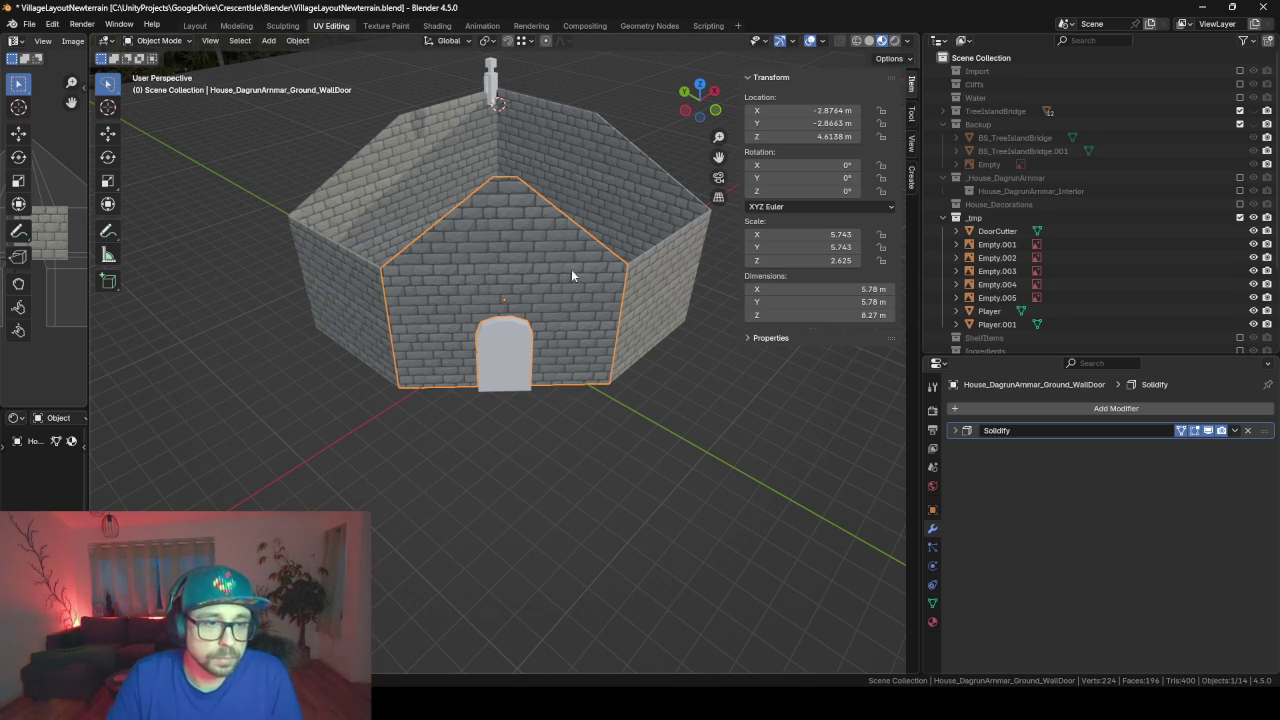
scroll(566, 339, "up", 2)
mouse_move(562, 352)
middle_mouse_down()
mouse_move(562, 240)
mouse_move(578, 307)
mouse_move(582, 274)
mouse_move(608, 298)
mouse_move(572, 298)
middle_mouse_up()
scroll(572, 298, "up", 2)
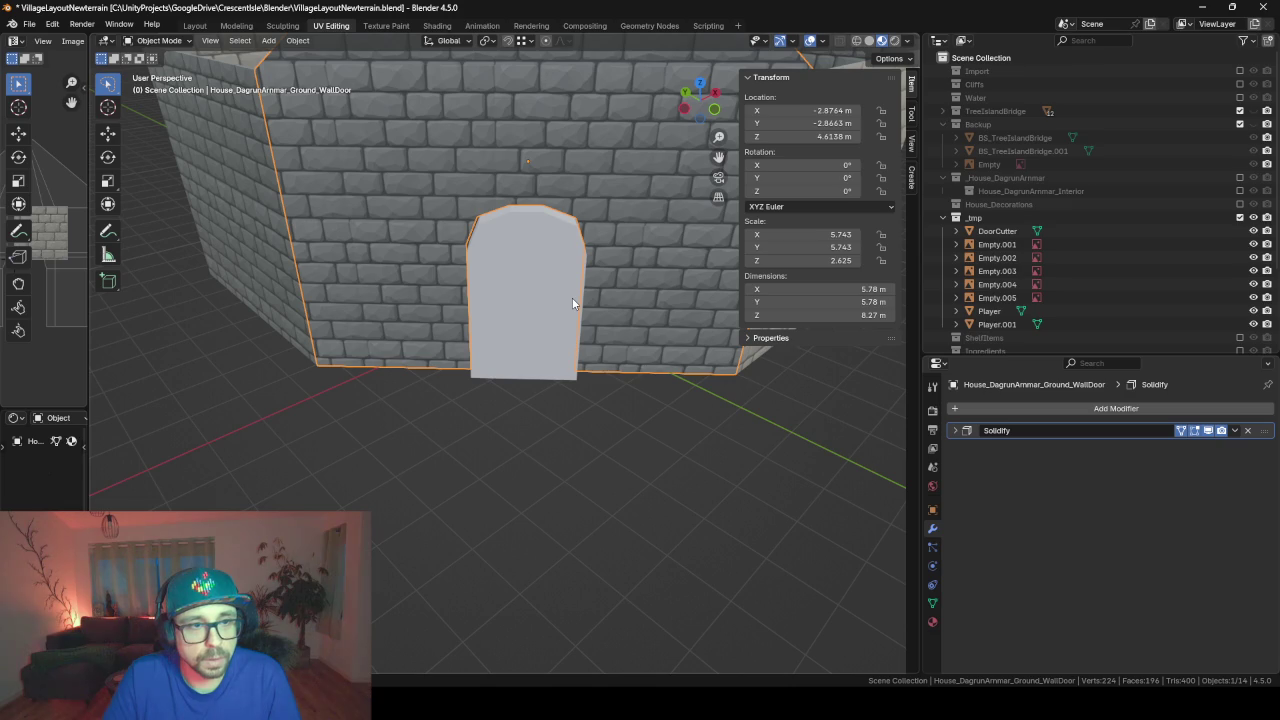
mouse_move(572, 297)
middle_mouse_down()
mouse_move(562, 234)
mouse_move(564, 250)
middle_mouse_up()
scroll(569, 284, "up", 2)
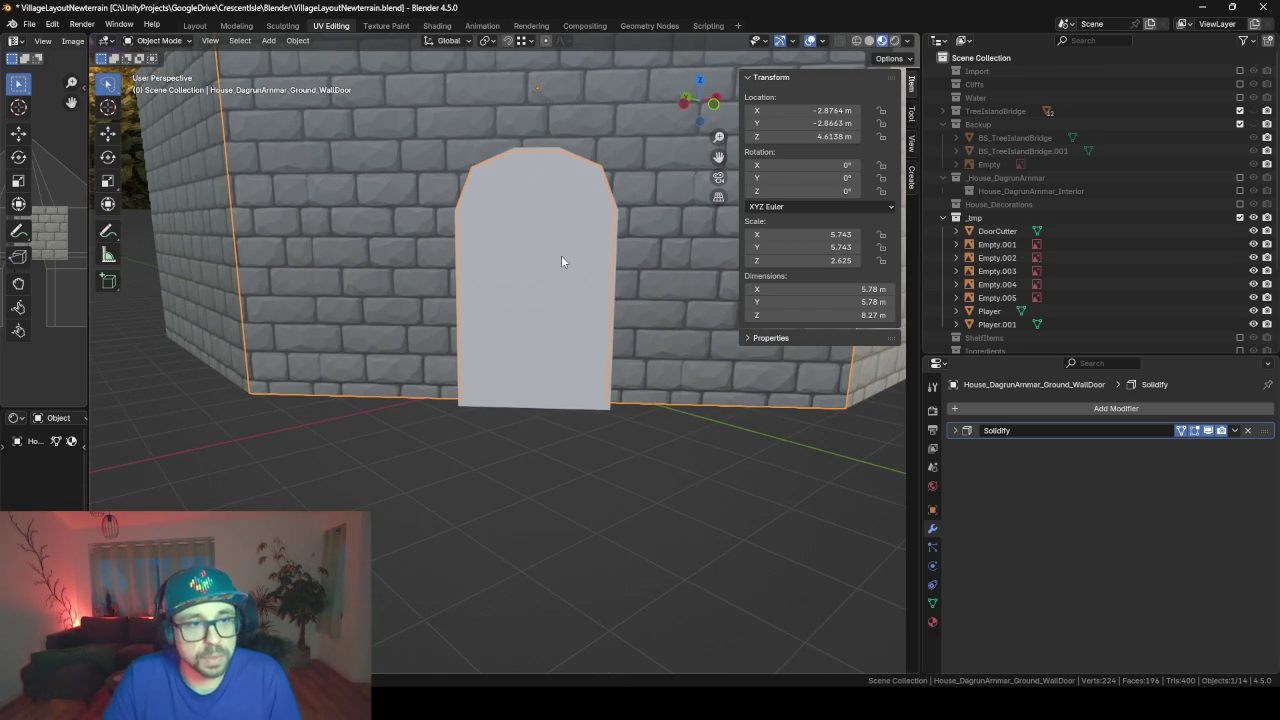
key("shift+a")
left_click(600, 272)
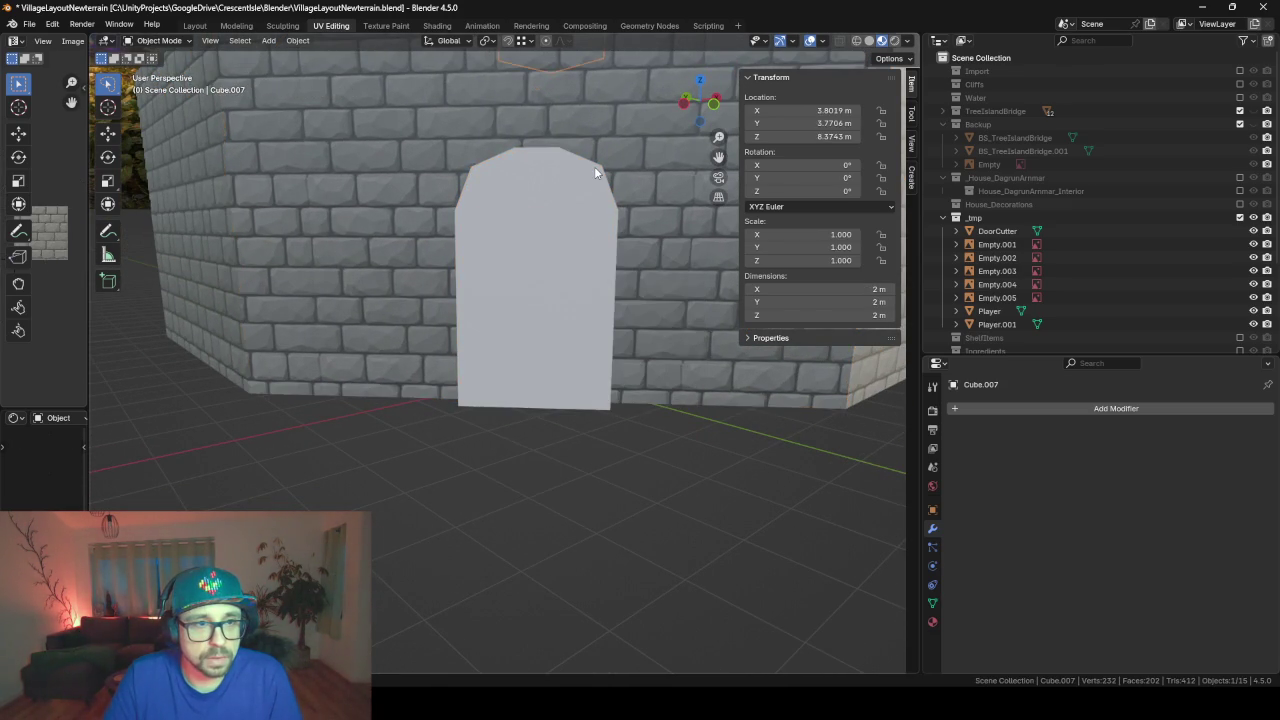
Move the new cube along the ground to sit in front of the doorway
scroll(594, 166, "down", 2)
middle_click_drag(594, 166, 576, 186)
scroll(589, 179, "down", 2)
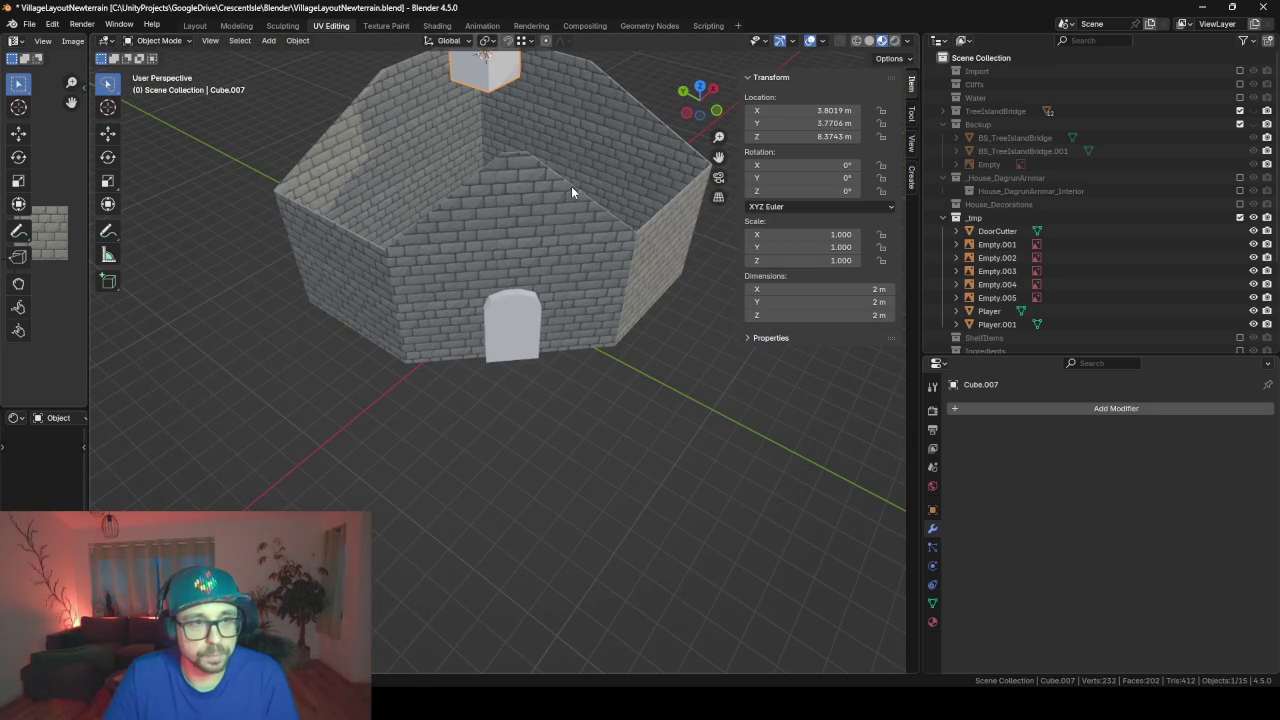
key("g")
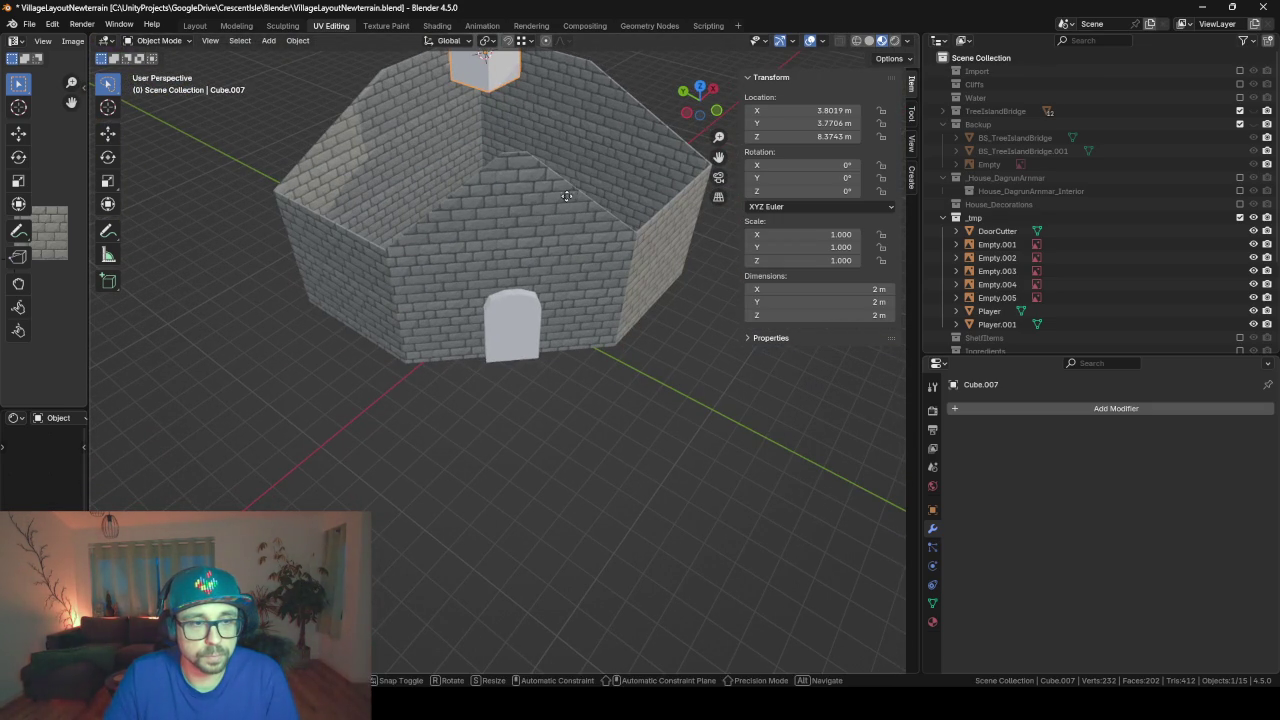
left_click(599, 447)
key("g")
key("shift+z")
left_click(604, 488)
key("KP_Decimal")
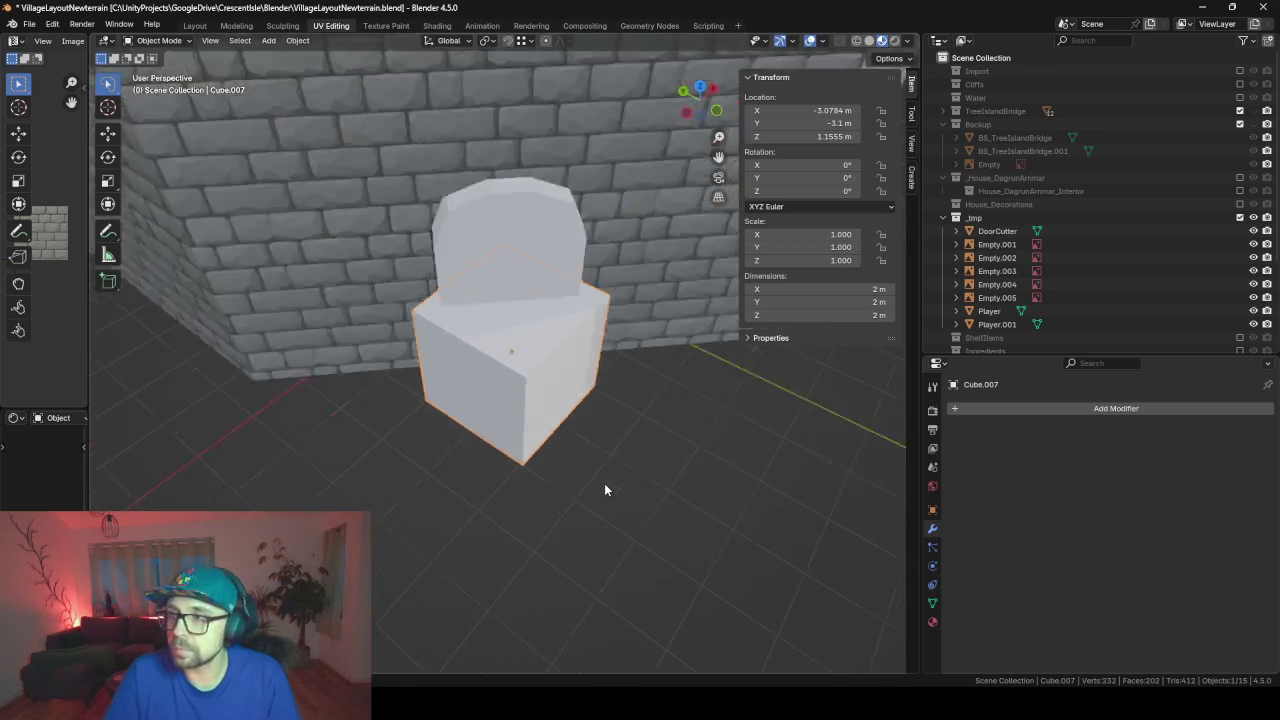
scroll(572, 422, "down", 3)
scroll(510, 311, "down", 1)
mouse_move(493, 336)
middle_mouse_down()
mouse_move(494, 319)
mouse_move(518, 326)
middle_mouse_up()
Rotate the cube exactly 45° about Z to line up with the angled door wall
key("r")
key("x")
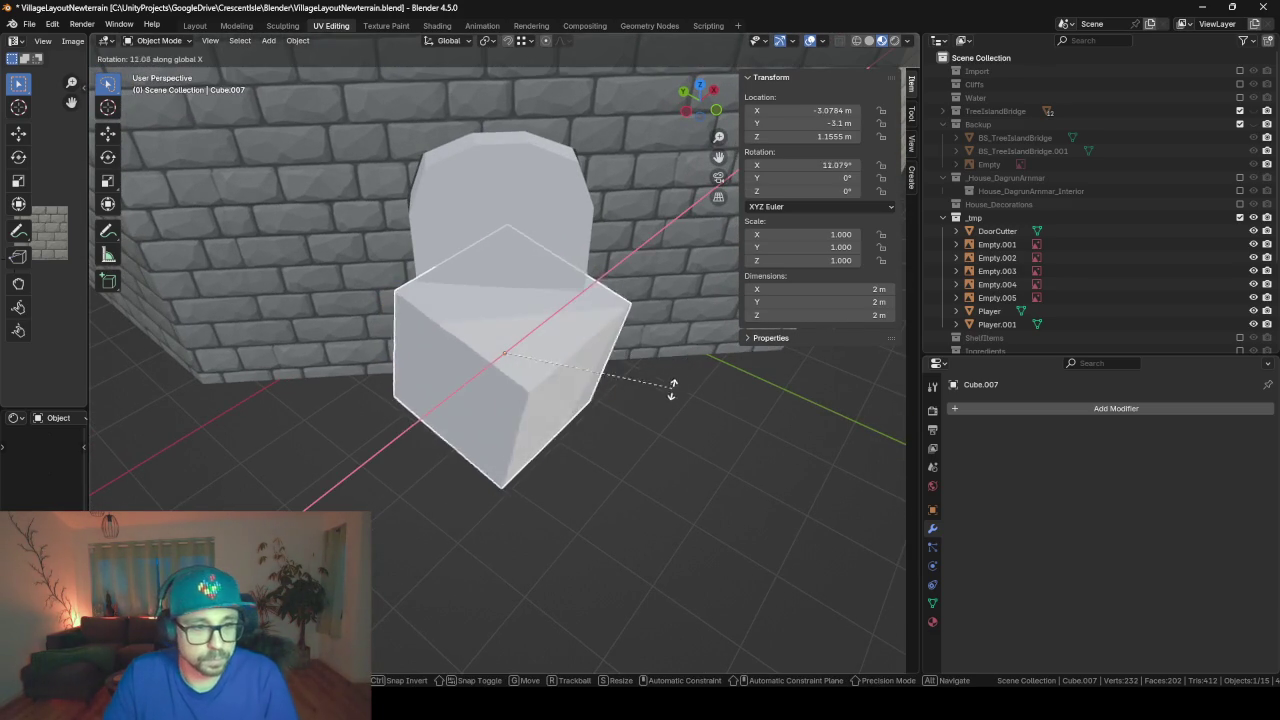
key("z")
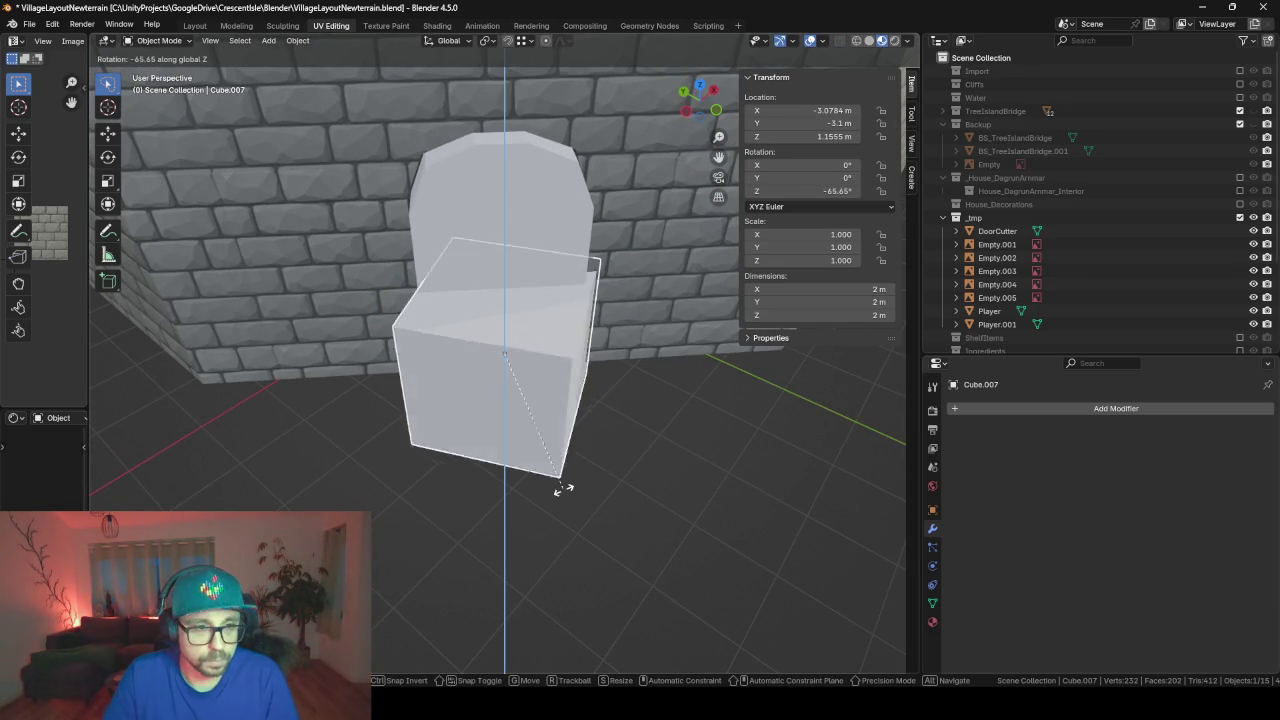
left_click(618, 471)
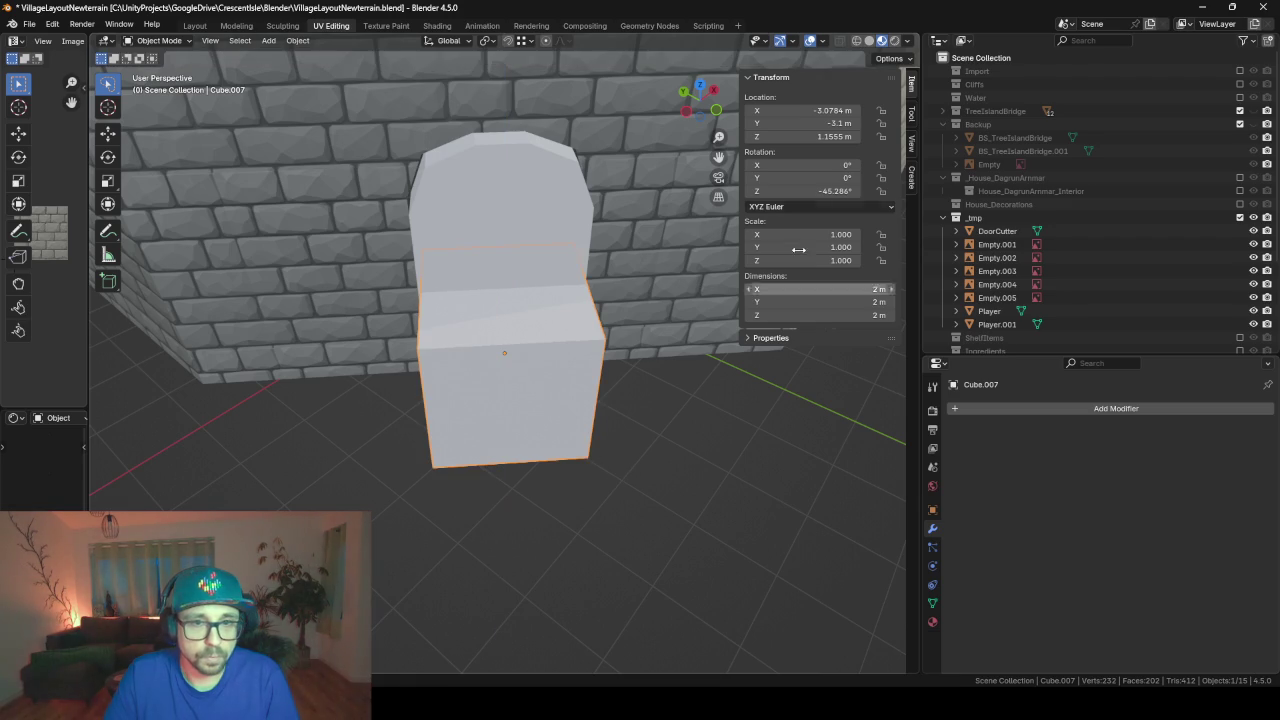
left_click(822, 191)
type("45")
key("Return")
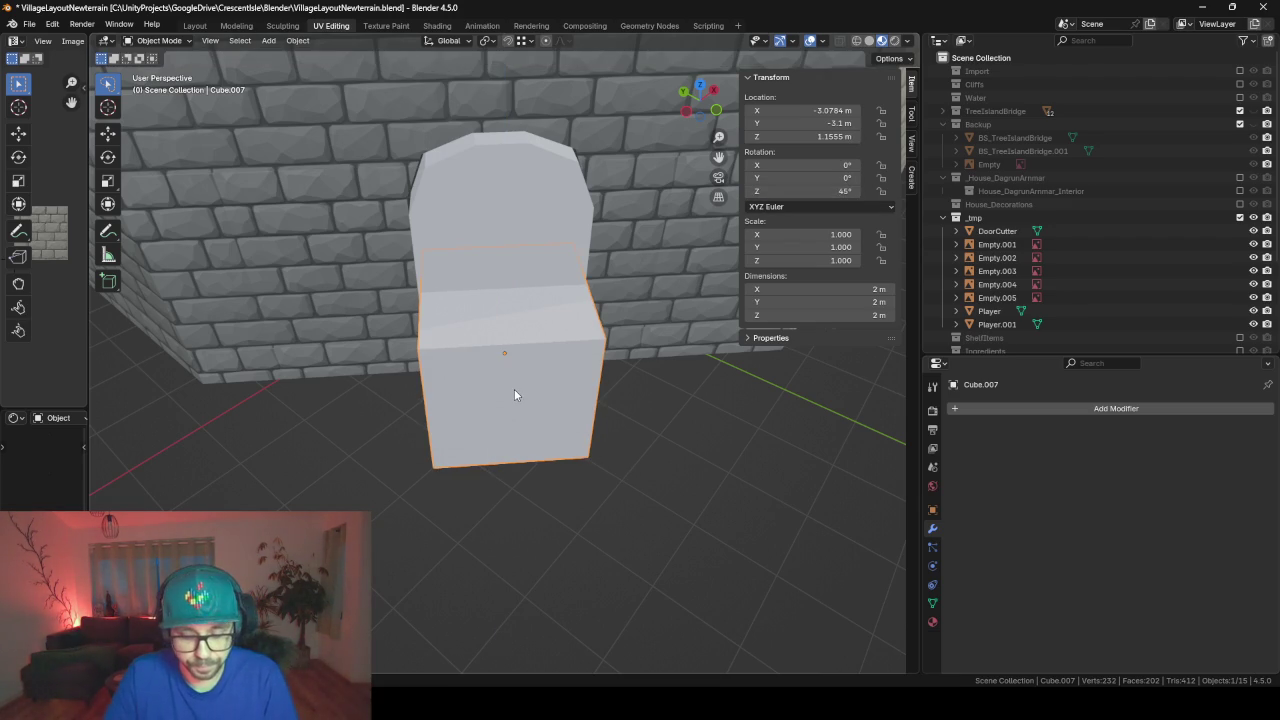
mouse_move(514, 389)
middle_mouse_down()
mouse_move(623, 392)
mouse_move(502, 387)
middle_mouse_up()
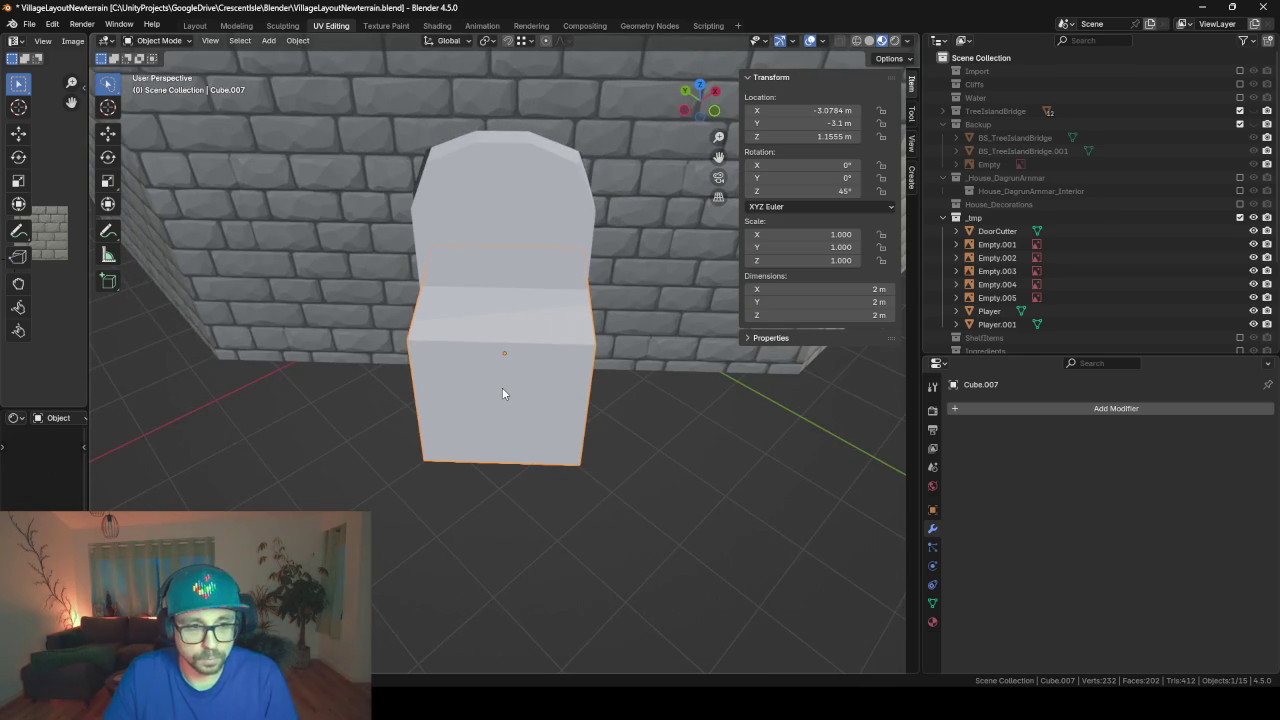
key("Tab")
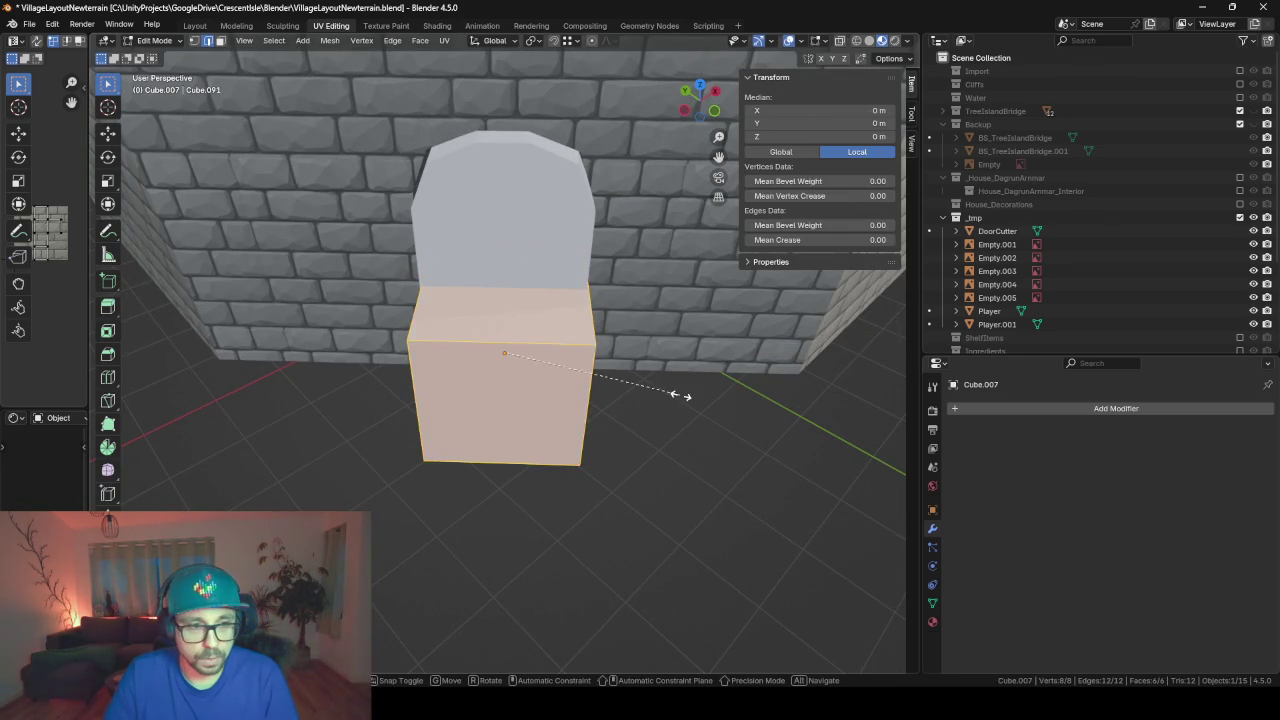
Shrink the cube's mesh to a small block and shift it along Y to the doorway's side
key("s")
left_click(538, 364)
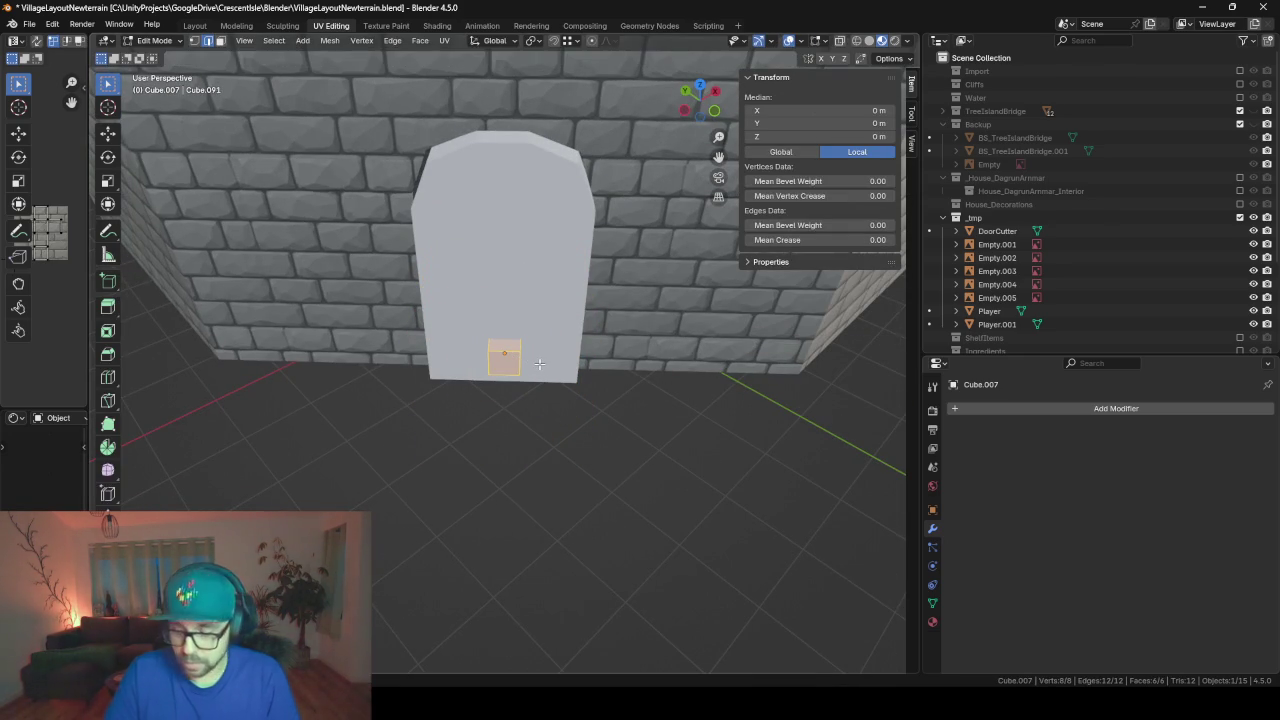
key("KP_Decimal")
scroll(539, 364, "down", 8)
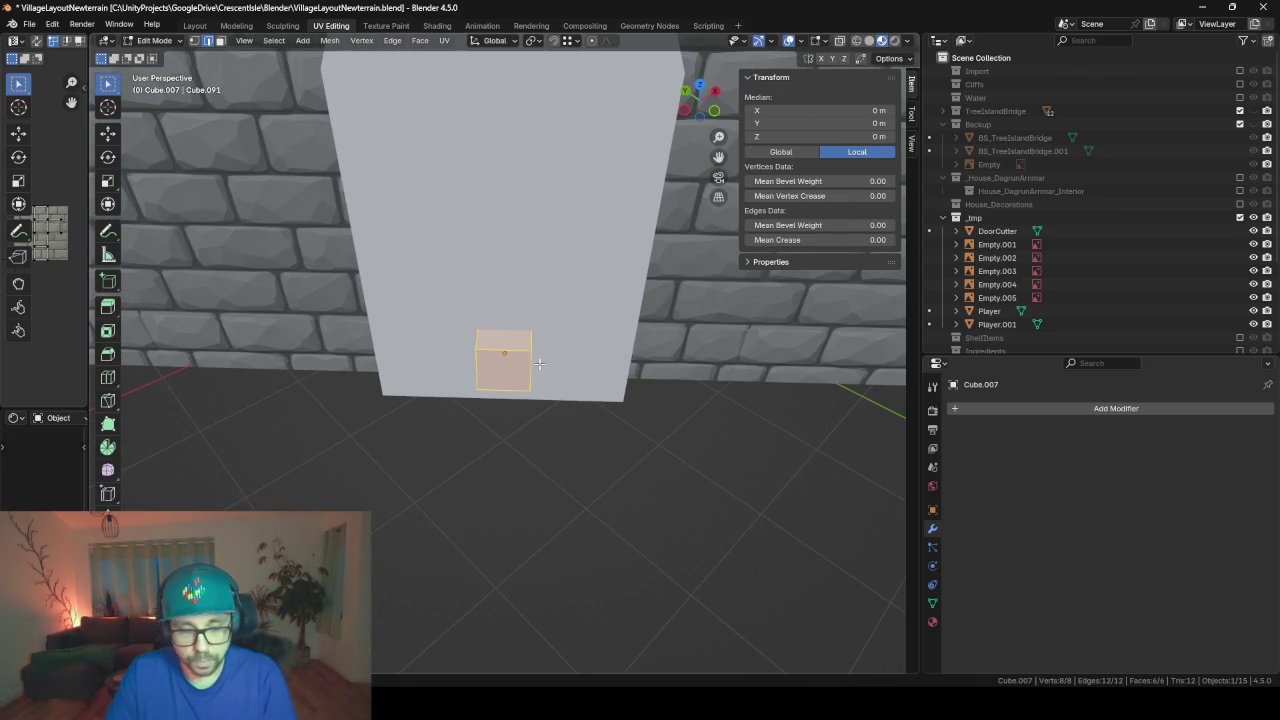
key("g")
key("y")
key("y")
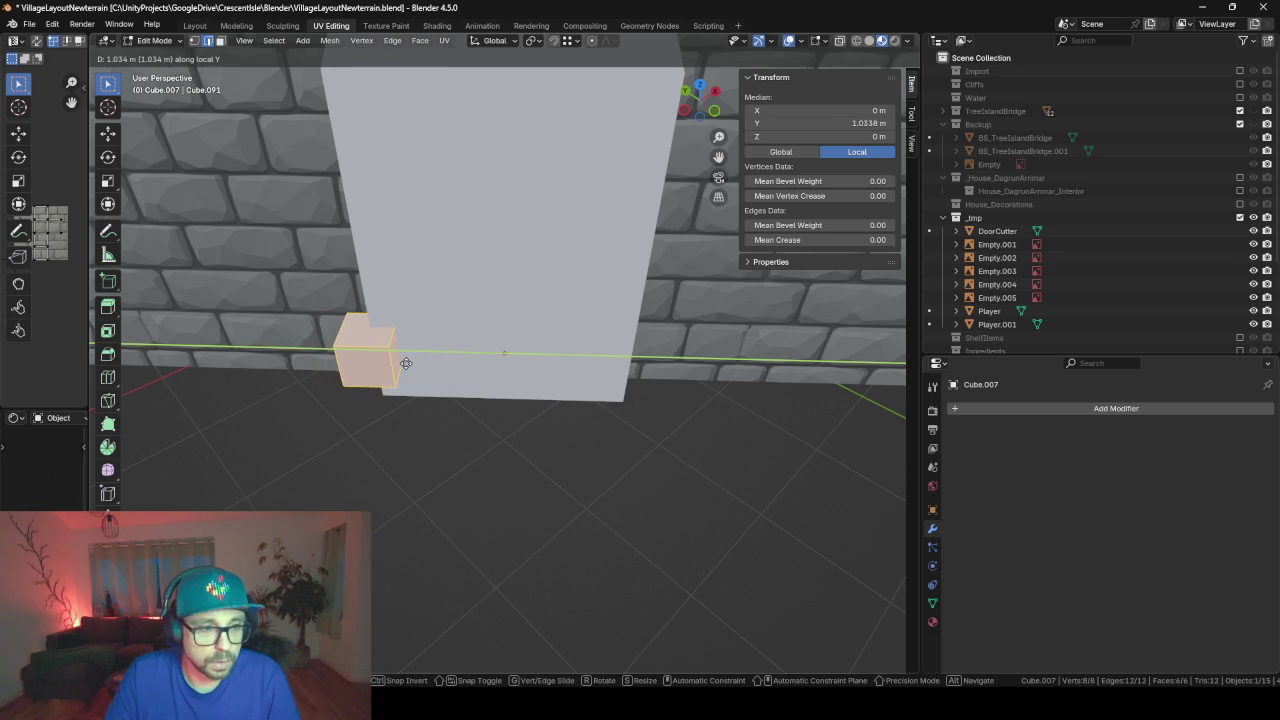
left_click(516, 402)
Add a Mirror modifier that mirrors the block across the Y axis
left_click(1096, 408)
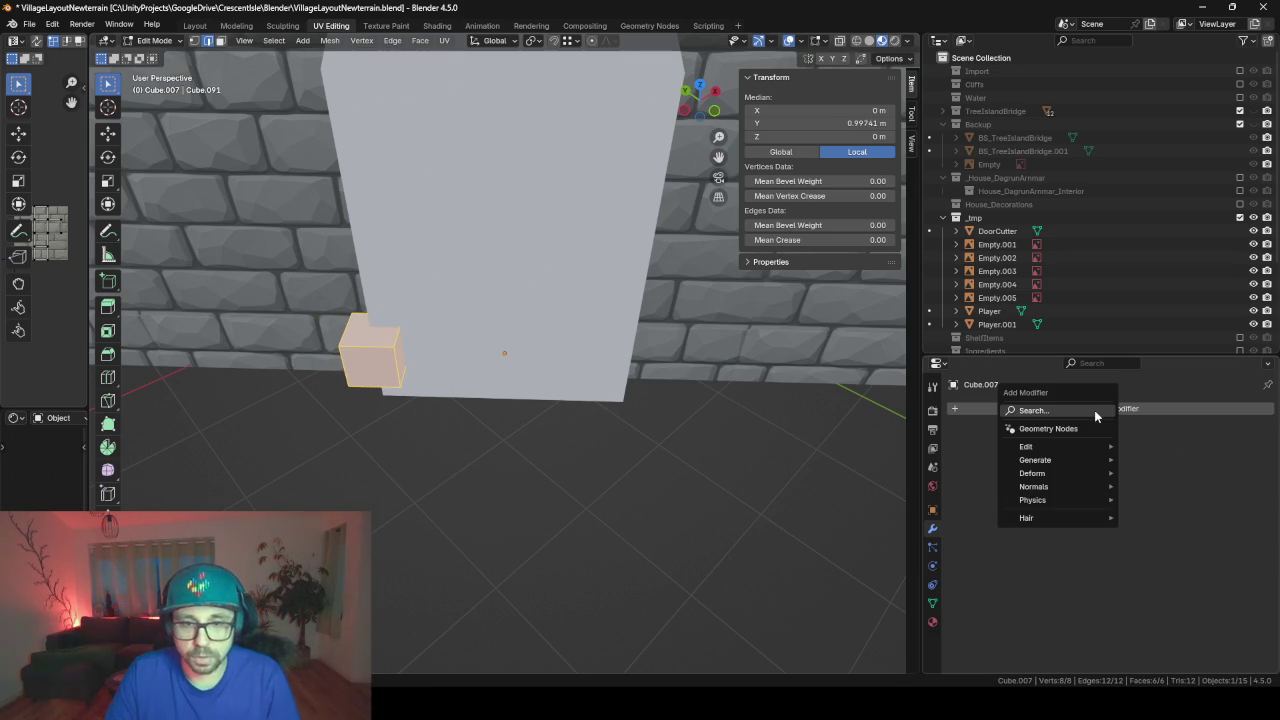
type("mirro")
key("Return")
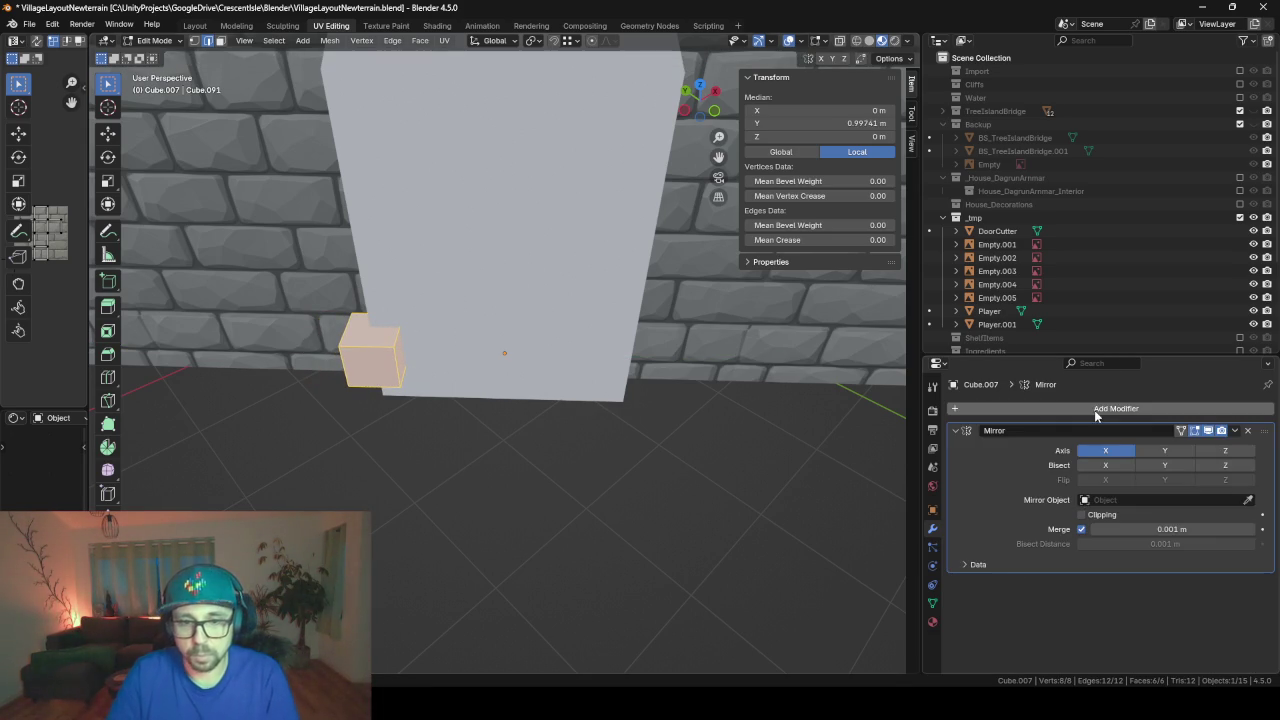
left_click(1165, 451)
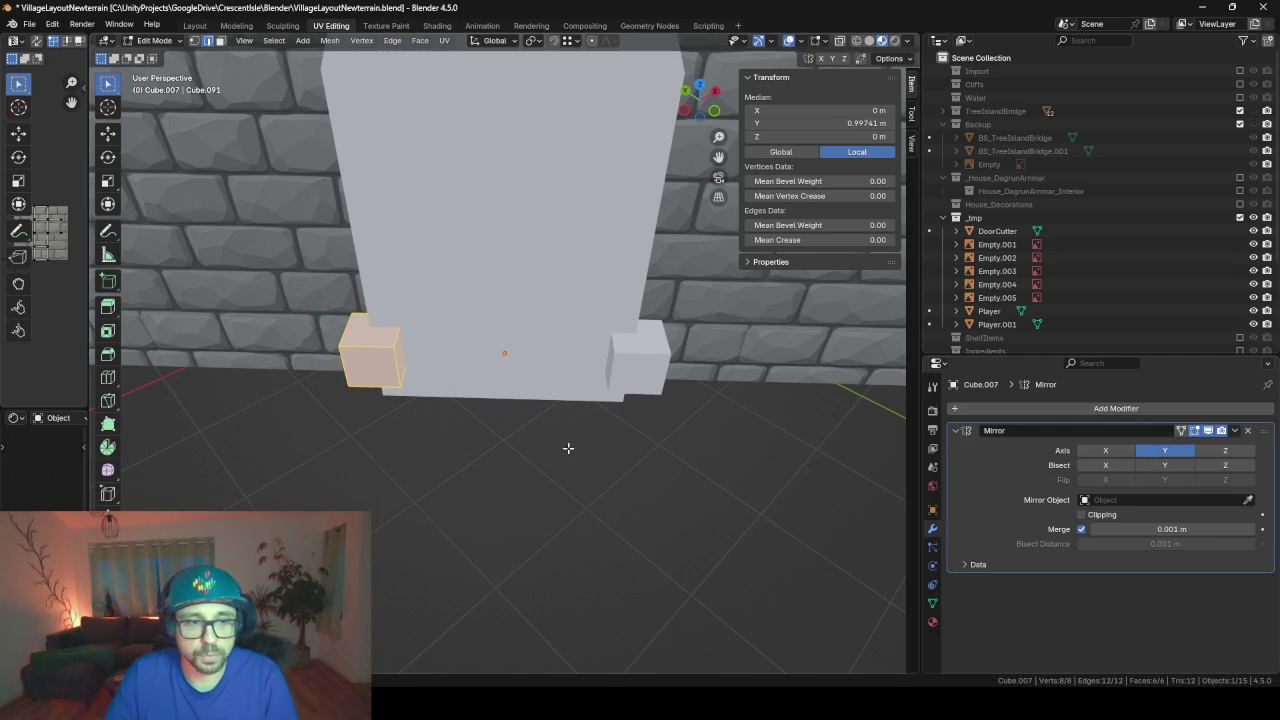
middle_click_drag(330, 392, 462, 402)
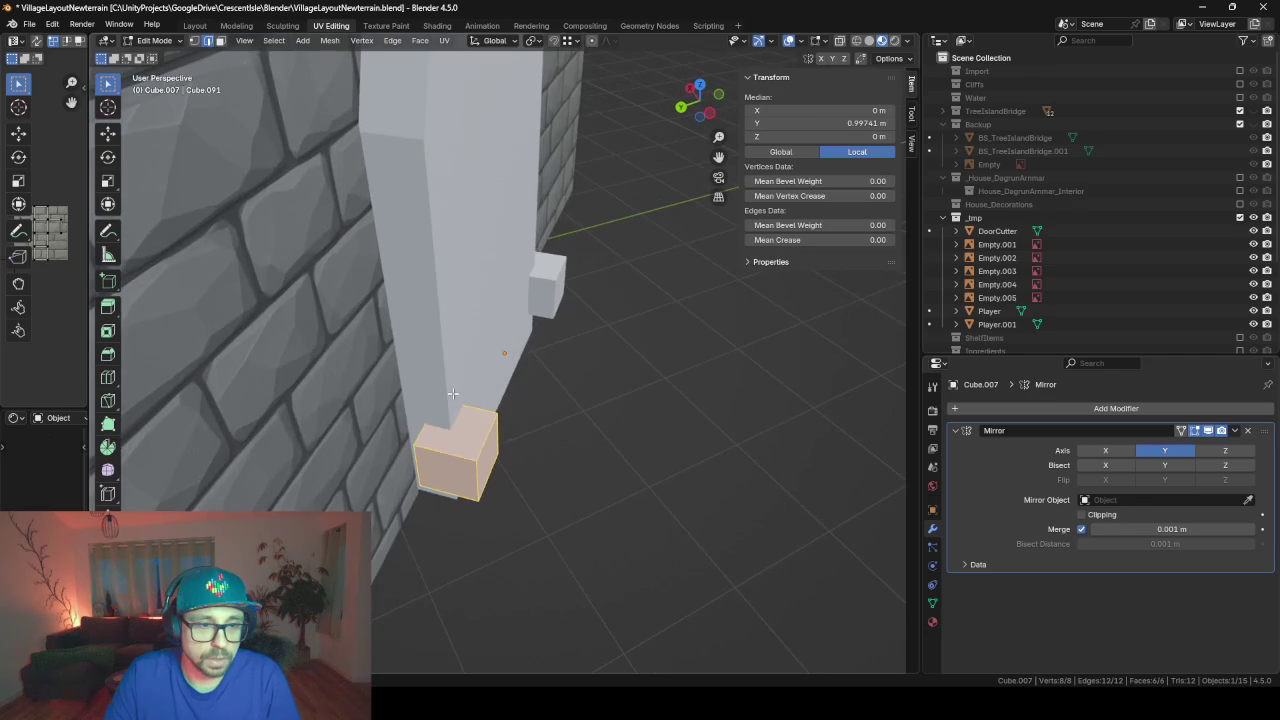
Position the mirrored block pair against the door frame at the doorway's base
key("Tab")
key("g")
key("x")
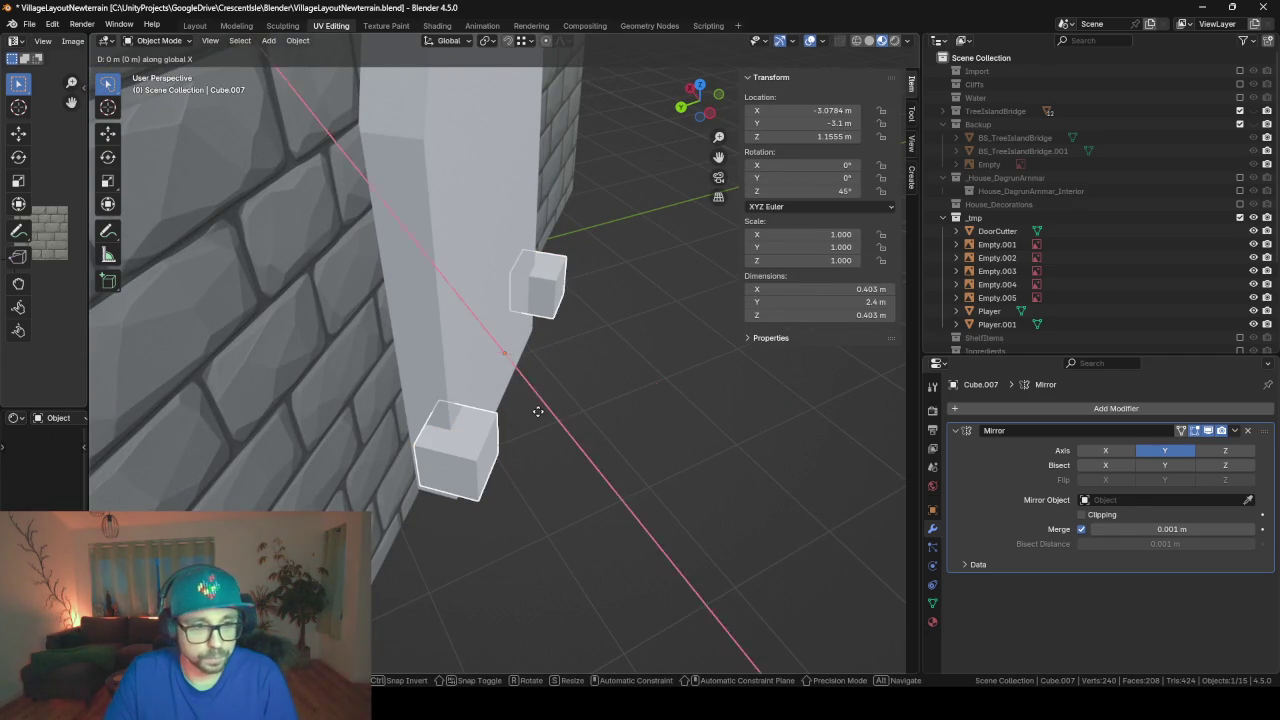
key("x")
left_click(499, 404)
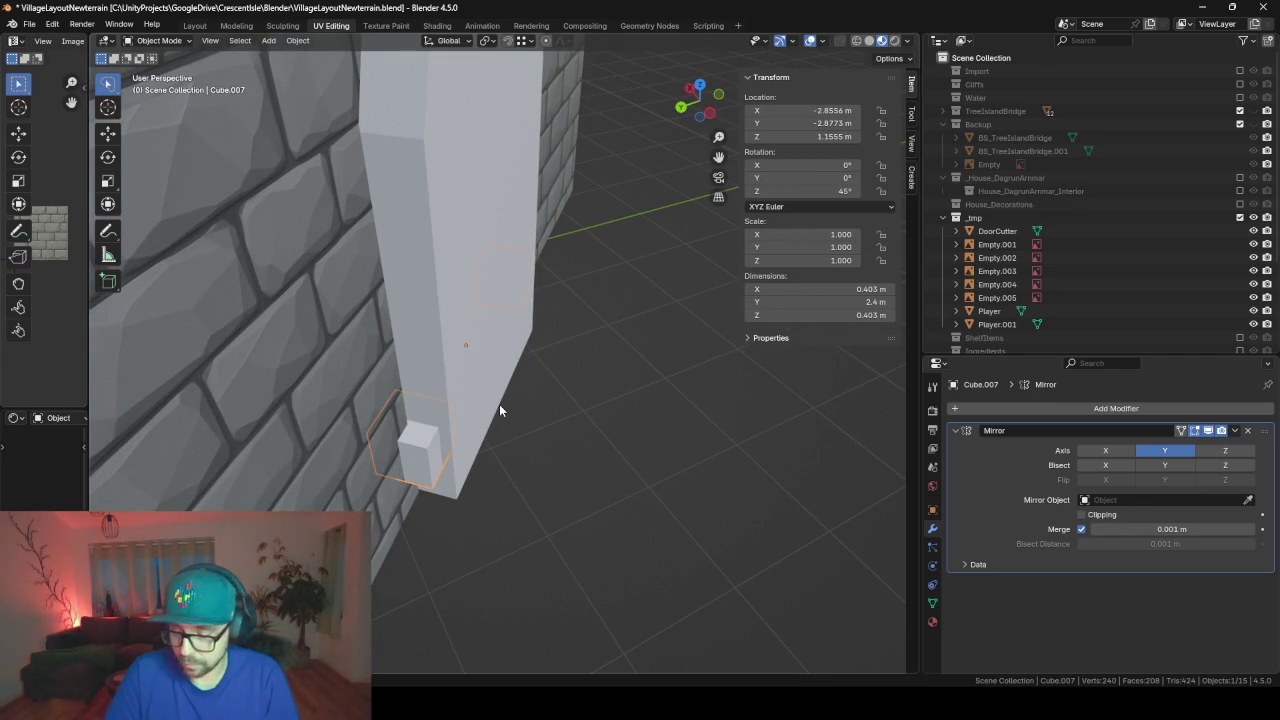
mouse_move(499, 404)
middle_mouse_down()
mouse_move(370, 380)
mouse_move(456, 377)
mouse_move(423, 359)
mouse_move(274, 401)
mouse_move(360, 357)
mouse_move(318, 317)
mouse_move(352, 310)
middle_mouse_up()
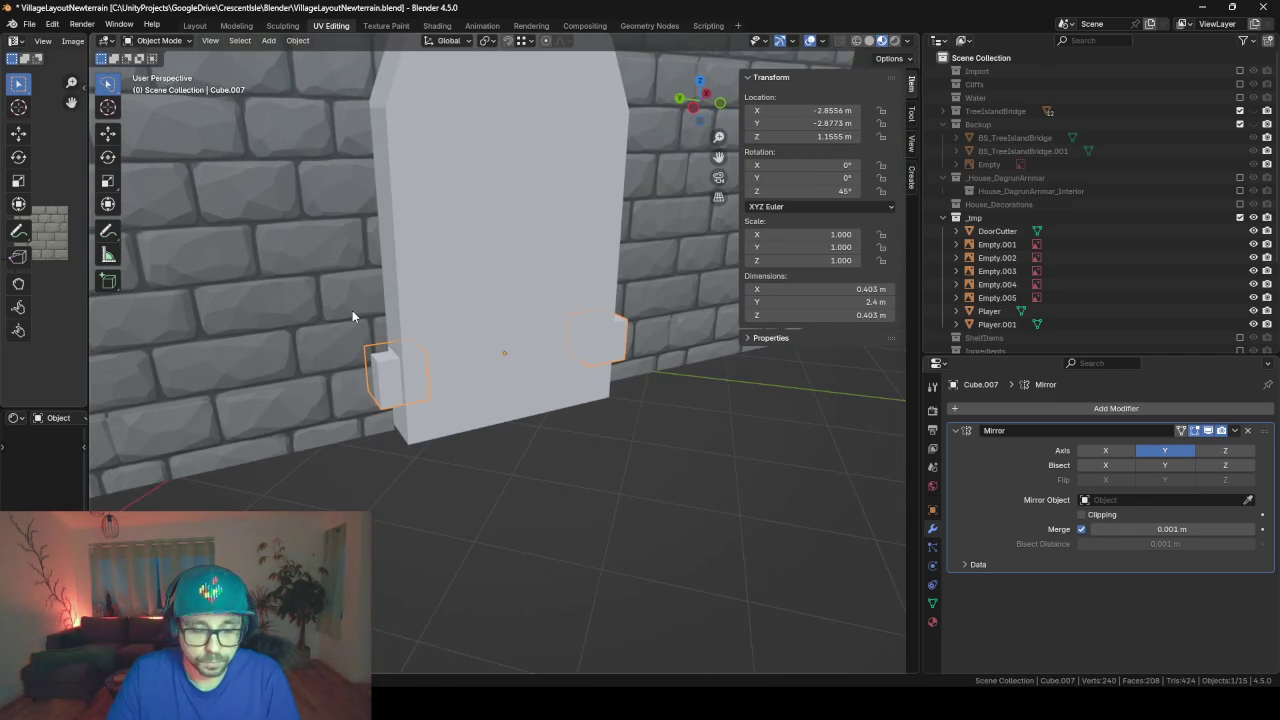
key("g")
key("z")
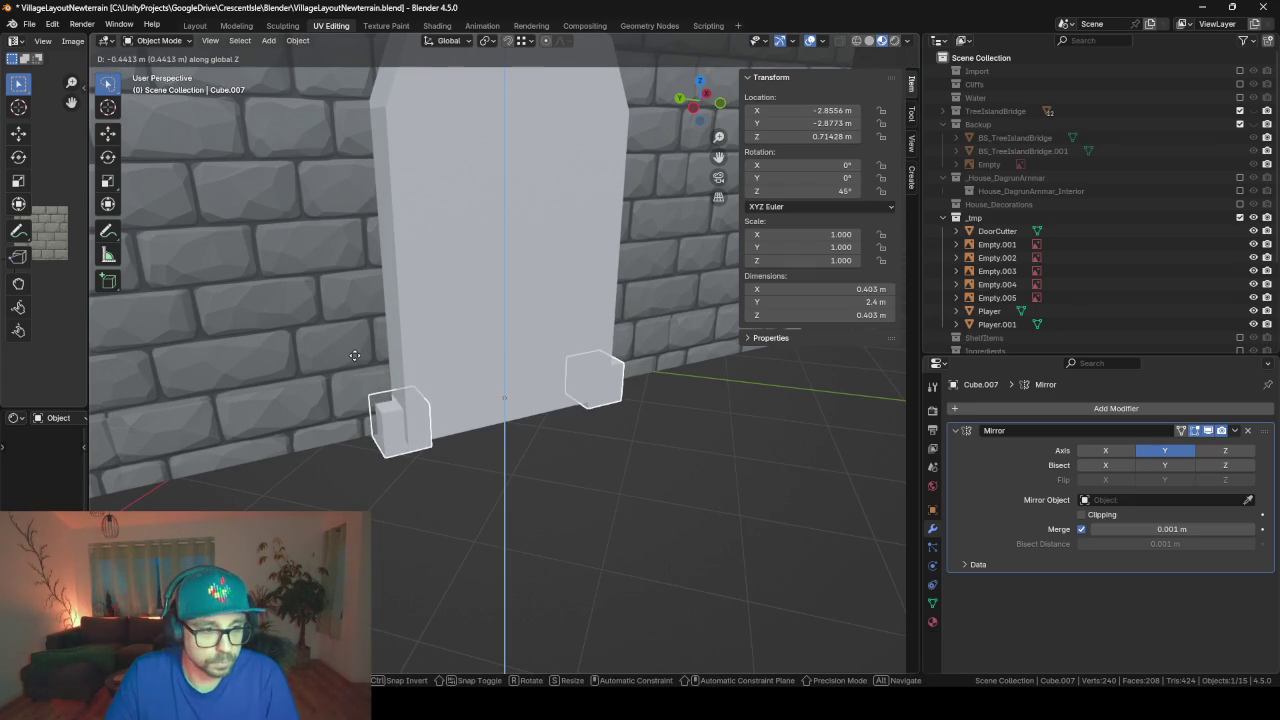
left_click(354, 354)
scroll(354, 354, "up", 3)
mouse_move(355, 356)
middle_mouse_down()
mouse_move(552, 350)
mouse_move(454, 340)
mouse_move(522, 358)
middle_mouse_up()
Bevel the block's edges, rounding them by about 0.0305 m
key("Tab")
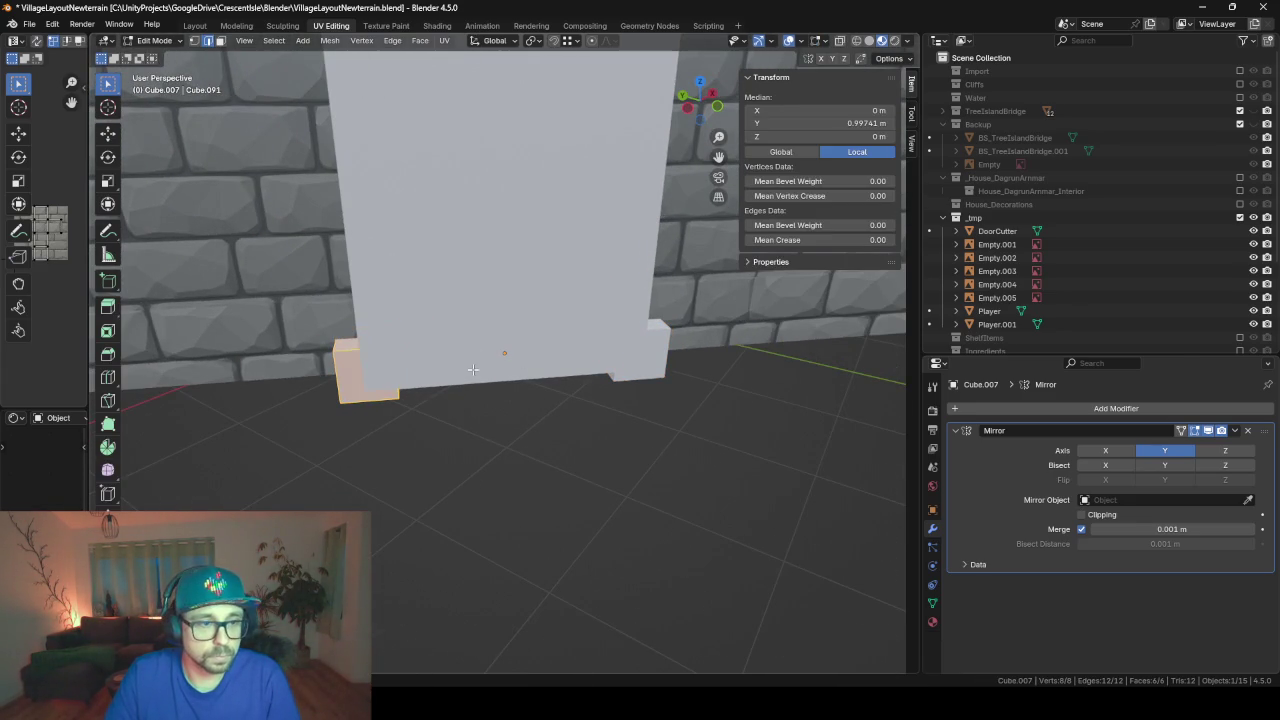
middle_click_drag(357, 357, 382, 365)
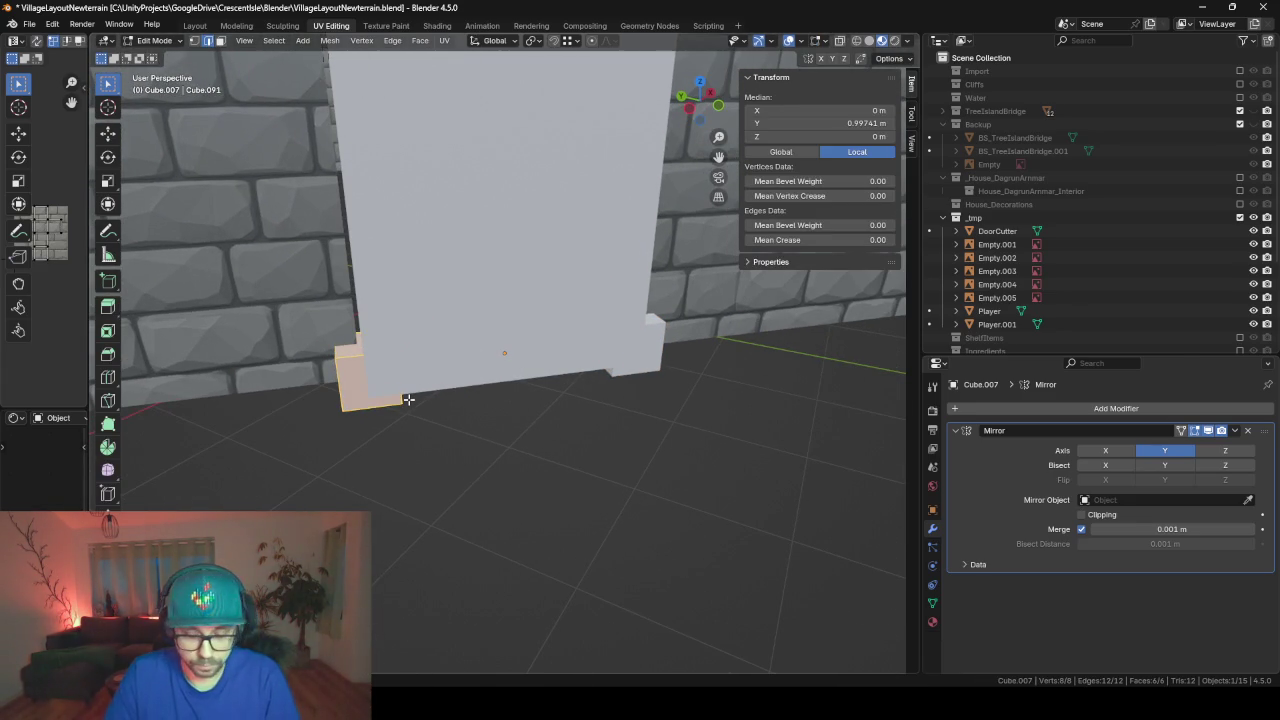
key("ctrl+b")
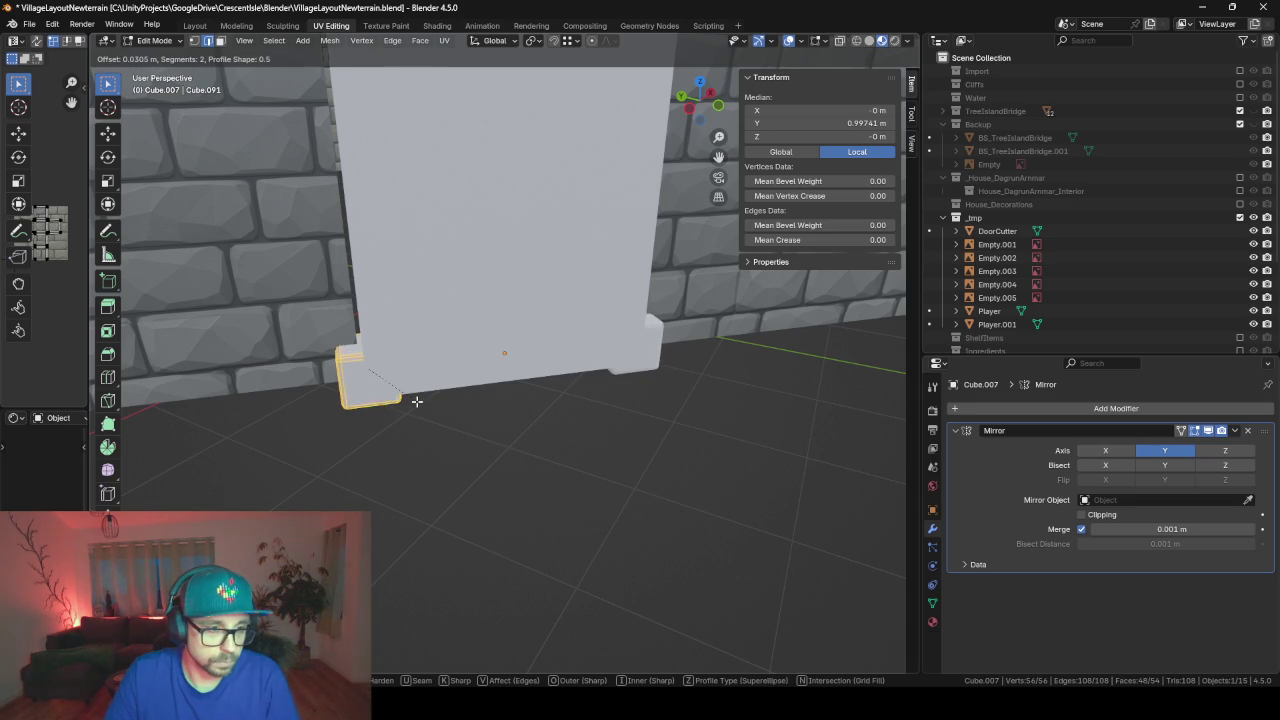
left_click(424, 401)
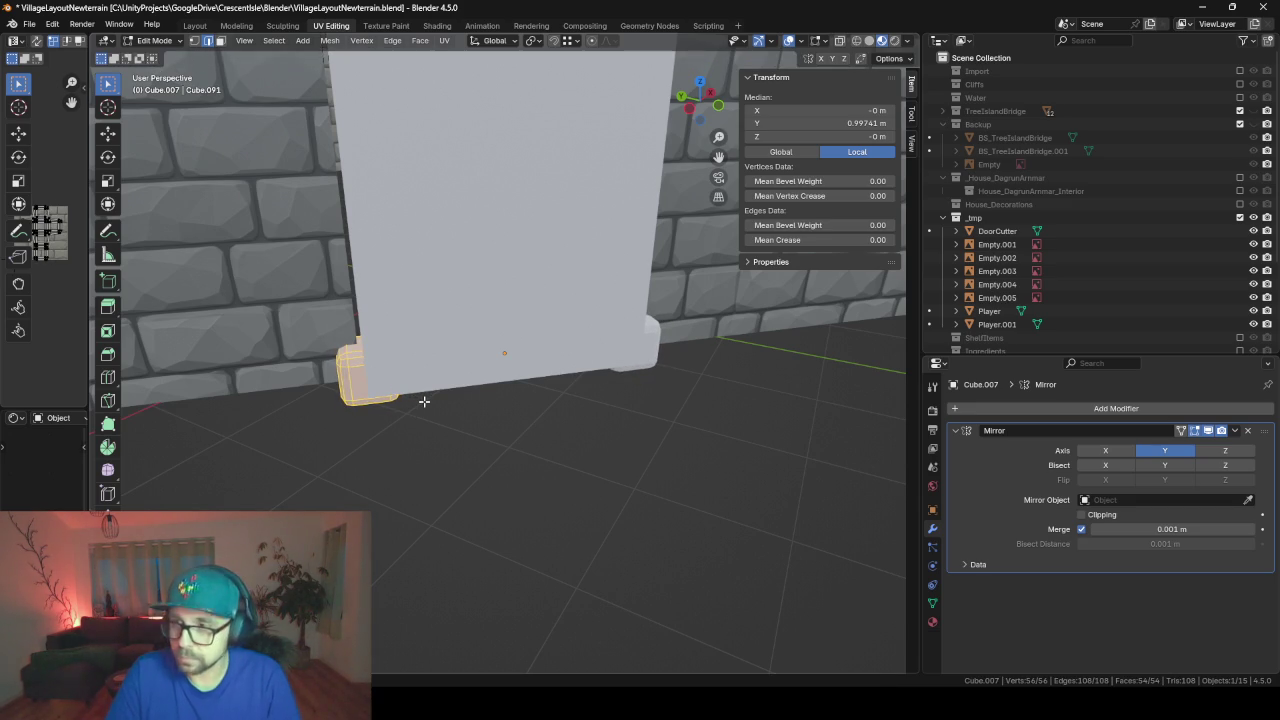
scroll(424, 401, "up", 5)
scroll(424, 401, "down", 3)
scroll(424, 401, "down", 3)
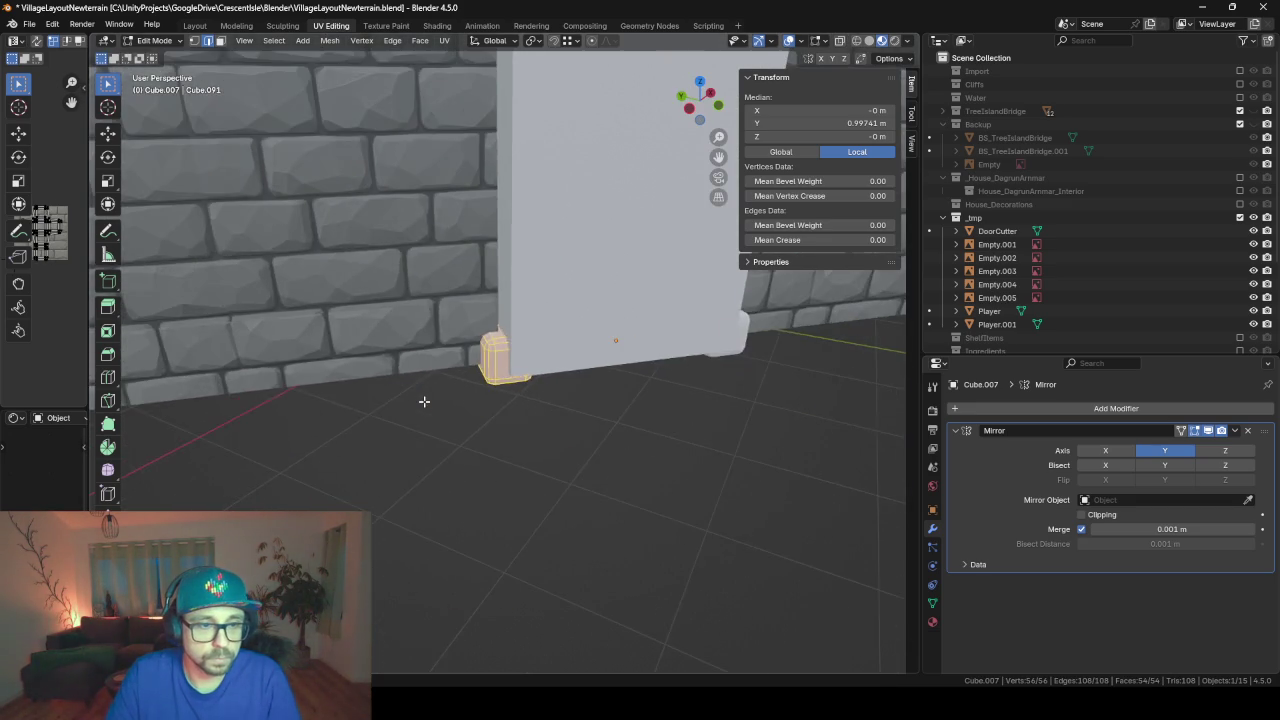
Scale up the beveled base block of the doorway post
middle_click_drag(424, 401, 465, 390)
key("s")
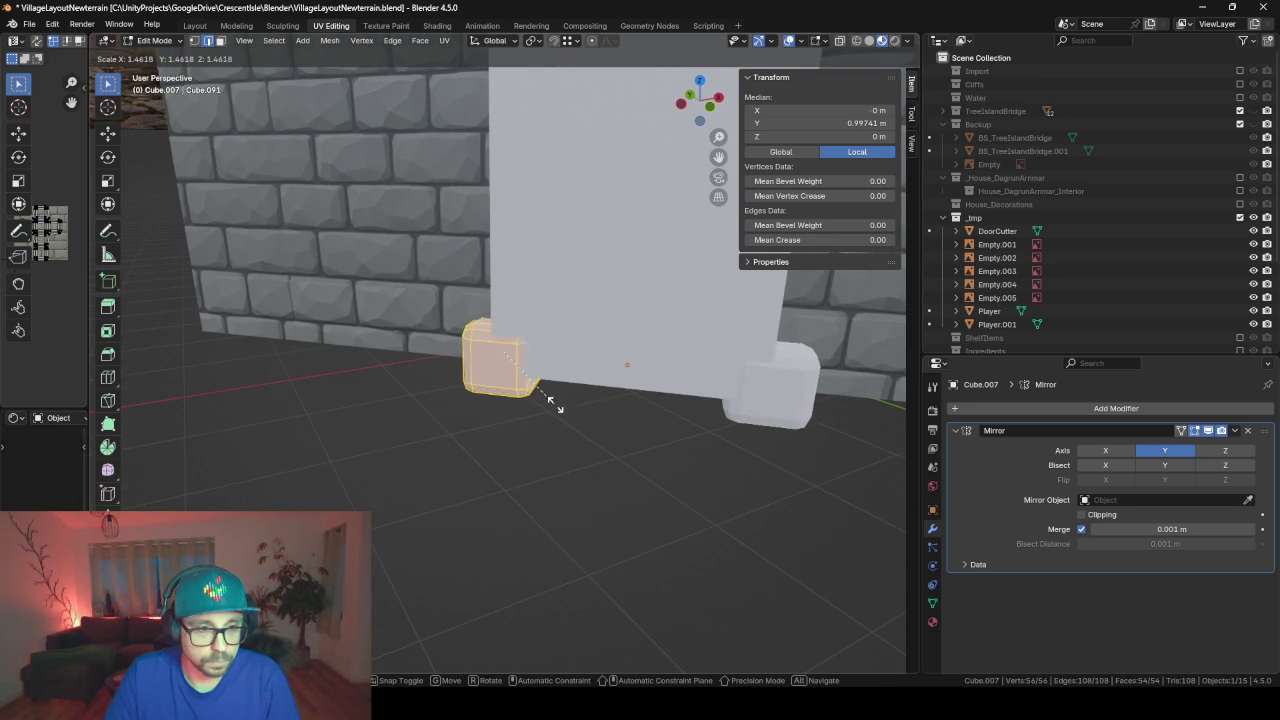
left_click(537, 394)
mouse_move(537, 394)
middle_mouse_down()
mouse_move(606, 417)
mouse_move(620, 389)
middle_mouse_up()
scroll(620, 389, "up", 2)
scroll(532, 362, "up", 2)
mouse_move(532, 360)
middle_mouse_down()
mouse_move(529, 421)
mouse_move(537, 388)
middle_mouse_up()
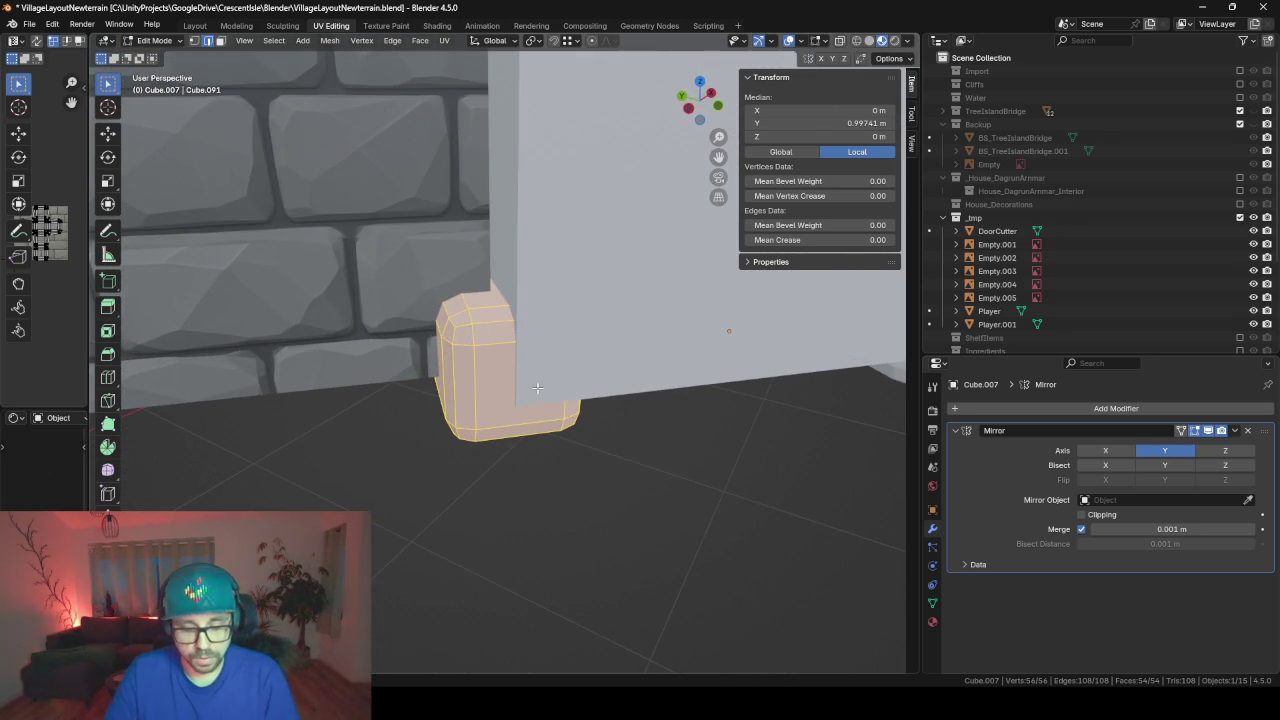
Duplicate the base block upward, shrink the copy and seat it on the base
key("shift+d")
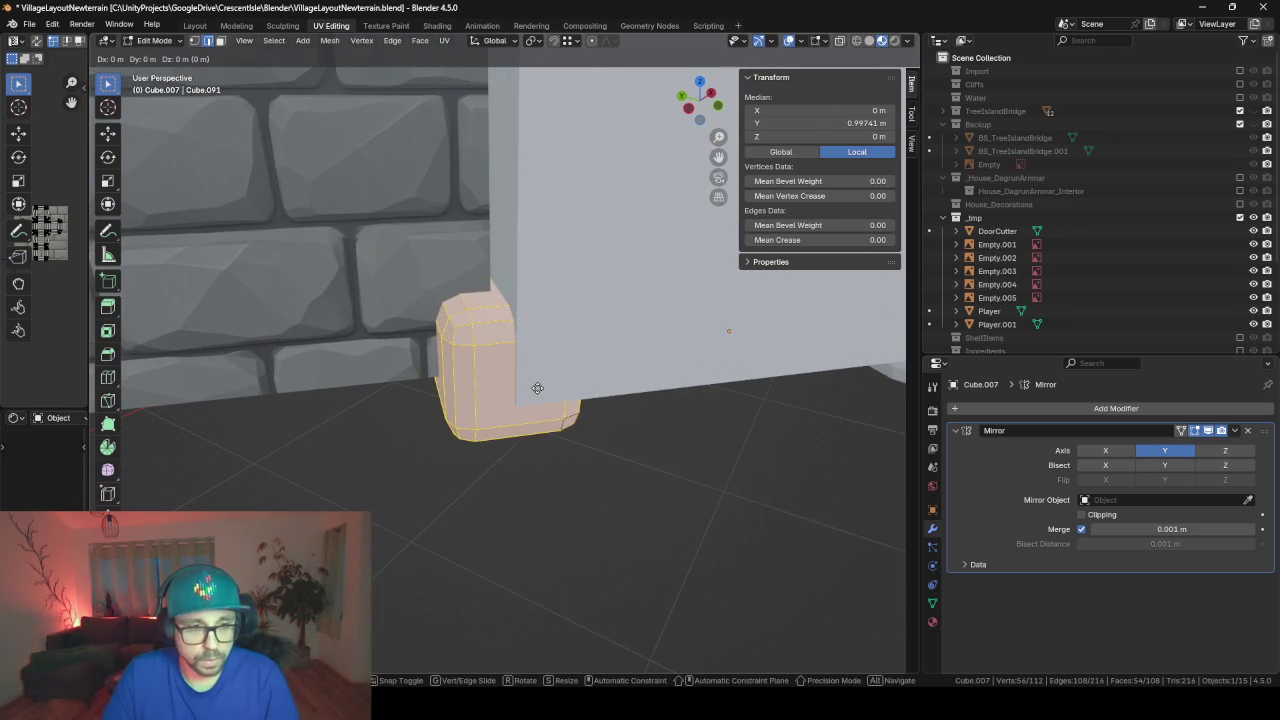
key("z")
left_click(545, 262)
key("s")
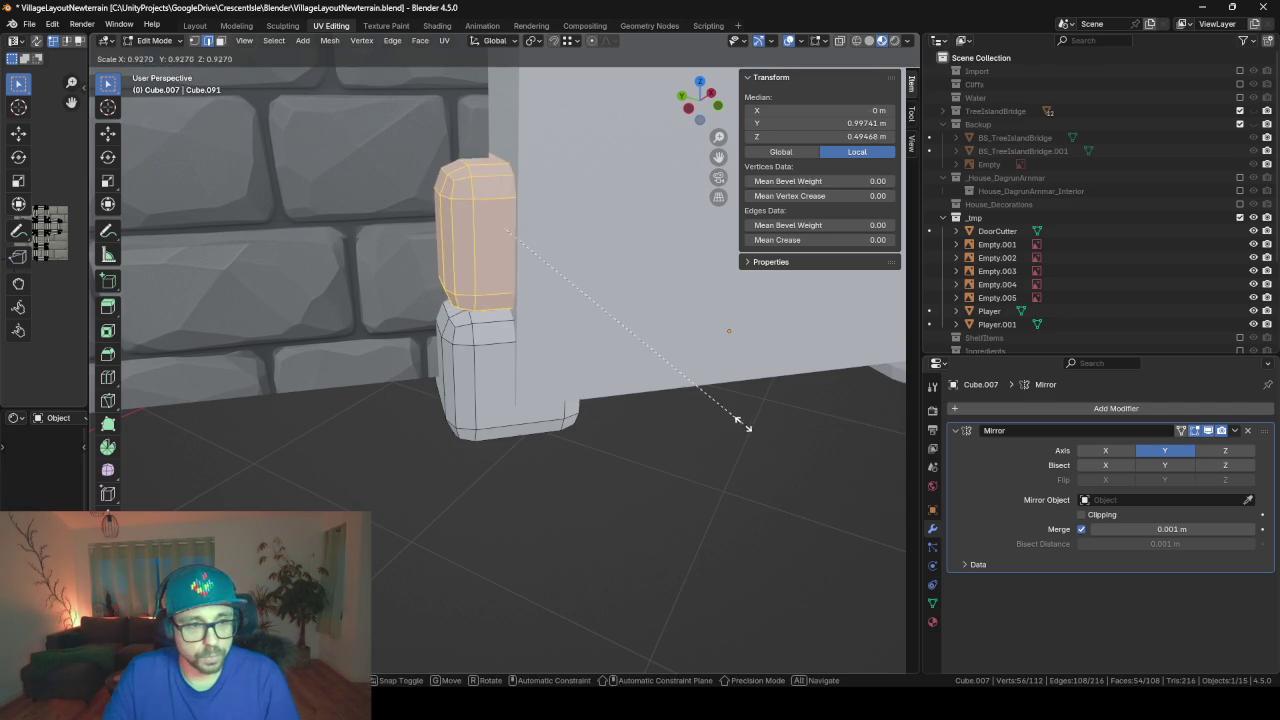
left_click(680, 373)
key("g")
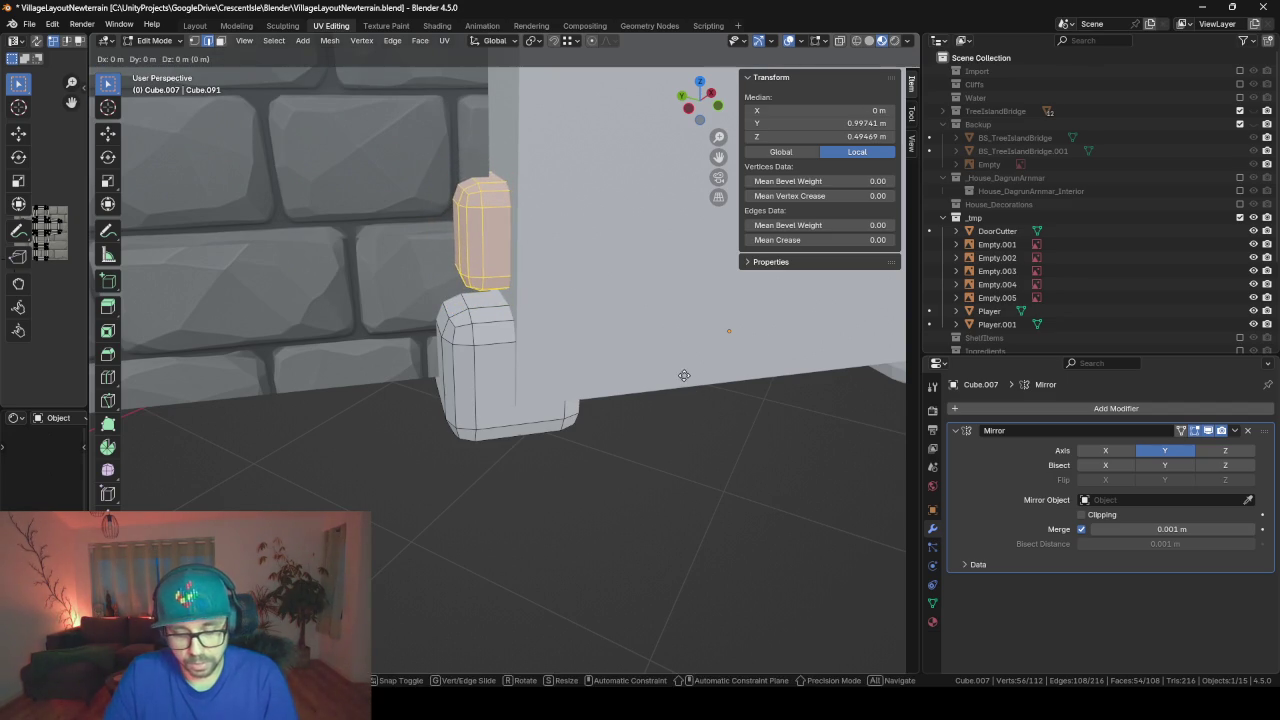
key("x")
key("z")
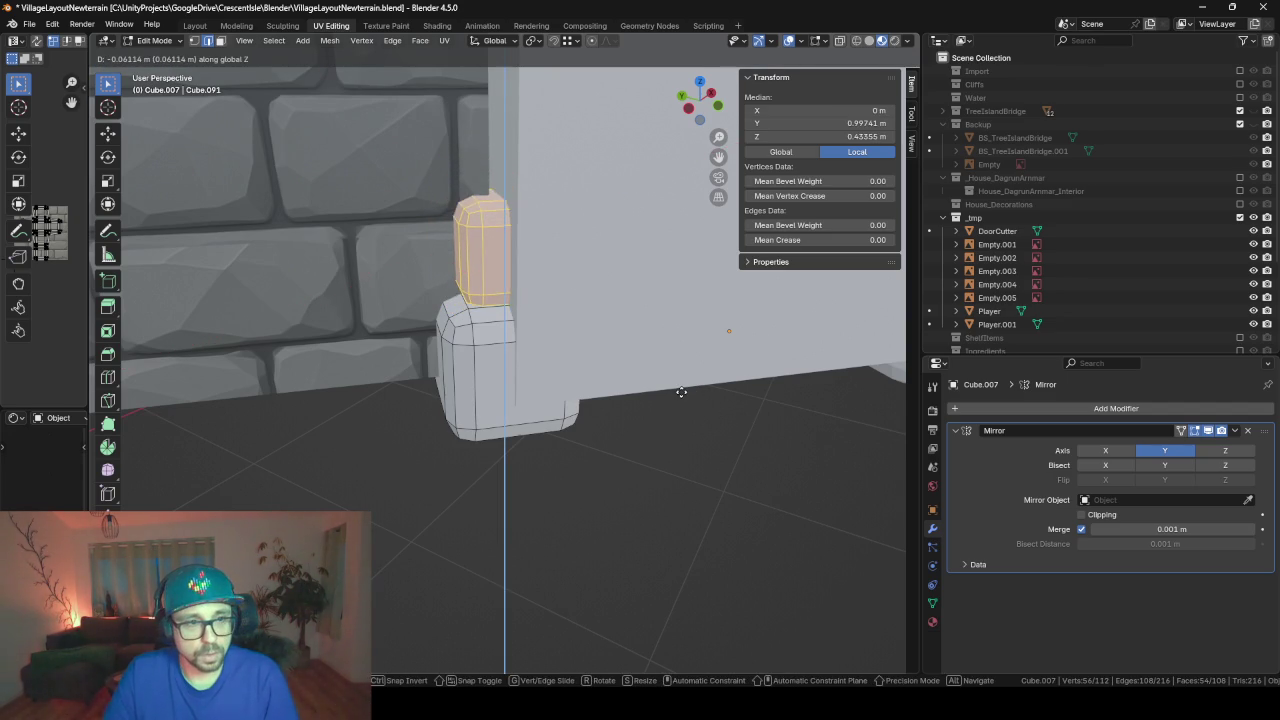
left_click(689, 390)
Stretch the upper block vertically and raise it, making the mirrored posts 1.1 m tall
key("s")
key("z")
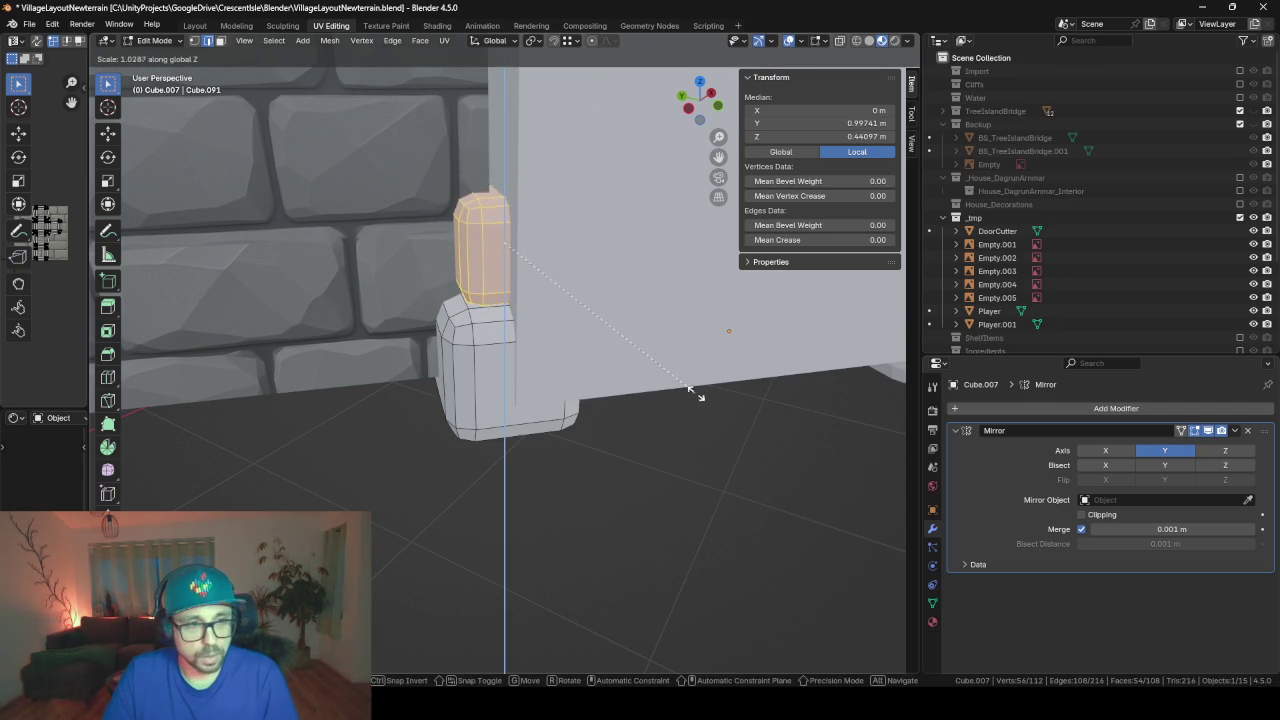
left_click(805, 490)
key("g")
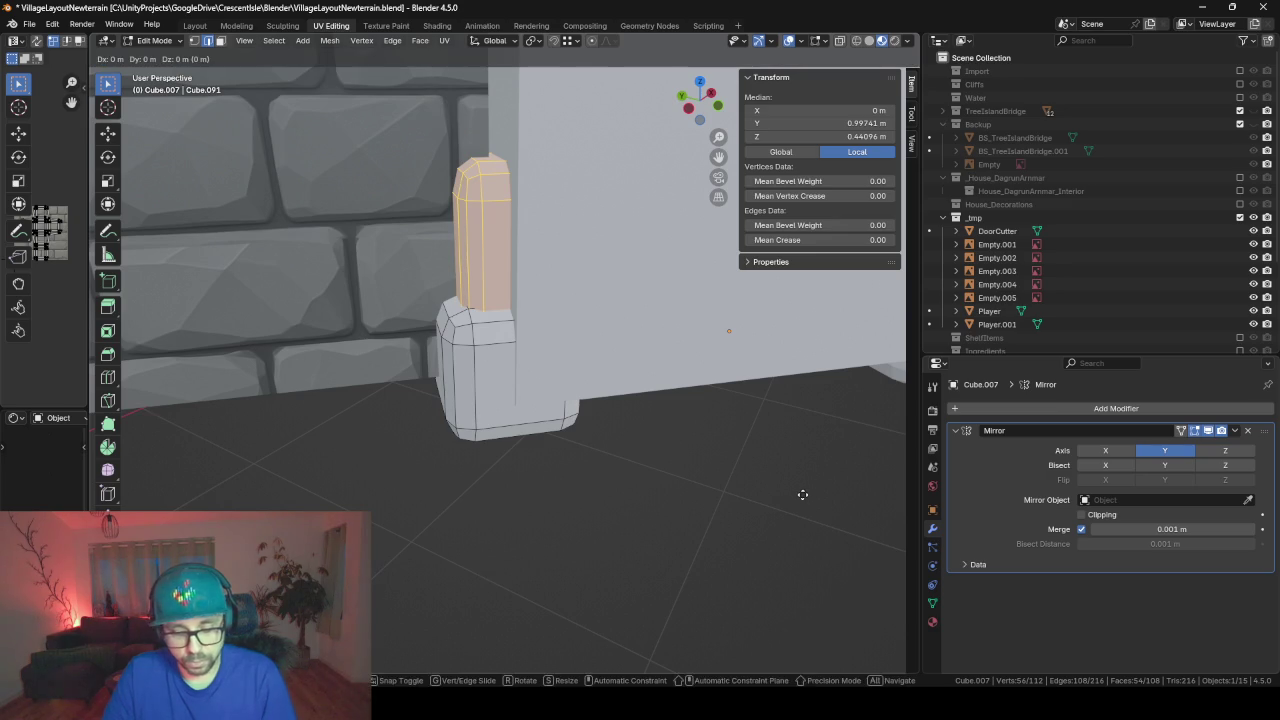
key("z")
left_click(791, 467)
mouse_move(791, 464)
middle_mouse_down()
mouse_move(700, 463)
mouse_move(675, 323)
middle_mouse_up()
key("Tab")
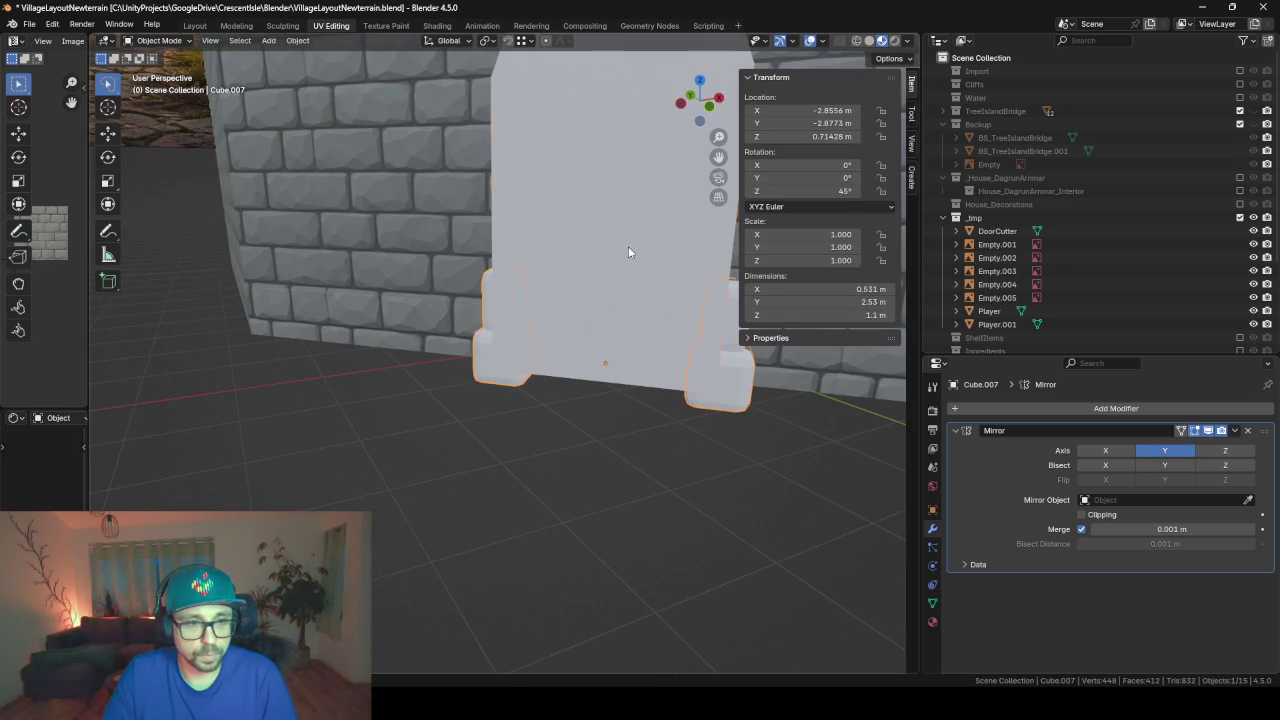
Hide the DoorCutter box and select the mirrored post object Cube.007
left_click(623, 261)
key("h")
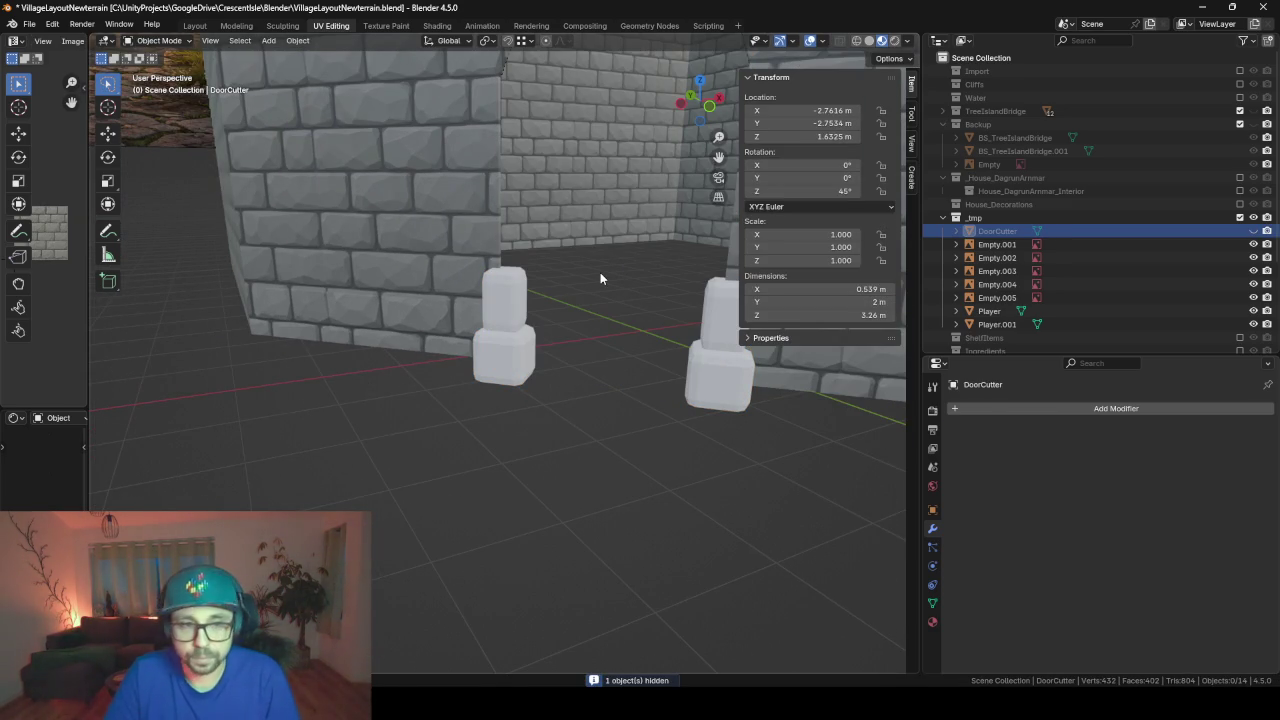
left_click(522, 296)
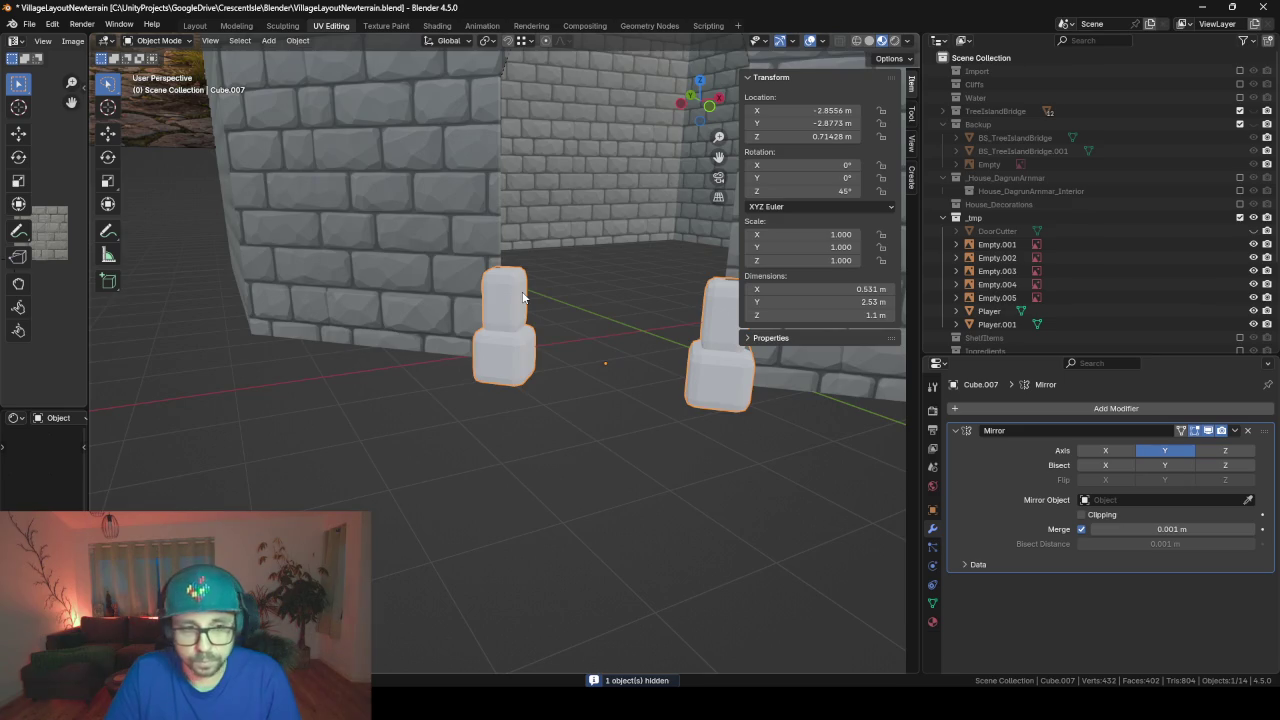
middle_click_drag(522, 296, 522, 291)
mouse_move(410, 349)
middle_mouse_down()
mouse_move(430, 343)
mouse_move(424, 334)
mouse_move(526, 333)
mouse_move(465, 428)
middle_mouse_up()
In Edit Mode, extrude a new block upward from the post top
key("Tab")
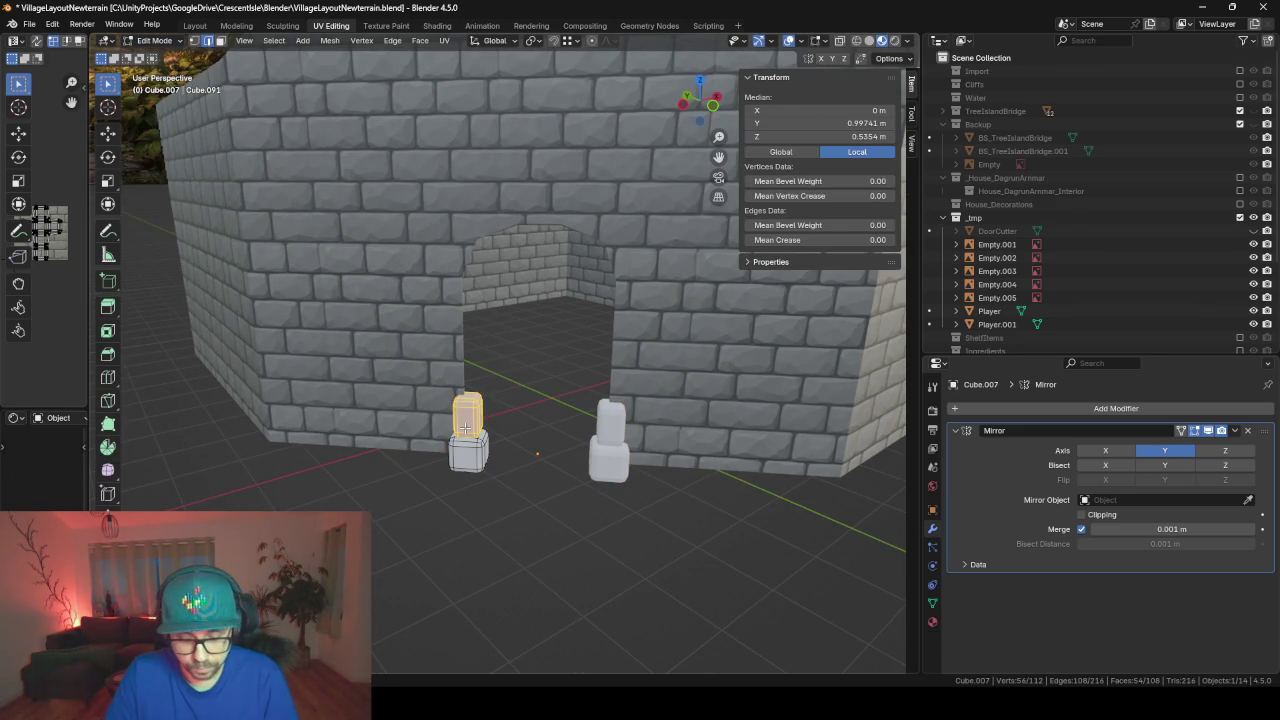
key("e")
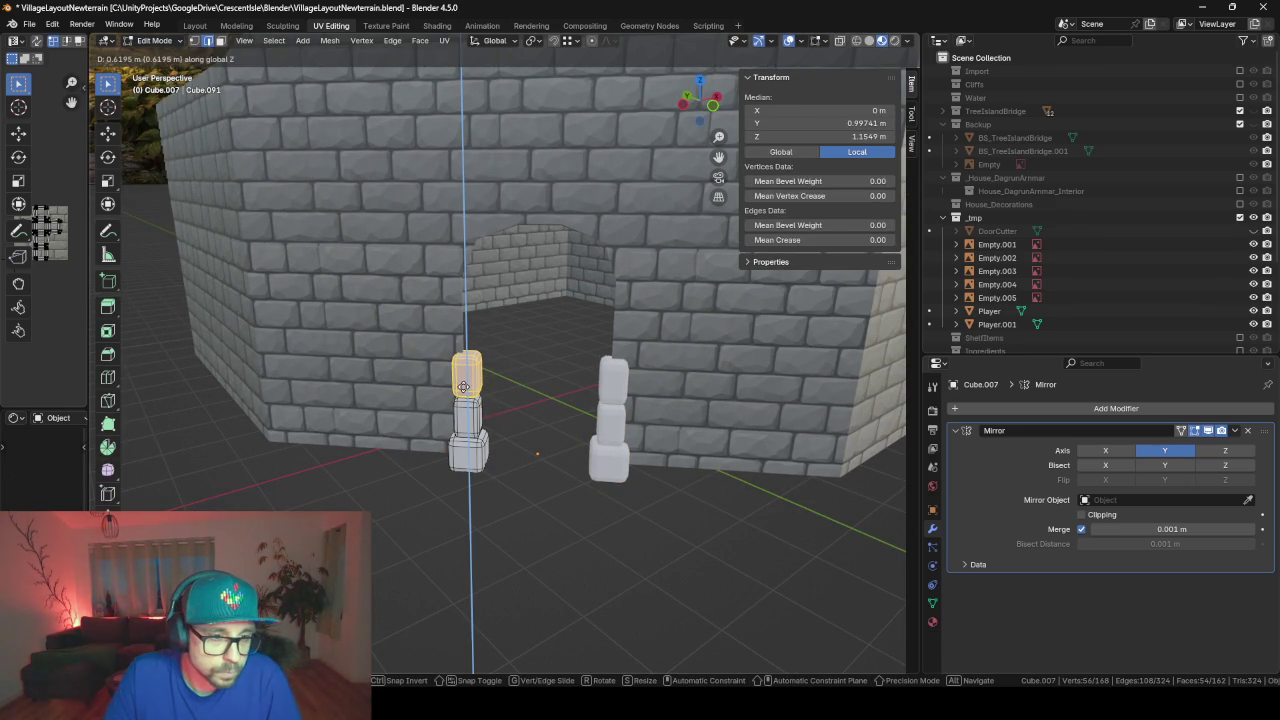
left_click(466, 387)
key("KP_Decimal")
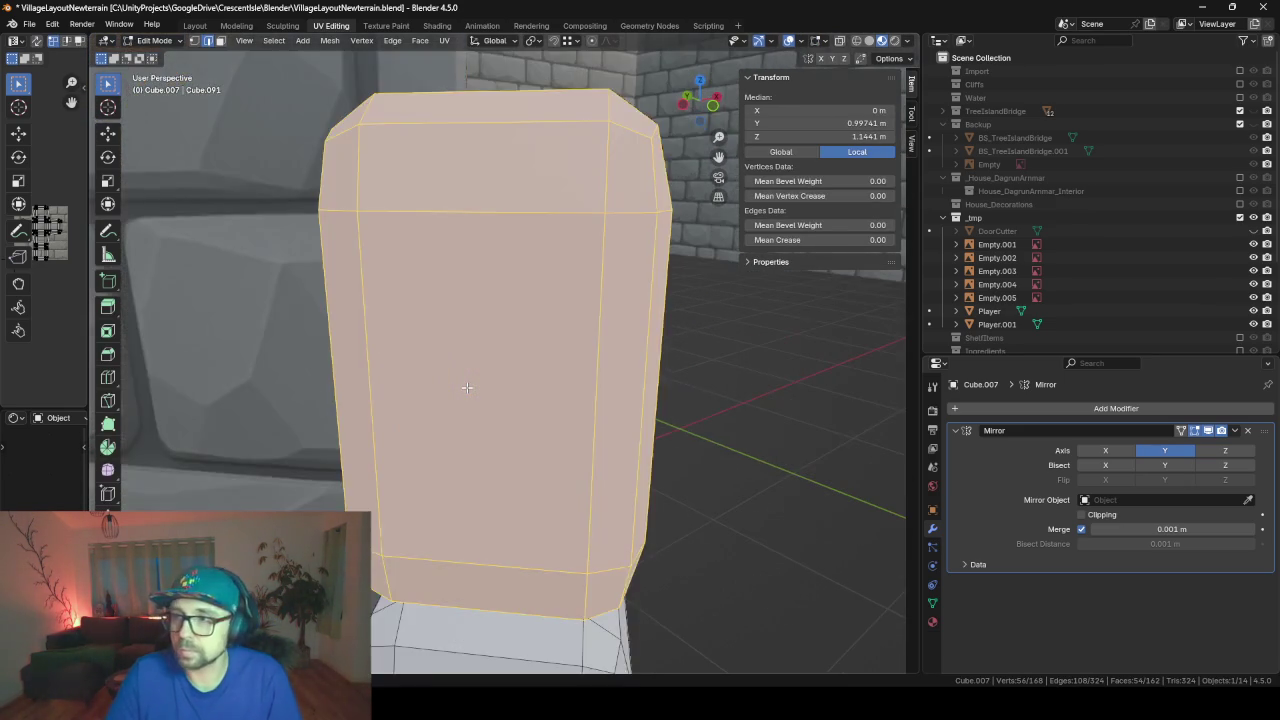
scroll(466, 387, "down", 2)
scroll(466, 387, "down", 2)
scroll(466, 387, "down", 2)
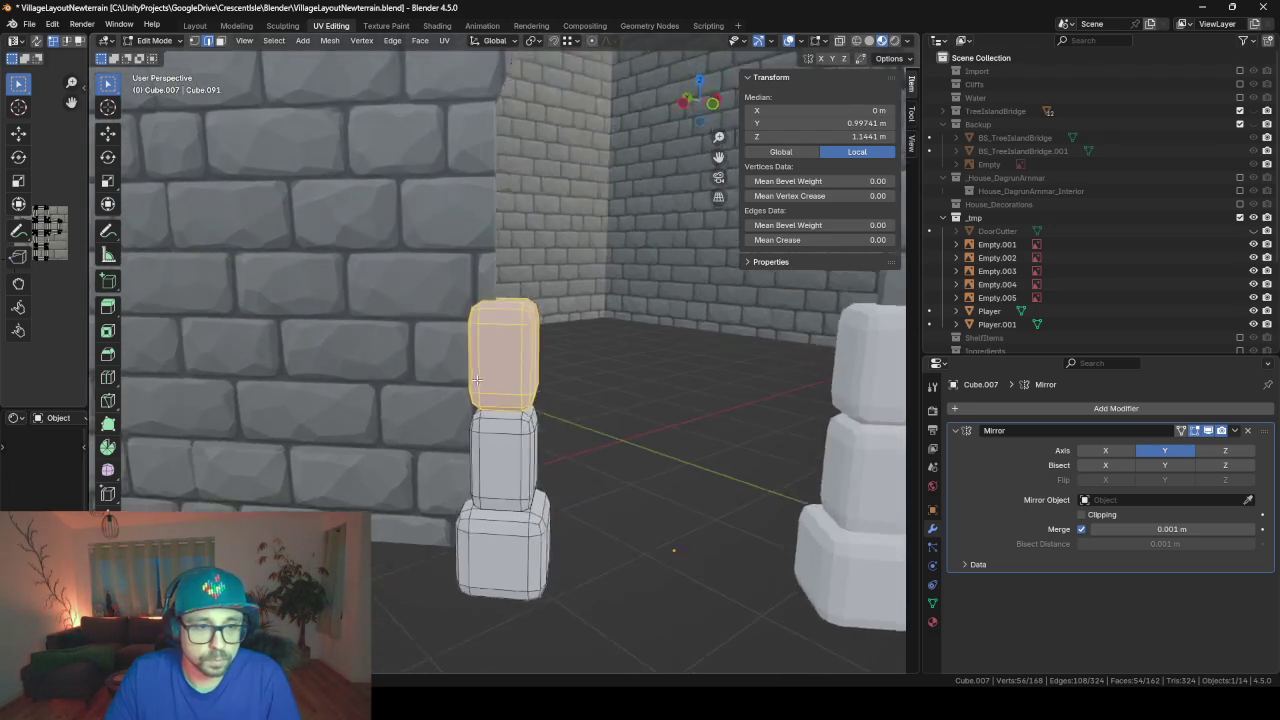
scroll(466, 387, "down", 3)
middle_click_drag(466, 387, 492, 372)
Stack two duplicated blocks vertically on top of the column
key("shift+d")
key("x")
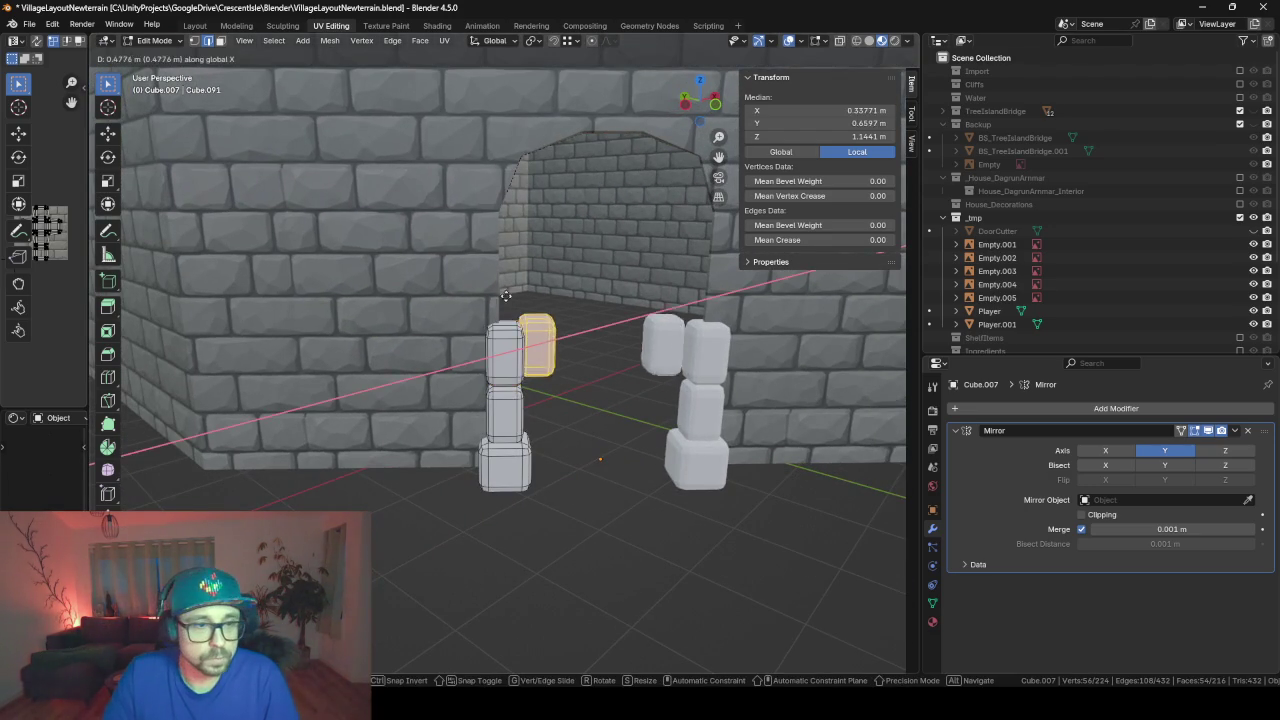
key("z")
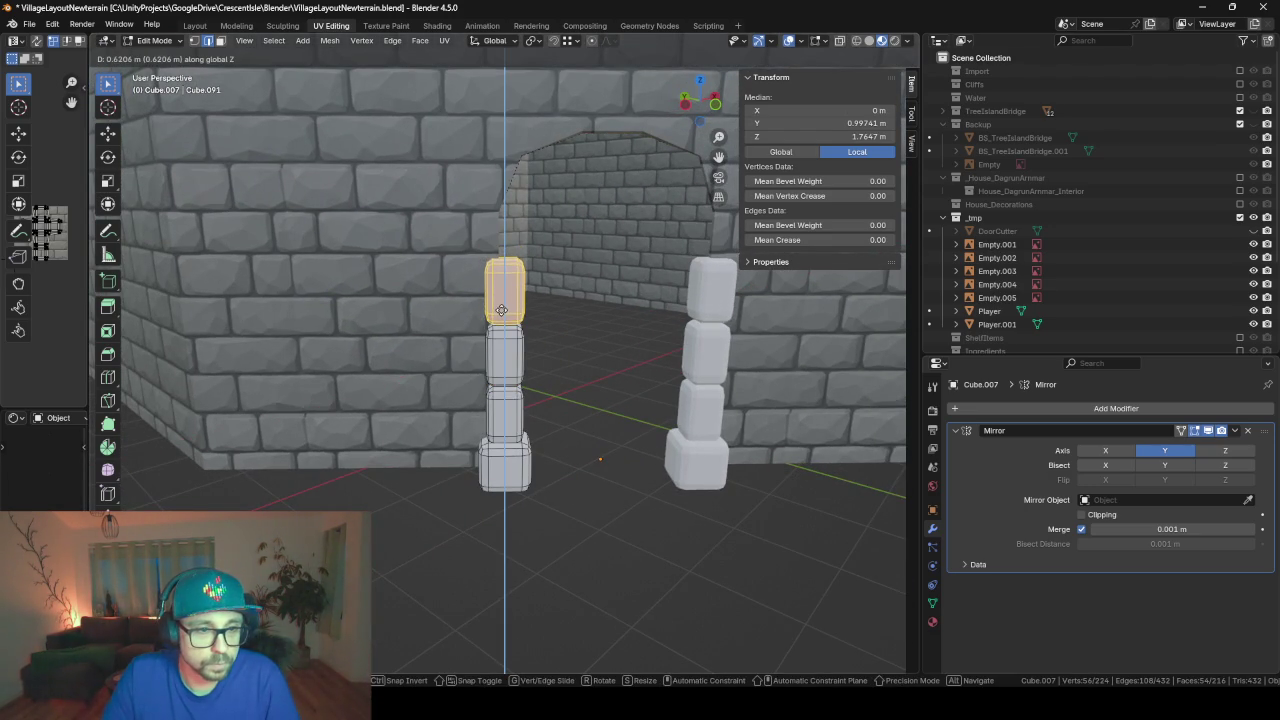
left_click(503, 313)
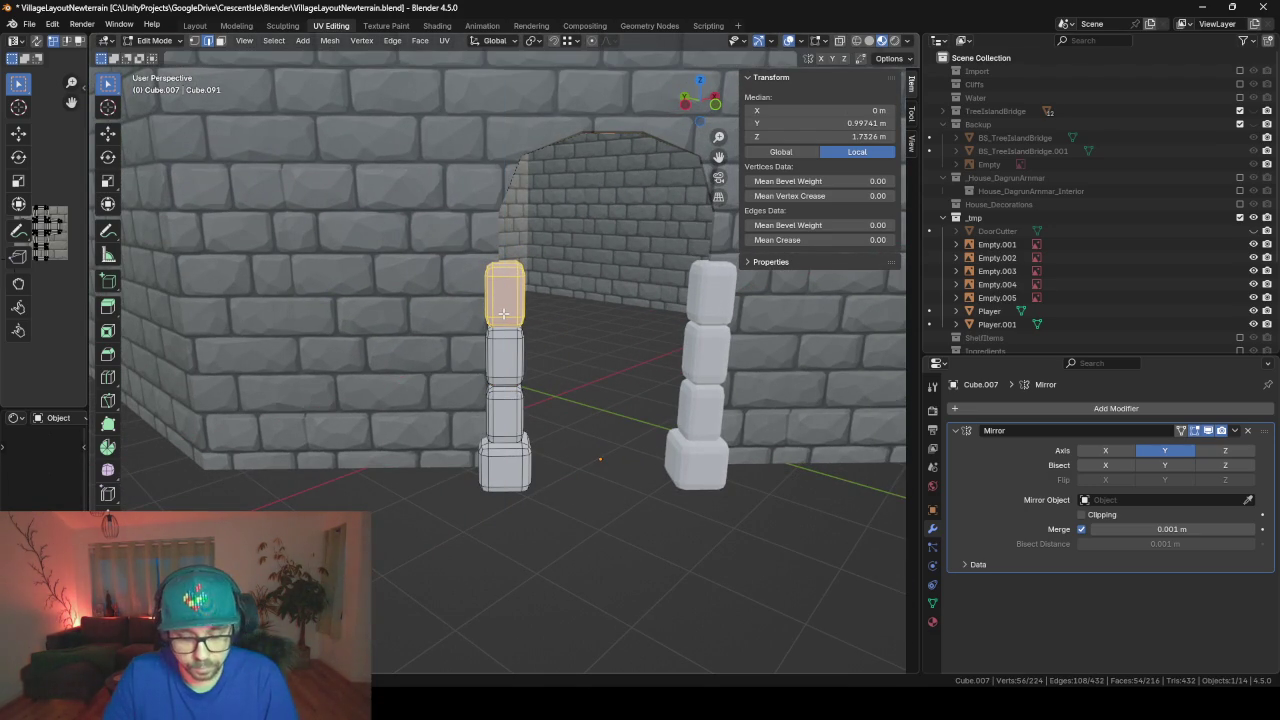
key("shift+d")
key("z")
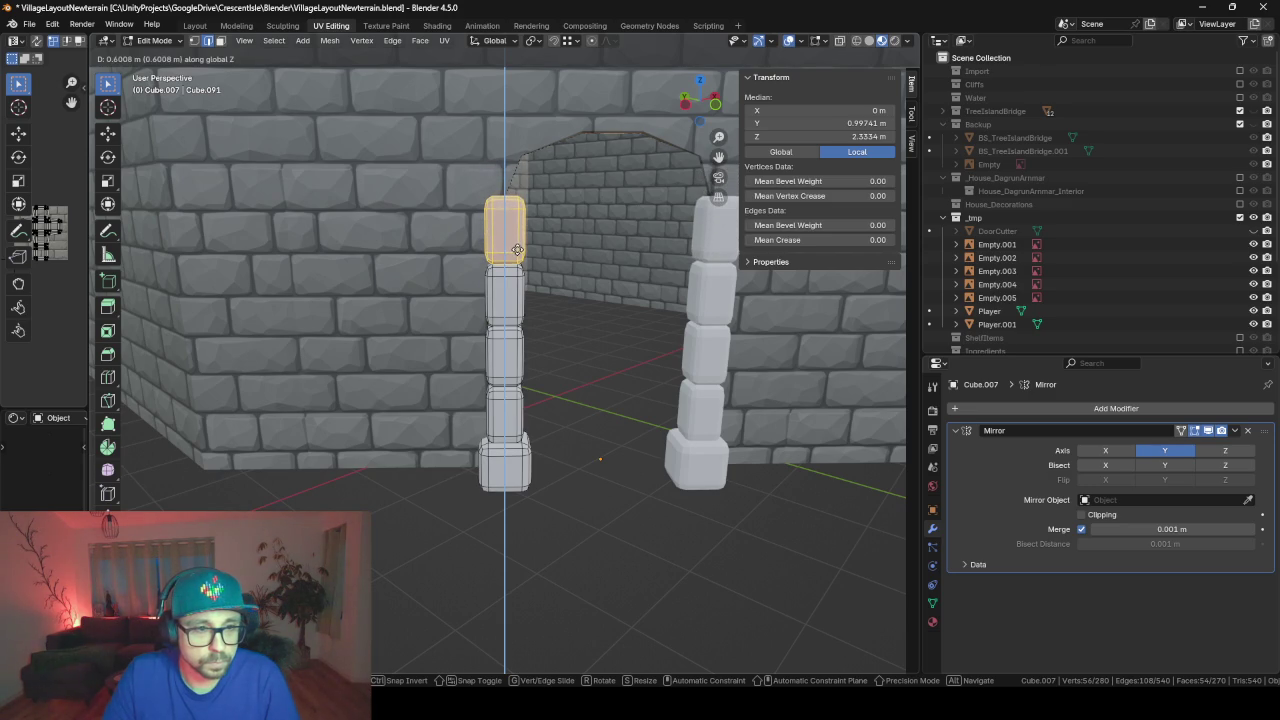
left_click(517, 249)
middle_click_drag(517, 249, 583, 282)
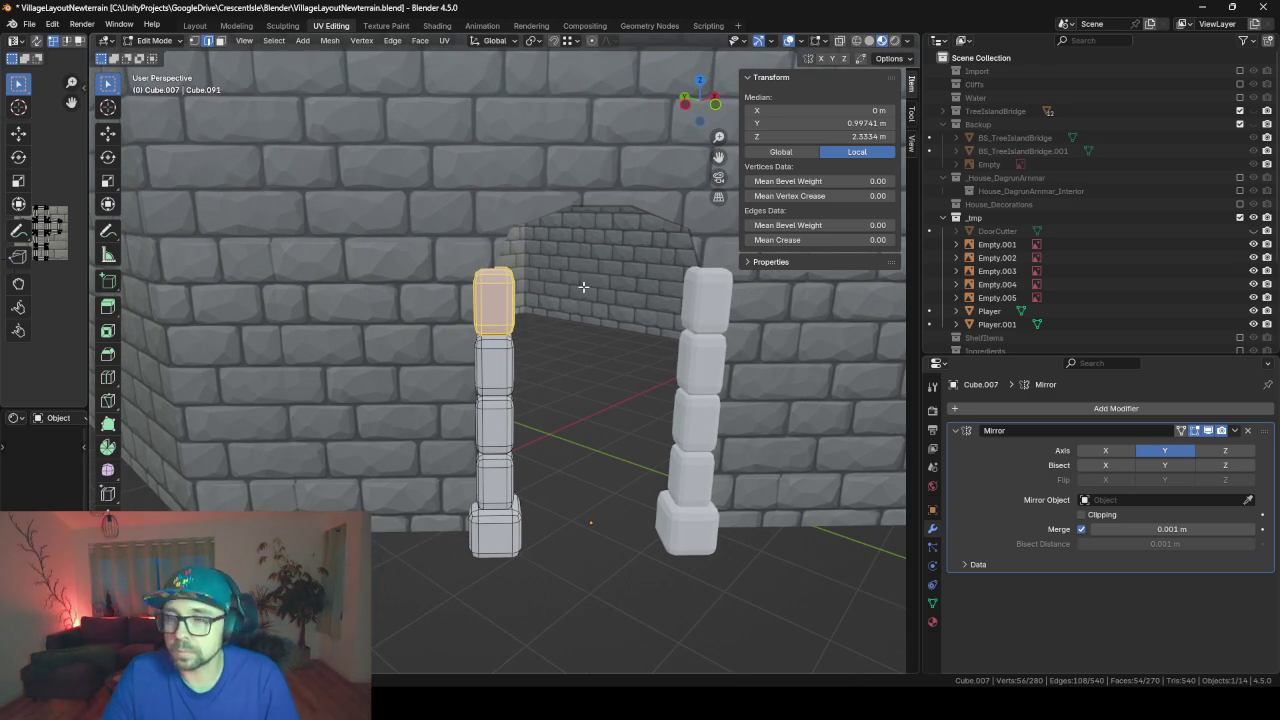
Add a third block atop the column and start rotating it on local X
key("shift+d")
key("z")
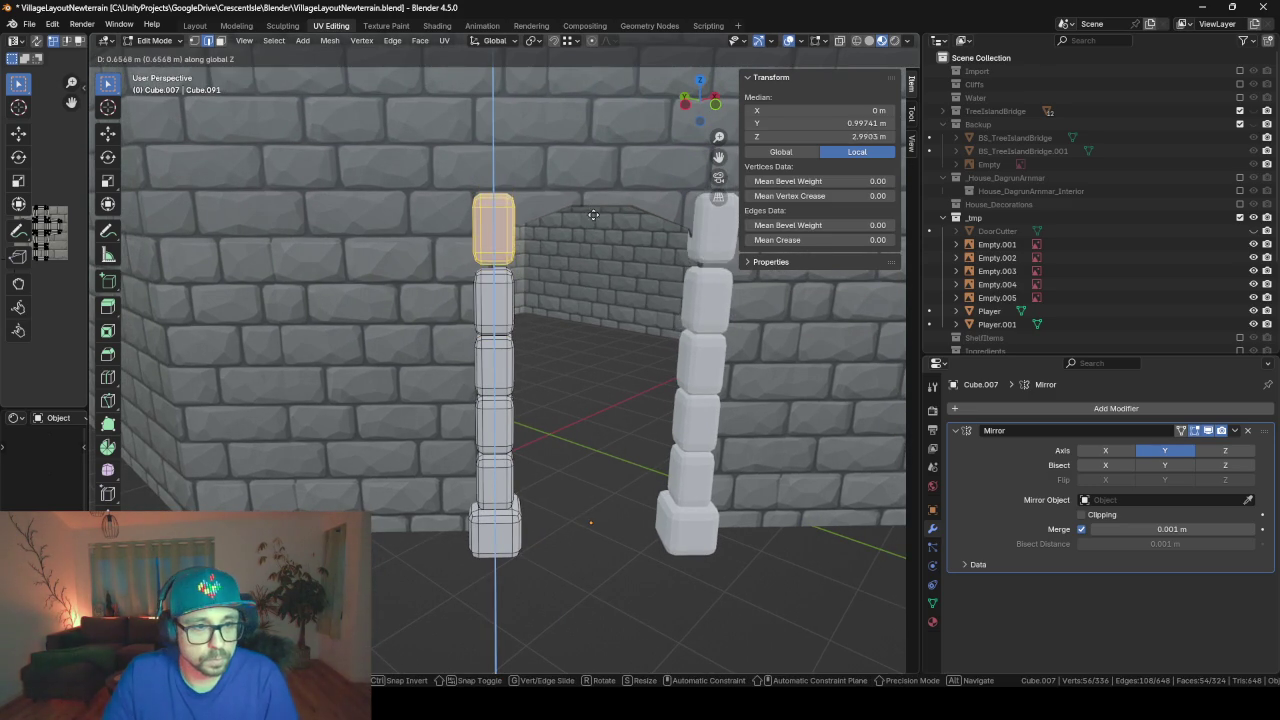
left_click(596, 221)
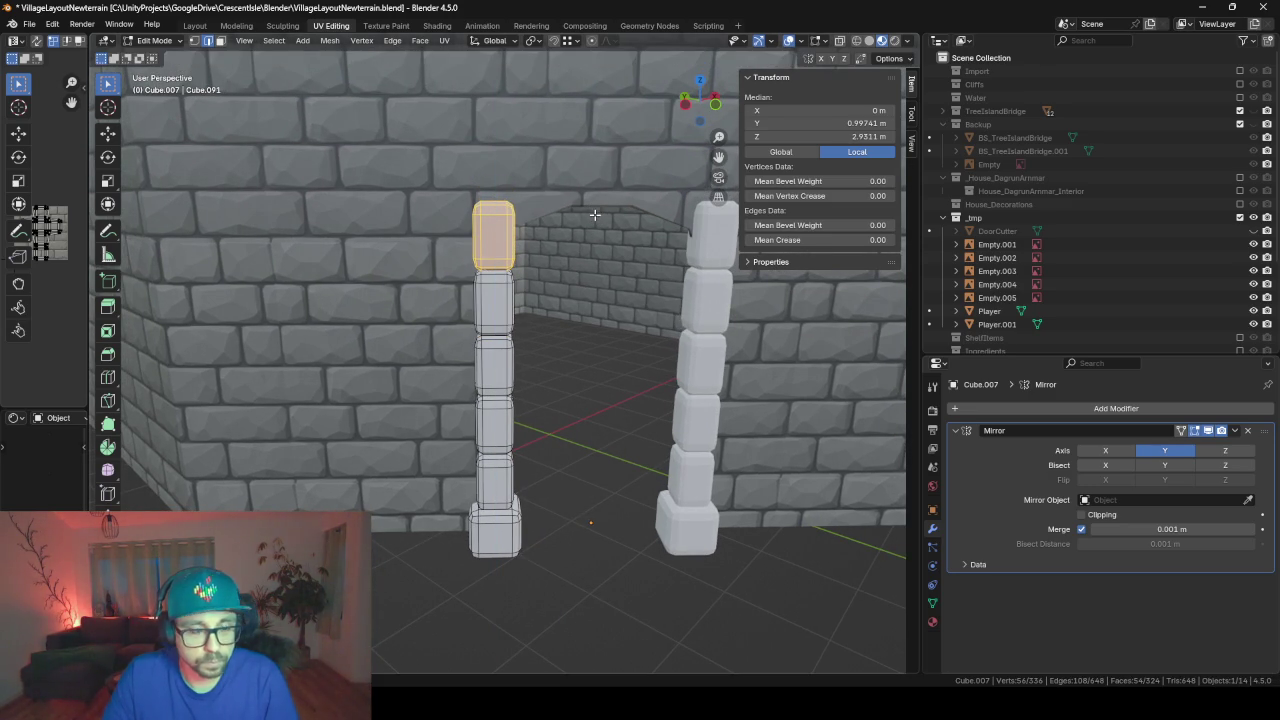
key("r")
key("x")
key("x")
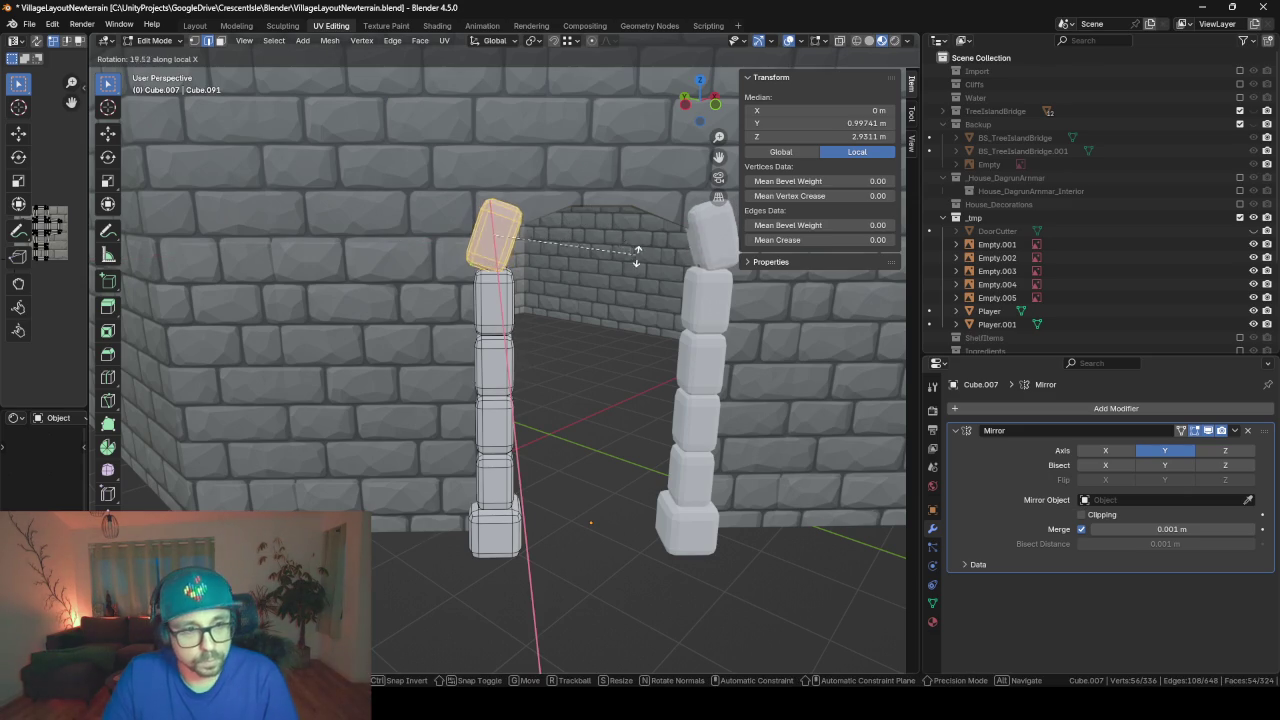
key("Escape")
scroll(614, 254, "up", 4)
middle_click_drag(560, 120, 479, 226, "shift")
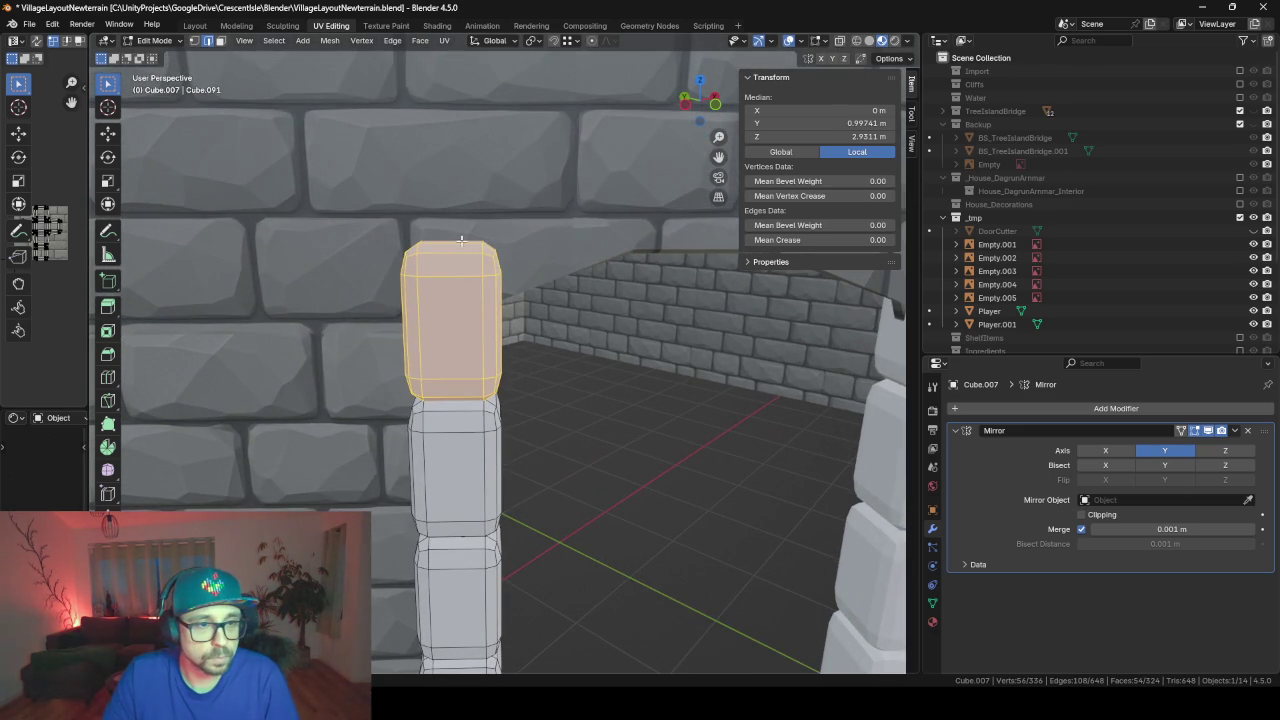
left_click(470, 242)
key("ctrl+KP_Add")
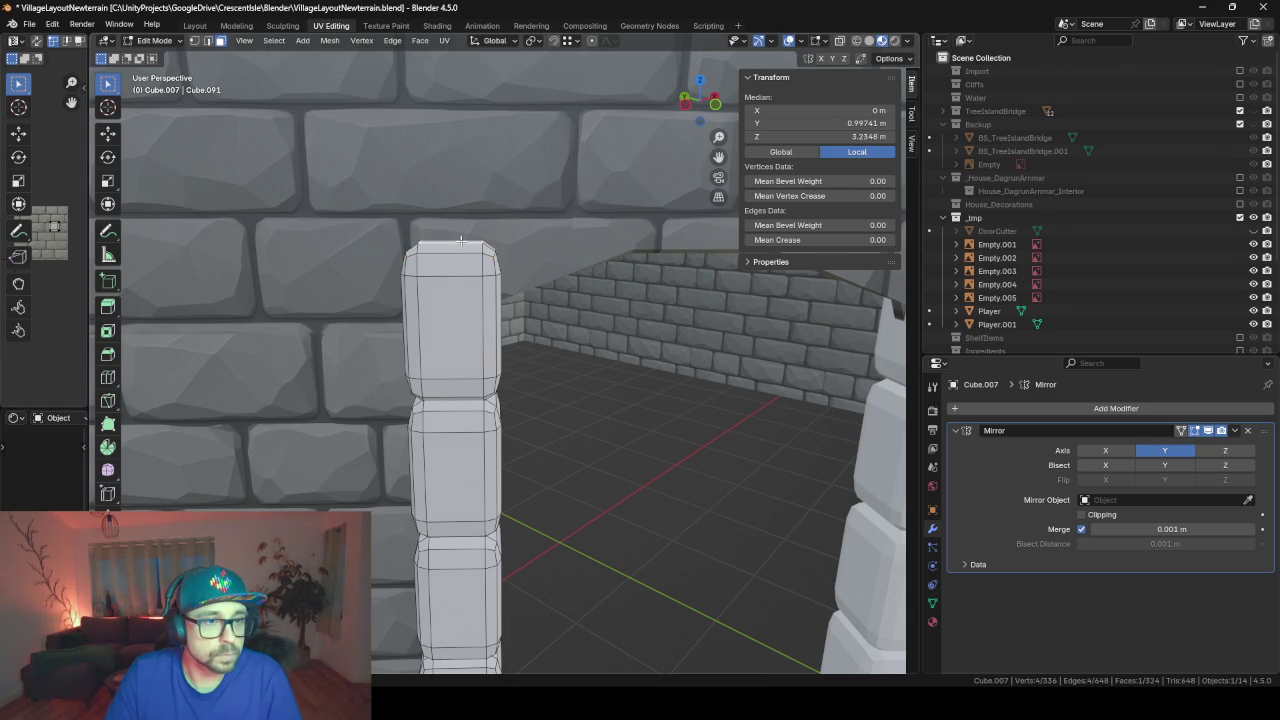
key("ctrl+KP_Add")
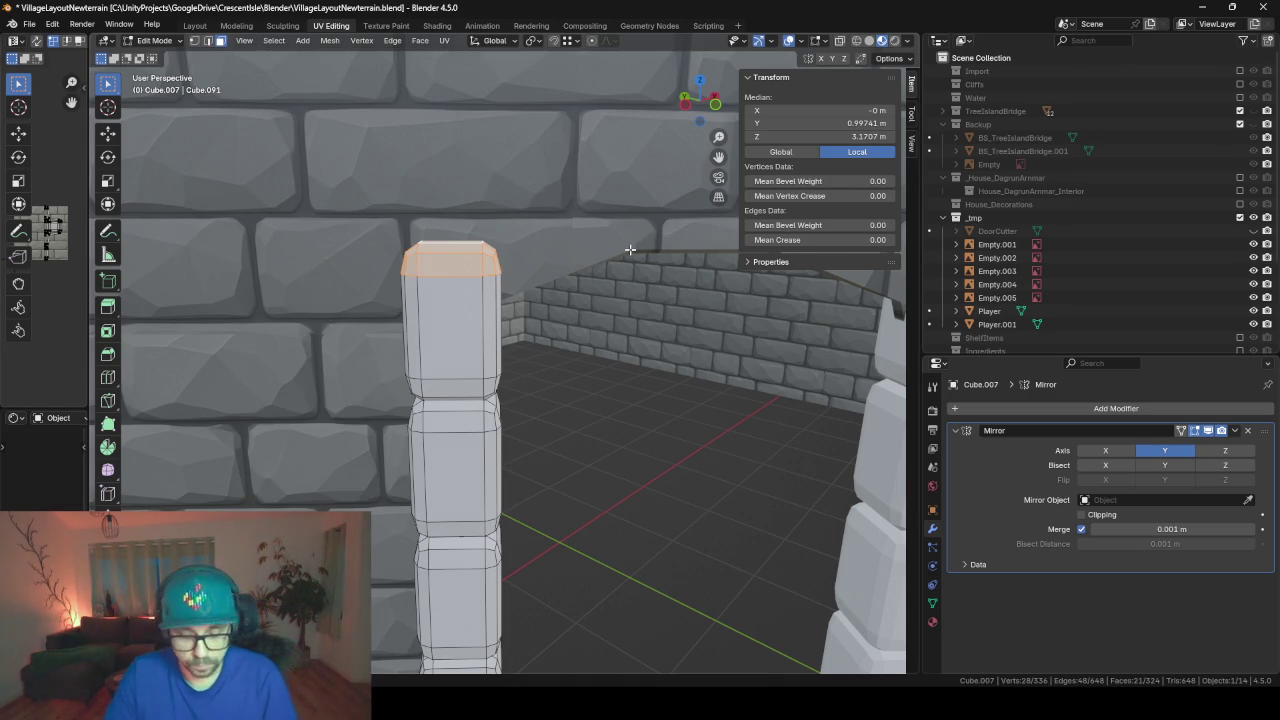
key("g")
key("y")
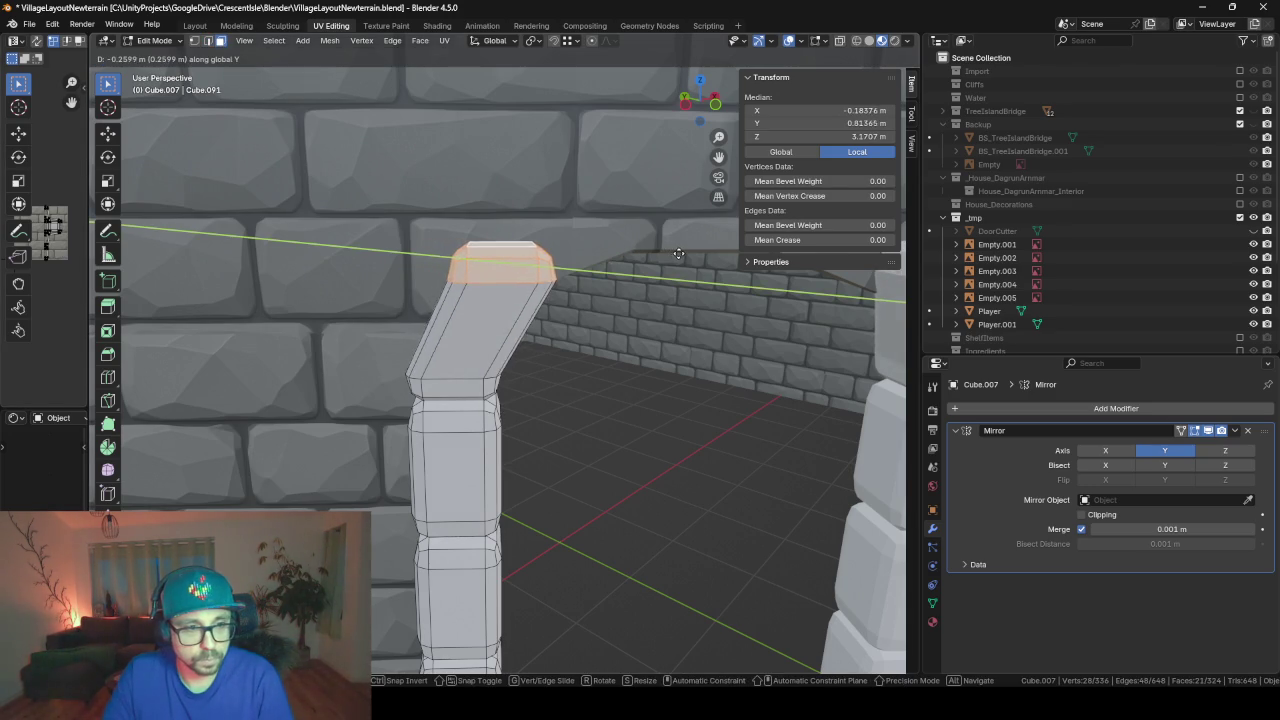
left_click(648, 260)
key("ctrl+KP_Subtract")
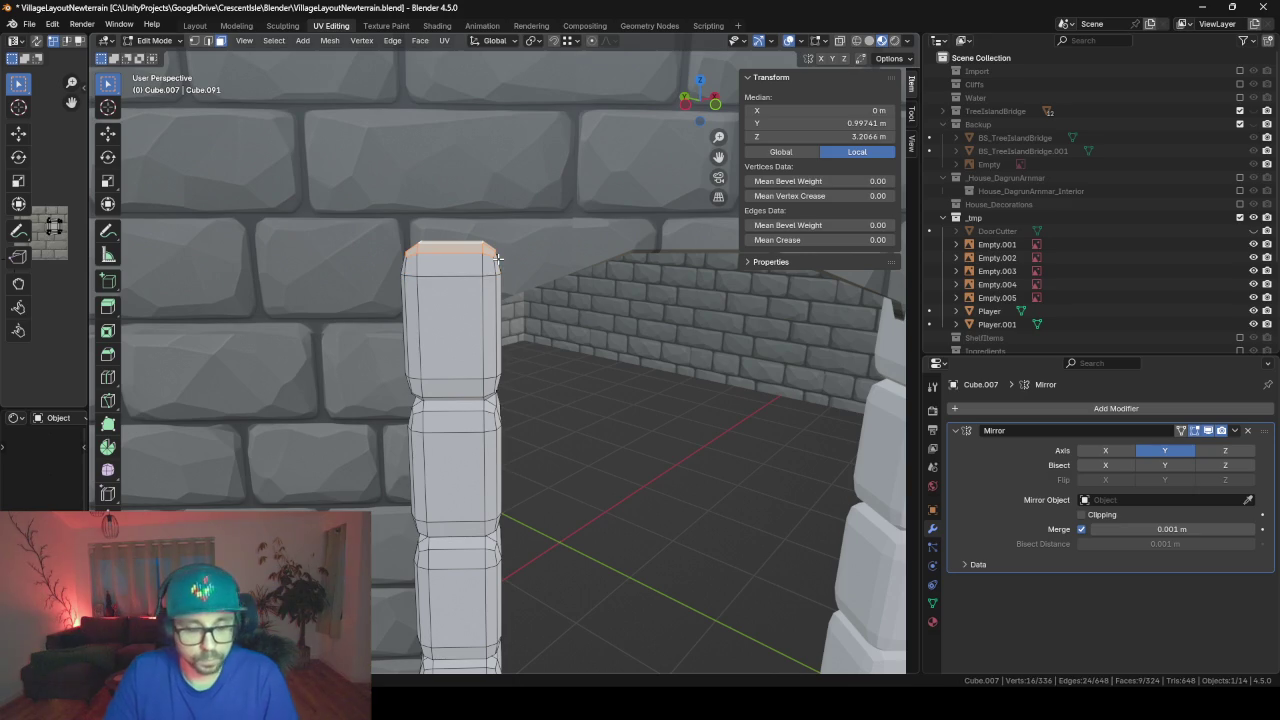
key("g")
key("y")
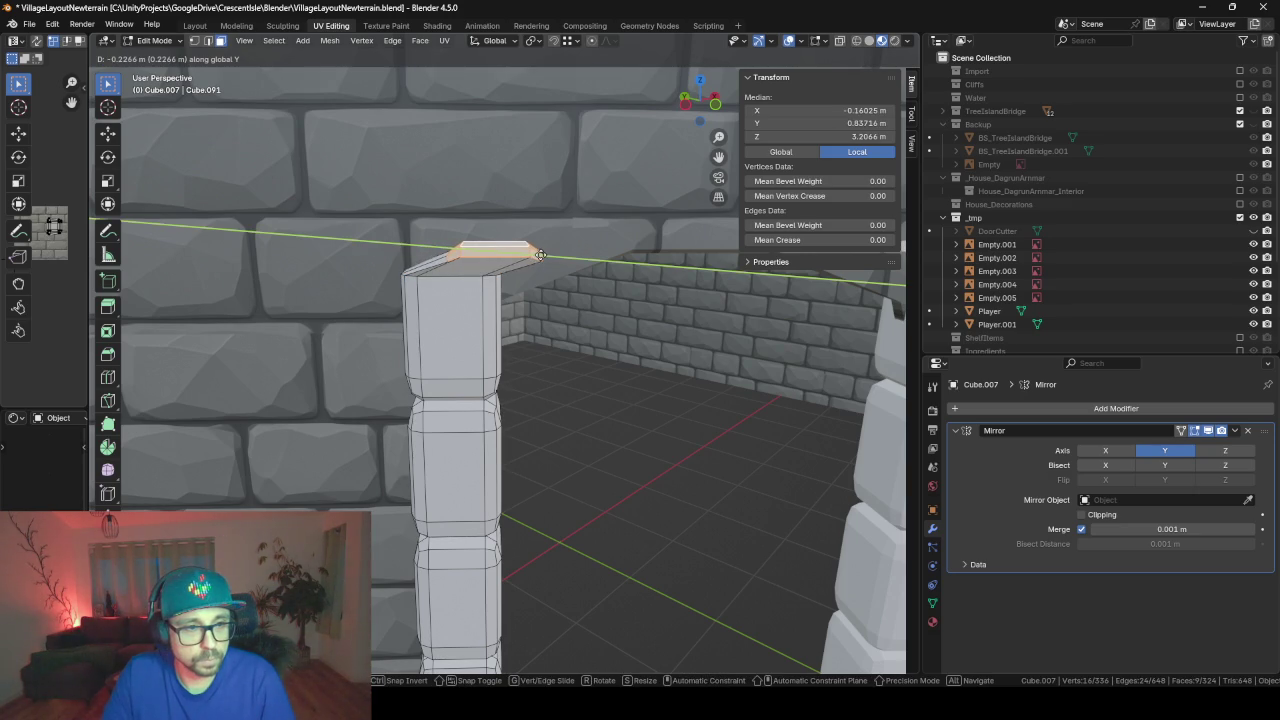
key("Escape")
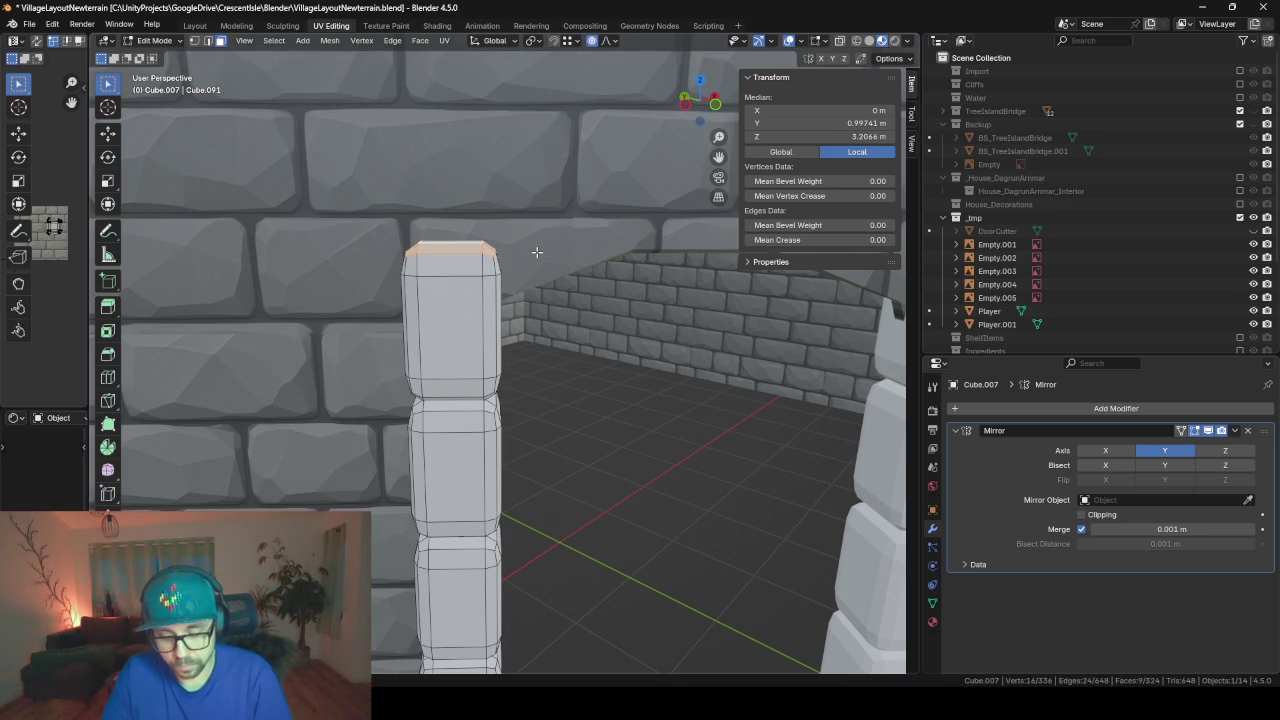
key("g")
key("y")
scroll(573, 247, "down", 3)
scroll(577, 250, "down", 2)
scroll(581, 252, "down", 2)
scroll(585, 255, "down", 3)
scroll(590, 259, "down", 2)
scroll(605, 264, "down", 1)
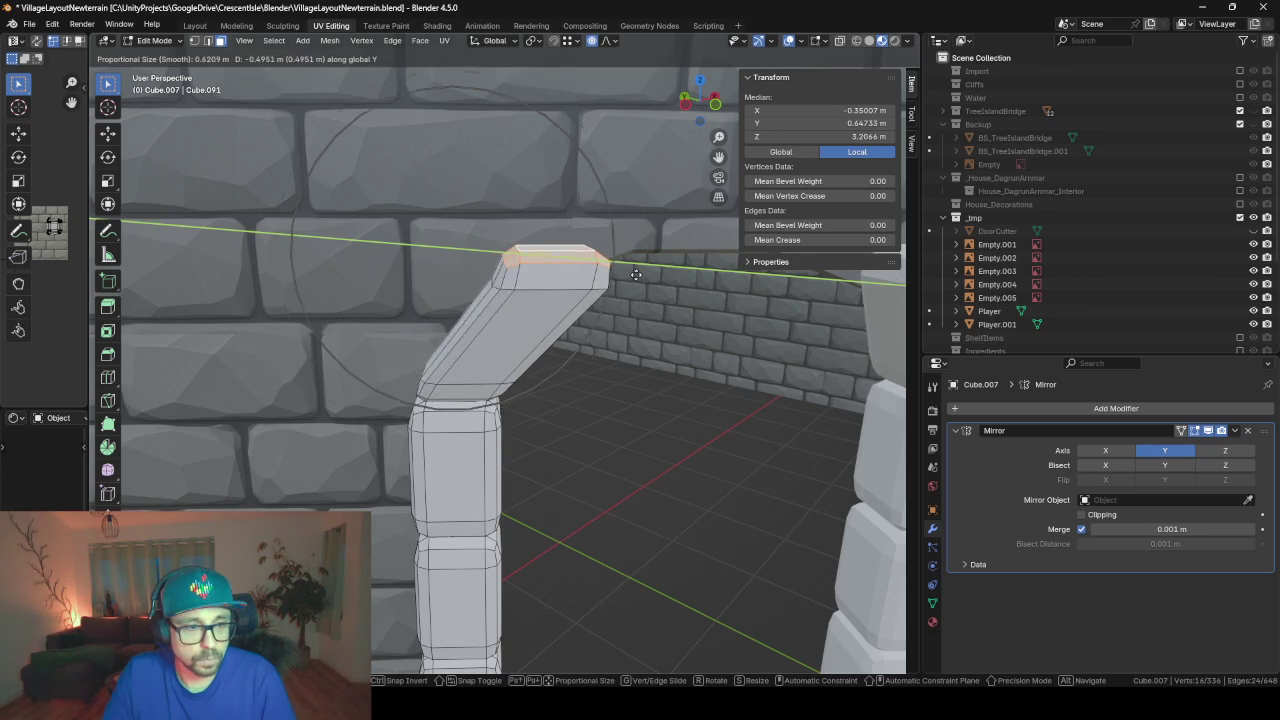
right_click(585, 314)
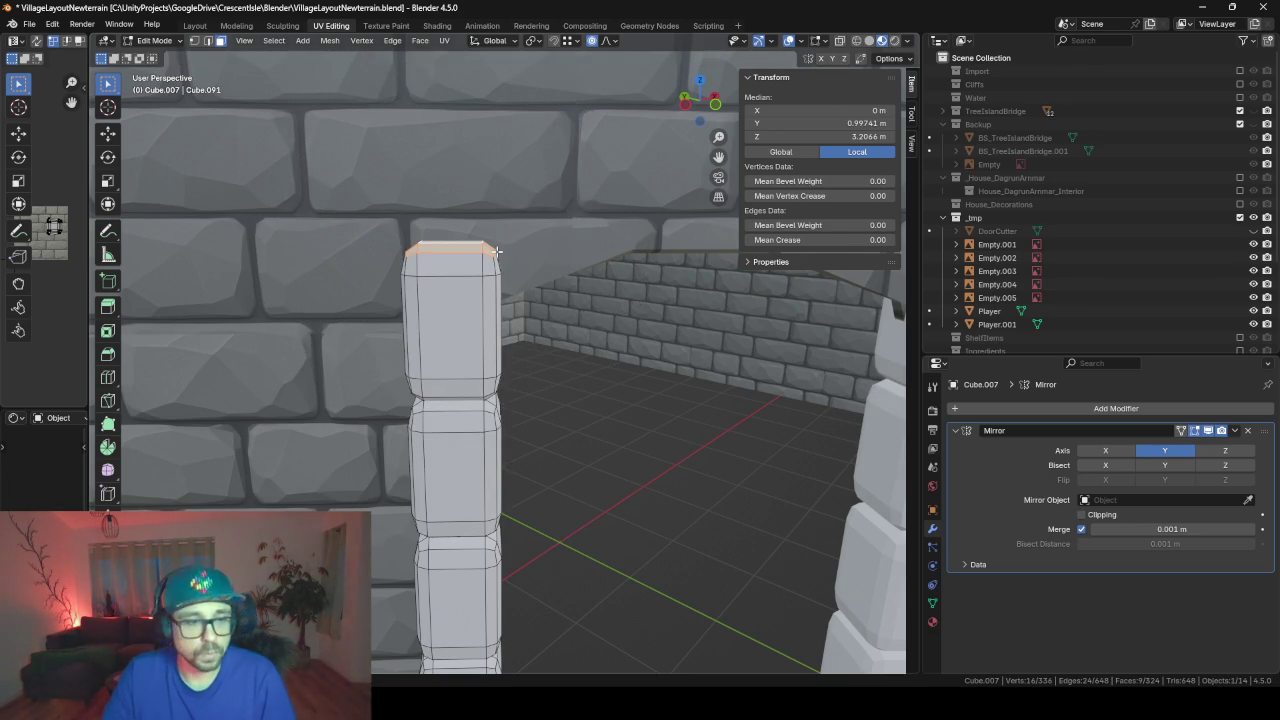
key("l")
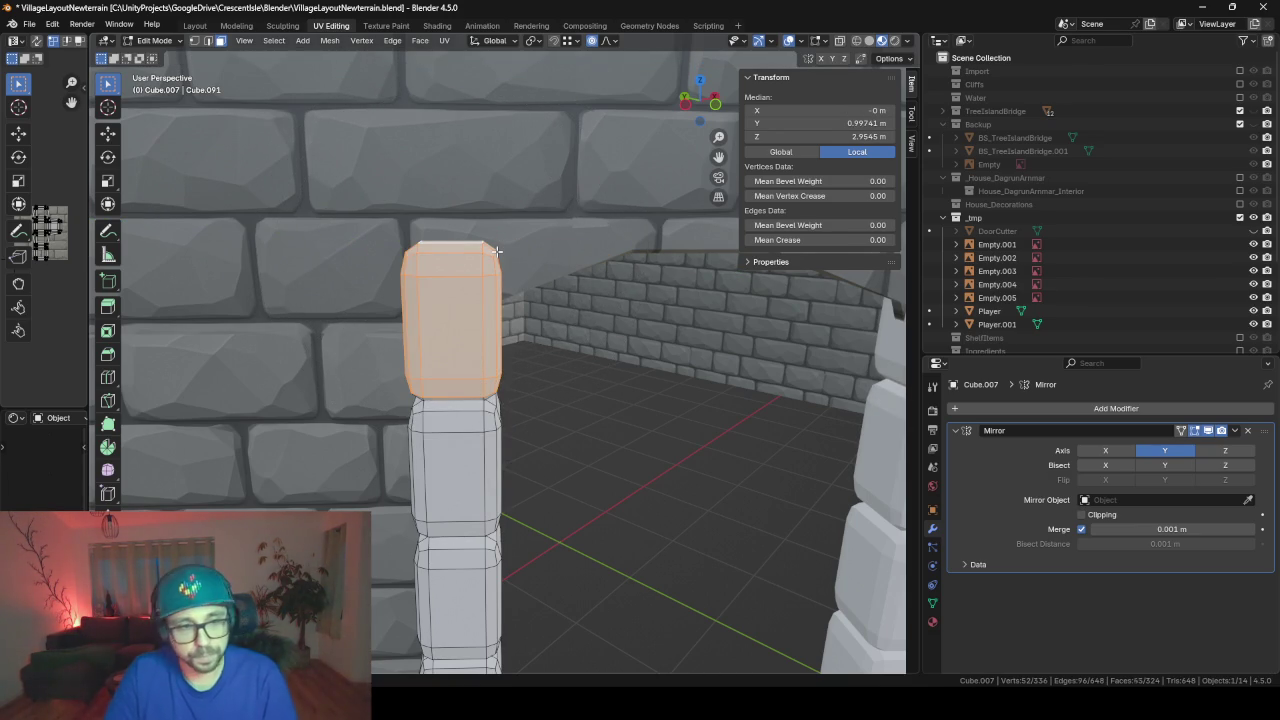
key("r")
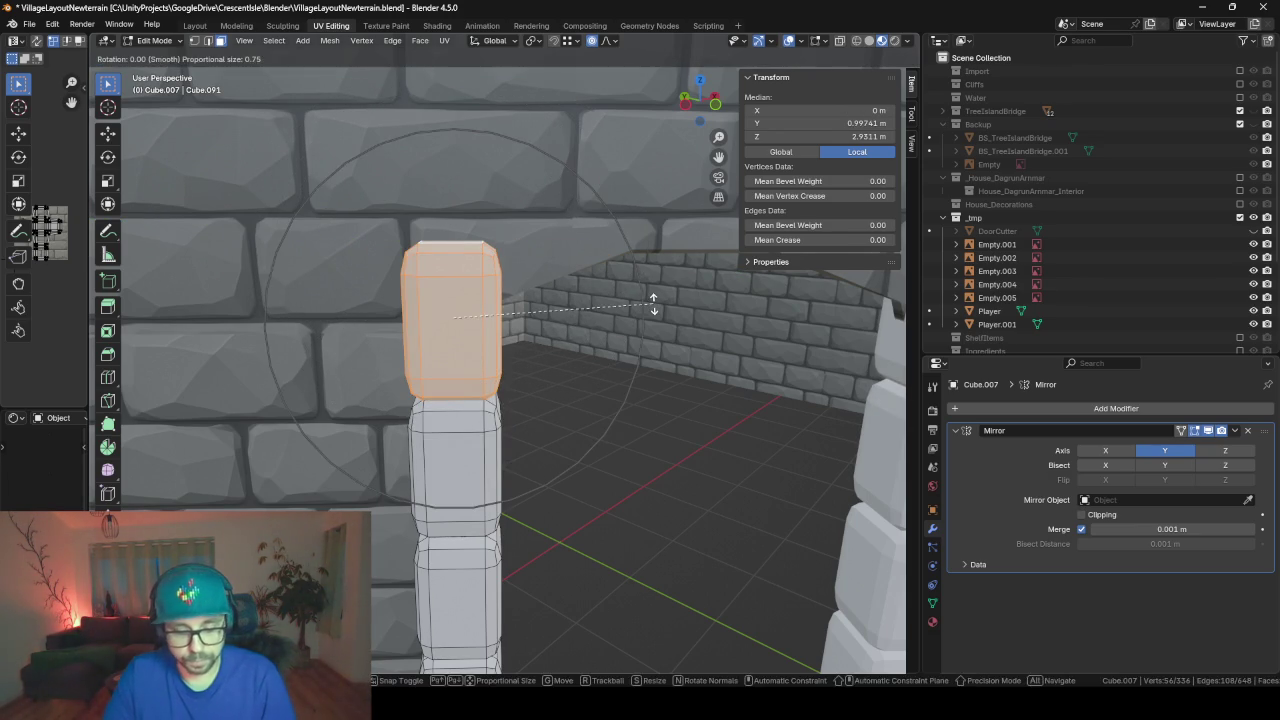
Tilt the top block inward on its local X axis with proportional editing off
key("x")
key("x")
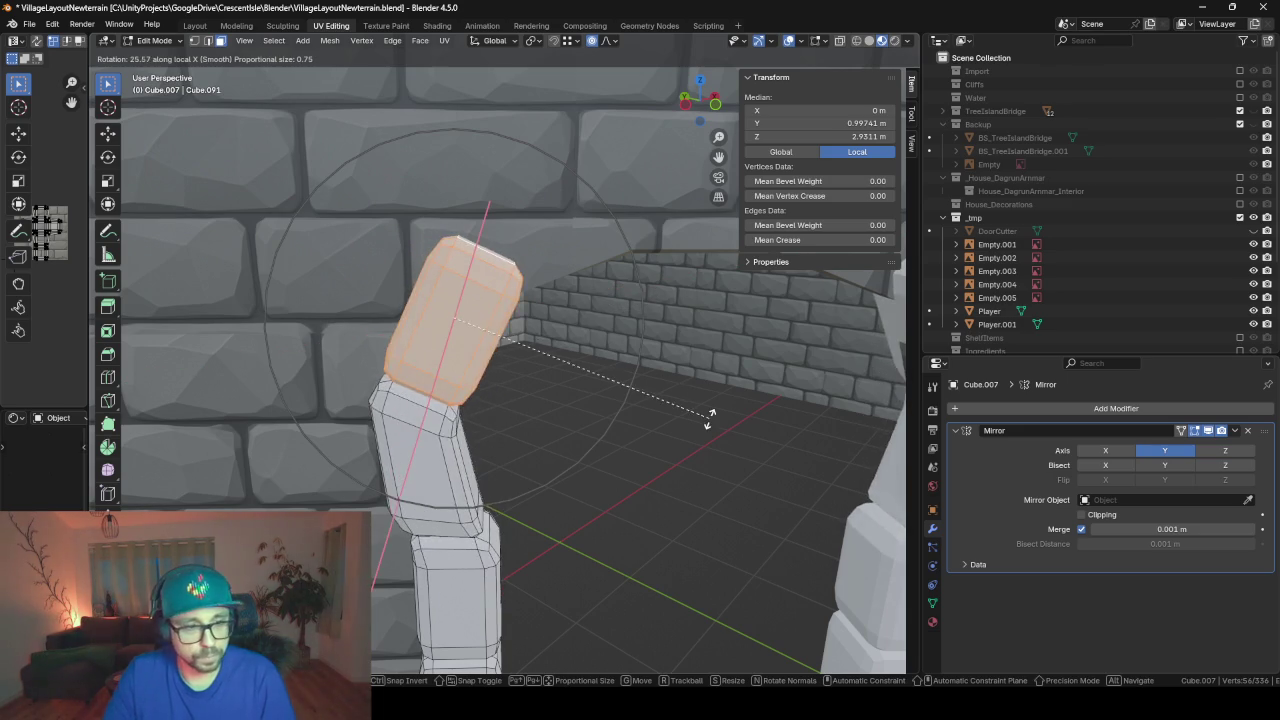
right_click(709, 414)
key("o")
key("r")
key("x")
key("x")
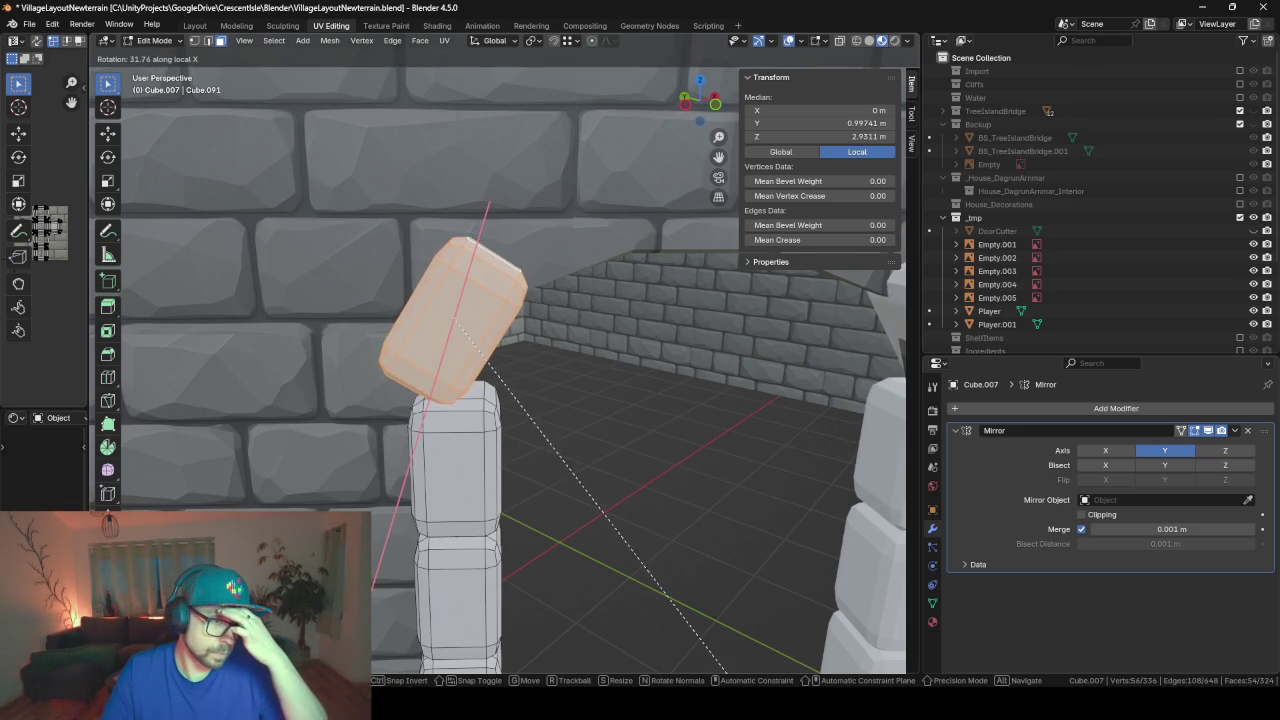
left_click(812, 670)
middle_click_drag(565, 327, 532, 249)
Move the tilted top block into place, excluding local X
key("g")
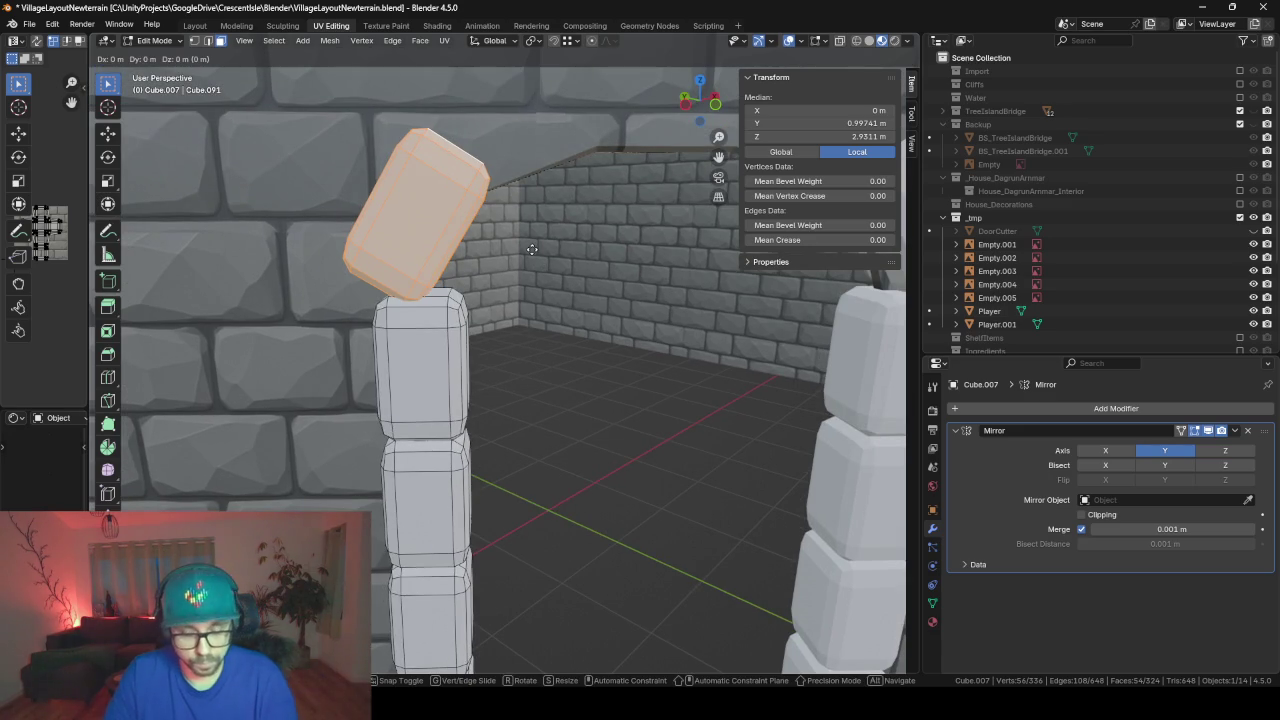
key("shift+x")
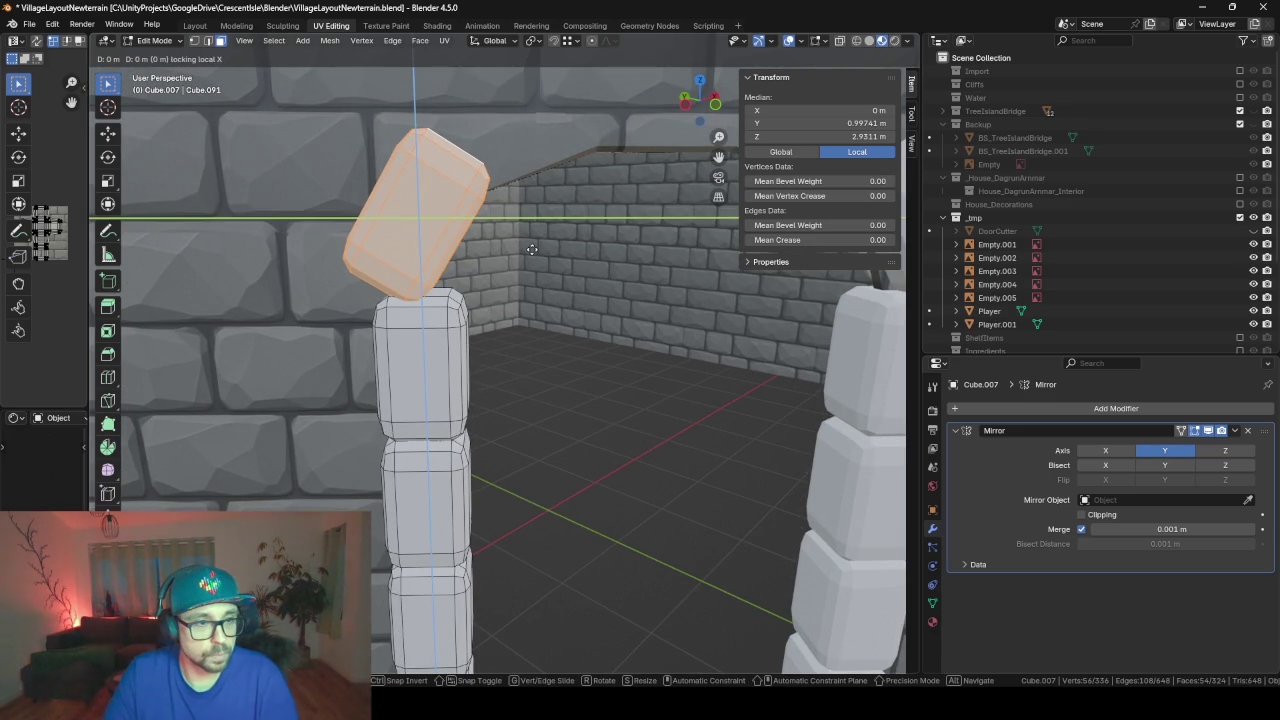
key("shift+x")
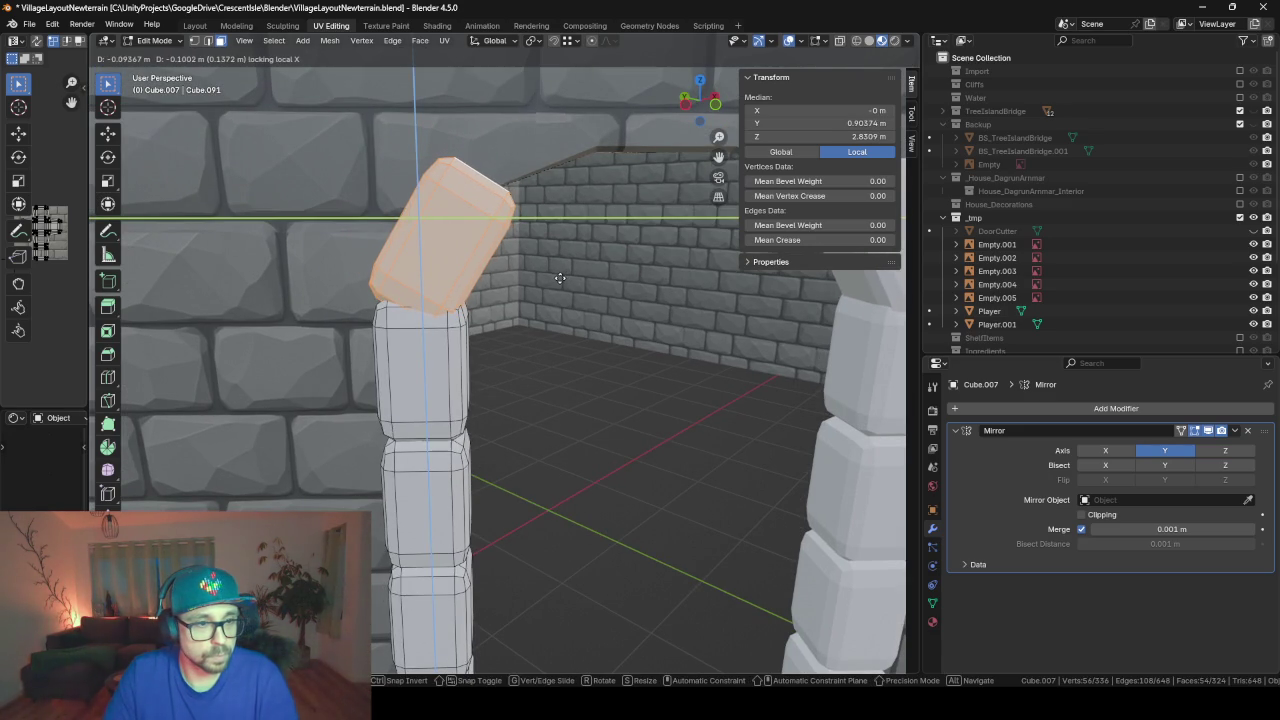
left_click(560, 278)
middle_click_drag(681, 306, 403, 347)
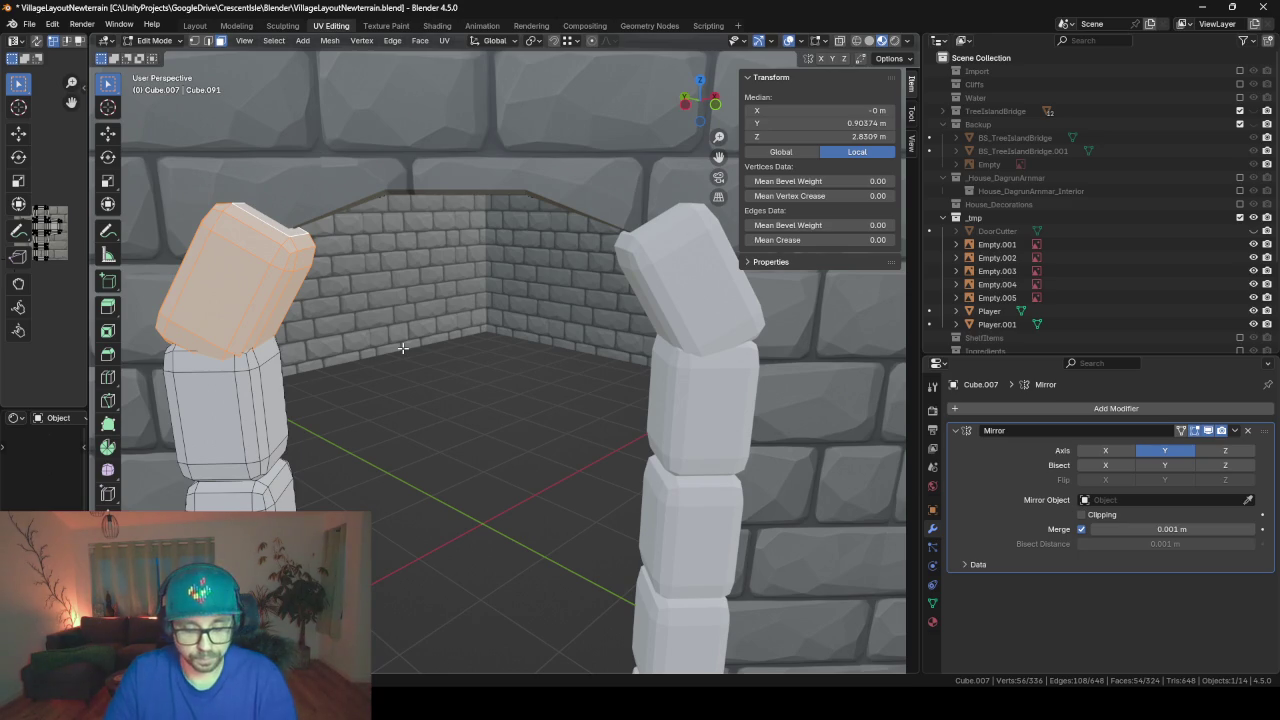
Duplicate the tilted block higher up the arch and tilt it more steeply inward
key("shift+d")
key("shift+x")
key("shift+x")
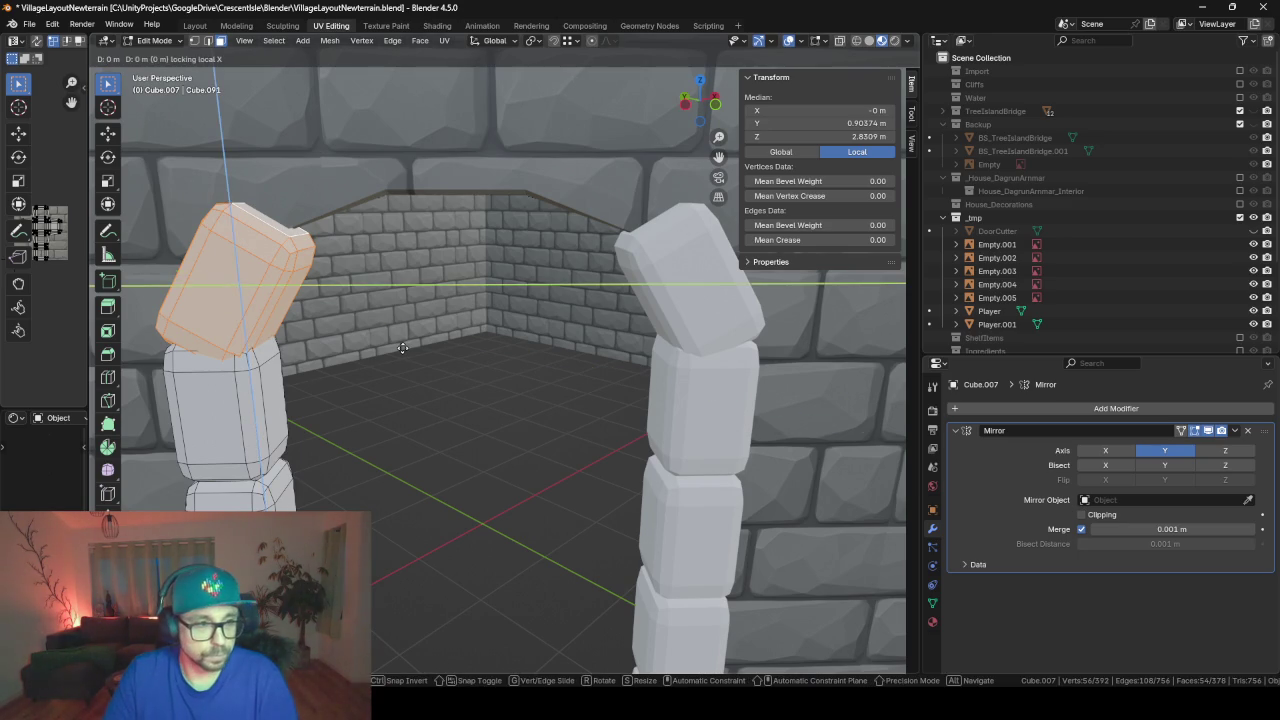
left_click(484, 241)
key("r")
key("x")
key("x")
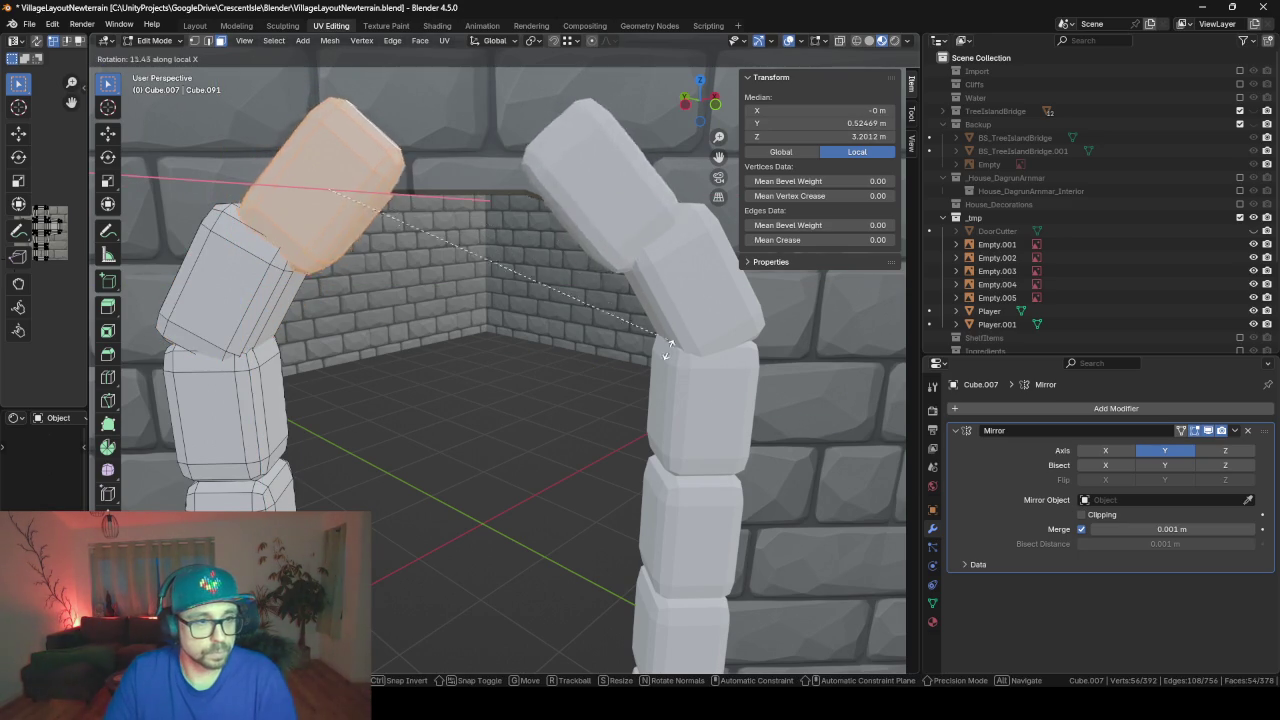
left_click(681, 525)
mouse_move(474, 480)
middle_mouse_down()
mouse_move(497, 449)
mouse_move(557, 451)
mouse_move(594, 363)
mouse_move(586, 349)
mouse_move(617, 434)
mouse_move(525, 413)
mouse_move(594, 403)
mouse_move(580, 417)
mouse_move(561, 323)
middle_mouse_up()
Add a new cube to the column mesh with Shift+A
key("Tab")
scroll(518, 285, "up", 2)
key("Tab")
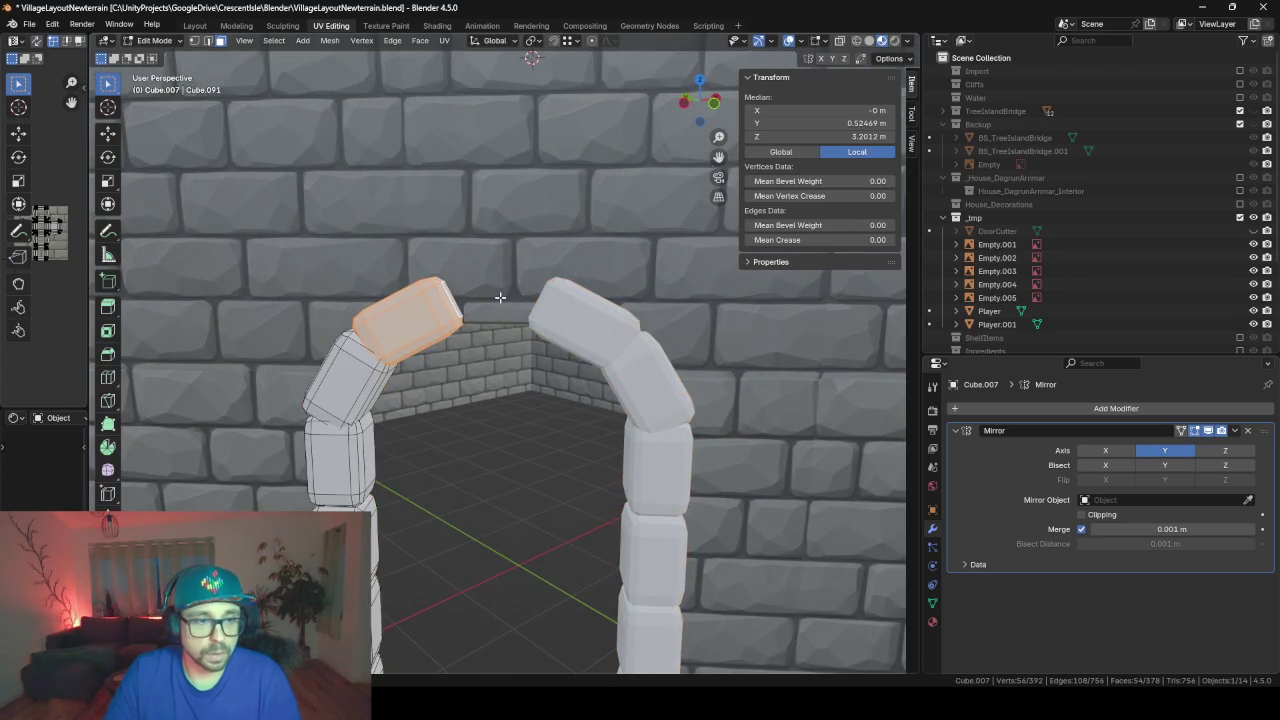
scroll(500, 297, "up", 3)
mouse_move(500, 297)
middle_mouse_down()
mouse_move(610, 341)
mouse_move(400, 177)
middle_mouse_up()
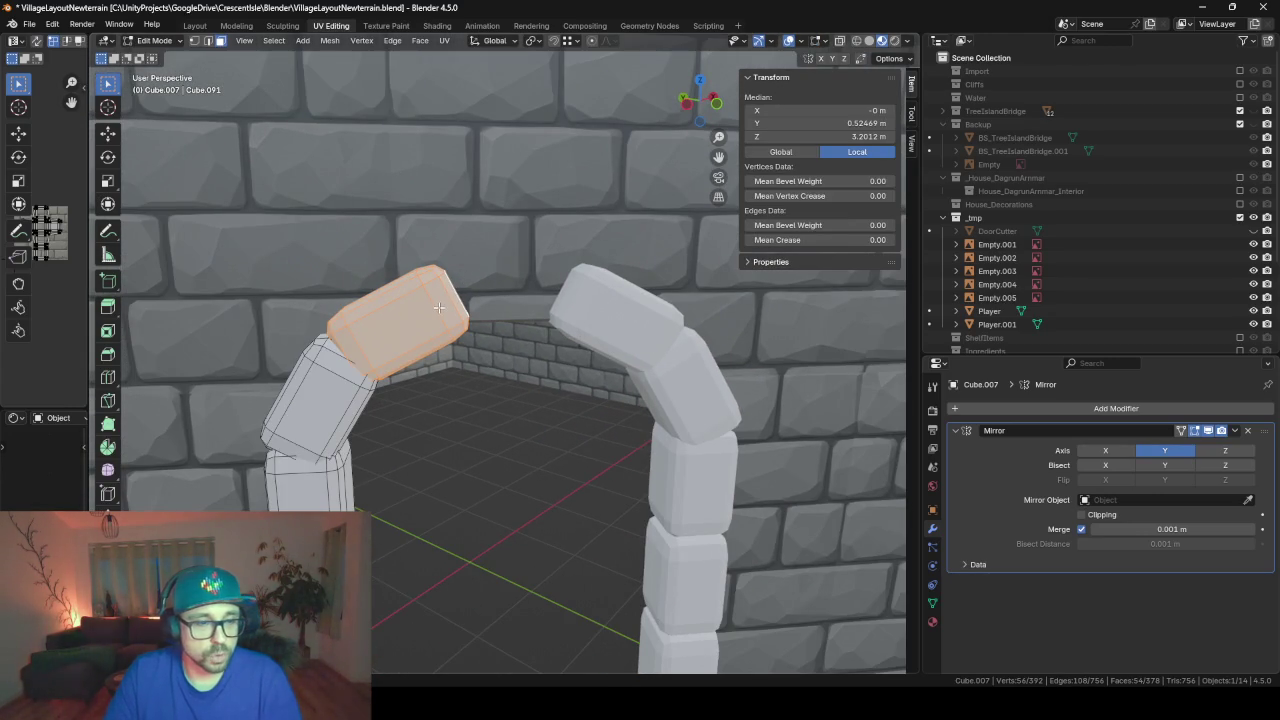
scroll(520, 354, "down", 2)
mouse_move(506, 354)
middle_mouse_down()
mouse_move(509, 506)
mouse_move(546, 524)
middle_mouse_up()
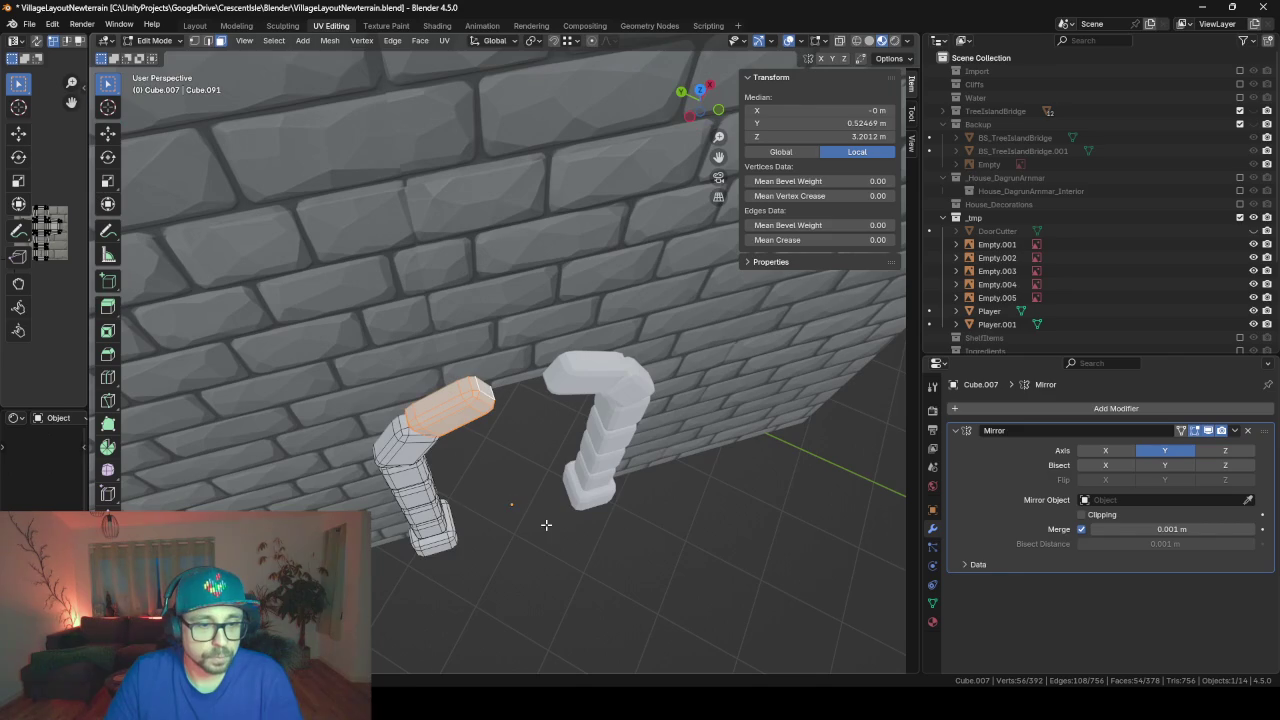
key("shift+a")
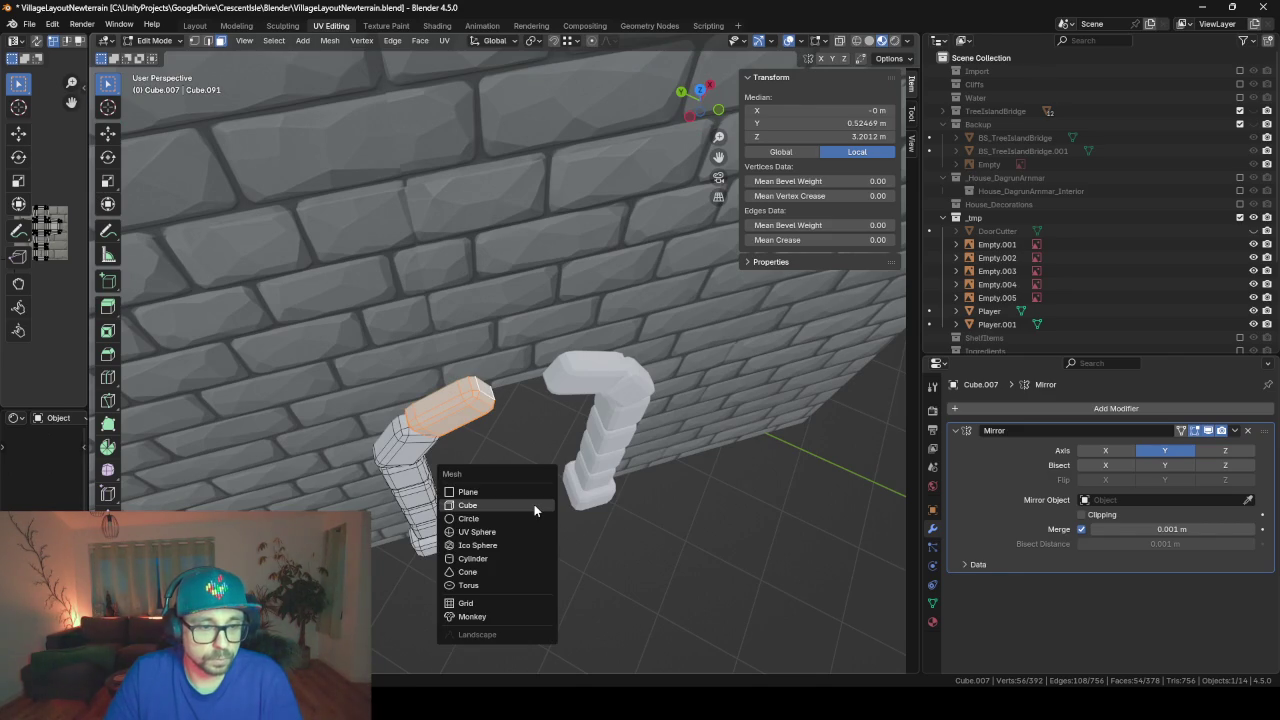
left_click(534, 504)
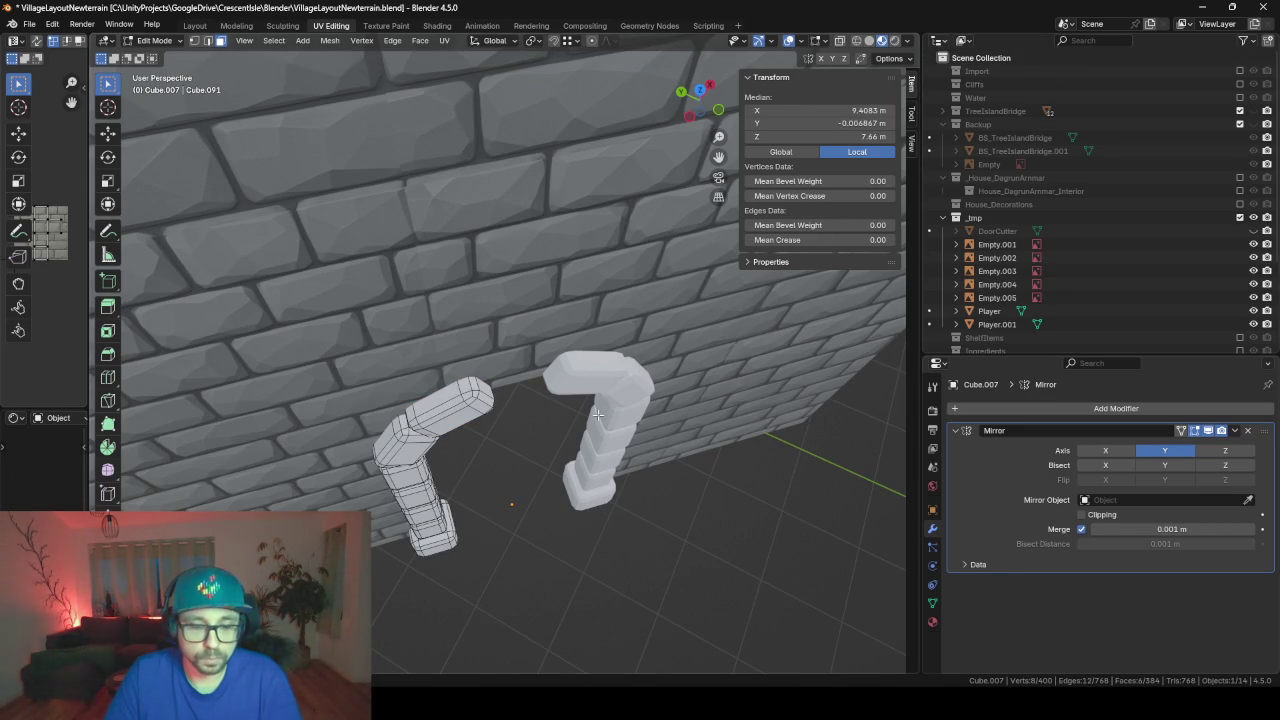
Move the new cube near the house and line it up with its mirrored twin
key("g")
key("shift+z")
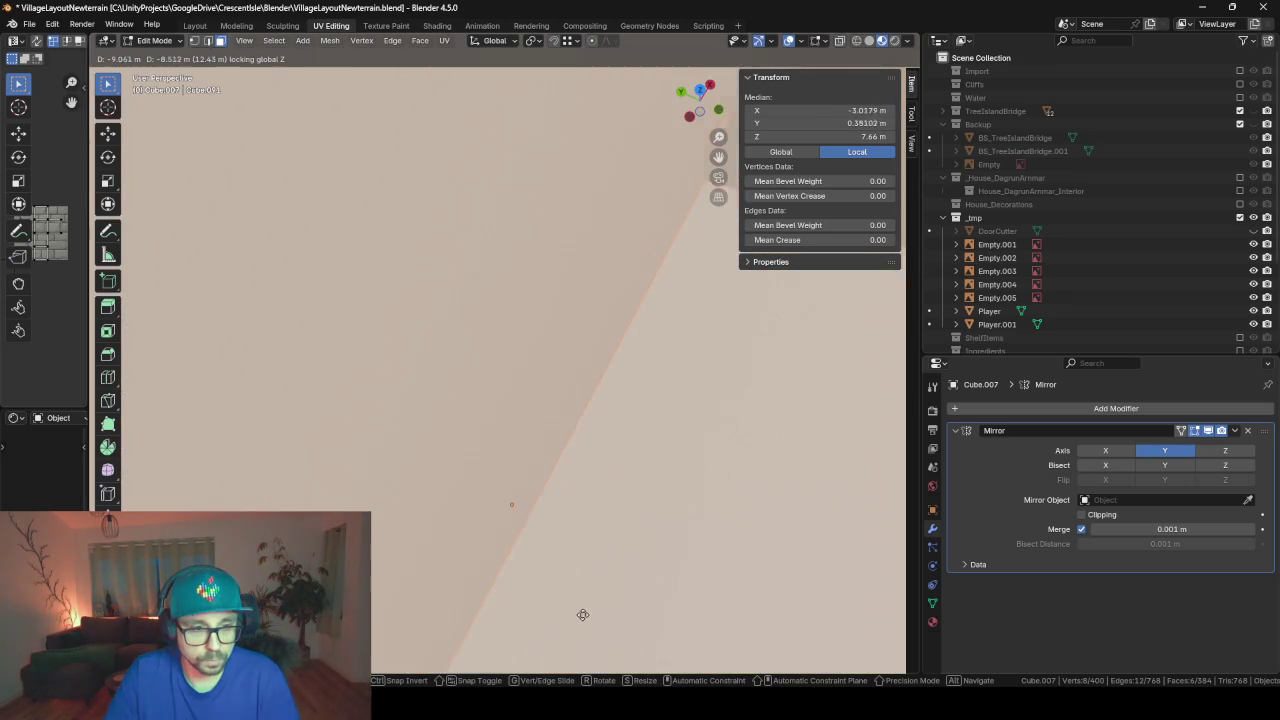
left_click(622, 596)
scroll(622, 596, "down", 10)
scroll(551, 434, "down", 2)
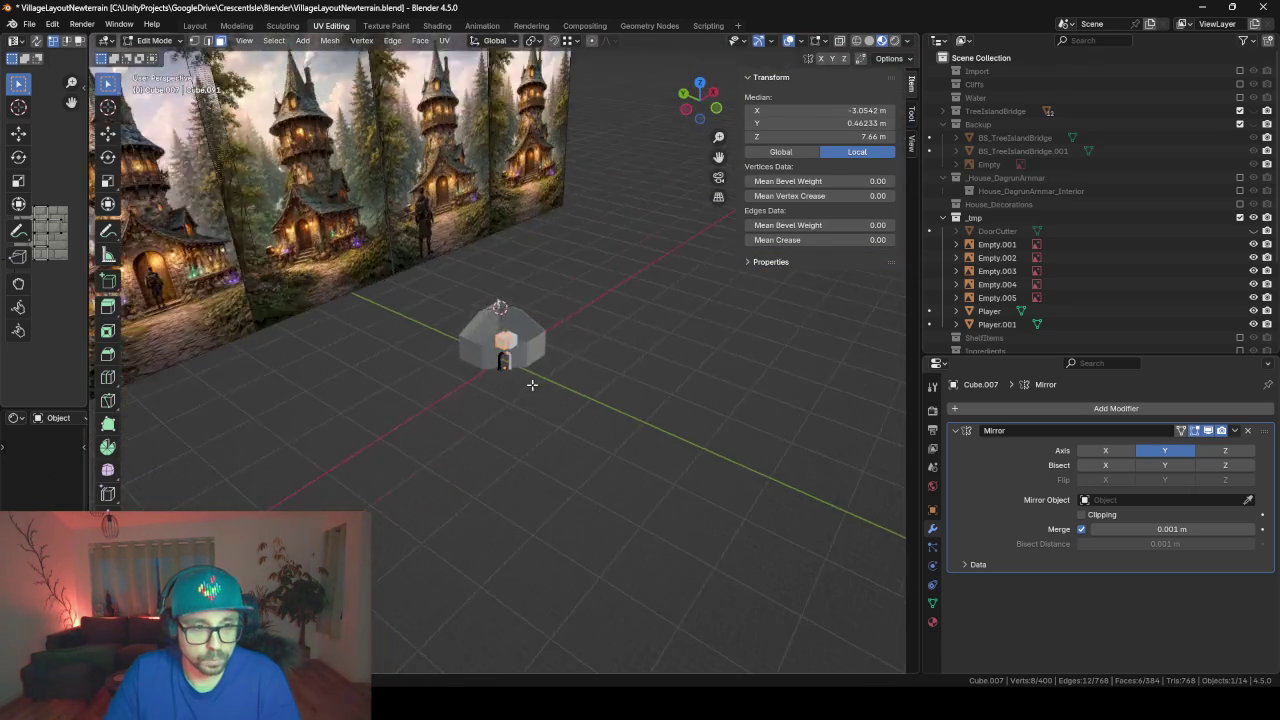
scroll(540, 400, "up", 5)
scroll(534, 390, "up", 3)
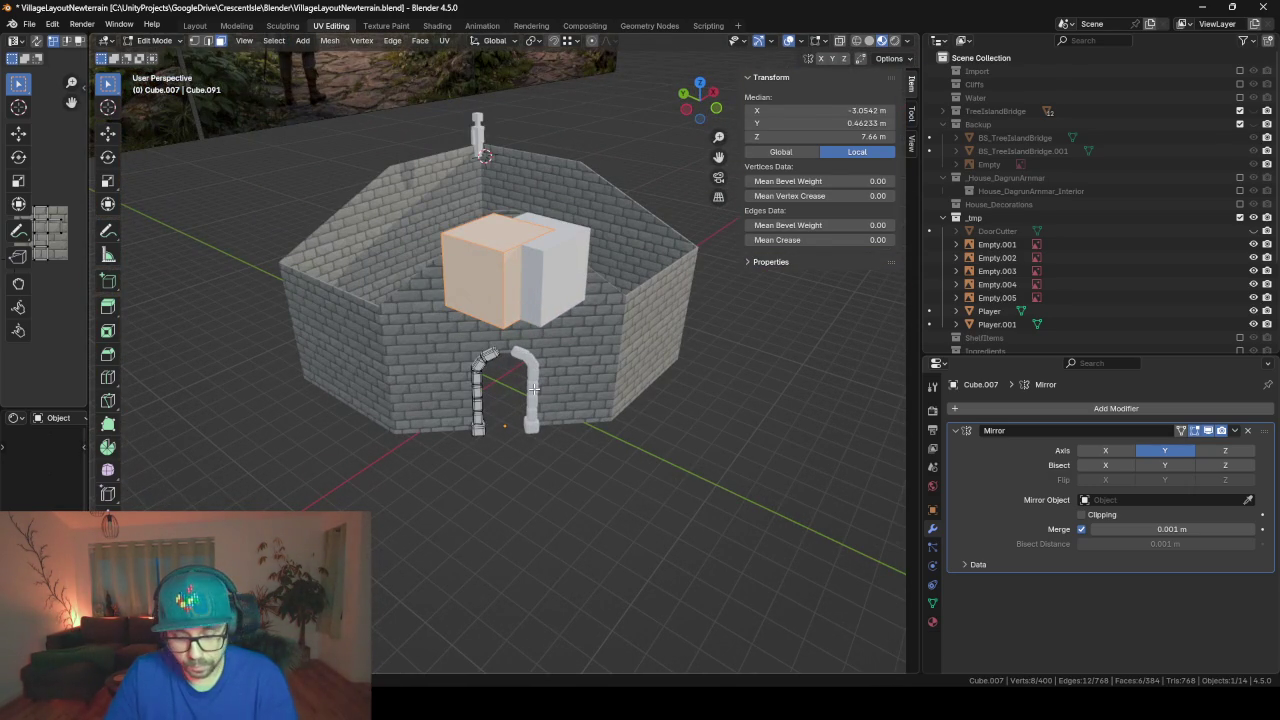
key("g")
key("z")
key("Return")
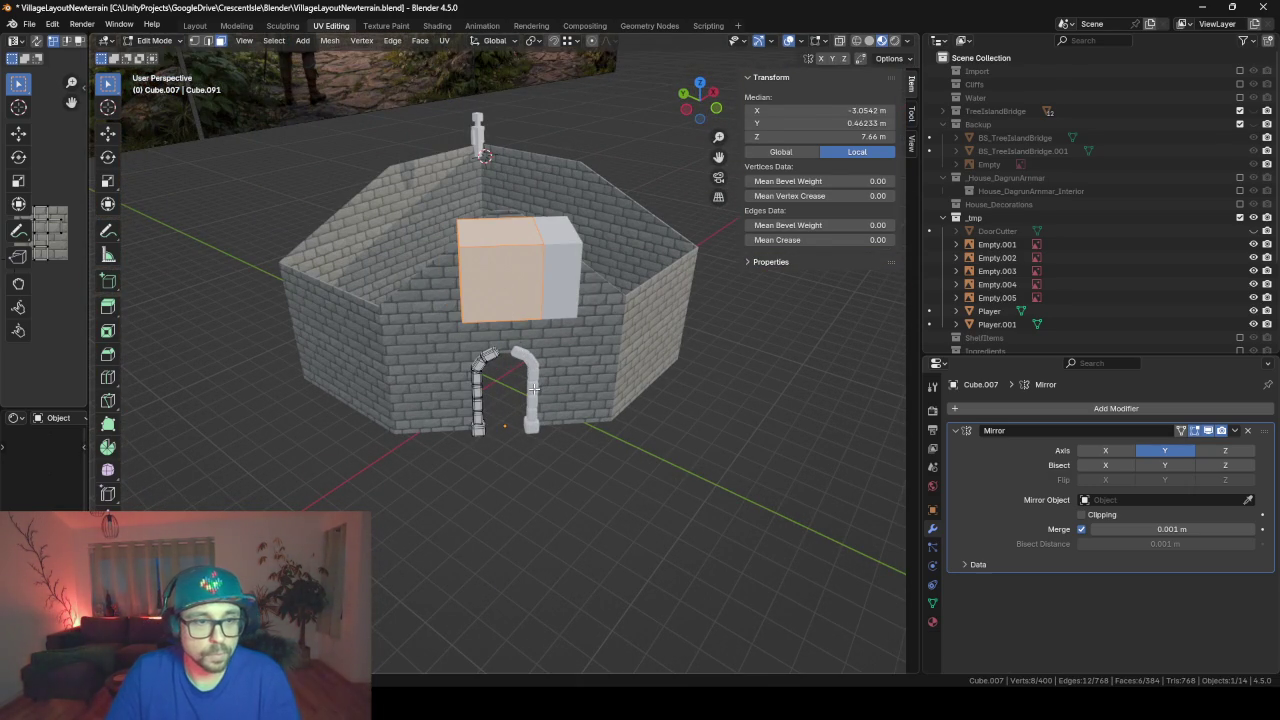
Slide the cube sideways and lower it above the doorway at about 3.9 m
middle_click_drag(350, 307, 545, 378)
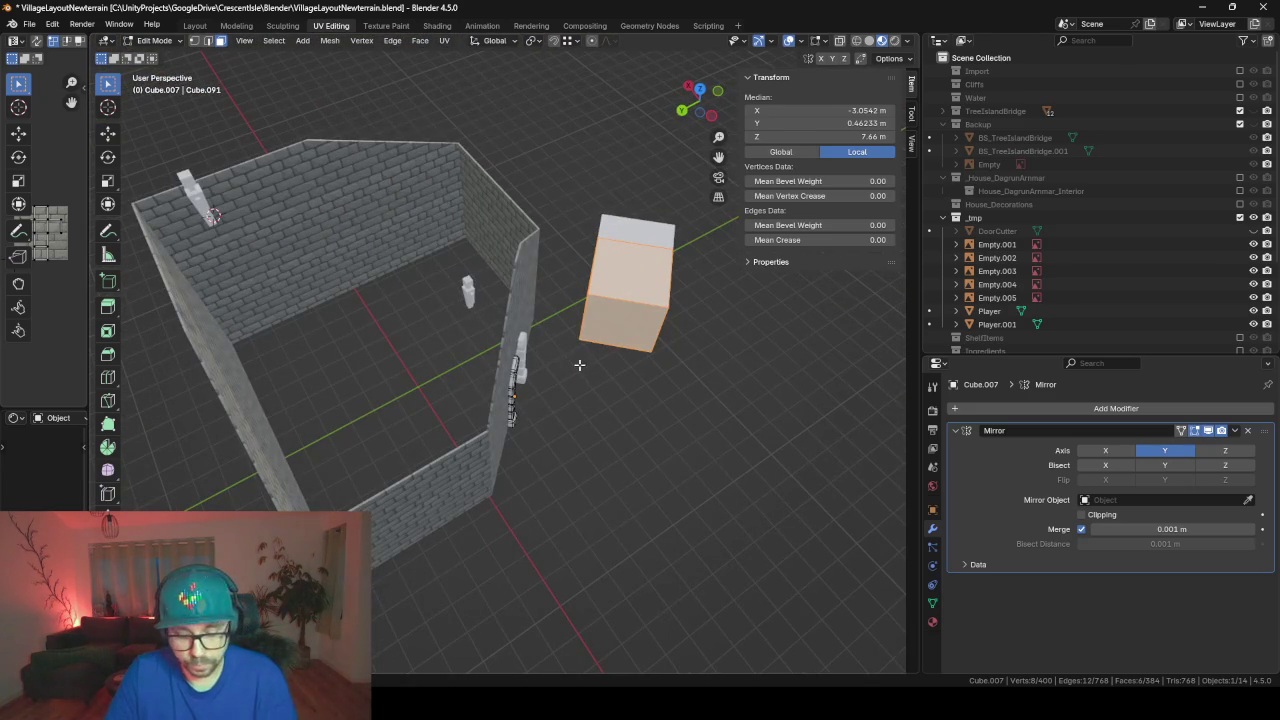
key("g")
key("y")
key("y")
key("x")
key("x")
left_click(476, 323)
key("KP_Decimal")
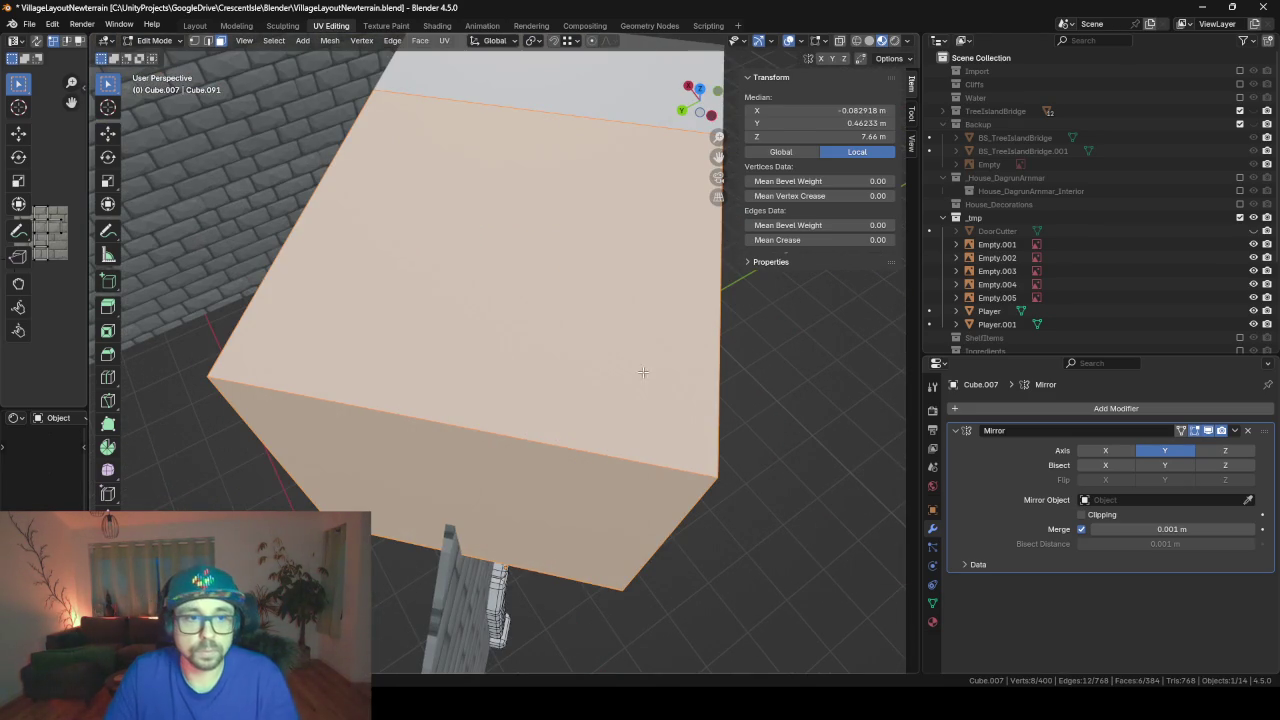
scroll(632, 357, "down", 5)
middle_click_drag(632, 357, 532, 341)
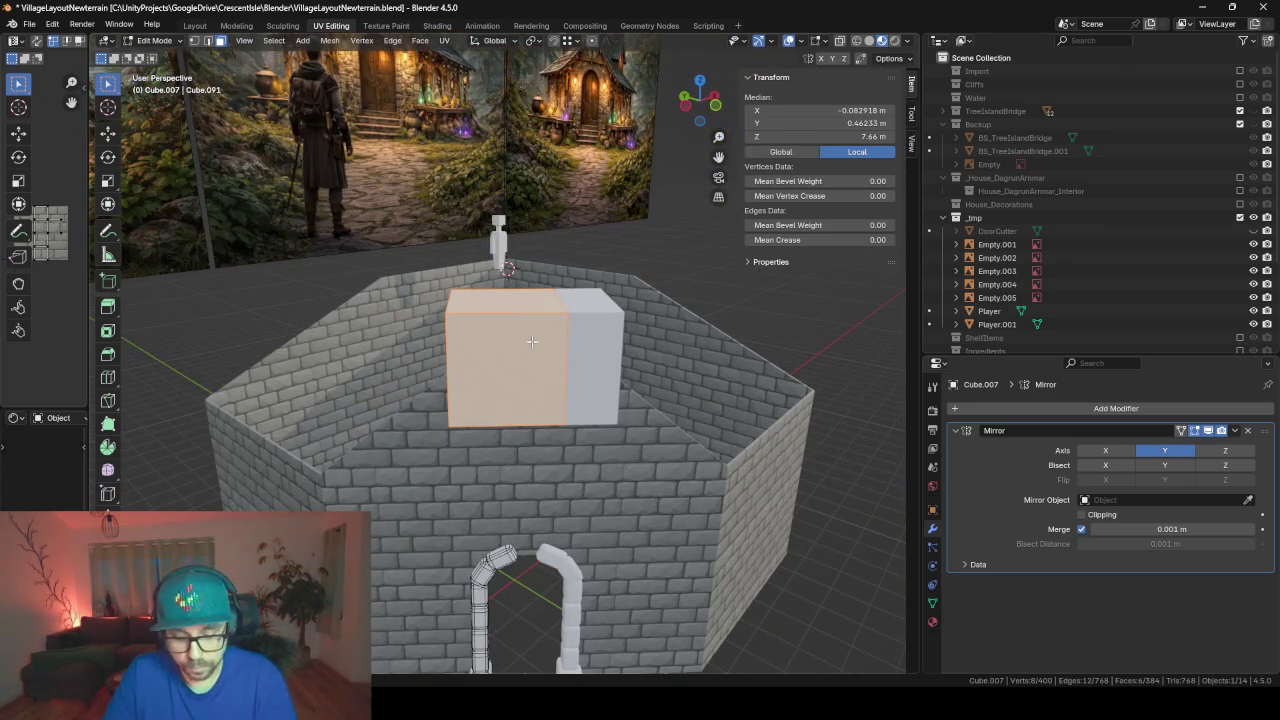
key("g")
key("z")
left_click(585, 517)
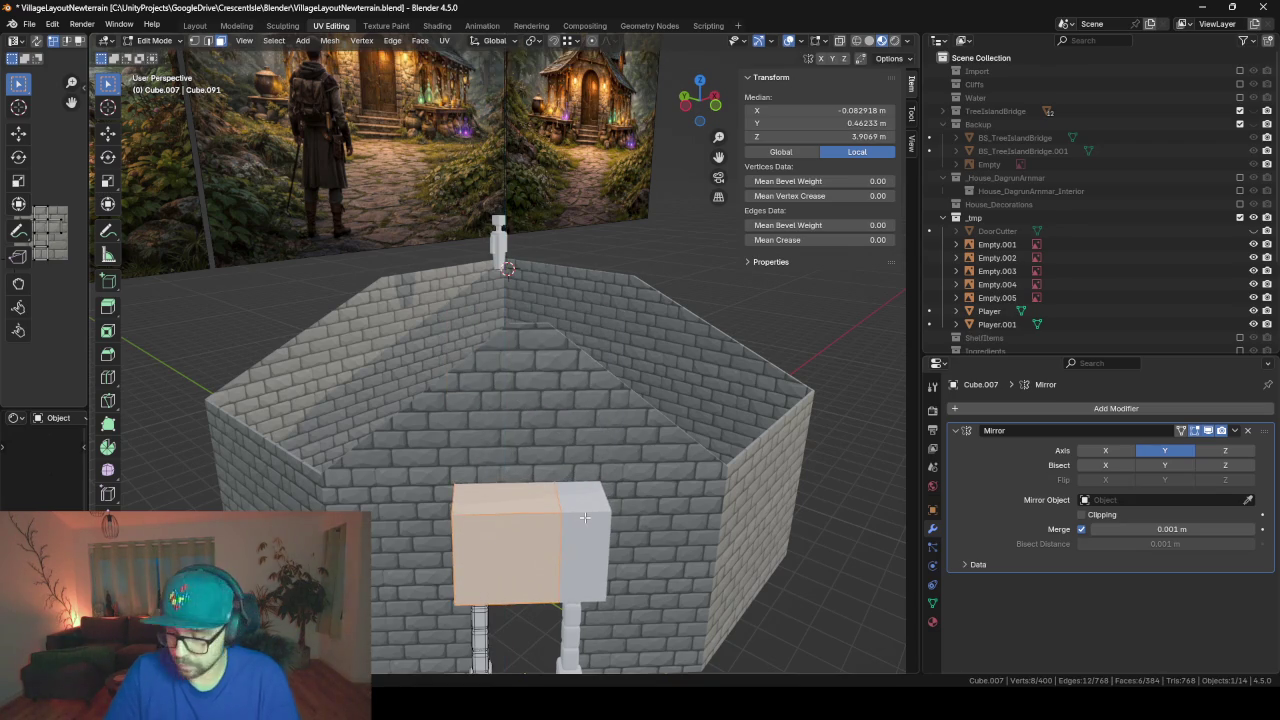
Shrink the cube above the doorway to a smaller keystone size
scroll(585, 517, "up", 3)
scroll(572, 520, "down", 3)
scroll(572, 520, "up", 1)
key("s")
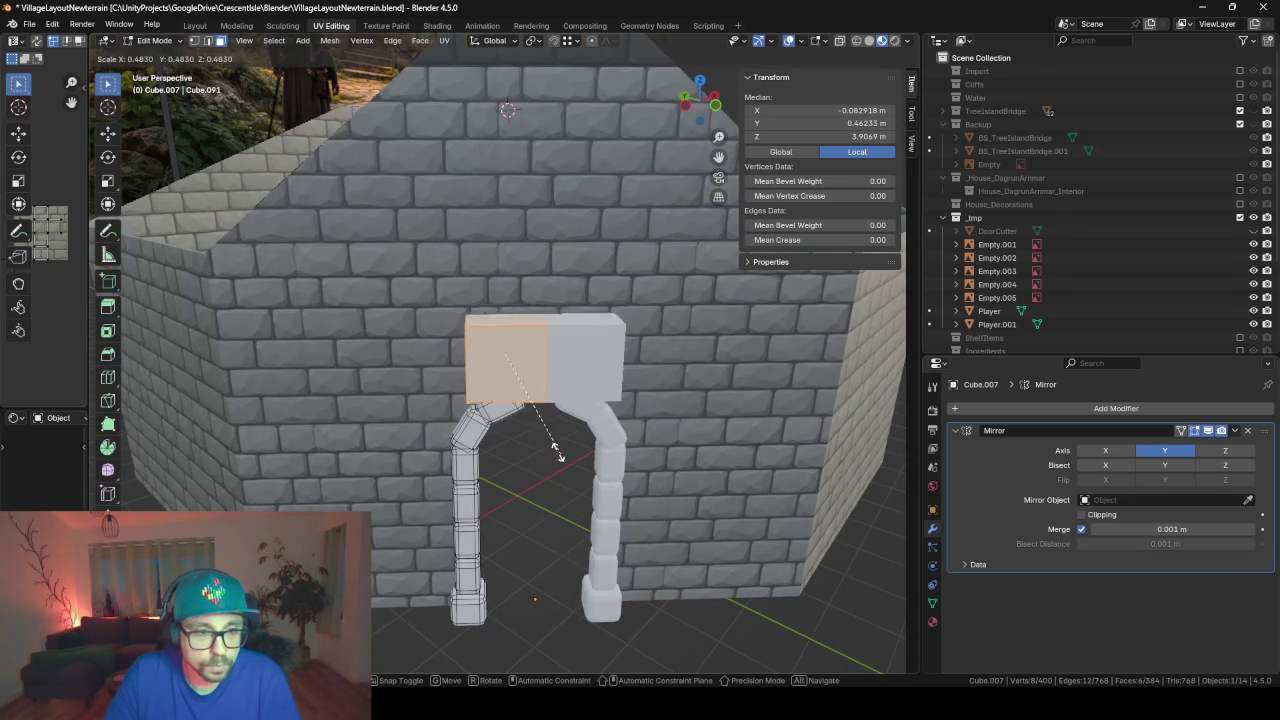
left_click(520, 400)
Delete one face of the cube, leaving an open half block
scroll(520, 400, "up", 5)
scroll(491, 415, "down", 3)
middle_click_drag(491, 415, 485, 428)
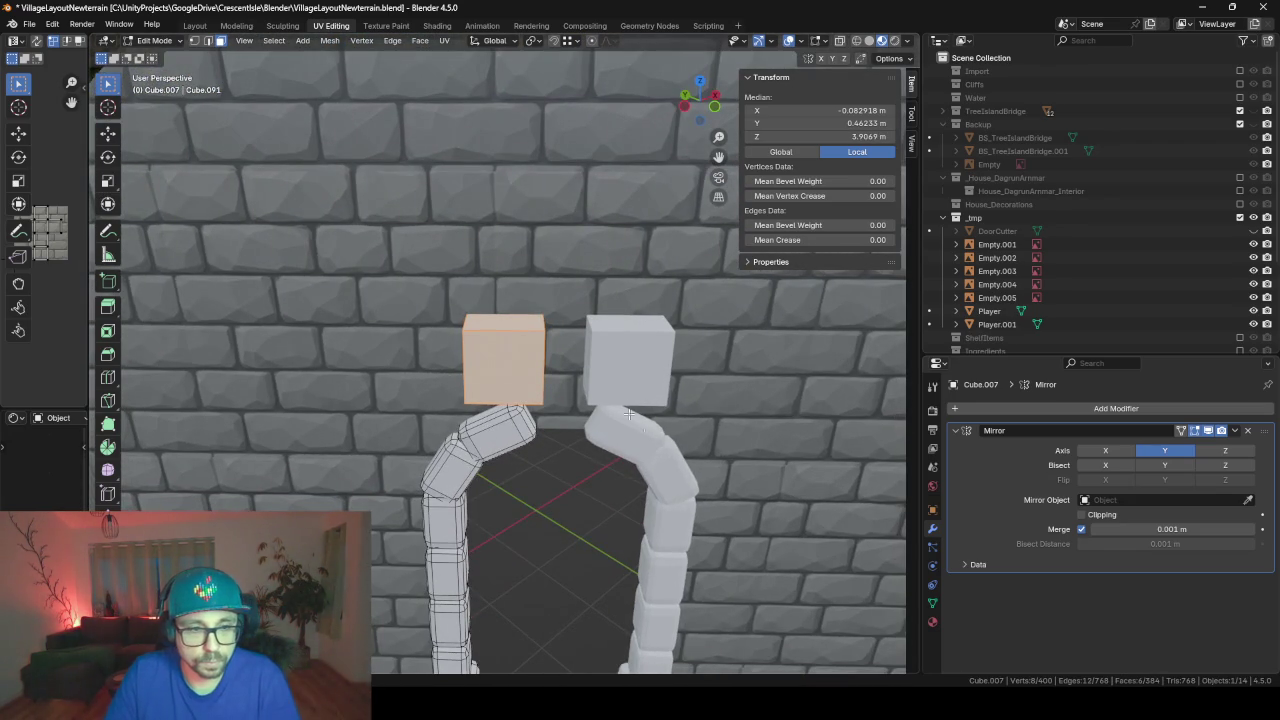
middle_click_drag(644, 433, 543, 404)
left_click(524, 355)
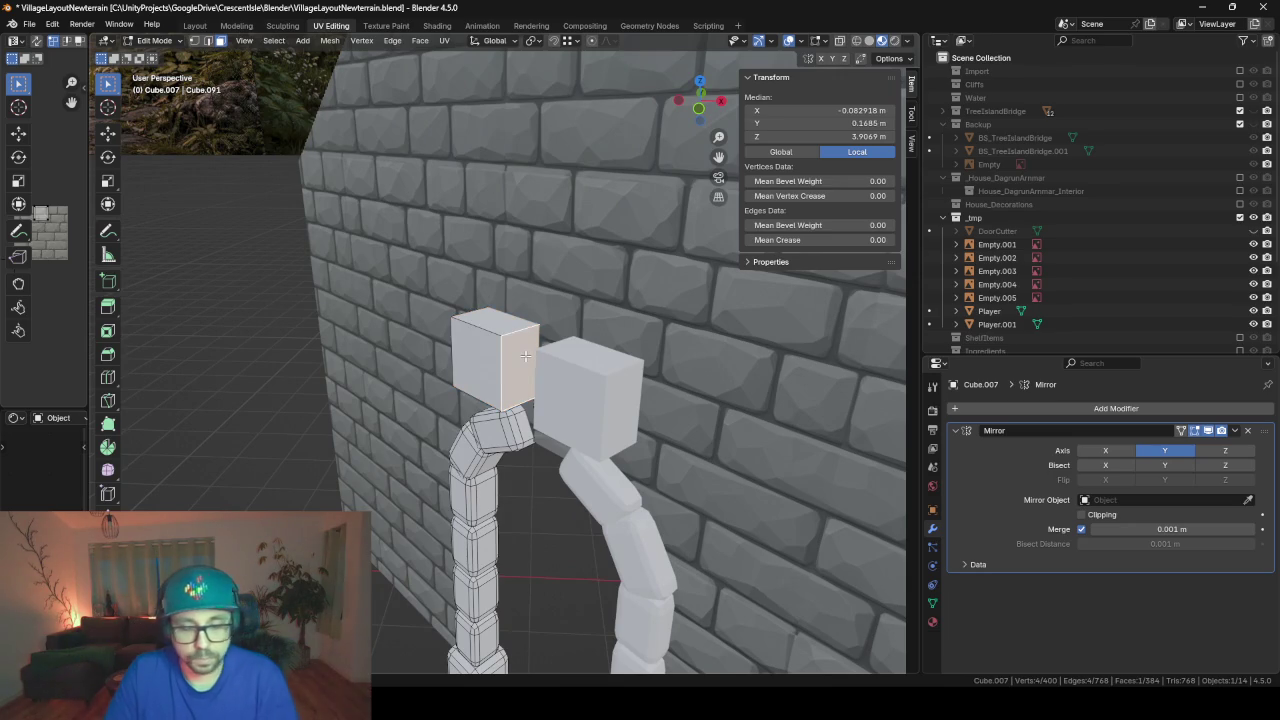
key("x")
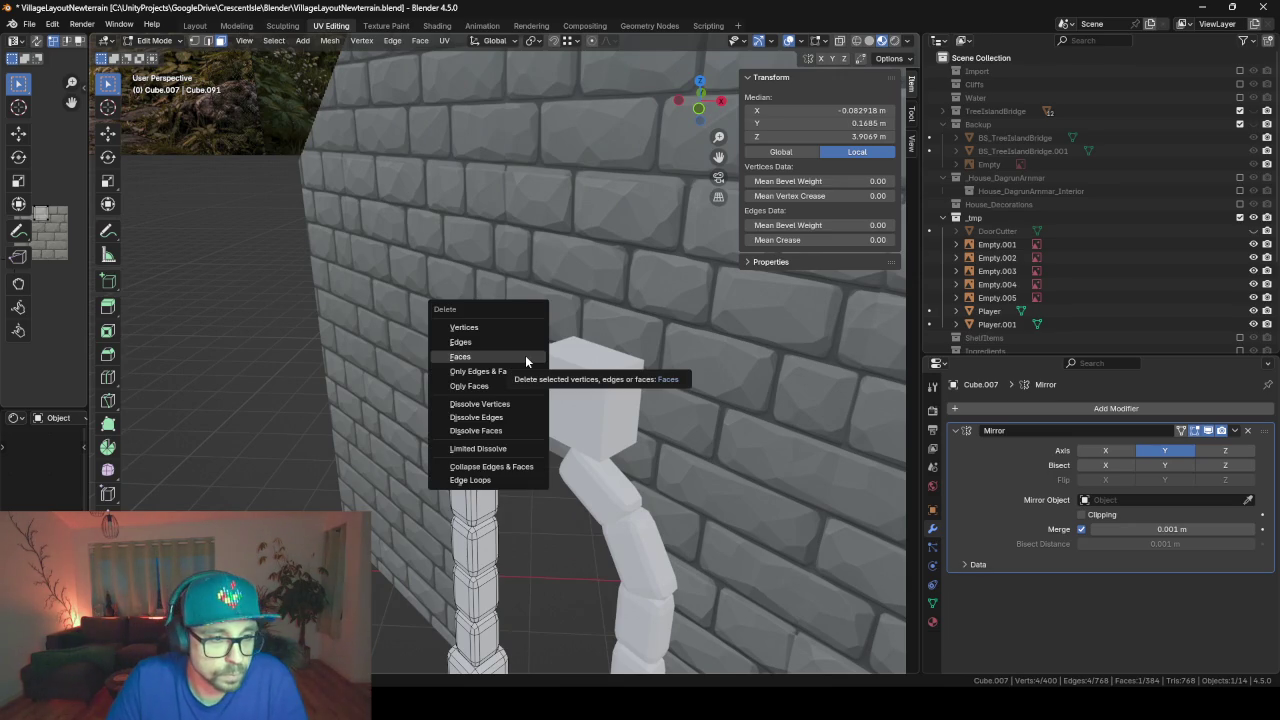
left_click(525, 356)
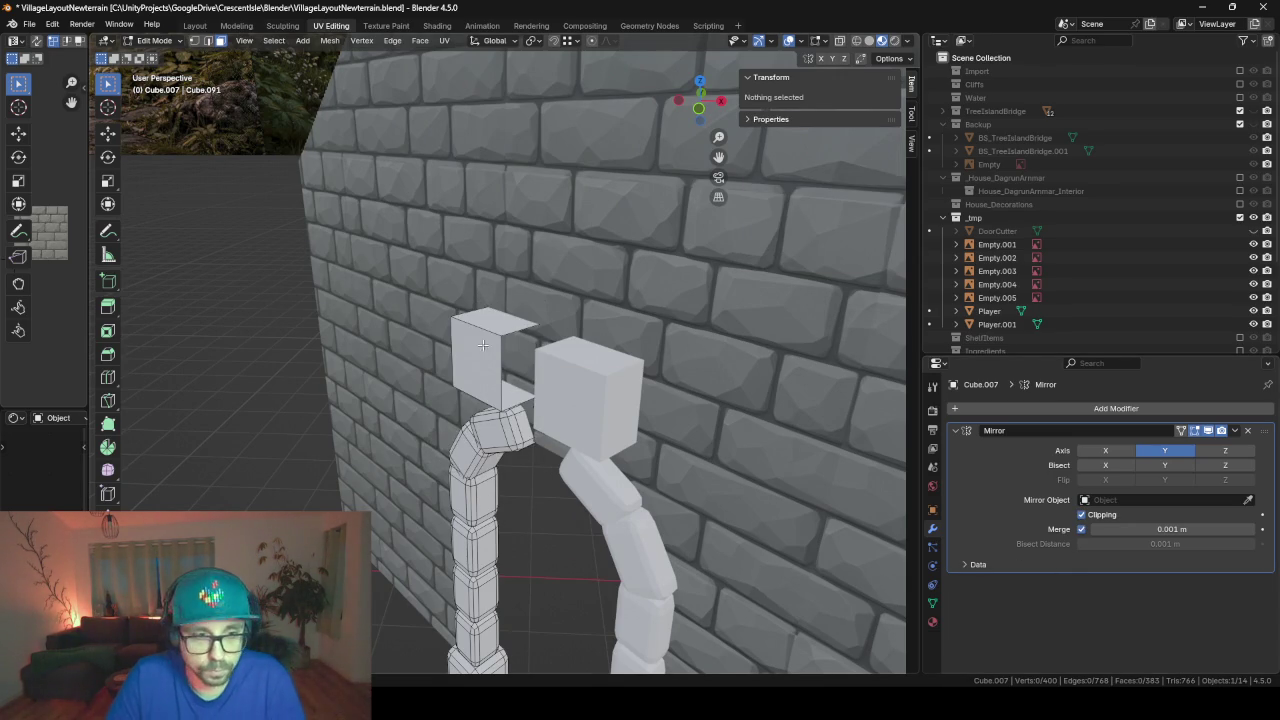
Select the half block's open side face and slide it inward along Y
left_click(482, 341)
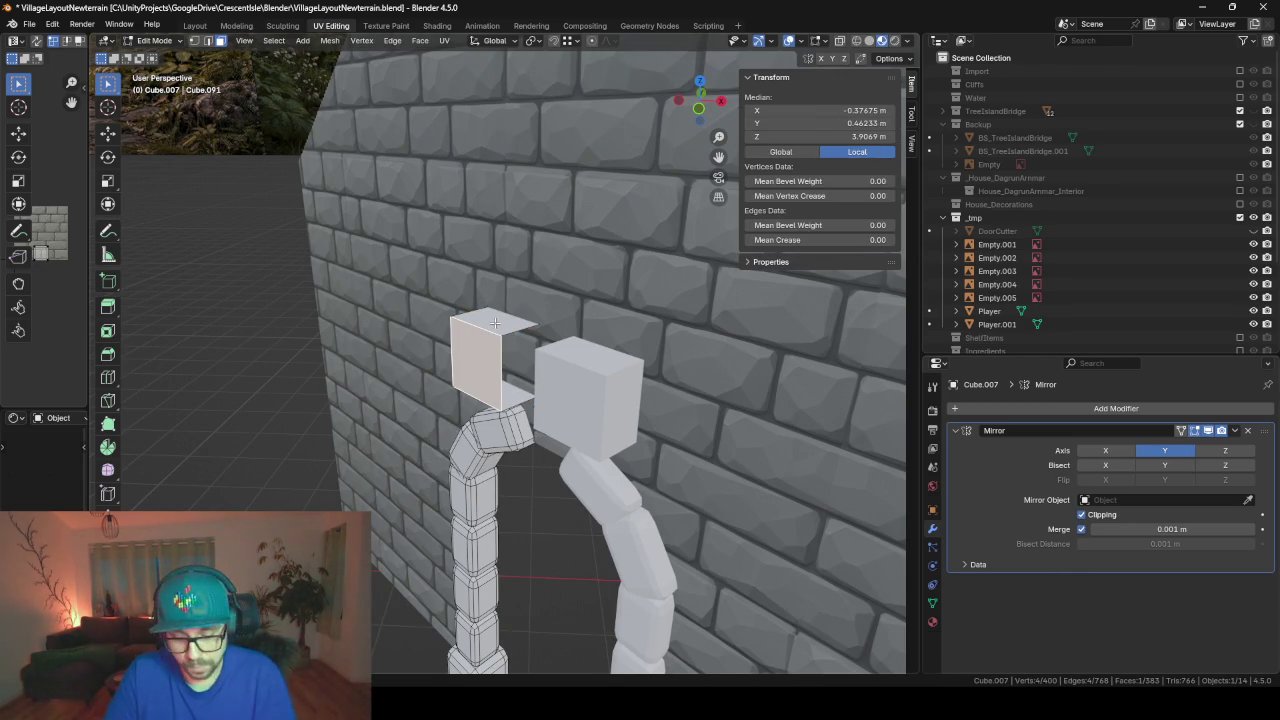
key("k")
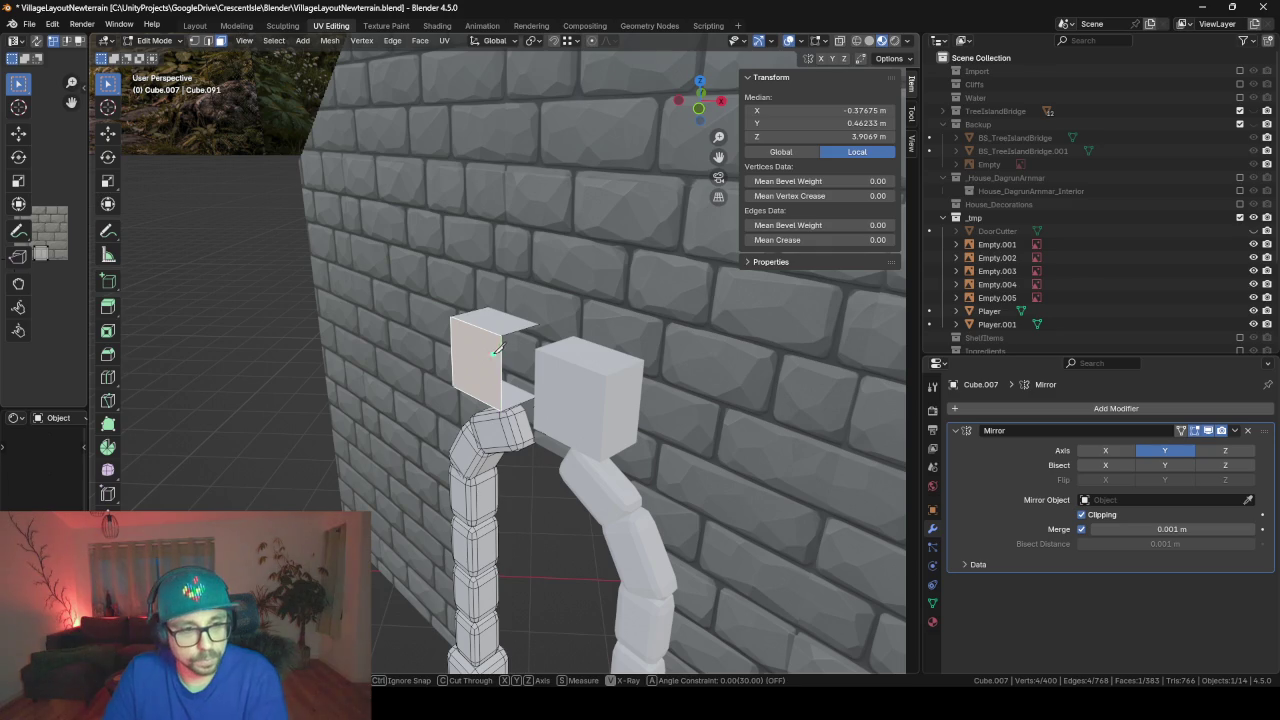
key("Escape")
key("g")
key("y")
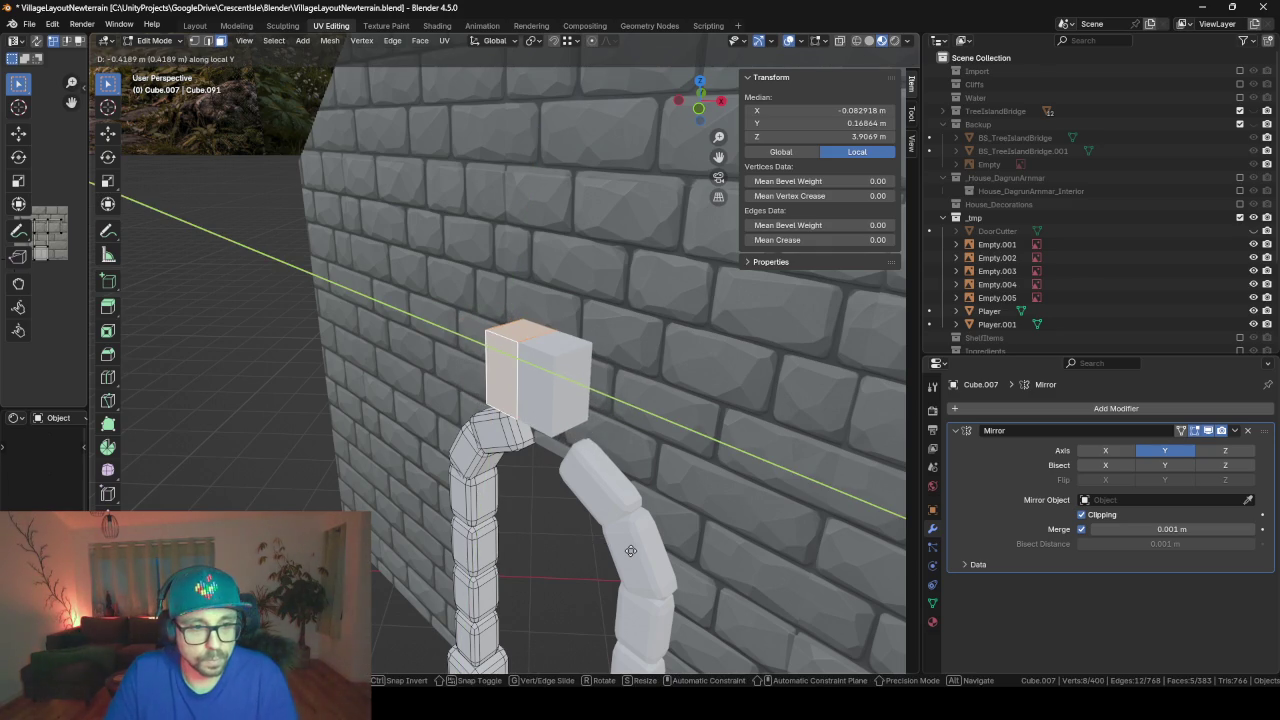
Lower the keystone faces along Z so the block sits between the arch stone tops
left_click(585, 544)
mouse_move(634, 552)
middle_mouse_down()
mouse_move(625, 528)
mouse_move(660, 548)
mouse_move(631, 531)
middle_mouse_up()
key("g")
key("z")
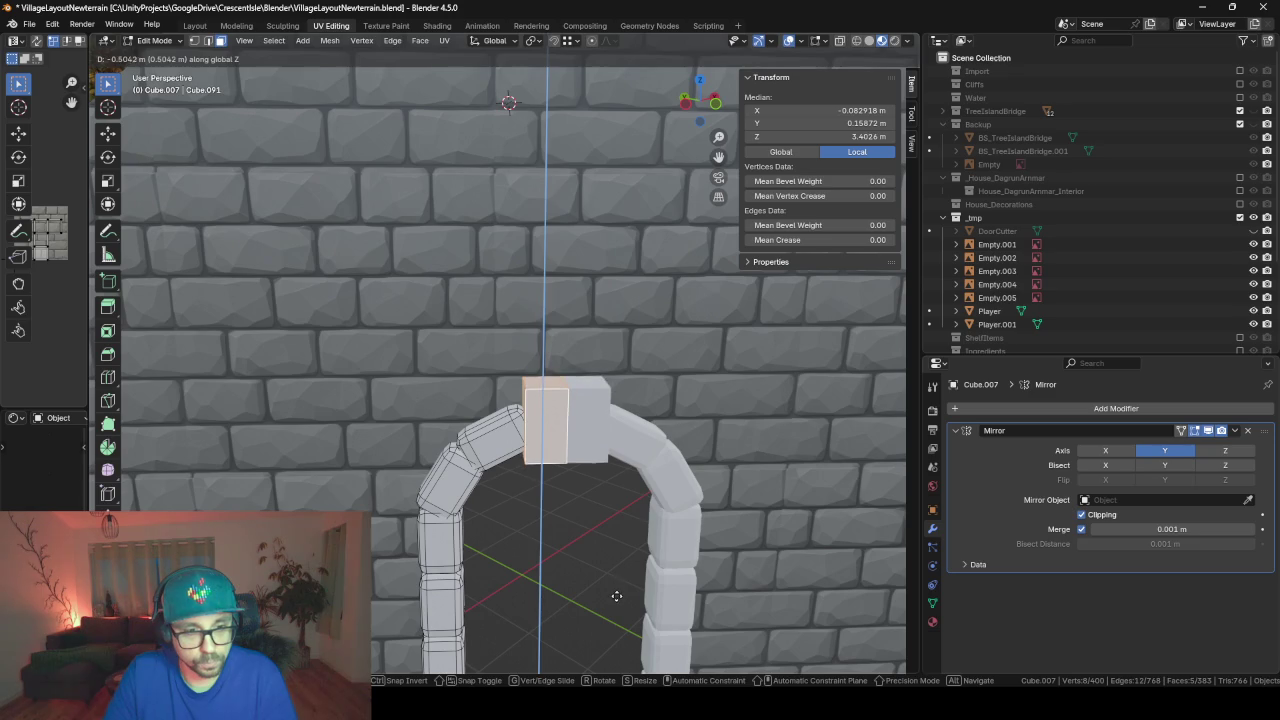
left_click(617, 590)
key("KP_Decimal")
scroll(298, 415, "down", 5)
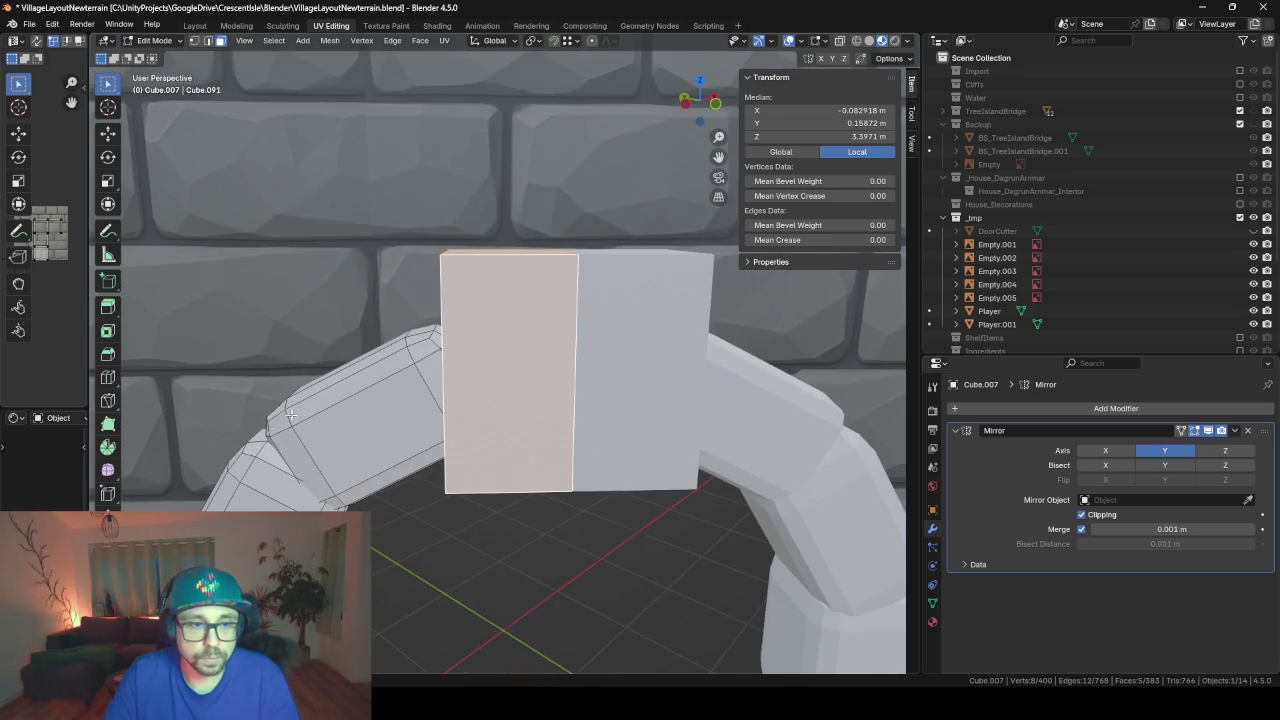
middle_click_drag(606, 457, 625, 430)
Select the whole keystone block and narrow it along its local X axis
key("ctrl+b")
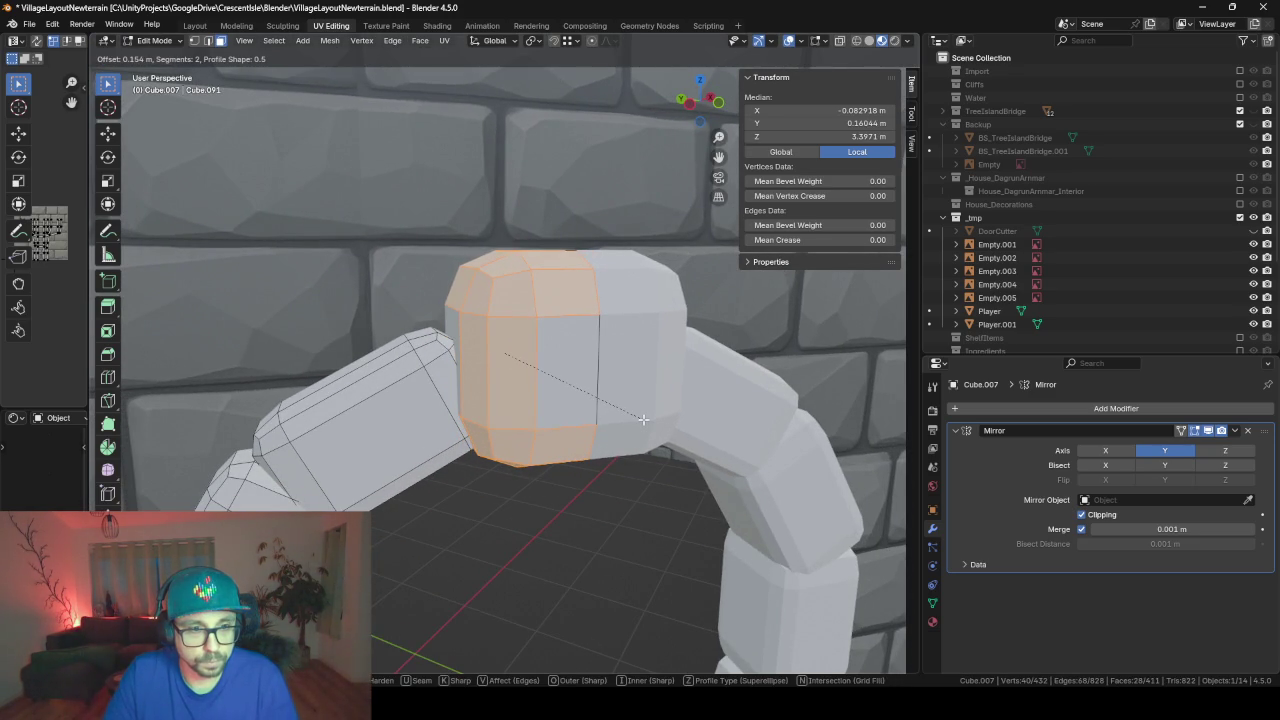
key("Escape")
mouse_move(642, 419)
middle_mouse_down()
mouse_move(558, 483)
mouse_move(618, 482)
middle_mouse_up()
middle_click_drag(673, 521, 638, 473)
key("a")
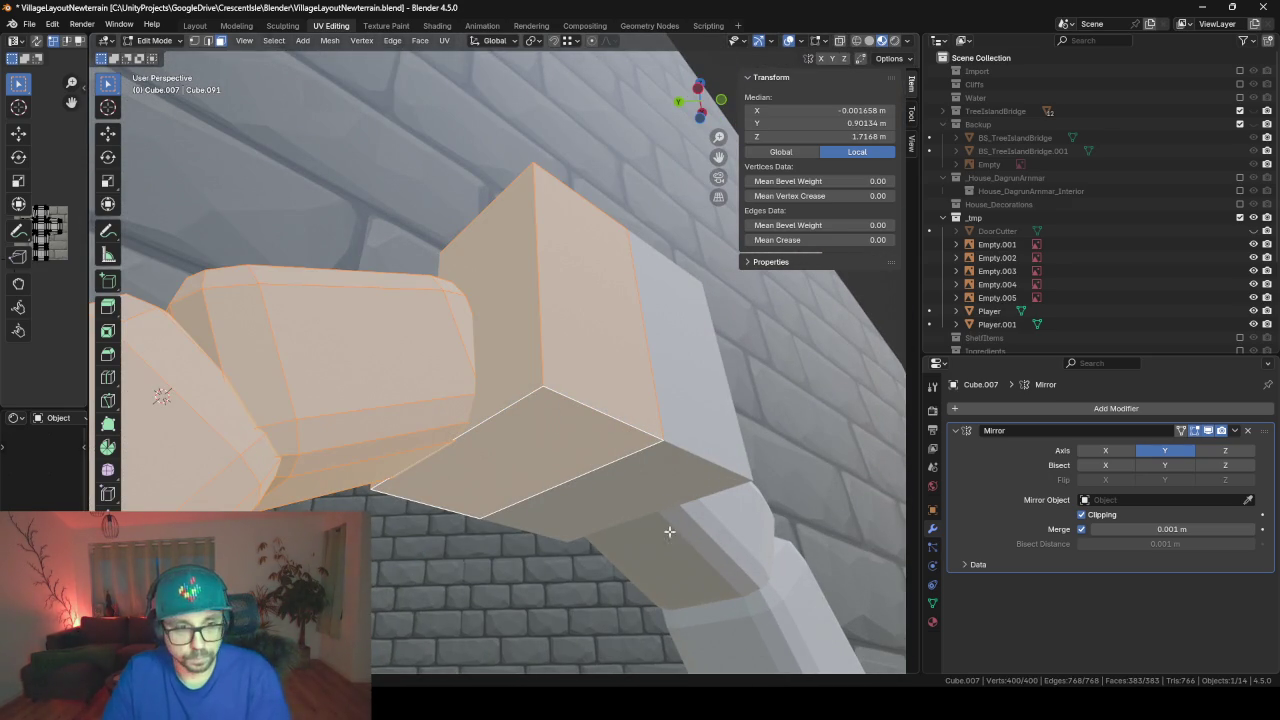
left_click(578, 432)
key("l")
key("s")
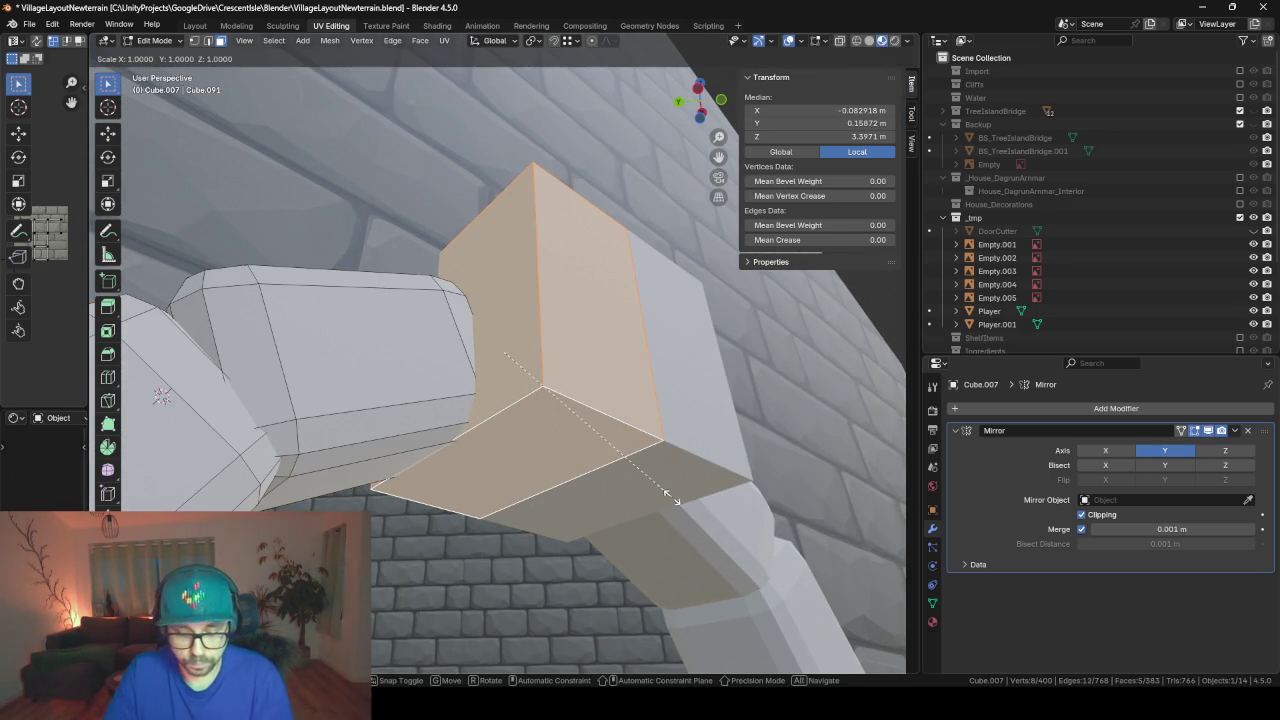
key("x")
key("x")
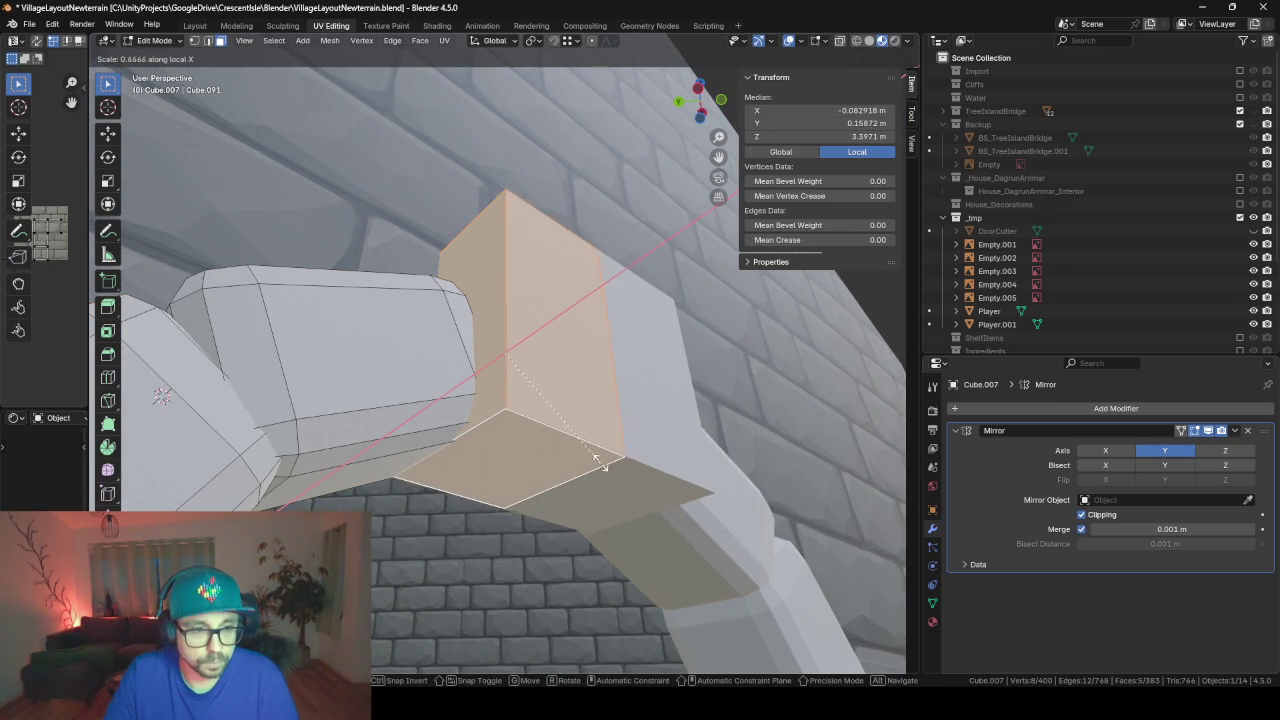
left_click(560, 449)
Shift the keystone along X and widen it to fit the arch top
mouse_move(560, 449)
middle_mouse_down()
mouse_move(695, 497)
mouse_move(633, 462)
middle_mouse_up()
key("g")
key("x")
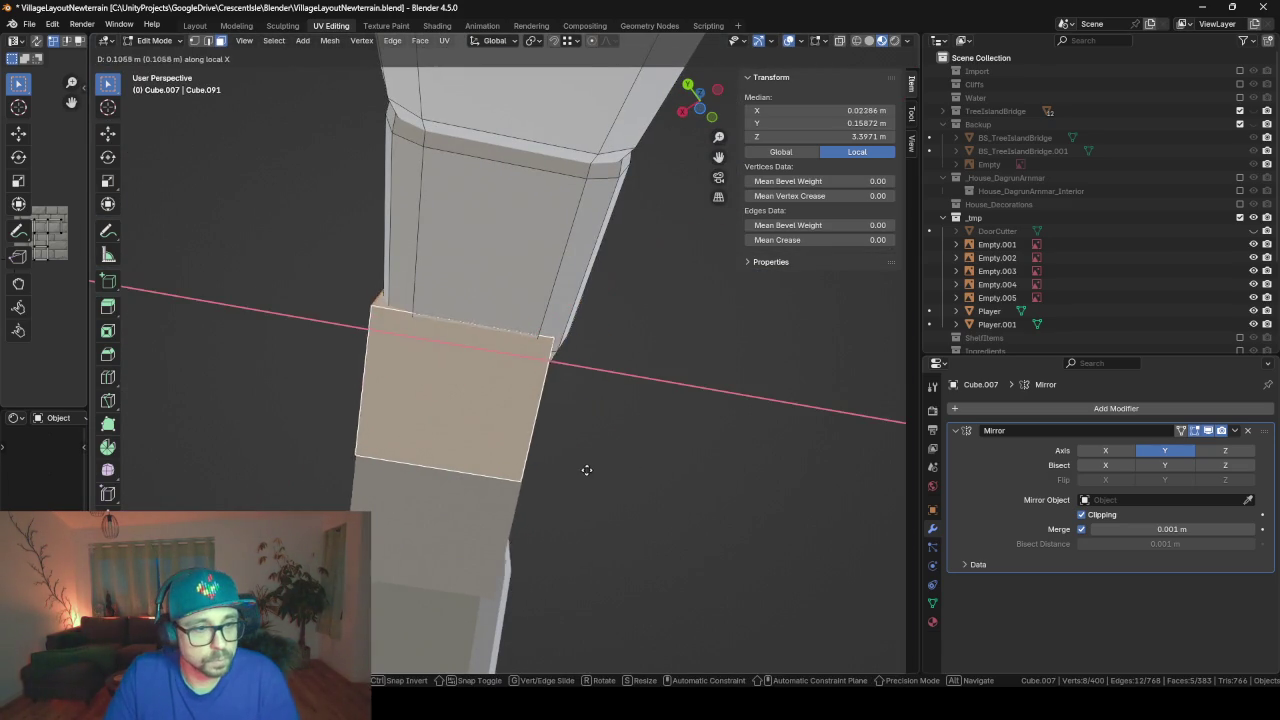
left_click(635, 497)
key("s")
key("x")
key("x")
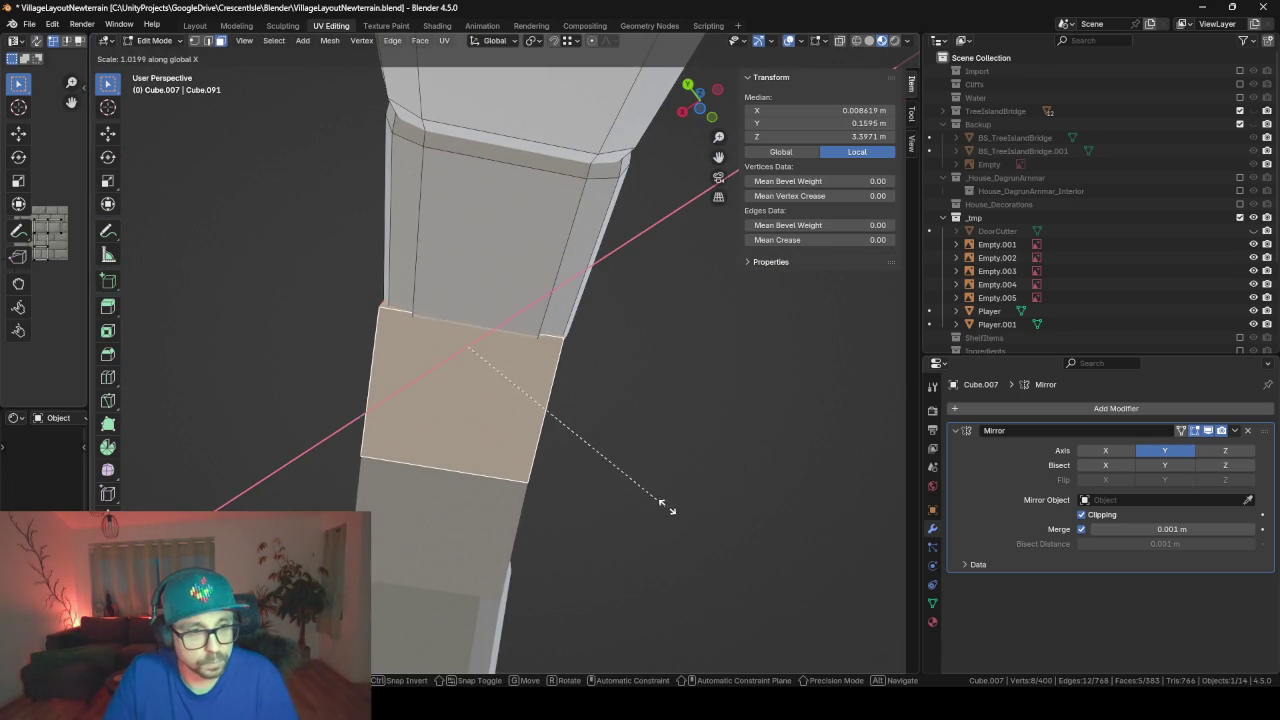
left_click(736, 515)
middle_click_drag(763, 526, 732, 573)
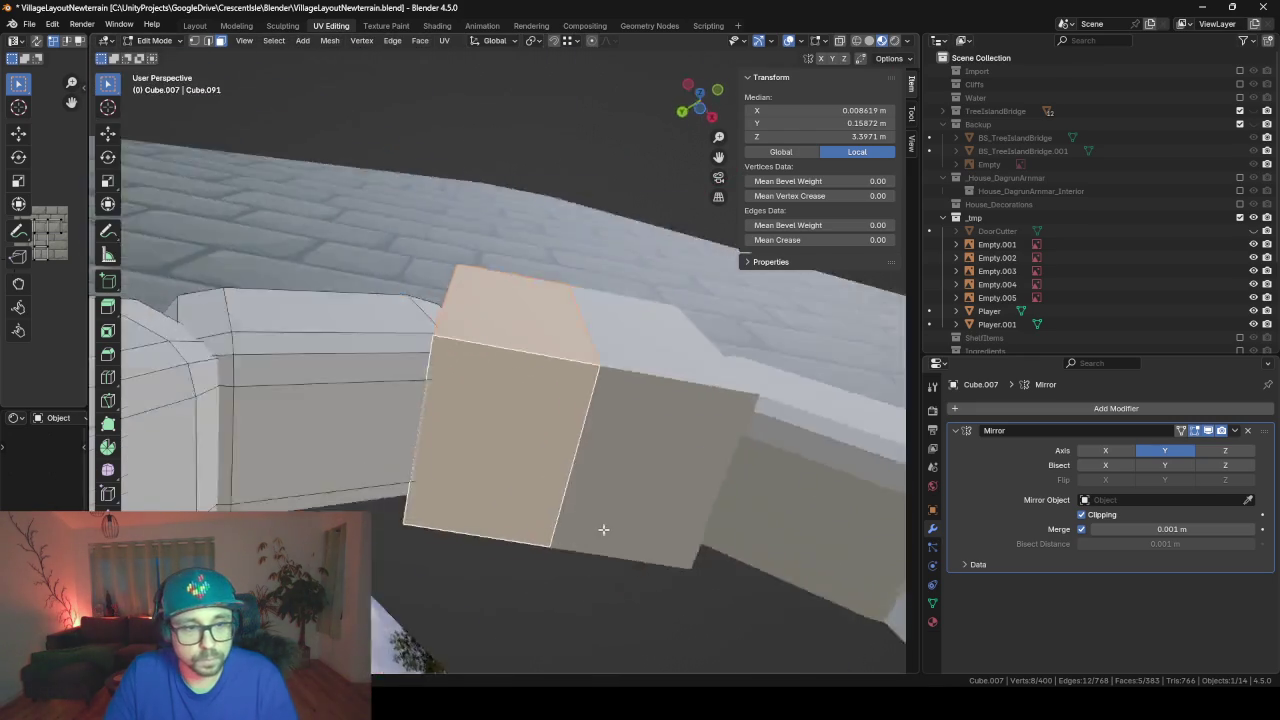
Resize the selected keystone face along local Y, then narrow it along local X
key("s")
key("y")
key("y")
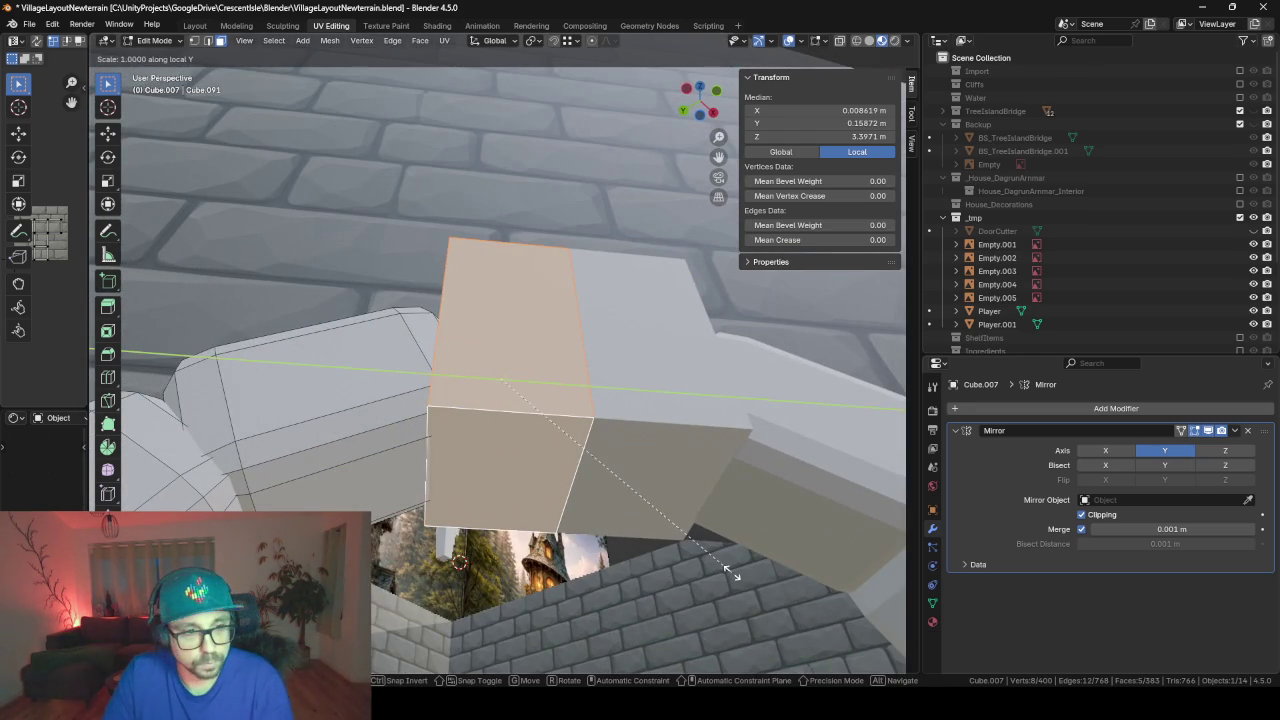
left_click(670, 530)
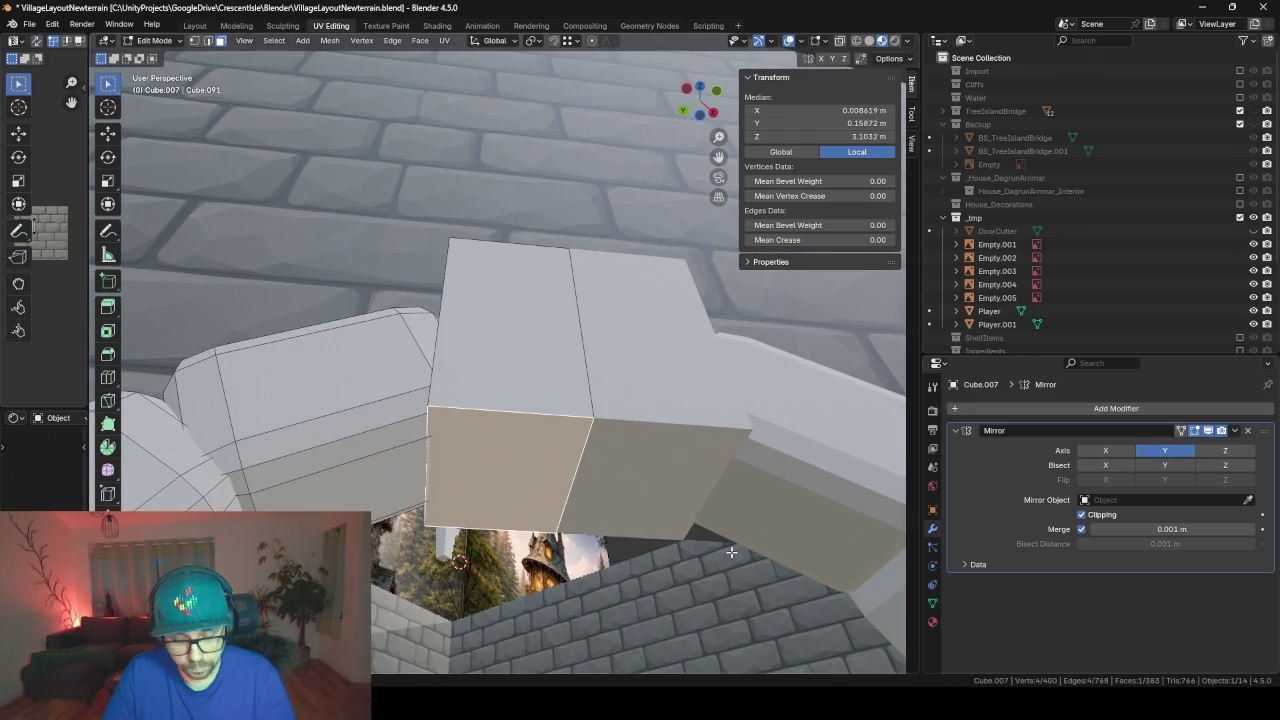
key("s")
key("y")
key("y")
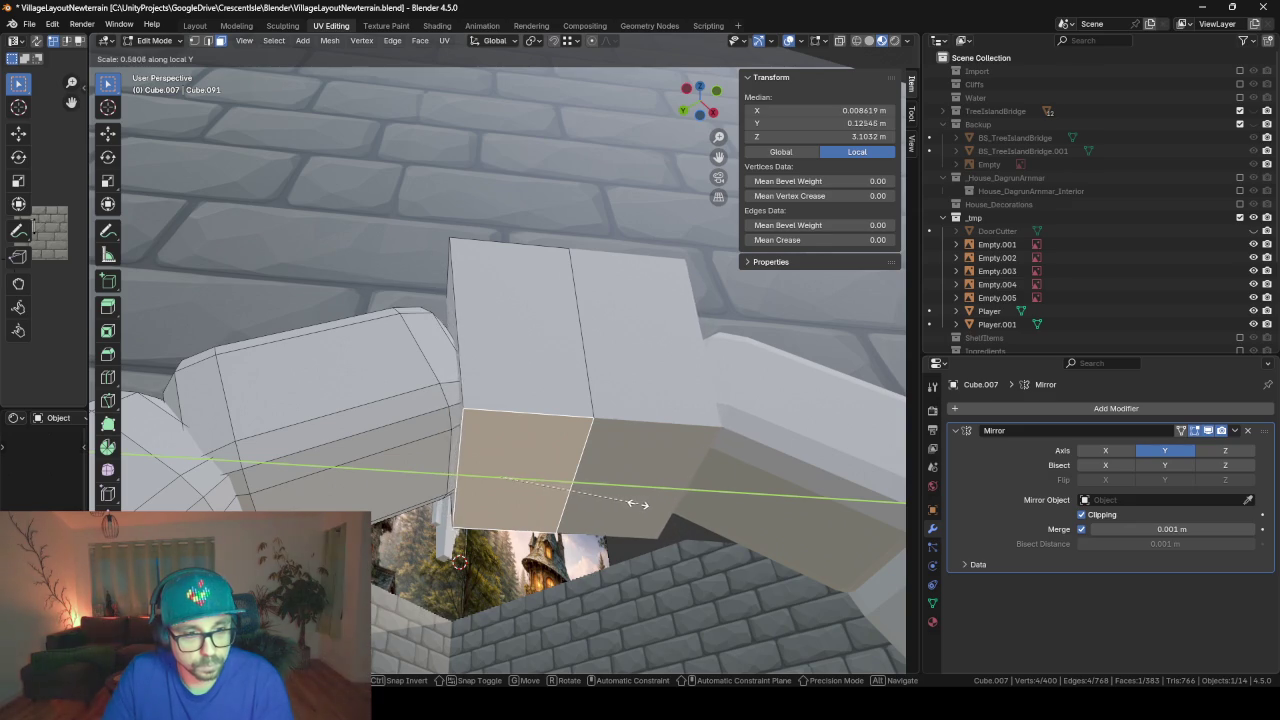
left_click(640, 505)
mouse_move(640, 505)
middle_mouse_down()
mouse_move(646, 443)
mouse_move(720, 443)
mouse_move(737, 380)
middle_mouse_up()
key("s")
key("x")
key("x")
left_click(671, 449)
mouse_move(671, 449)
middle_mouse_down()
mouse_move(597, 413)
mouse_move(603, 501)
middle_mouse_up()
Widen the keystone's top face along X so it tapers outward, and lower it slightly
left_click(523, 269)
mouse_move(523, 269)
middle_mouse_down()
mouse_move(620, 351)
mouse_move(681, 378)
middle_mouse_up()
key("s")
key("x")
key("x")
left_click(674, 372)
key("s")
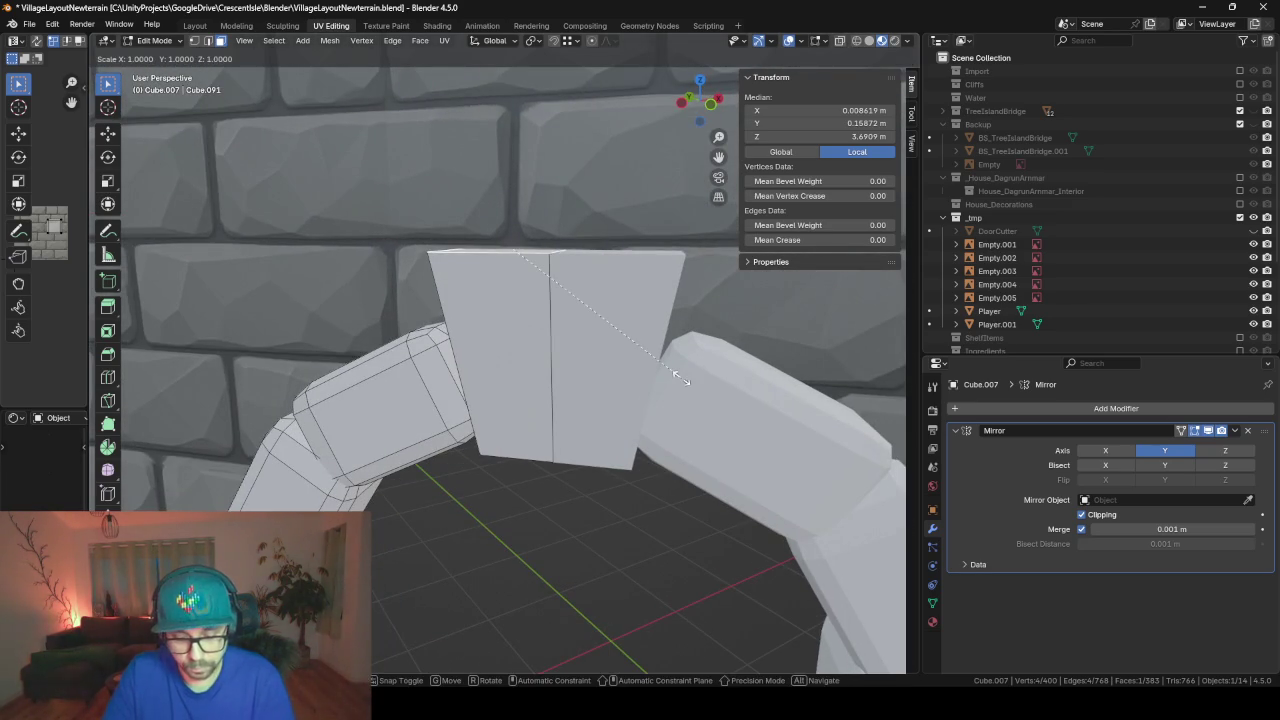
left_click(775, 376)
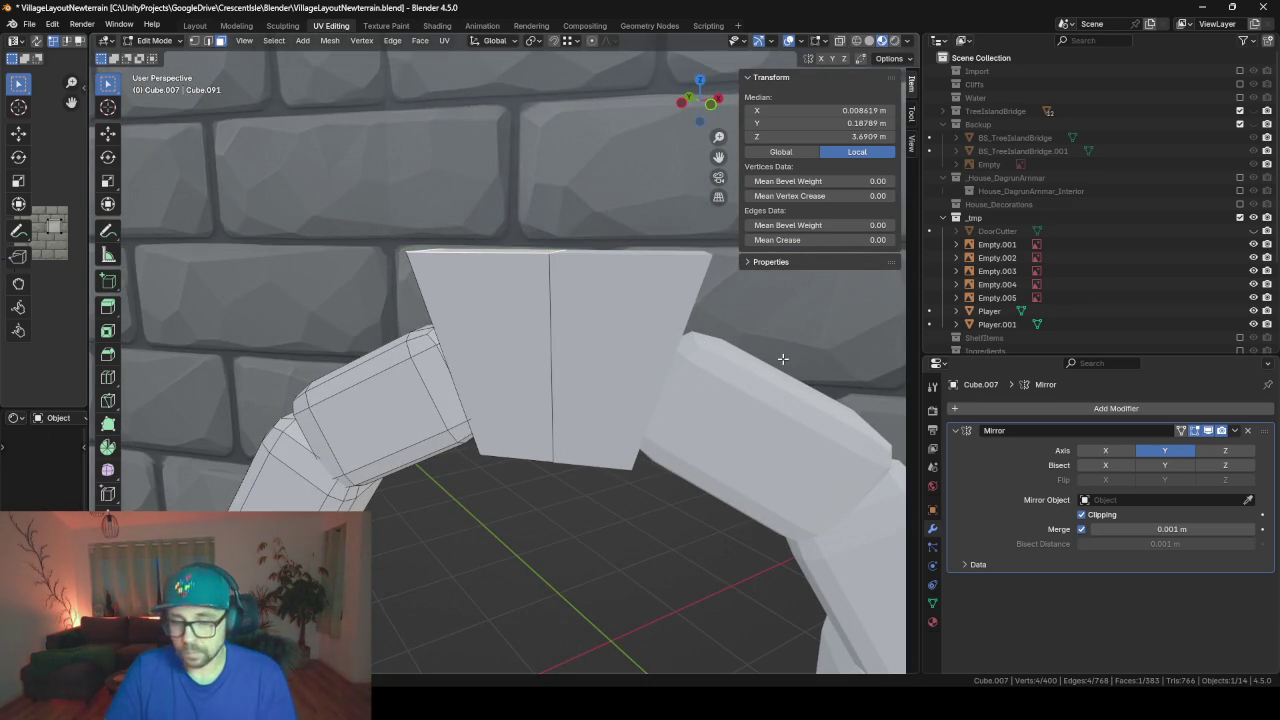
middle_click_drag(783, 358, 581, 391)
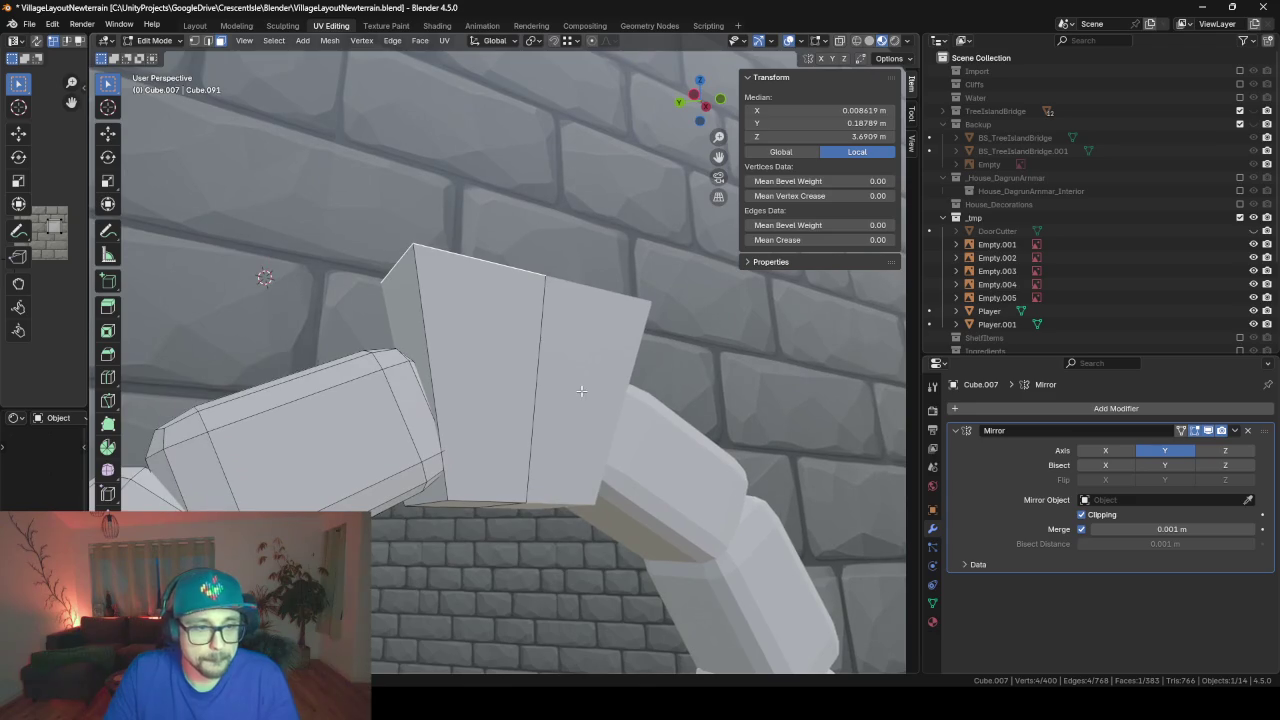
key("g")
key("z")
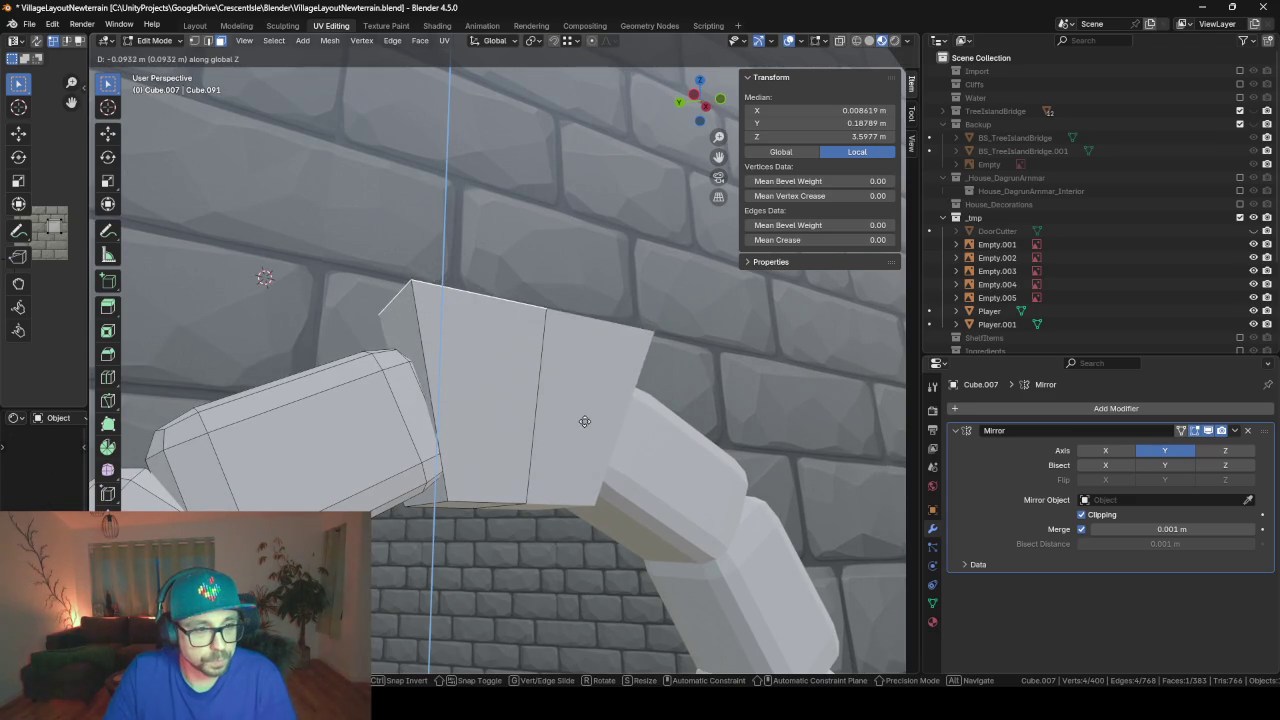
left_click(590, 436)
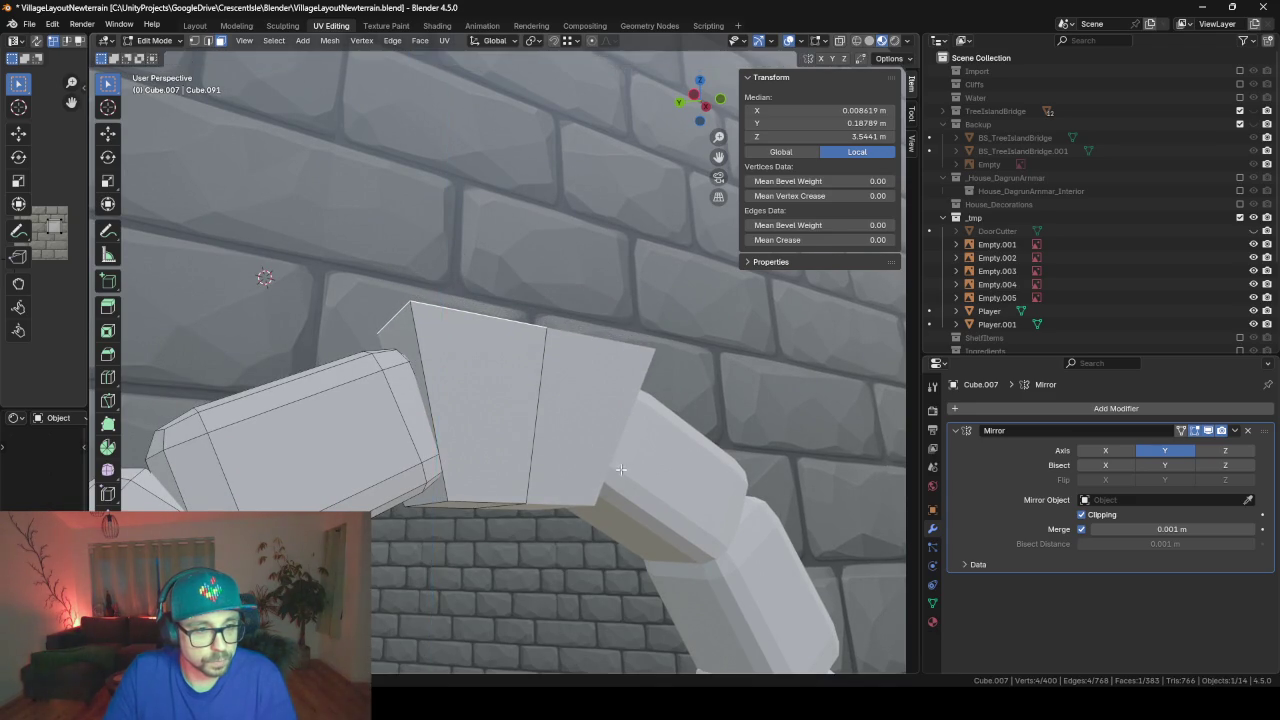
middle_click_drag(590, 440, 594, 468)
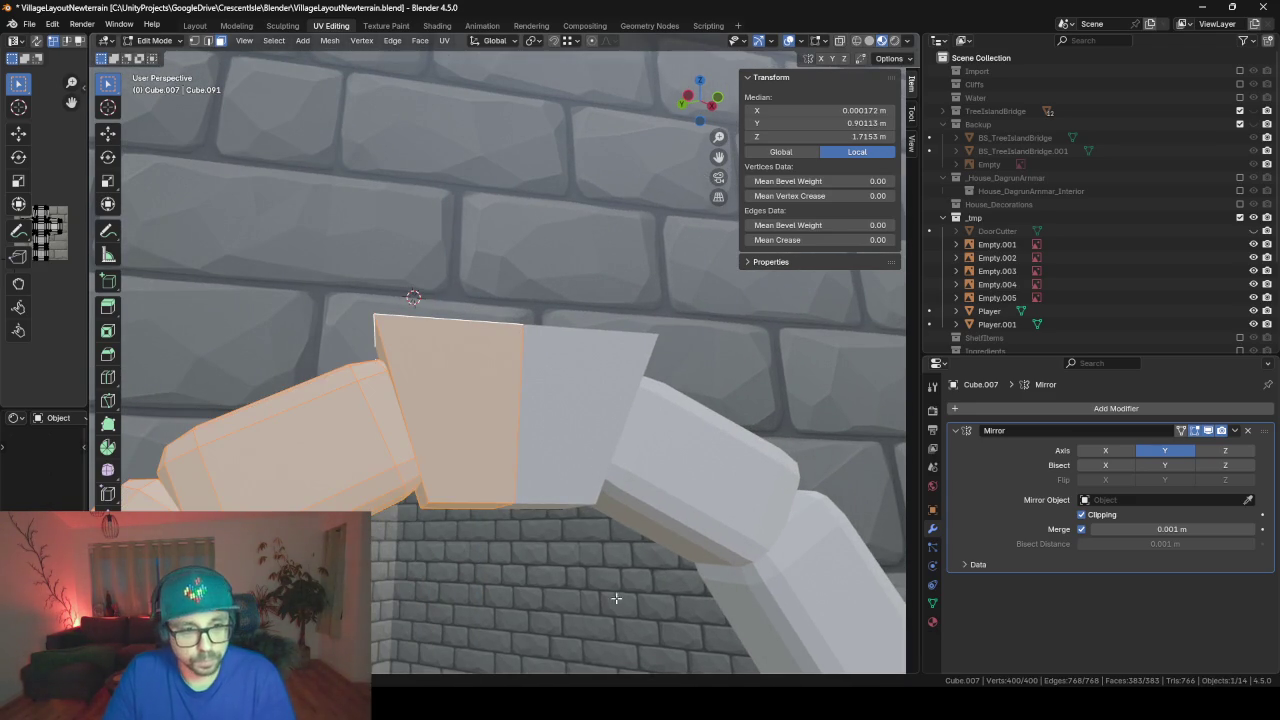
Select the keystone's front faces and bevel their edges by about 0.056 m with 2 segments
left_click(468, 429)
key("ctrl+z")
left_click(469, 522)
left_click(471, 484)
key("ctrl+KP_Add")
key("ctrl+b")
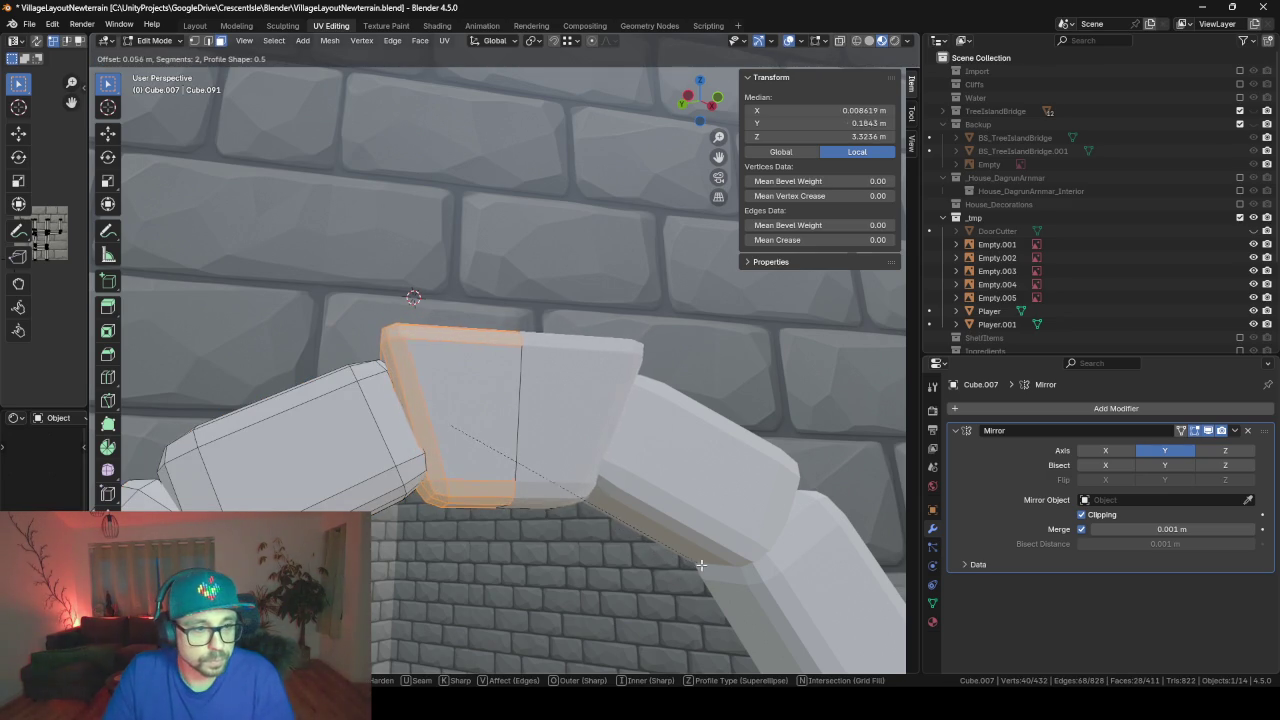
left_click(705, 565)
scroll(674, 514, "down", 3)
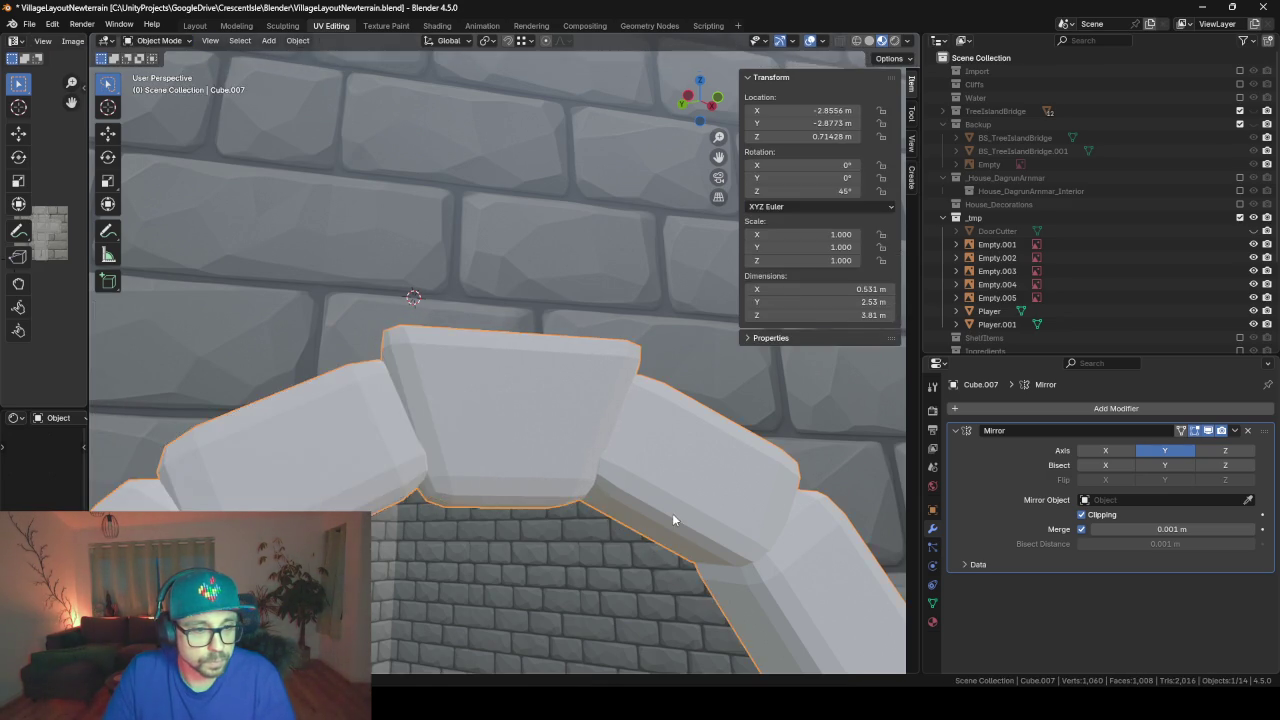
scroll(608, 520, "down", 2)
scroll(571, 514, "down", 3)
key("Tab")
mouse_move(571, 514)
middle_mouse_down()
mouse_move(437, 512)
mouse_move(550, 546)
mouse_move(526, 536)
mouse_move(540, 552)
mouse_move(457, 400)
mouse_move(558, 390)
mouse_move(436, 400)
mouse_move(437, 384)
mouse_move(509, 411)
middle_mouse_up()
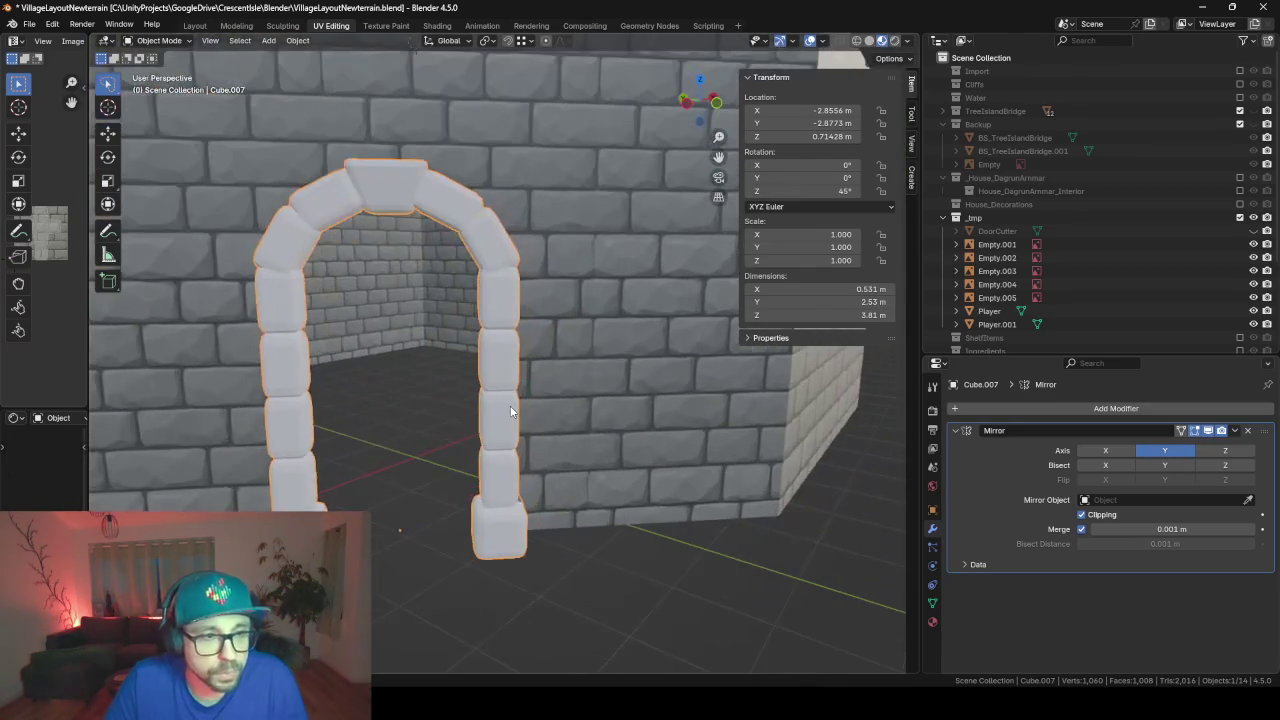
key("F3")
type("mark")
key("BackSpace")
key("BackSpace")
key("BackSpace")
type("shaer")
key("BackSpace")
key("BackSpace")
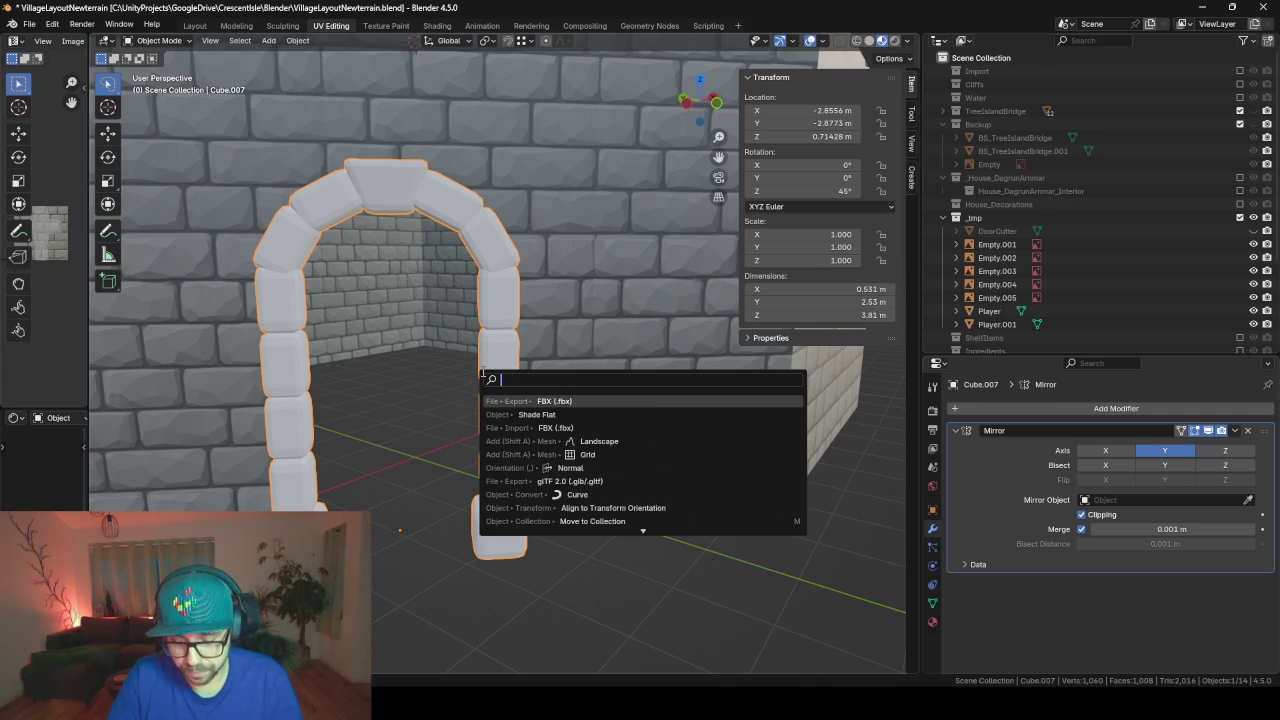
key("Escape")
key("Tab")
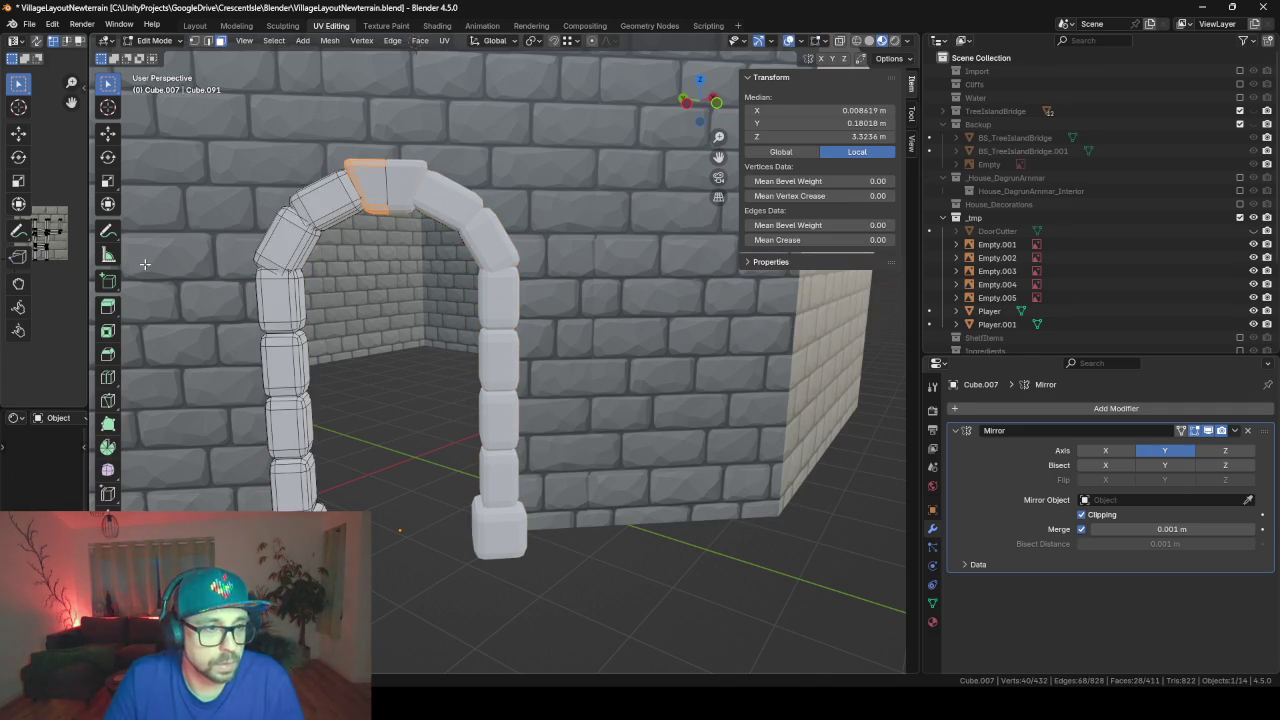
key("a")
key("F3")
type("shade")
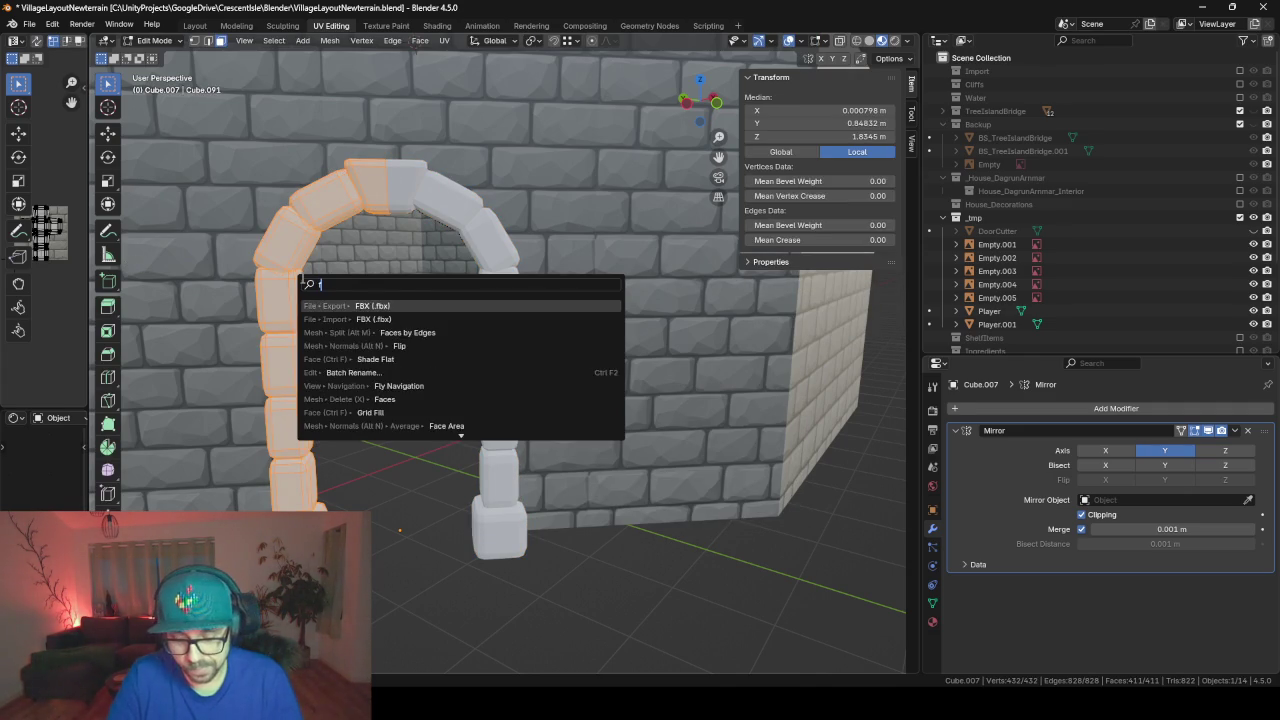
key("Escape")
key("Tab")
mouse_move(268, 289)
middle_mouse_down()
mouse_move(304, 351)
mouse_move(549, 355)
mouse_move(440, 234)
middle_mouse_up()
scroll(549, 355, "up", 3)
scroll(601, 370, "up", 3)
scroll(601, 370, "down", 3)
scroll(440, 234, "up", 1)
scroll(440, 234, "up", 2)
mouse_move(492, 178)
middle_mouse_down()
mouse_move(423, 177)
mouse_move(503, 189)
mouse_move(551, 380)
mouse_move(423, 91)
mouse_move(634, 434)
mouse_move(420, 388)
mouse_move(558, 424)
middle_mouse_up()
scroll(420, 388, "down", 3)
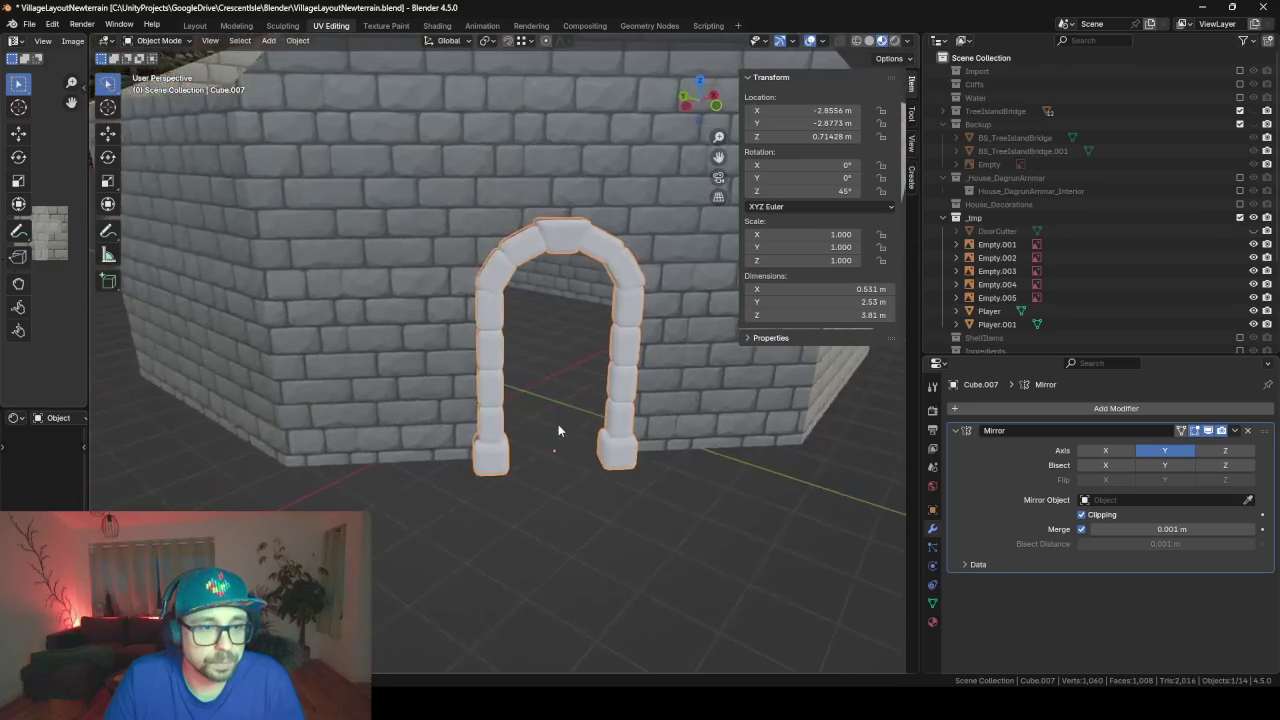
scroll(506, 345, "up", 2)
scroll(503, 333, "up", 2)
mouse_move(538, 296)
middle_mouse_down()
mouse_move(510, 295)
mouse_move(483, 323)
middle_mouse_up()
scroll(483, 323, "down", 2)
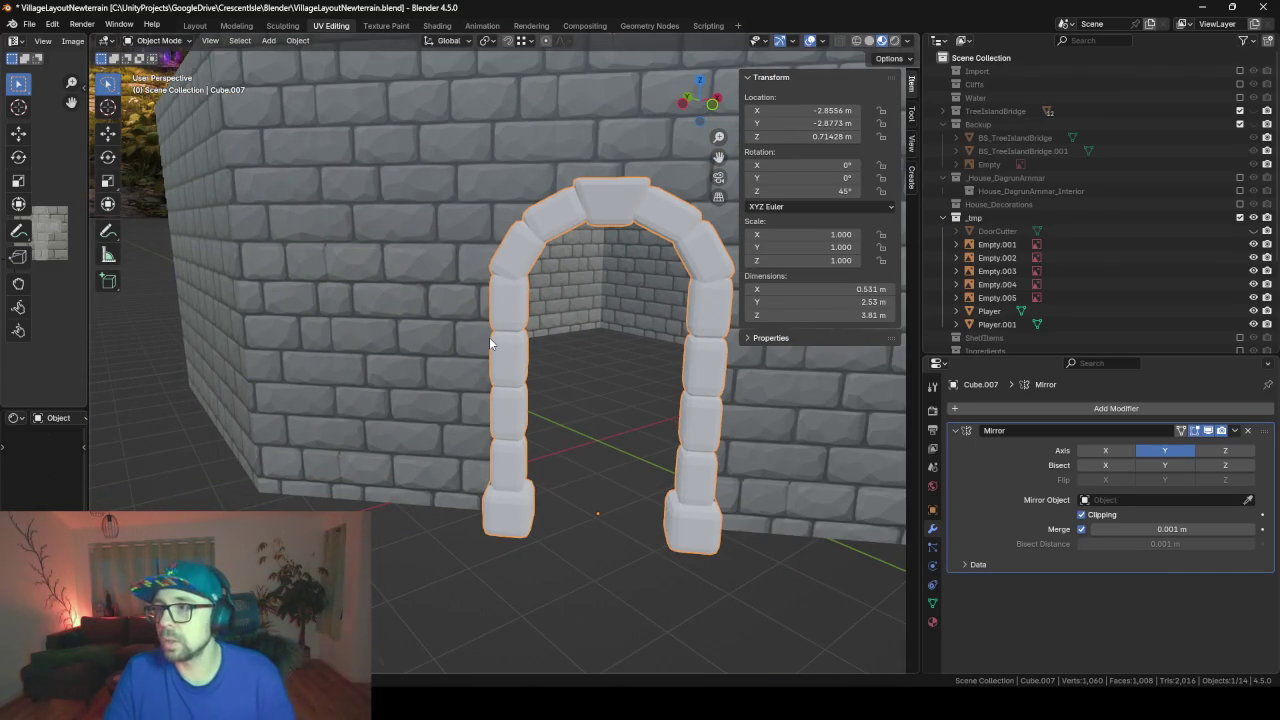
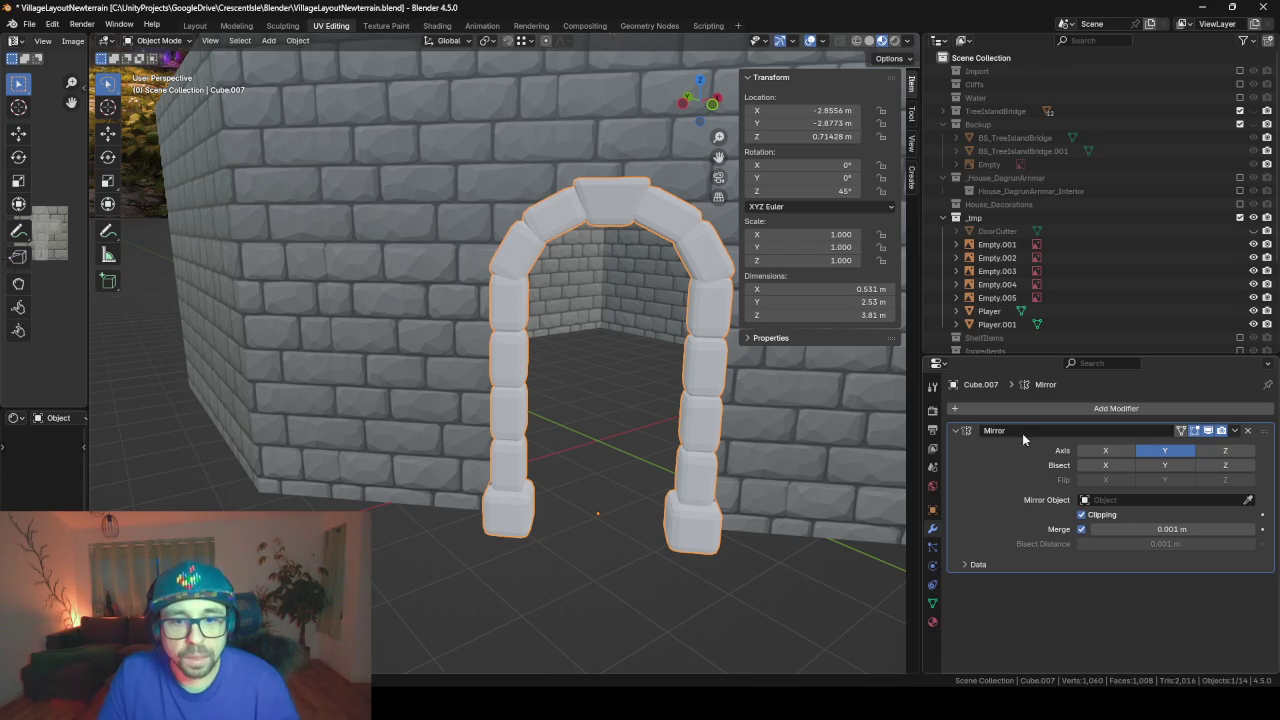
Collapse the Mirror modifier's settings panel
left_click(954, 430)
scroll(561, 312, "down", 3)
scroll(592, 293, "down", 3)
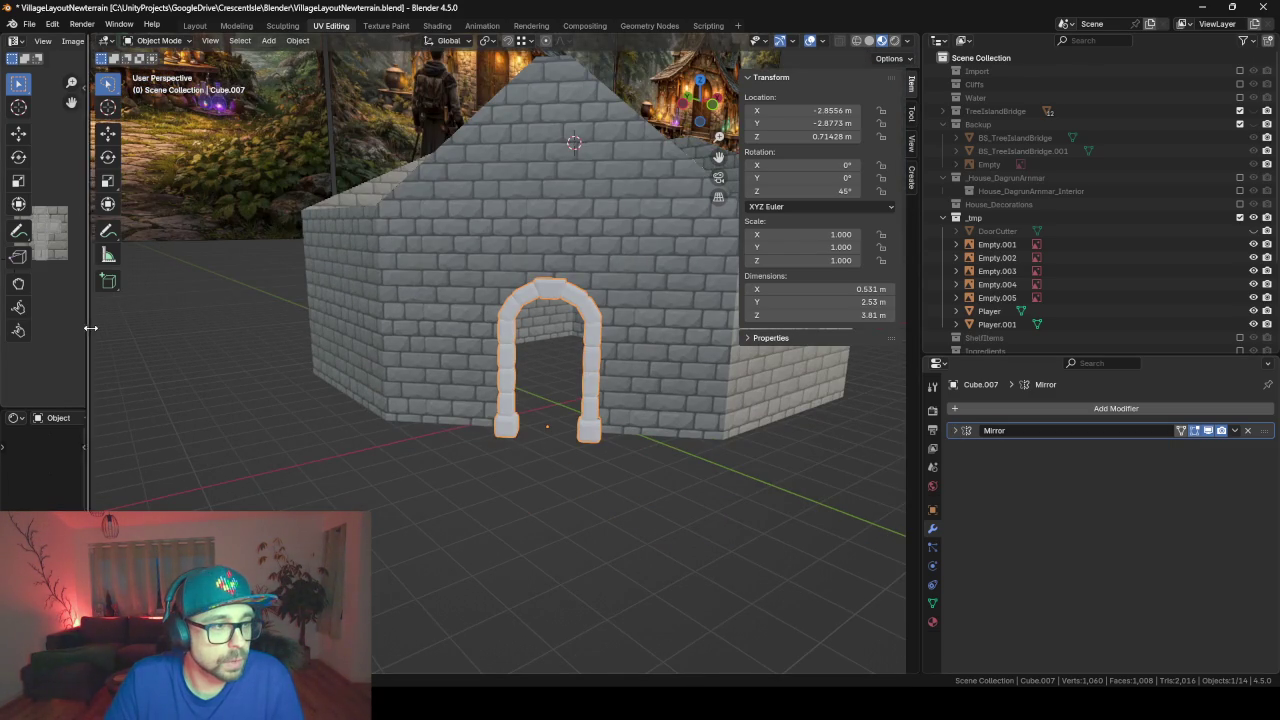
Widen the image editor and zoom in on the BS_Brickwall2.png brick texture
left_click_drag(90, 328, 280, 328)
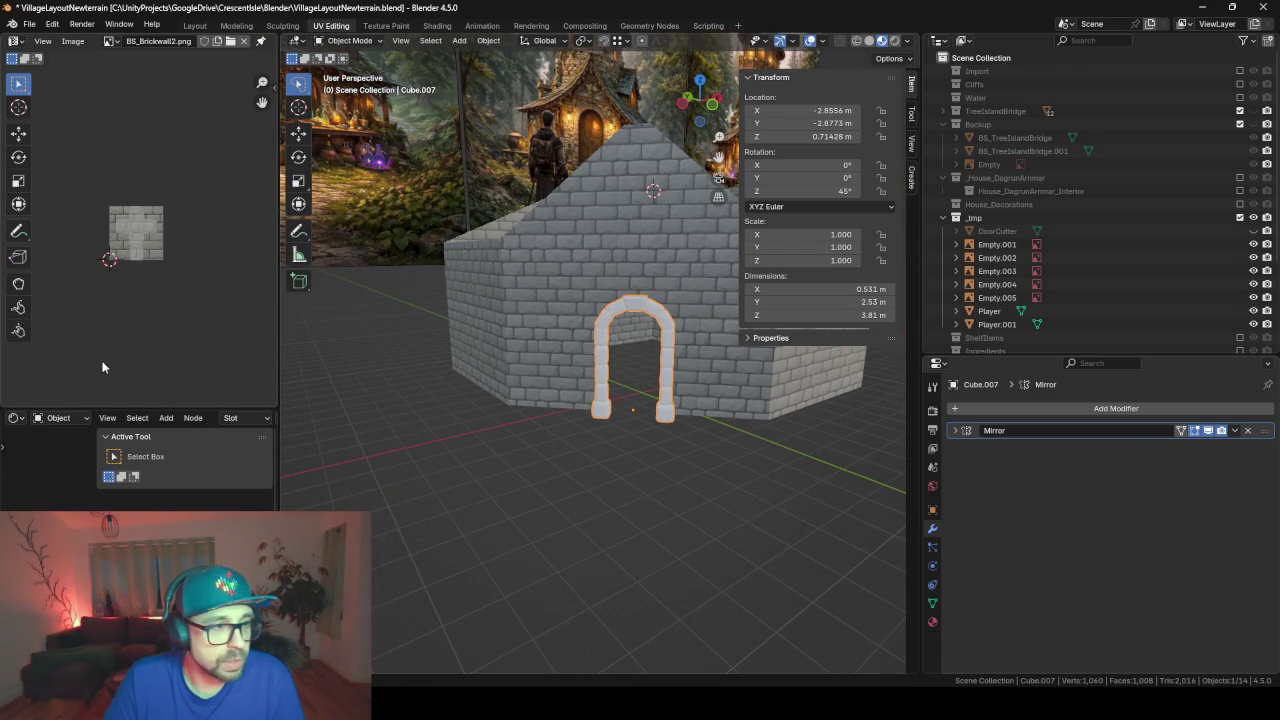
scroll(150, 278, "up", 2)
scroll(150, 278, "up", 2)
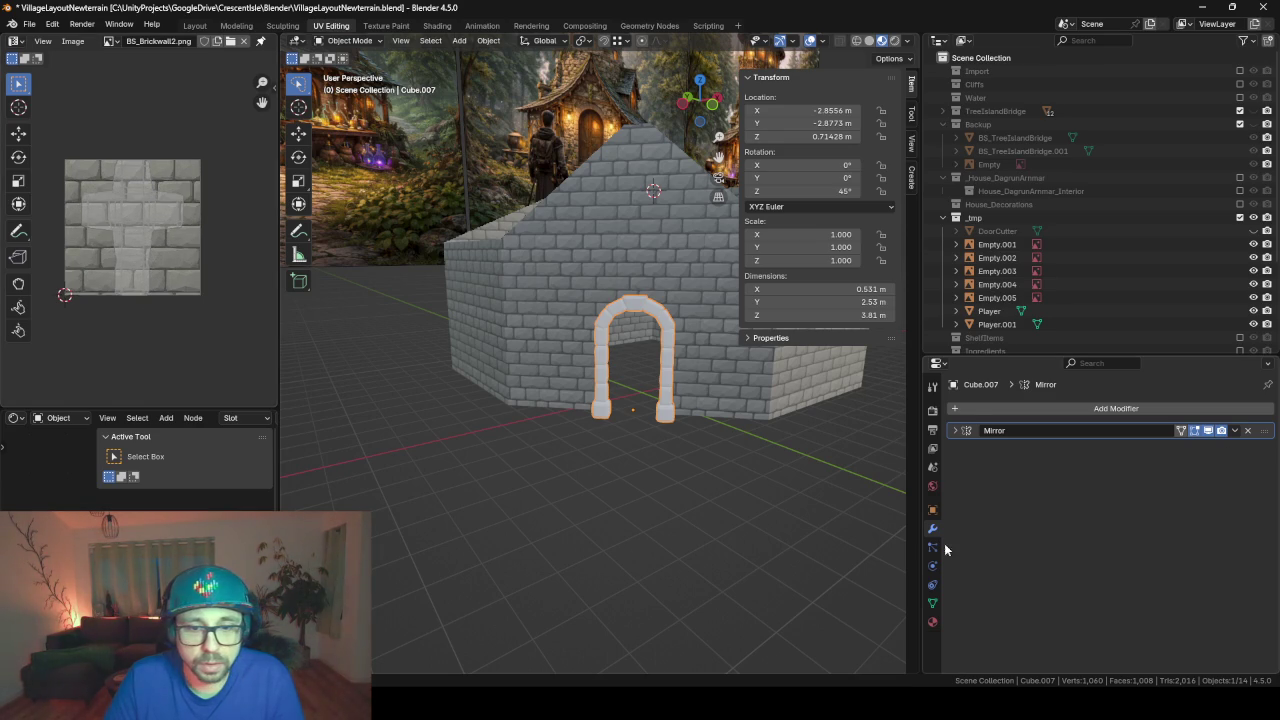
scroll(880, 500, "up", 2)
scroll(880, 500, "up", 2)
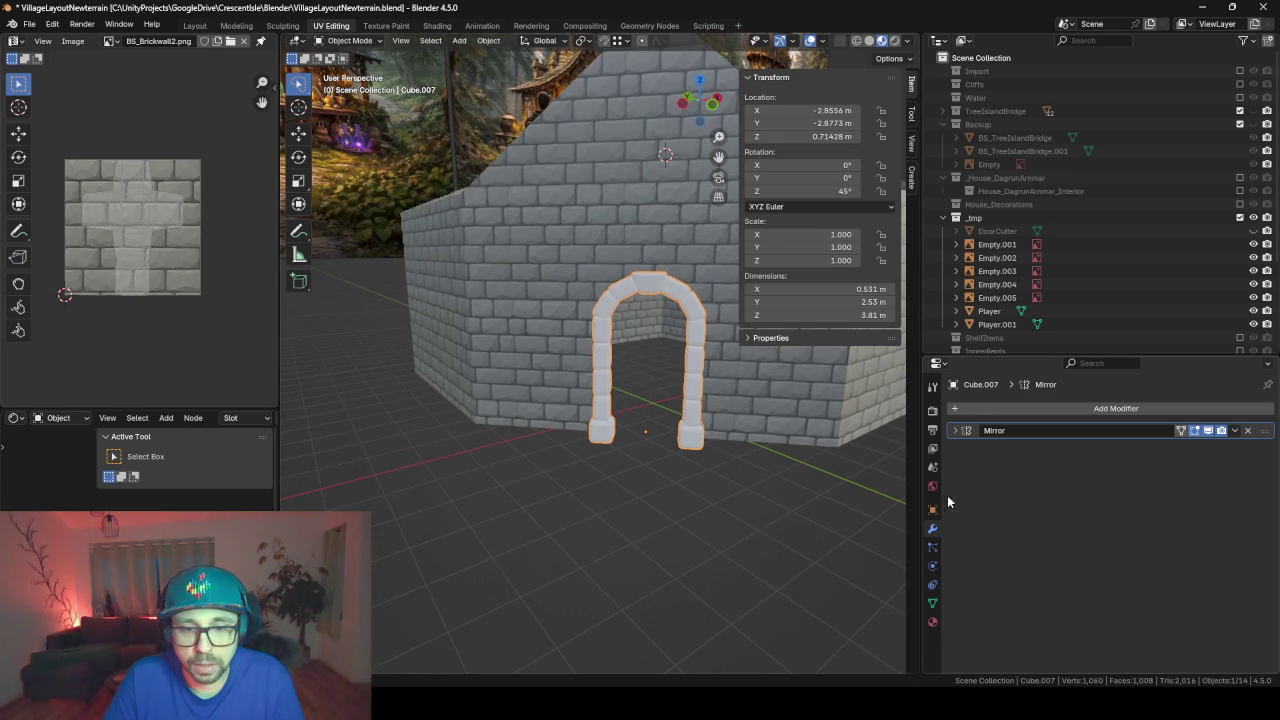
left_click(936, 622)
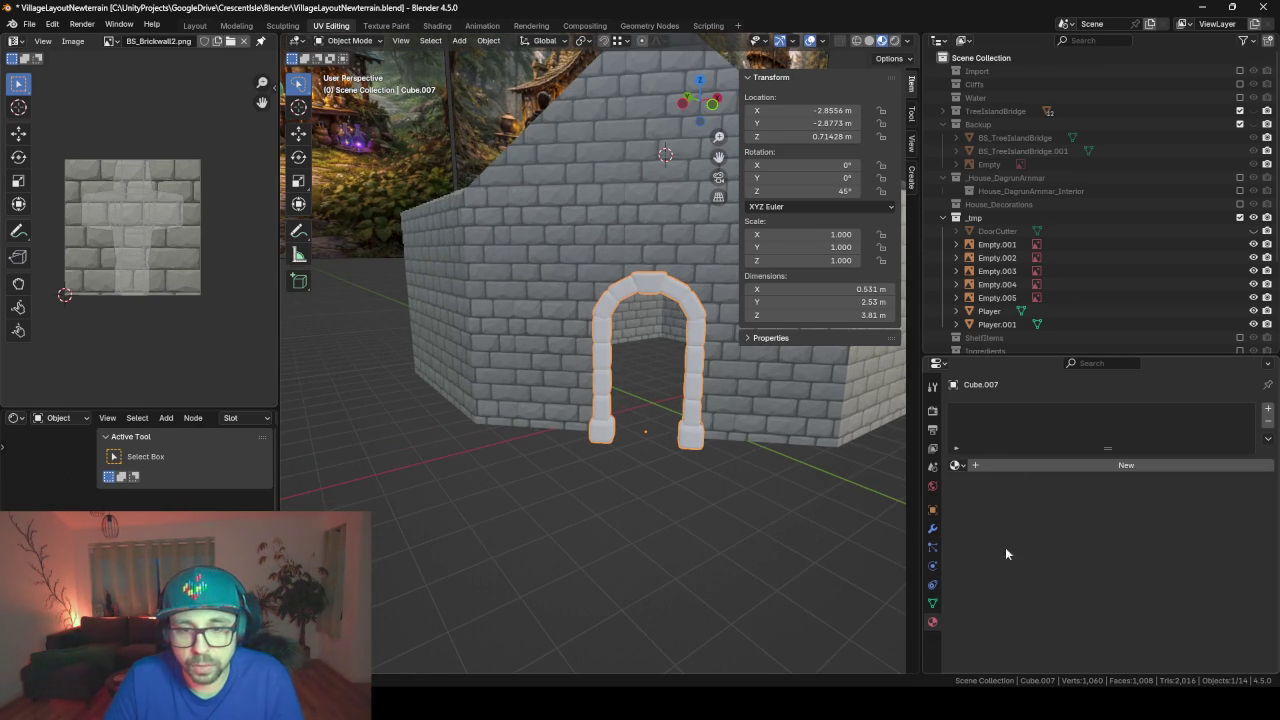
Add a material slot and a new material to the arch, renaming it Stone
left_click(1268, 410)
left_click(1010, 464)
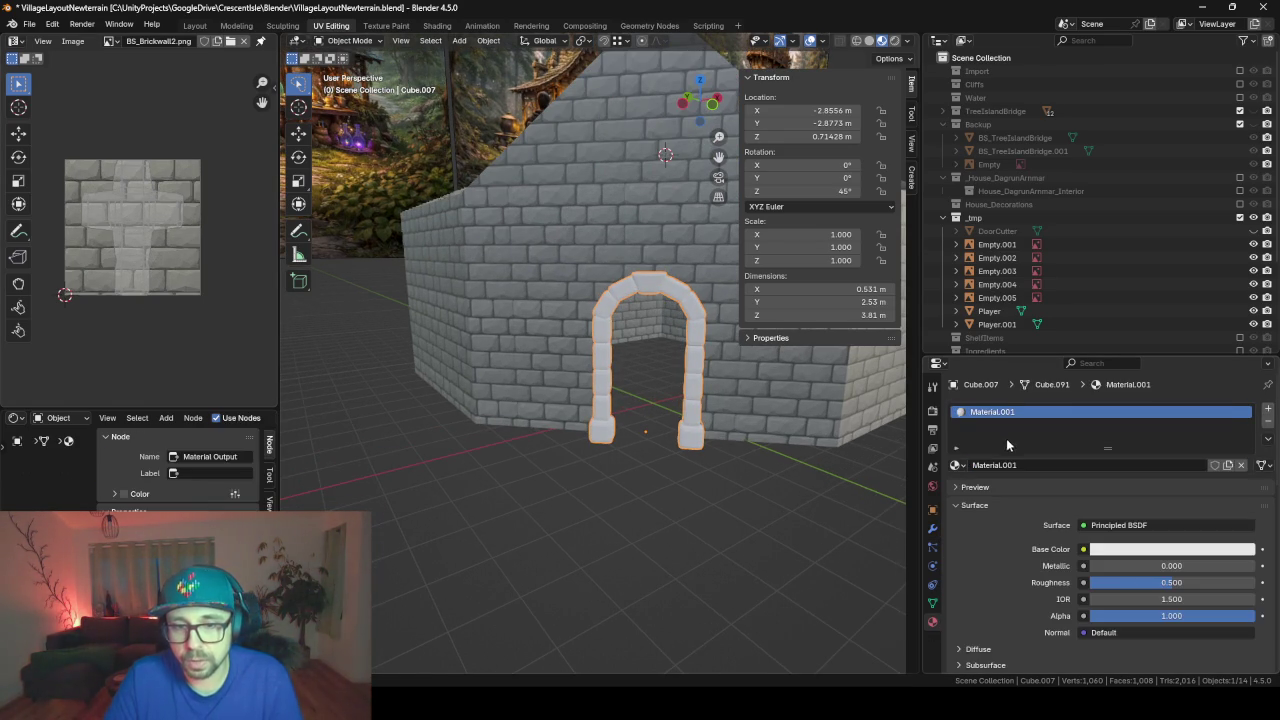
left_click(1013, 466)
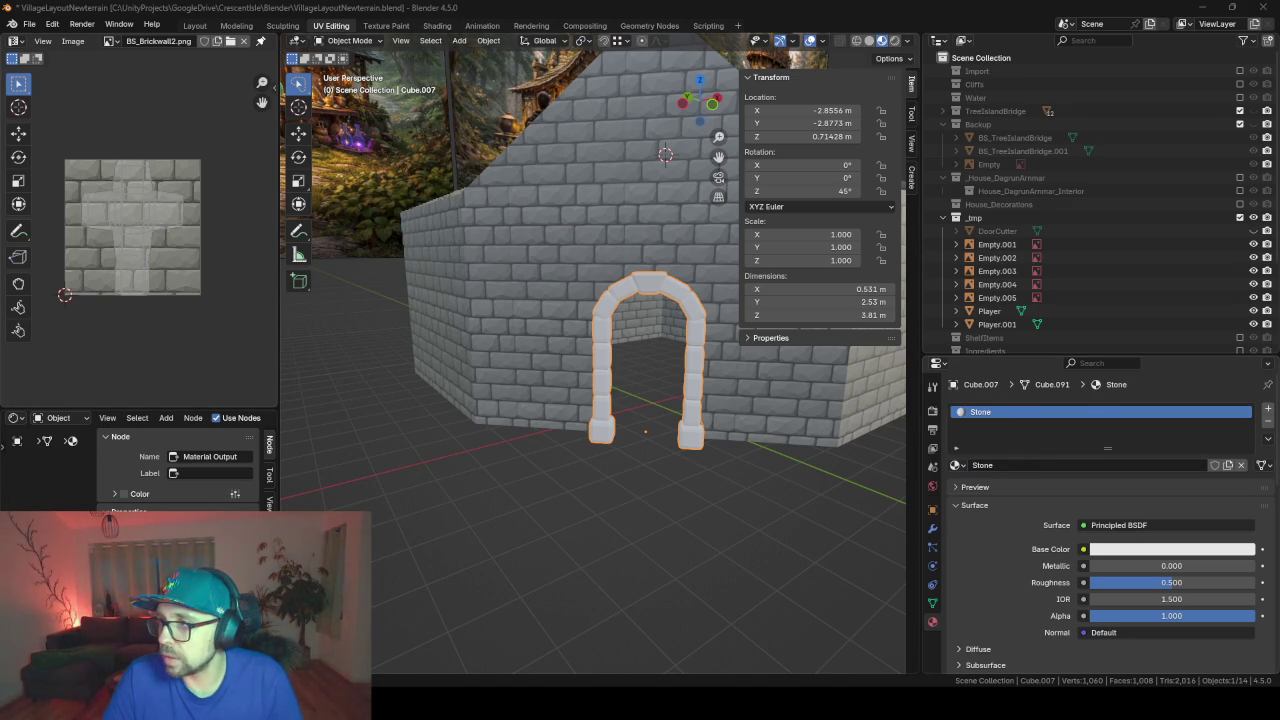
key("alt+Tab")
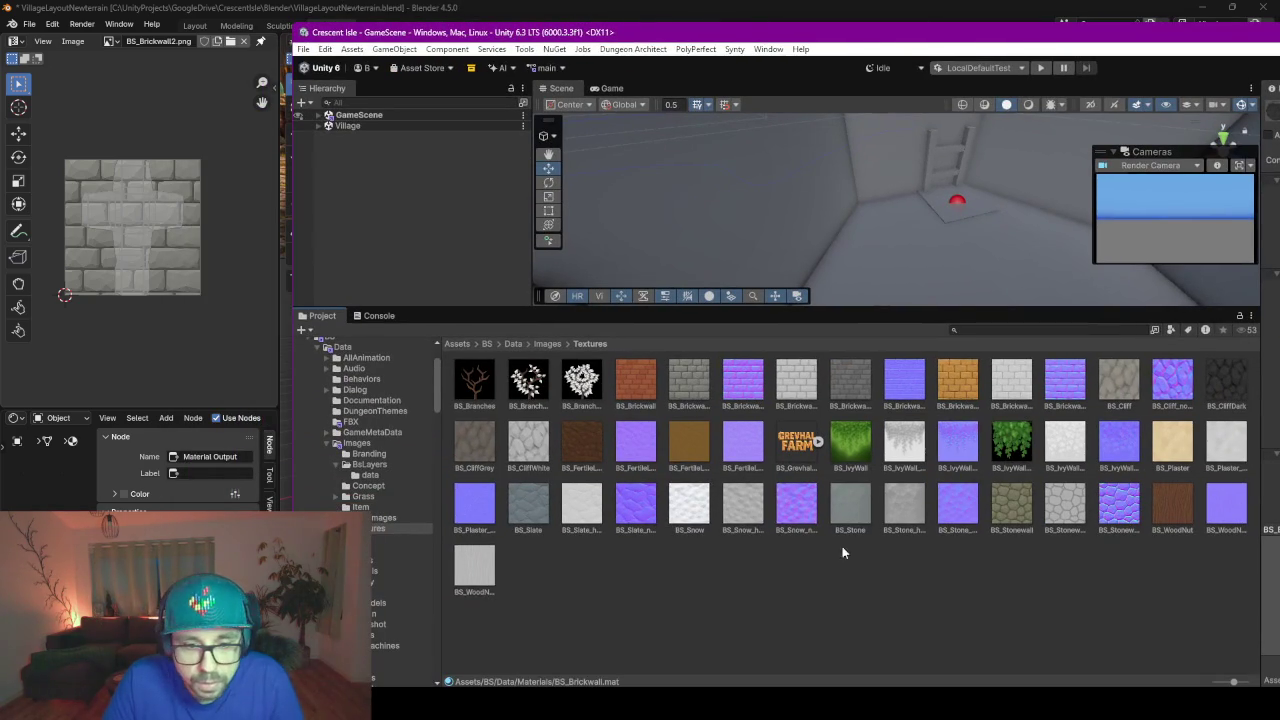
Locate the BS_Stone.png texture in Unity's project Textures folder
left_click(848, 508)
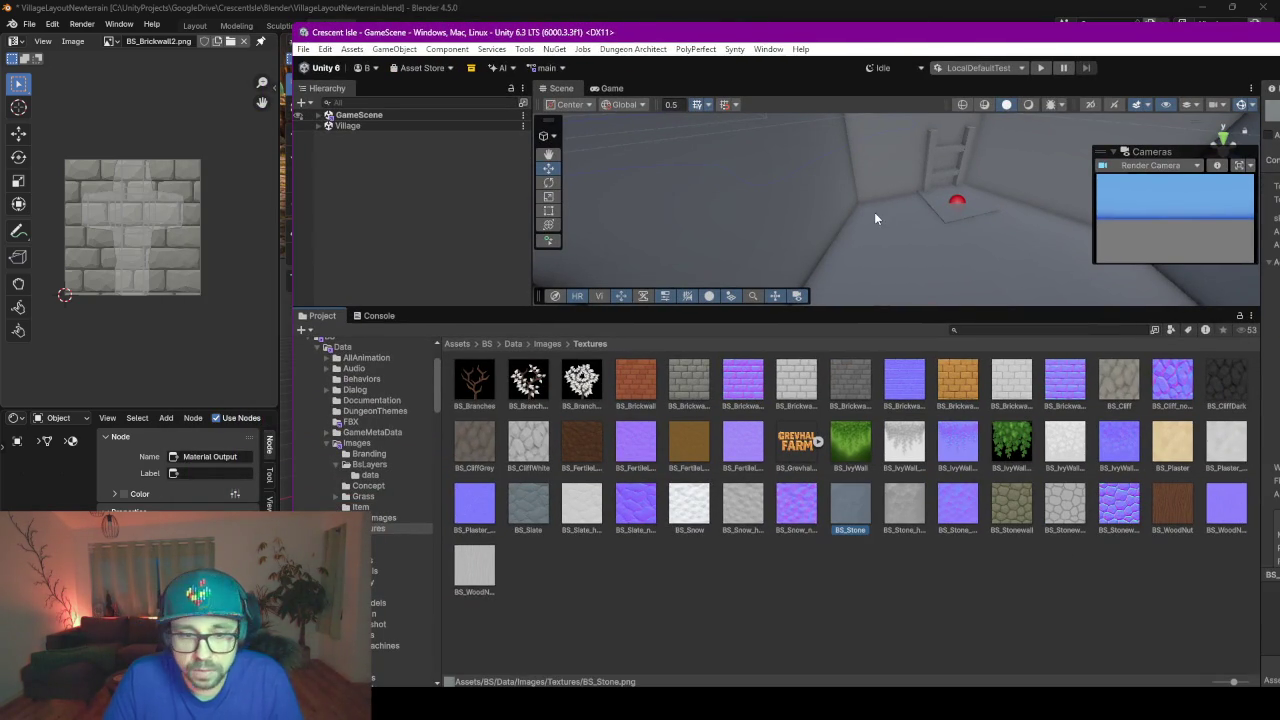
mouse_move(750, 38)
left_mouse_down()
mouse_move(787, 53)
mouse_move(1279, 55)
left_mouse_up()
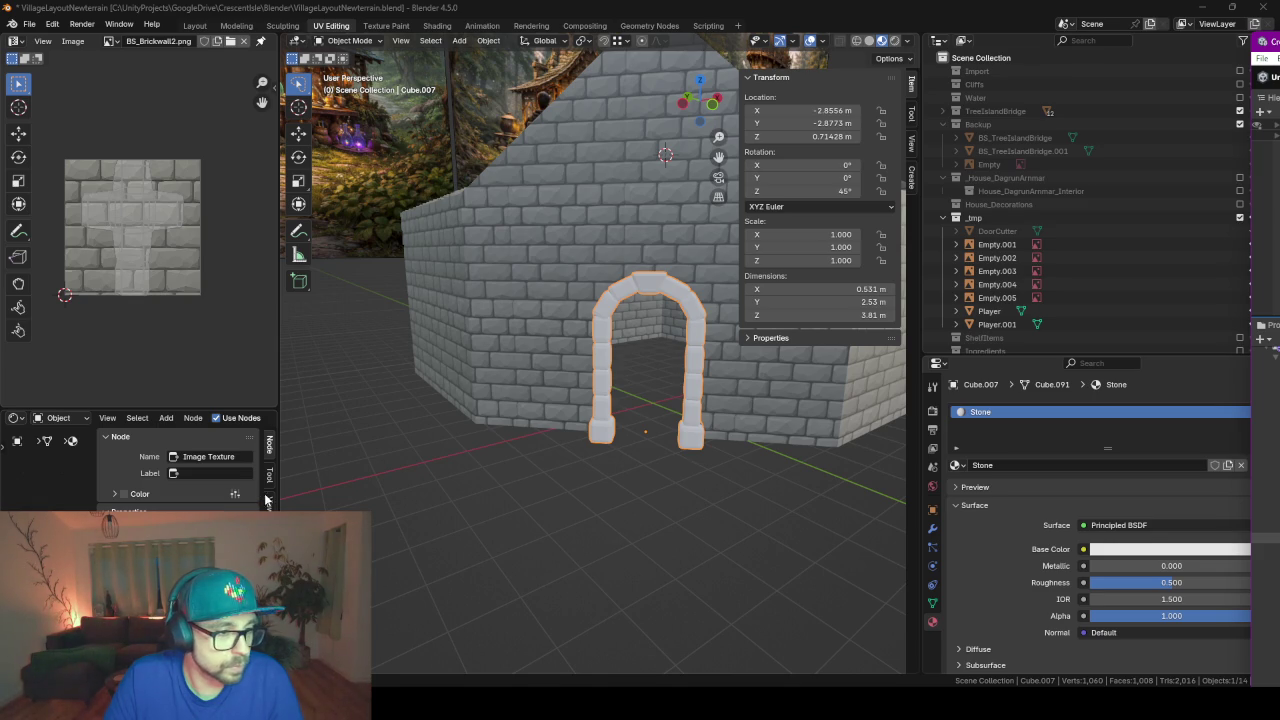
Widen the node editor and feed a BS_Stone.png image texture into the Stone material's Base Color
left_click_drag(282, 505, 455, 505)
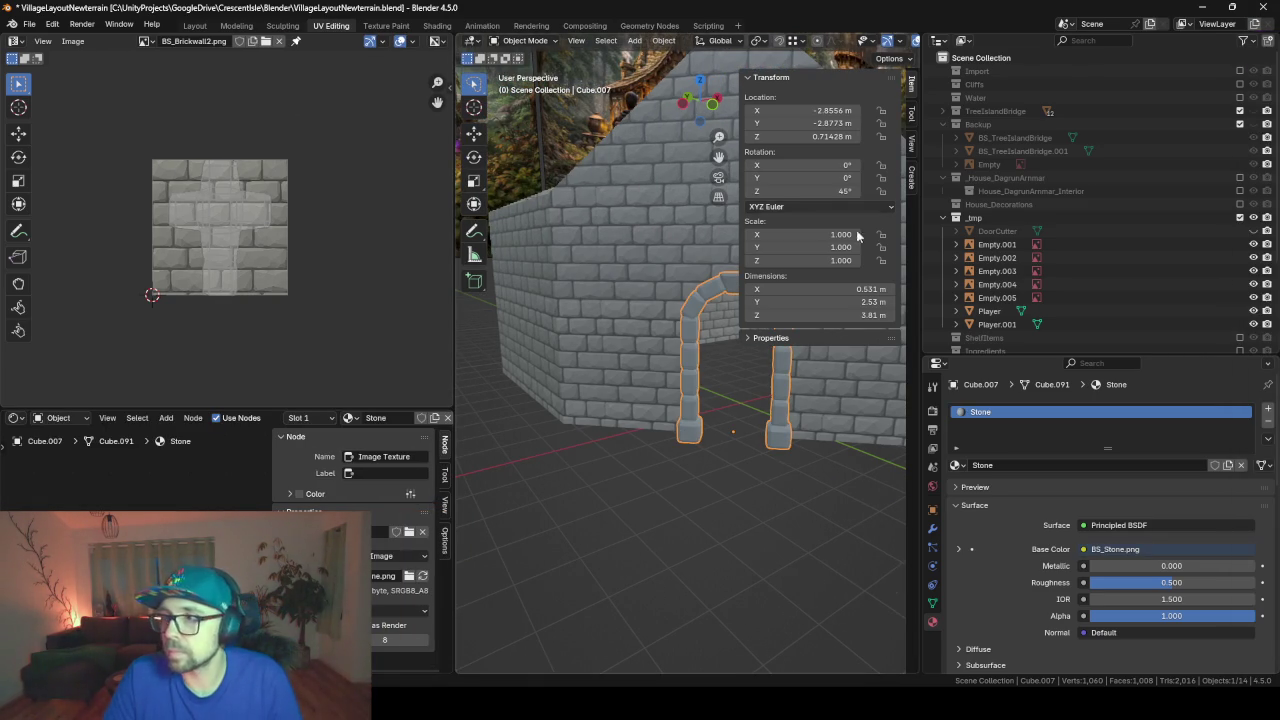
scroll(660, 390, "up", 2)
scroll(683, 388, "up", 2)
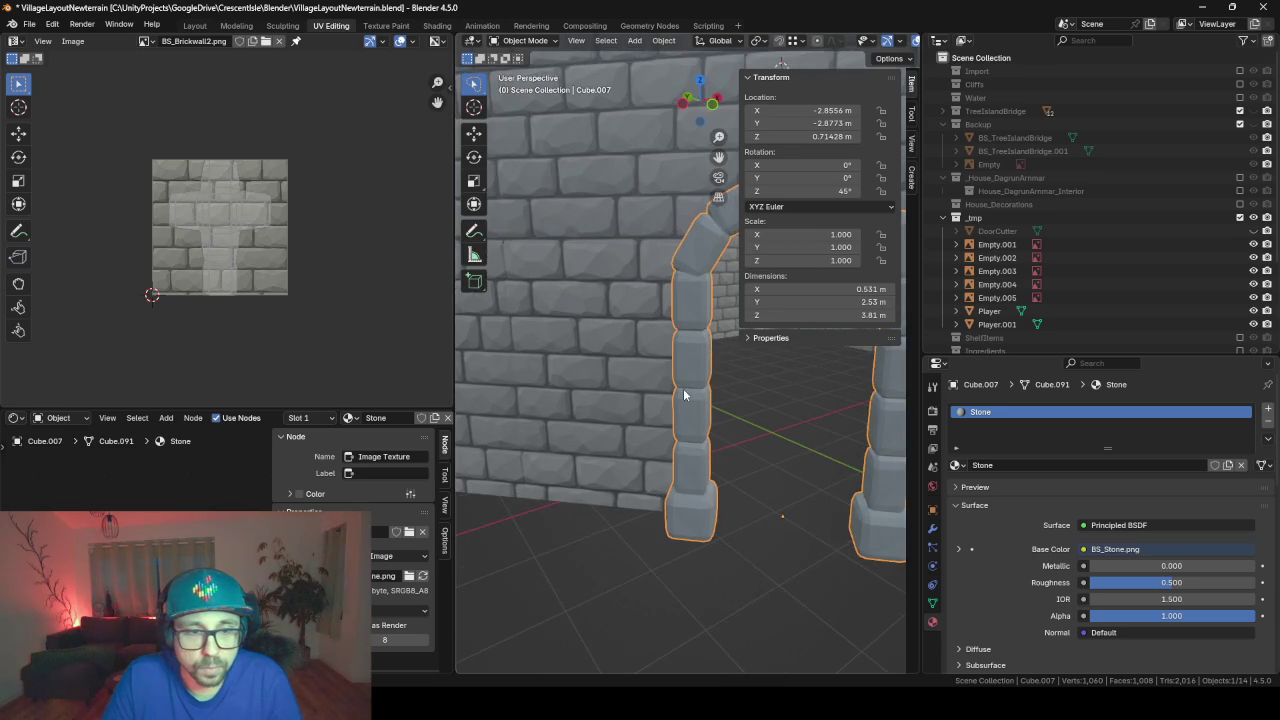
scroll(700, 410, "up", 2)
mouse_move(717, 430)
middle_mouse_down()
mouse_move(636, 270)
mouse_move(540, 373)
mouse_move(561, 389)
mouse_move(875, 330)
middle_mouse_up()
middle_click_drag(619, 360, 568, 348)
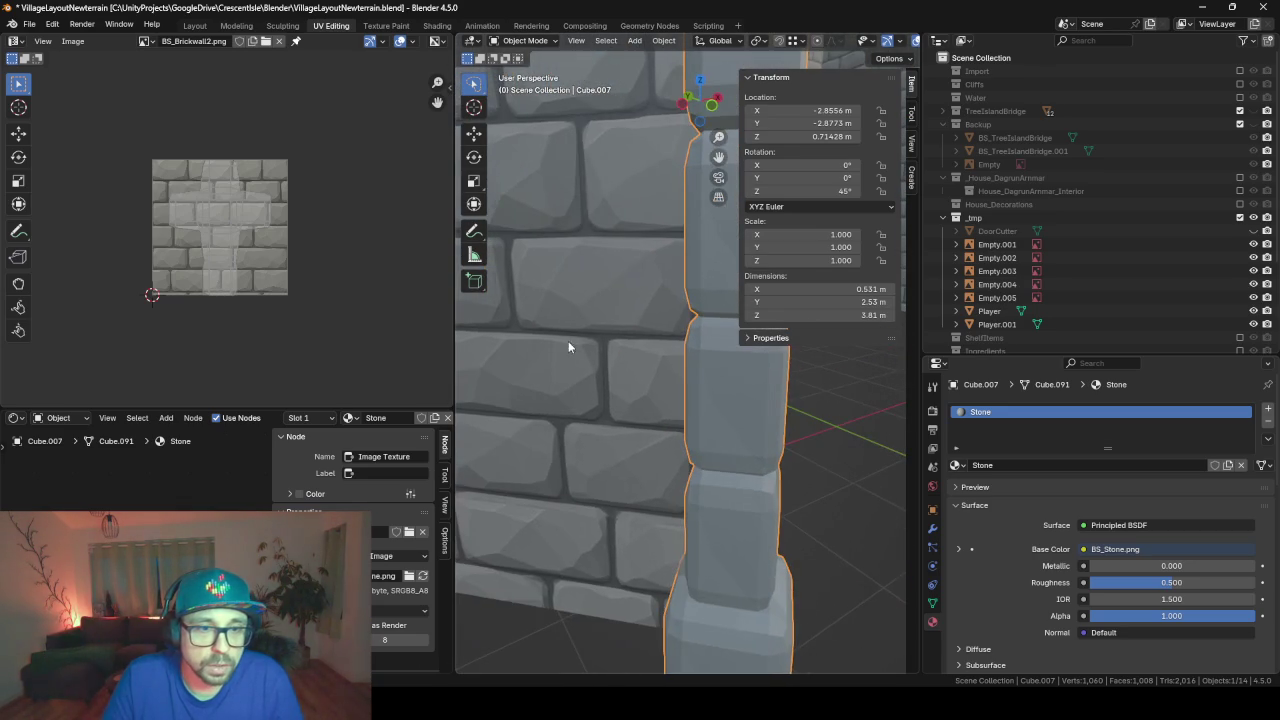
middle_click_drag(689, 281, 609, 285, "shift")
key("period")
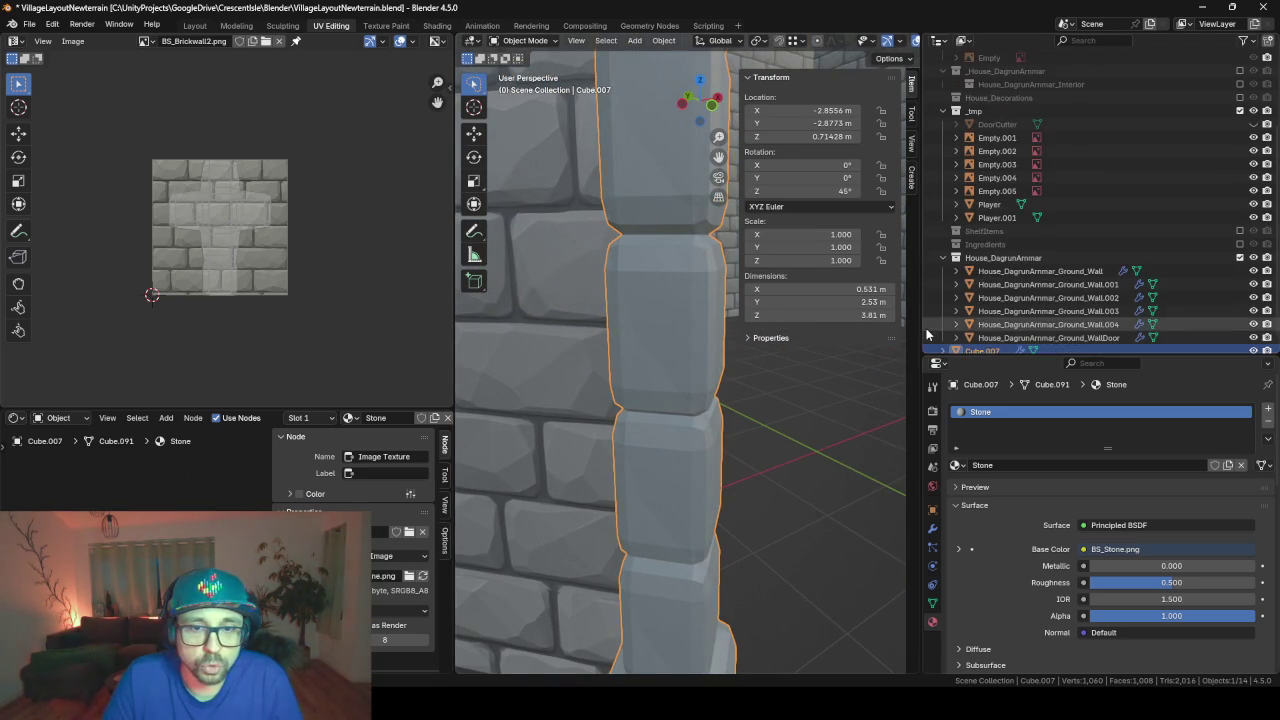
Inspect the grey stone-textured arch from several angles and enter its Edit Mode
left_click_drag(922, 327, 1167, 327)
scroll(805, 295, "down", 5)
middle_click_drag(794, 286, 720, 289)
scroll(723, 200, "up", 2)
scroll(727, 150, "up", 1)
scroll(694, 151, "up", 2)
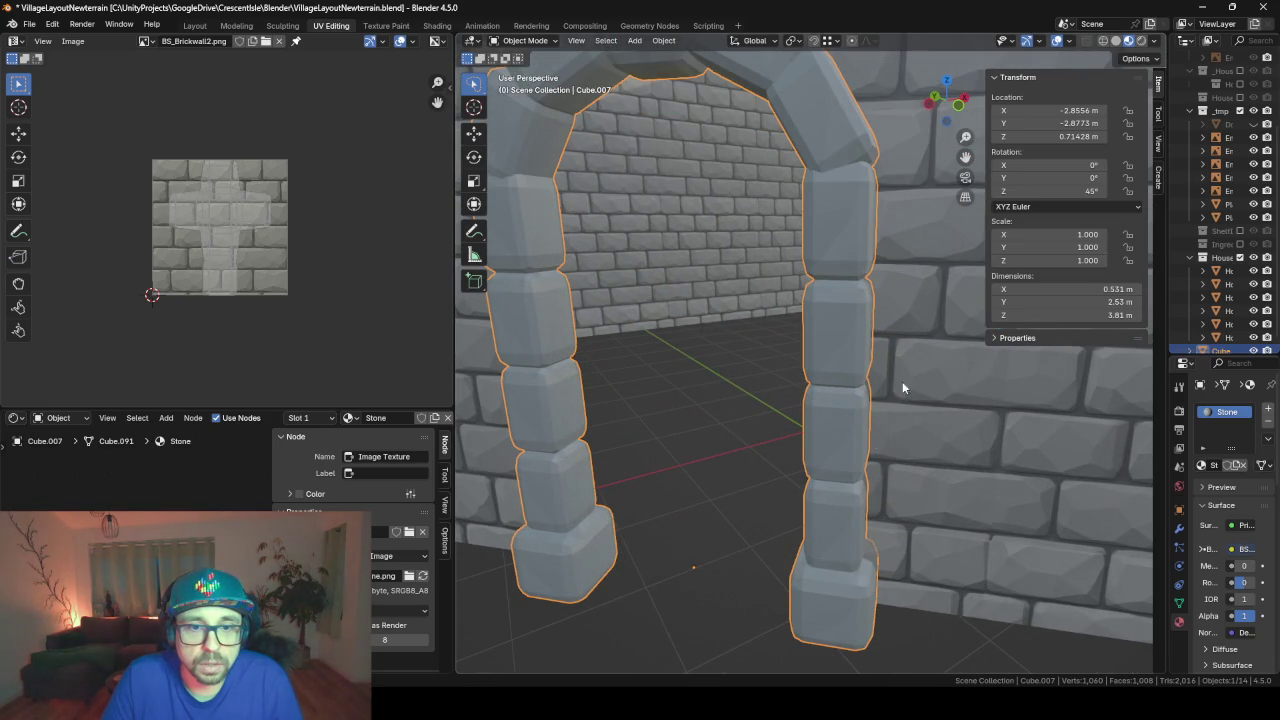
mouse_move(807, 372)
middle_mouse_down()
mouse_move(775, 398)
mouse_move(811, 286)
mouse_move(770, 289)
mouse_move(874, 407)
middle_mouse_up()
mouse_move(788, 490)
middle_mouse_down()
mouse_move(866, 465)
mouse_move(678, 486)
mouse_move(773, 481)
middle_mouse_up()
middle_click_drag(724, 236, 706, 294)
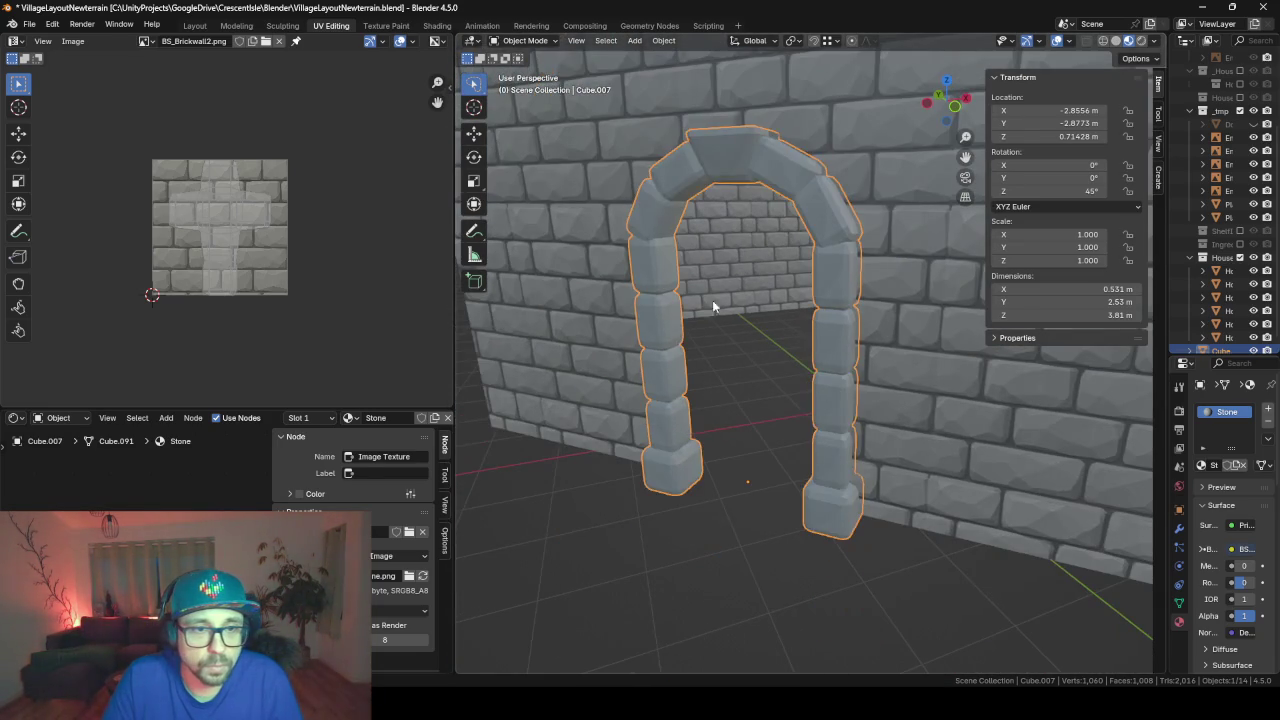
key("Tab")
middle_click_drag(705, 370, 763, 367)
Unwrap the arch mesh with the Angle Based method
key("u")
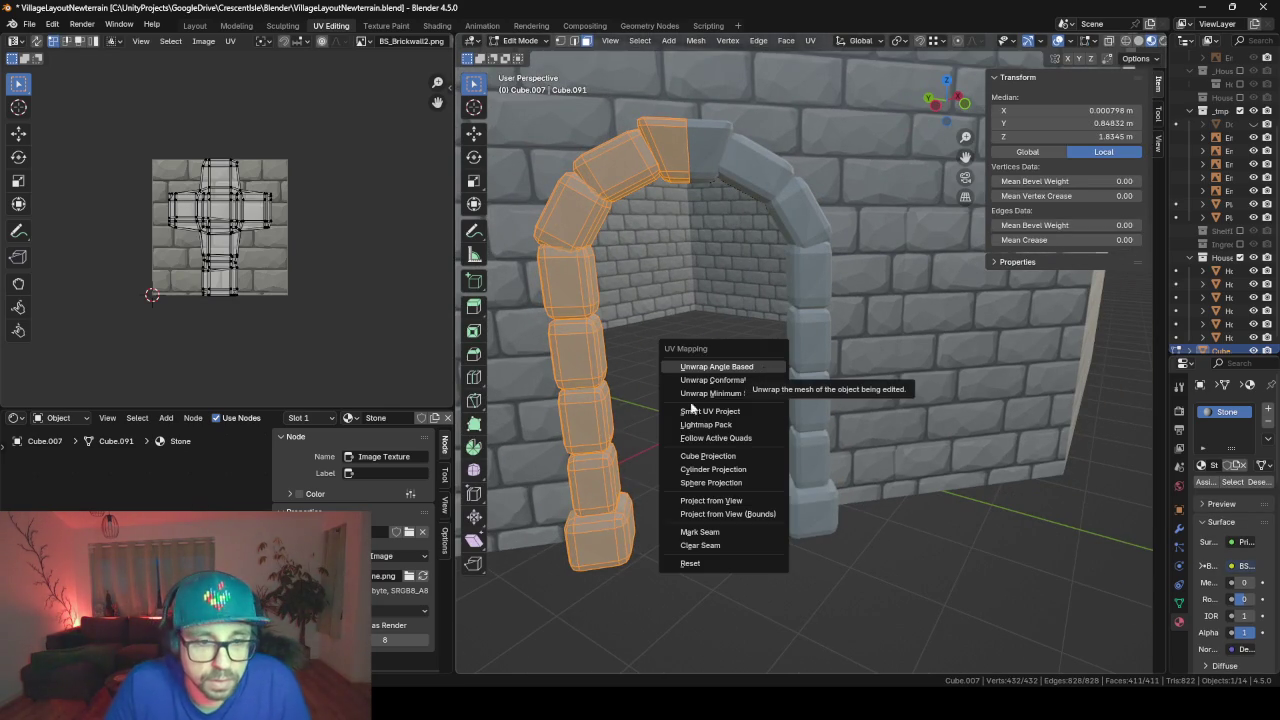
left_click(727, 367)
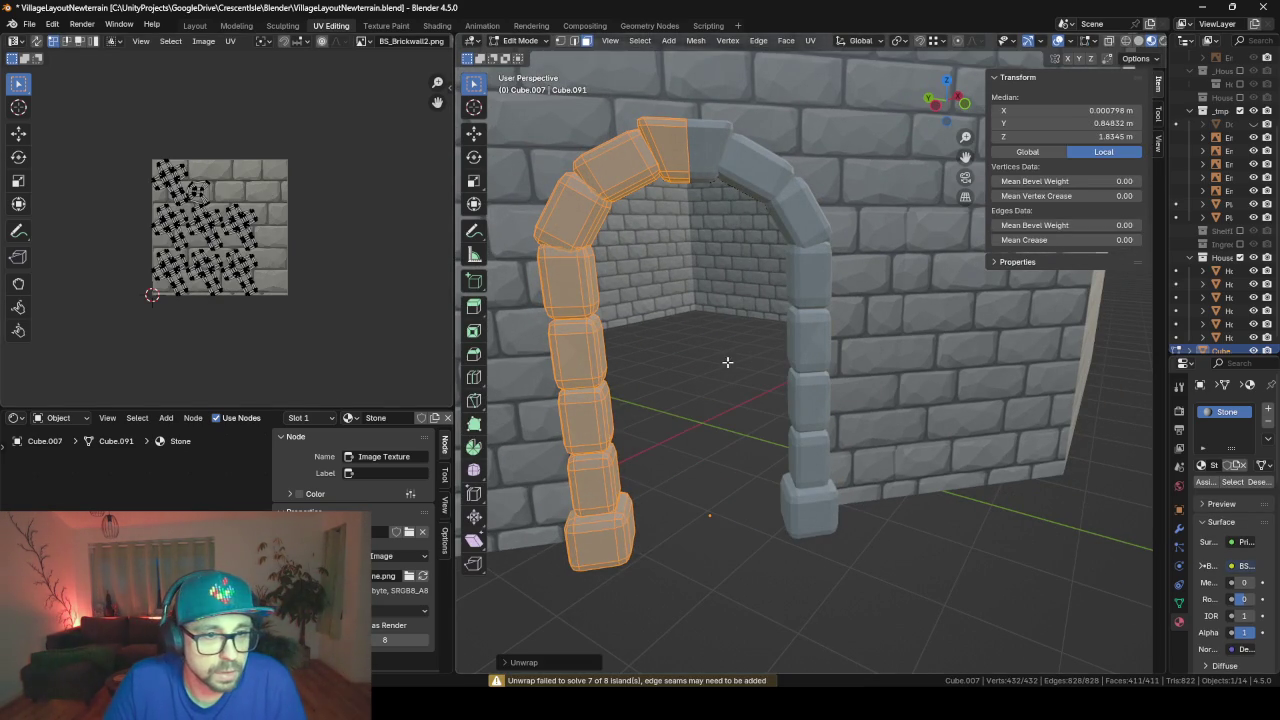
key("Tab")
key("KP_Decimal")
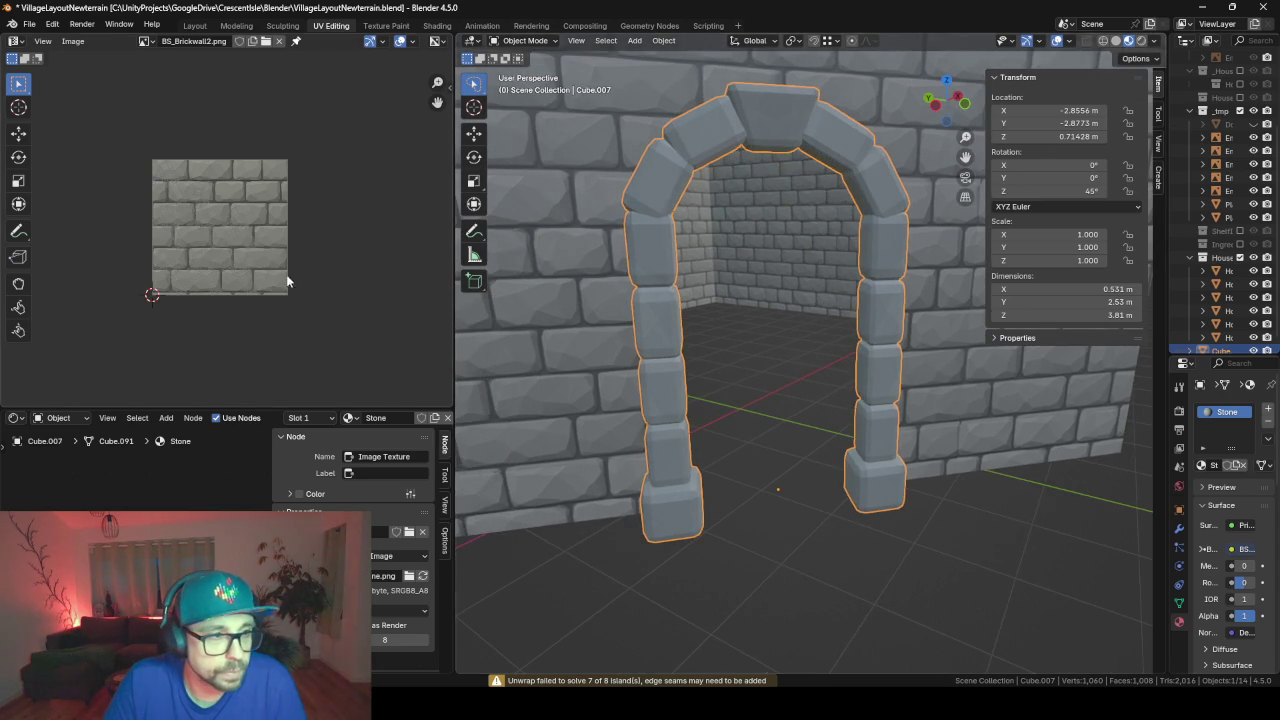
Scale all the arch's UV islands up well beyond the stone texture and return to Object Mode
key("Tab")
key("a")
key("s")
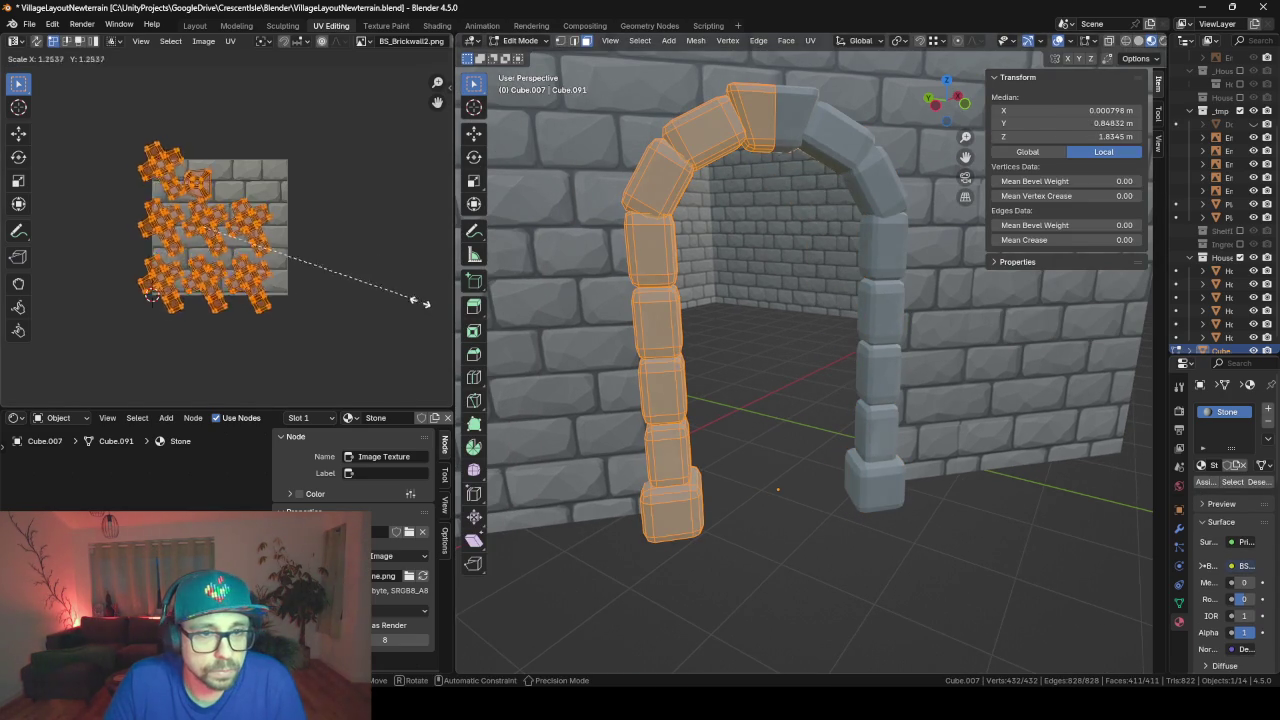
left_click(635, 268)
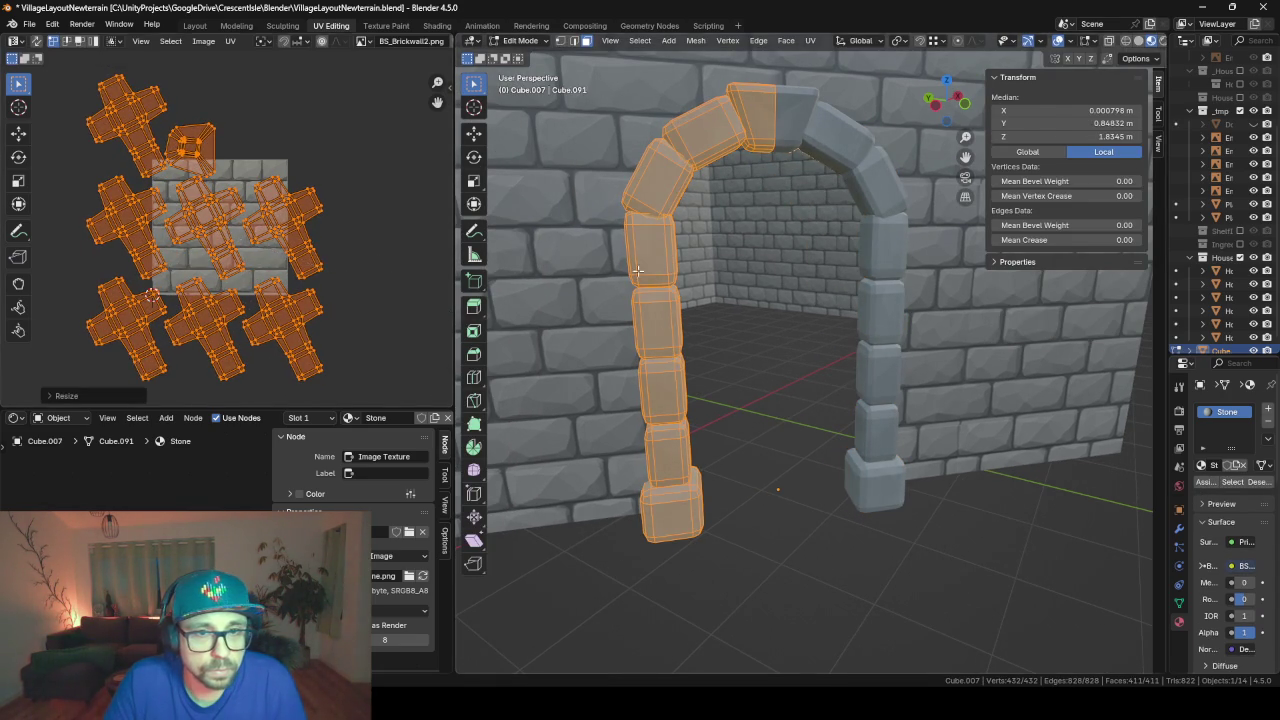
key("Tab")
mouse_move(784, 311)
middle_mouse_down()
mouse_move(794, 284)
mouse_move(755, 274)
mouse_move(806, 347)
mouse_move(960, 372)
middle_mouse_up()
scroll(778, 323, "up", 3)
scroll(776, 249, "up", 3)
mouse_move(777, 251)
middle_mouse_down()
mouse_move(758, 316)
mouse_move(868, 333)
mouse_move(823, 334)
mouse_move(886, 166)
mouse_move(668, 402)
middle_mouse_up()
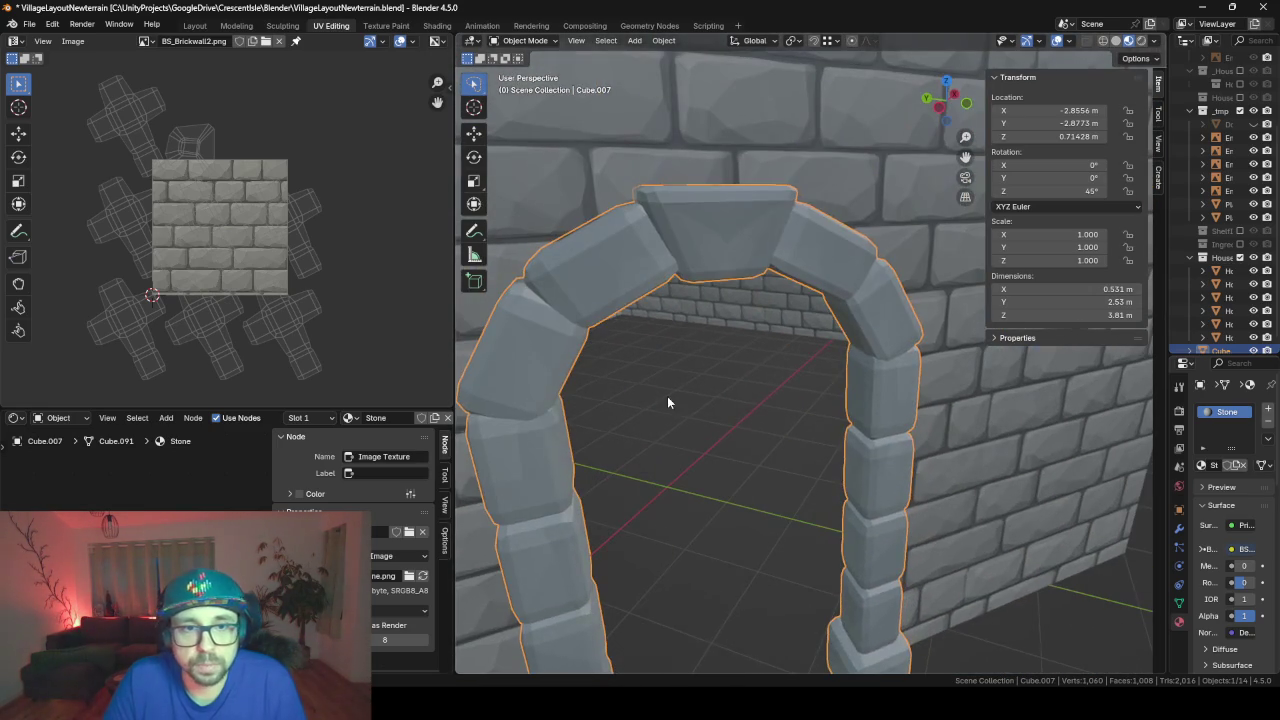
Reframe the arch in the viewport and enlarge the Outliner panel
scroll(778, 190, "up", 2)
scroll(724, 222, "up", 2)
mouse_move(724, 222)
middle_mouse_down()
mouse_move(742, 200)
mouse_move(729, 265)
middle_mouse_up()
scroll(726, 248, "down", 4)
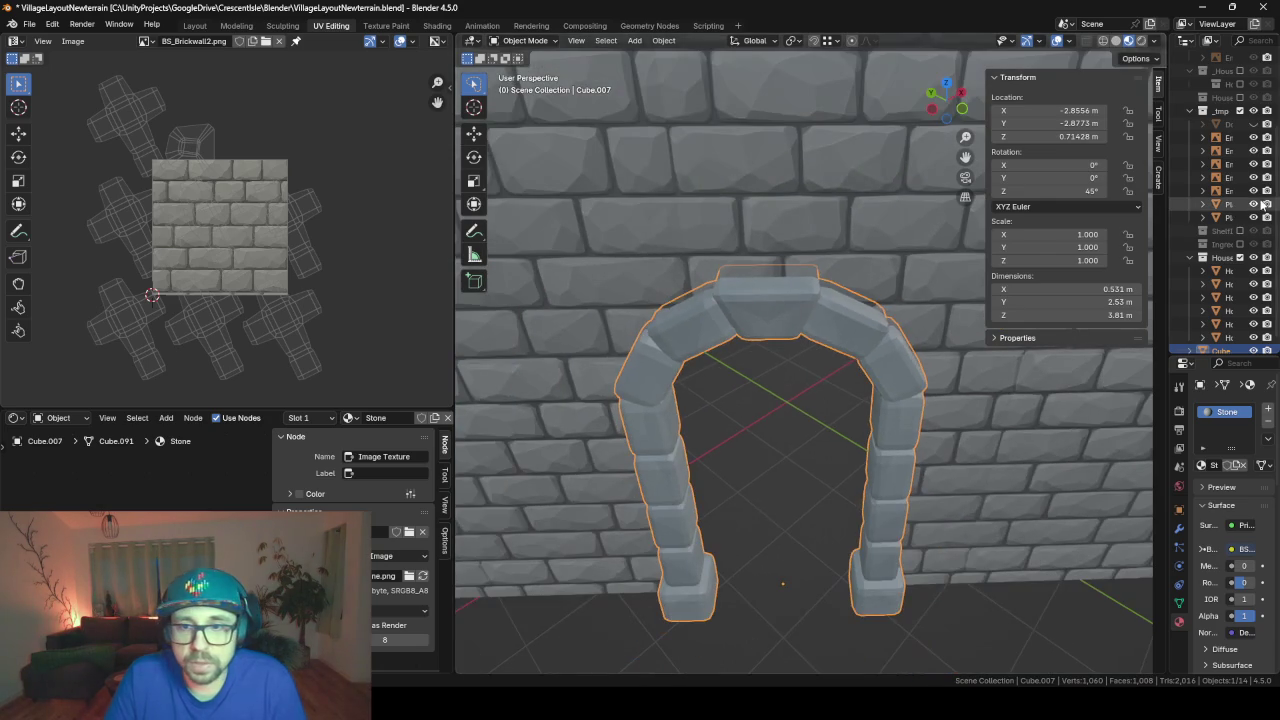
left_click_drag(1166, 218, 986, 218)
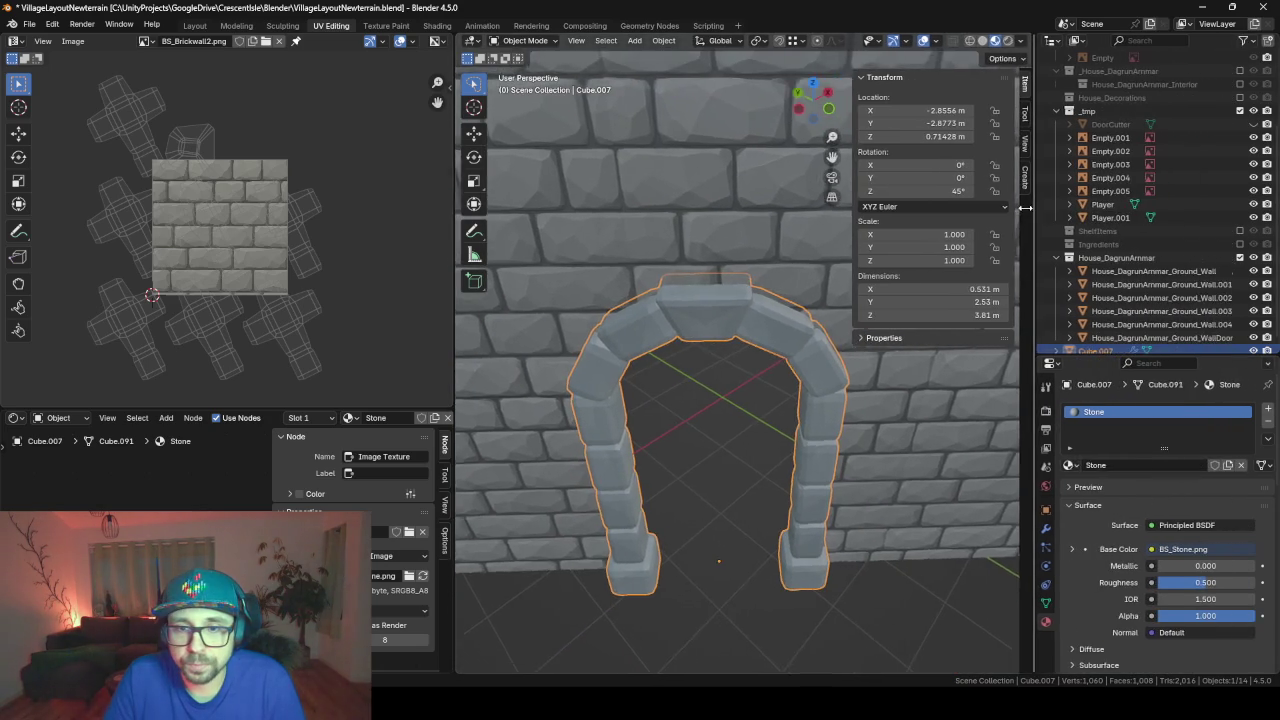
scroll(725, 416, "down", 1)
scroll(716, 340, "down", 1)
scroll(708, 280, "down", 1)
middle_click_drag(708, 280, 716, 290)
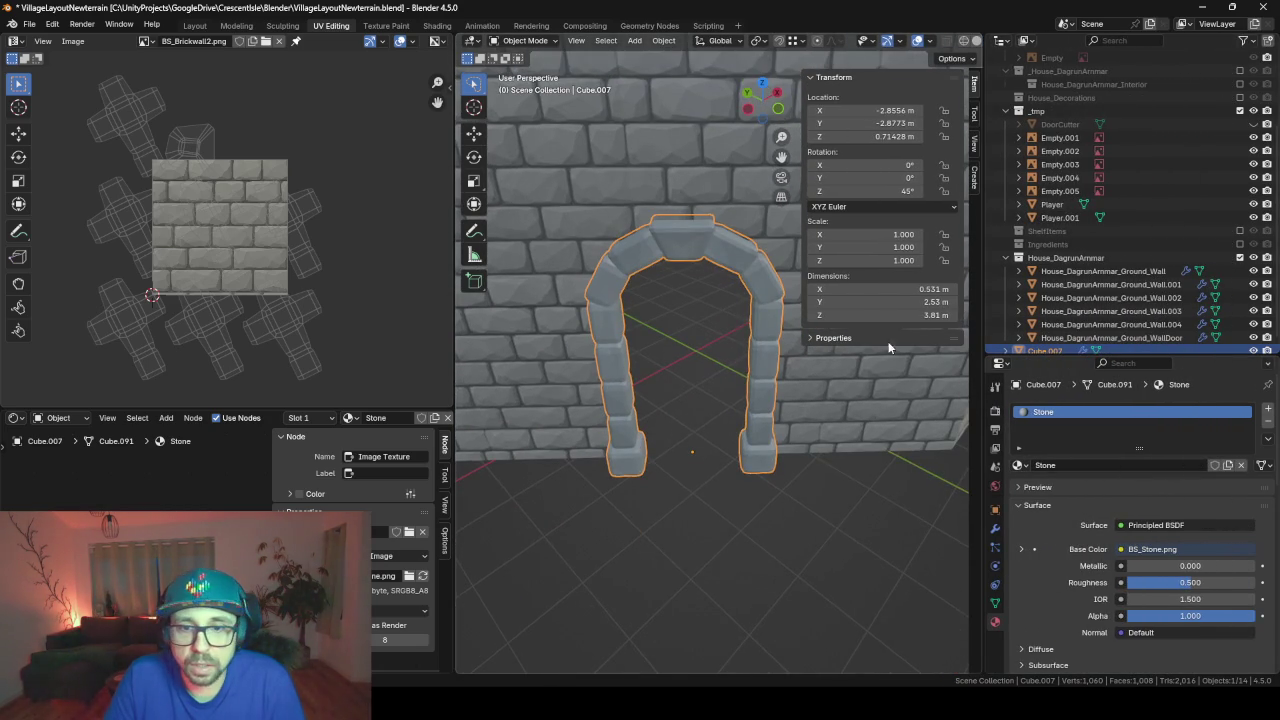
left_click_drag(1092, 354, 1079, 424)
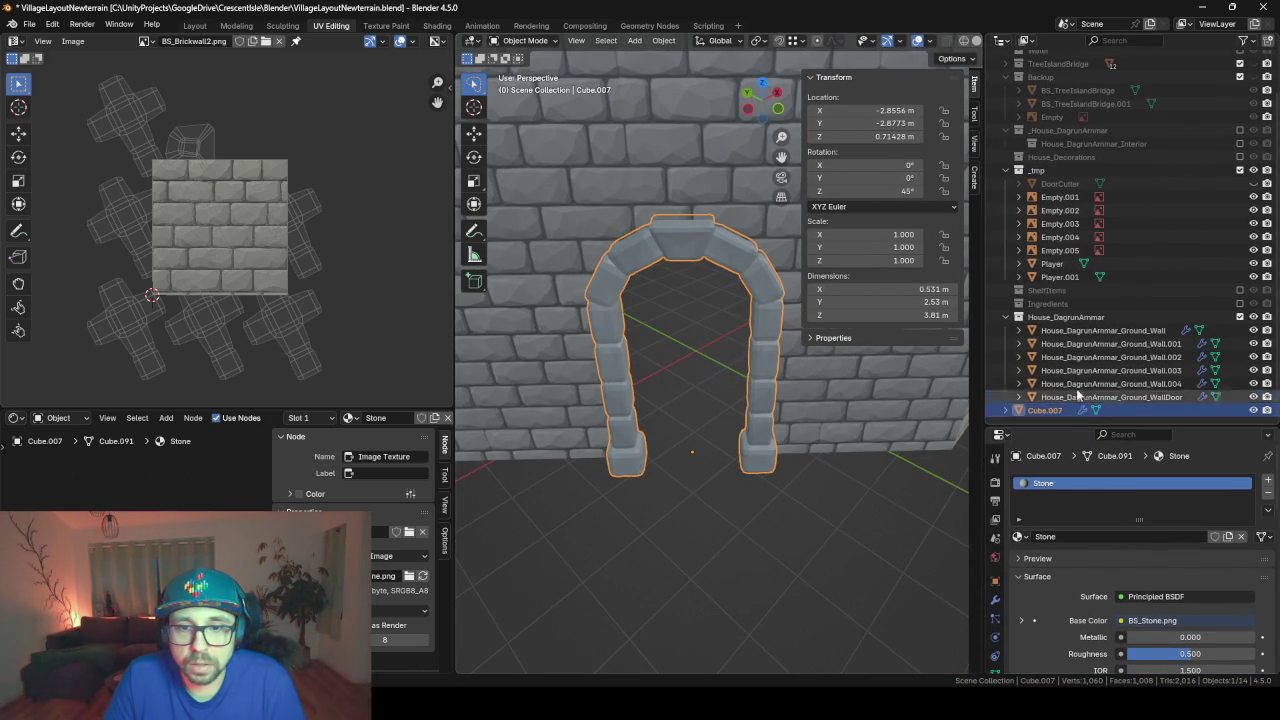
Move Cube.007 into the House_DagrunAmmar collection in the Outliner
middle_click_drag(740, 313, 760, 362)
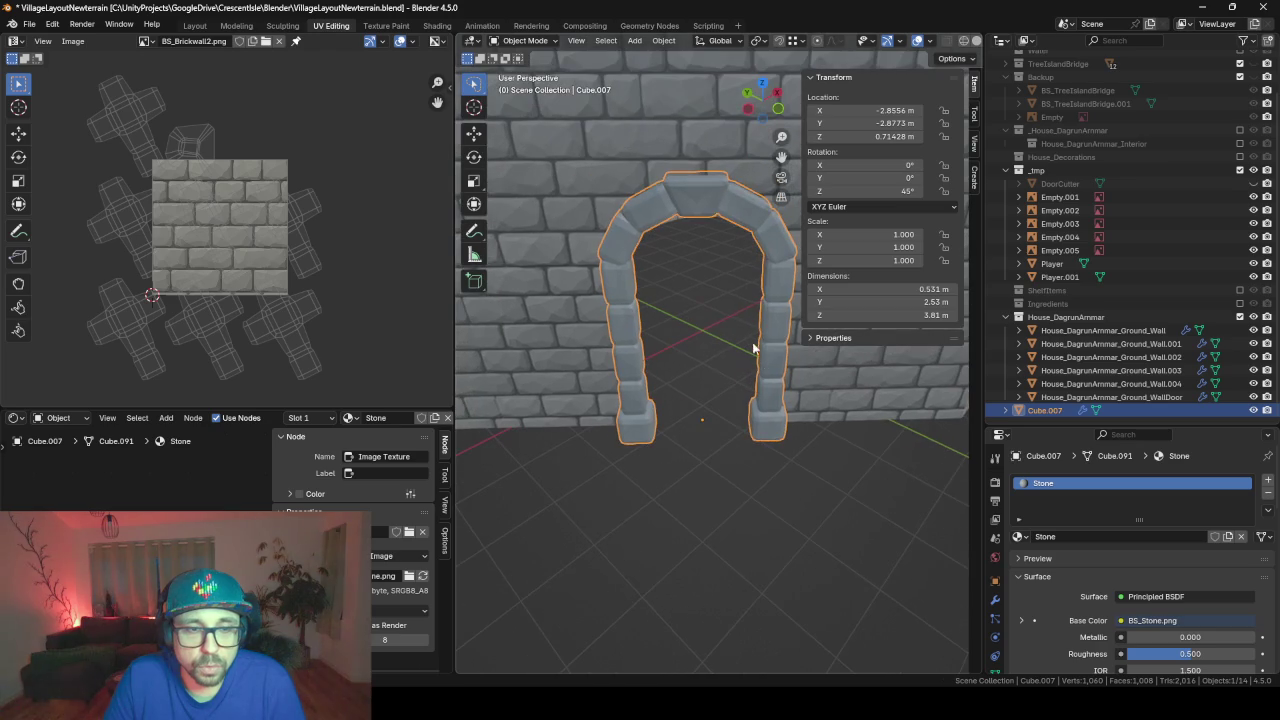
scroll(704, 198, "up", 2)
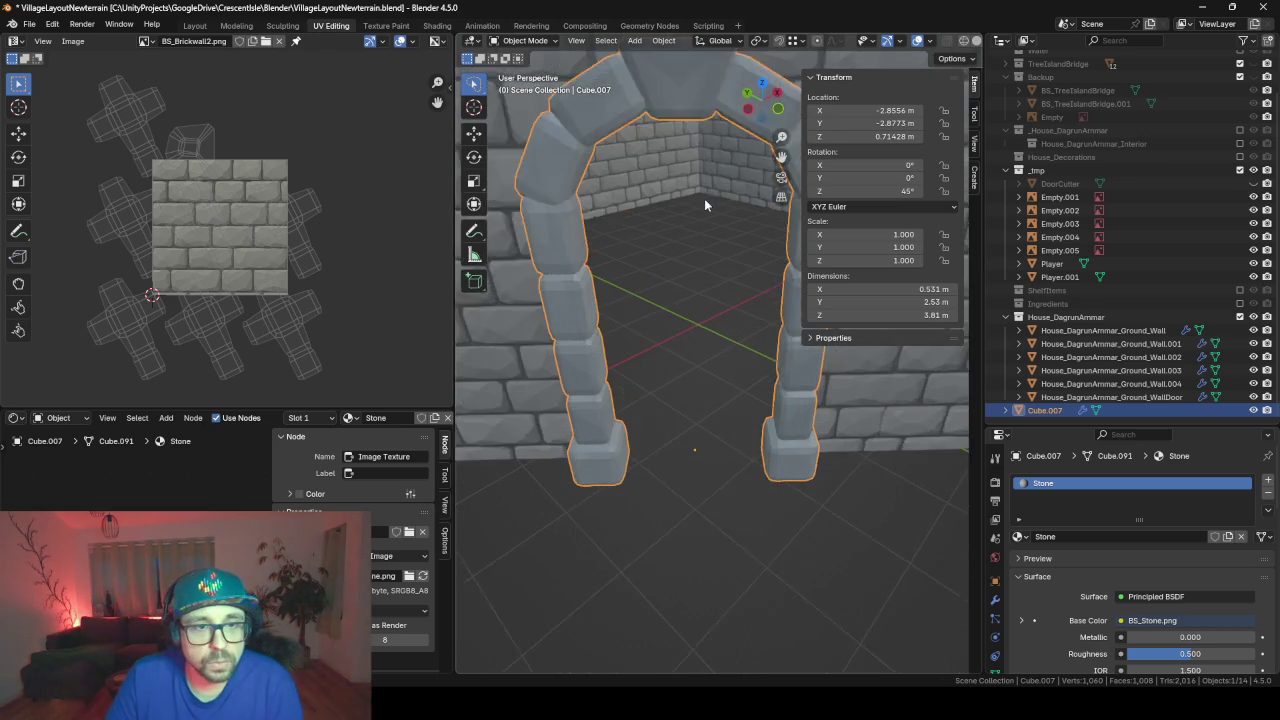
scroll(695, 120, "up", 2)
middle_click_drag(749, 154, 765, 369, "shift")
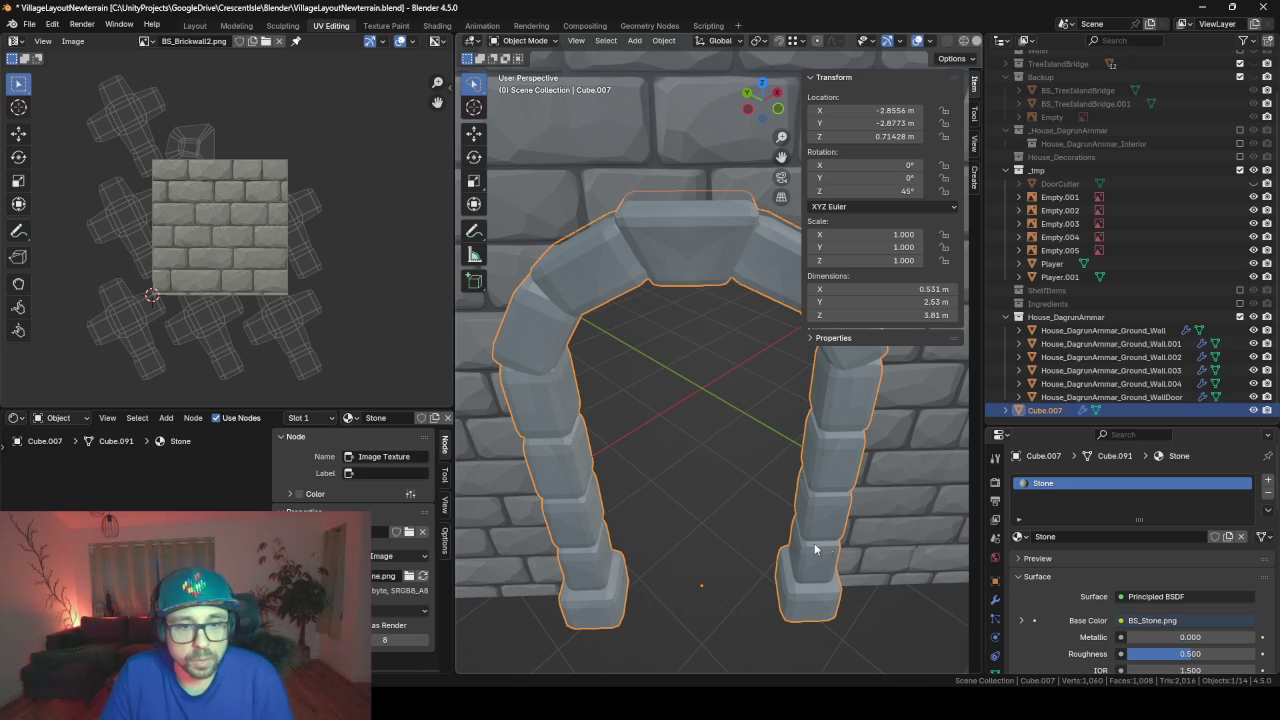
left_click_drag(1039, 411, 1070, 330)
Rename the arch object to House_DagrunAmmar_FrontDoor
double_click(1079, 329)
type("House_DagrunAmmar")
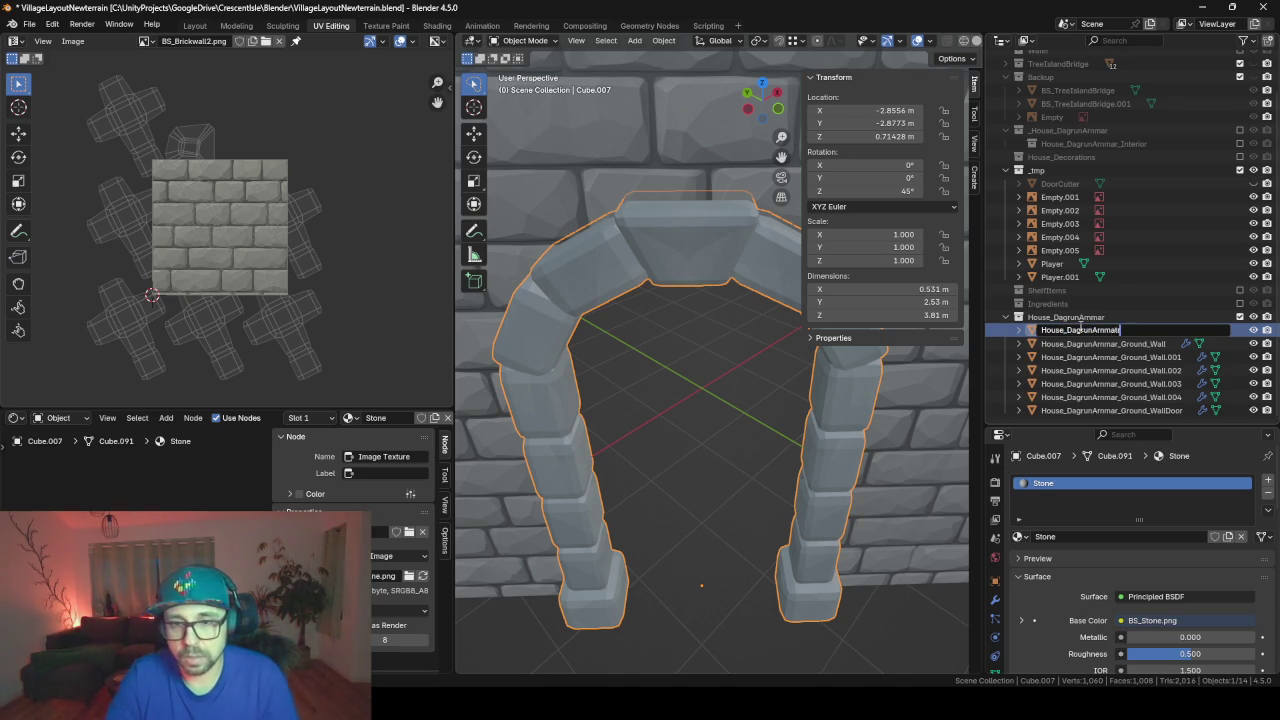
type("_FrontDoor")
key("Return")
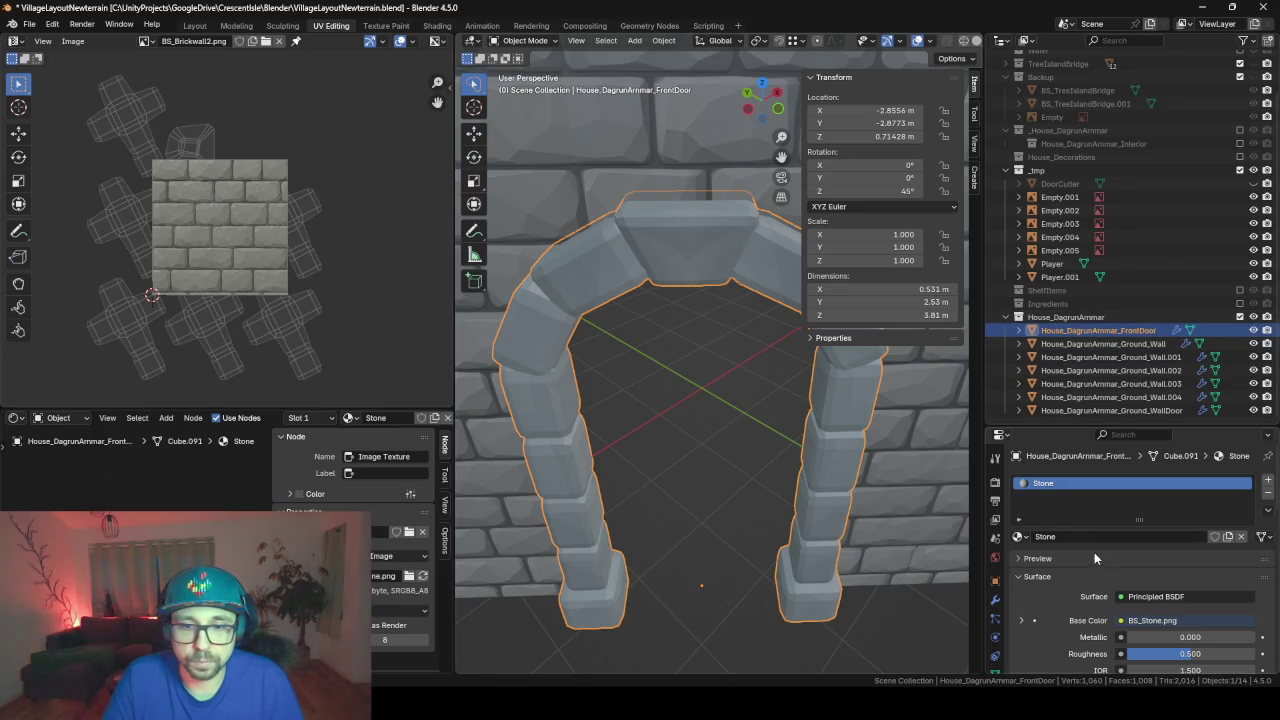
Enlarge the Properties area and expand the arch's Mirror modifier options
left_click_drag(1027, 424, 1027, 320)
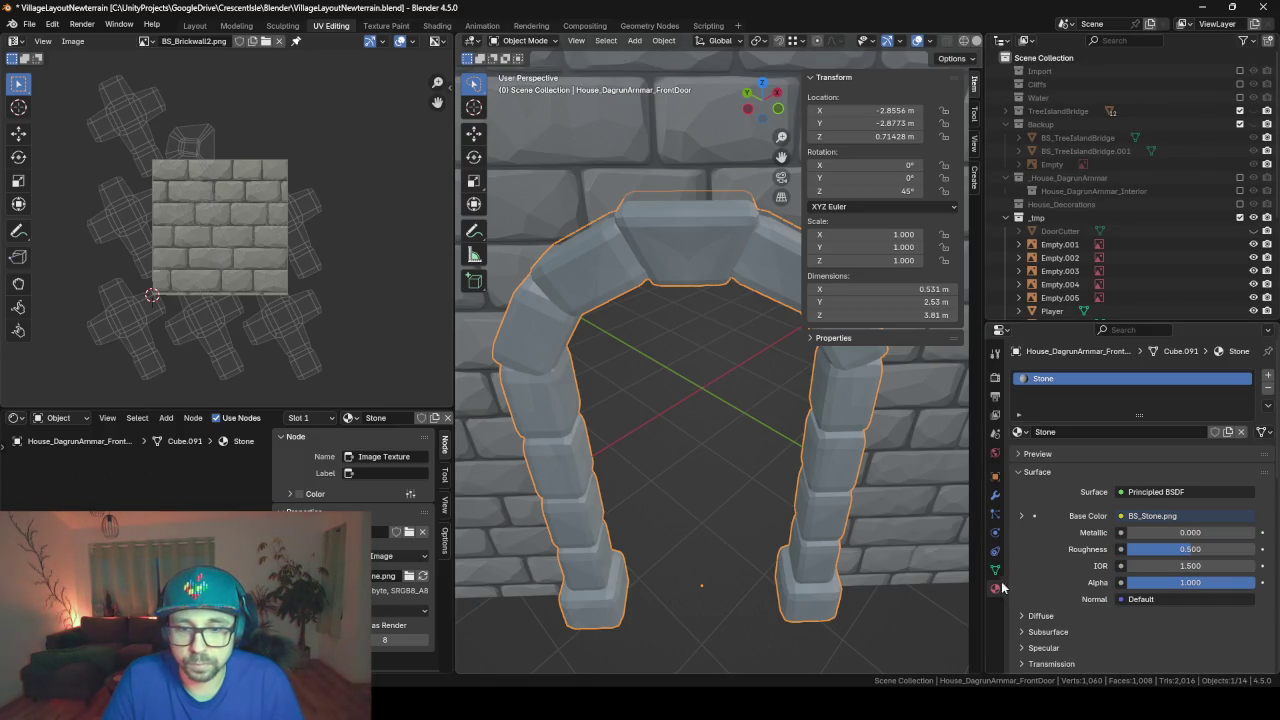
left_click(996, 495)
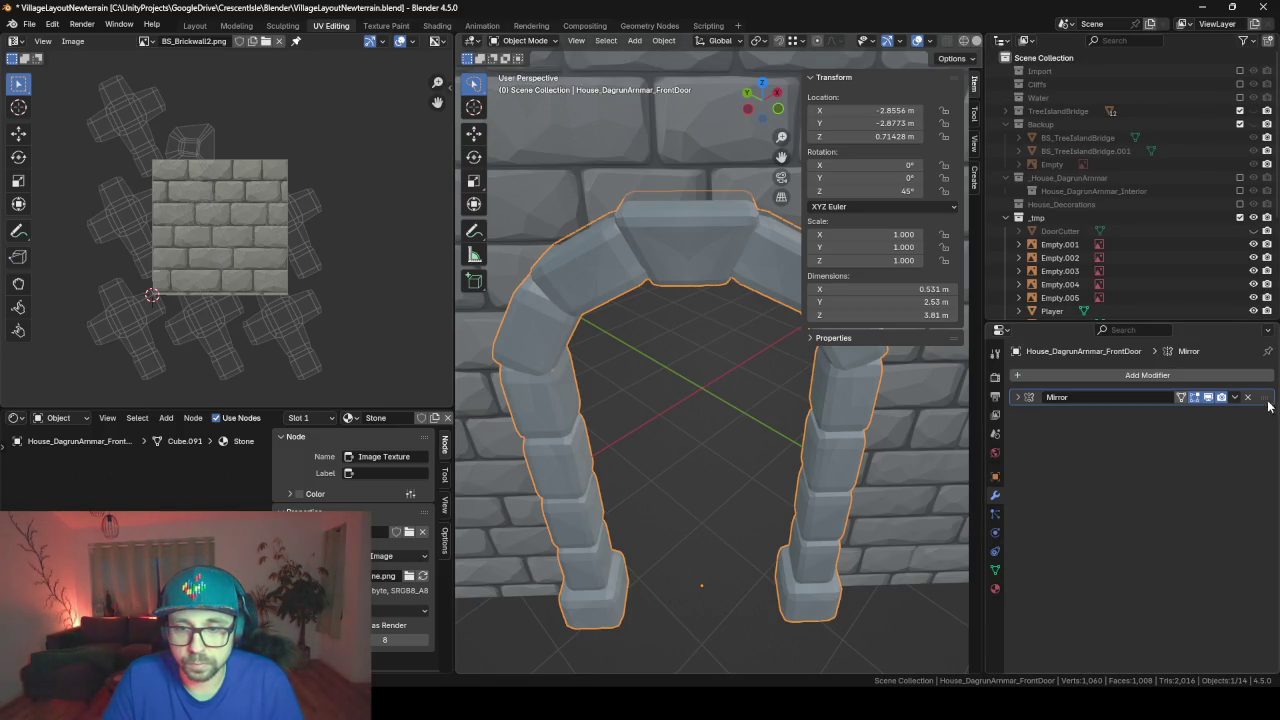
left_click(1235, 397)
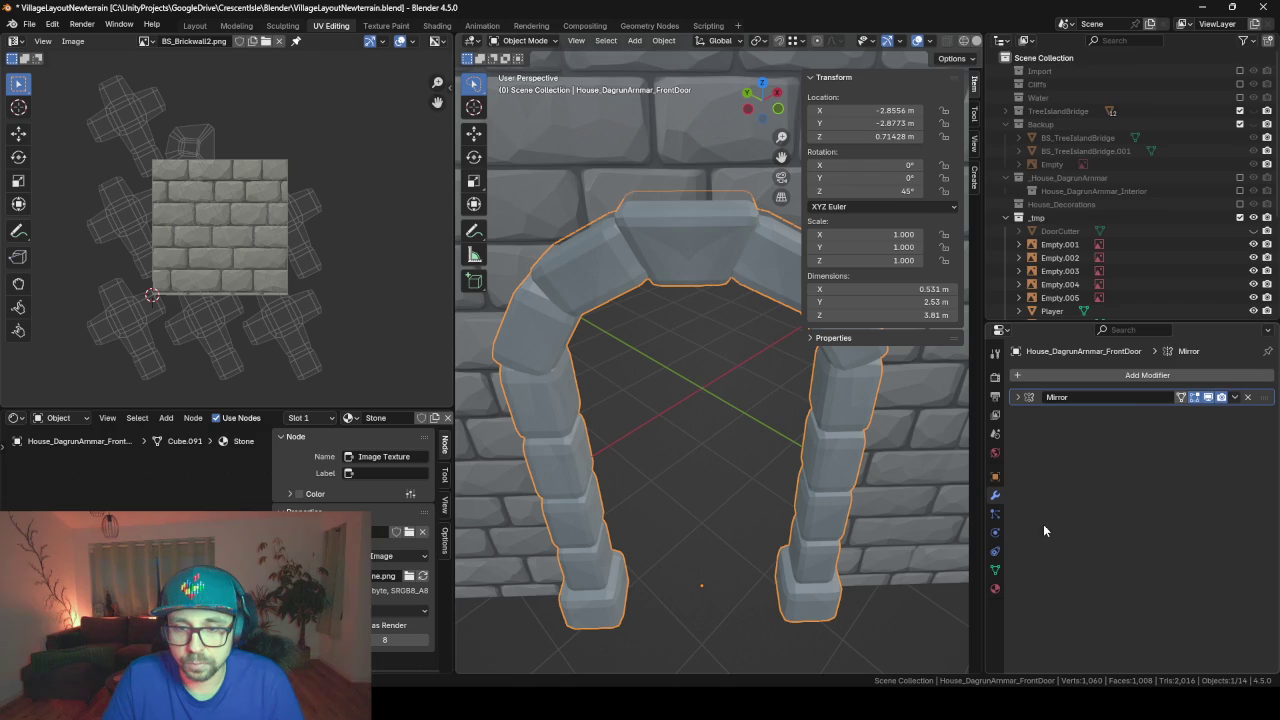
scroll(618, 322, "down", 2)
left_click_drag(980, 484, 1173, 463)
scroll(942, 370, "down", 3)
mouse_move(928, 390)
middle_mouse_down()
mouse_move(799, 343)
mouse_move(924, 343)
mouse_move(898, 351)
middle_mouse_up()
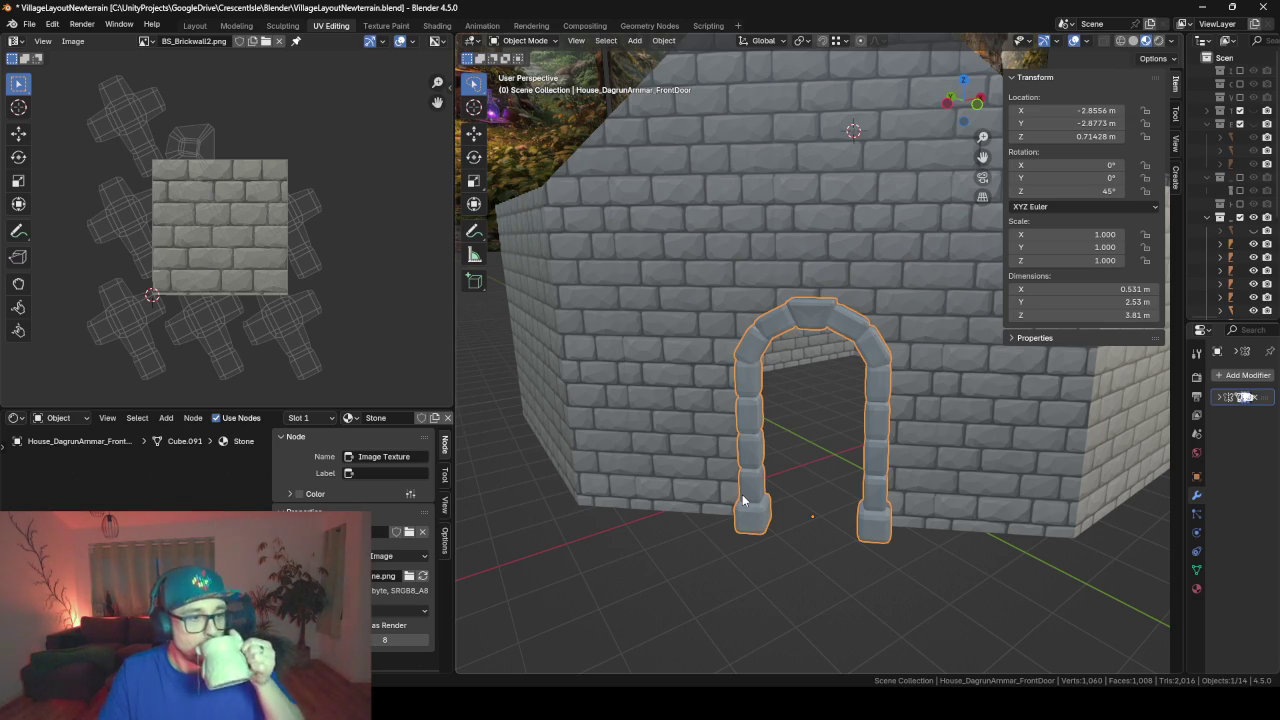
scroll(742, 494, "up", 5)
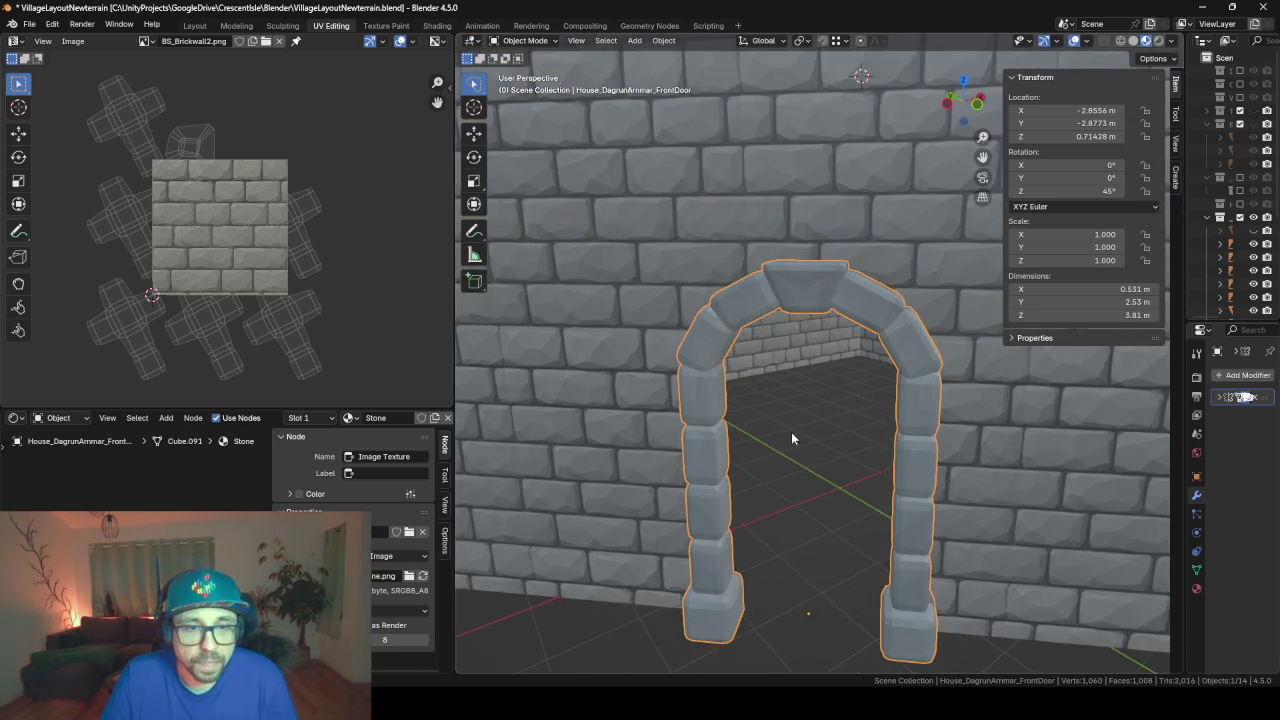
mouse_move(851, 374)
middle_mouse_down()
mouse_move(886, 375)
mouse_move(822, 417)
mouse_move(836, 422)
middle_mouse_up()
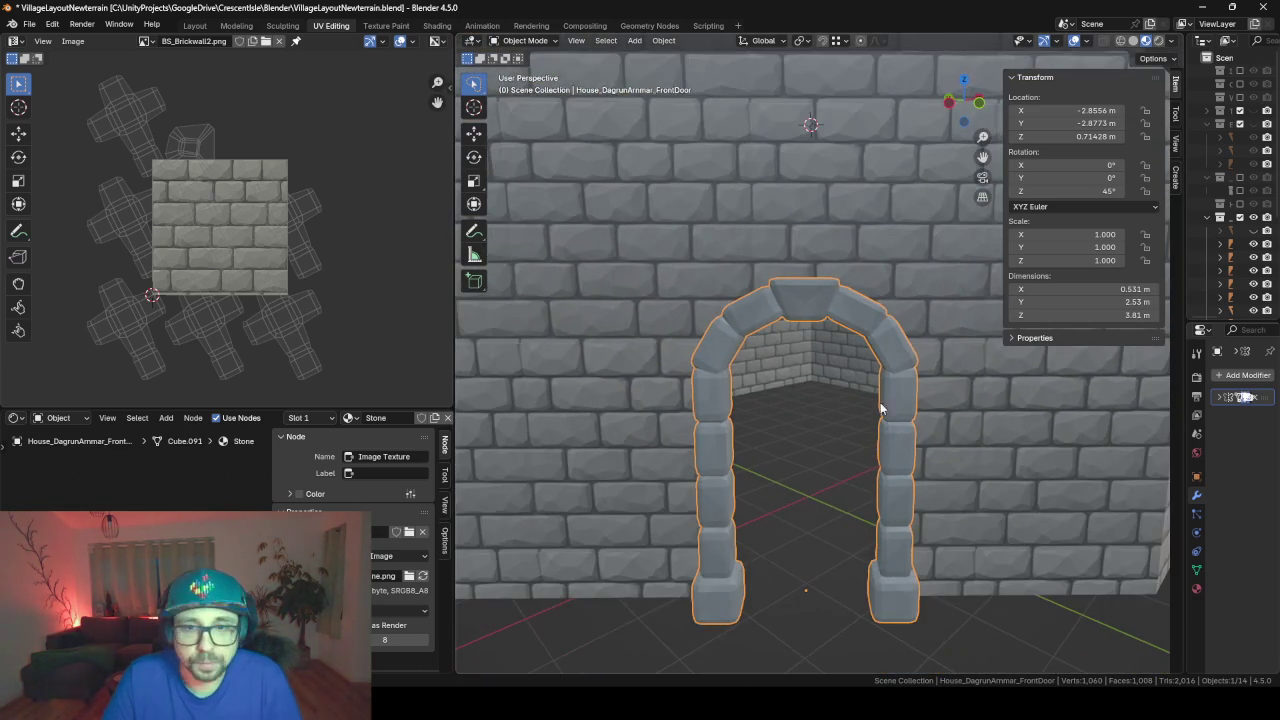
left_click_drag(1185, 420, 993, 397)
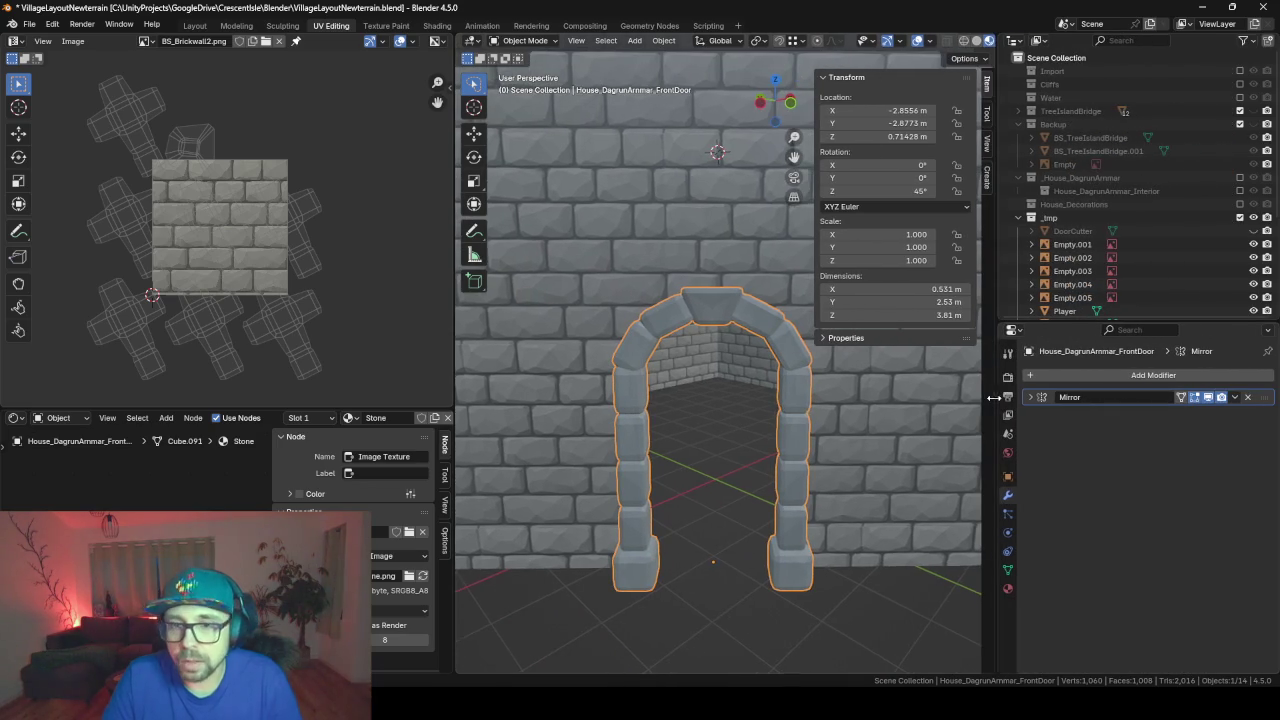
scroll(538, 291, "down", 4)
scroll(538, 291, "down", 4)
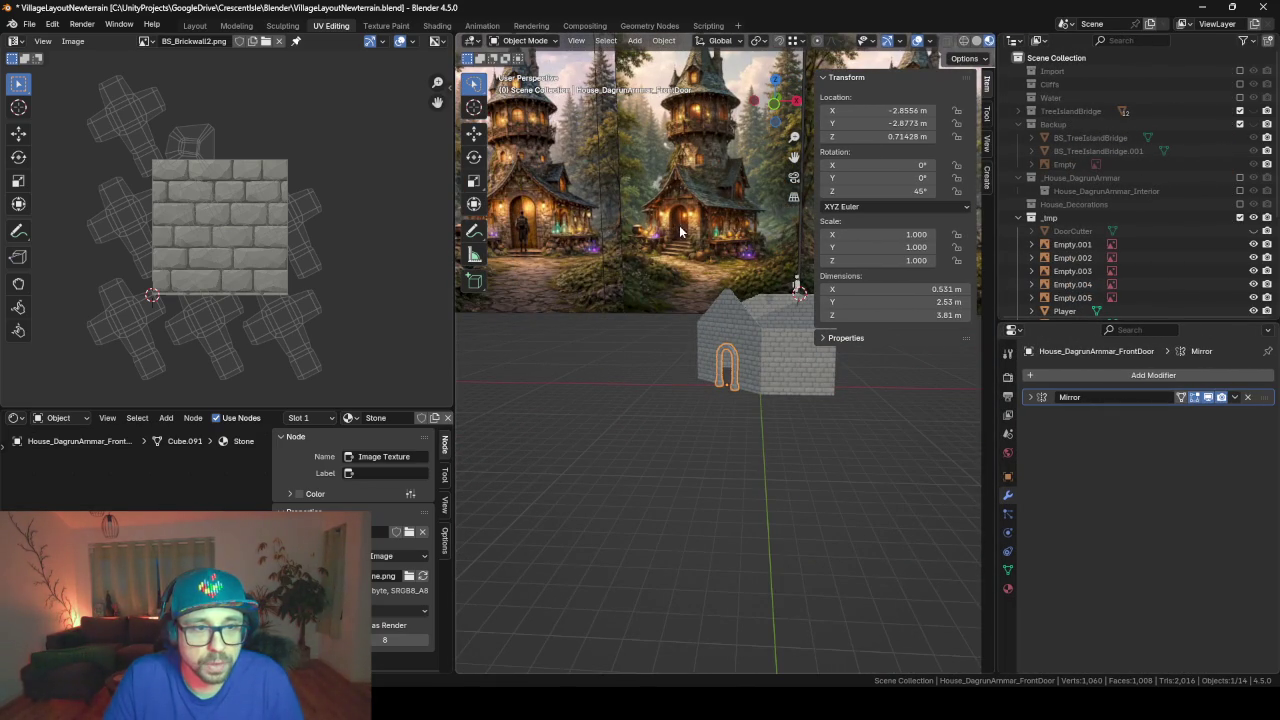
left_click(533, 228)
key("KP_Decimal")
scroll(533, 228, "up", 6)
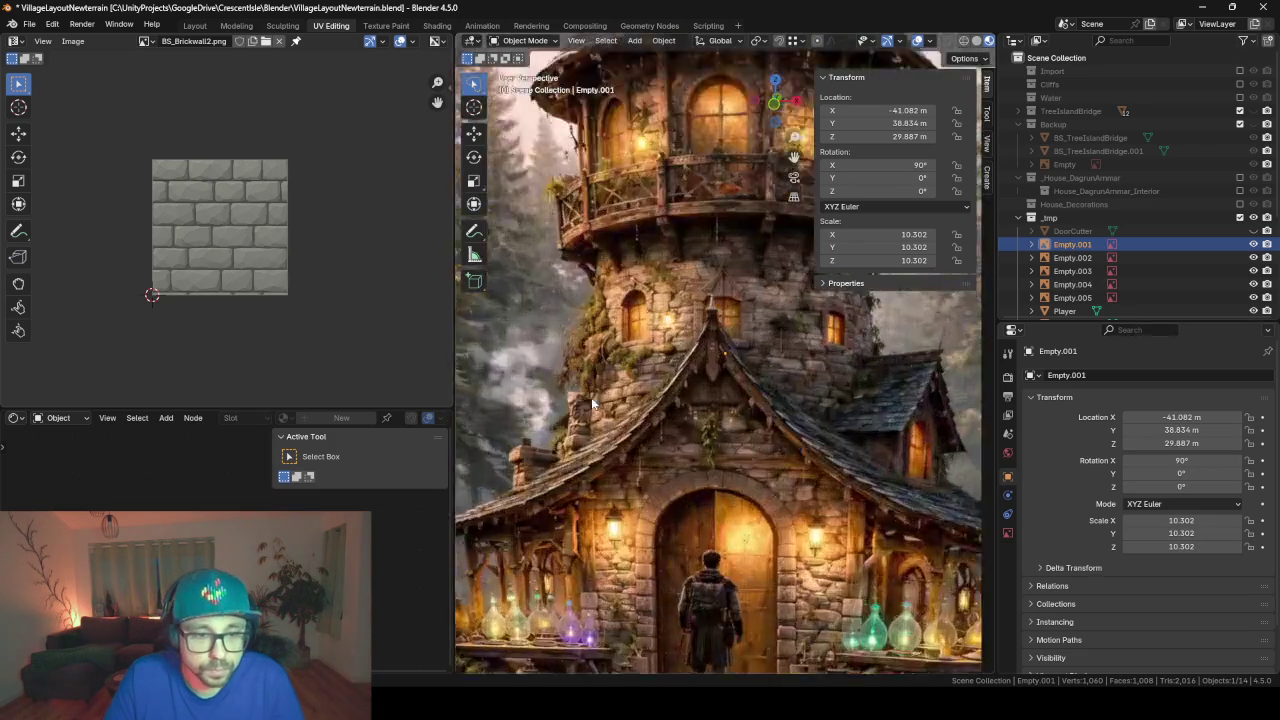
middle_click_drag(705, 470, 701, 342, "shift")
scroll(735, 428, "up", 2)
scroll(735, 428, "down", 3)
scroll(735, 428, "down", 2)
middle_click_drag(735, 428, 460, 420)
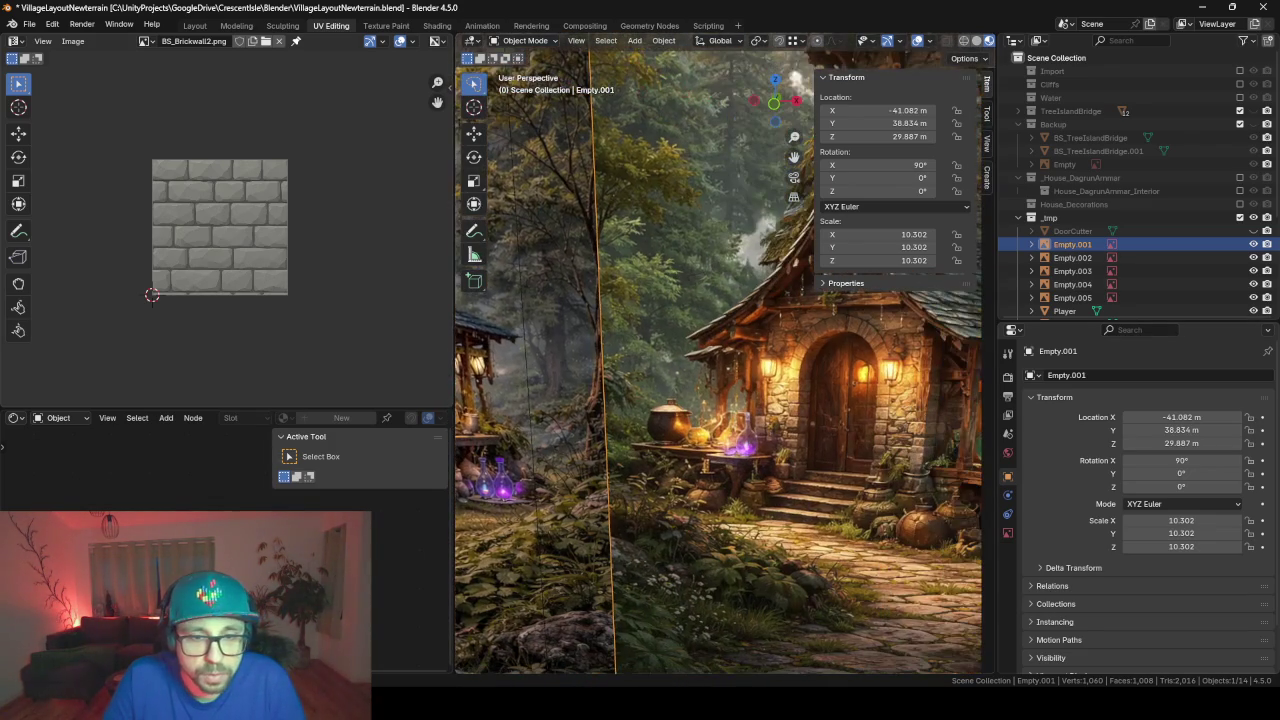
mouse_move(932, 423)
middle_mouse_down()
mouse_move(760, 488)
mouse_move(706, 313)
middle_mouse_up()
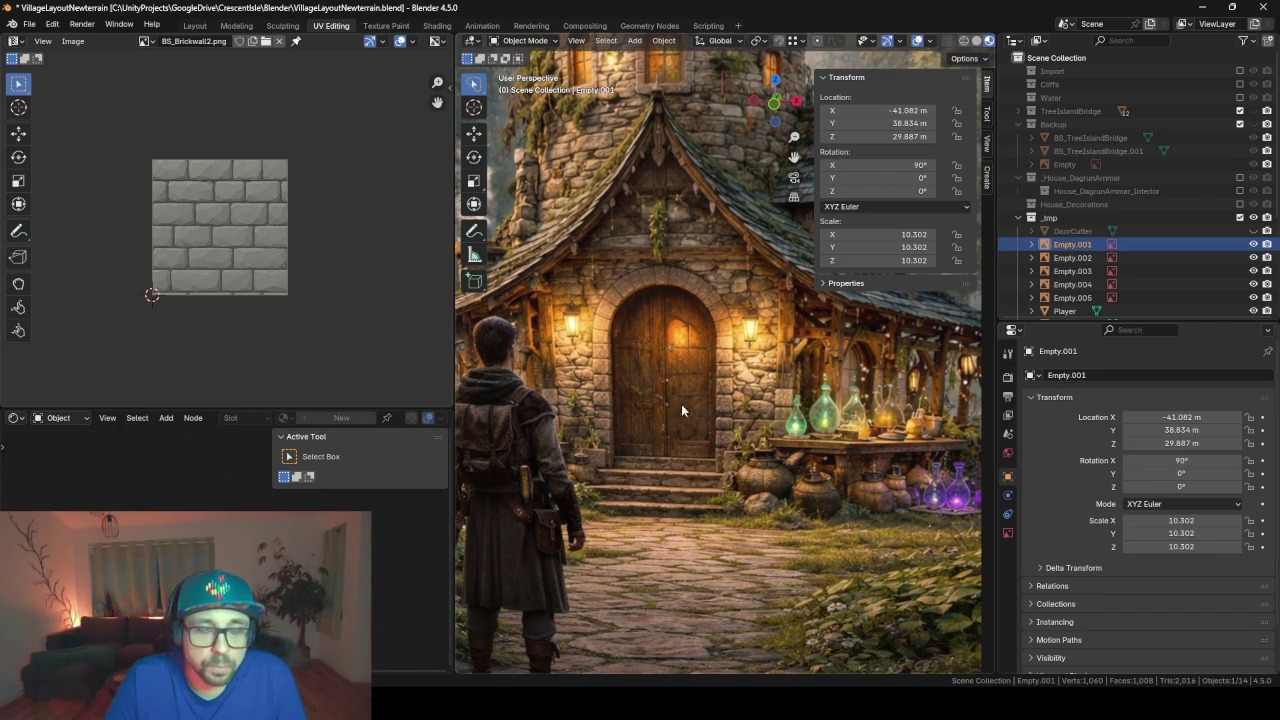
mouse_move(682, 418)
middle_mouse_down()
mouse_move(775, 462)
mouse_move(817, 448)
mouse_move(786, 425)
middle_mouse_up()
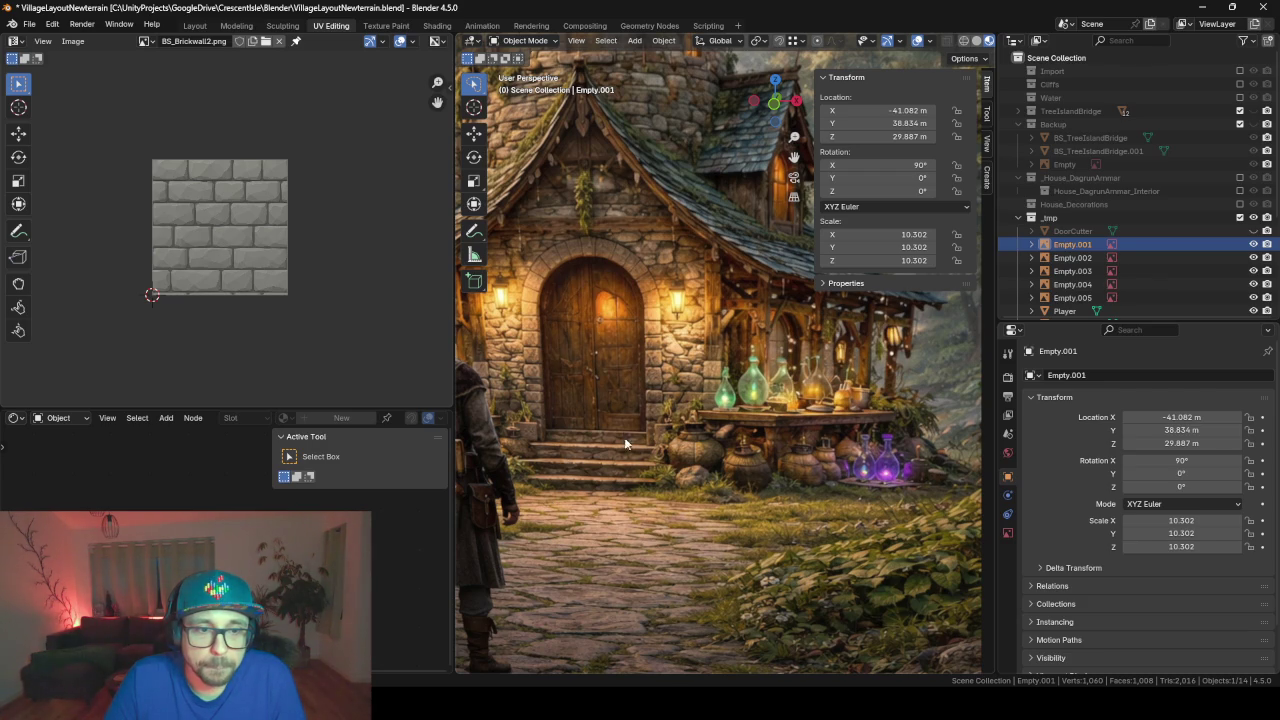
scroll(629, 467, "down", 5)
middle_click_drag(723, 494, 688, 465)
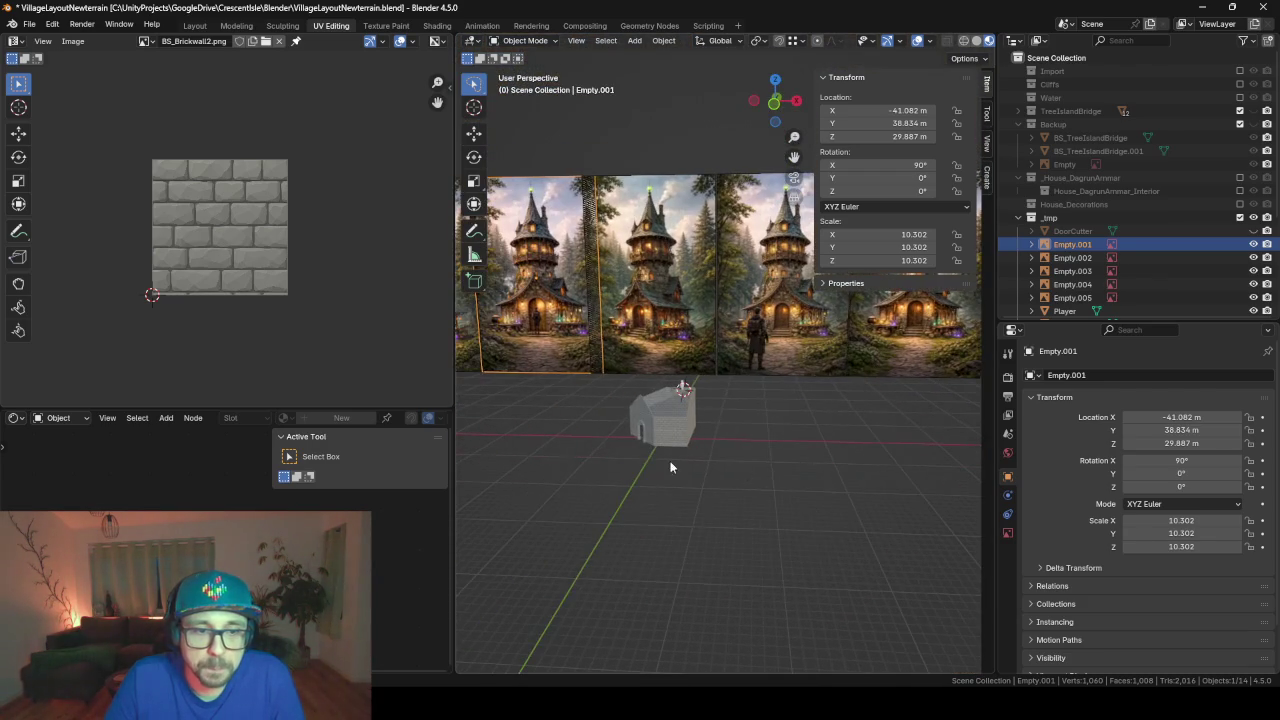
left_click(642, 440)
key("KP_Decimal")
scroll(682, 443, "down", 2)
mouse_move(683, 443)
middle_mouse_down()
mouse_move(778, 430)
mouse_move(703, 428)
middle_mouse_up()
scroll(800, 410, "up", 3)
scroll(840, 430, "up", 2)
middle_click_drag(786, 470, 777, 413, "shift")
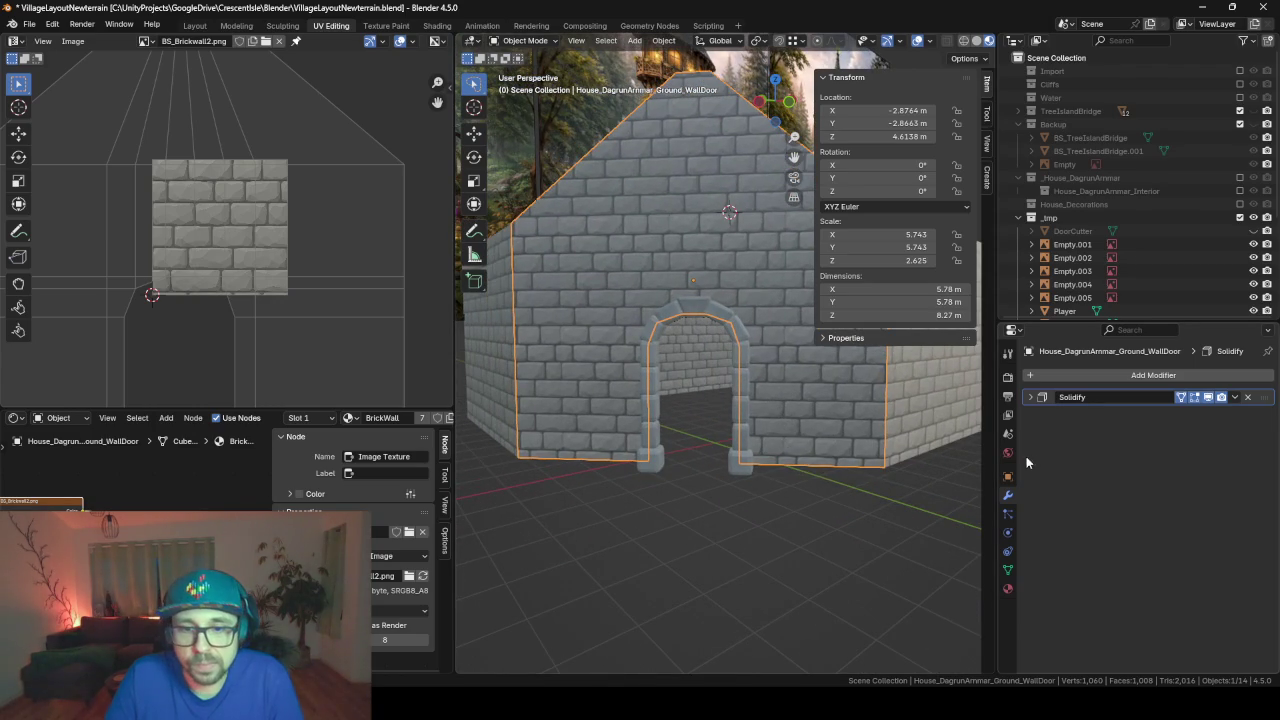
Select the five ground-floor wall pieces: back, left, right, right-front corner and front walls
left_click_drag(992, 451, 1092, 451)
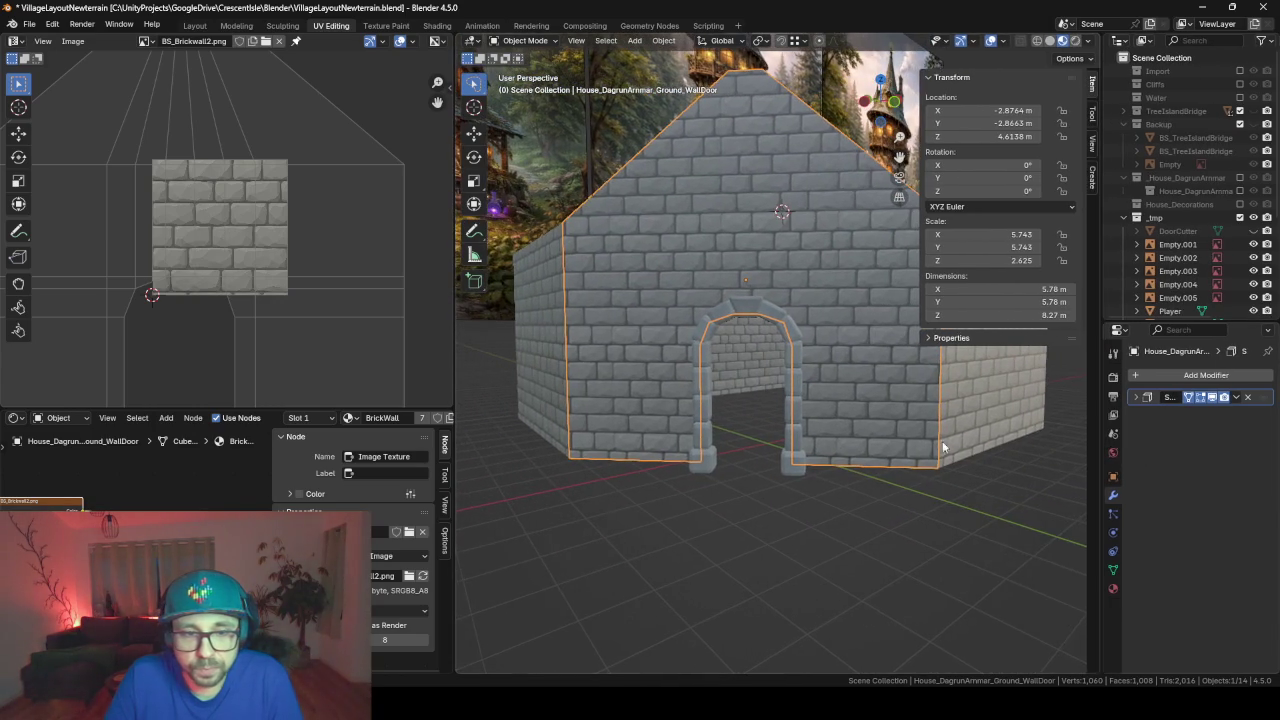
middle_click_drag(810, 421, 850, 468, "shift")
scroll(876, 481, "up", 3)
scroll(876, 481, "up", 3)
mouse_move(896, 535)
middle_mouse_down("shift")
mouse_move(799, 314)
mouse_move(818, 395)
mouse_move(768, 420)
mouse_move(652, 420)
mouse_move(653, 407)
mouse_move(970, 419)
mouse_move(740, 412)
mouse_move(713, 427)
mouse_move(737, 471)
mouse_move(846, 535)
mouse_move(749, 397)
mouse_move(798, 329)
middle_mouse_up("shift")
scroll(810, 348, "down", 3)
left_click(699, 307)
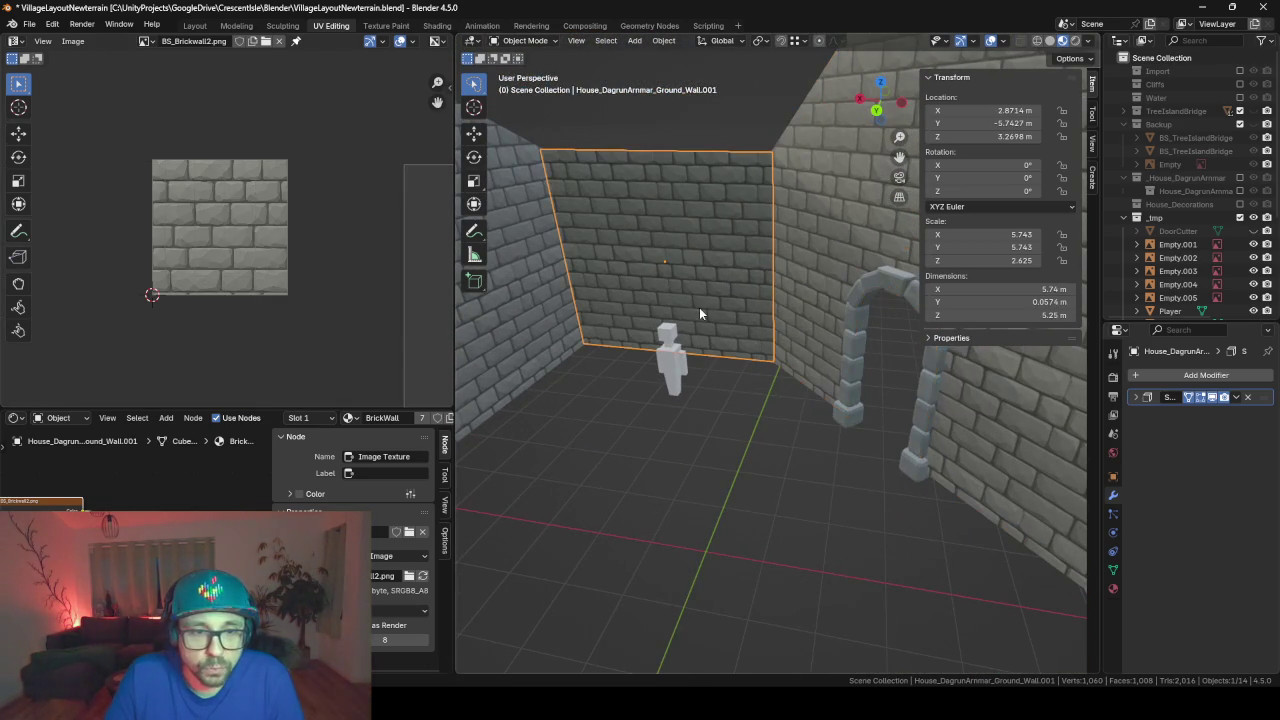
mouse_move(776, 360)
middle_mouse_down()
mouse_move(743, 419)
mouse_move(700, 423)
mouse_move(702, 345)
middle_mouse_up()
left_click(700, 284, "shift")
mouse_move(700, 284)
middle_mouse_down()
mouse_move(737, 380)
mouse_move(843, 230)
middle_mouse_up()
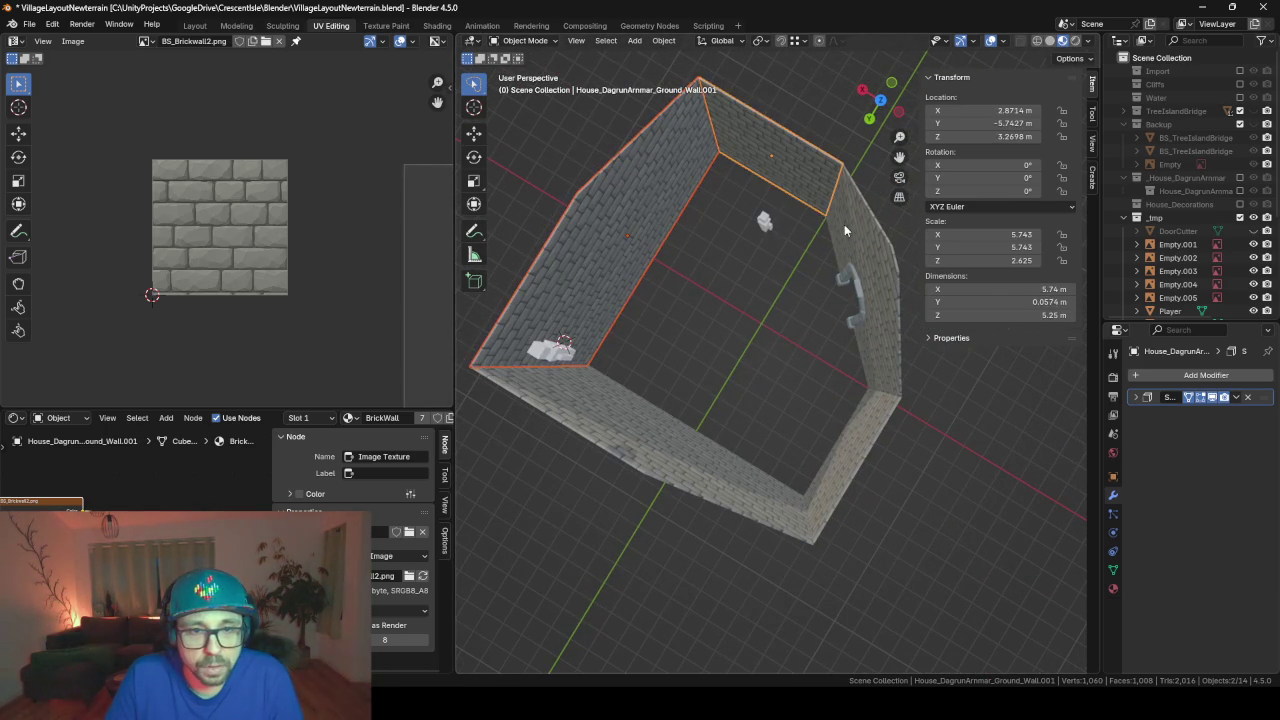
left_click(856, 320, "shift")
left_click(863, 433, "shift")
left_click(724, 500, "shift")
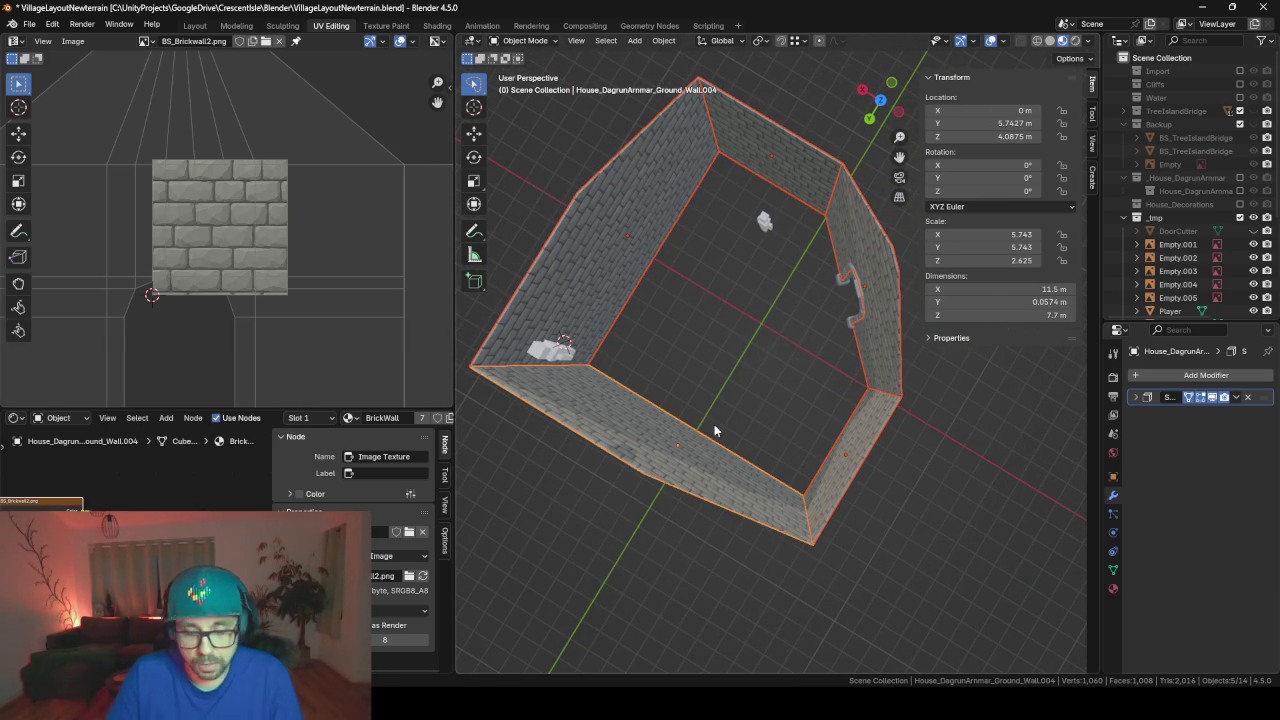
In Edit Mode with Edge select, pick the first bottom edges along the floor line
key("Tab")
scroll(665, 240, "up", 3)
left_click(576, 41)
left_click(652, 174, "shift")
left_click(640, 271, "shift")
middle_click_drag(640, 271, 711, 273)
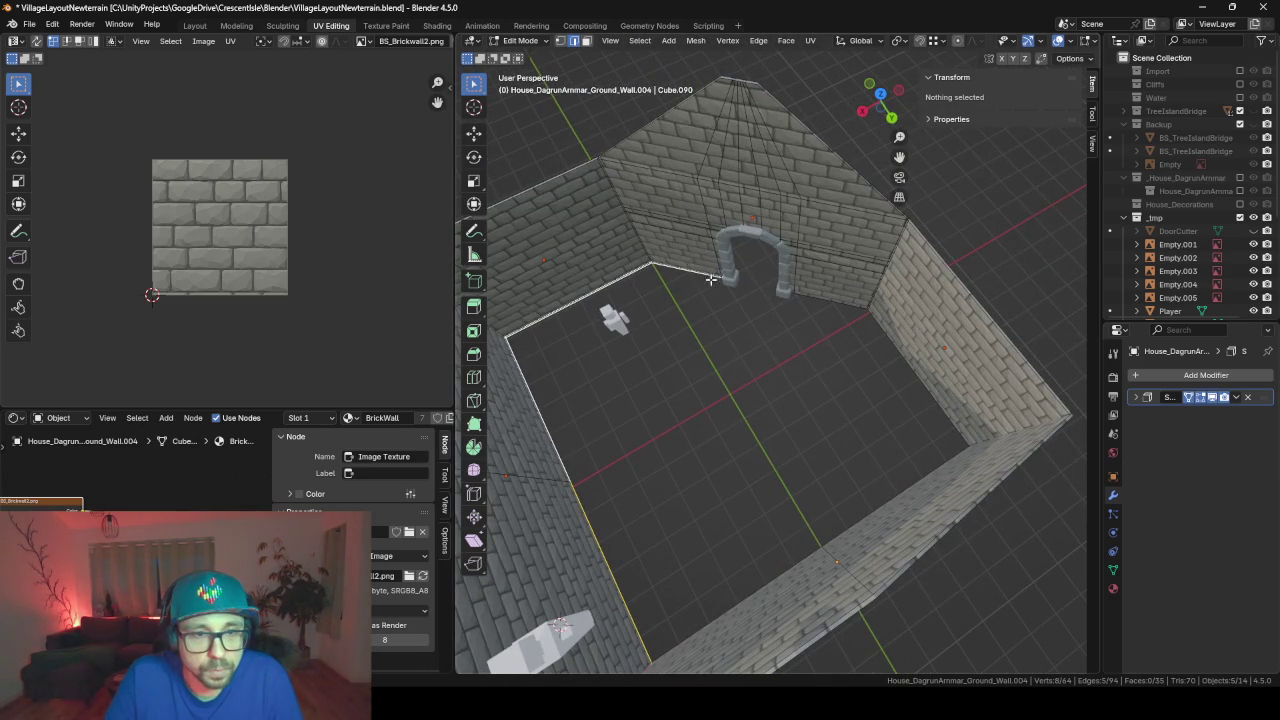
Add the remaining walls' floor-line edges to the selection
left_click(830, 298, "shift")
middle_click_drag(795, 335, 878, 313)
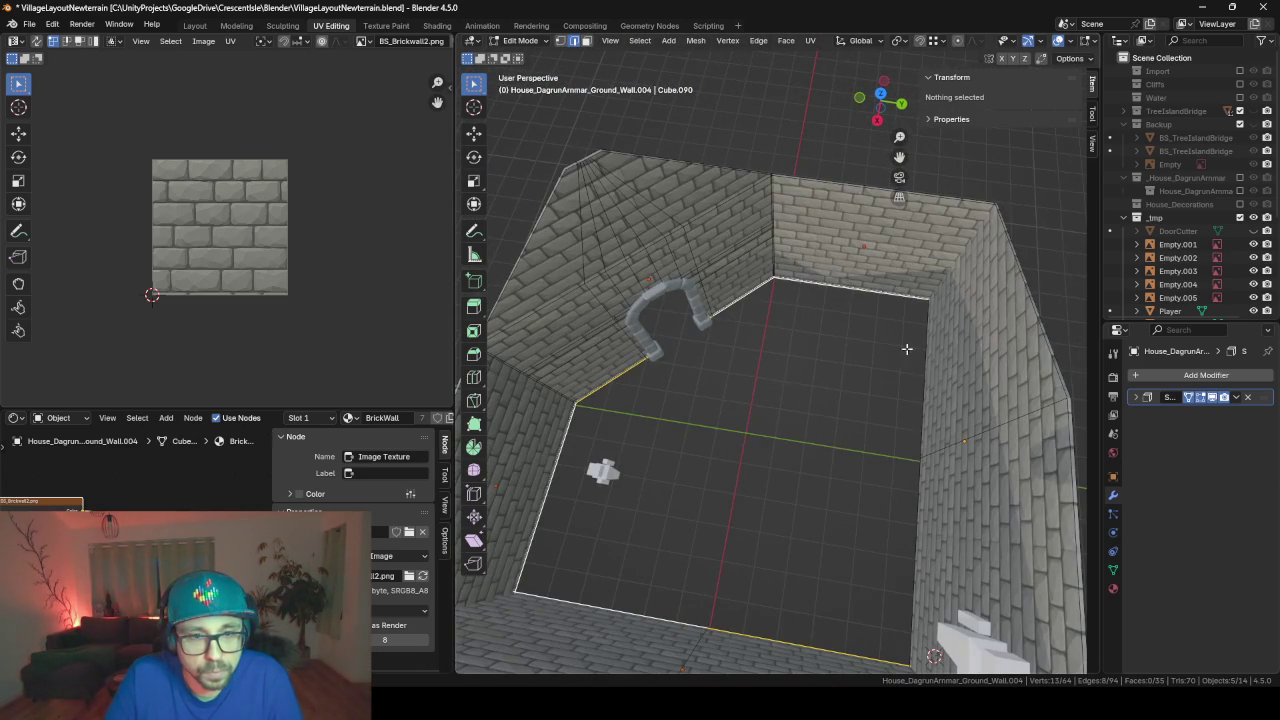
left_click(929, 469, "shift")
mouse_move(743, 452)
middle_mouse_down()
mouse_move(817, 440)
mouse_move(809, 466)
middle_mouse_up()
Duplicate the bottom edges in place and separate them into a new object, back in Object Mode
key("shift+d")
right_click(783, 418)
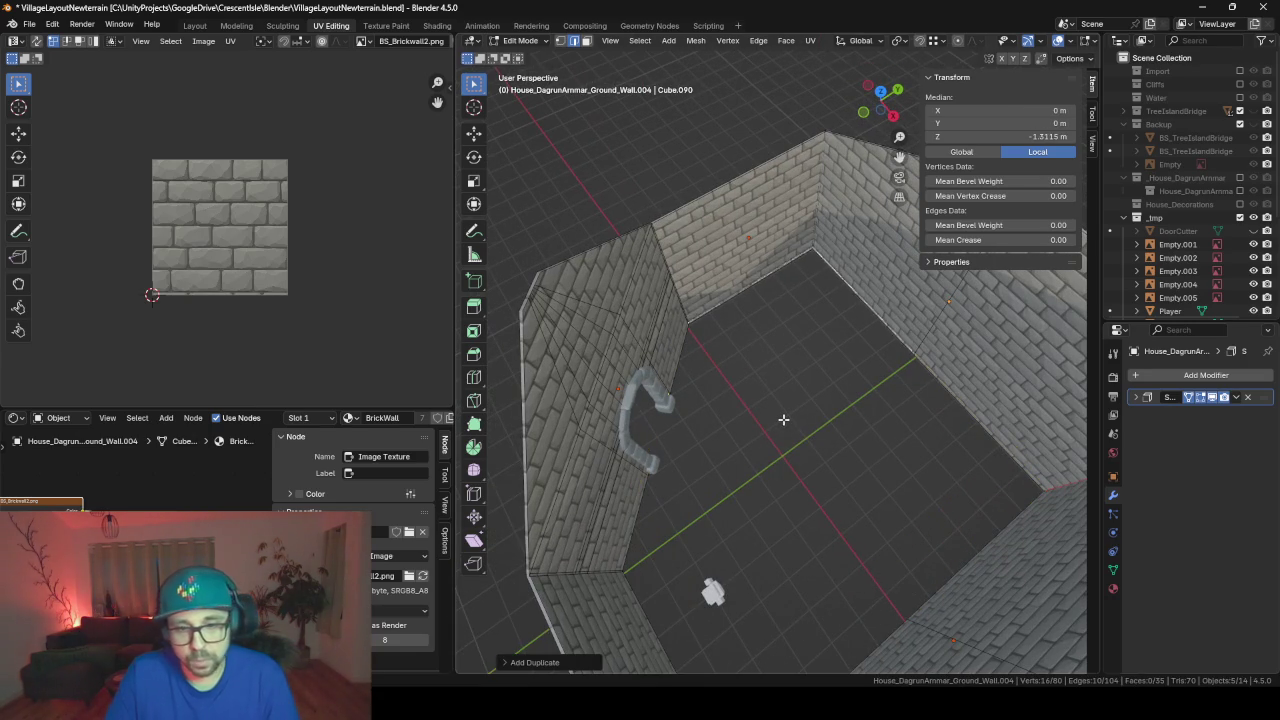
key("p")
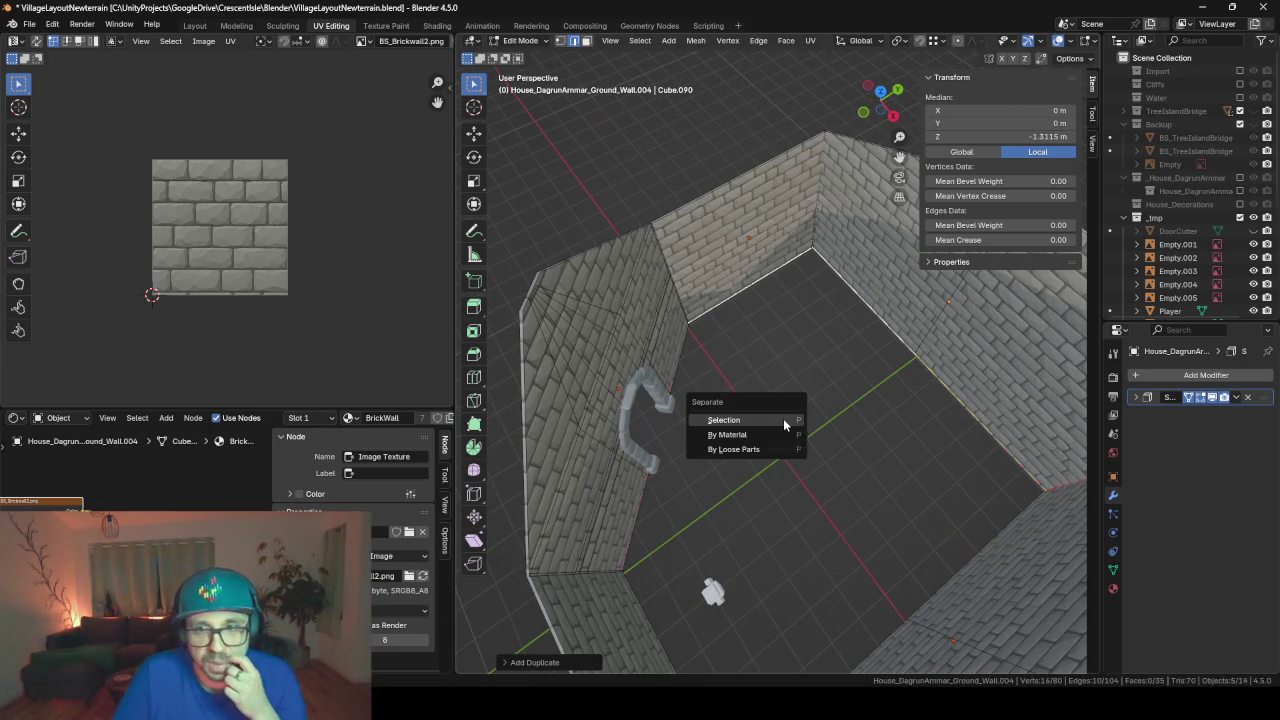
left_click(783, 418)
key("Tab")
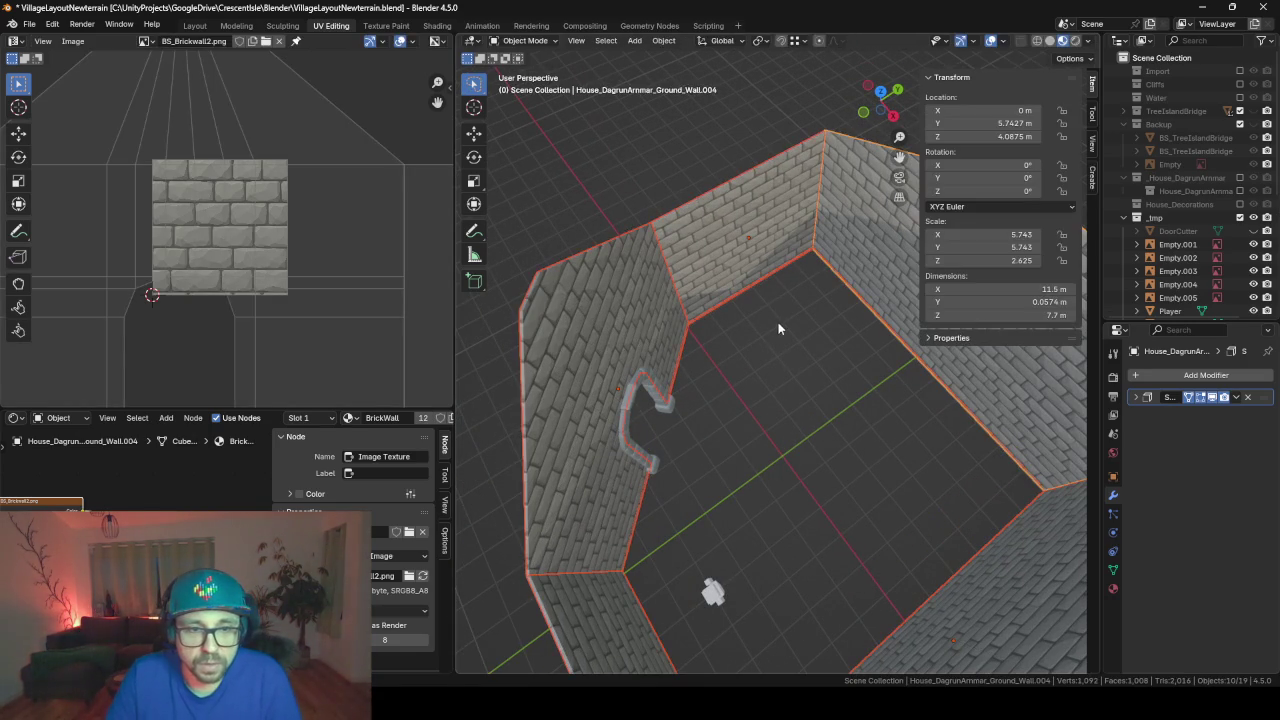
left_click(757, 287)
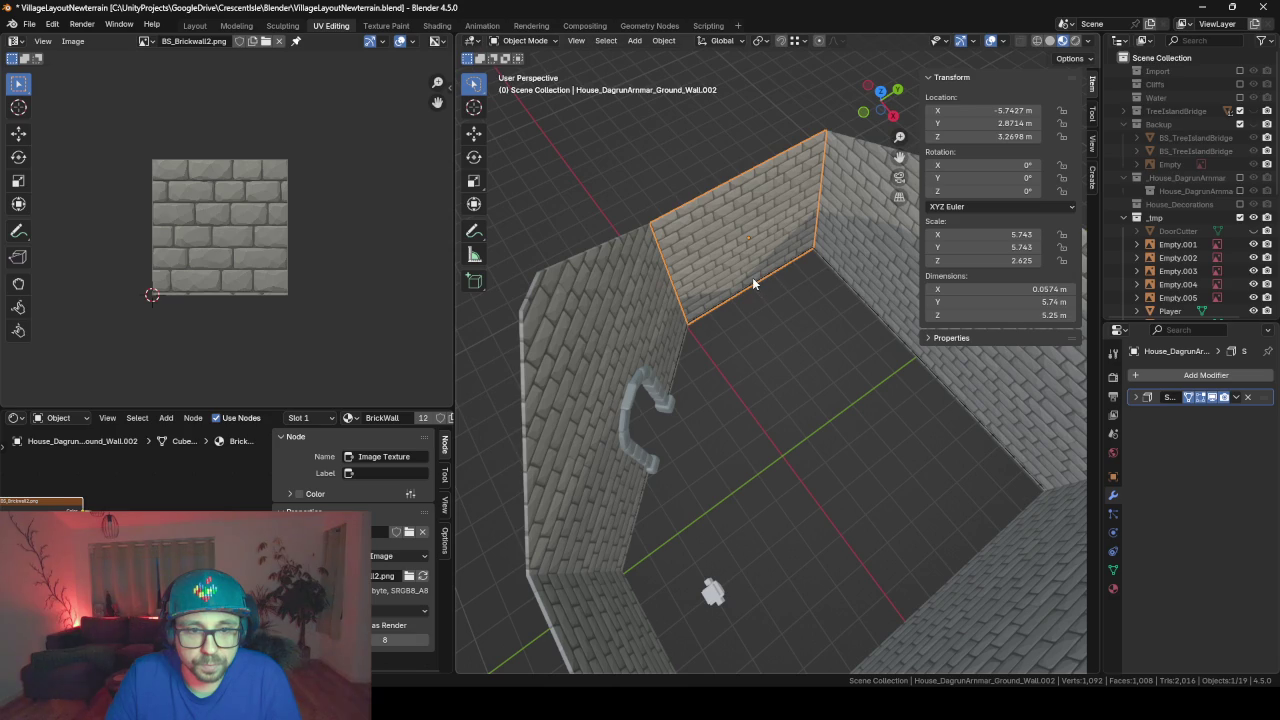
scroll(1185, 200, "down", 5)
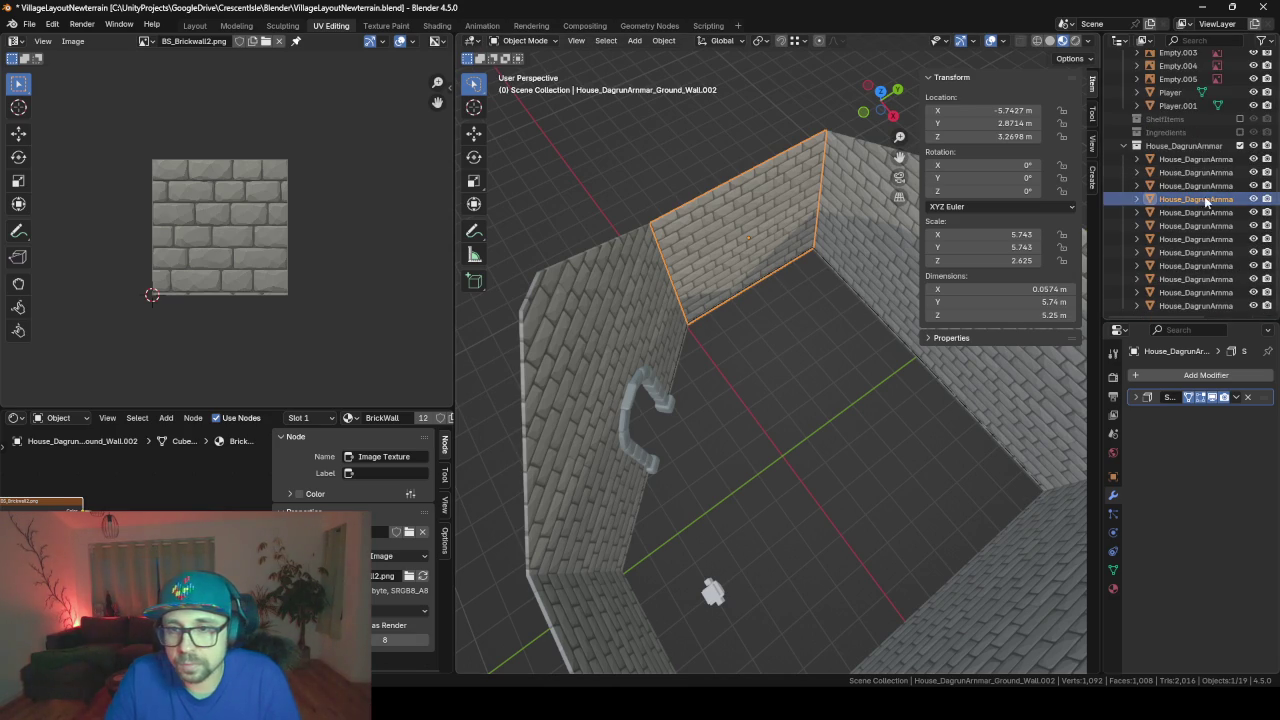
Browse the ground wall pieces in the Outliner, starting from WallDoor.001
left_click_drag(1100, 229, 938, 229)
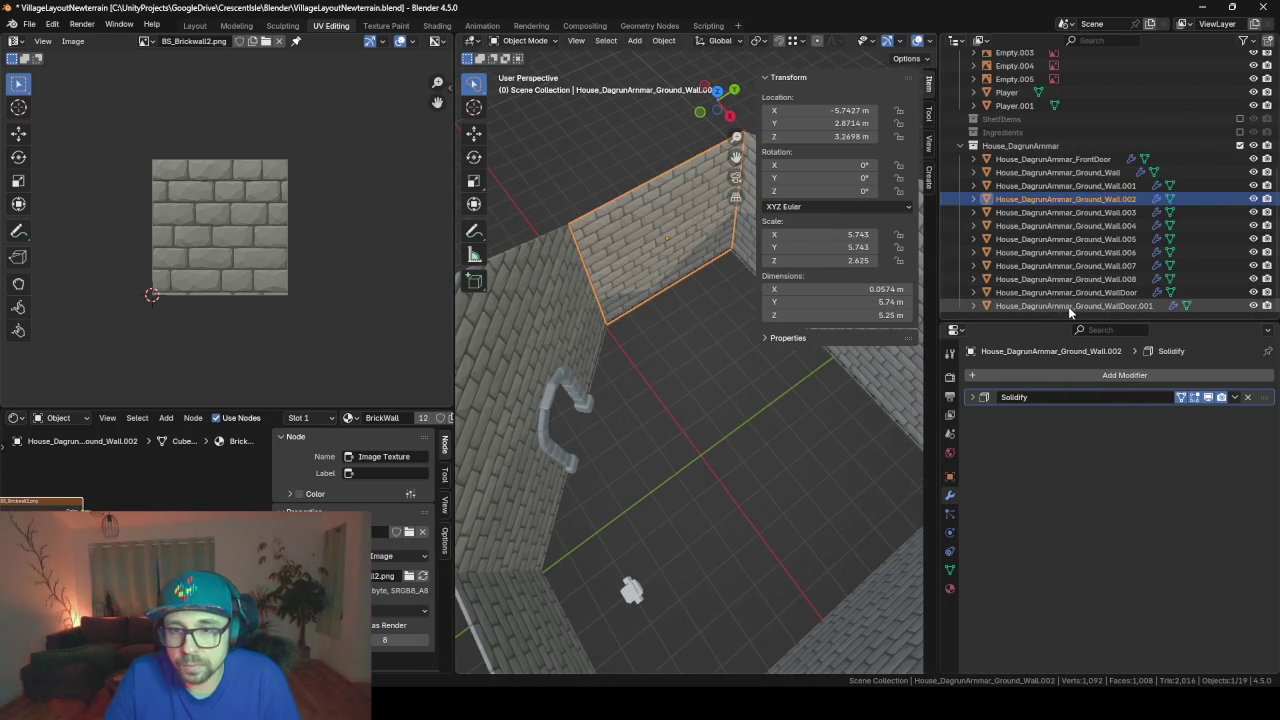
left_click(1091, 303)
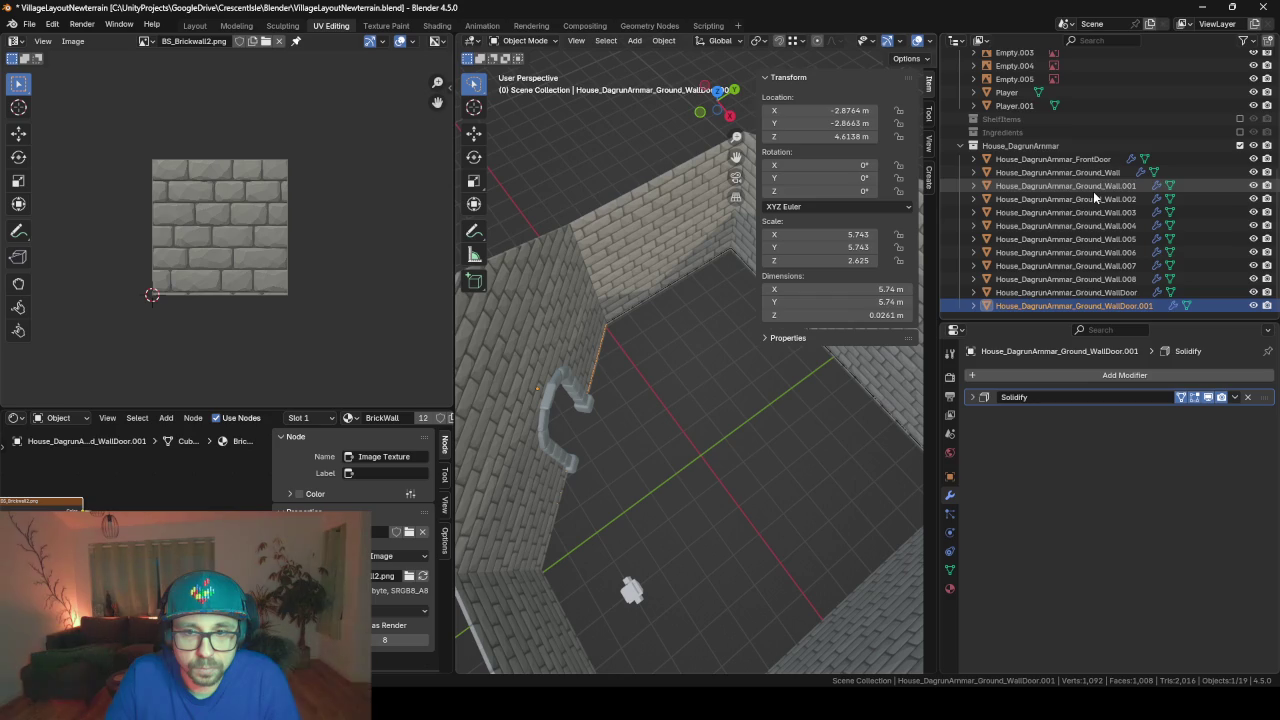
left_click(1093, 187)
key("Down")
key("Down")
key("Down")
key("Down")
key("Down")
key("Up")
key("Up")
key("Down")
left_click(1090, 255)
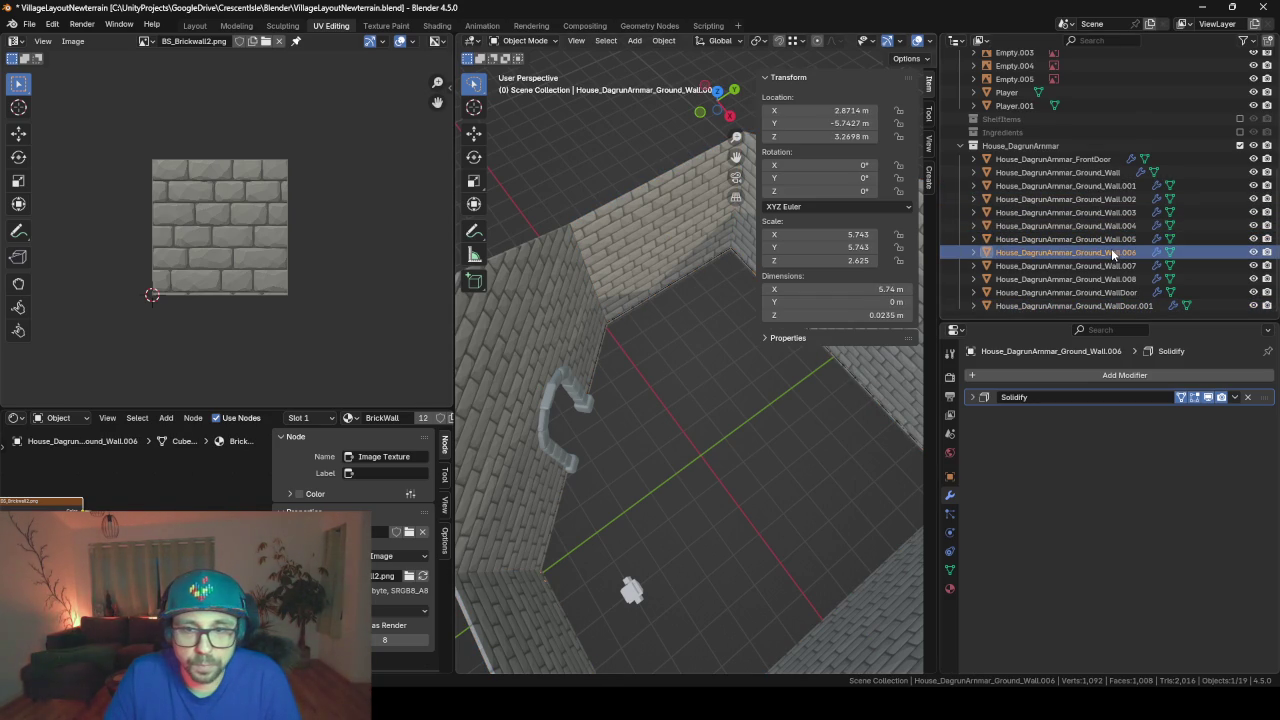
left_click(1109, 239)
mouse_move(892, 459)
middle_mouse_down()
mouse_move(696, 409)
mouse_move(760, 380)
middle_mouse_up()
Pick out wall pieces Ground_Wall.005 through .008 one by one in the Outliner
left_click(1124, 225)
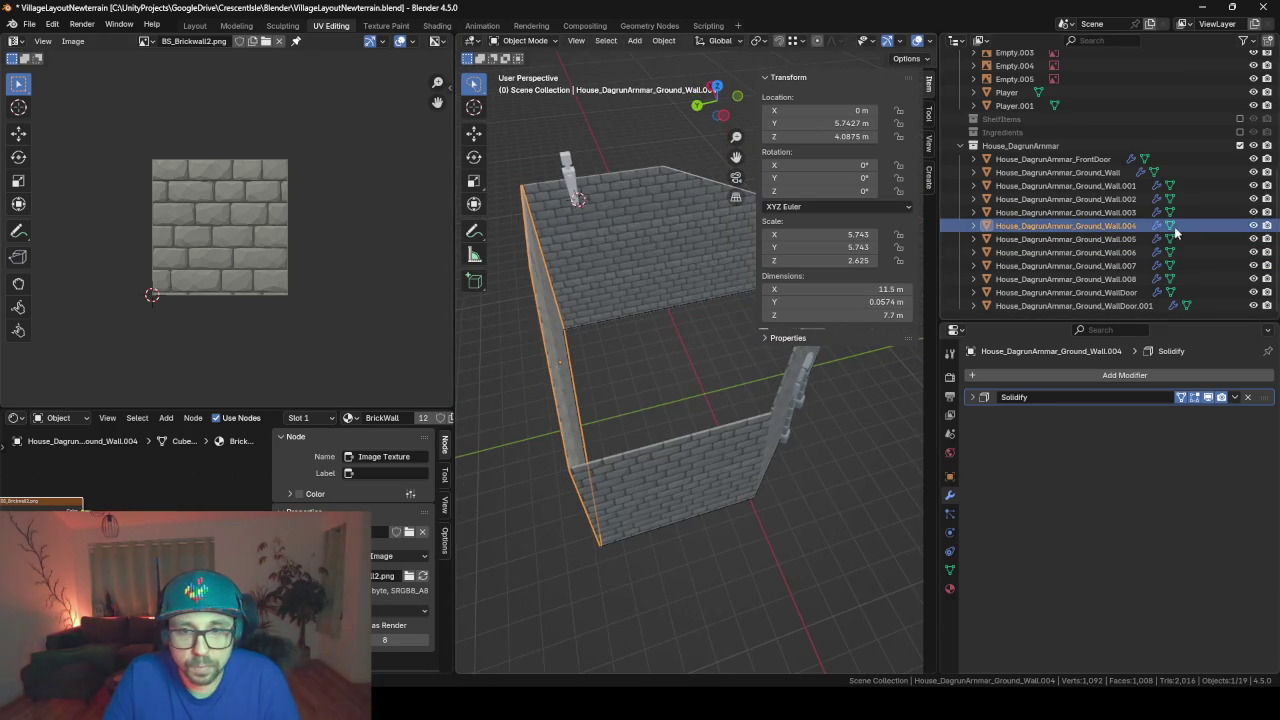
left_click(1089, 252)
left_click(1088, 239)
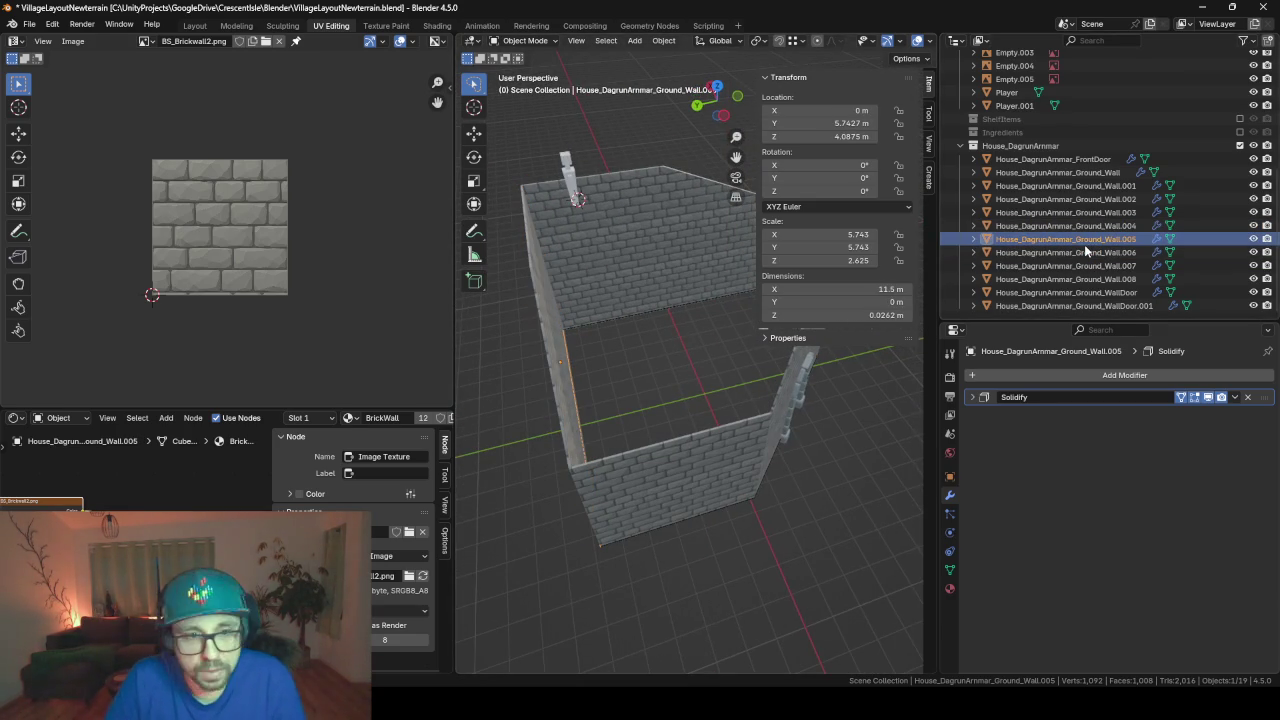
left_click(1087, 252)
mouse_move(622, 446)
middle_mouse_down()
mouse_move(704, 445)
mouse_move(726, 466)
middle_mouse_up()
key("Up")
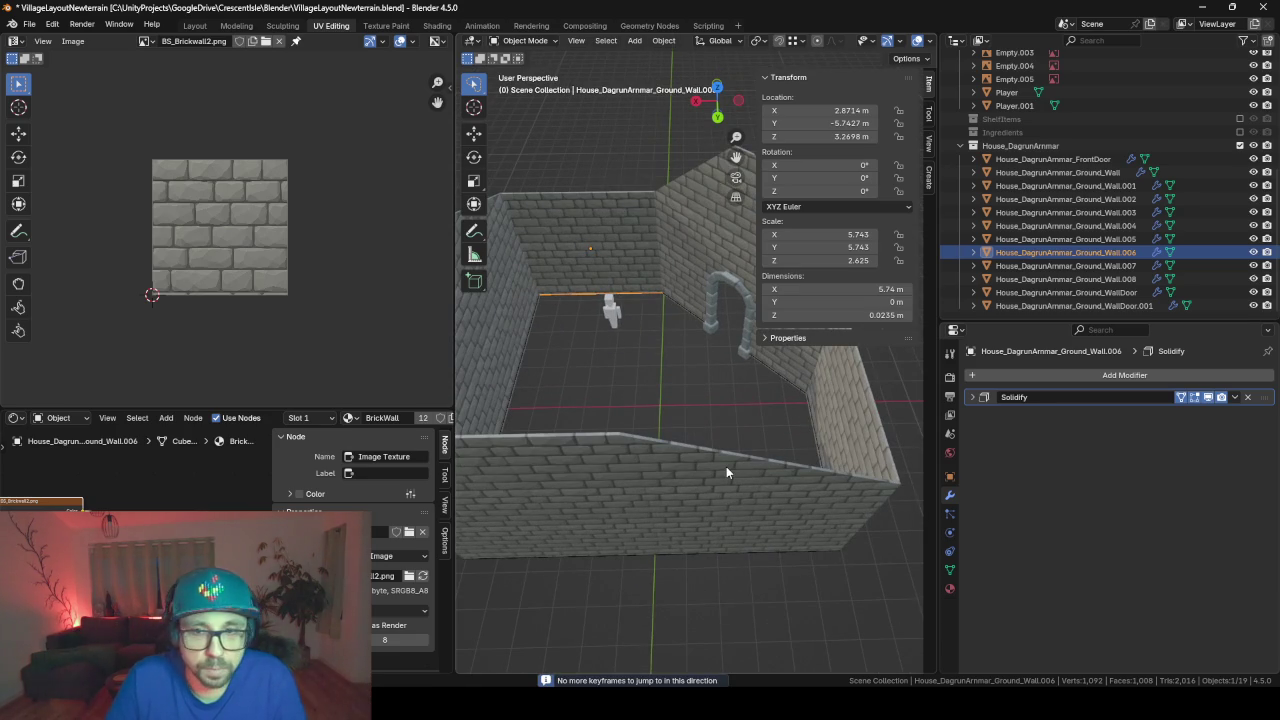
left_click(1066, 265)
middle_click_drag(700, 450, 780, 440)
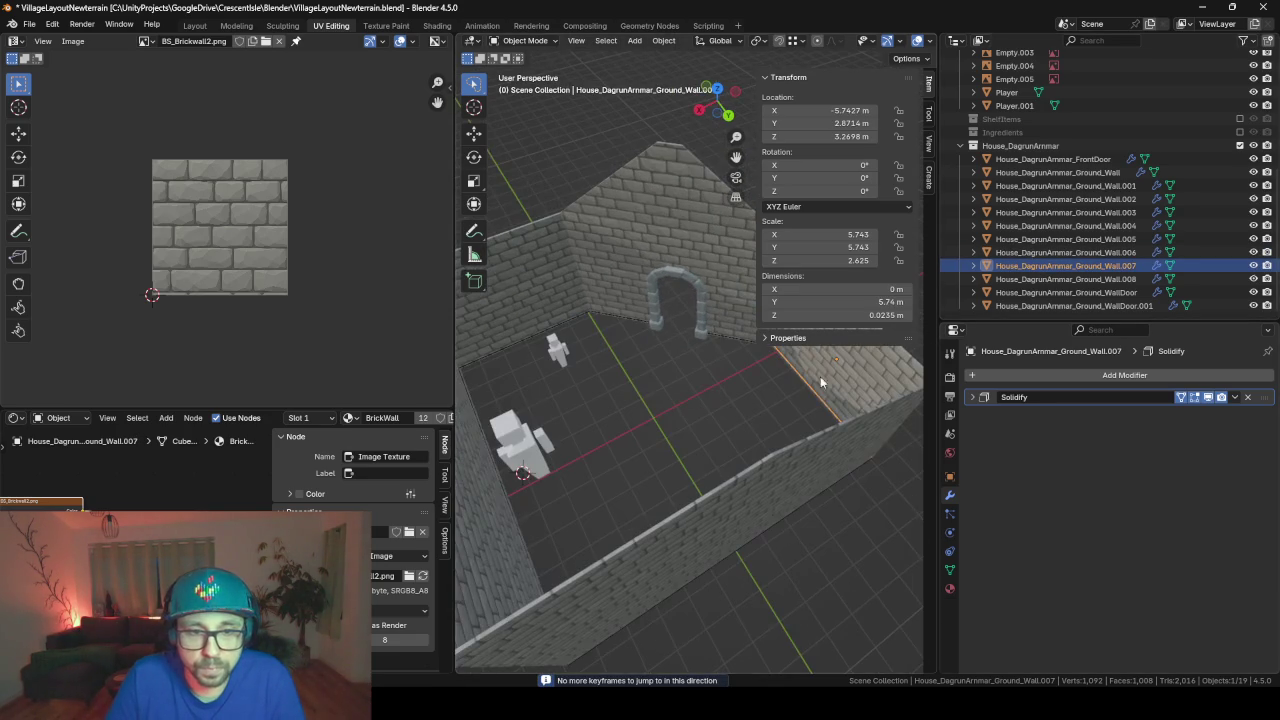
left_click(1066, 279)
Multi-select Ground_Wall.005–.008 together with WallDoor.001 as the active object
mouse_move(662, 412)
middle_mouse_down()
mouse_move(620, 410)
mouse_move(694, 377)
mouse_move(728, 382)
mouse_move(858, 349)
mouse_move(848, 358)
middle_mouse_up()
scroll(1045, 252, "up", 2)
left_click(1114, 265, "shift")
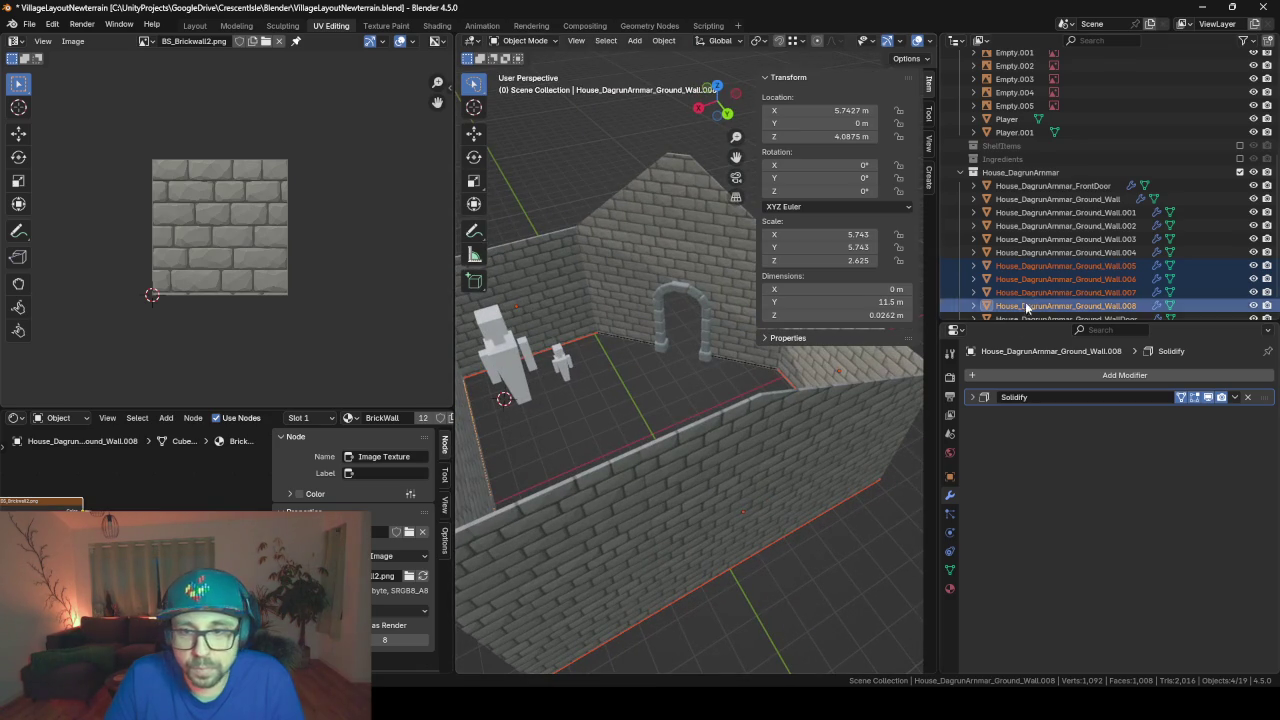
scroll(1090, 250, "down", 2)
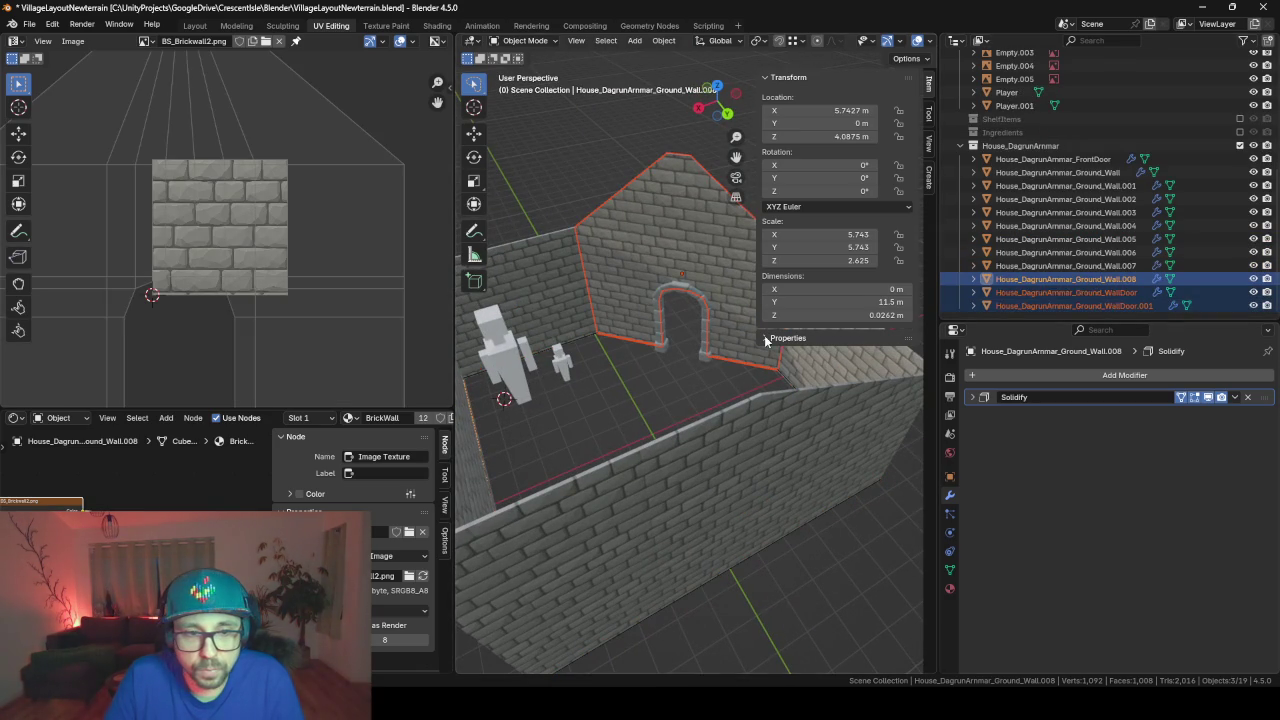
left_click(1106, 280)
left_click(1106, 240, "shift")
left_click(1110, 305, "ctrl")
middle_click_drag(762, 366, 716, 440)
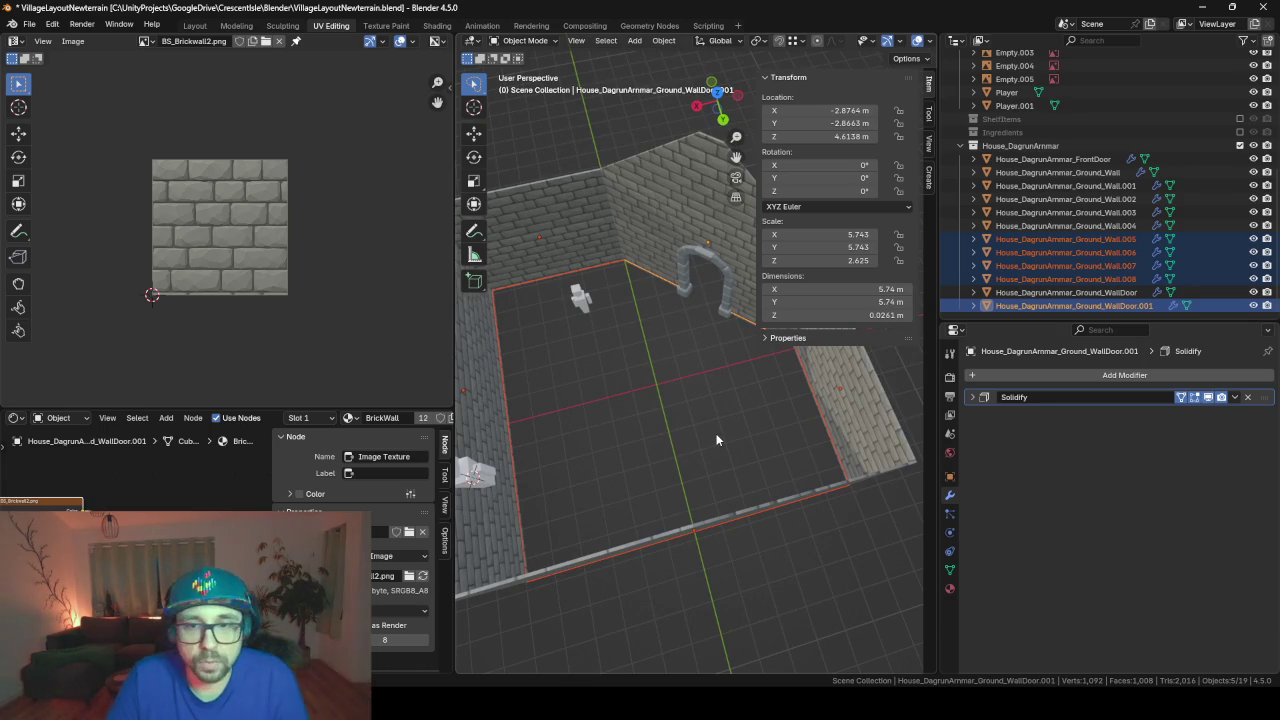
Join the selected pieces with Ctrl+J and rename the result House_DagrunArmmar_Ground_Floor
key("ctrl+j")
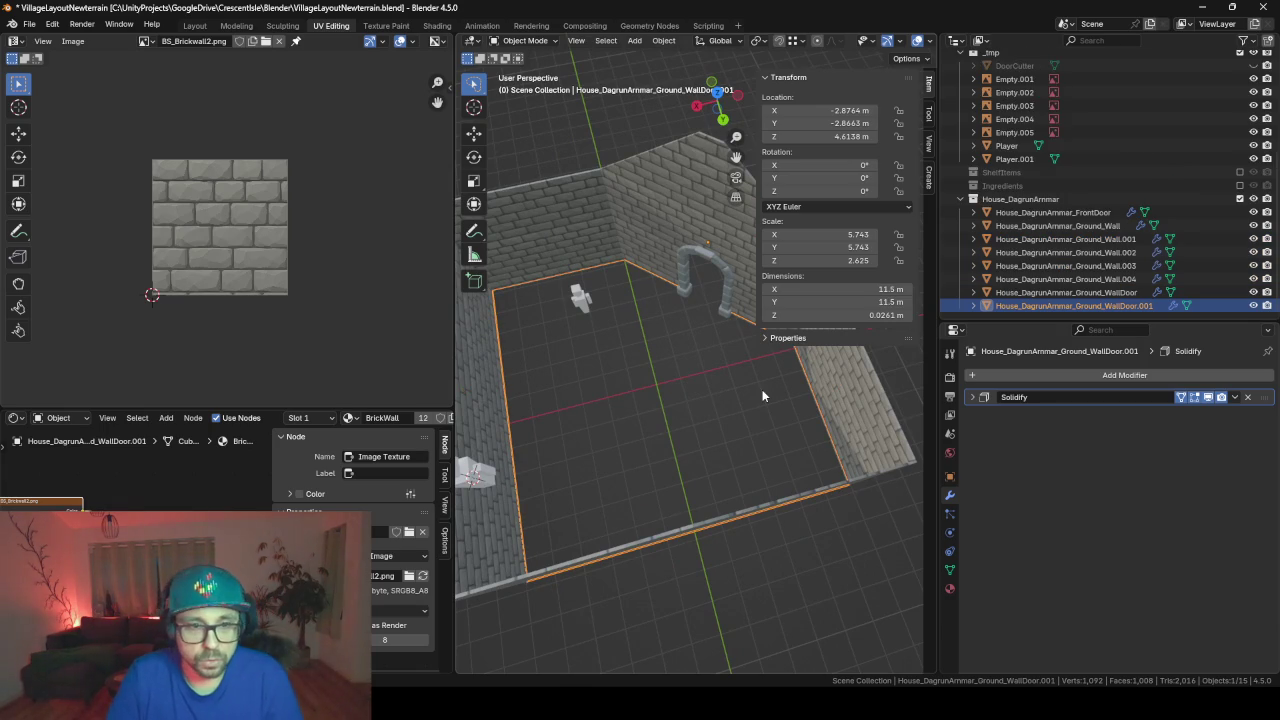
double_click(1110, 305)
key("End")
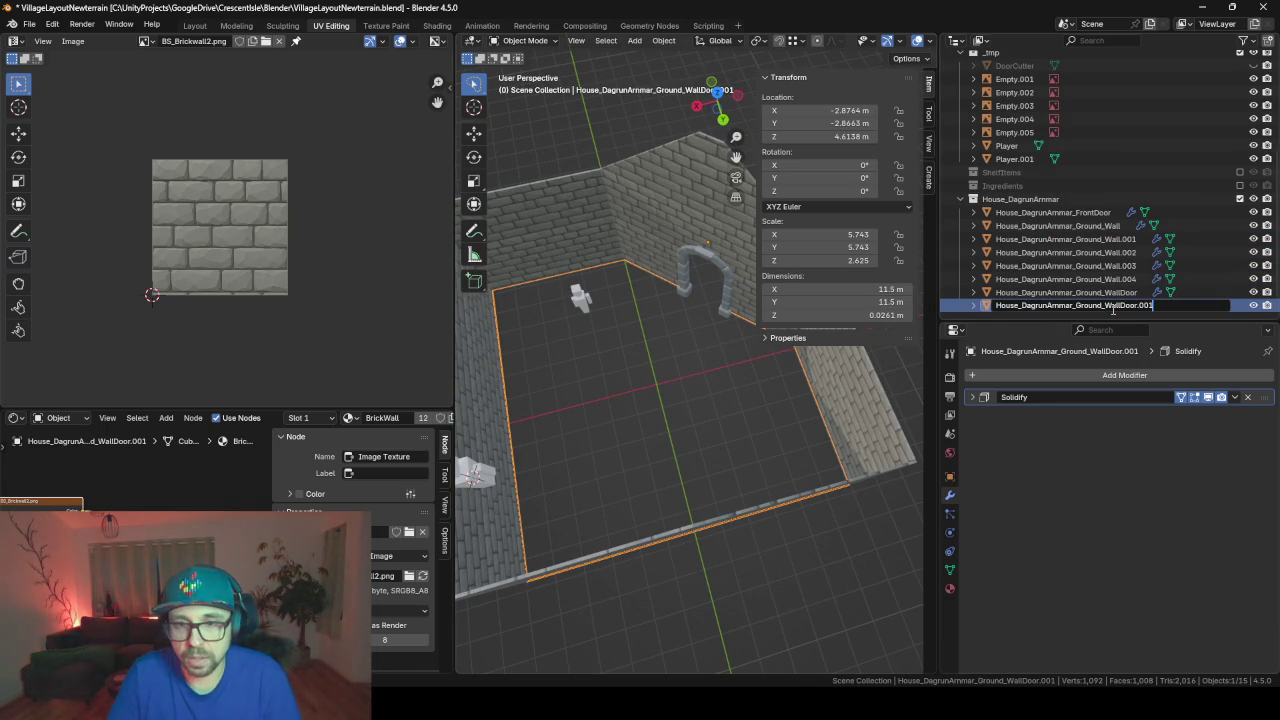
key("ctrl+a")
key("BackSpace")
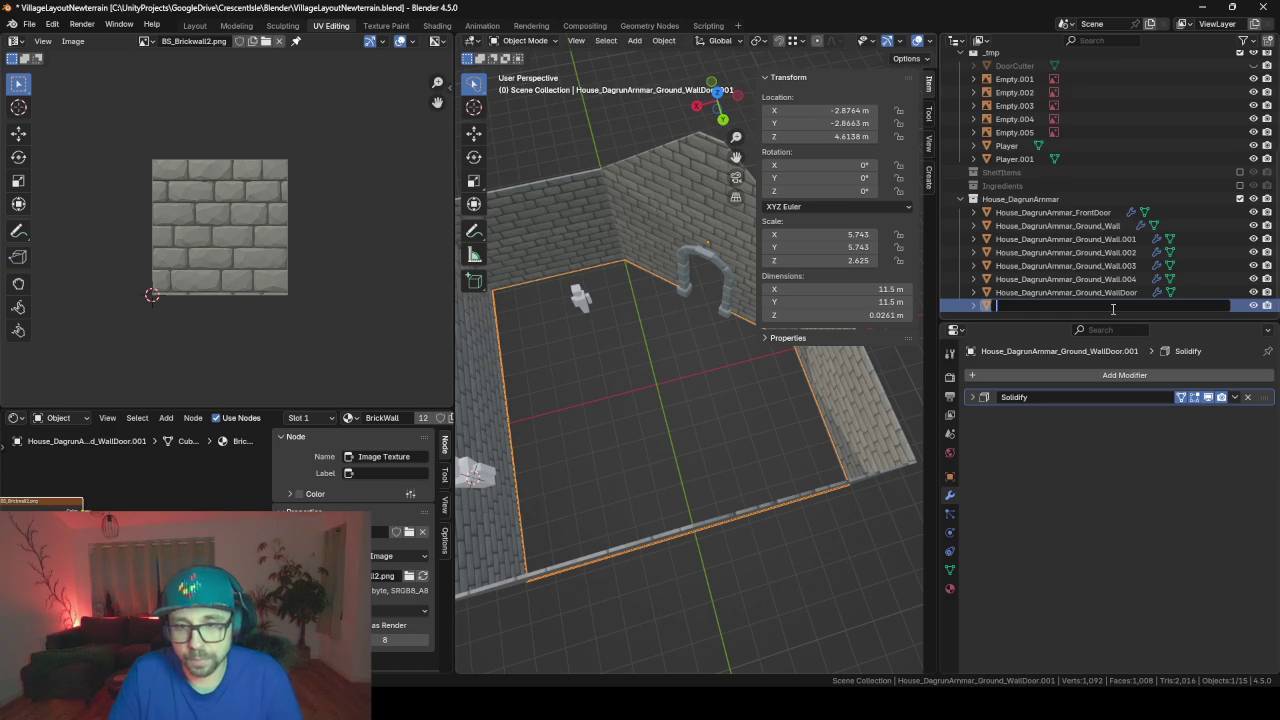
type("House_DagrunArmmar_Ground_WallDoor")
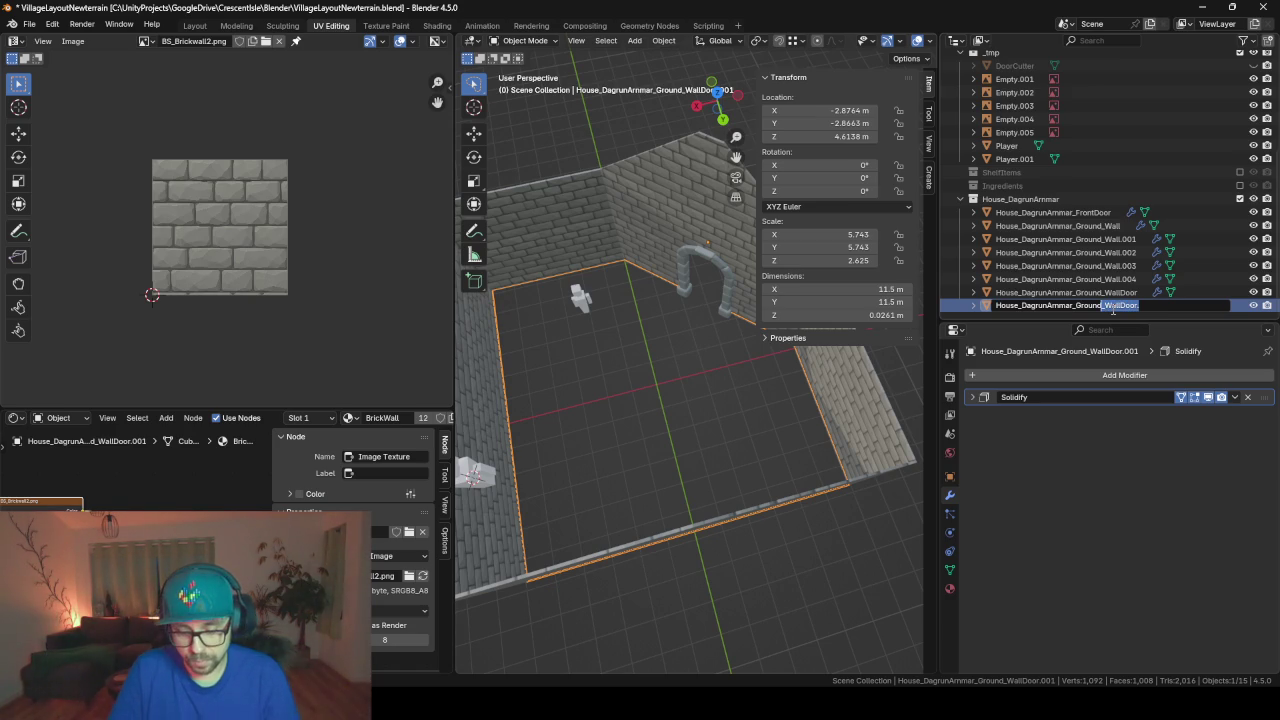
type("r")
key("Return")
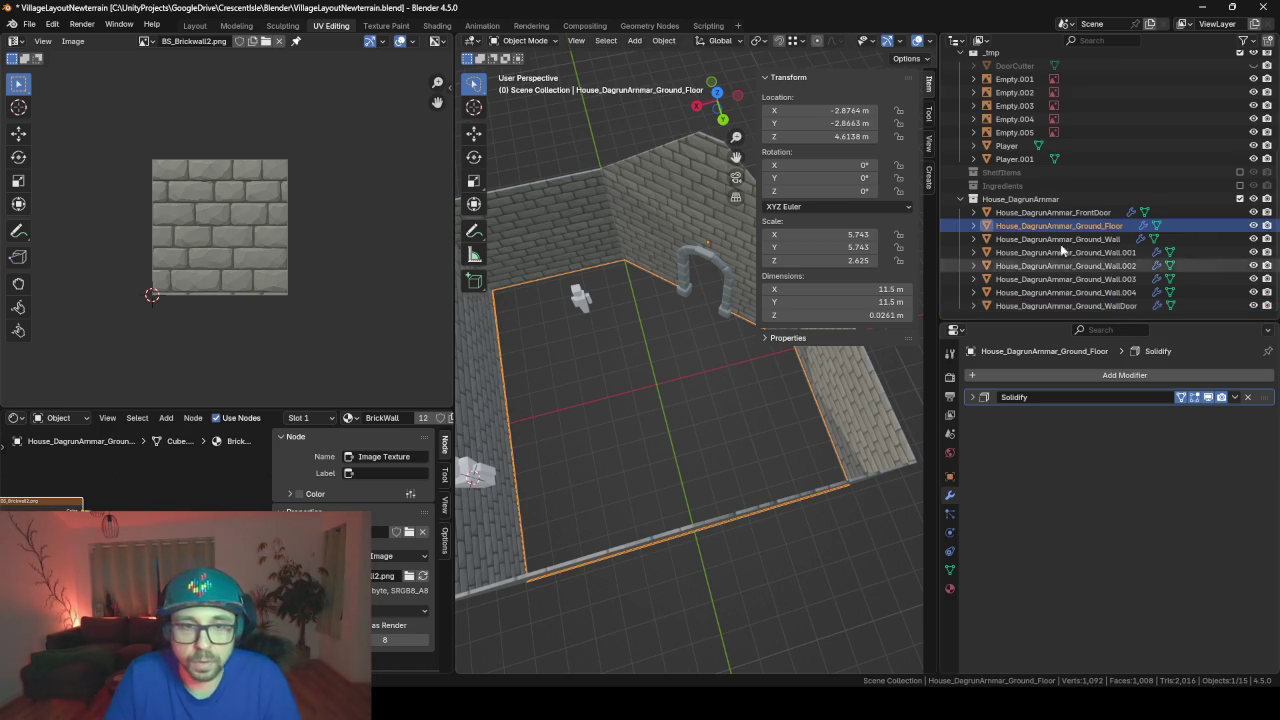
key("Tab")
mouse_move(650, 400)
middle_mouse_down()
mouse_move(583, 391)
mouse_move(691, 386)
mouse_move(706, 403)
mouse_move(782, 384)
middle_mouse_up()
Select all floor vertices and Merge by Distance to remove duplicates
key("a")
scroll(782, 384, "up", 1)
key("m")
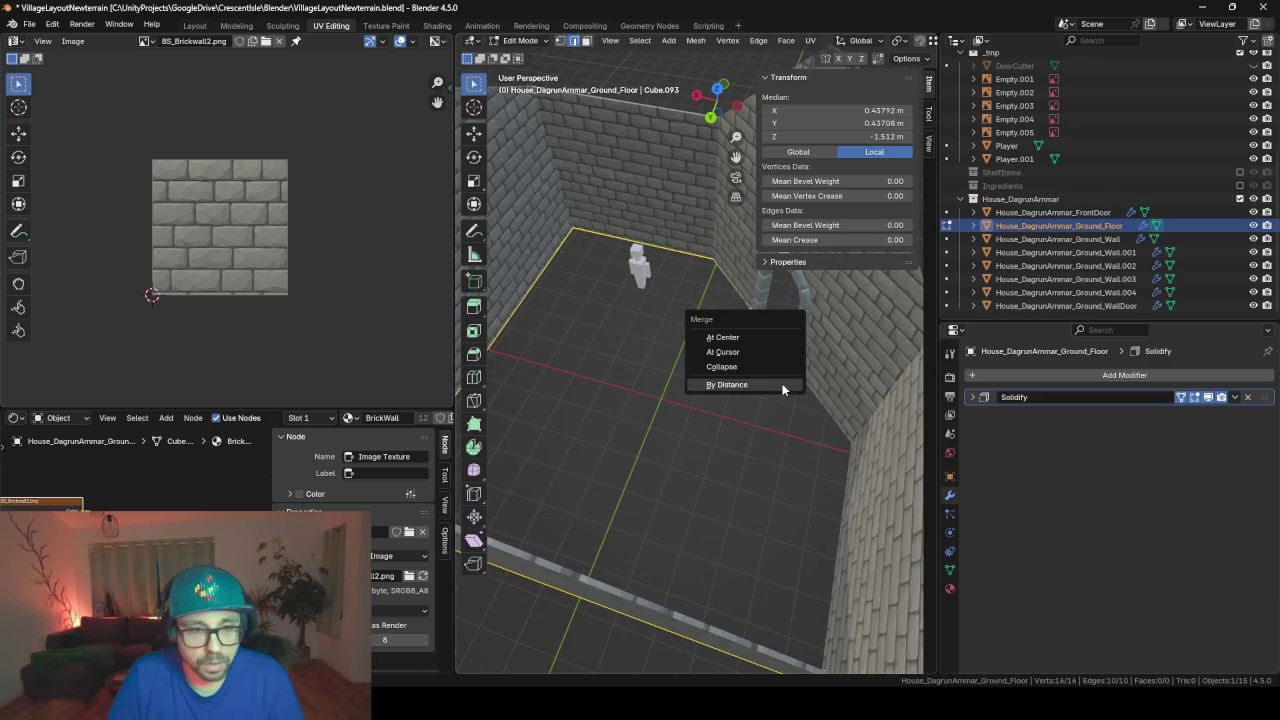
left_click(782, 383)
Join the two vertices across the doorway gap with a new edge
middle_click_drag(763, 391, 747, 324)
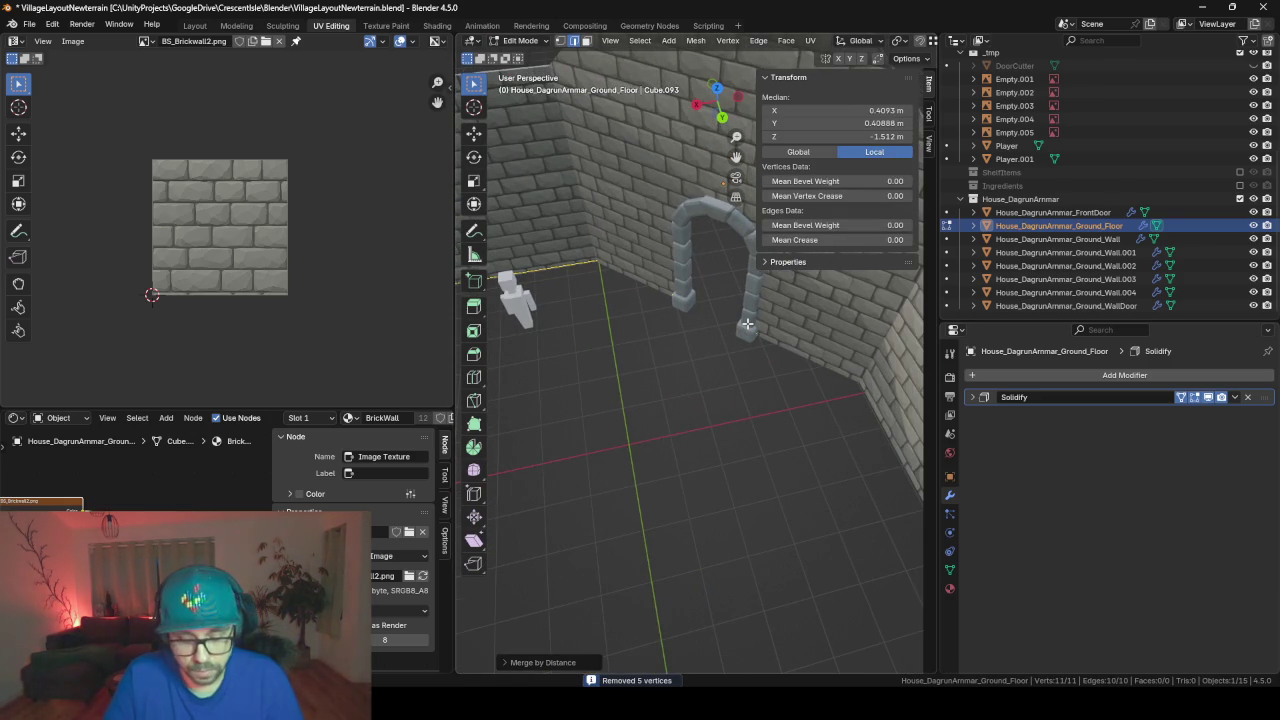
left_click(666, 298)
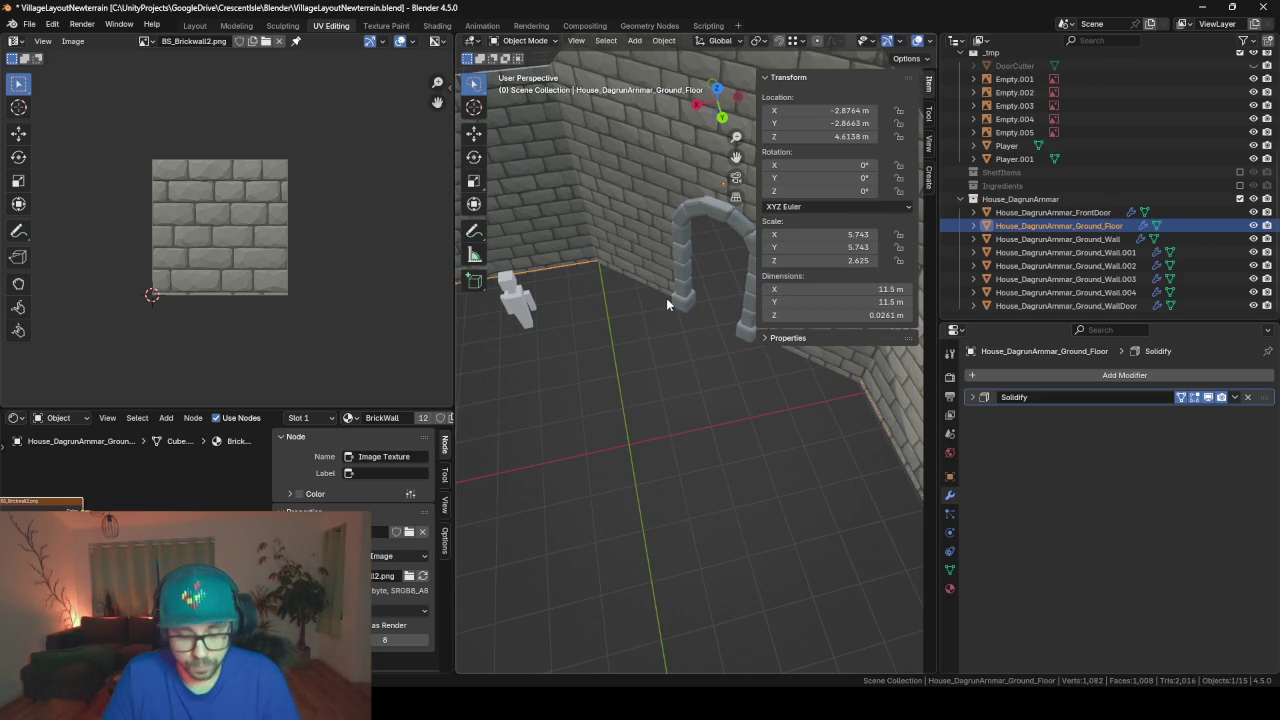
key("slash")
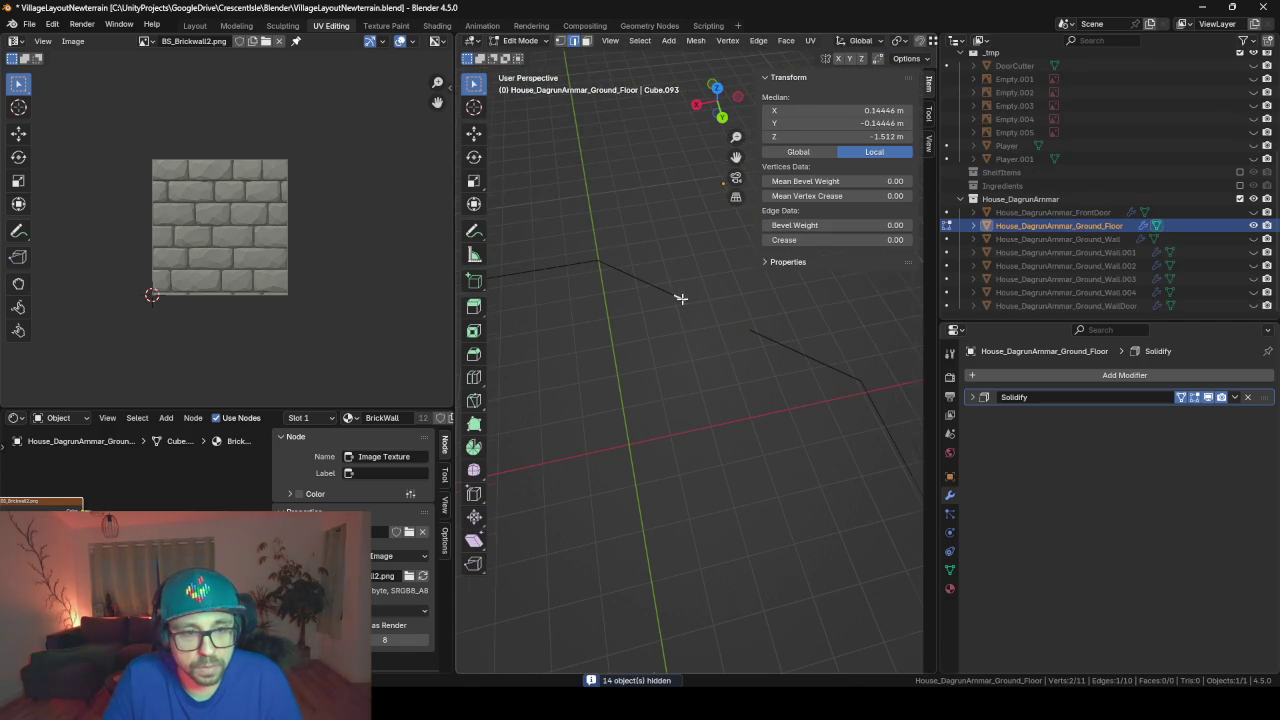
left_click(562, 43)
left_click(681, 287)
left_click(763, 327, "shift")
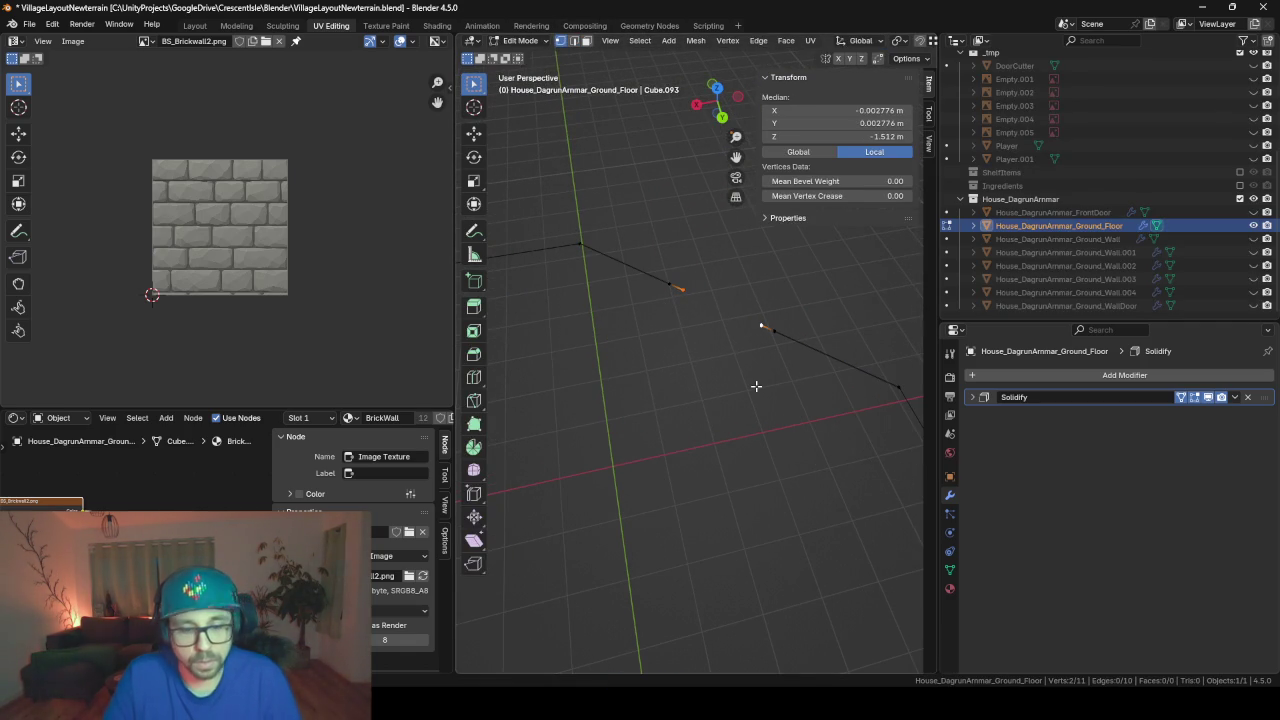
key("f")
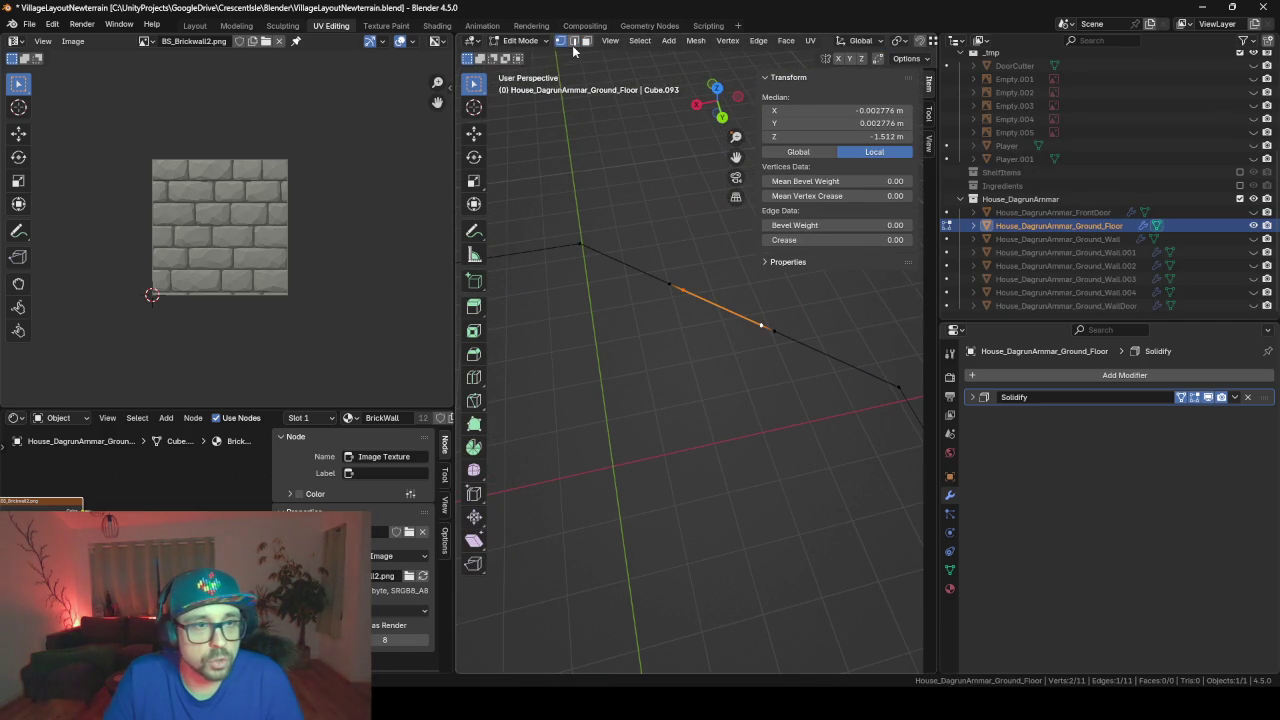
Dissolve the selected edges along the next stretch of the outline
key("g")
left_click(660, 280)
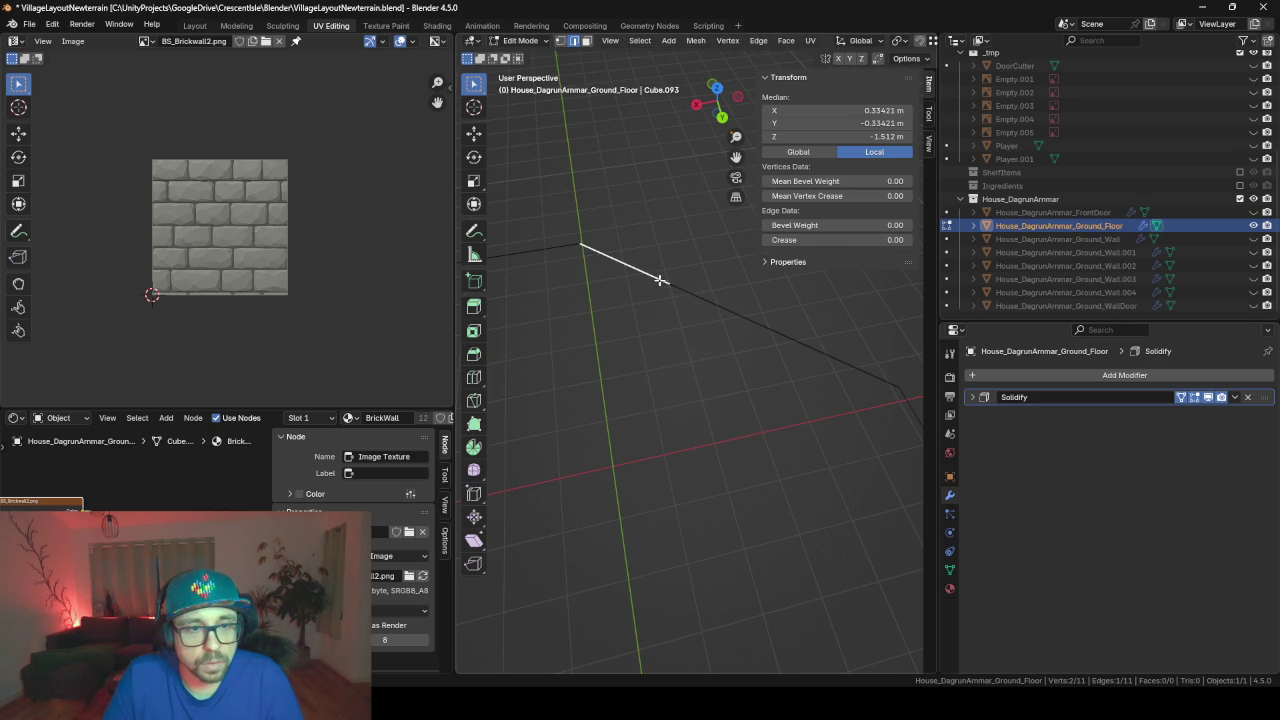
left_click(756, 319, "shift")
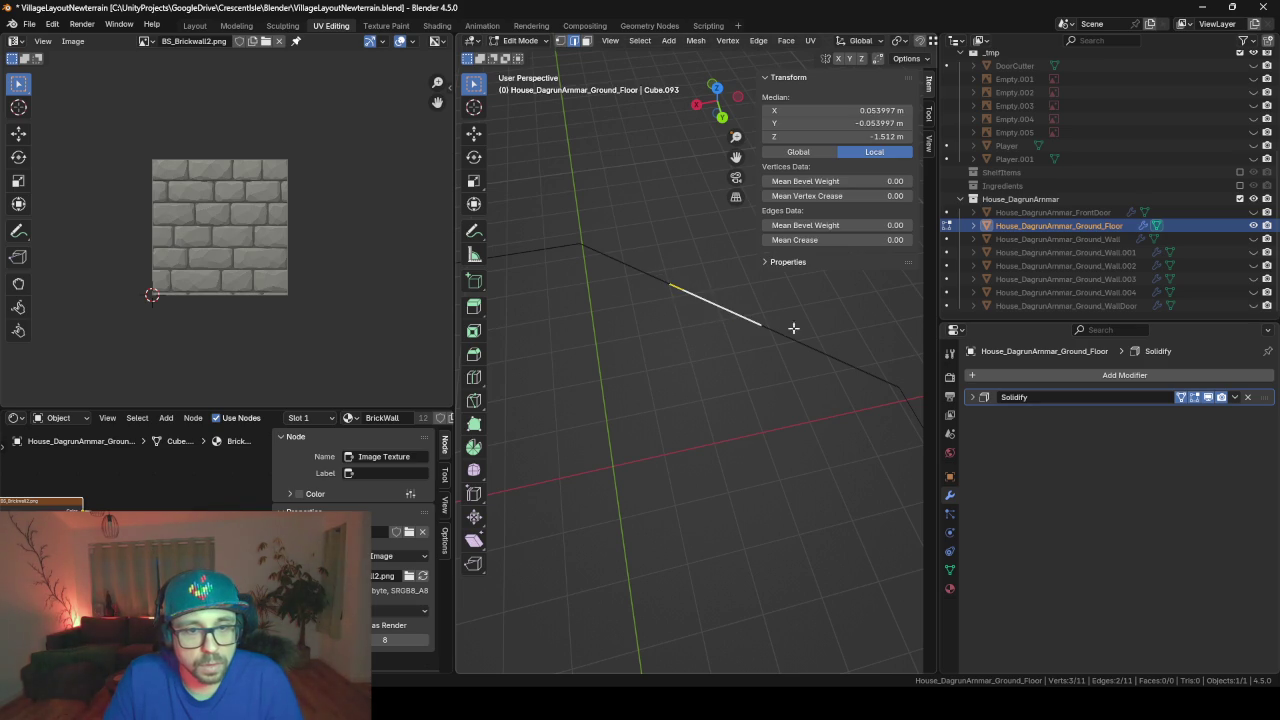
left_click(775, 337, "shift")
key("x")
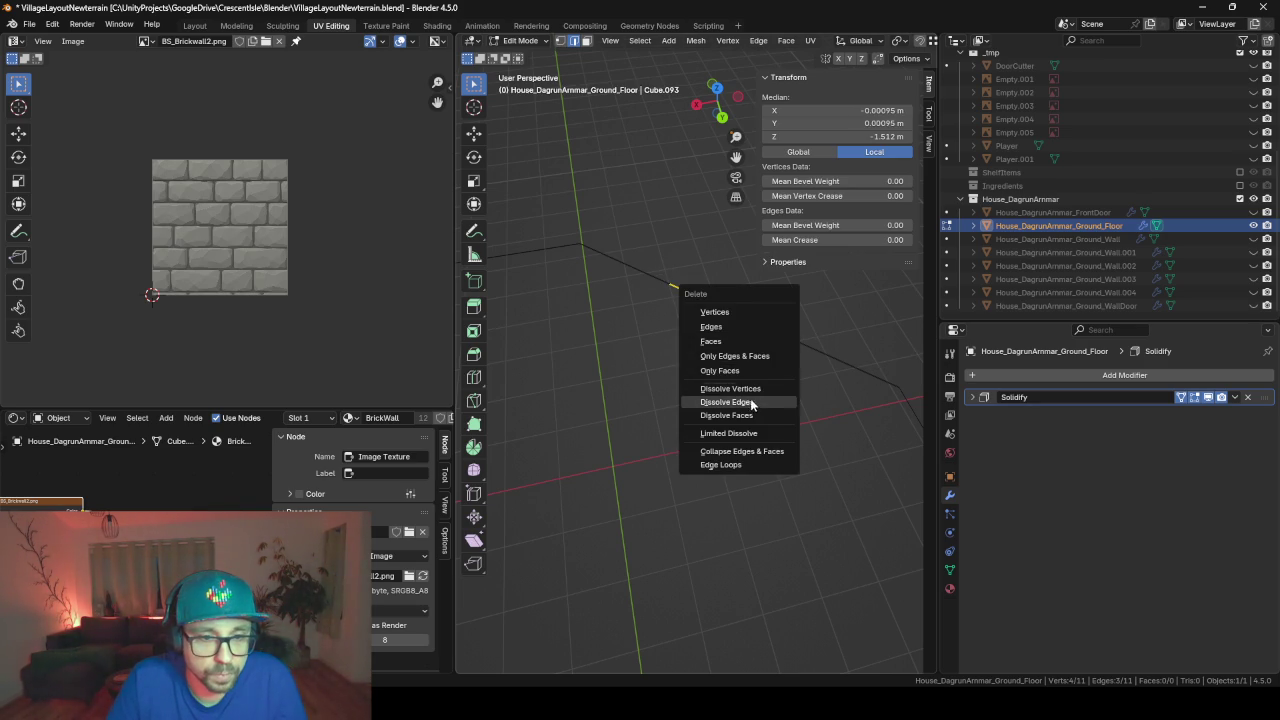
left_click(756, 404)
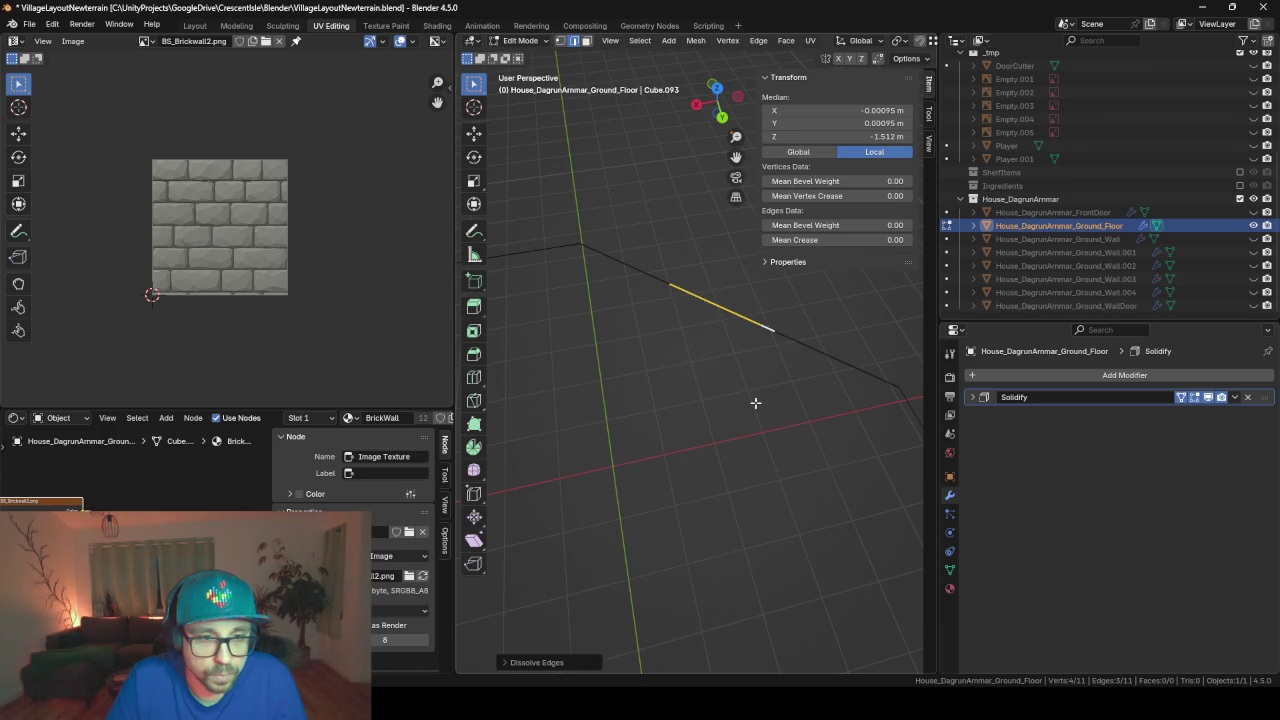
Dissolve the extra vertices along the straight side of the outline
key("Tab")
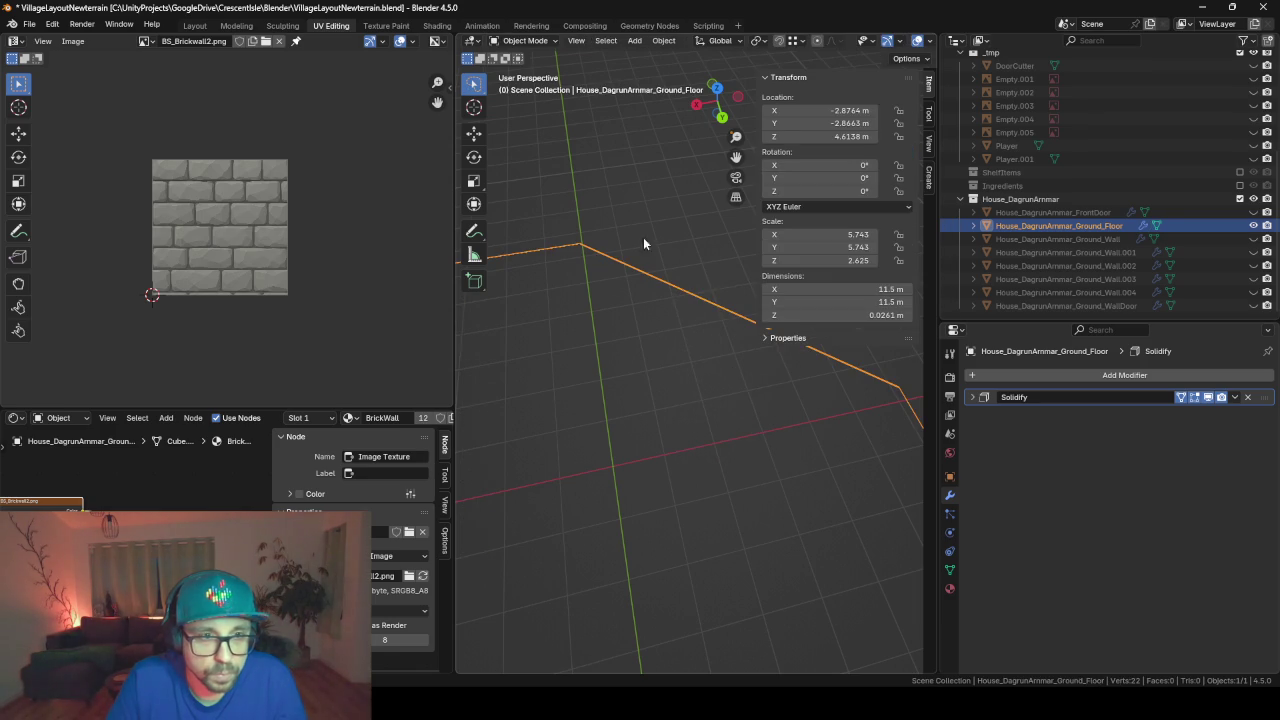
key("Tab")
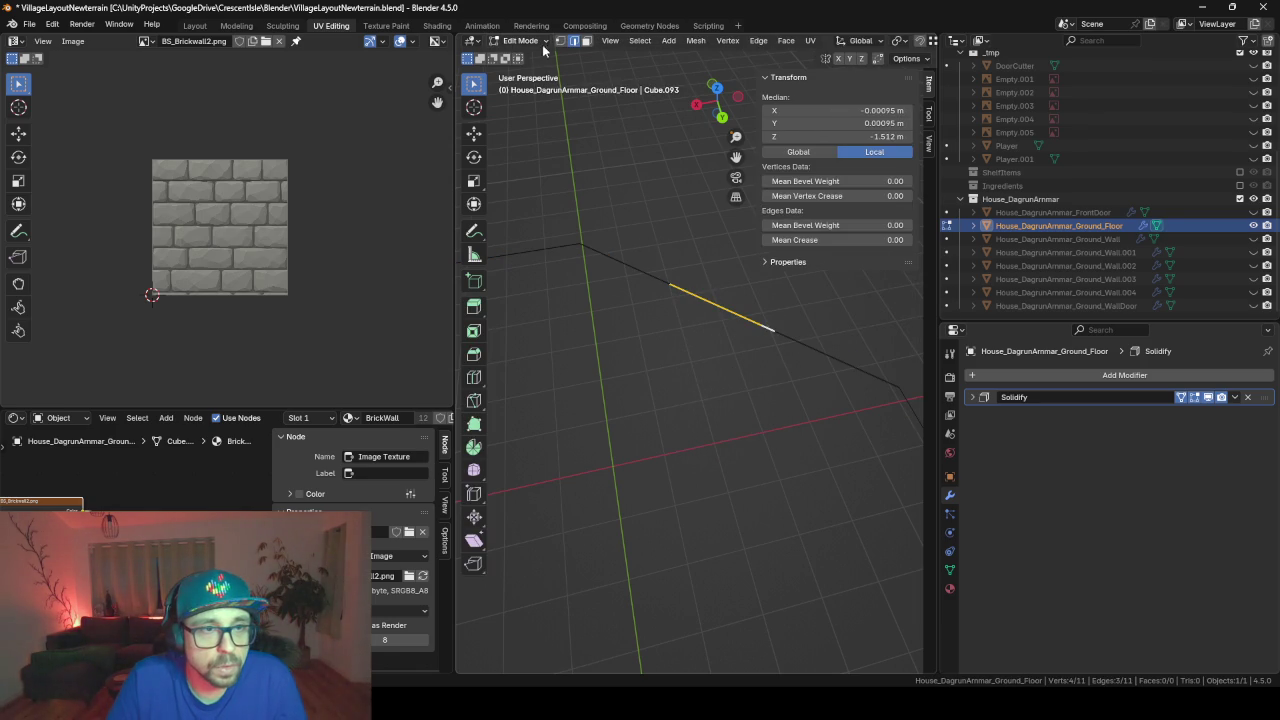
left_click(671, 286)
left_click(705, 297)
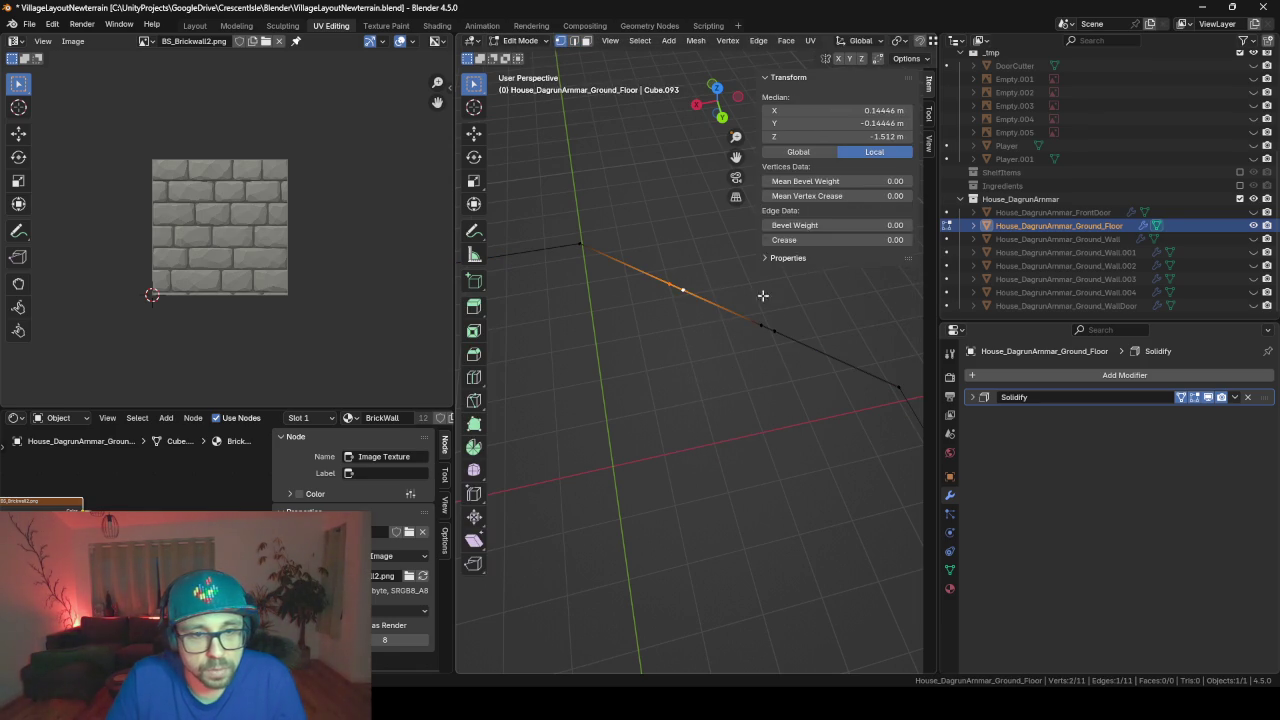
left_click(770, 328, "shift")
key("x")
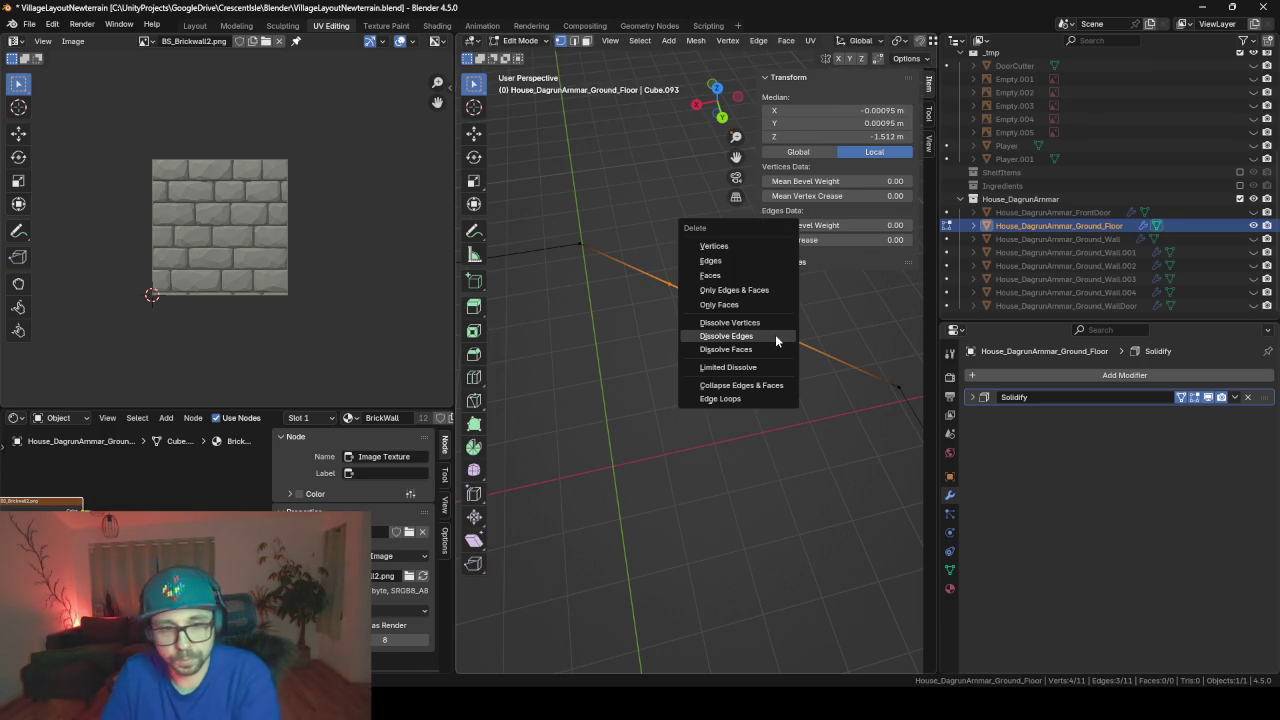
left_click(773, 324)
Dissolve the two remaining redundant vertices, leaving a five-vertex loop
mouse_move(826, 386)
middle_mouse_down()
mouse_move(669, 377)
mouse_move(686, 337)
middle_mouse_up()
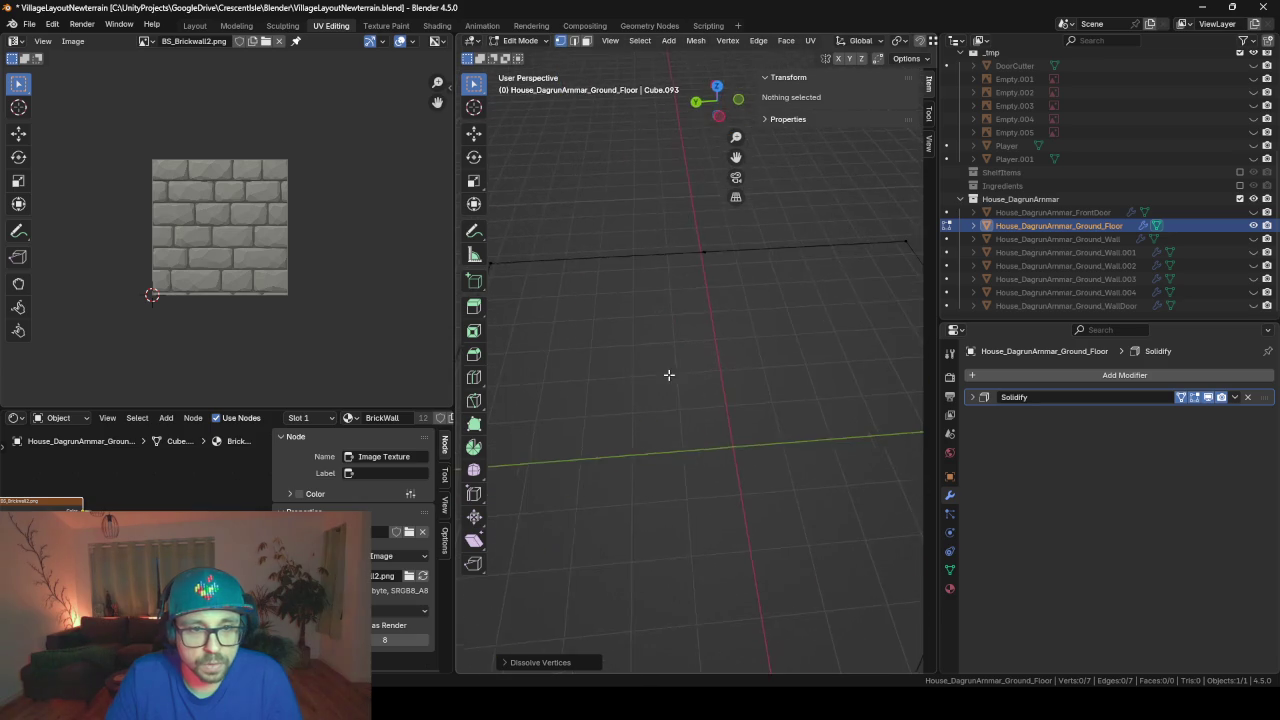
left_click(712, 263)
mouse_move(712, 263)
middle_mouse_down()
mouse_move(743, 354)
mouse_move(706, 329)
mouse_move(660, 354)
mouse_move(671, 322)
mouse_move(734, 386)
mouse_move(680, 403)
mouse_move(899, 384)
mouse_move(871, 380)
mouse_move(817, 406)
mouse_move(886, 409)
mouse_move(823, 425)
mouse_move(723, 423)
mouse_move(729, 351)
mouse_move(760, 386)
middle_mouse_up()
left_click(671, 322, "shift")
key("x")
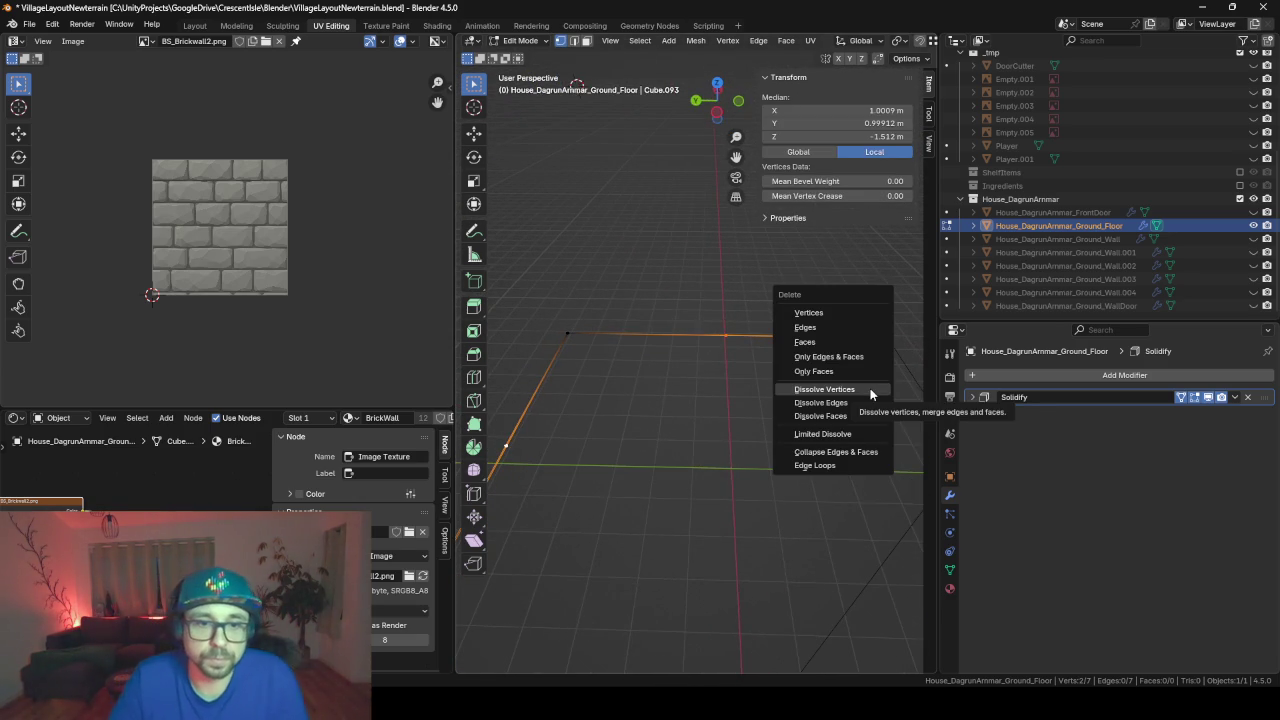
left_click(870, 390)
left_click_drag(457, 320, 210, 330)
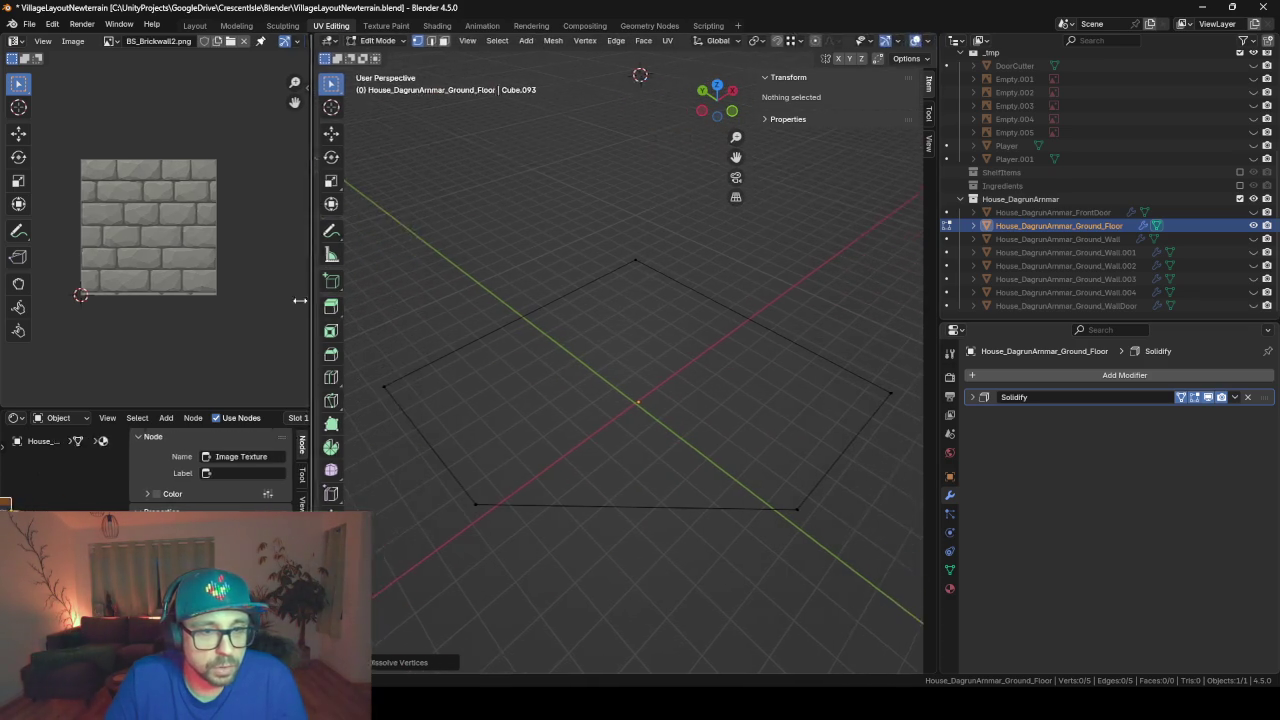
left_click_drag(940, 363, 1000, 365)
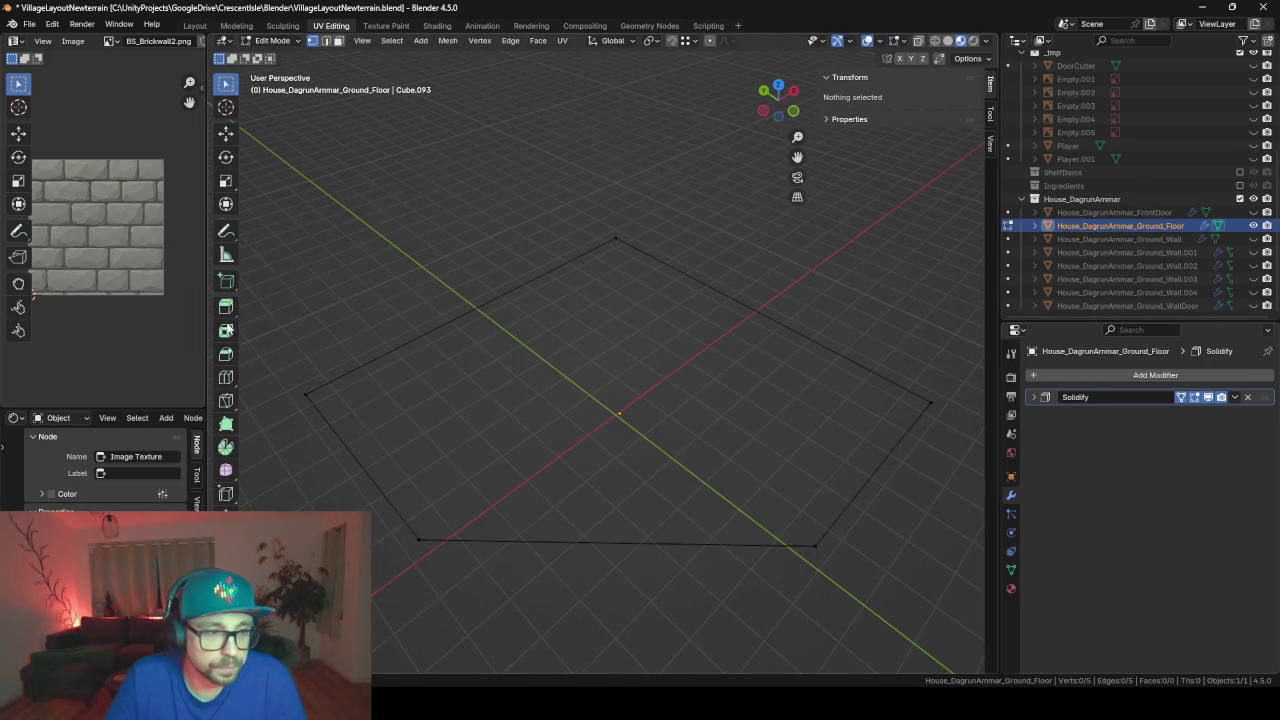
Fill the pentagon floor with two faces by pairing opposite edges
left_click(520, 285)
key("f")
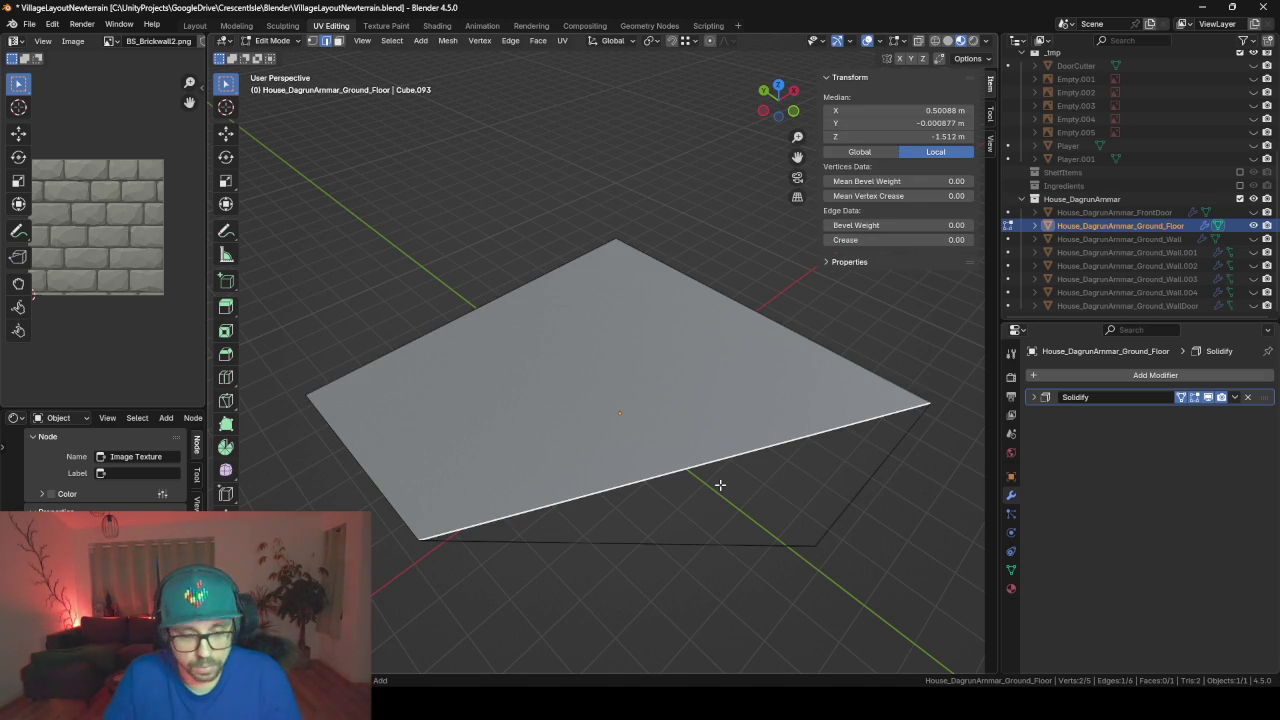
key("ctrl+z")
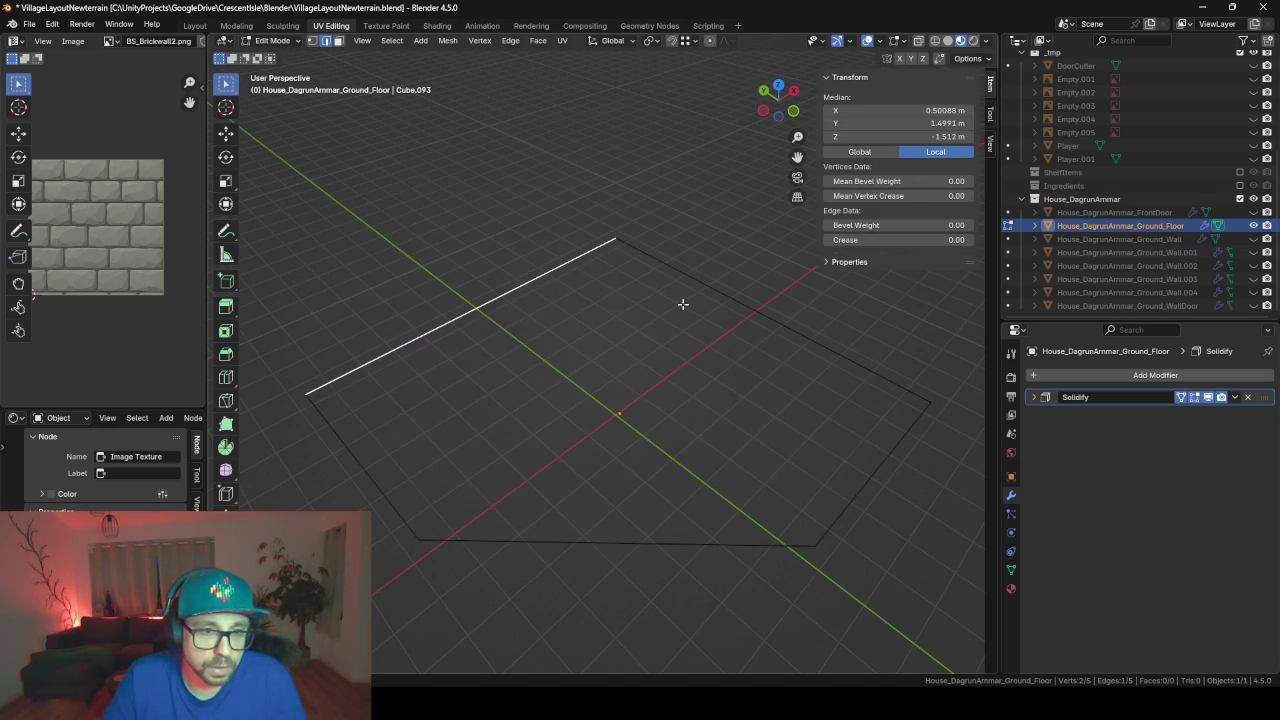
left_click(773, 315, "shift")
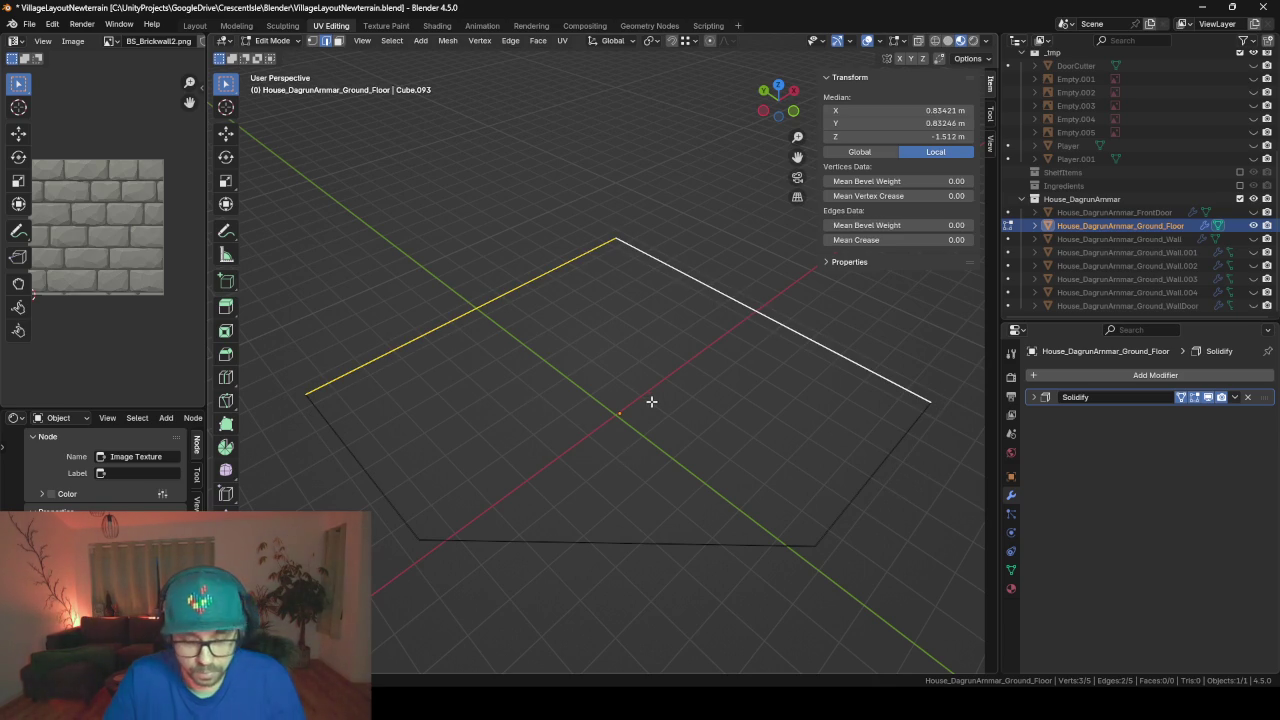
key("f")
left_click(398, 486)
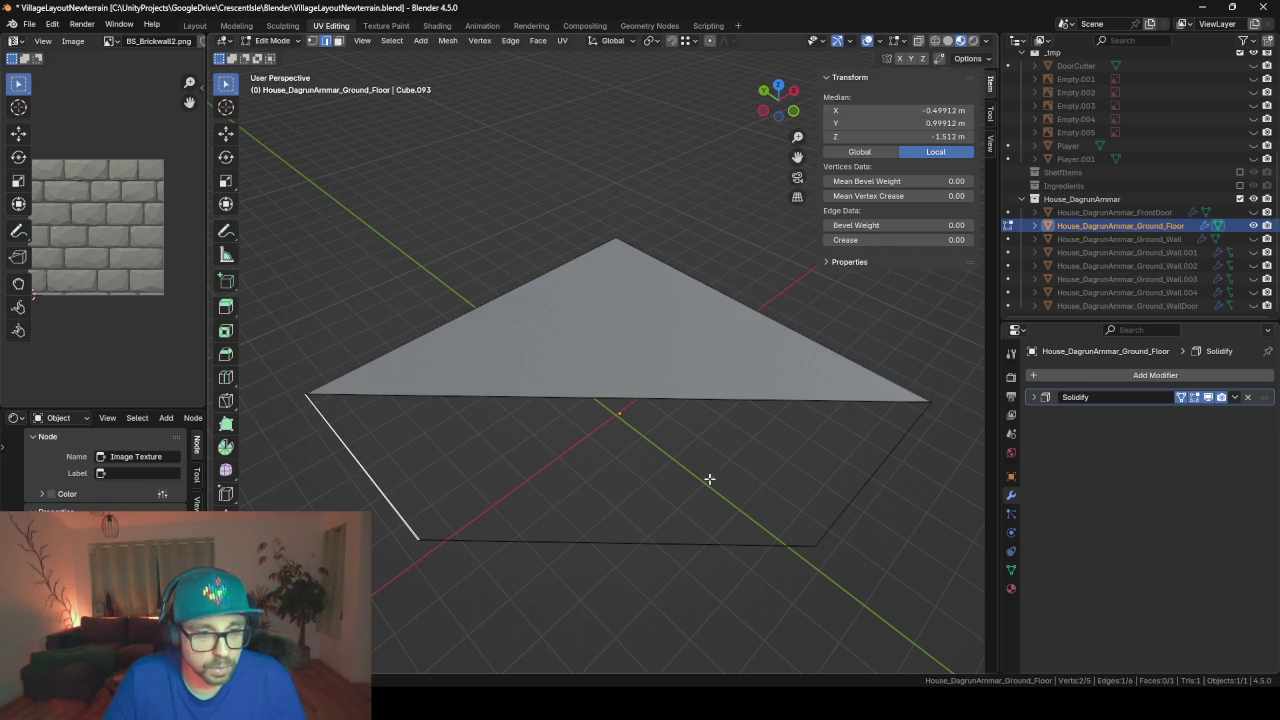
left_click(863, 482, "shift")
key("f")
Check the filled floor from below and unhide the front door arch
middle_click_drag(863, 482, 760, 478)
key("alt+a")
mouse_move(640, 474)
middle_mouse_down()
mouse_move(734, 427)
mouse_move(808, 457)
mouse_move(700, 466)
mouse_move(636, 522)
mouse_move(709, 491)
middle_mouse_up()
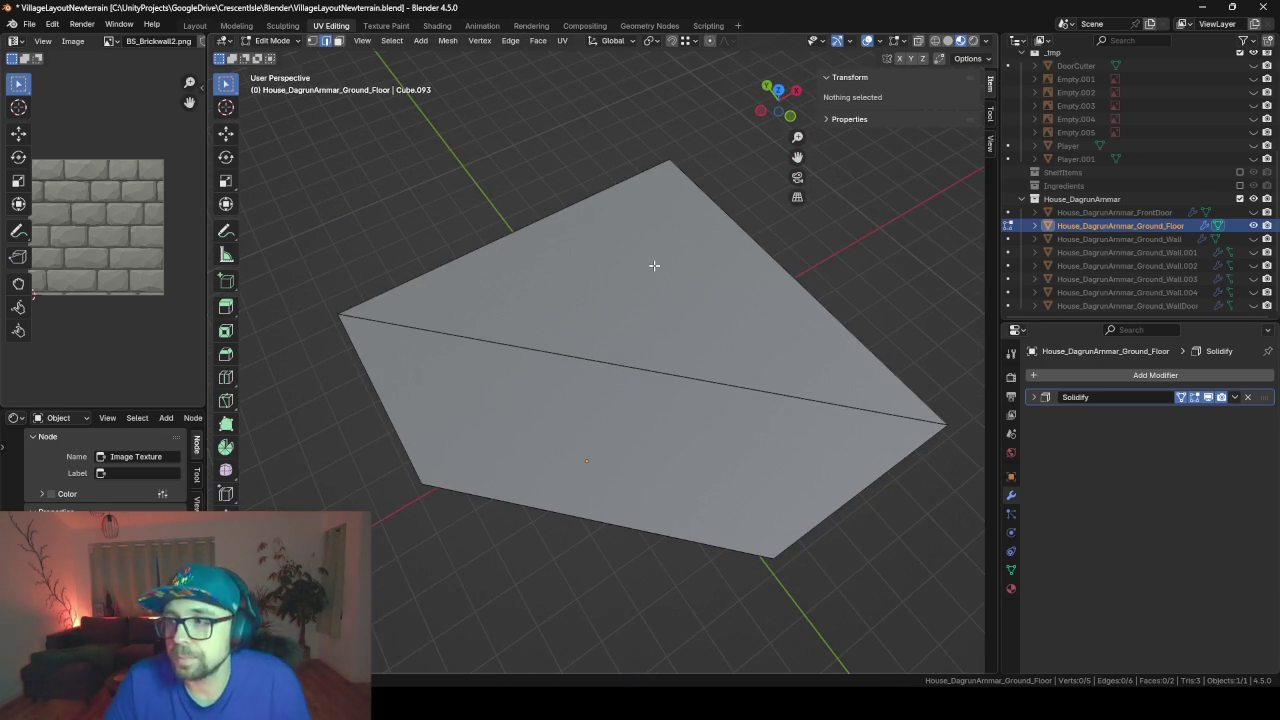
mouse_move(680, 306)
middle_mouse_down()
mouse_move(600, 357)
mouse_move(606, 286)
mouse_move(642, 326)
middle_mouse_up()
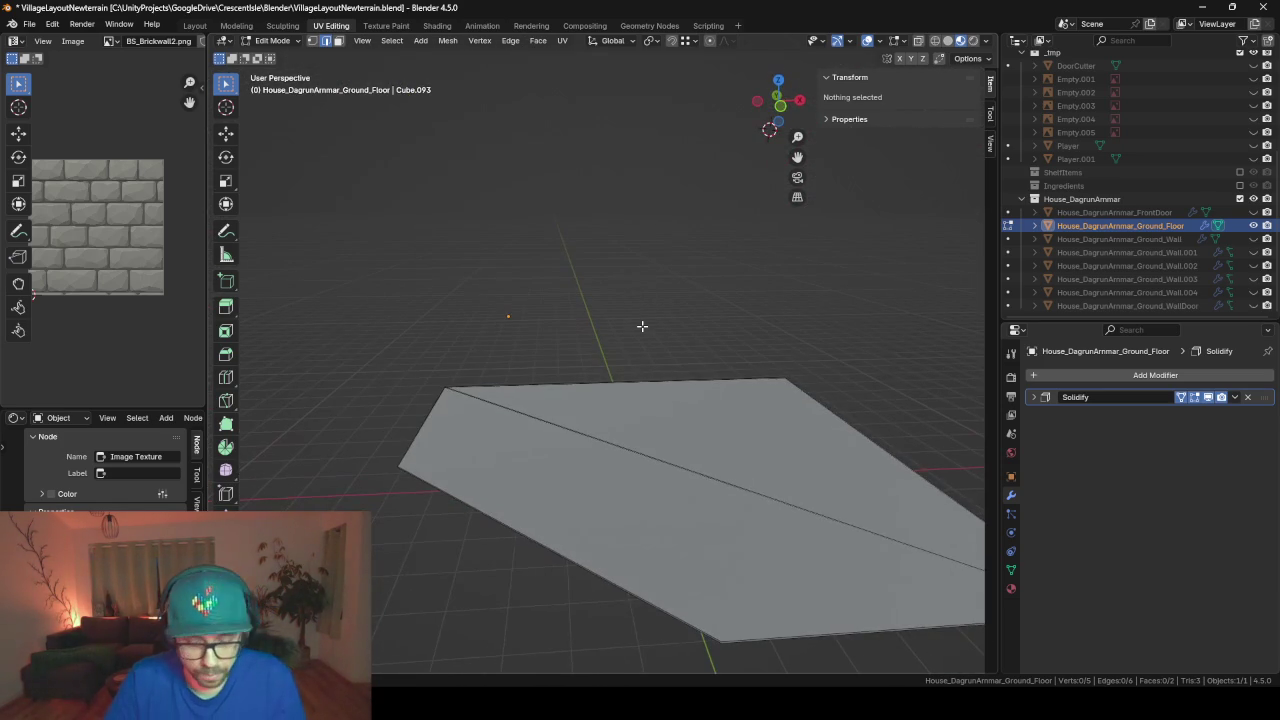
key("shift+h")
key("alt+h")
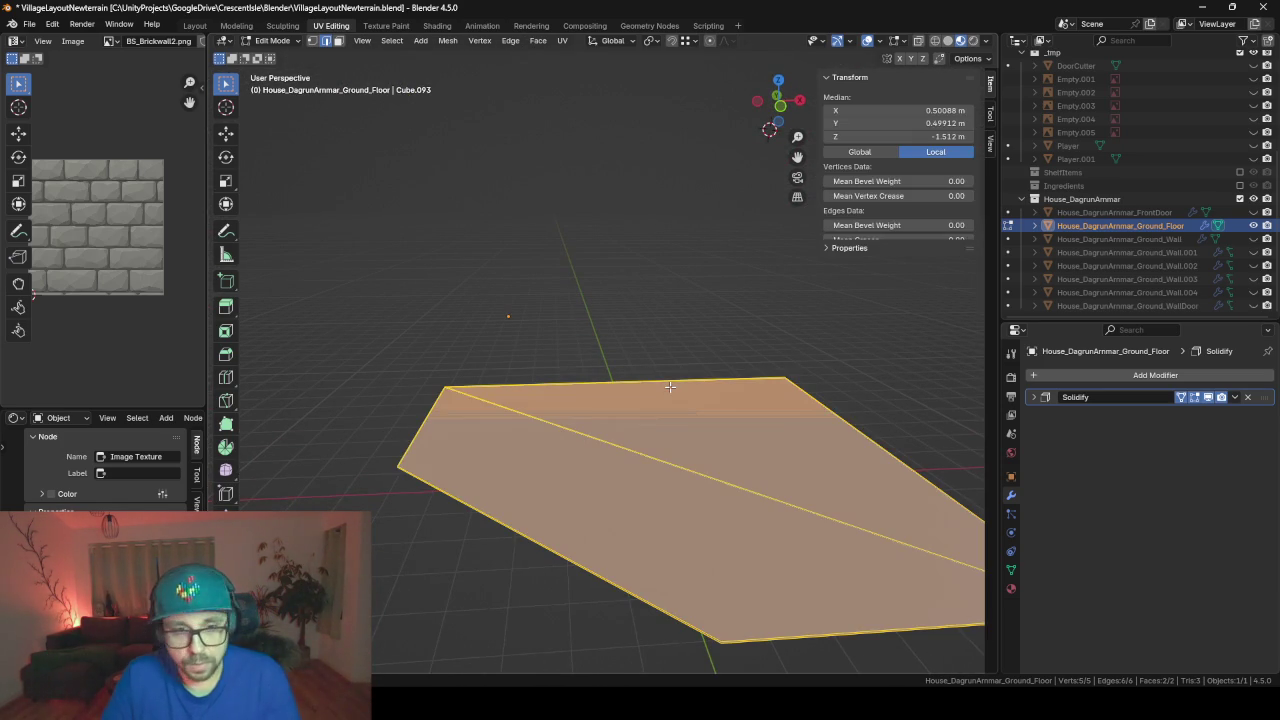
left_click(1253, 212)
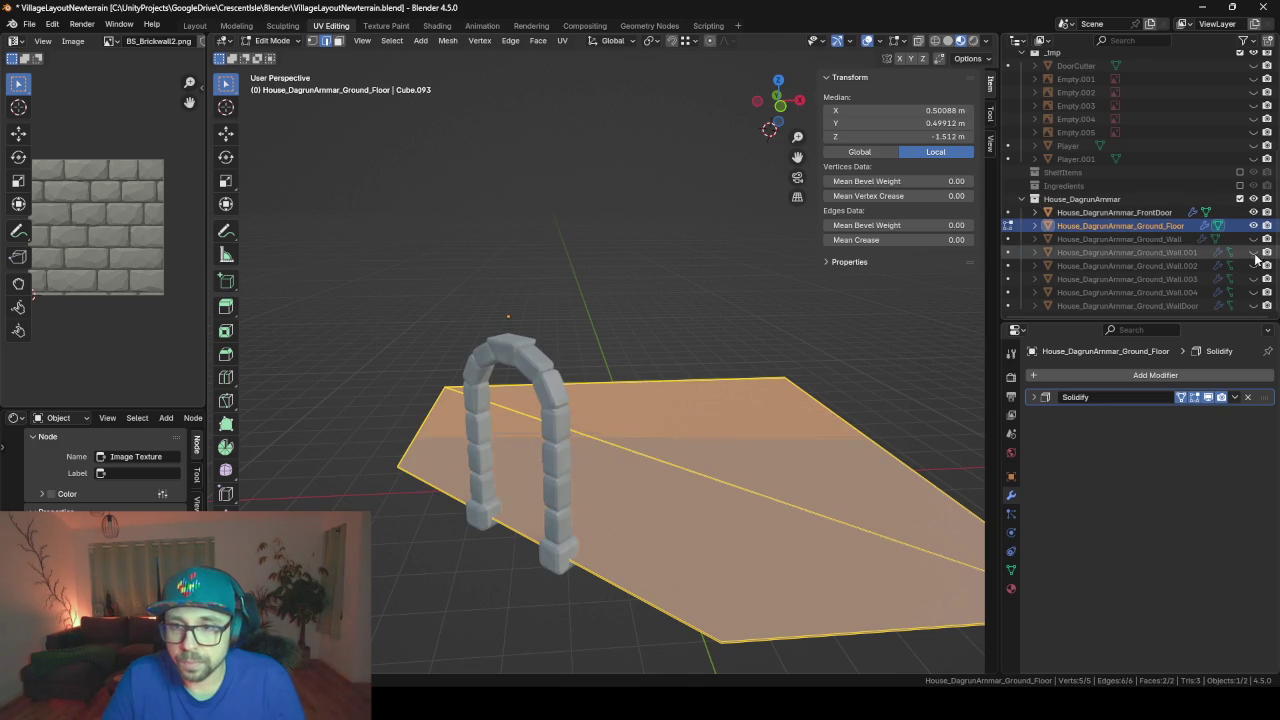
Unhide three wall pieces, return to Object Mode, and expand the Solidify modifier
left_click_drag(1254, 239, 1256, 310)
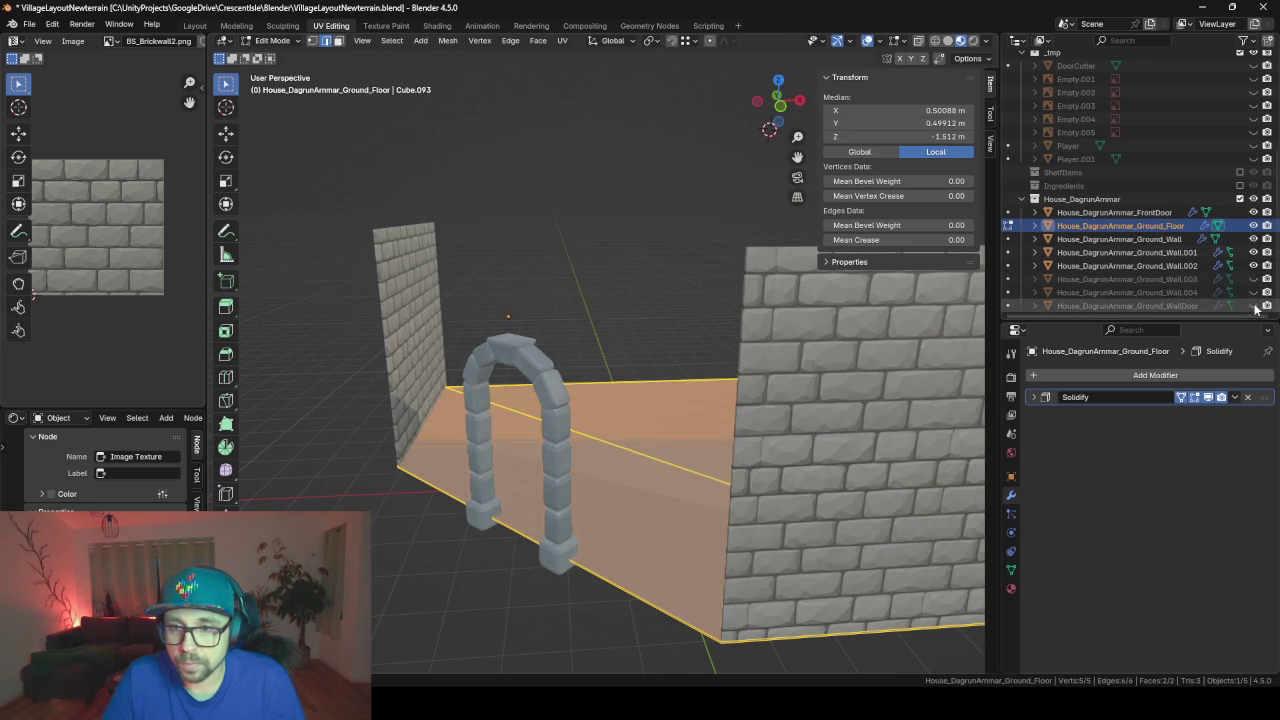
mouse_move(640, 330)
middle_mouse_down()
mouse_move(651, 458)
mouse_move(777, 400)
middle_mouse_up()
key("alt+a")
key("Tab")
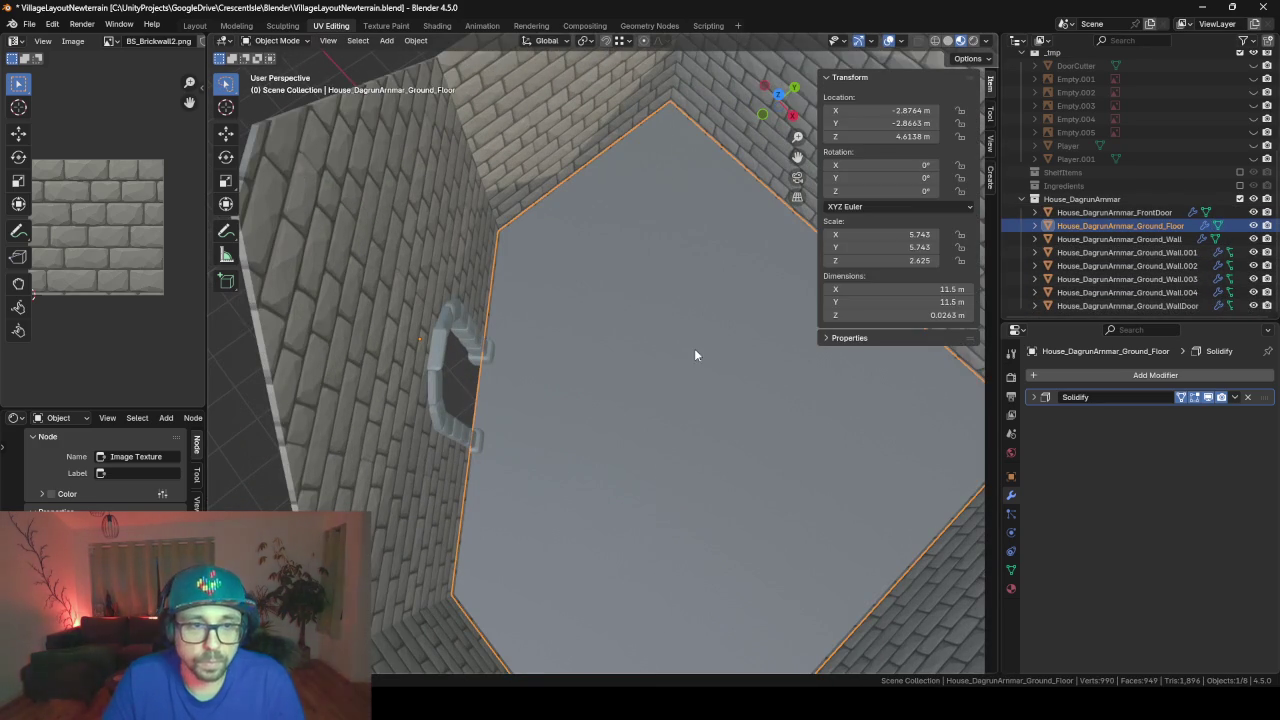
left_click(1036, 397)
Look over the floor and walls, then bring up and enlarge the Unity editor
mouse_move(693, 489)
middle_mouse_down()
mouse_move(734, 286)
mouse_move(734, 319)
mouse_move(658, 383)
mouse_move(609, 466)
mouse_move(623, 477)
mouse_move(657, 471)
mouse_move(631, 480)
mouse_move(654, 477)
mouse_move(586, 210)
mouse_move(580, 329)
mouse_move(646, 500)
mouse_move(590, 396)
mouse_move(586, 330)
mouse_move(575, 353)
mouse_move(689, 583)
mouse_move(649, 534)
middle_mouse_up()
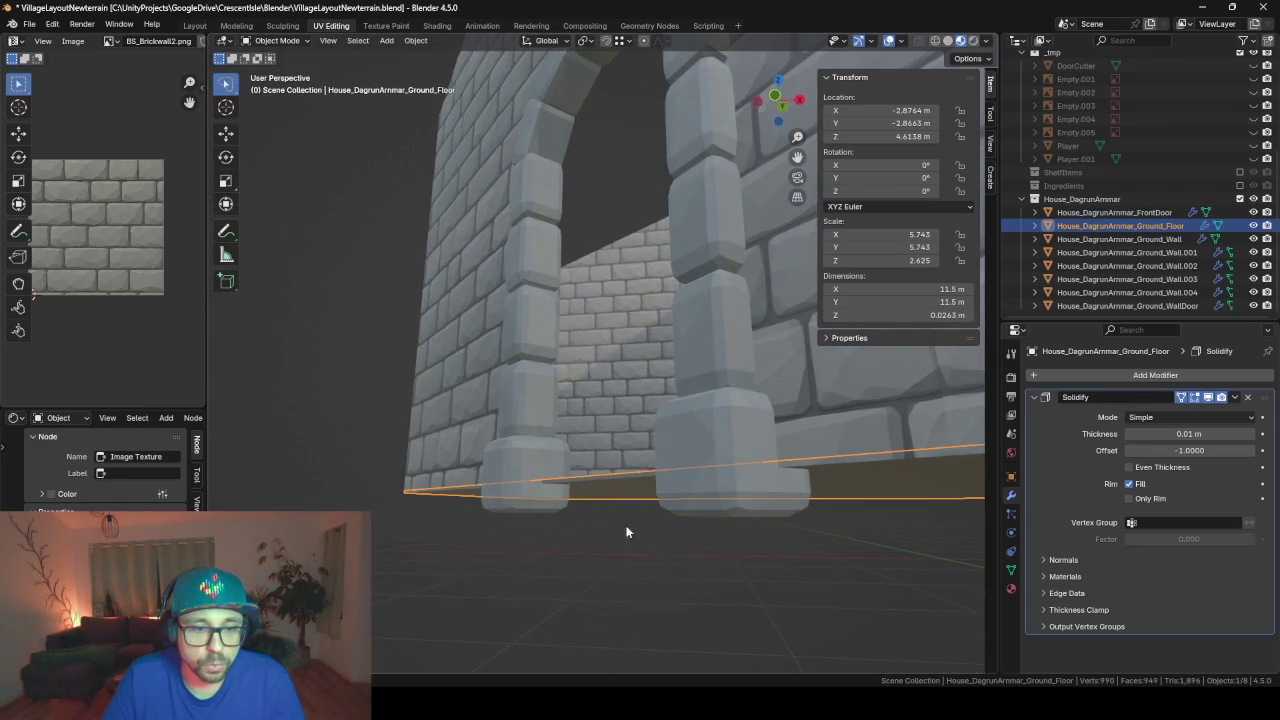
mouse_move(571, 449)
middle_mouse_down()
mouse_move(638, 570)
mouse_move(586, 486)
mouse_move(436, 530)
middle_mouse_up()
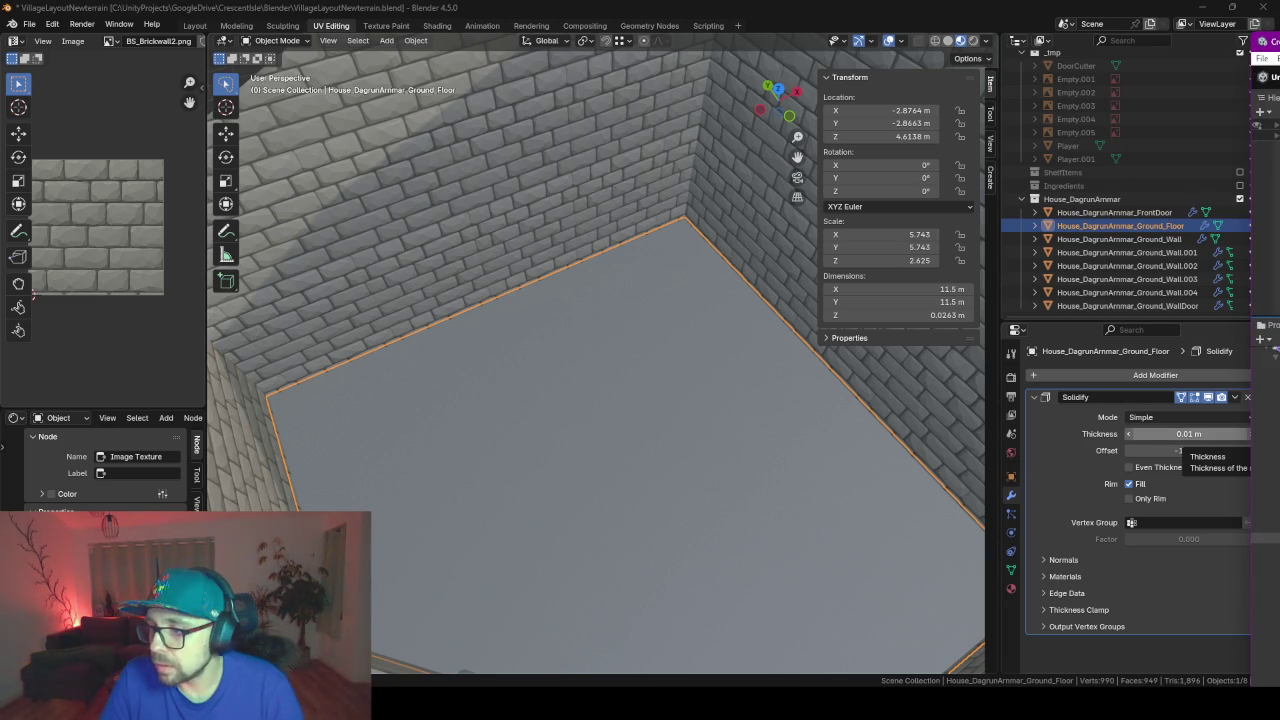
key("alt+Tab")
left_click_drag(876, 110, 551, 34)
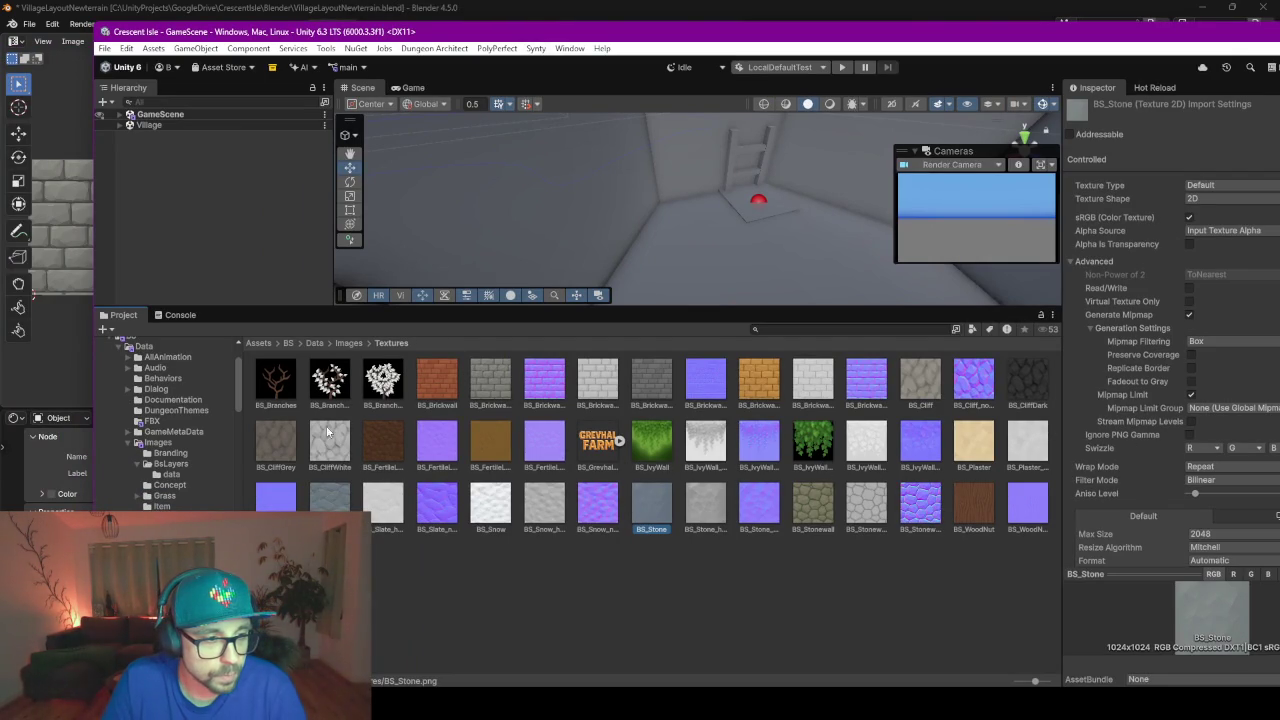
Browse the Synty materials folder in Unity's Project window
left_click(406, 605)
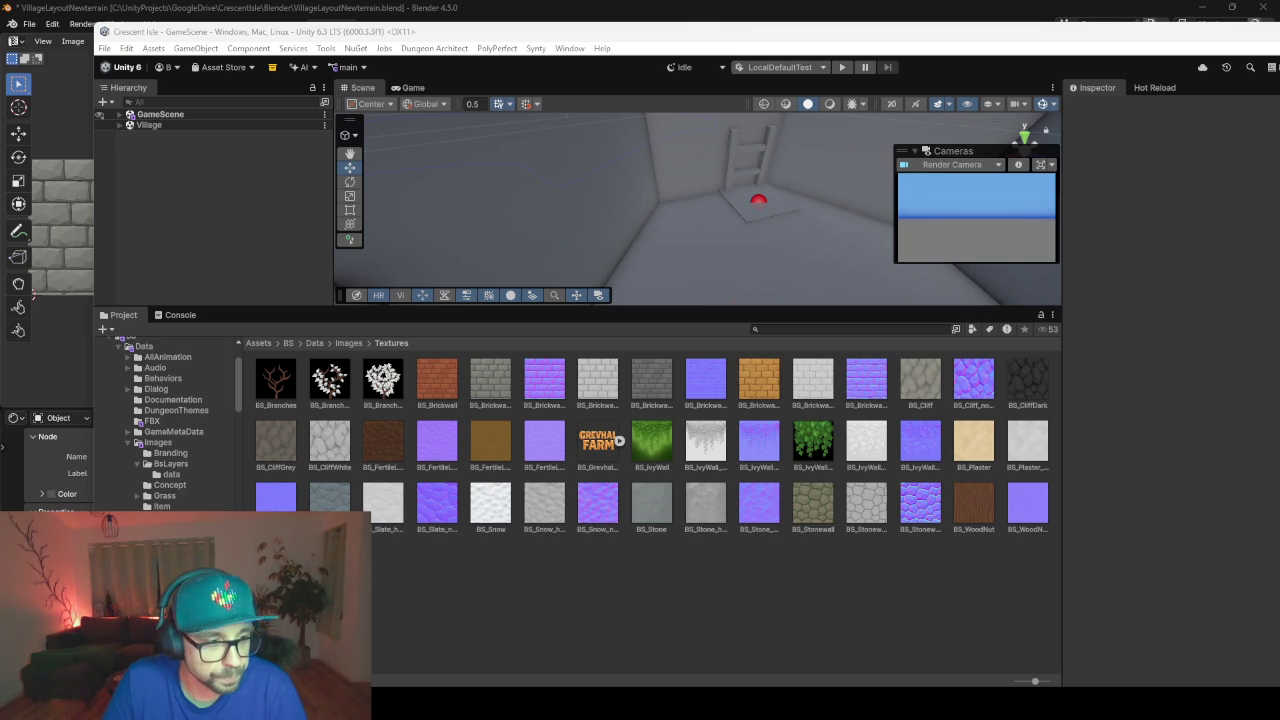
left_click(182, 507)
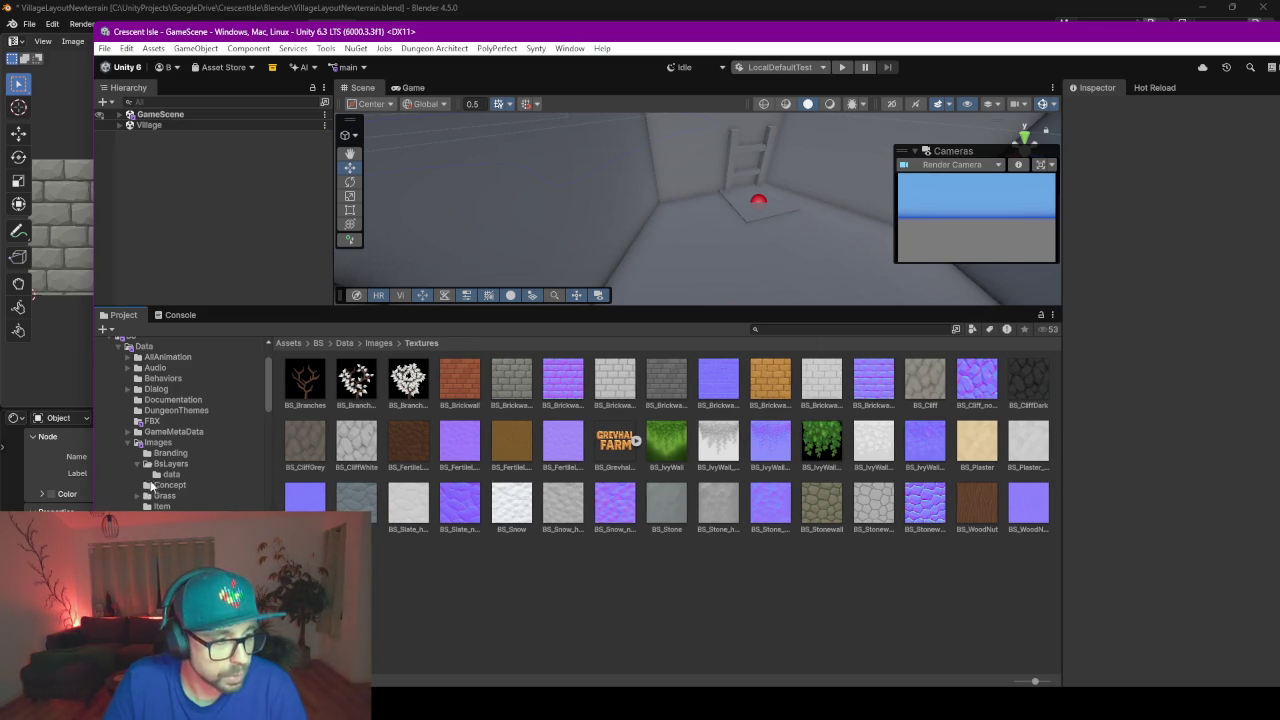
scroll(180, 430, "down", 3)
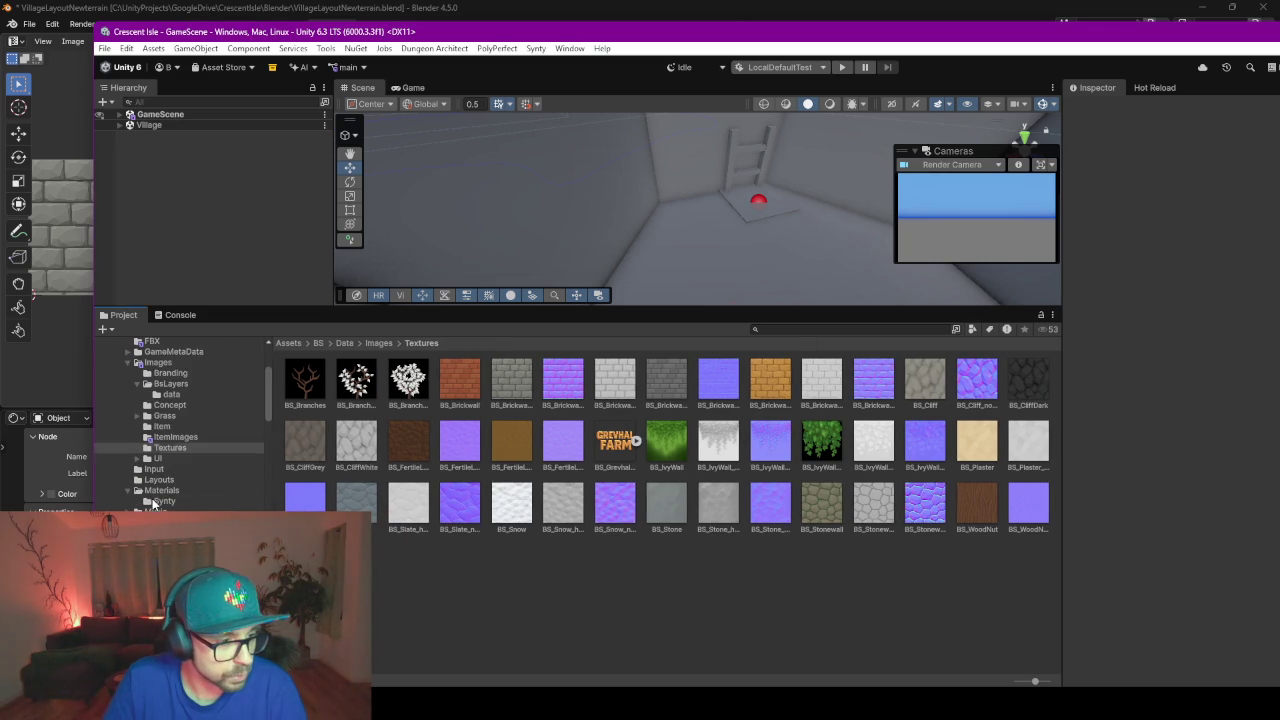
left_click(152, 499)
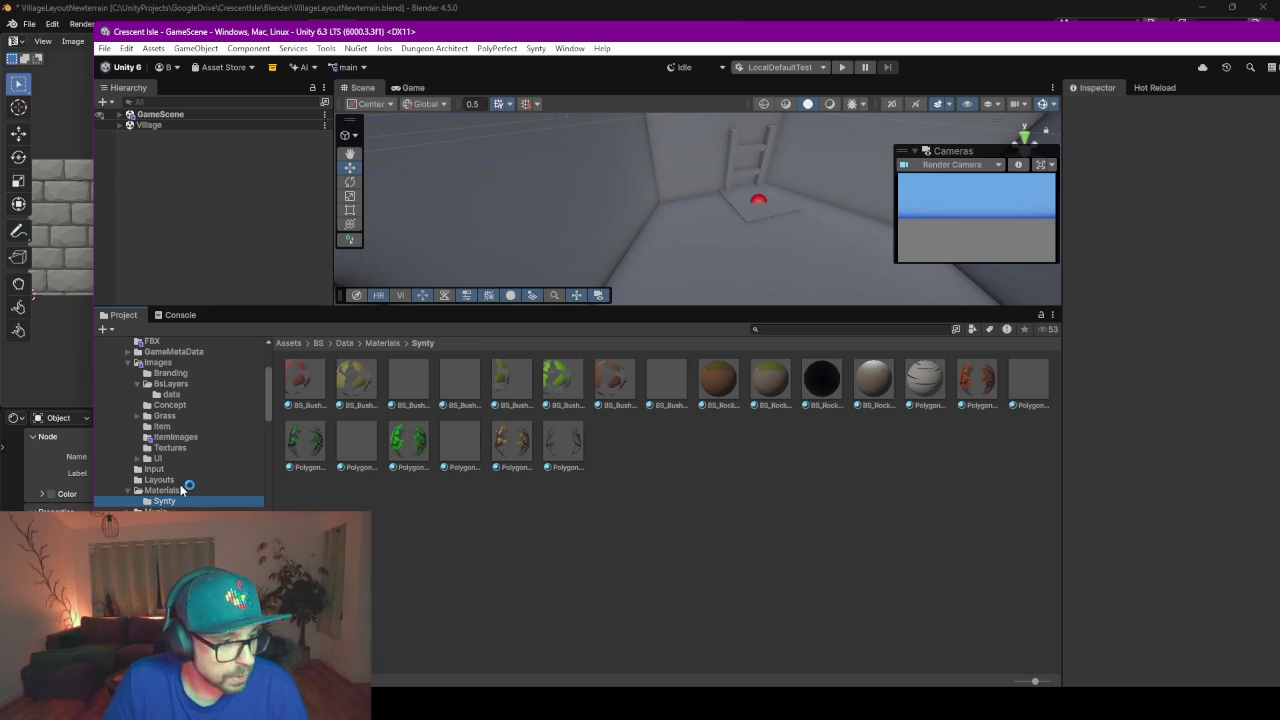
left_click(186, 490)
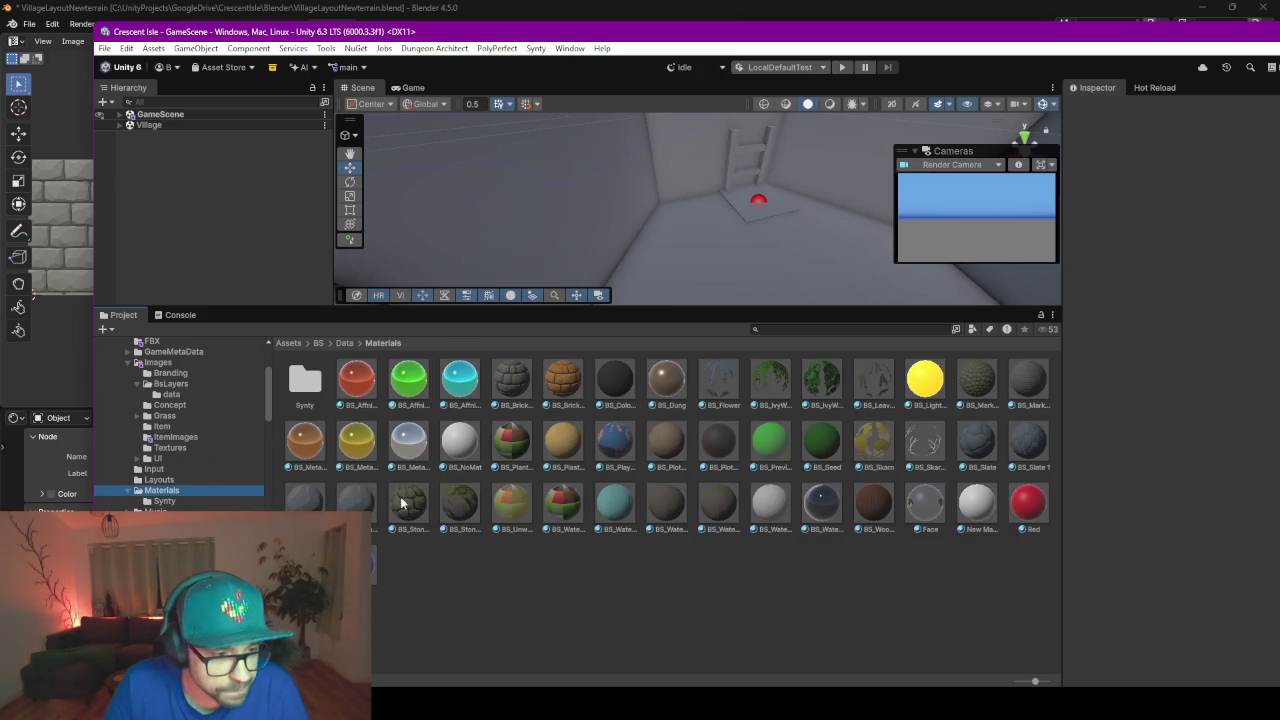
left_click(160, 503)
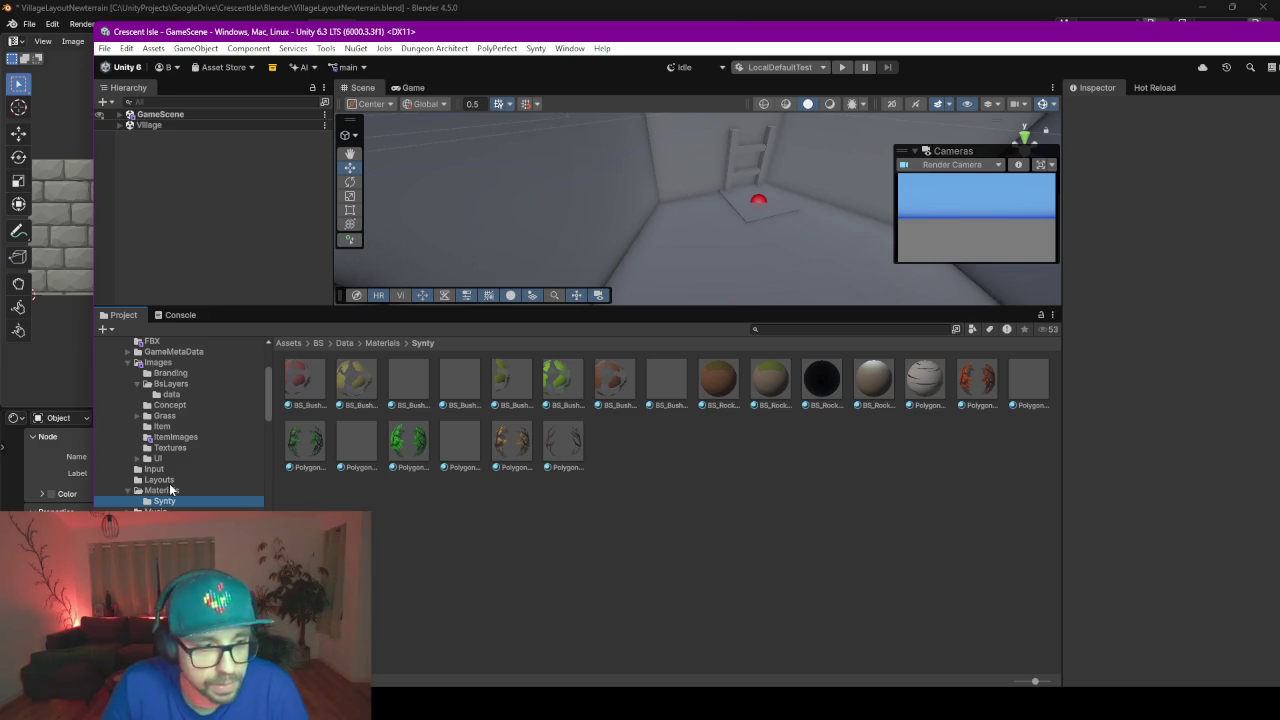
Scroll through the project folders, glancing at NetworkEssentials prefabs and Scripts
scroll(168, 490, "down", 2)
scroll(172, 489, "down", 3)
scroll(171, 489, "down", 2)
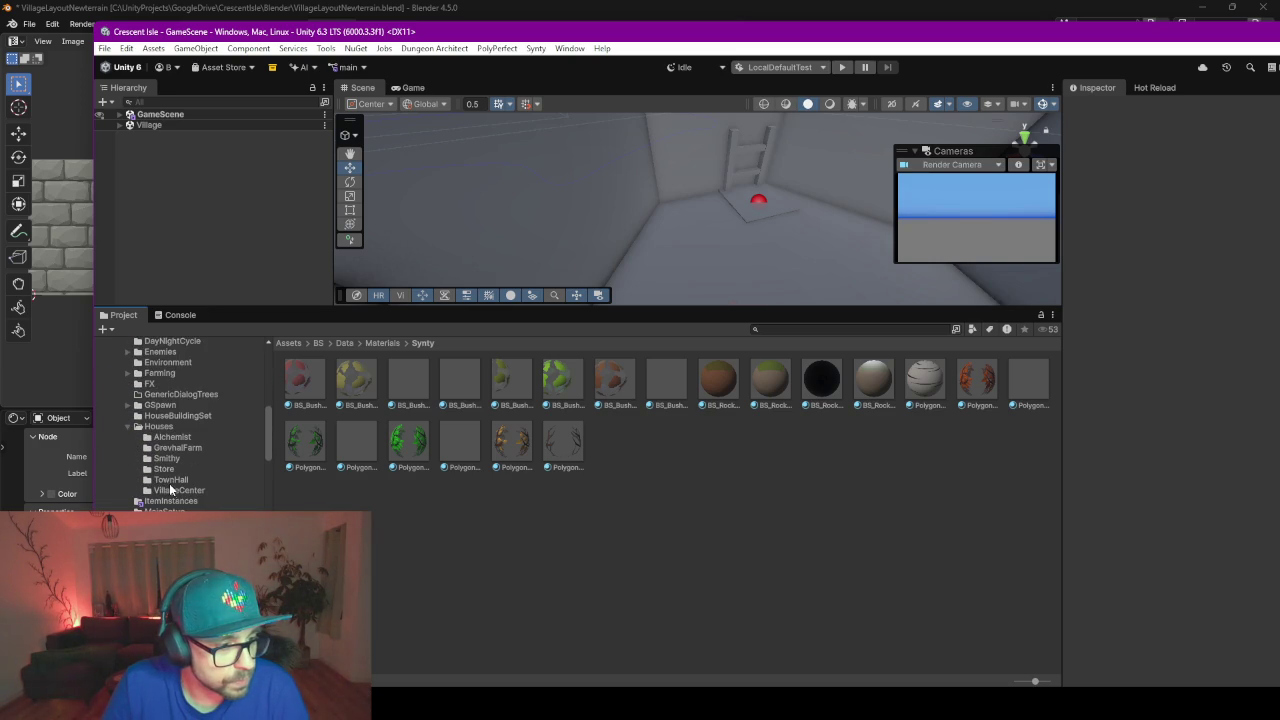
scroll(171, 489, "down", 2)
left_click(179, 449)
scroll(179, 449, "down", 1)
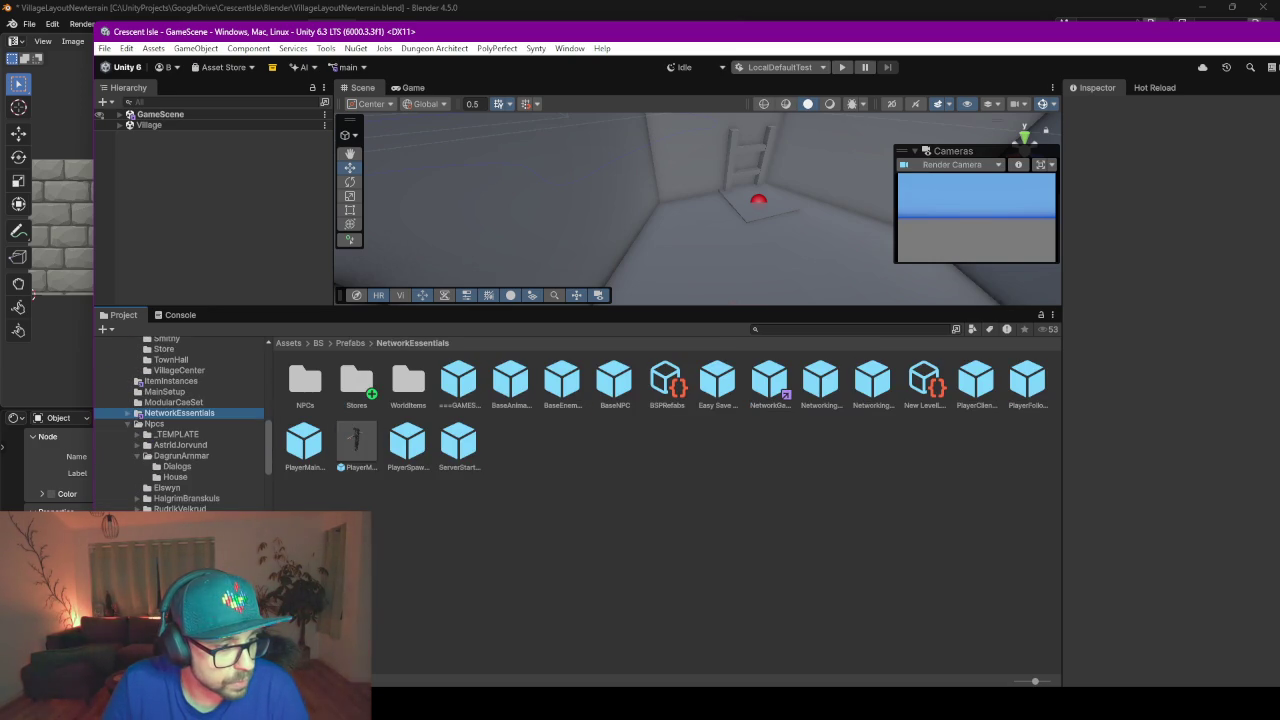
scroll(130, 462, "down", 3)
scroll(130, 462, "down", 3)
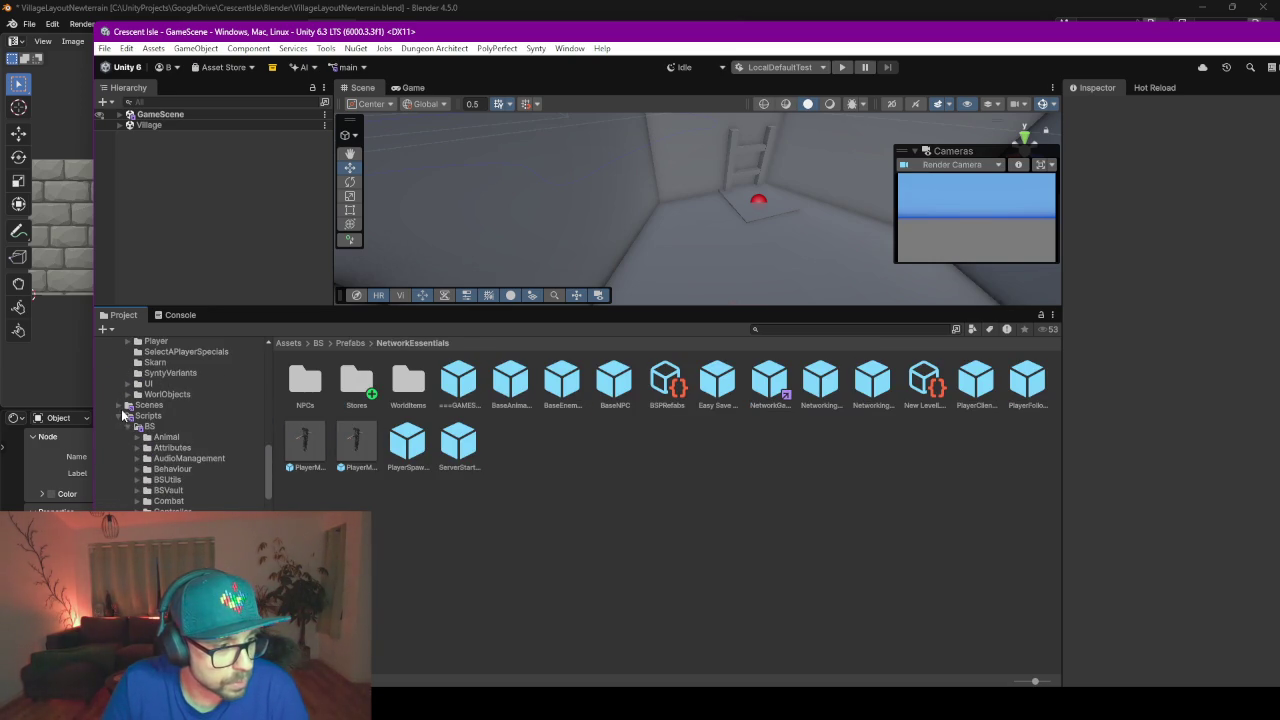
left_click(126, 417)
key("Left")
scroll(175, 443, "down", 2)
scroll(173, 440, "down", 3)
scroll(165, 450, "down", 3)
scroll(155, 460, "down", 3)
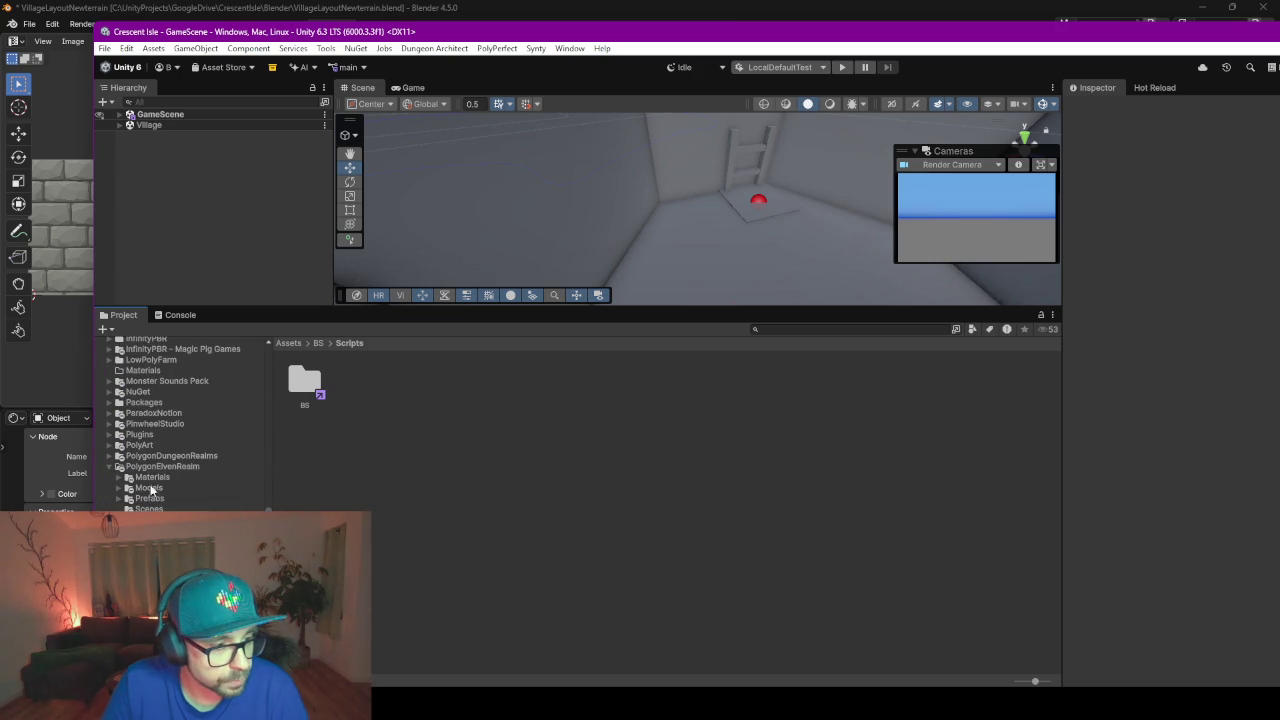
In PolygonElvenRealm Textures > Misc, preview Wood_DockBoards and Wood_FloorBoards_01_Diffuse, then return to Blender
left_click(155, 520)
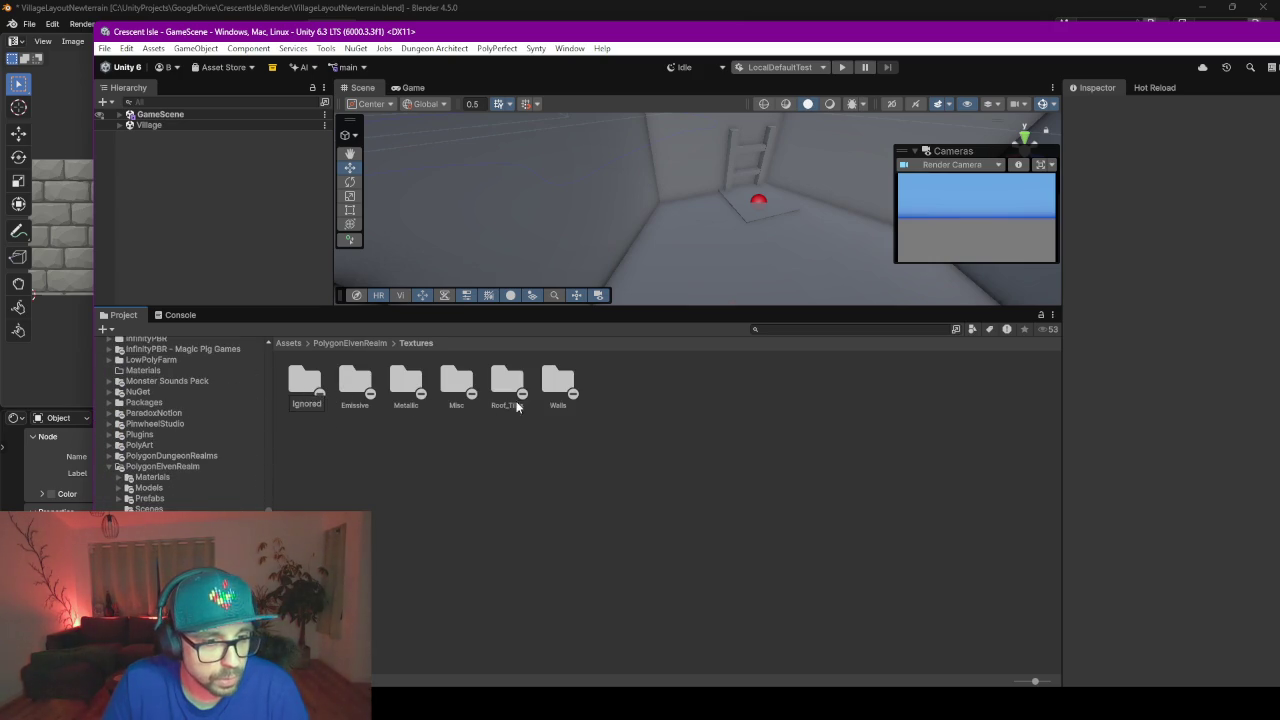
double_click(463, 385)
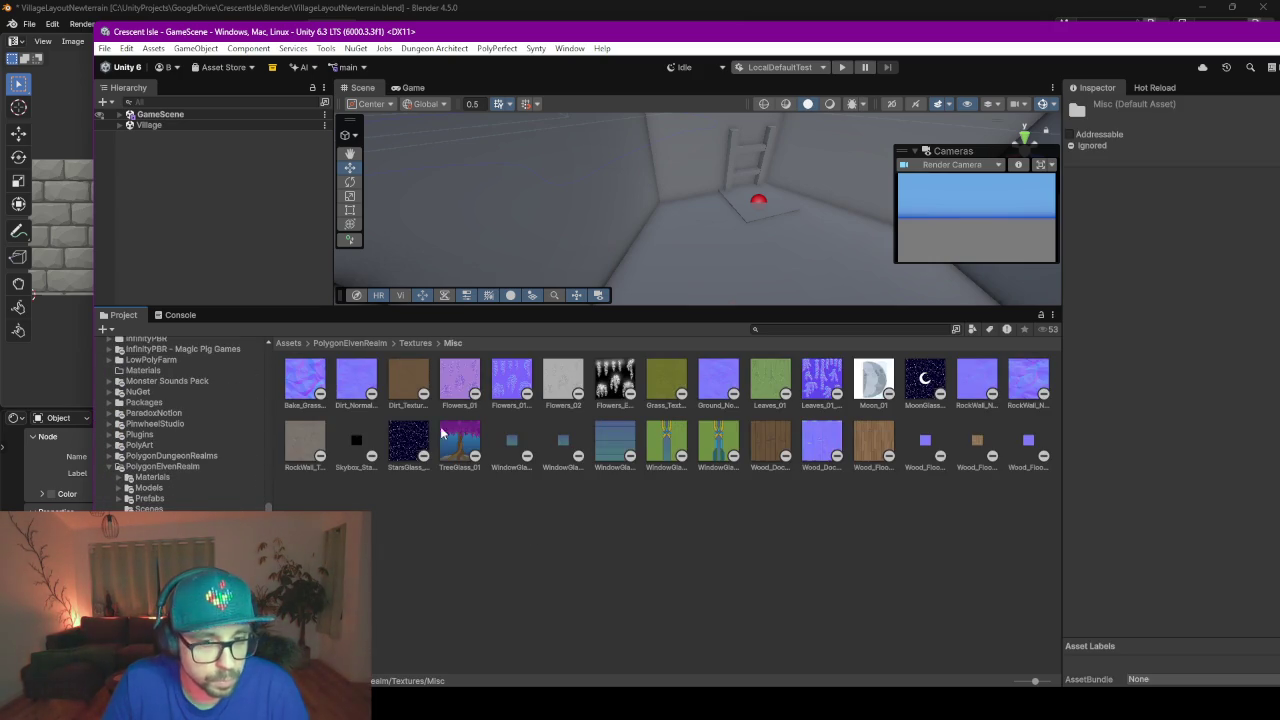
left_click(782, 438)
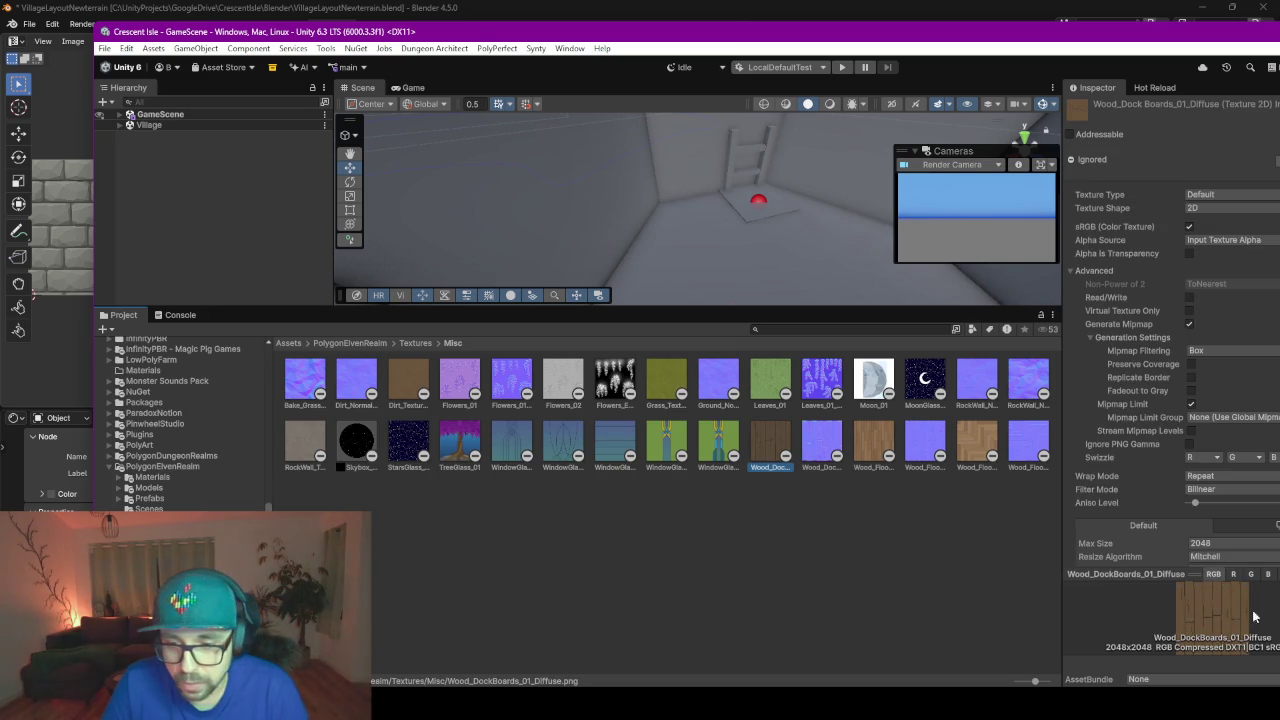
left_click(1221, 600)
left_click_drag(1192, 572, 1182, 470)
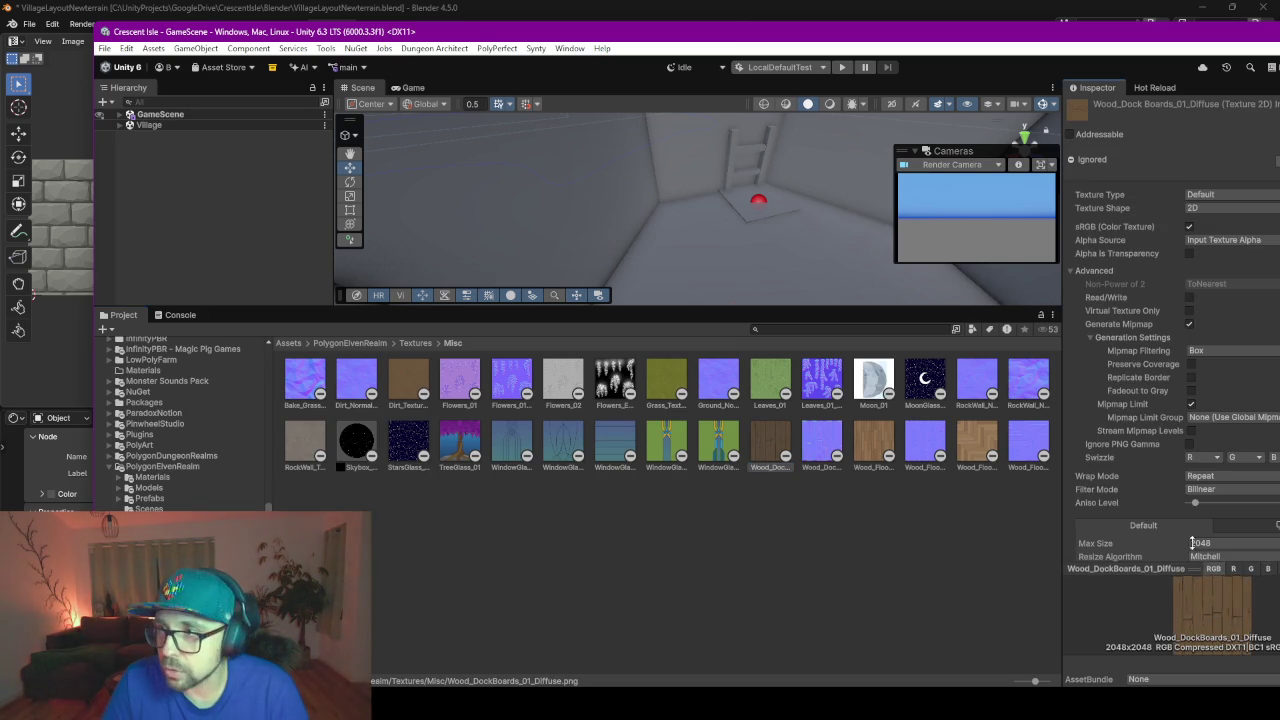
left_click(873, 440)
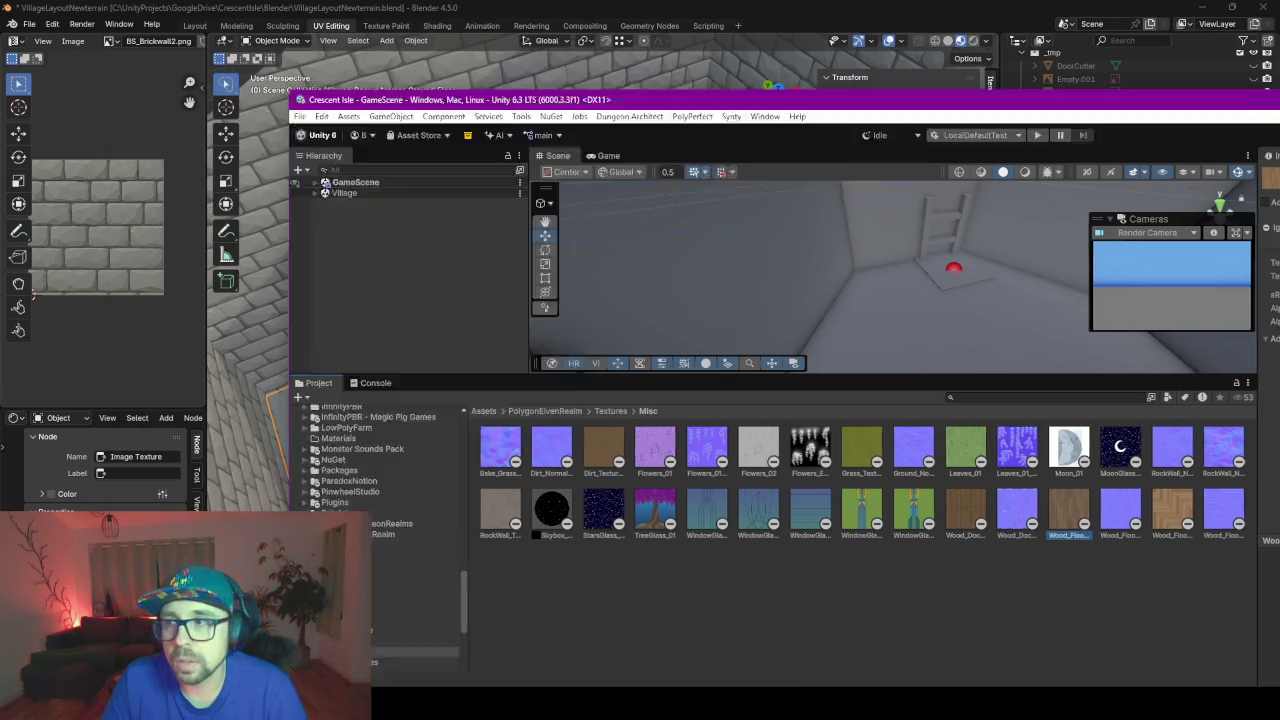
left_click(1187, 31)
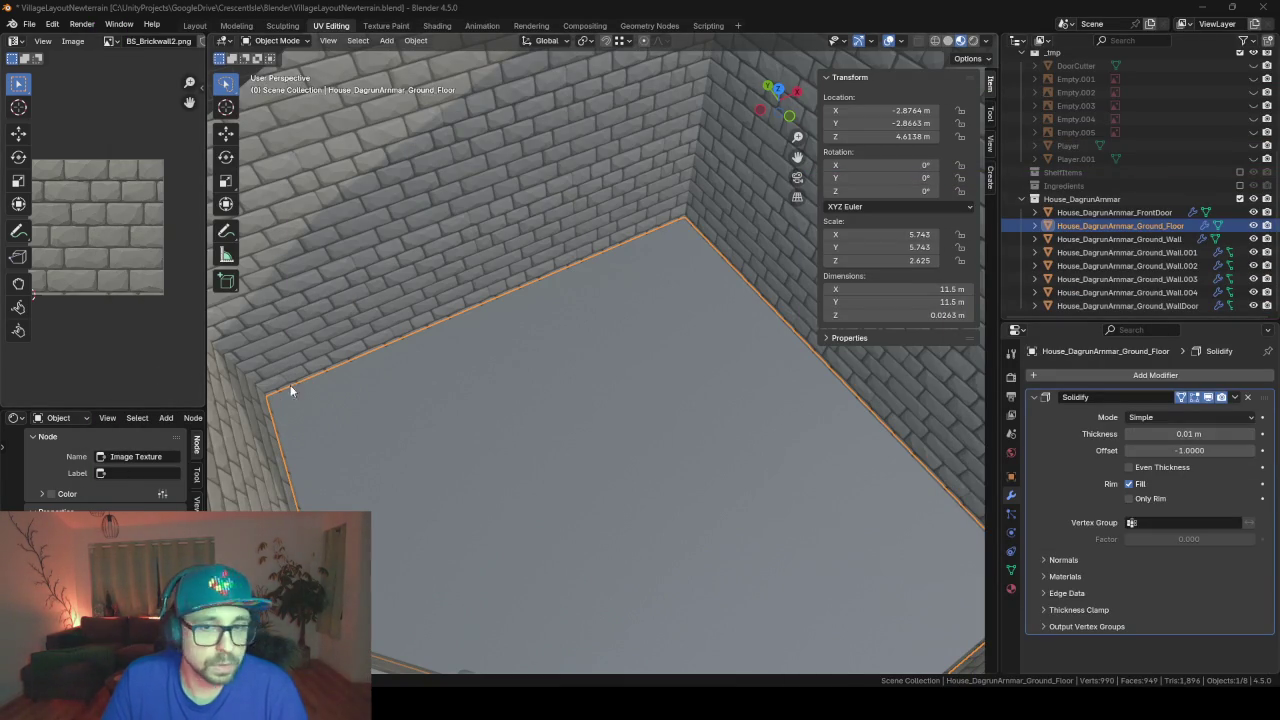
Replace the floor's BrickWall material with a new material named WoodFloor
left_click(1011, 588)
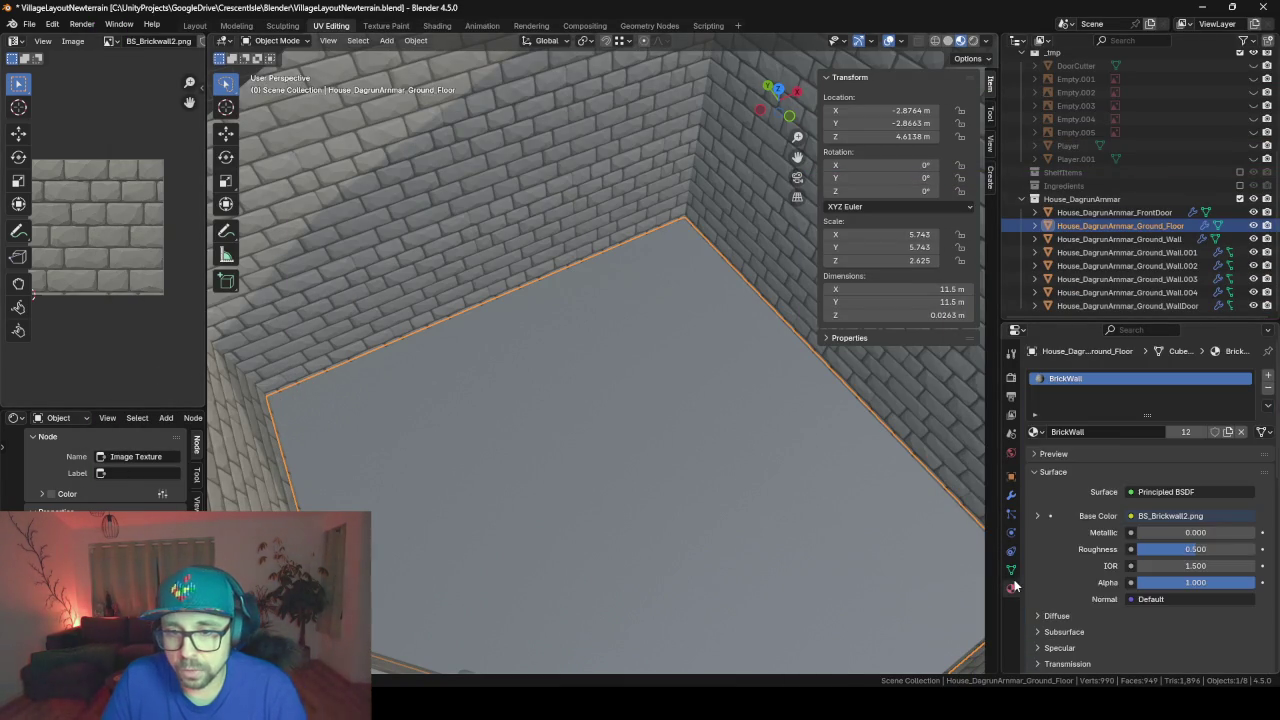
left_click(1267, 389)
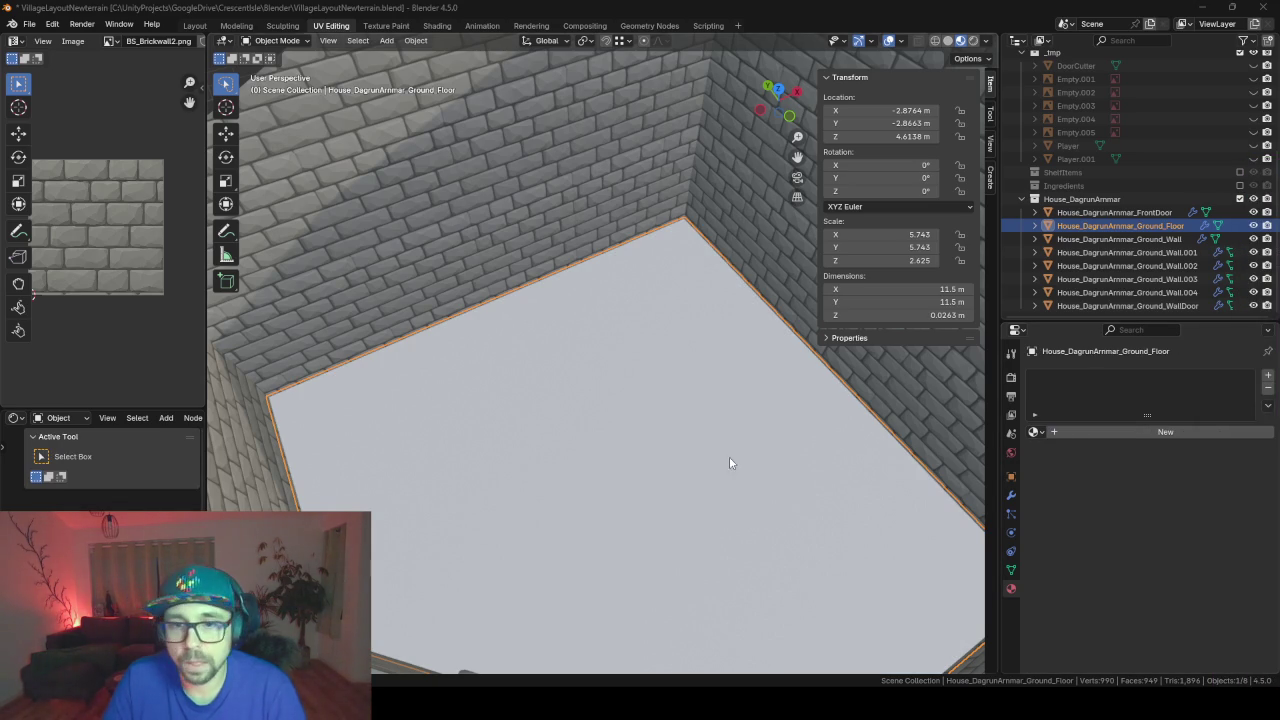
left_click(1086, 432)
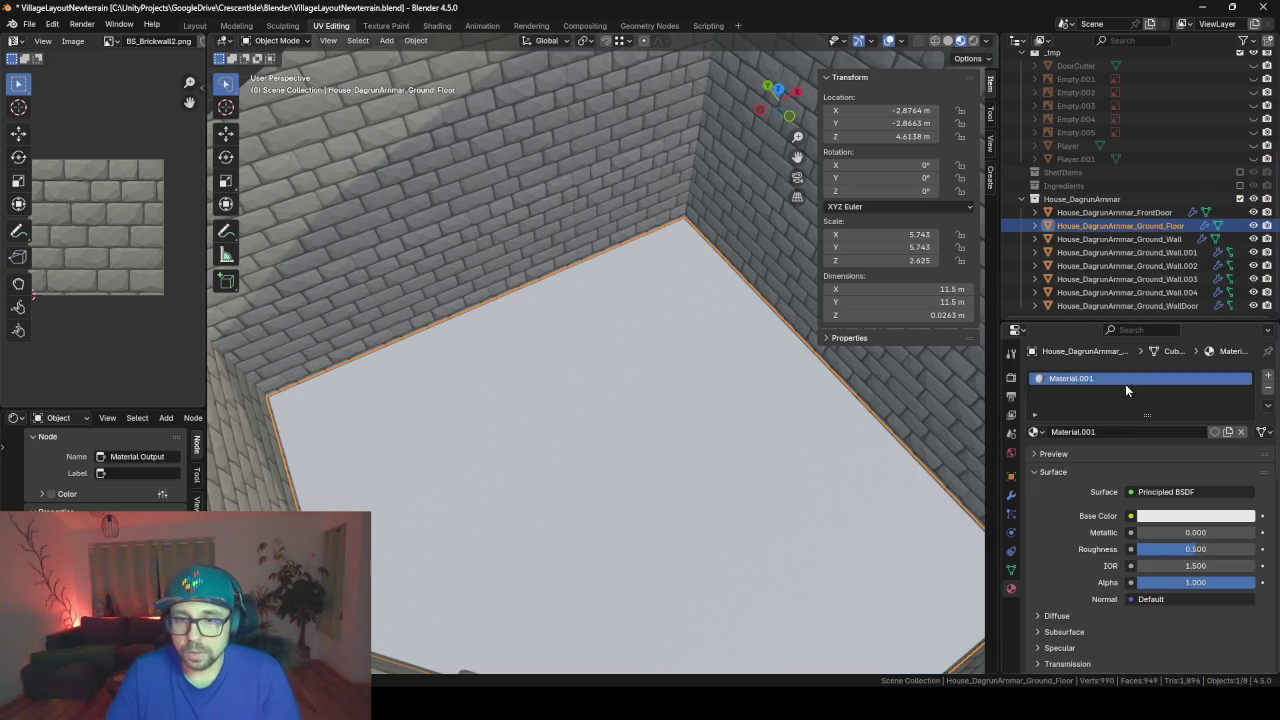
left_click(1071, 430)
type("WoodFloor")
key("Return")
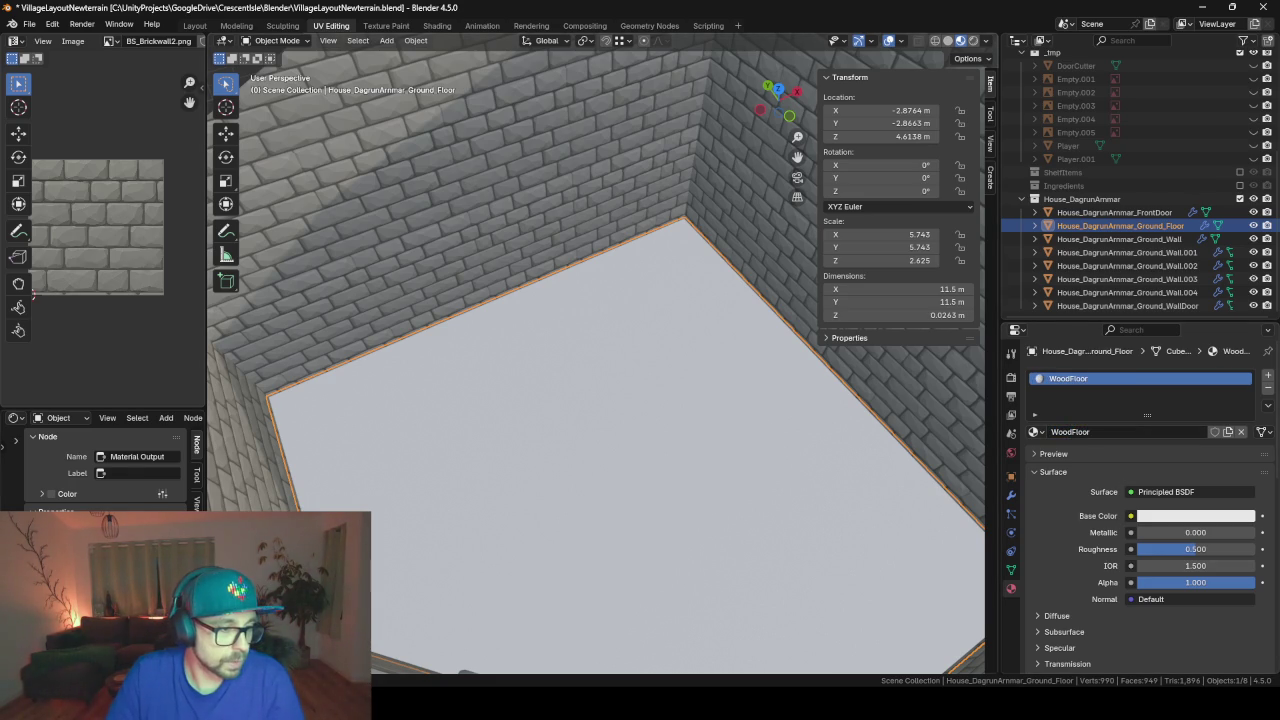
Plug the wood floorboards image texture into the WoodFloor Base Color
left_click_drag(207, 250, 493, 250)
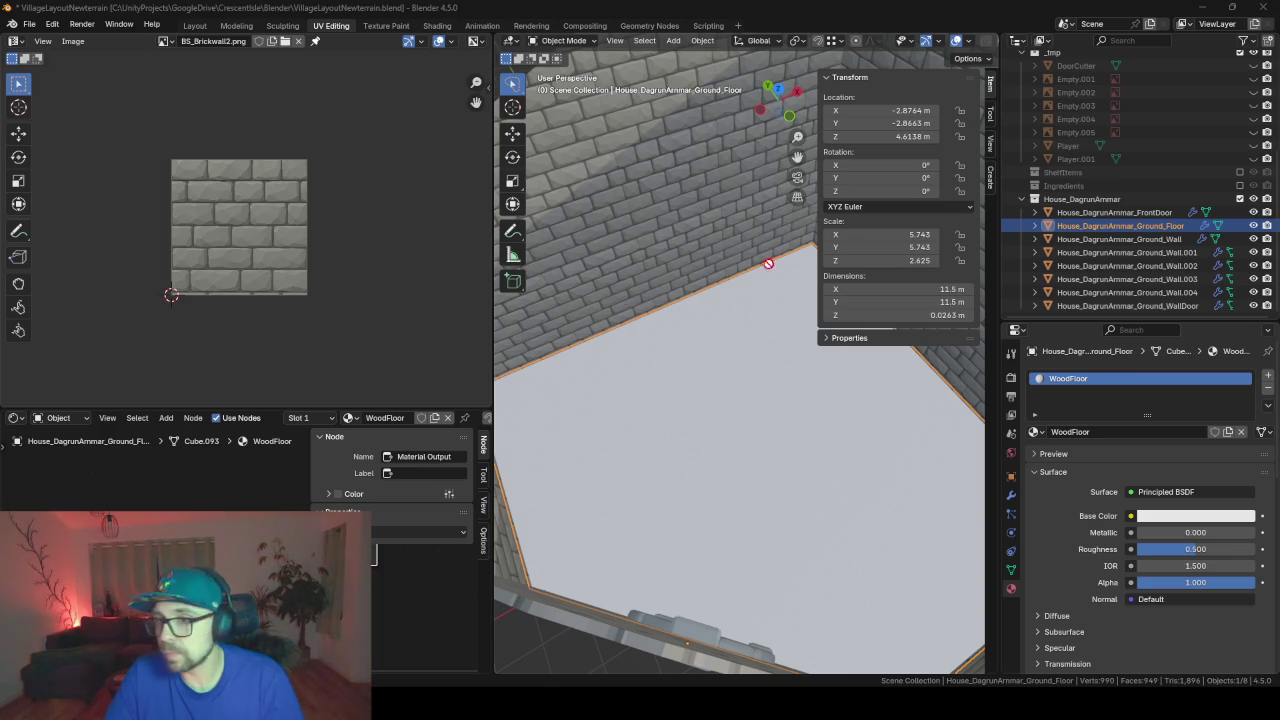
left_click(250, 600)
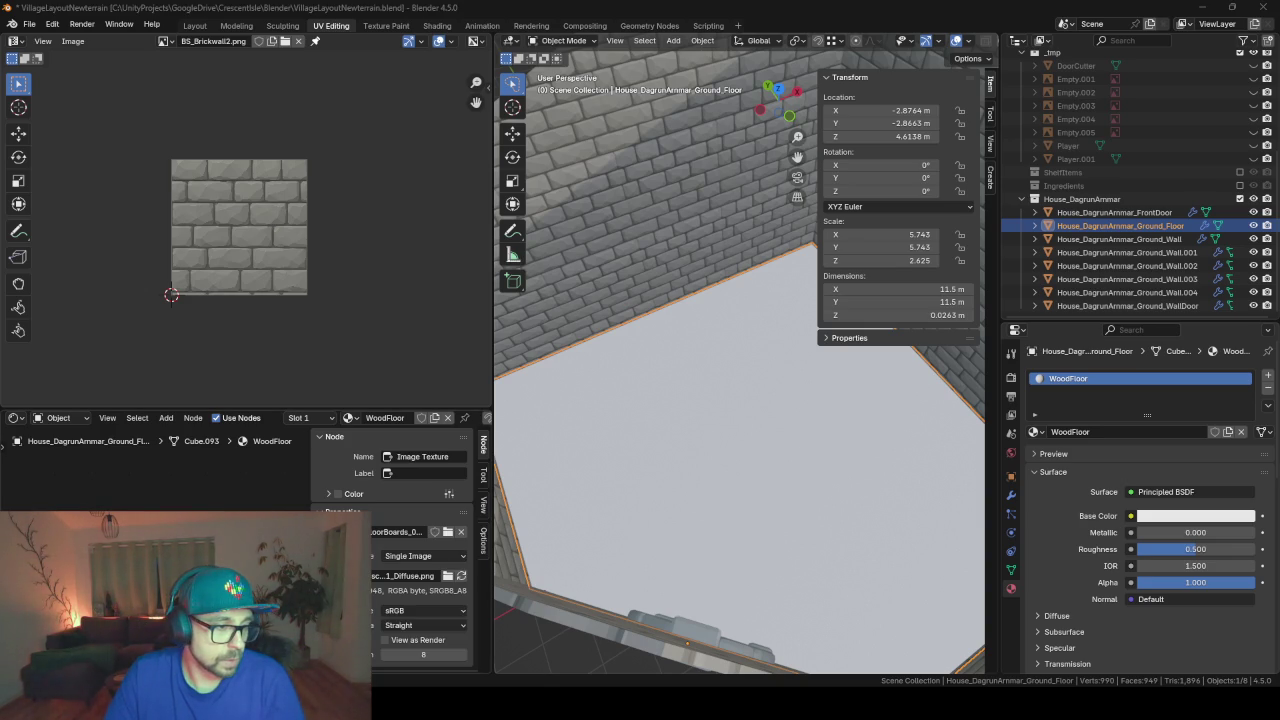
left_click_drag(250, 600, 300, 630)
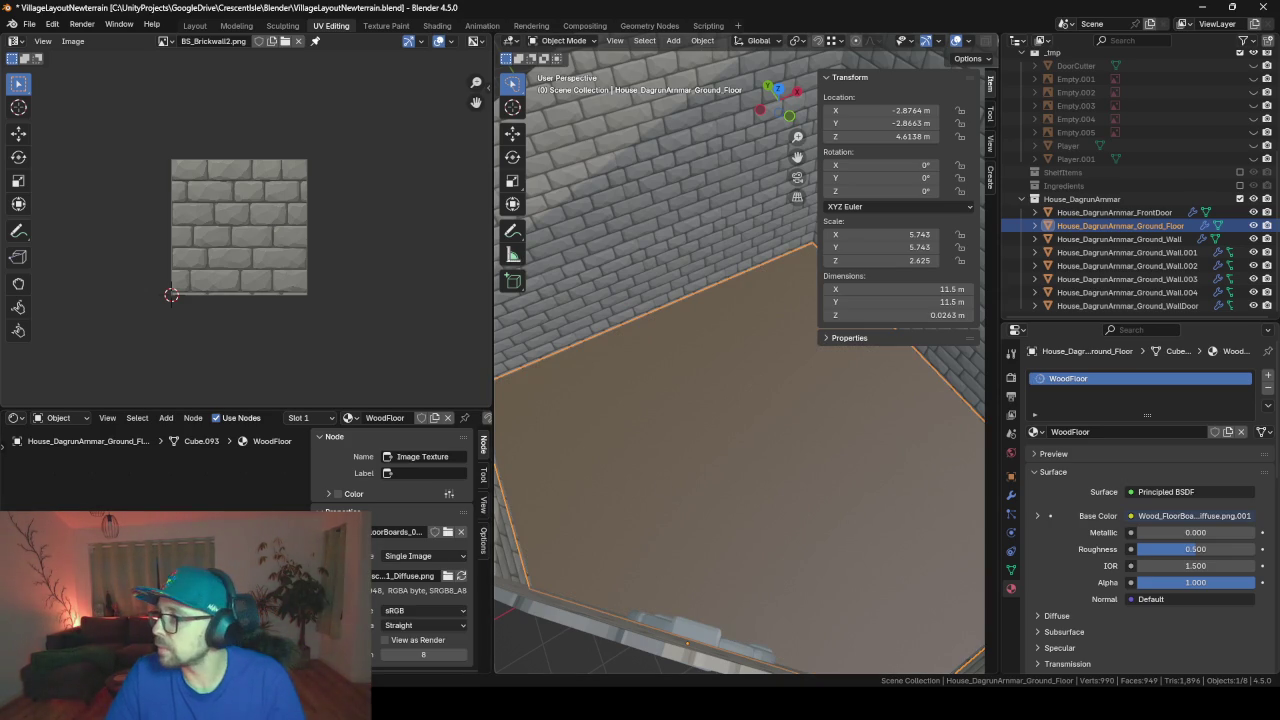
middle_click_drag(732, 413, 843, 394)
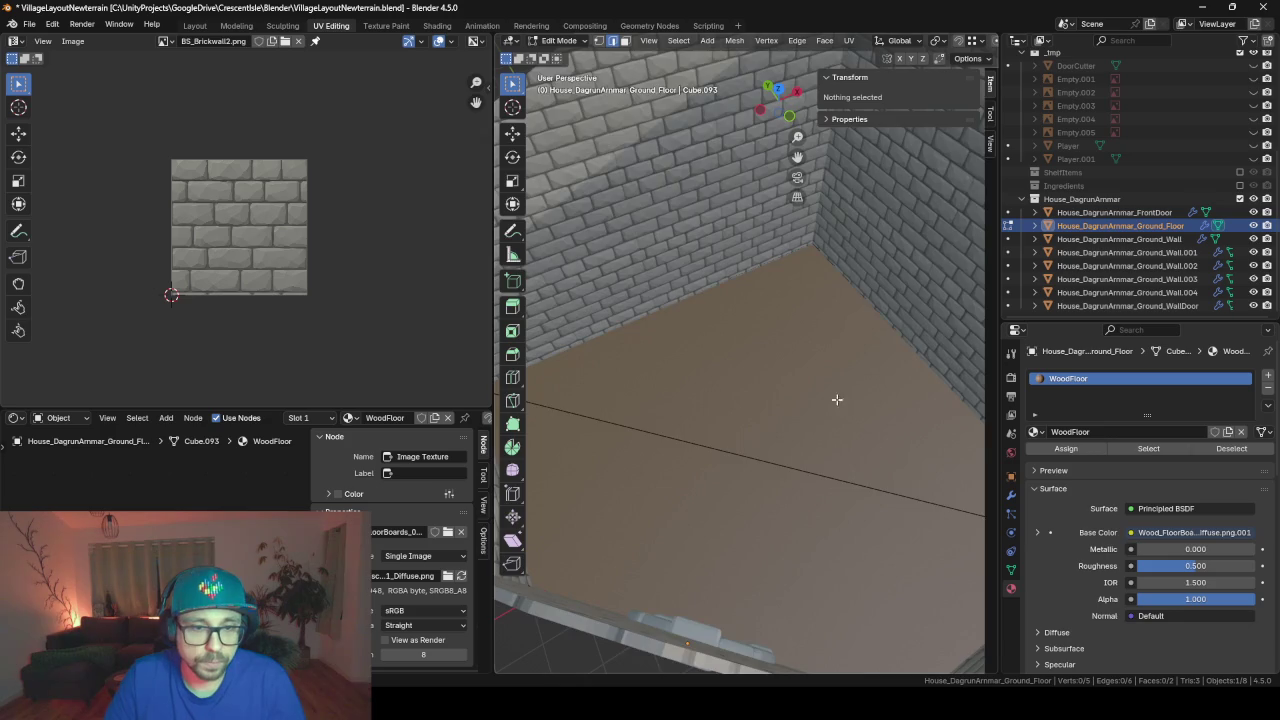
Unwrap the floor faces in Edit Mode
key("Tab")
key("u")
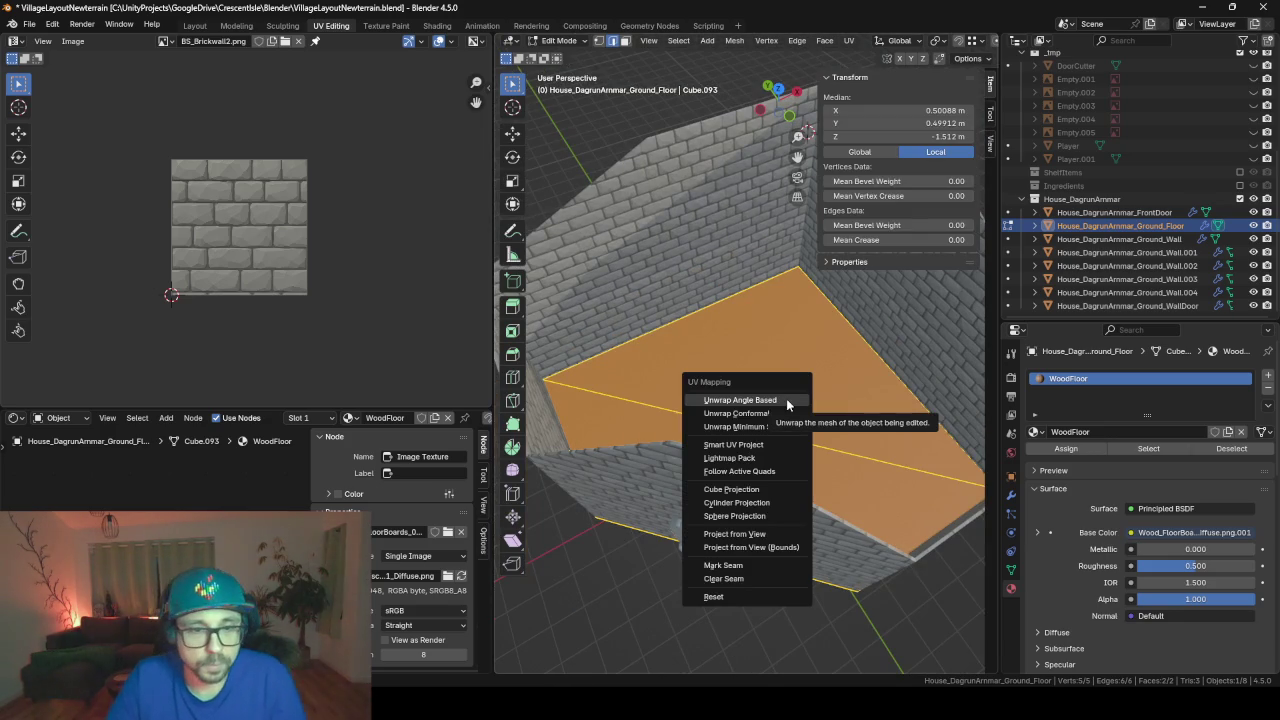
left_click(786, 400)
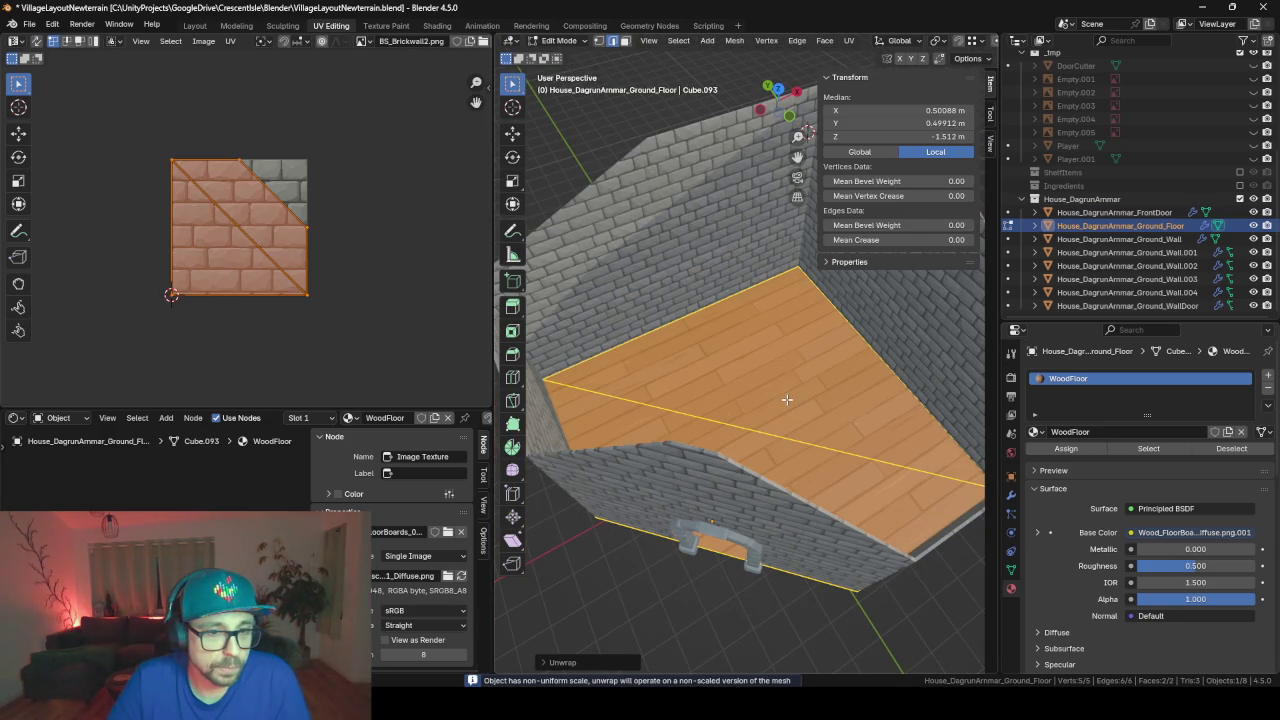
scroll(786, 400, "up", 3)
mouse_move(786, 400)
middle_mouse_down()
mouse_move(685, 422)
mouse_move(793, 463)
middle_mouse_up()
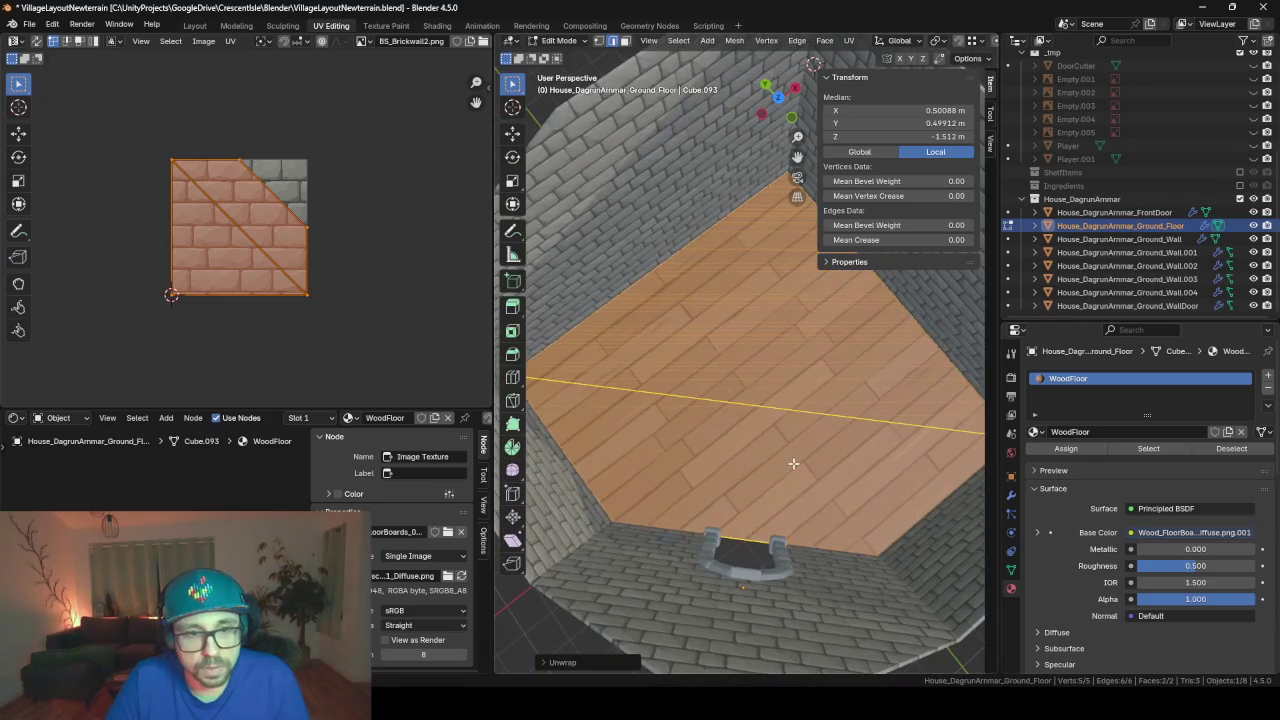
Scale the floor's UV island up so the wood planks tile finely
left_click(312, 355)
key("a")
key("s")
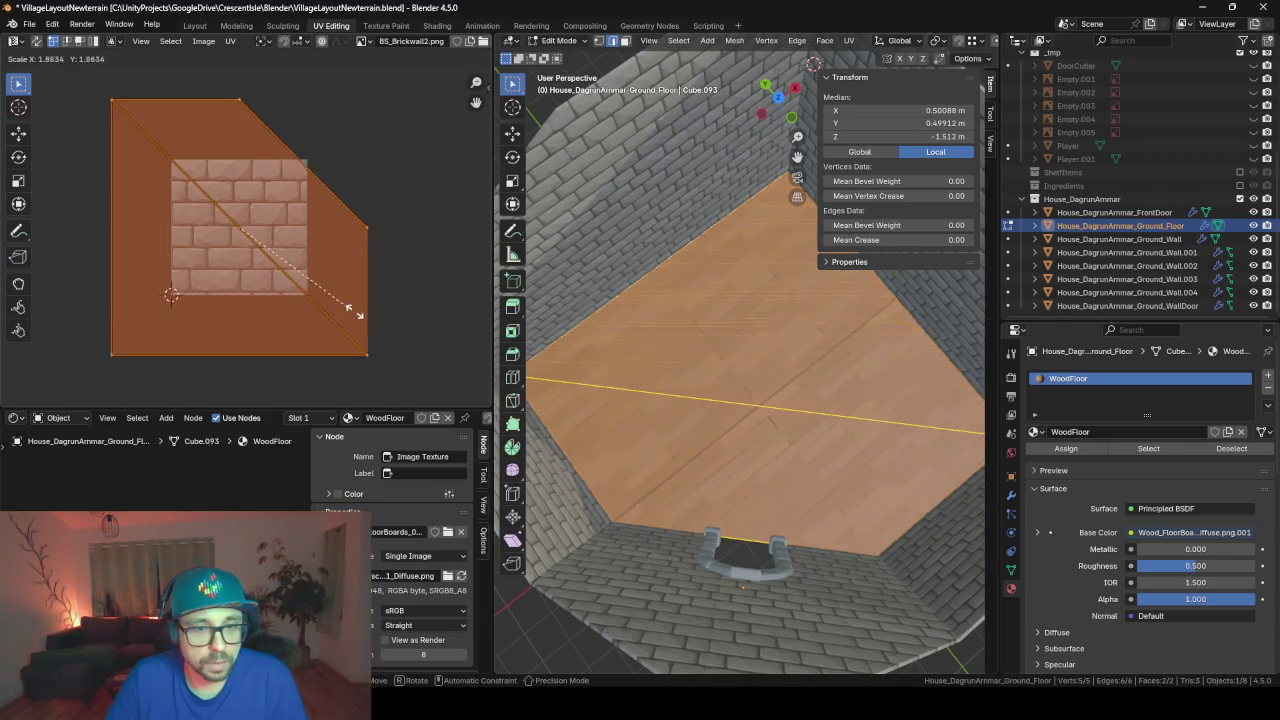
left_click(418, 318)
key("Tab")
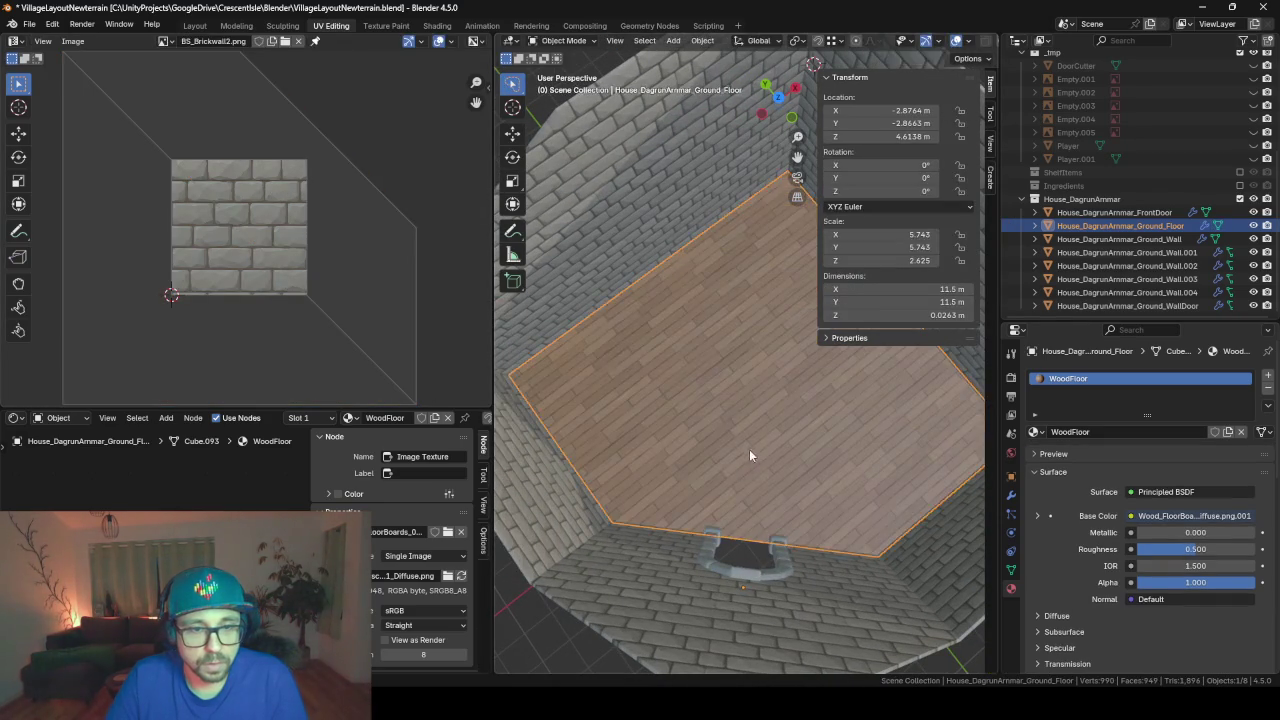
middle_click_drag(746, 458, 640, 423)
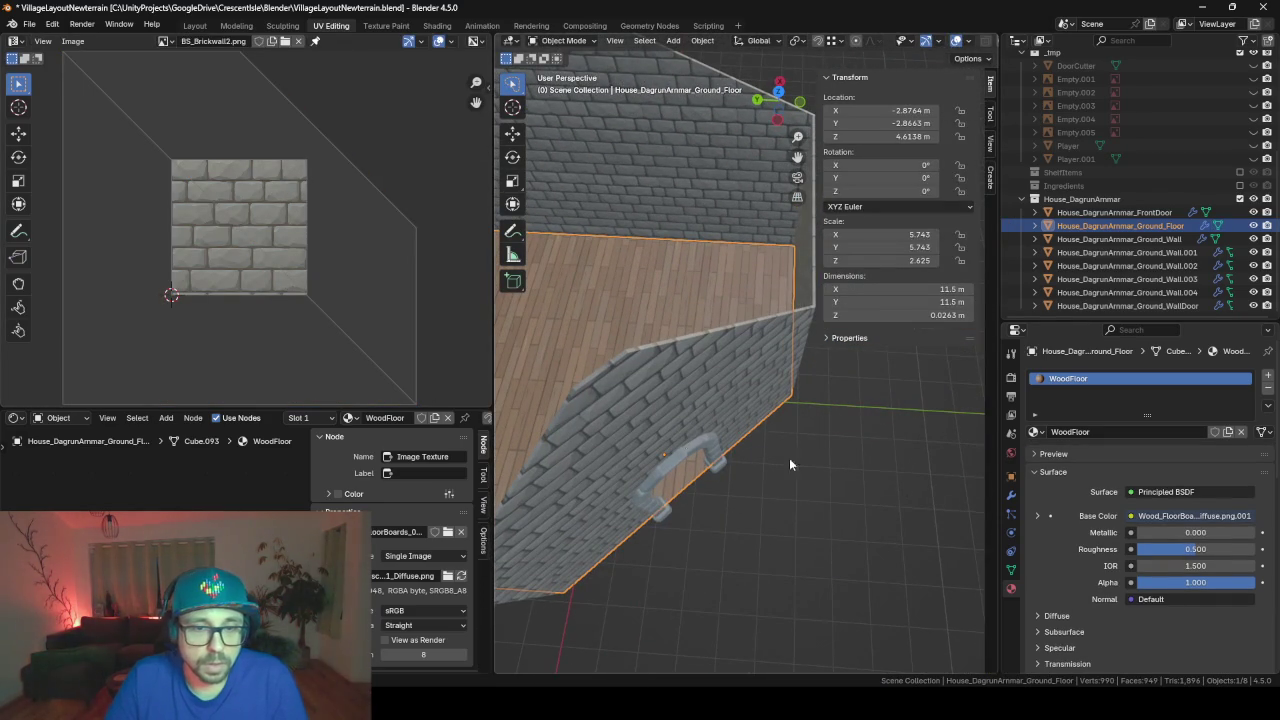
left_click_drag(997, 446, 1248, 400)
mouse_move(1014, 341)
middle_mouse_down()
mouse_move(888, 369)
mouse_move(888, 403)
mouse_move(778, 432)
middle_mouse_up()
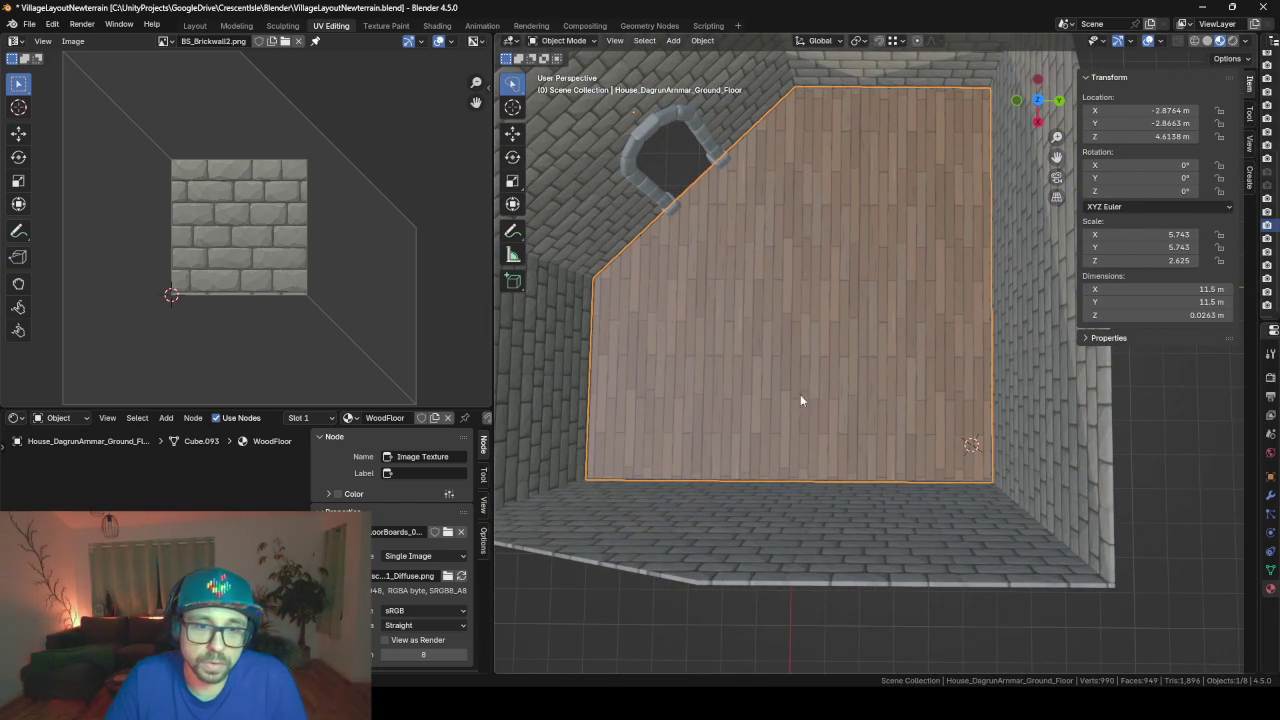
Rotate the floor UVs by 45° with R 45
key("Tab")
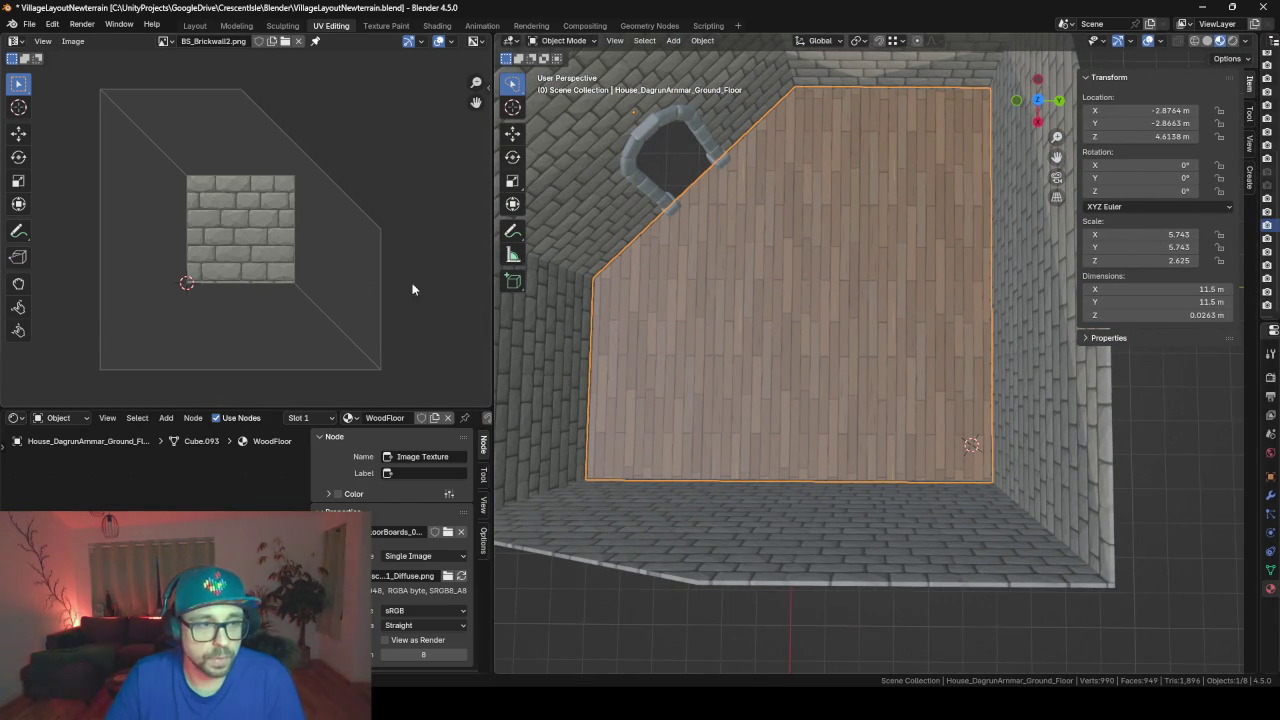
key("a")
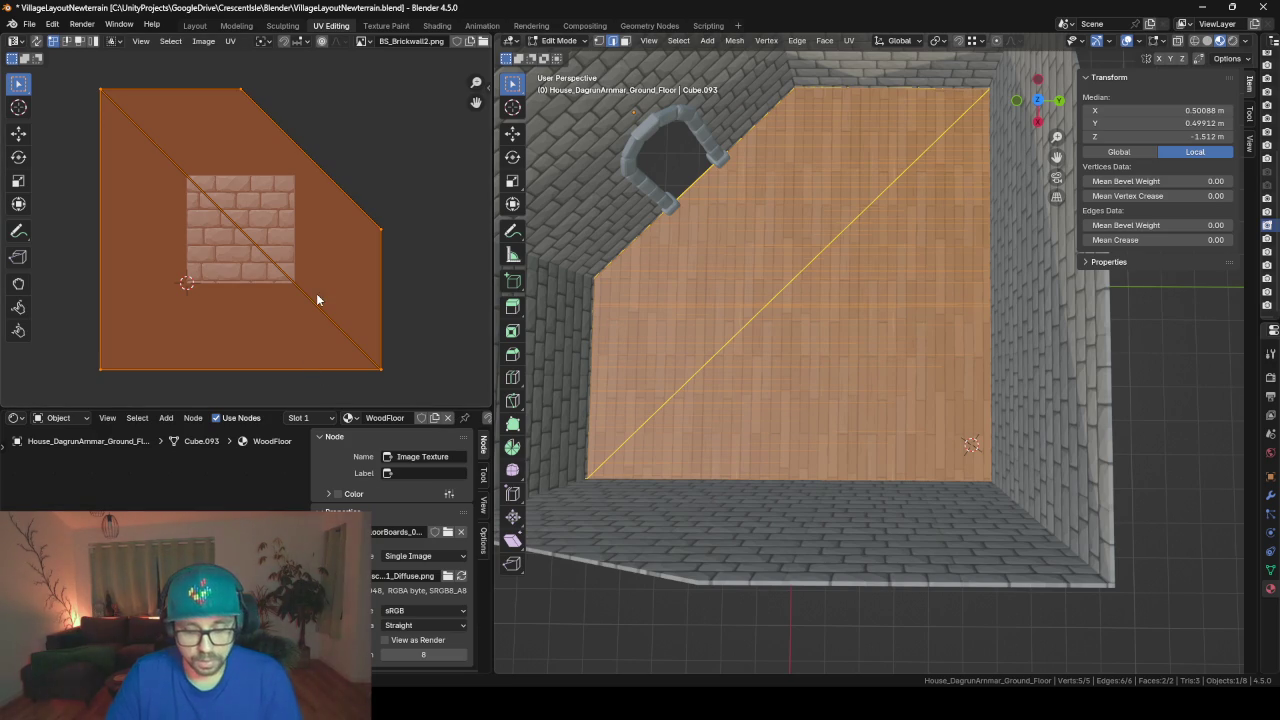
type("r45")
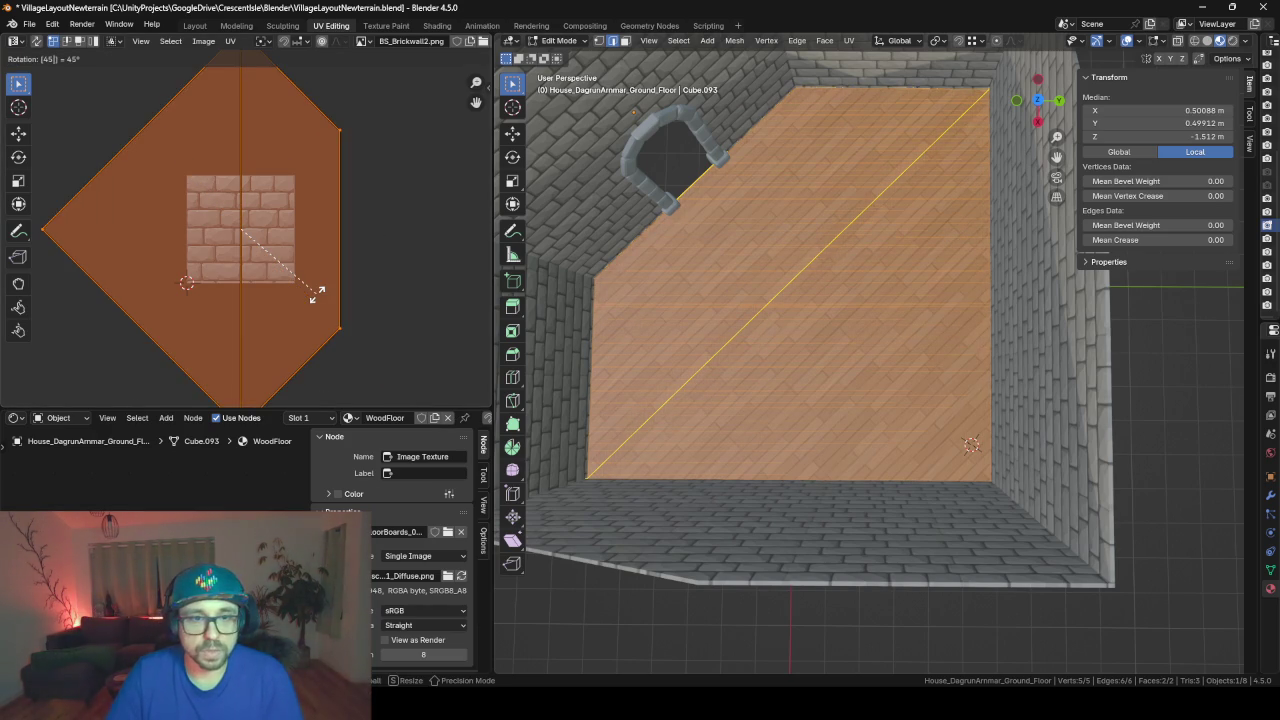
key("Return")
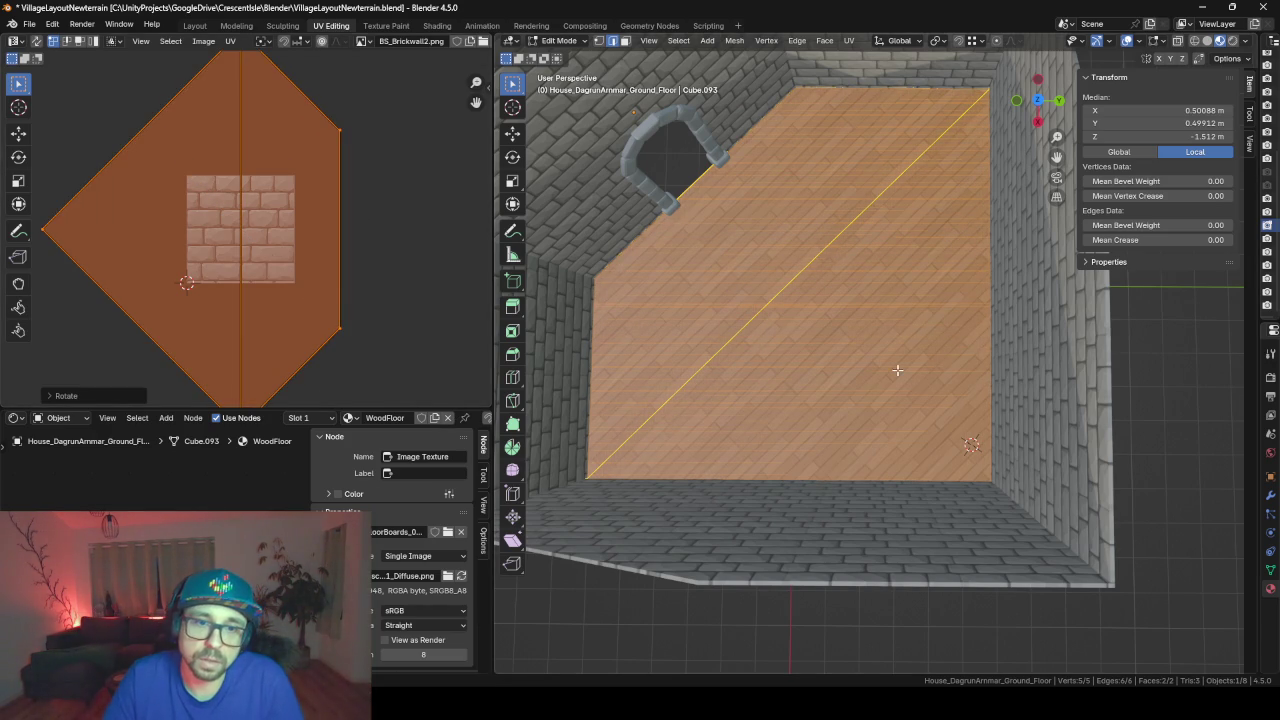
key("Tab")
mouse_move(897, 369)
middle_mouse_down()
mouse_move(915, 458)
mouse_move(1028, 401)
mouse_move(952, 426)
mouse_move(823, 405)
mouse_move(1045, 457)
mouse_move(846, 425)
mouse_move(890, 366)
mouse_move(668, 379)
mouse_move(792, 368)
mouse_move(927, 403)
mouse_move(913, 435)
mouse_move(798, 328)
middle_mouse_up()
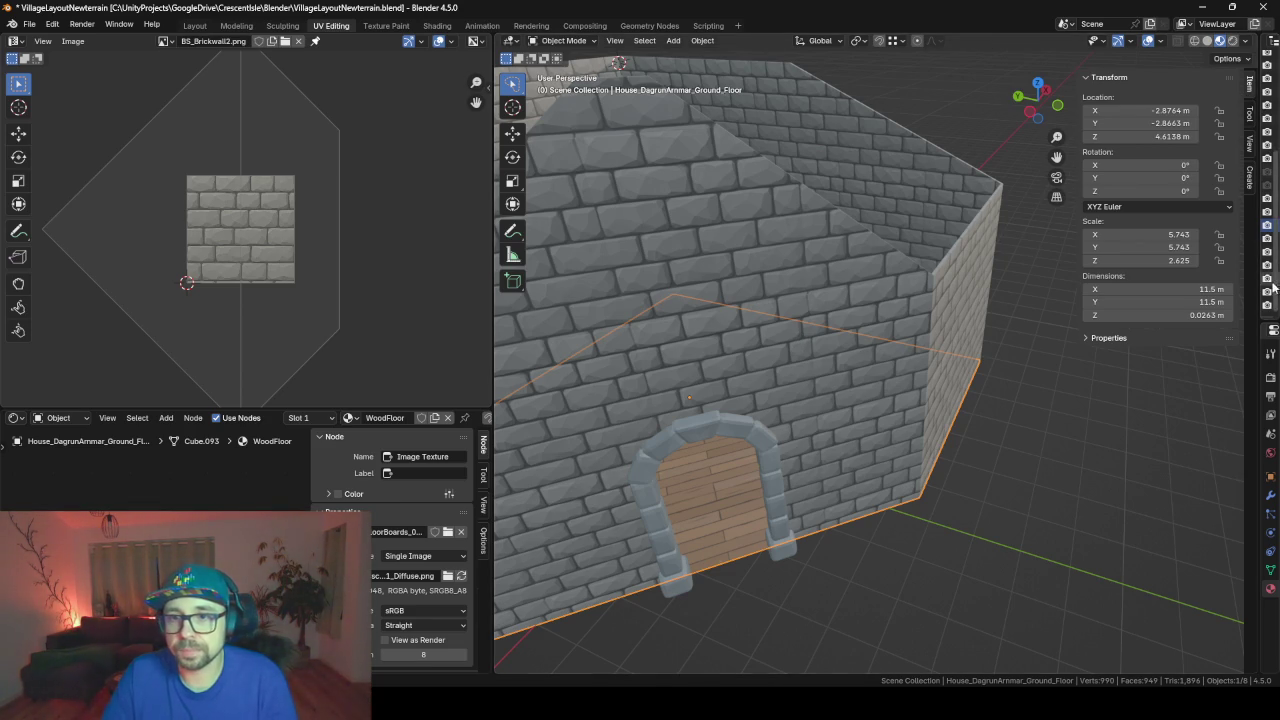
Select the door wall and enter Edit Mode on it
left_click_drag(492, 322, 244, 330)
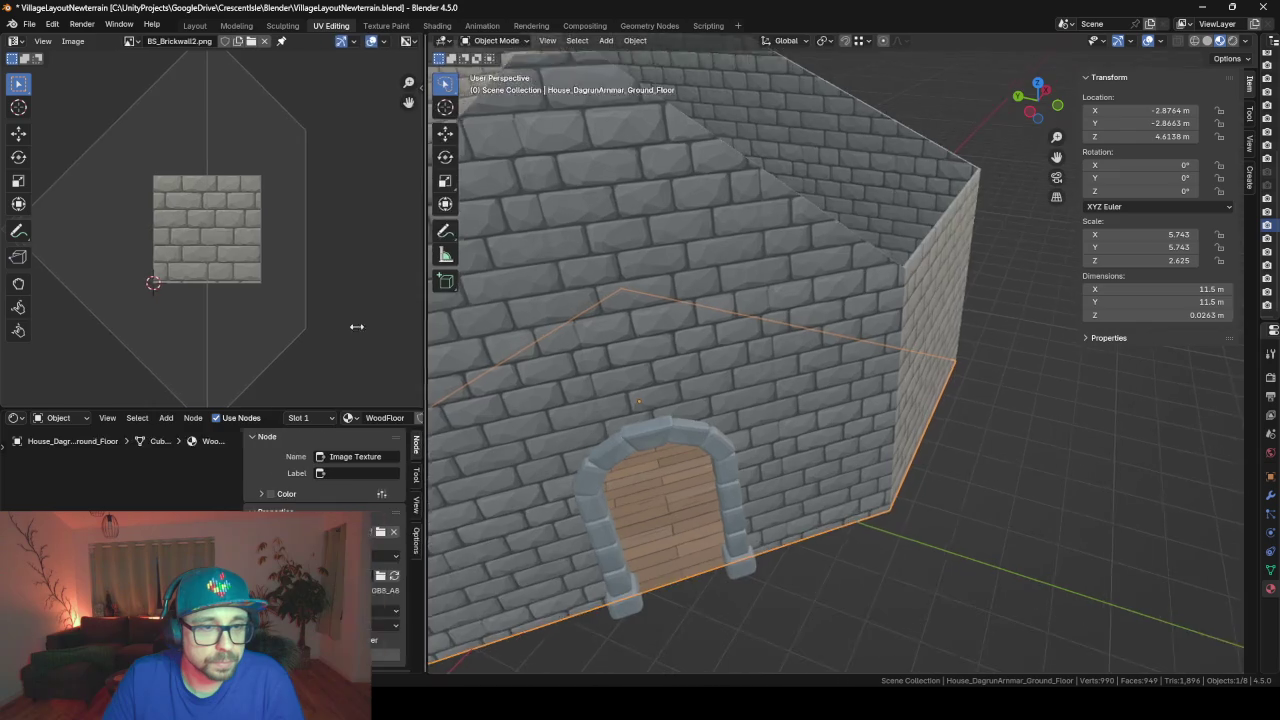
scroll(643, 348, "down", 2)
scroll(643, 342, "down", 2)
mouse_move(718, 339)
middle_mouse_down()
mouse_move(678, 399)
mouse_move(775, 334)
mouse_move(941, 312)
mouse_move(937, 346)
mouse_move(766, 355)
mouse_move(700, 344)
mouse_move(868, 390)
mouse_move(835, 344)
mouse_move(843, 312)
mouse_move(866, 306)
mouse_move(829, 311)
middle_mouse_up()
scroll(777, 405, "up", 3)
scroll(748, 451, "up", 2)
left_click(835, 344)
key("Tab")
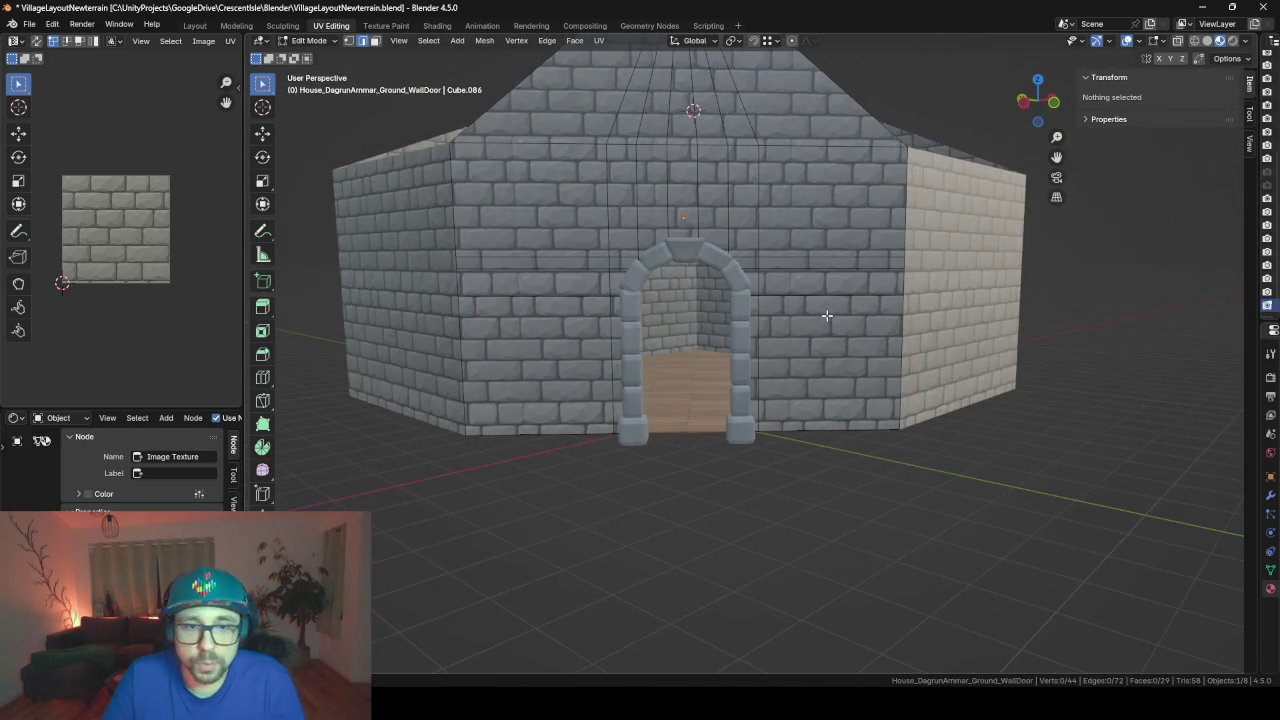
Add a horizontal edge loop around the door wall above the doorway
left_click(832, 303)
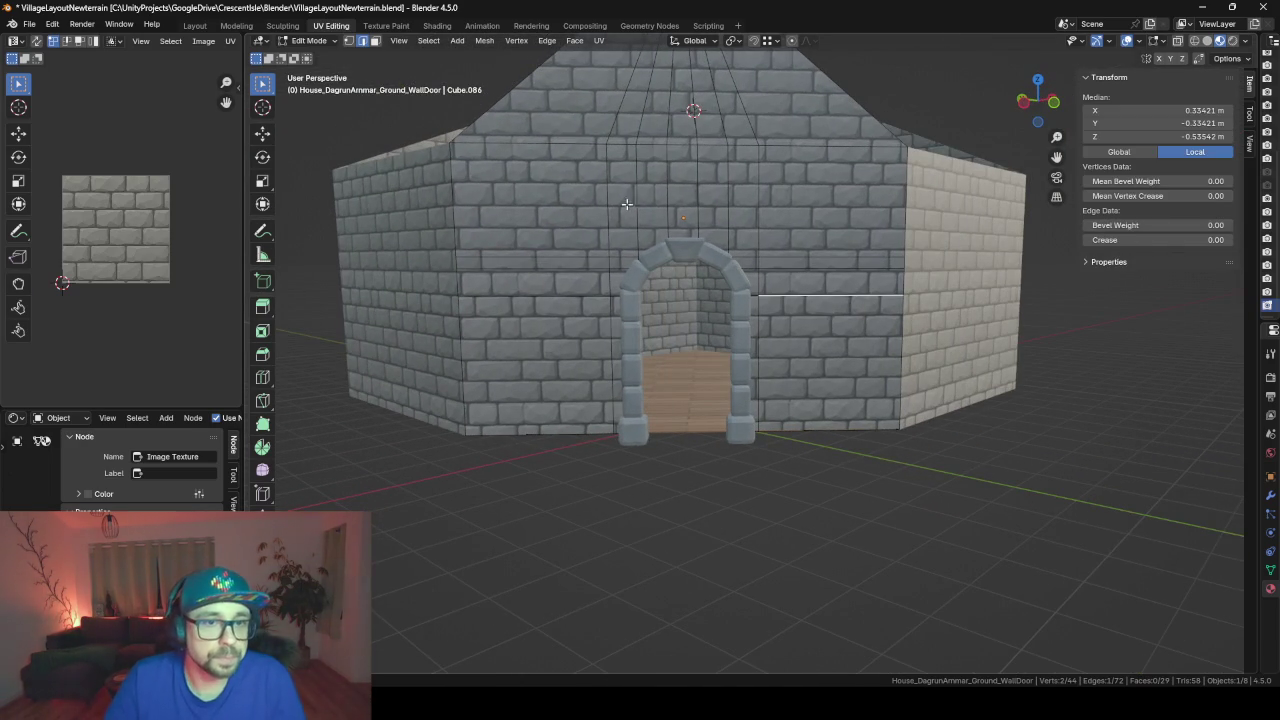
middle_click_drag(654, 170, 675, 287)
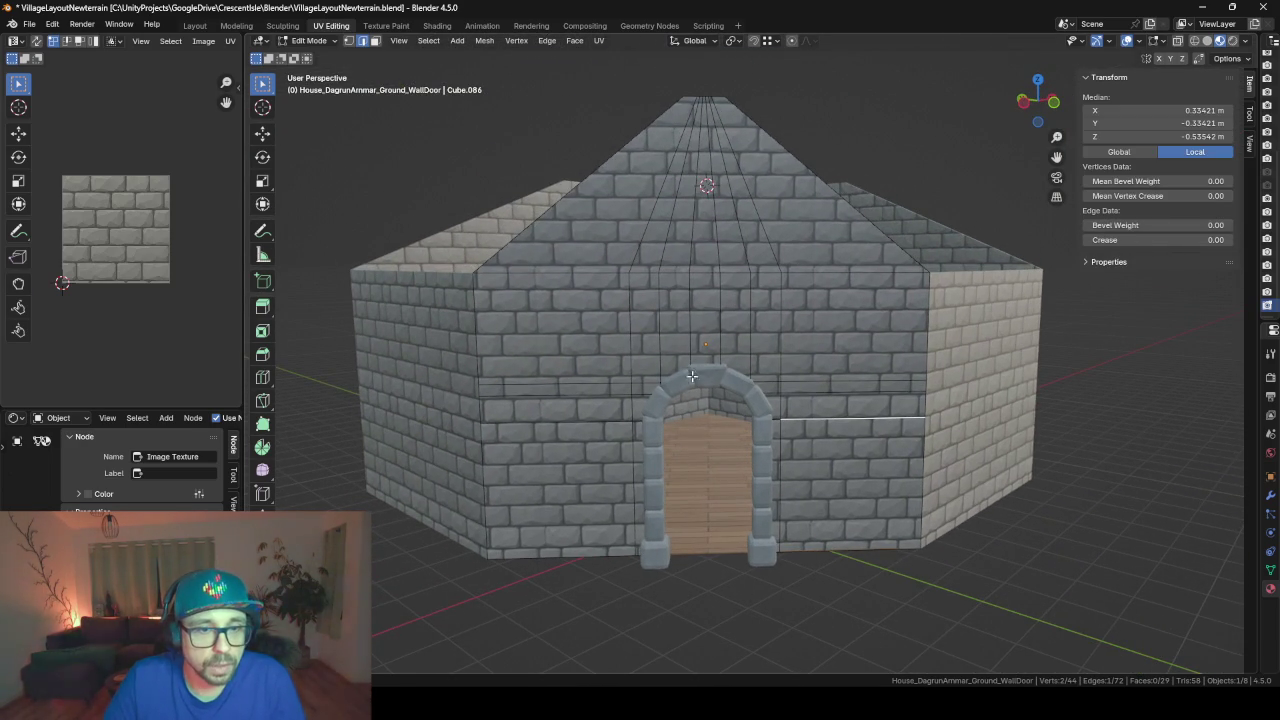
left_click(707, 279)
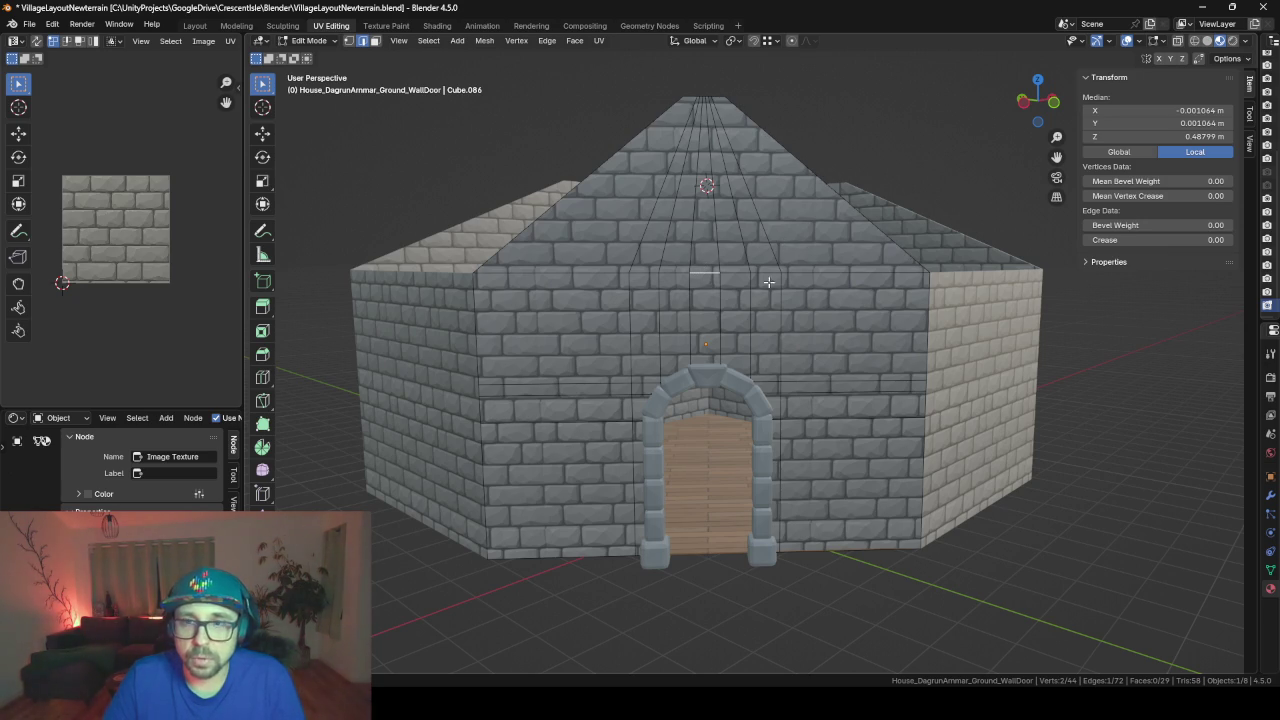
key("ctrl+r")
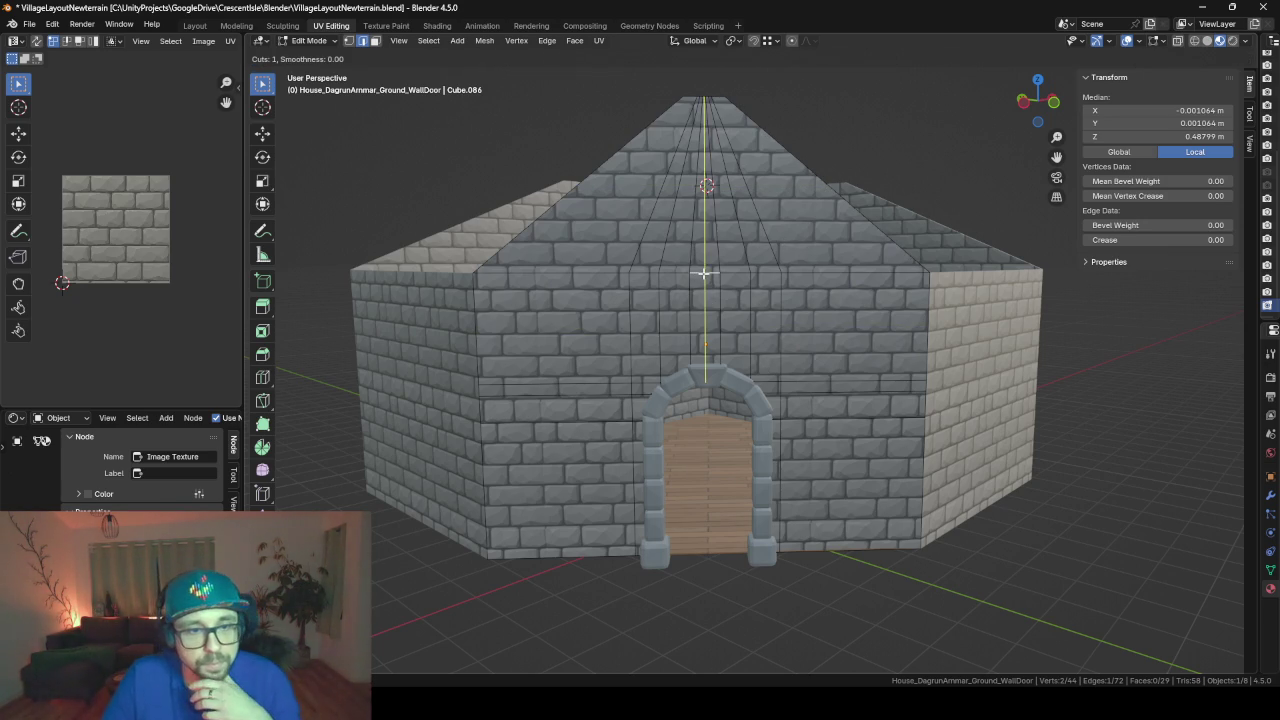
left_click(705, 271)
right_click(749, 363)
middle_click_drag(676, 354, 733, 406)
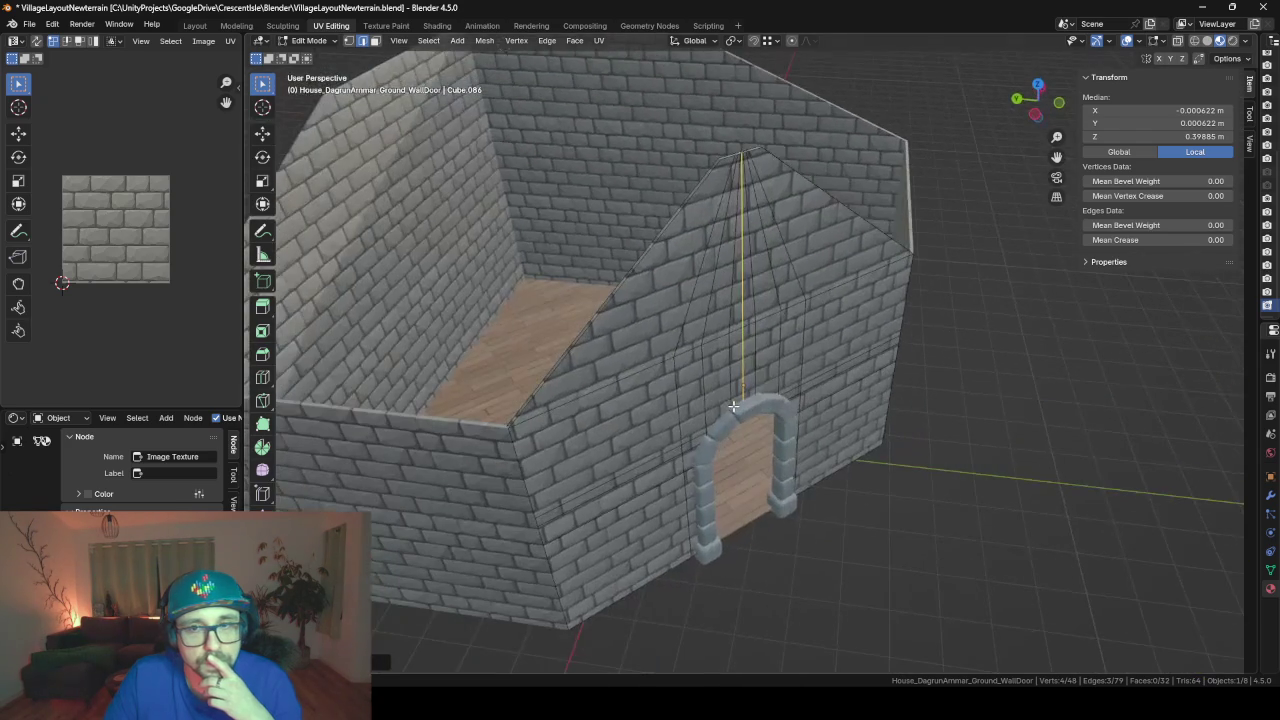
Check the sidebar's Tool, Item and View tabs, then switch to the Layout workspace
left_click(1250, 118)
left_click(1248, 88)
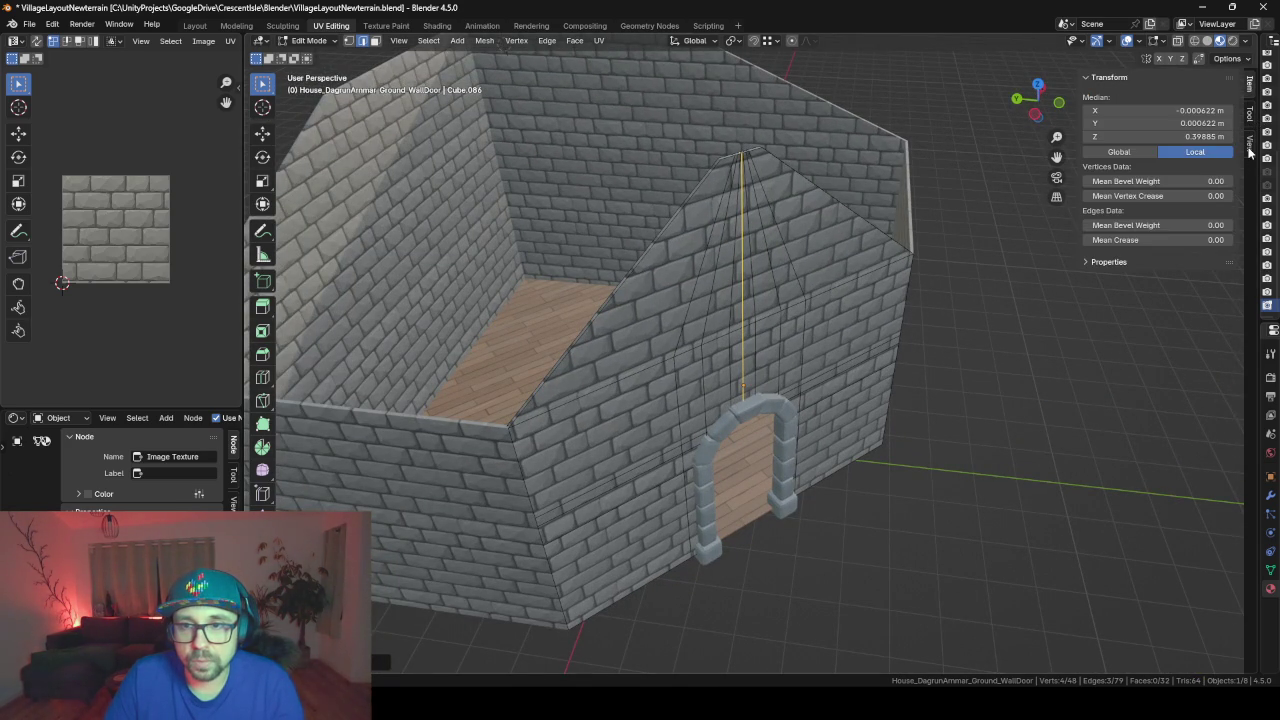
left_click(1249, 148)
left_click(1250, 120)
left_click(1248, 90)
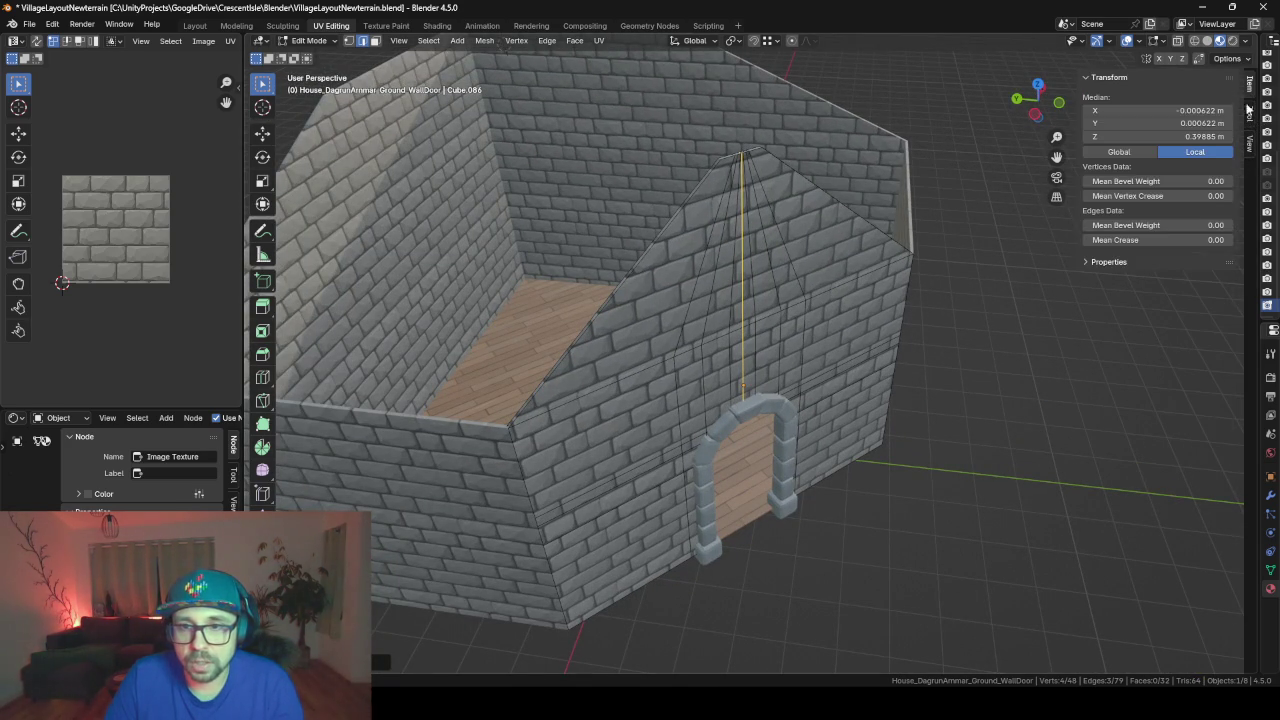
left_click(1250, 148)
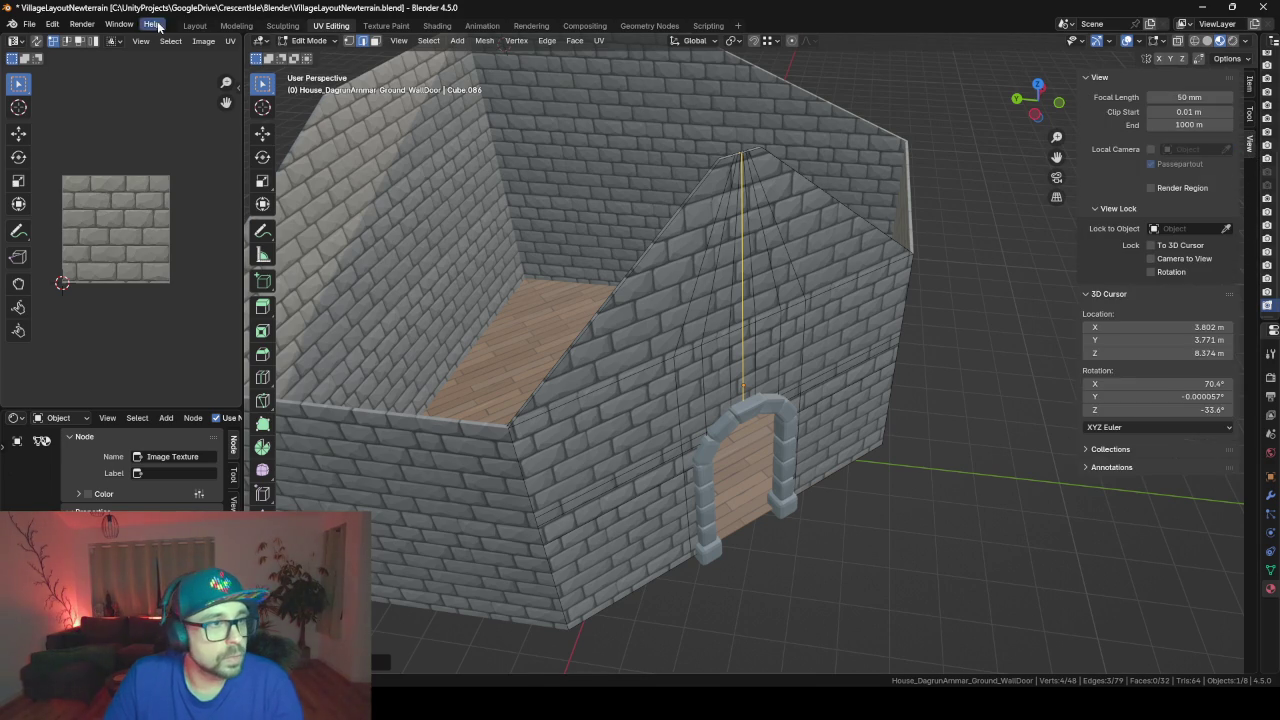
left_click(195, 25)
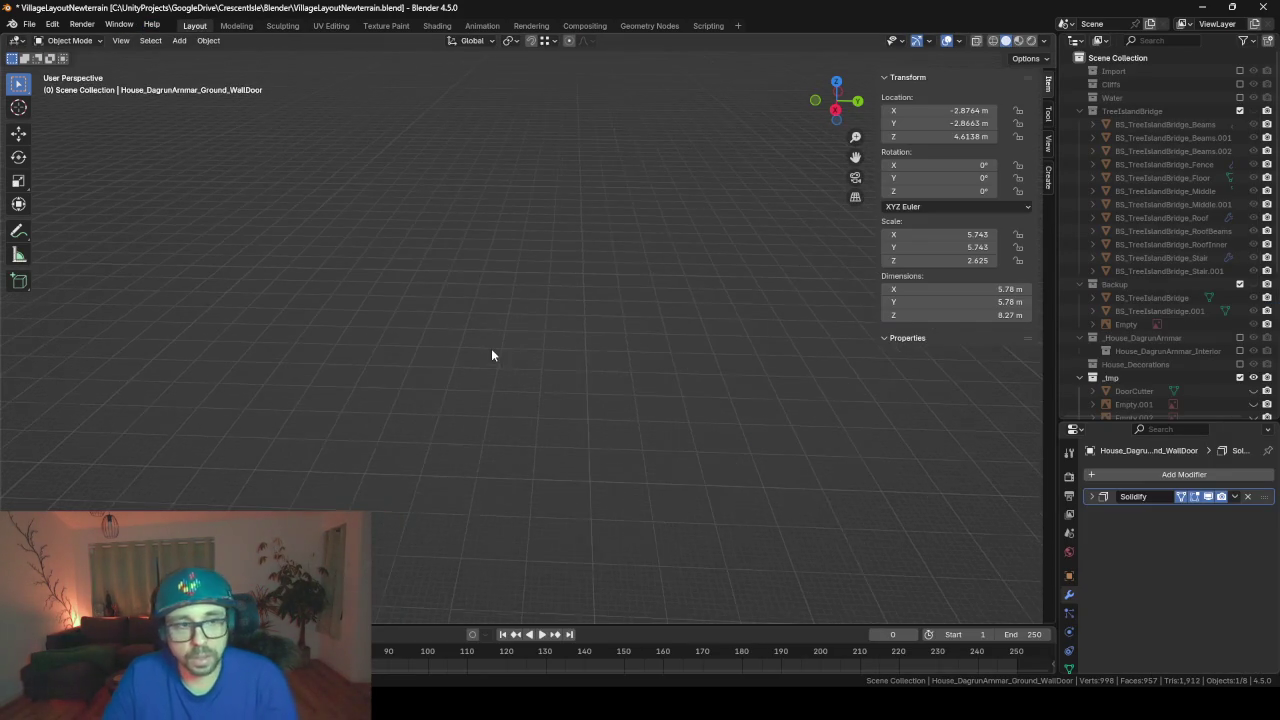
Face the door wall, enter Edit Mode on the house wall mesh and deselect everything
mouse_move(491, 348)
middle_mouse_down()
mouse_move(803, 352)
mouse_move(718, 345)
middle_mouse_up()
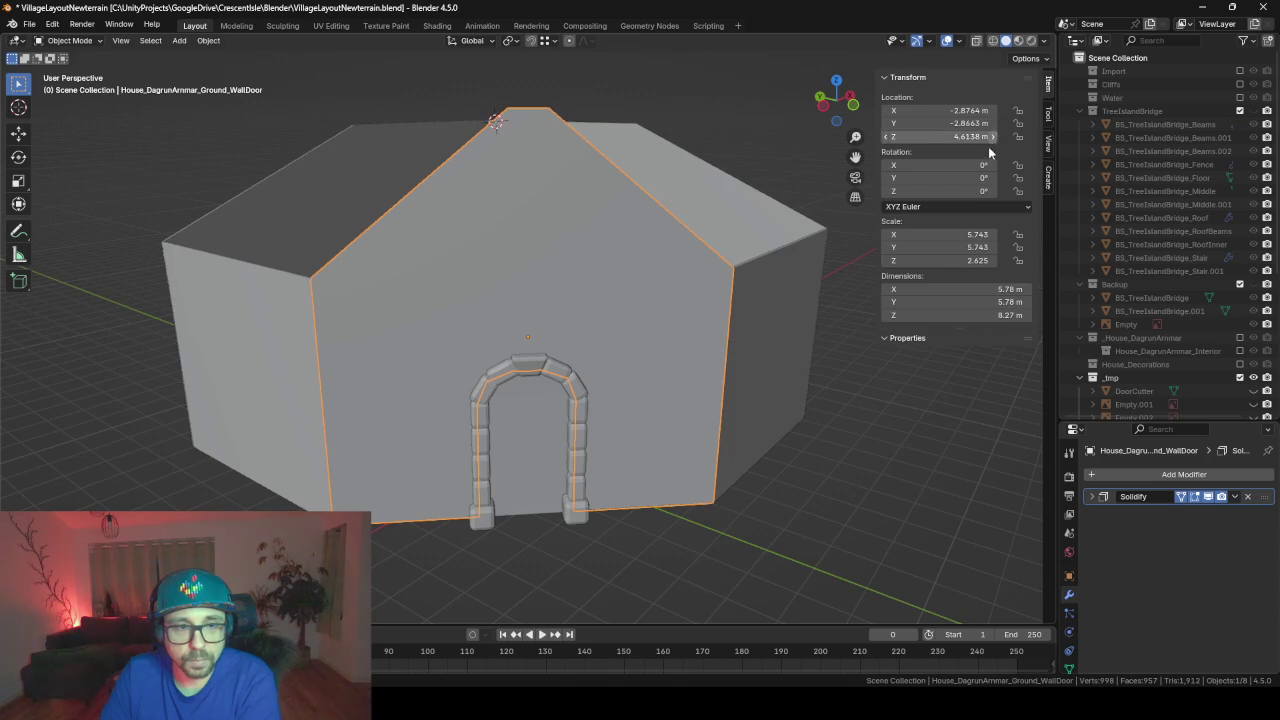
mouse_move(571, 424)
middle_mouse_down()
mouse_move(671, 463)
mouse_move(560, 483)
mouse_move(596, 539)
mouse_move(584, 482)
middle_mouse_up()
middle_click_drag(579, 348, 577, 302)
key("Tab")
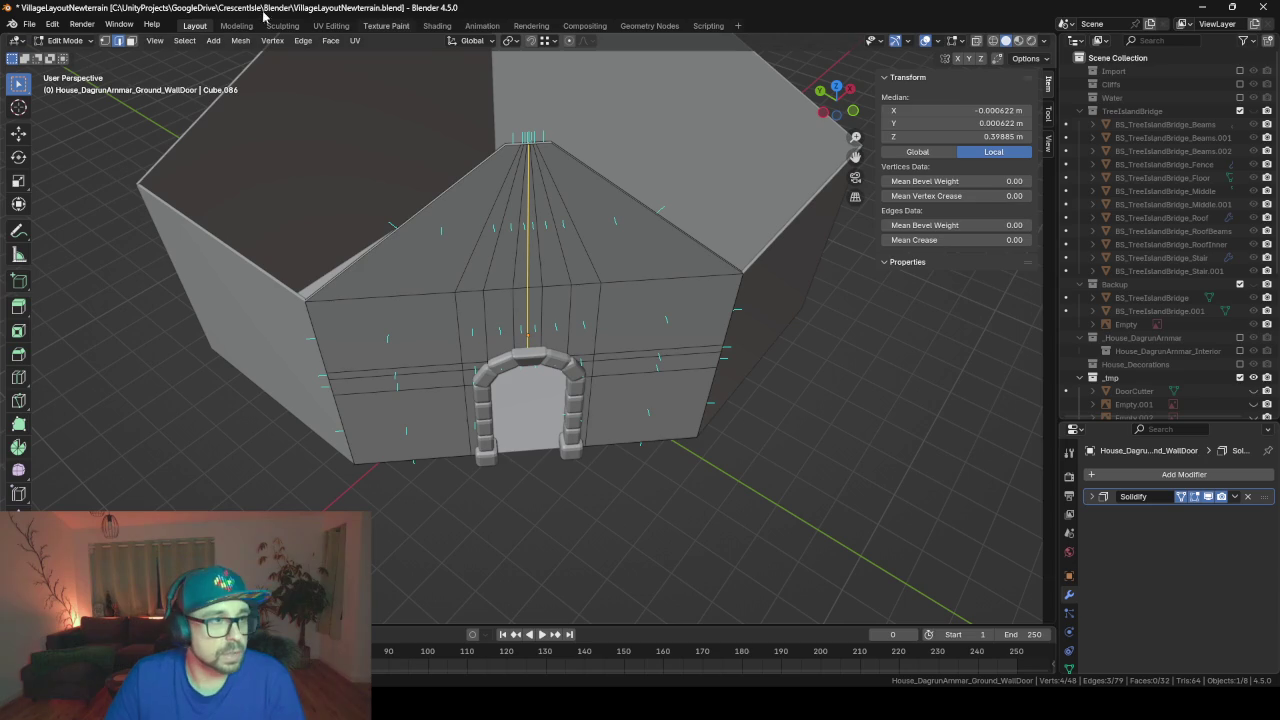
key("alt+a")
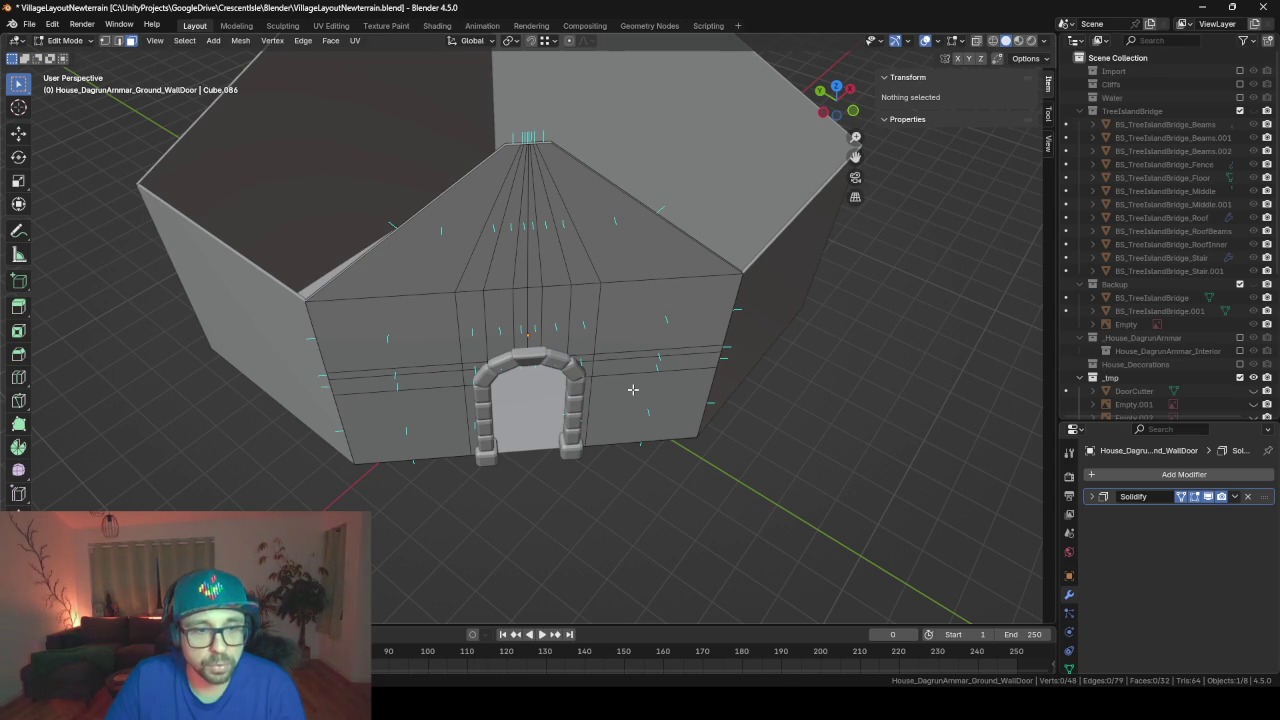
scroll(633, 389, "up", 2)
scroll(705, 375, "up", 1)
middle_click_drag(705, 373, 672, 234)
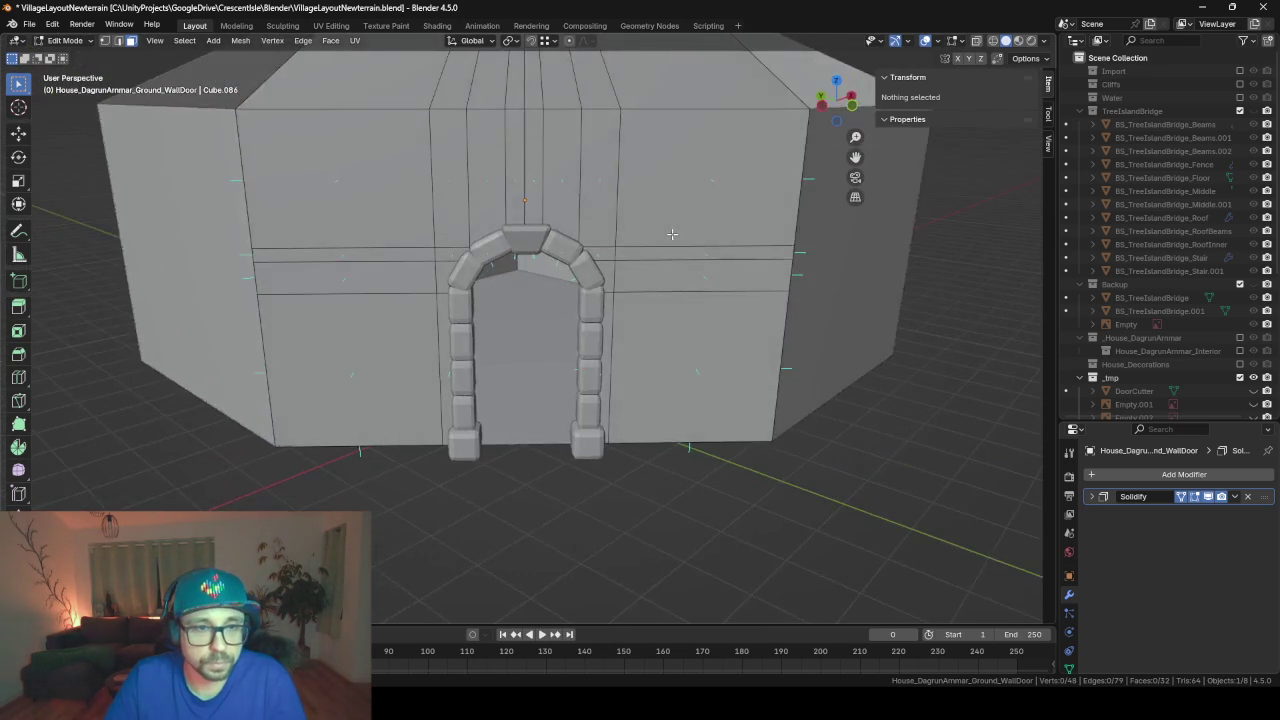
scroll(672, 234, "down", 2)
mouse_move(520, 242)
middle_mouse_down()
mouse_move(597, 229)
mouse_move(553, 230)
mouse_move(535, 198)
middle_mouse_up()
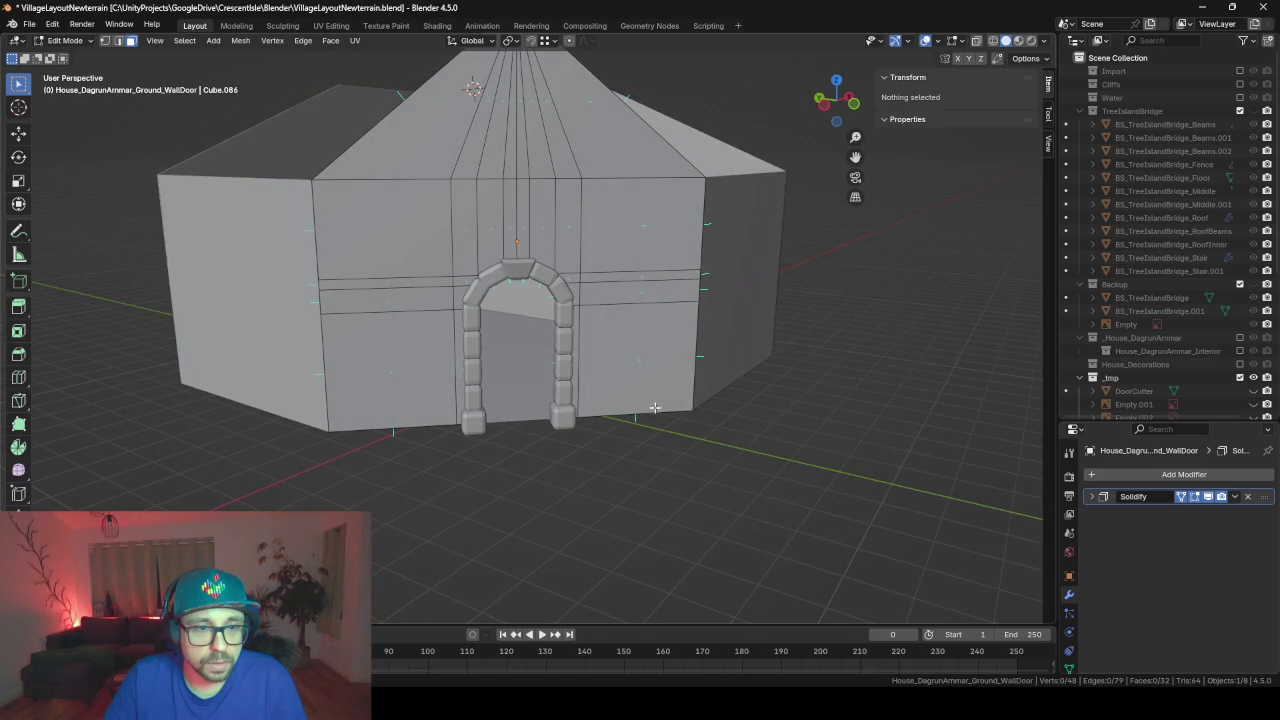
Inset the two wall faces on either side of the doorway to form window frames
left_click(652, 358)
left_click(438, 354, "shift")
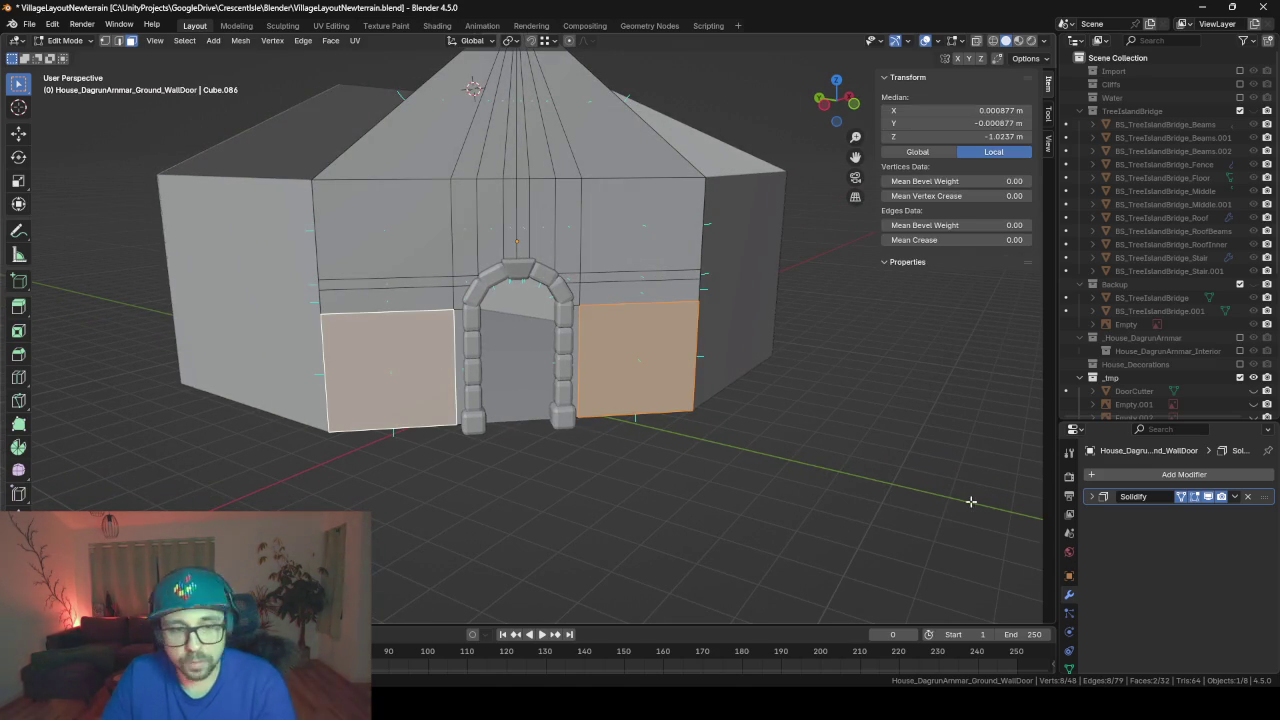
key("i")
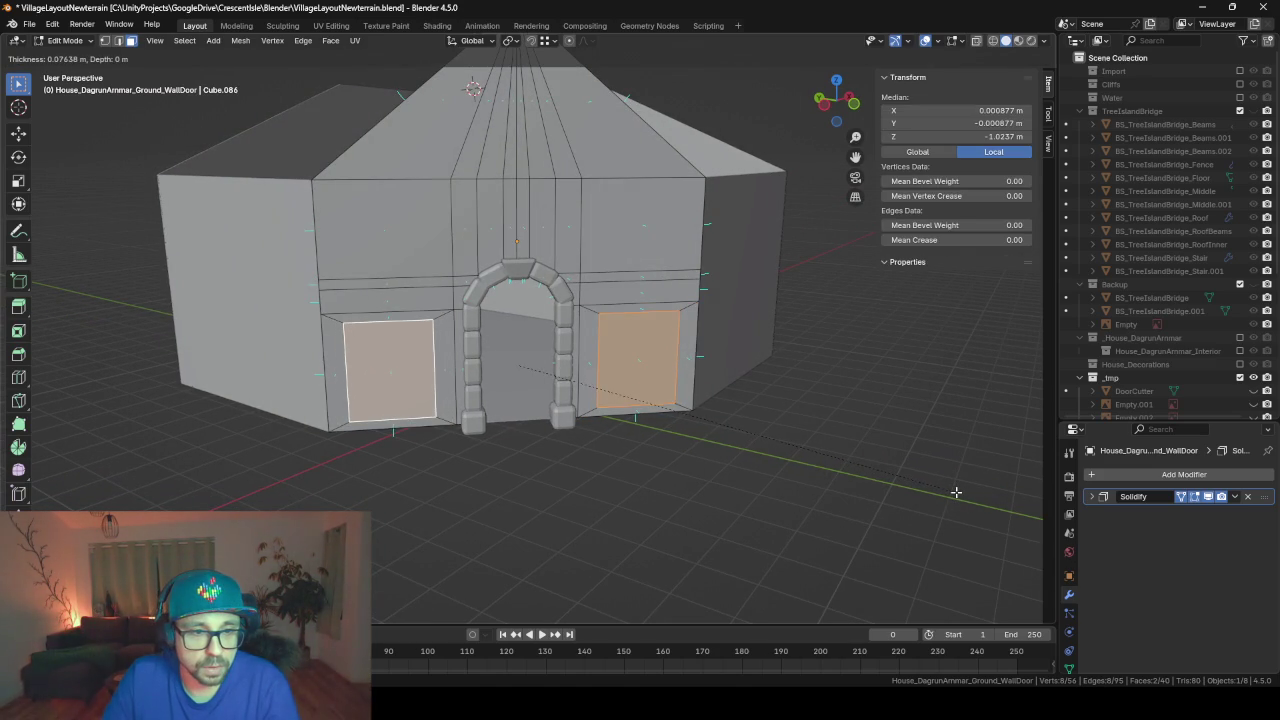
left_click(956, 492)
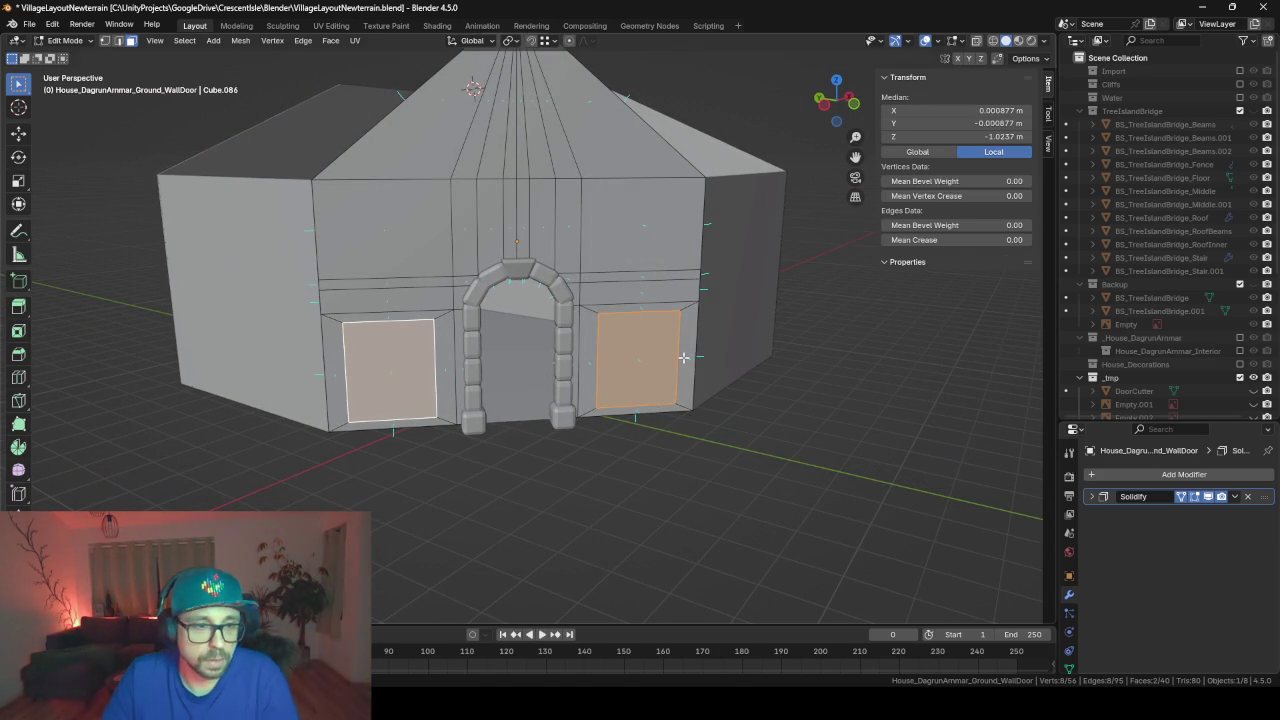
Raise the bottom edges of both inset windows to set the sill height
key("2")
left_click(410, 416)
left_click(638, 405, "shift")
key("g")
key("g")
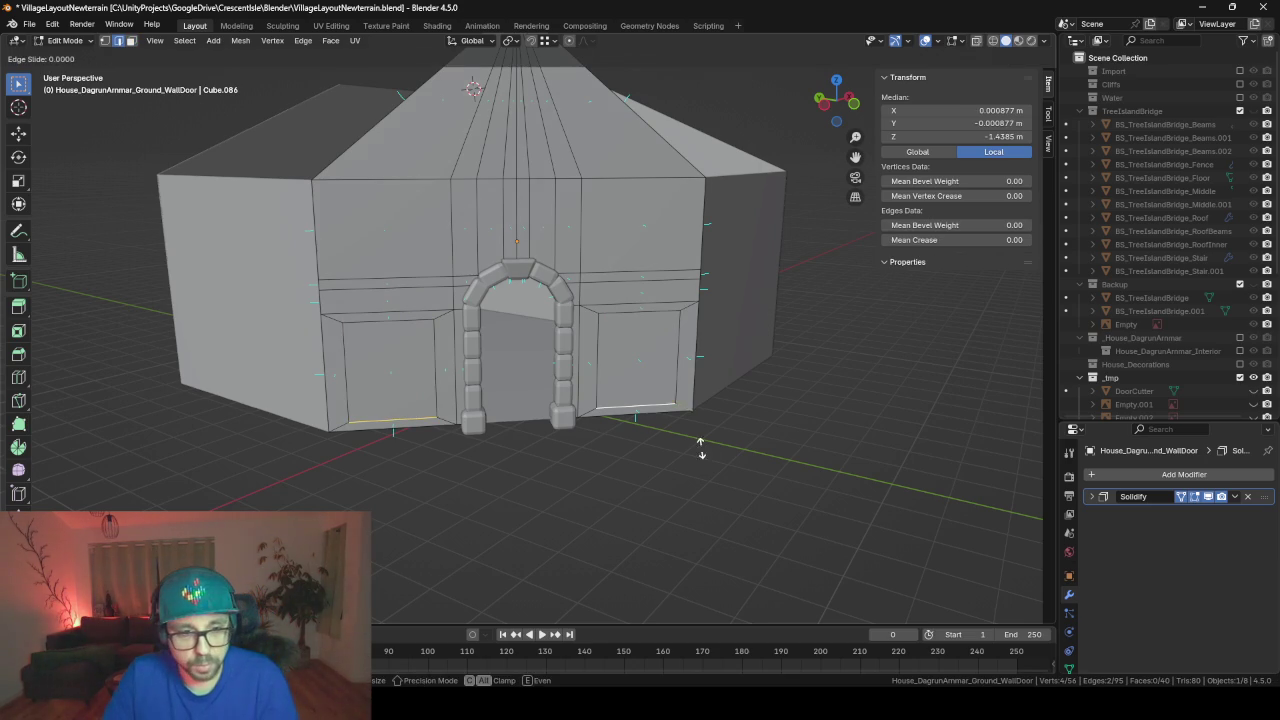
left_click(697, 436)
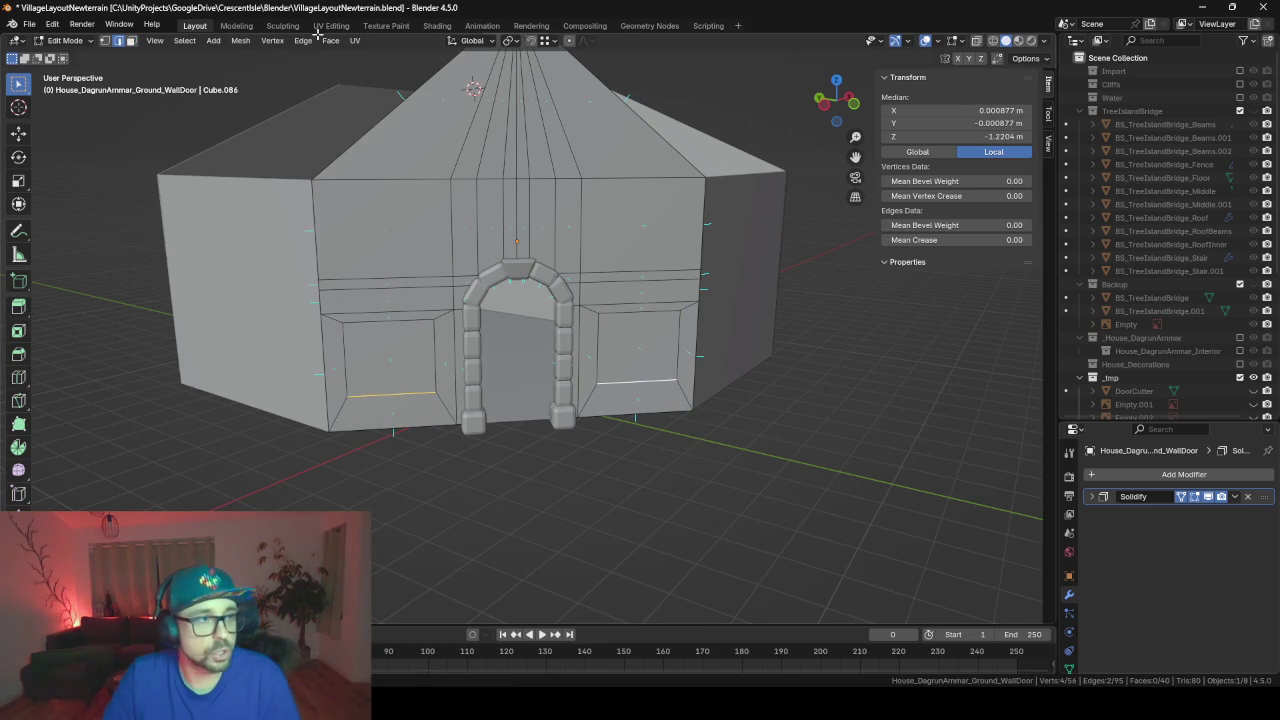
Delete both inset window faces to cut the openings and show the UV Editing workspace
left_click(131, 41)
left_click(368, 352)
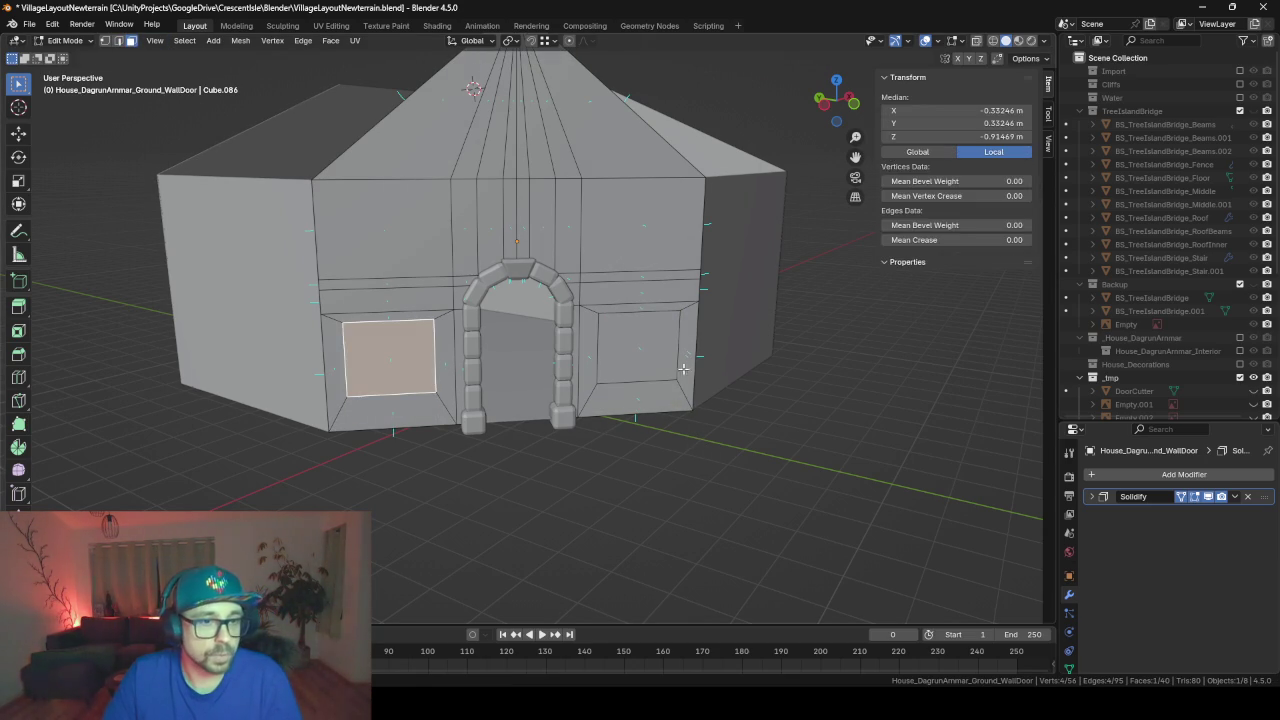
left_click(649, 343, "shift")
key("x")
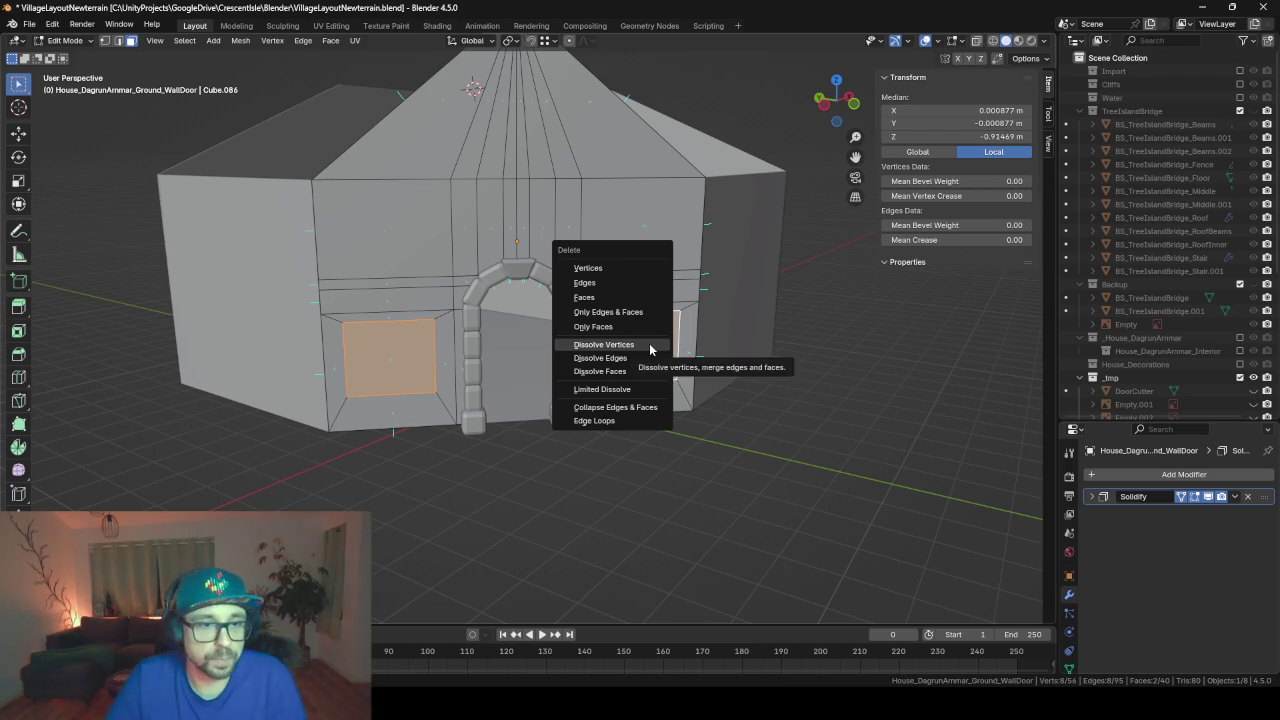
left_click(615, 290)
key("Tab")
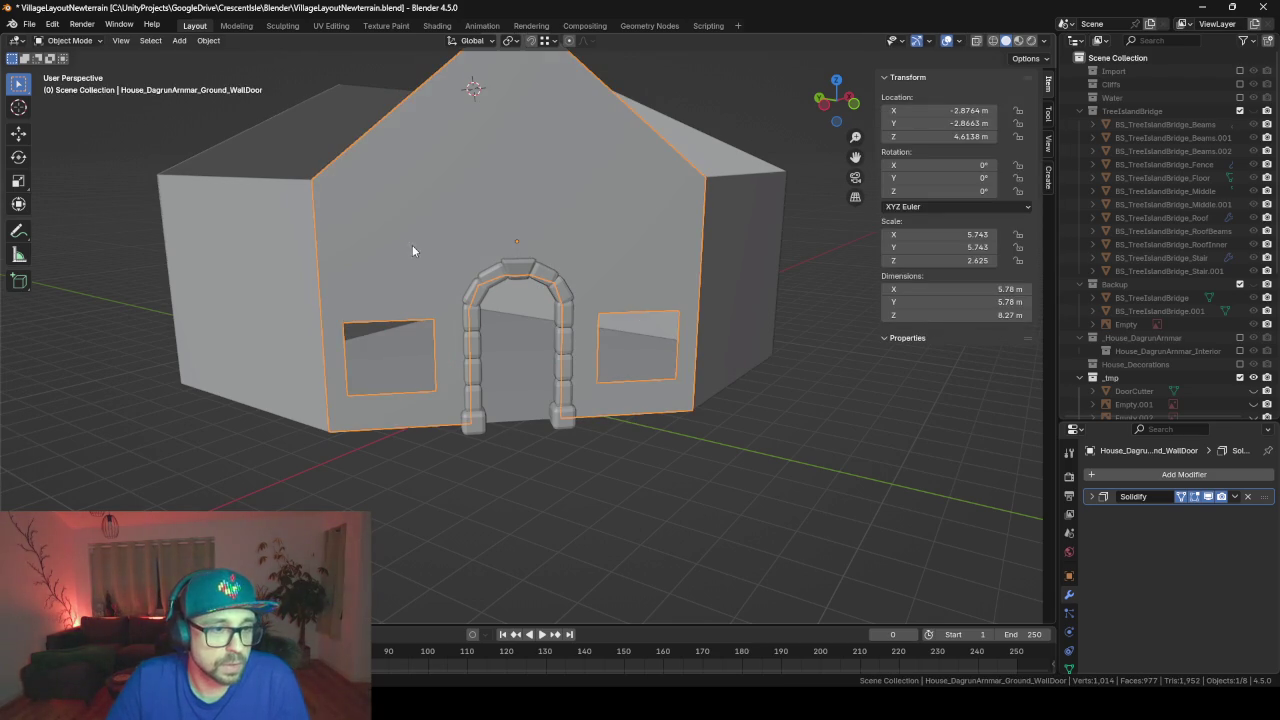
left_click(330, 27)
Bring the house into a frontal view and enter Edit Mode on the wall mesh
middle_click_drag(706, 457, 643, 420)
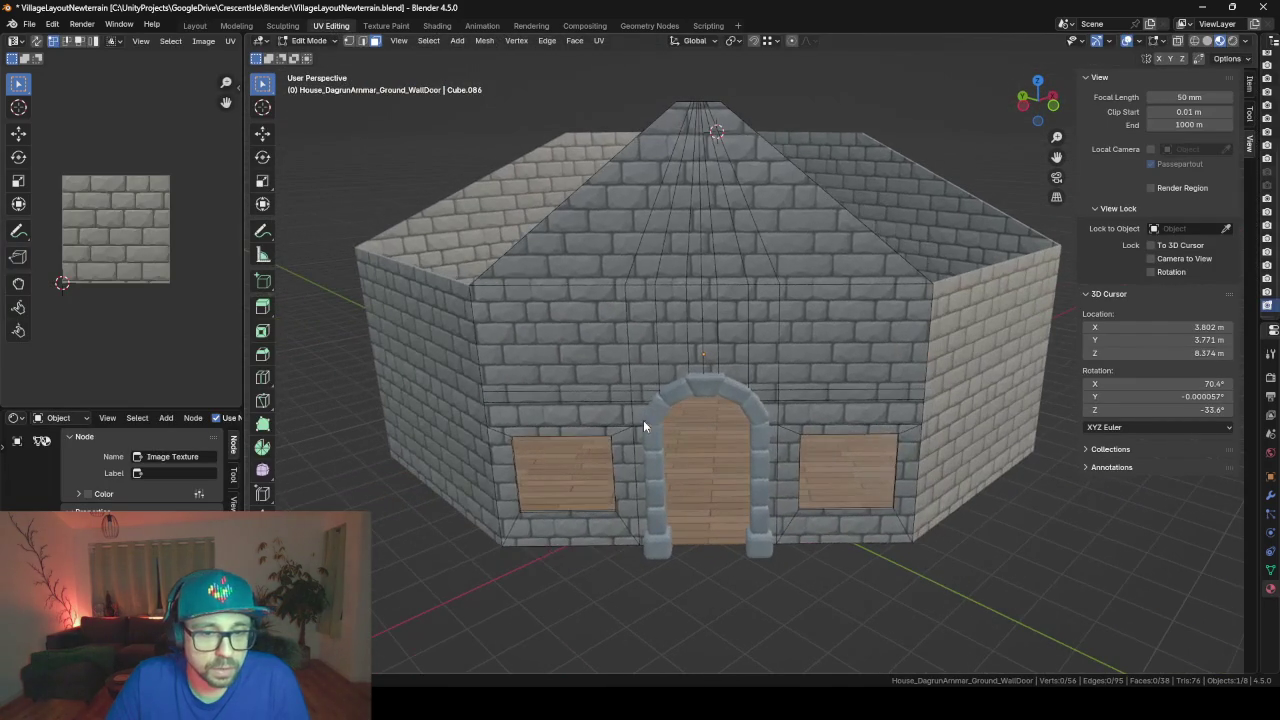
key("Tab")
mouse_move(692, 481)
middle_mouse_down()
mouse_move(699, 406)
mouse_move(676, 331)
mouse_move(731, 323)
mouse_move(646, 315)
mouse_move(737, 343)
middle_mouse_up()
scroll(737, 343, "up", 5)
mouse_move(983, 369)
middle_mouse_down()
mouse_move(803, 360)
mouse_move(674, 301)
mouse_move(706, 246)
mouse_move(700, 280)
mouse_move(685, 275)
middle_mouse_up()
scroll(803, 360, "down", 5)
key("Tab")
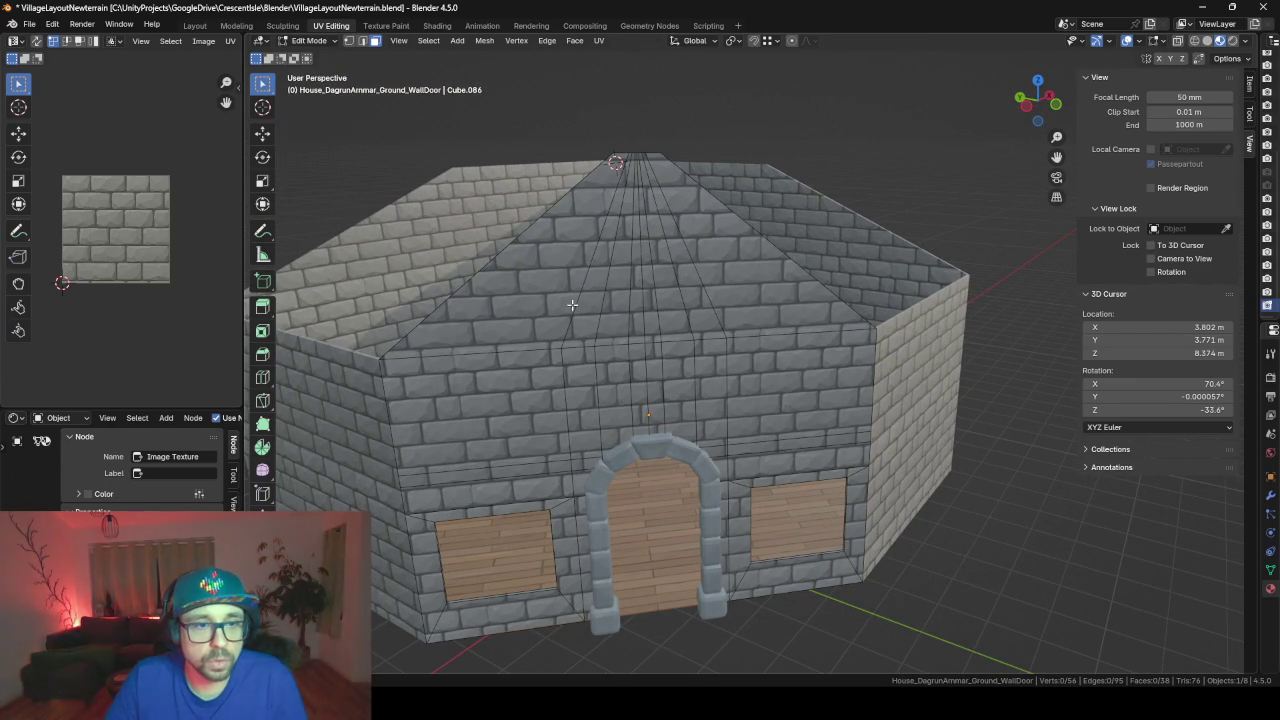
Add four centred horizontal loop cuts across the gable, then deselect them in face mode
key("ctrl+r")
scroll(640, 230, "up", 2)
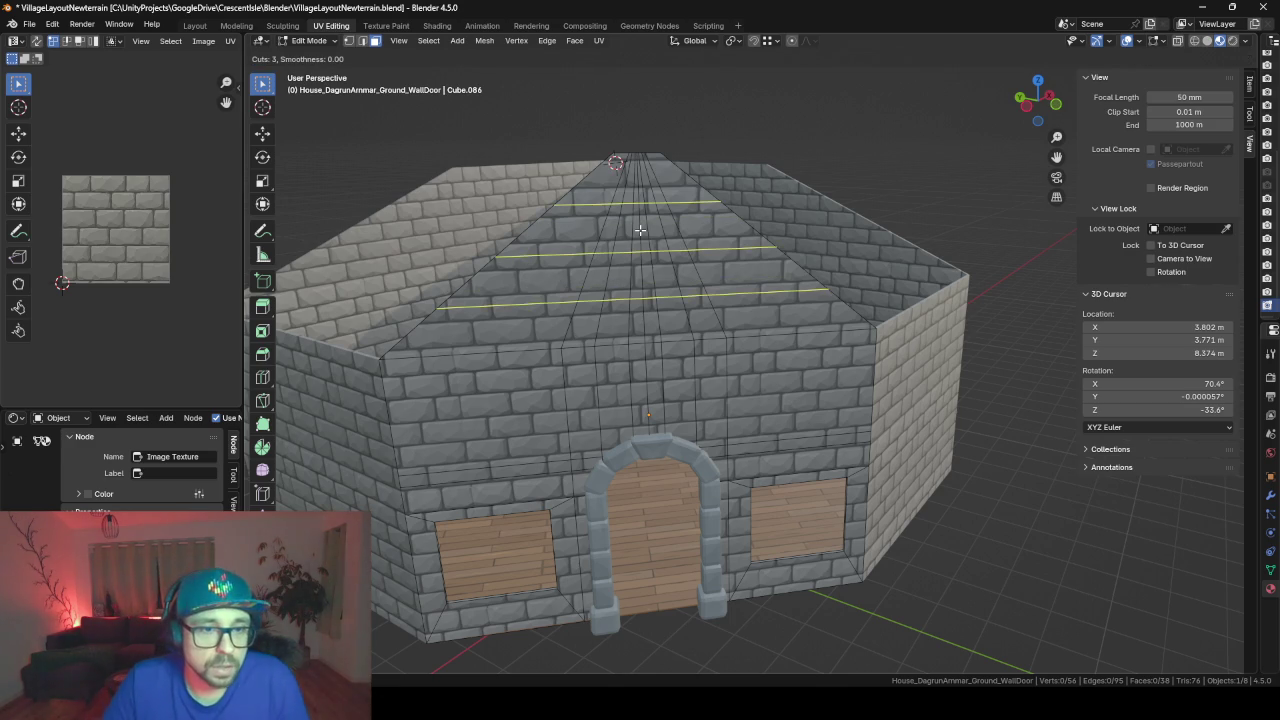
scroll(640, 230, "up", 1)
left_click(640, 230)
right_click(641, 231)
scroll(720, 308, "up", 3)
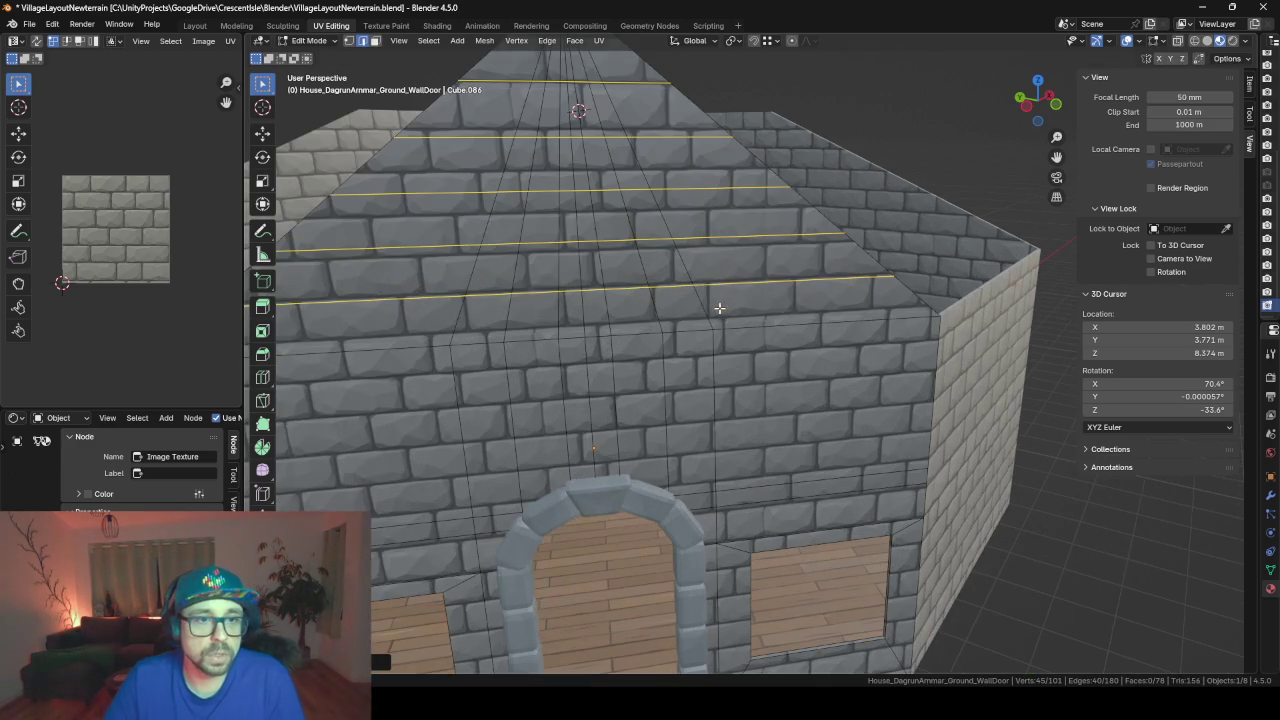
scroll(618, 220, "up", 2)
key("3")
key("alt+a")
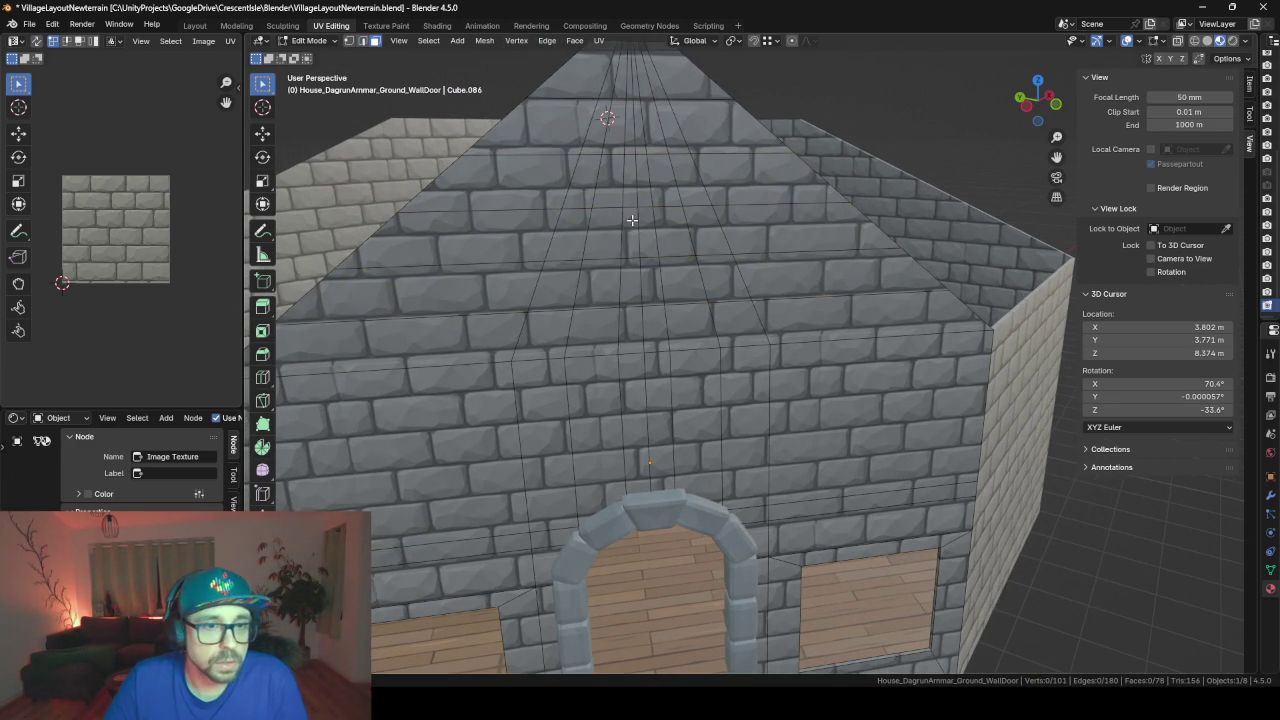
Select the block of gable faces above the doorway where the opening will go
left_click(618, 196)
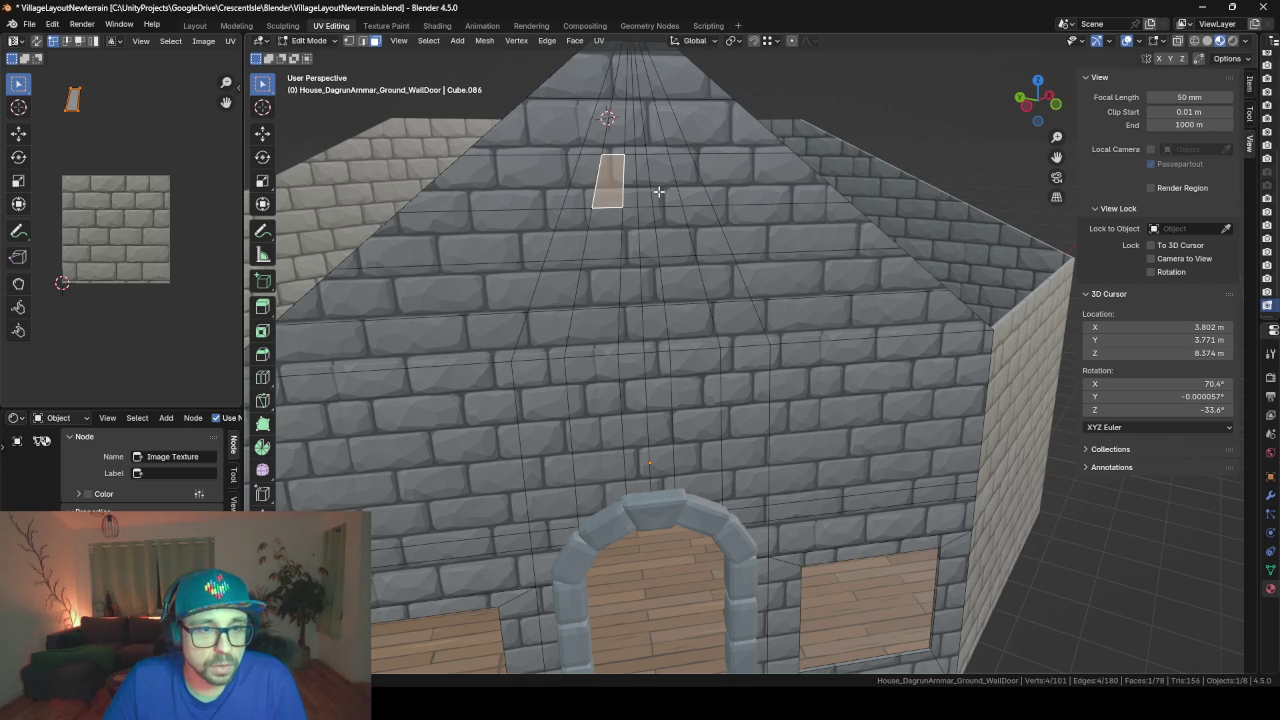
left_click(659, 191, "shift")
left_click(630, 183, "shift")
left_click(641, 183, "shift")
left_click(664, 183, "shift")
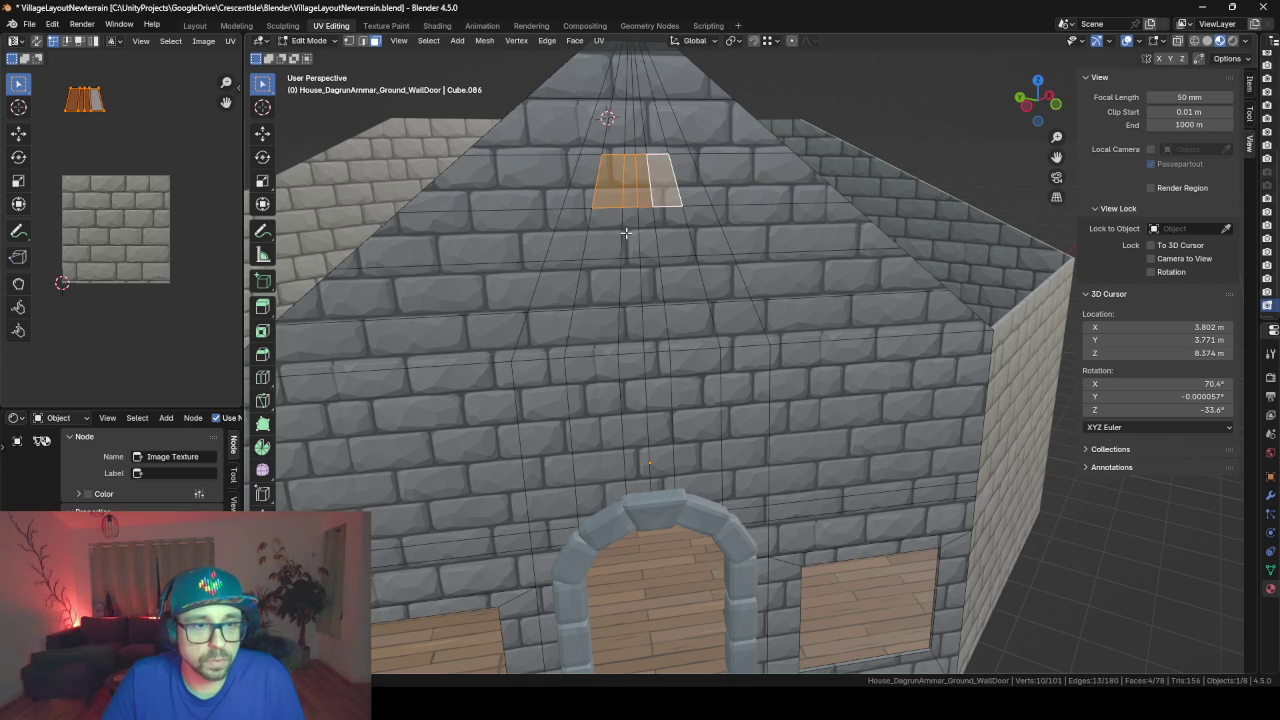
left_click(606, 238, "shift")
left_click(606, 292, "shift")
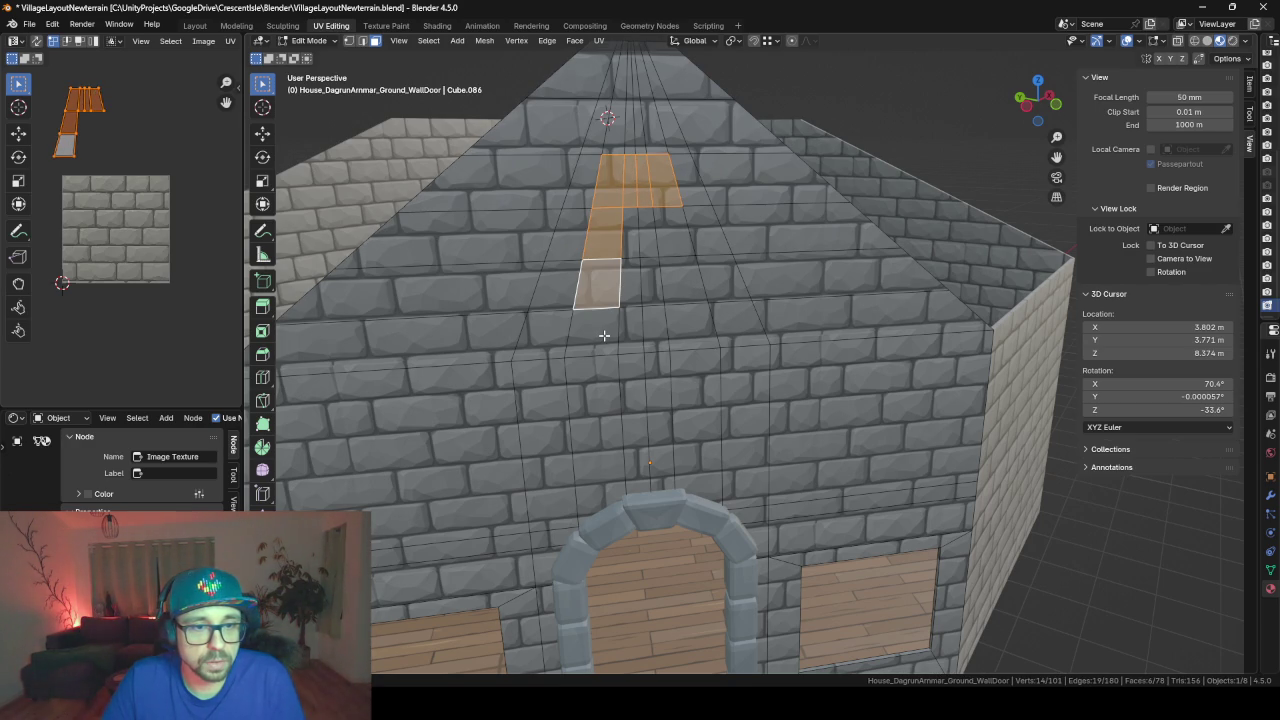
left_click(630, 286, "shift")
left_click(648, 285, "shift")
left_click(678, 284, "shift")
left_click(668, 232, "shift")
left_click(642, 231, "shift")
Delete the selected gable faces to open a hole above the doorway
key("shift+alt+s")
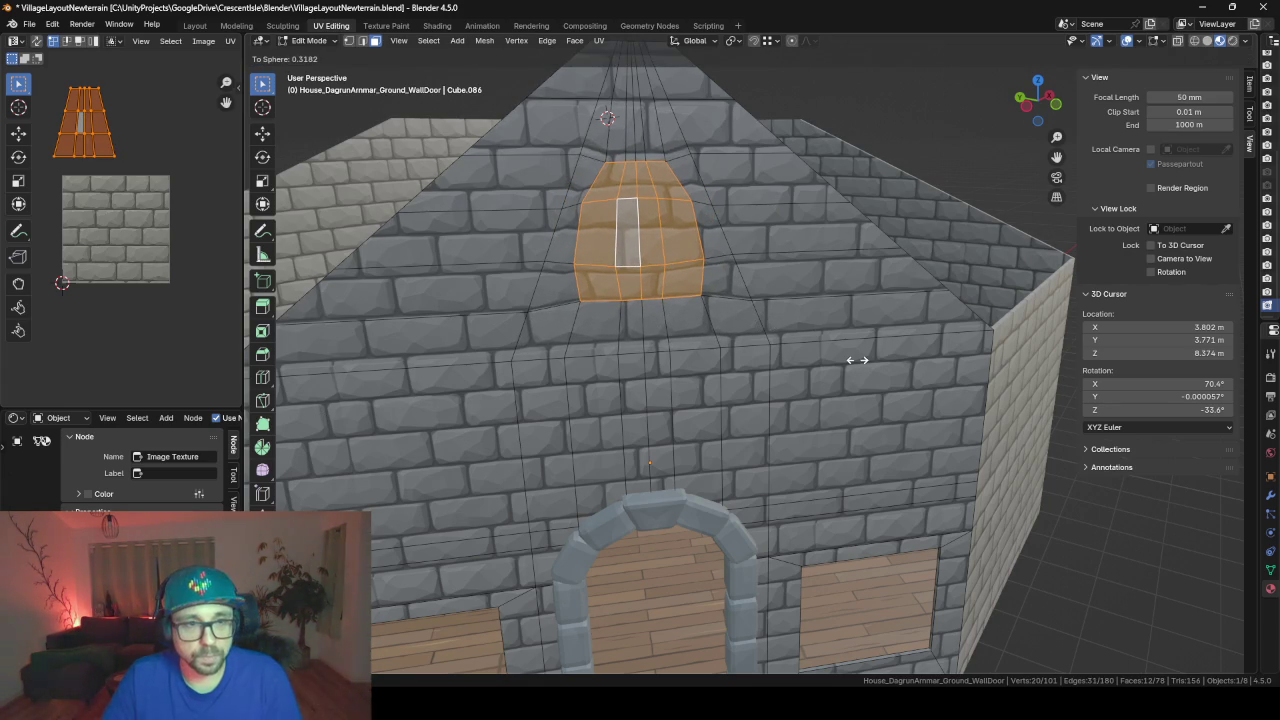
right_click(425, 407)
mouse_move(430, 395)
middle_mouse_down()
mouse_move(836, 297)
mouse_move(767, 290)
middle_mouse_up()
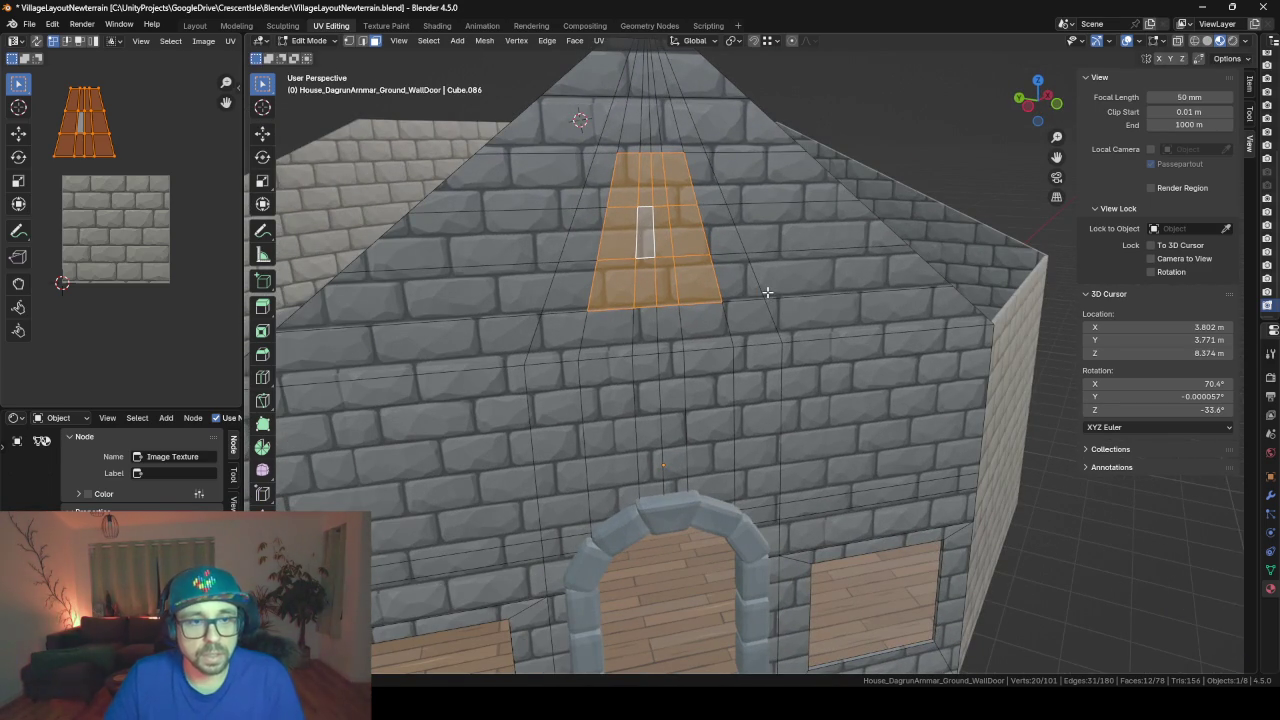
key("F3")
type("sphere")
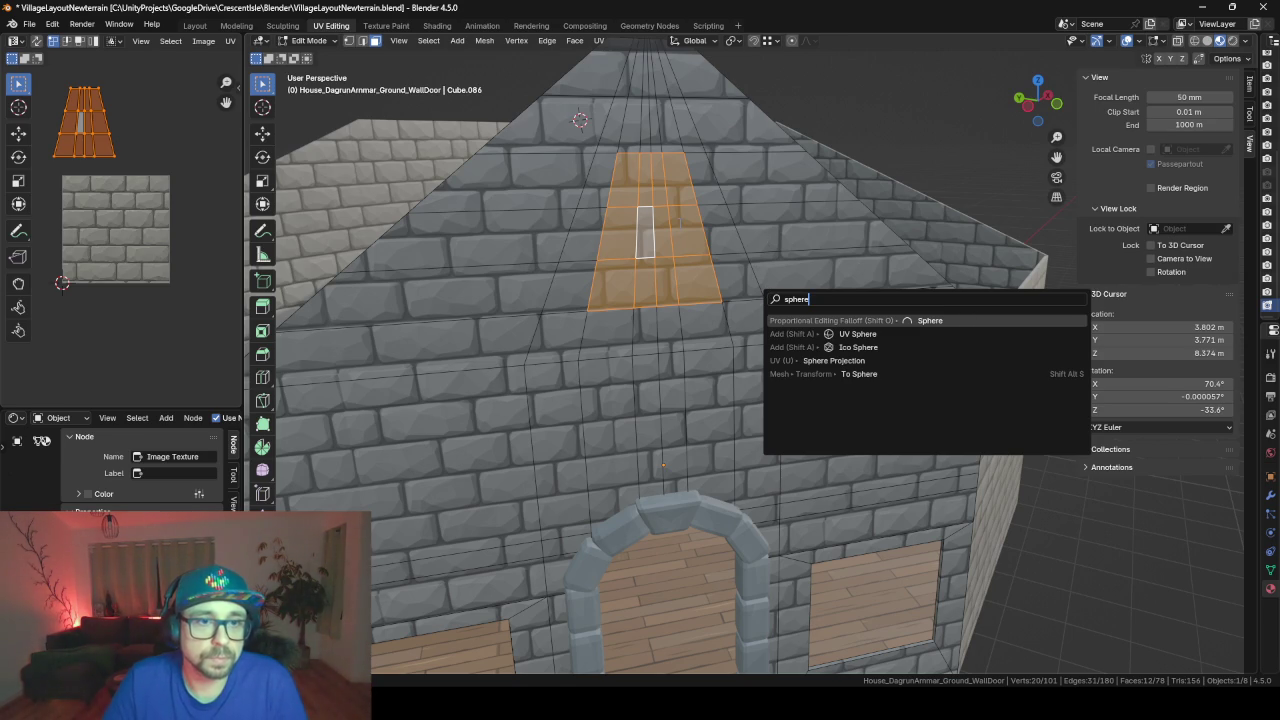
key("Escape")
key("x")
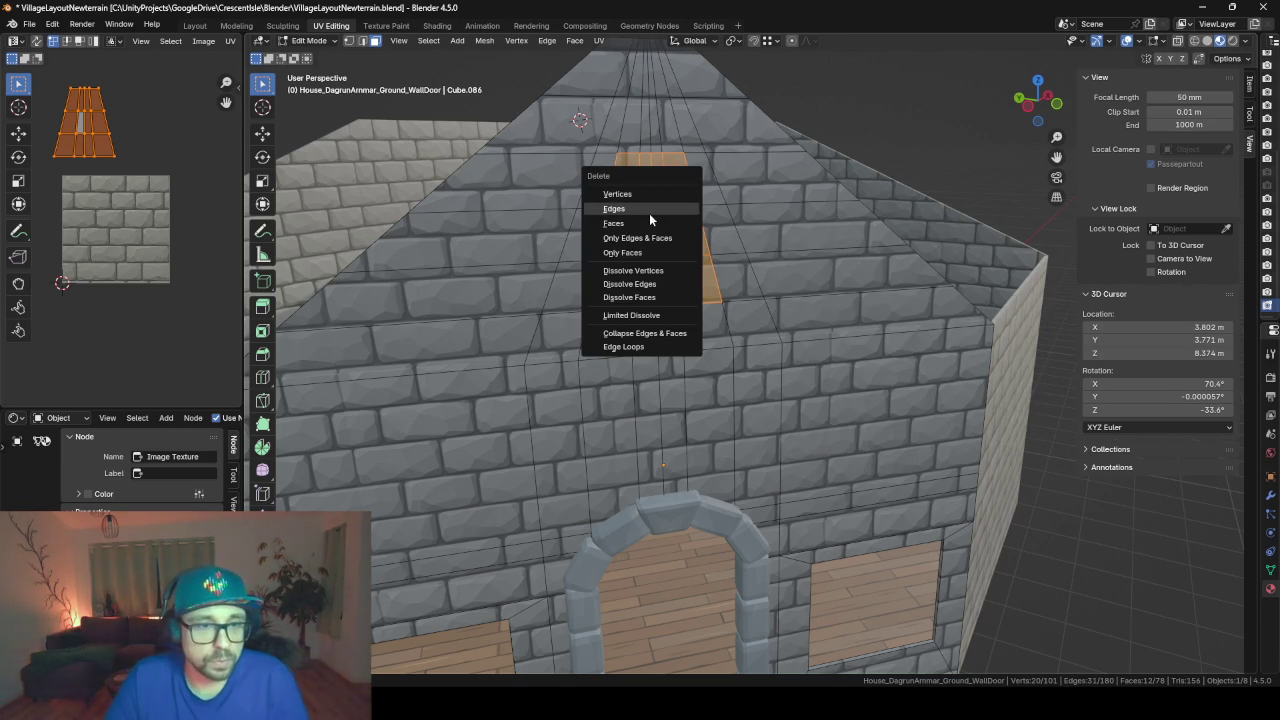
left_click(650, 223)
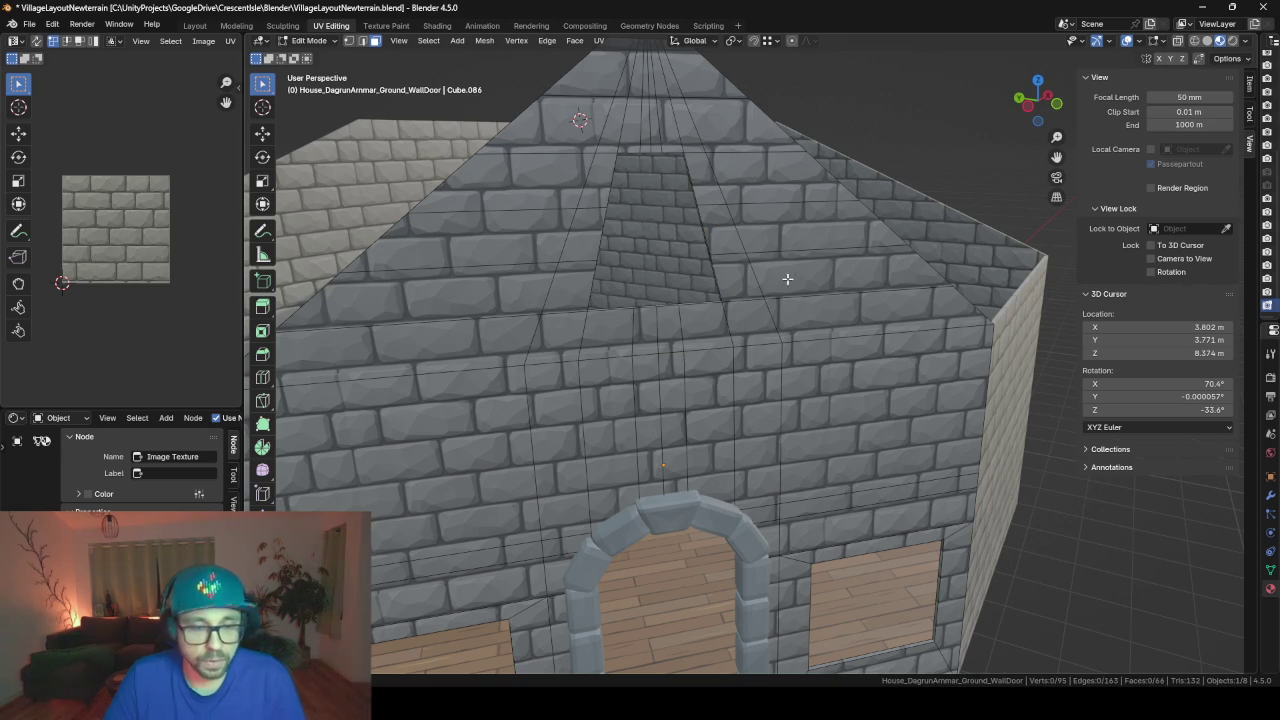
Apply To Sphere to the hole's edge loop to round the opening's outline
left_click(611, 188, "alt")
key("shift+alt+s")
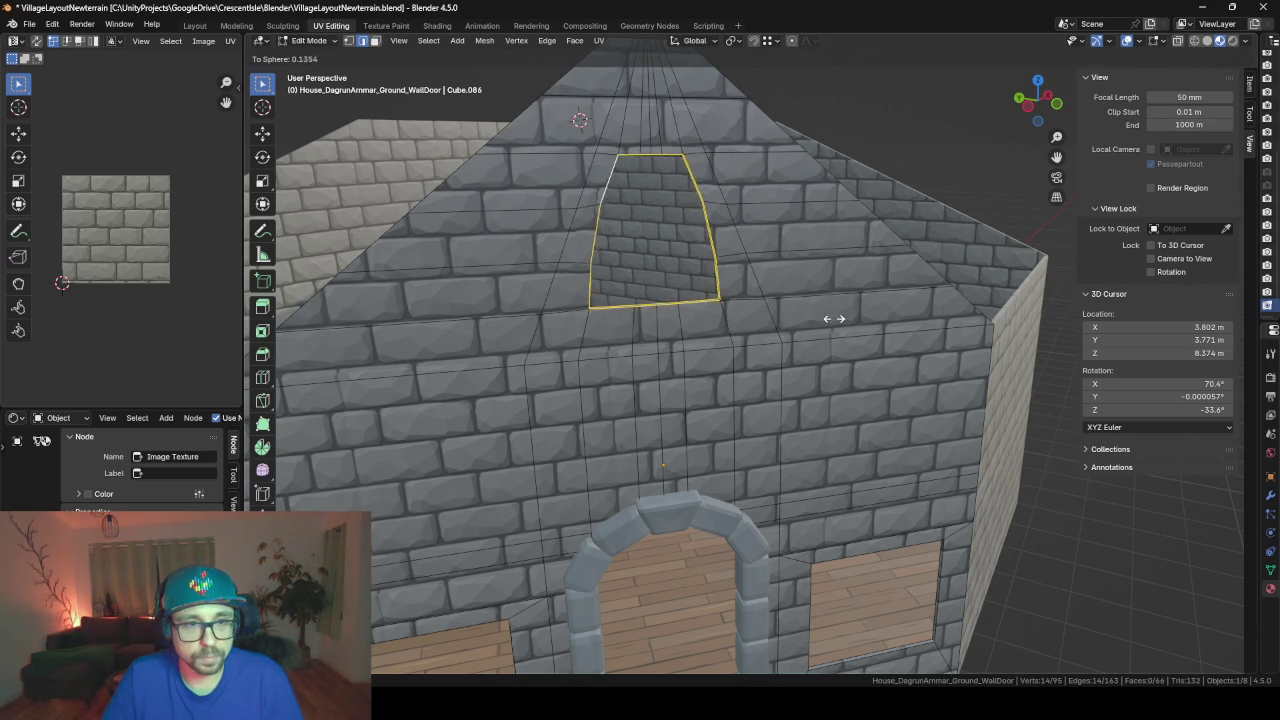
left_click(714, 363)
mouse_move(506, 346)
middle_mouse_down()
mouse_move(651, 357)
mouse_move(604, 360)
mouse_move(657, 300)
middle_mouse_up()
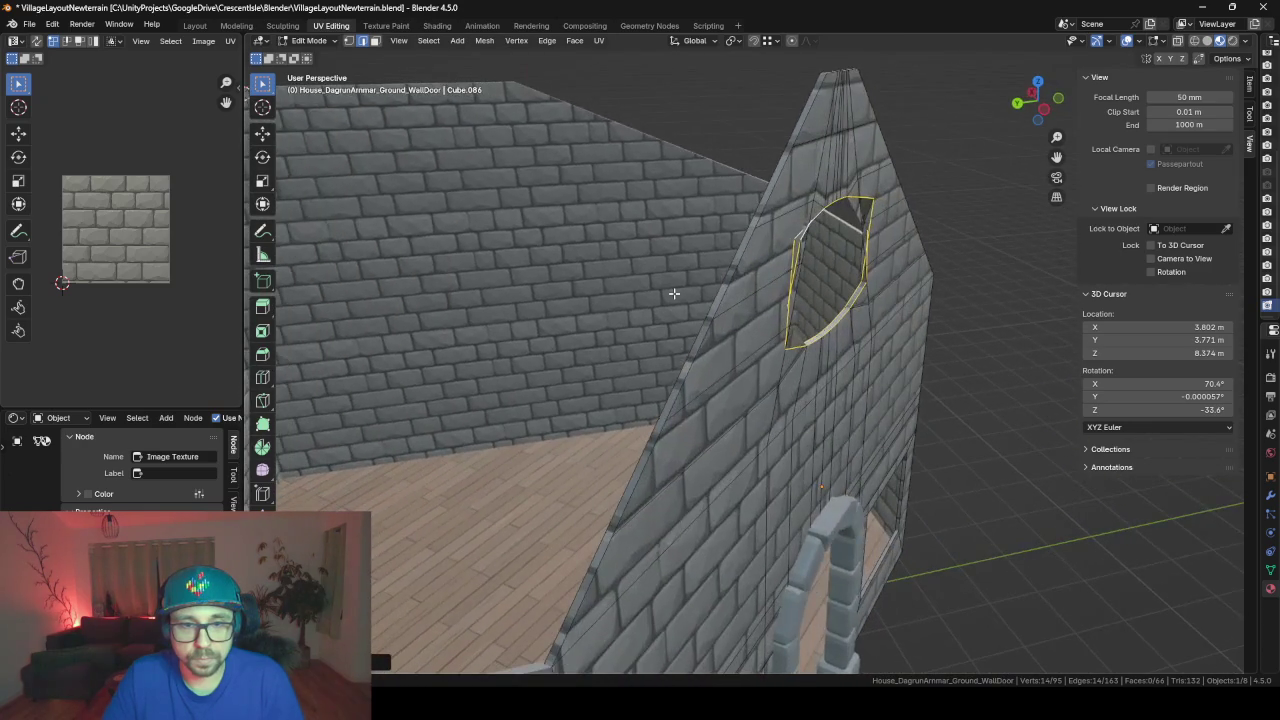
scroll(671, 303, "up", 1)
scroll(671, 303, "up", 1)
scroll(737, 308, "up", 2)
middle_click_drag(737, 308, 712, 318)
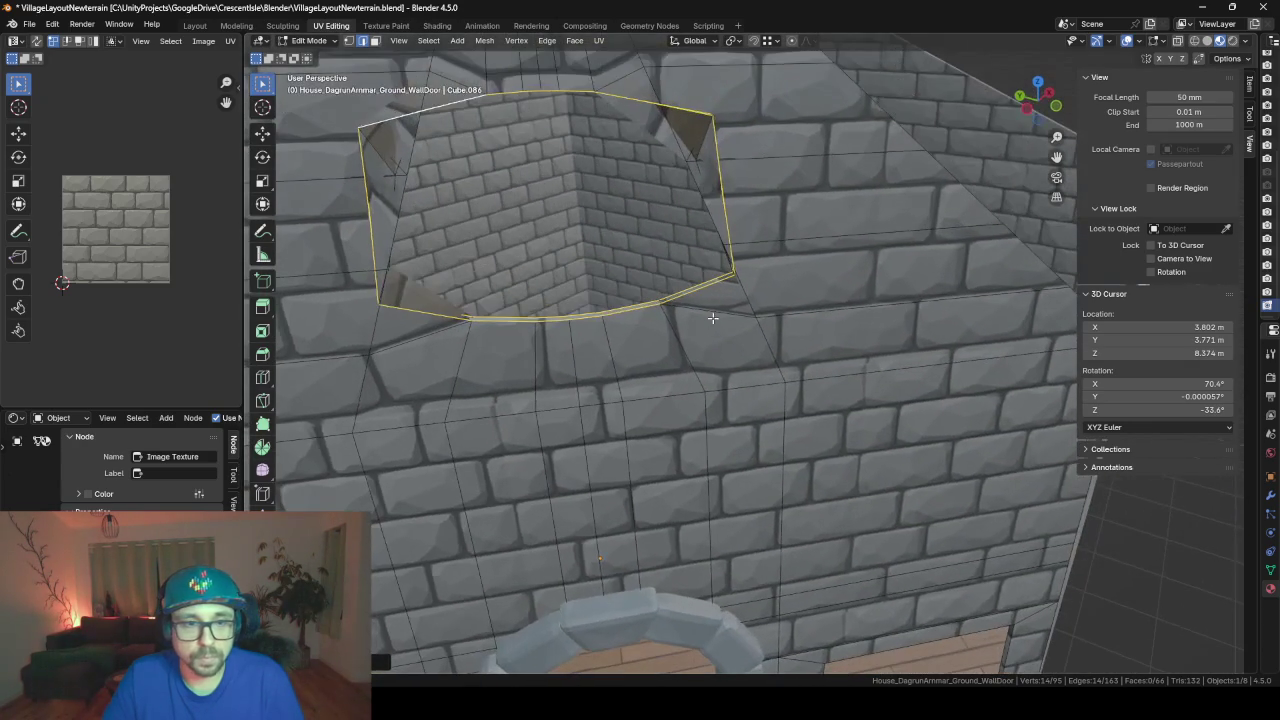
key("shift+alt+s")
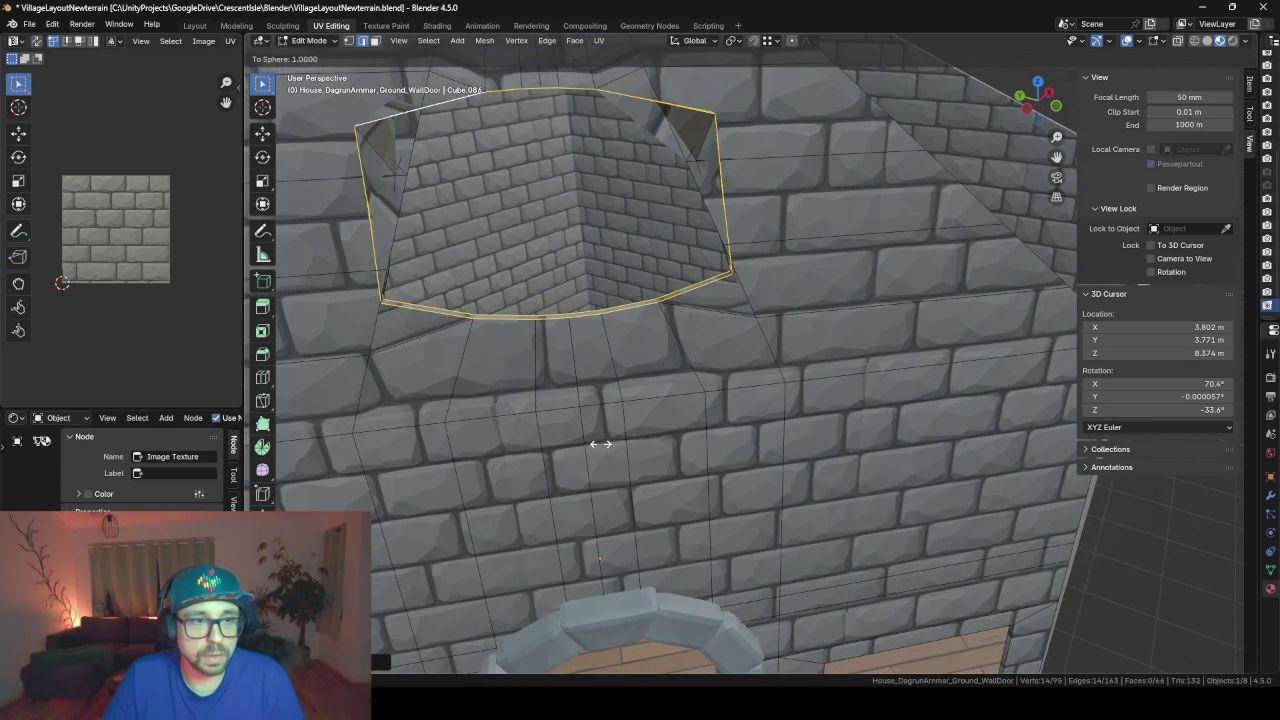
left_click(325, 429)
mouse_move(616, 256)
middle_mouse_down()
mouse_move(723, 329)
mouse_move(637, 328)
mouse_move(730, 517)
mouse_move(763, 433)
mouse_move(698, 397)
middle_mouse_up()
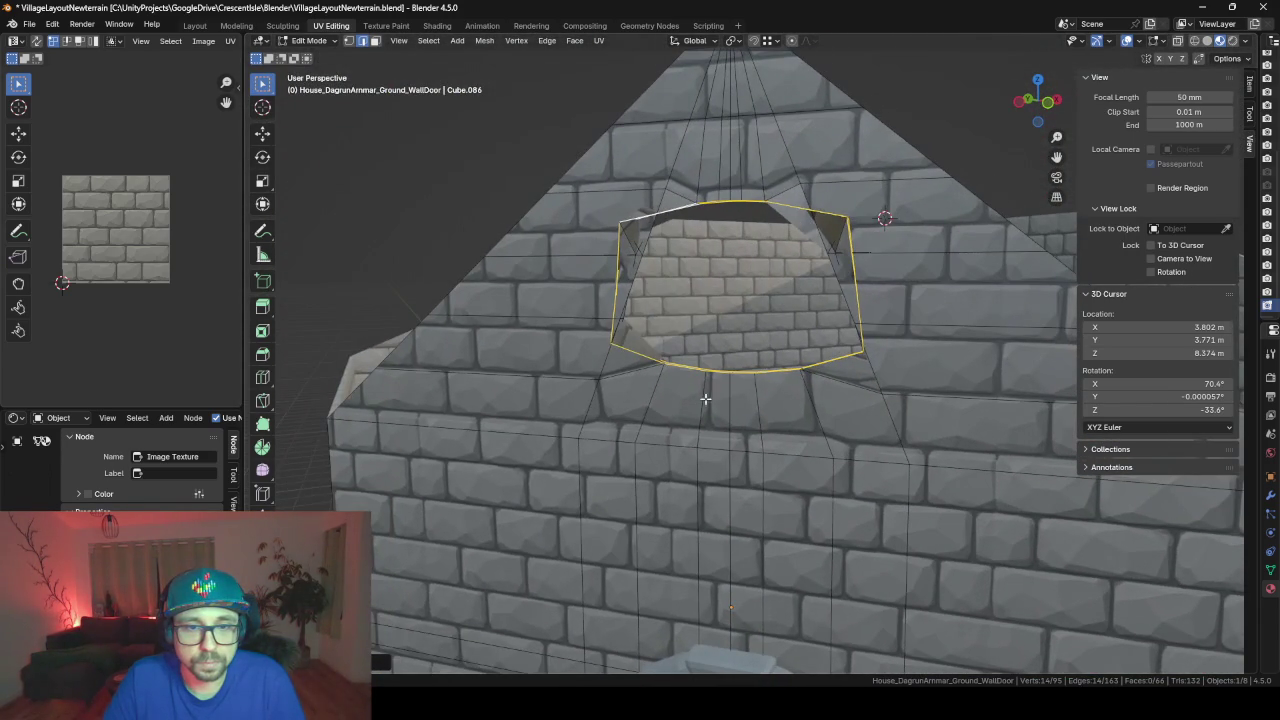
scroll(862, 177, "down", 3)
middle_click_drag(862, 177, 760, 258)
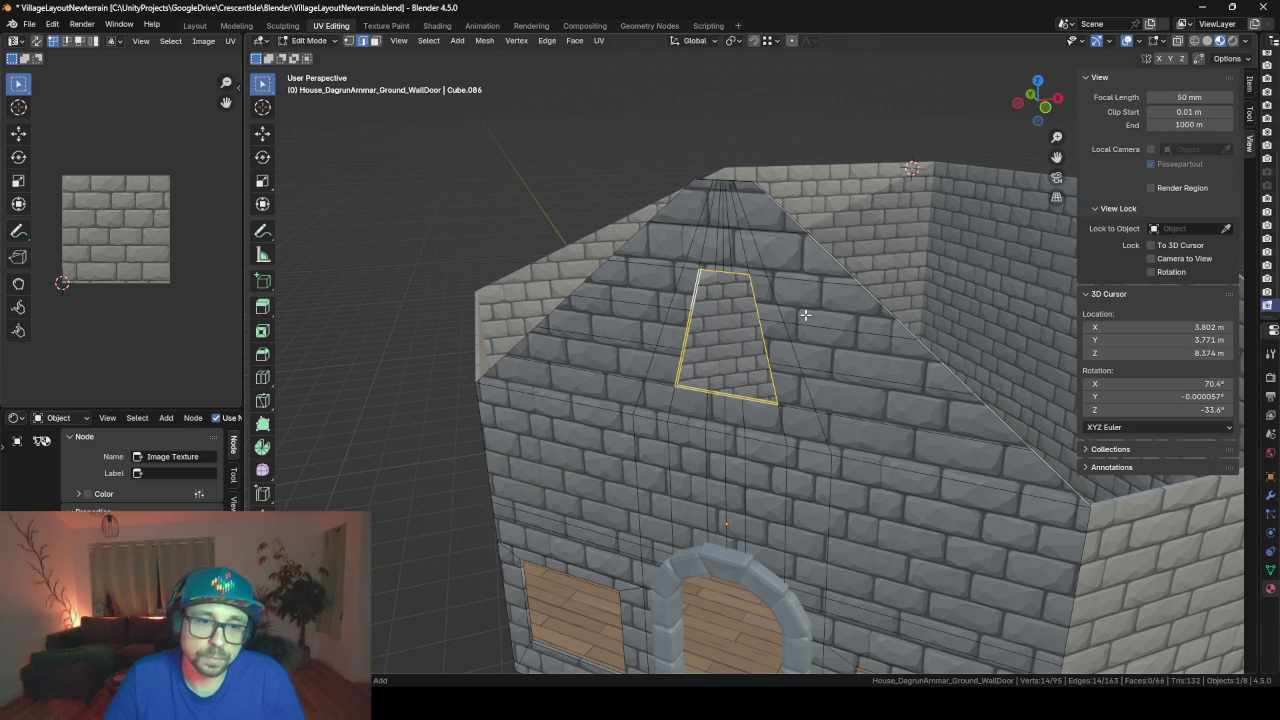
mouse_move(754, 327)
middle_mouse_down()
mouse_move(717, 326)
mouse_move(758, 360)
mouse_move(758, 347)
middle_mouse_up()
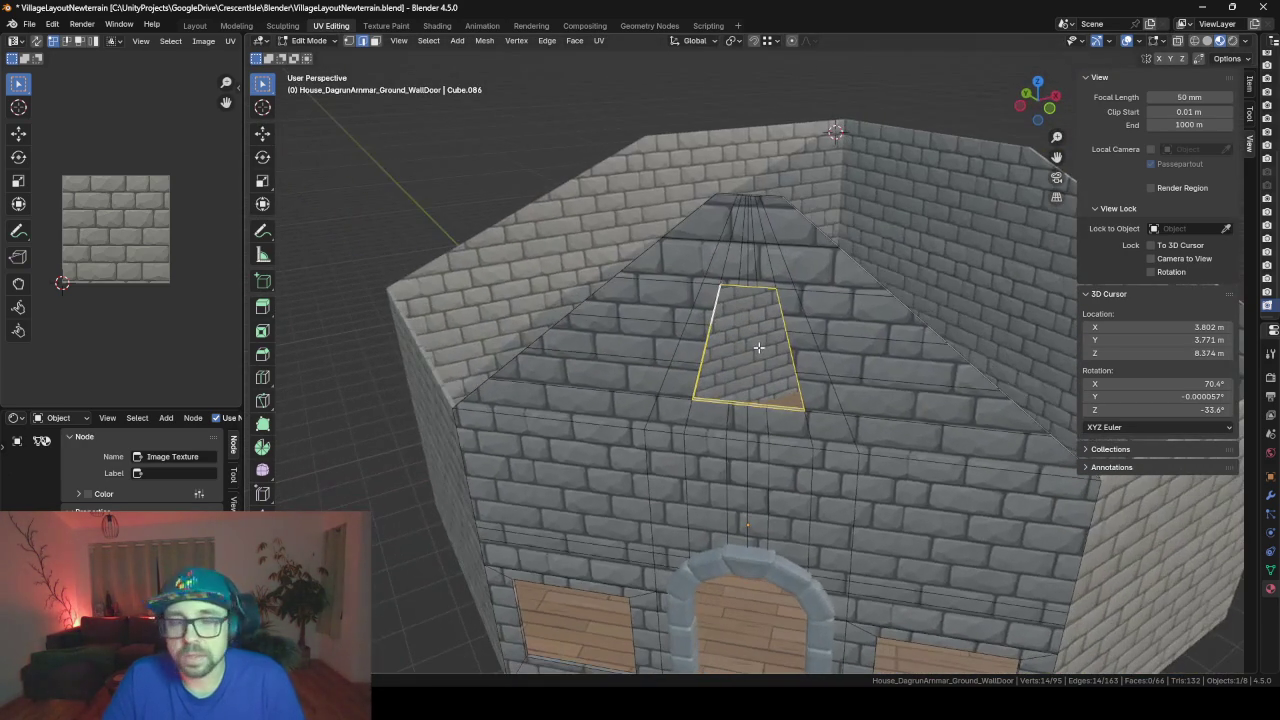
Move the opening's upper-left side edge to tilt it inward
scroll(783, 344, "up", 2)
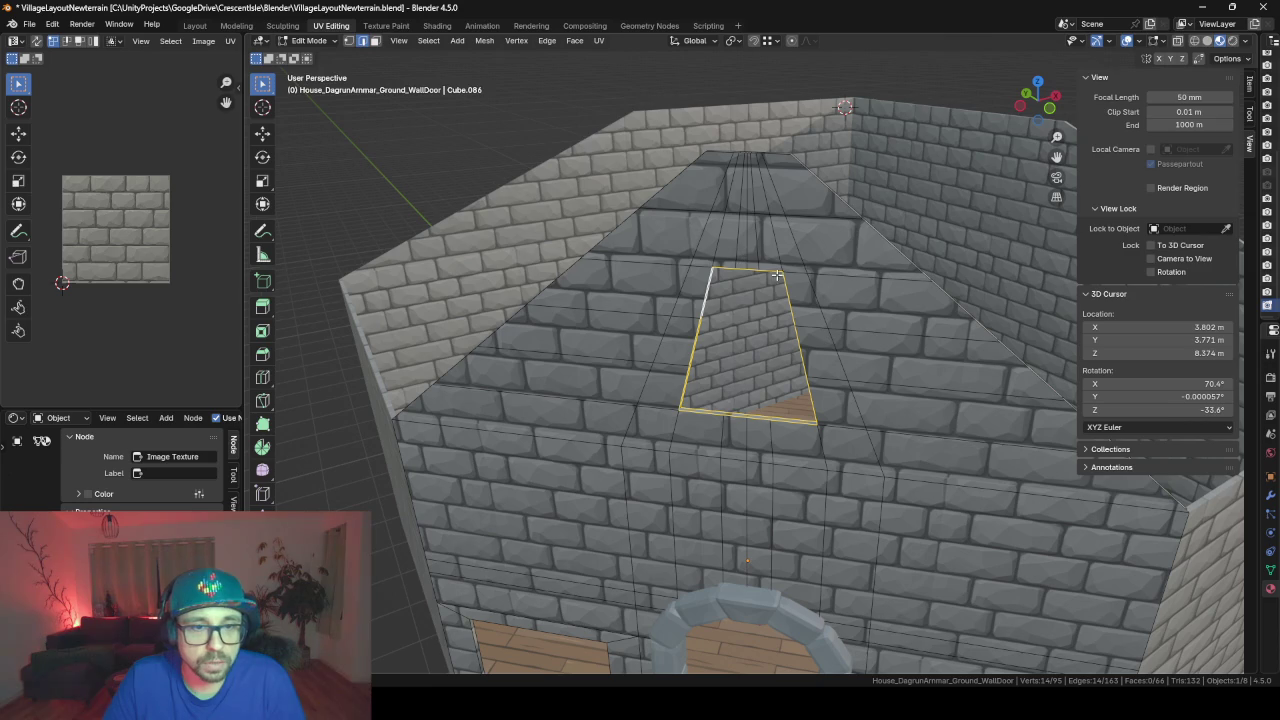
scroll(779, 271, "up", 1)
scroll(710, 280, "up", 1)
scroll(656, 314, "up", 2)
scroll(638, 246, "up", 1)
middle_click_drag(638, 246, 709, 300)
left_click(682, 289)
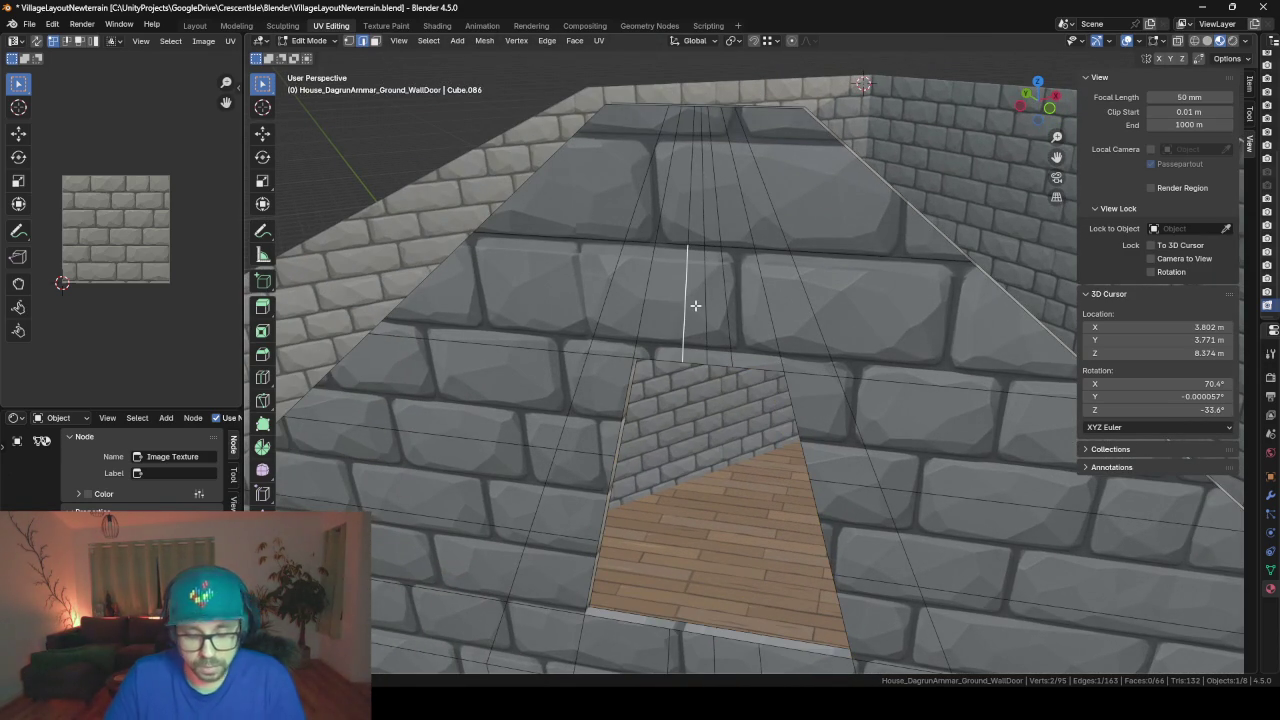
key("g")
left_click(659, 232)
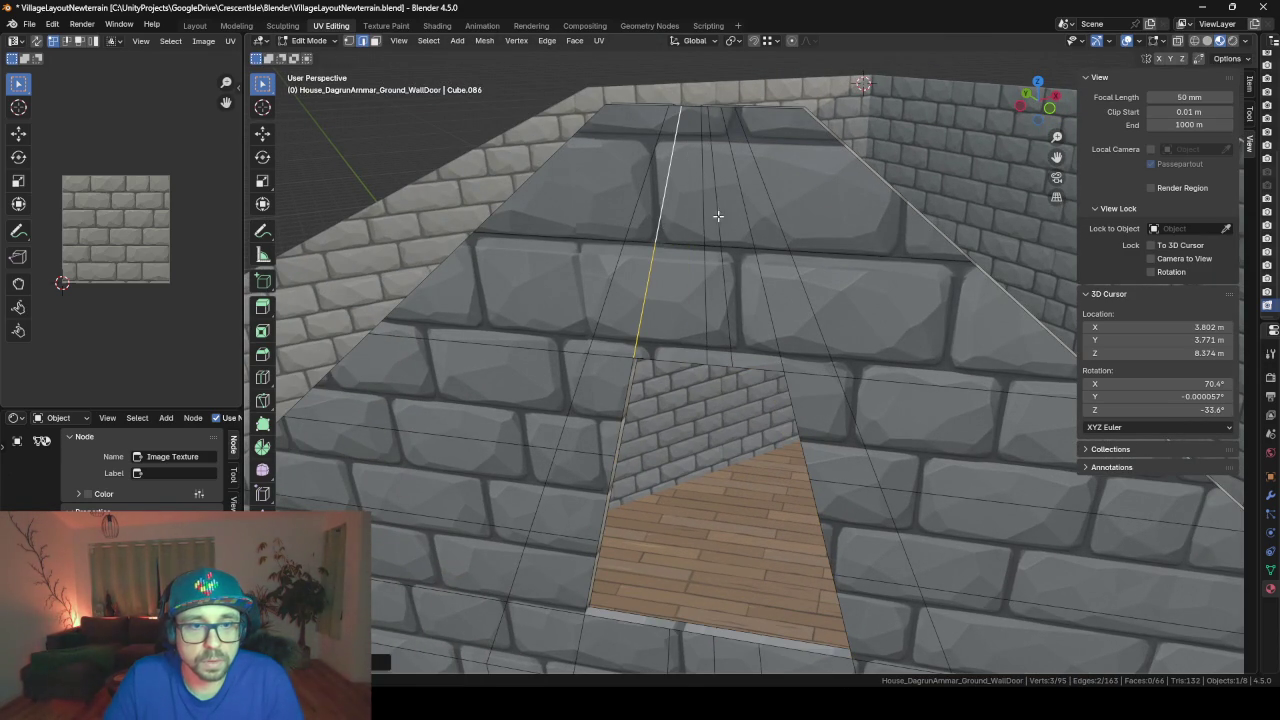
Shift the opening's other side edges to the right so they lean inward
left_click(722, 275)
key("g")
left_click(922, 261)
left_click(738, 316)
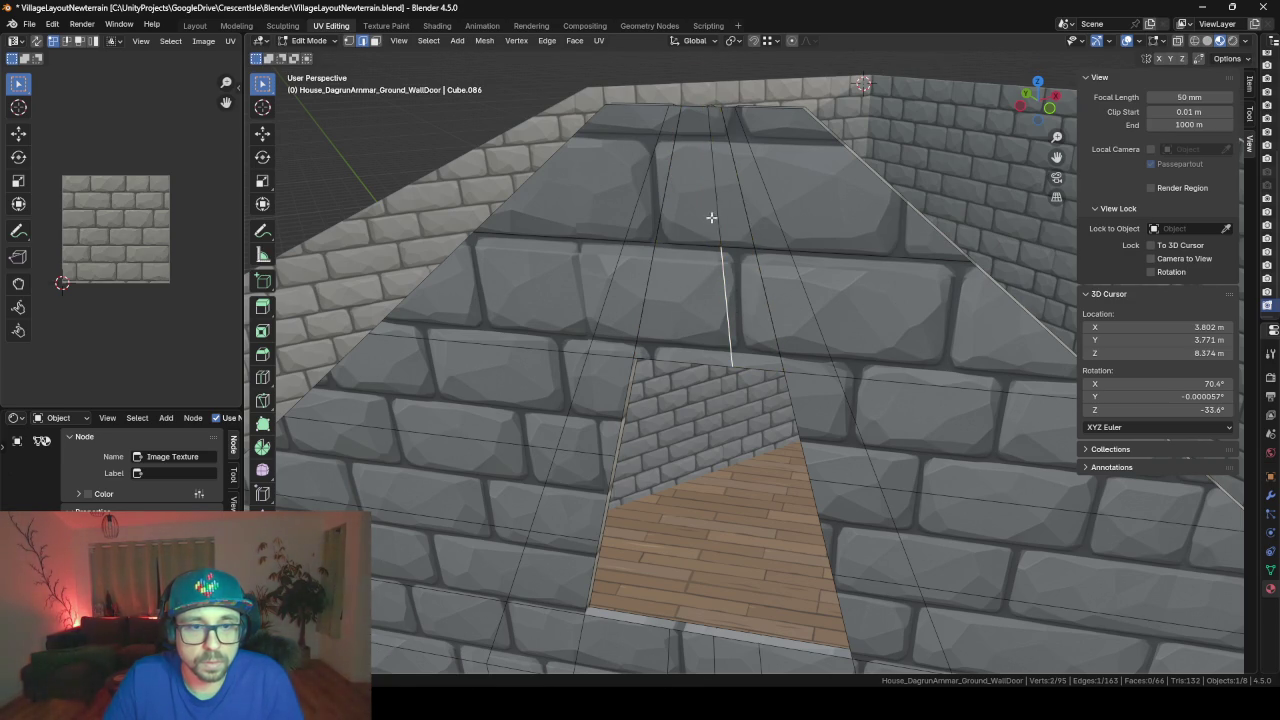
key("g")
left_click(873, 258)
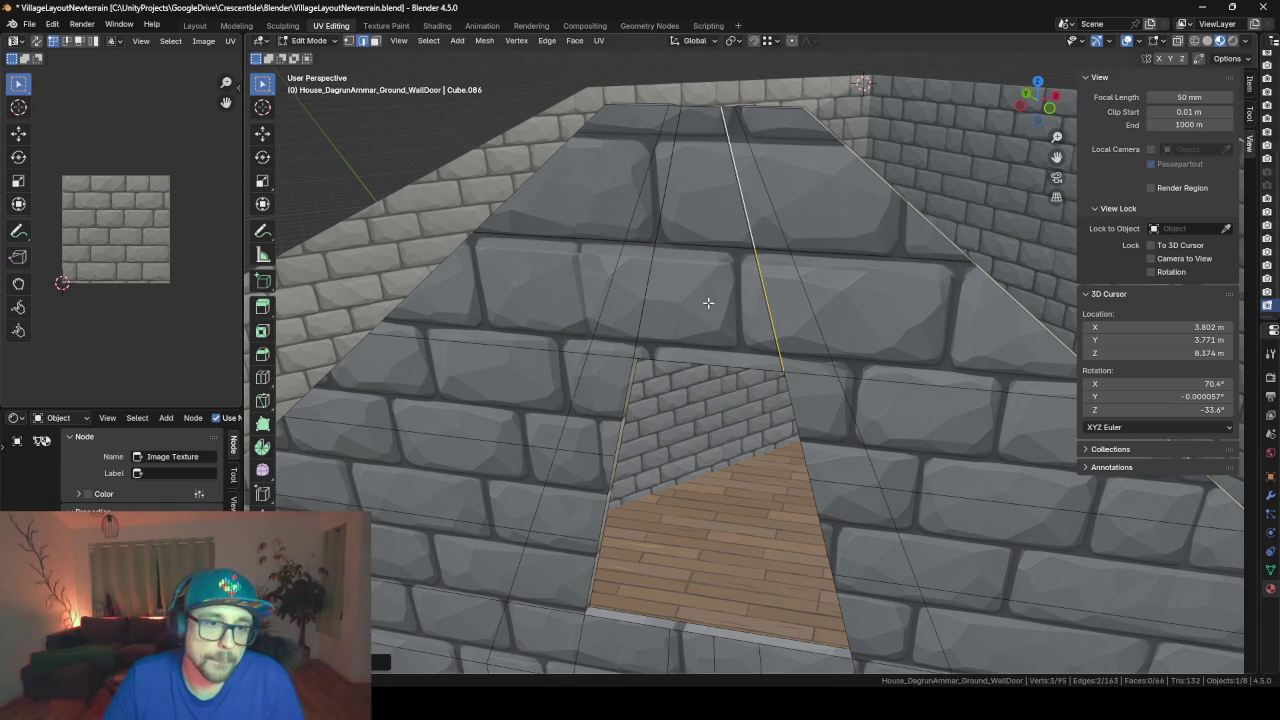
Raise the opening's top edge up toward the gable peak
left_click(594, 240)
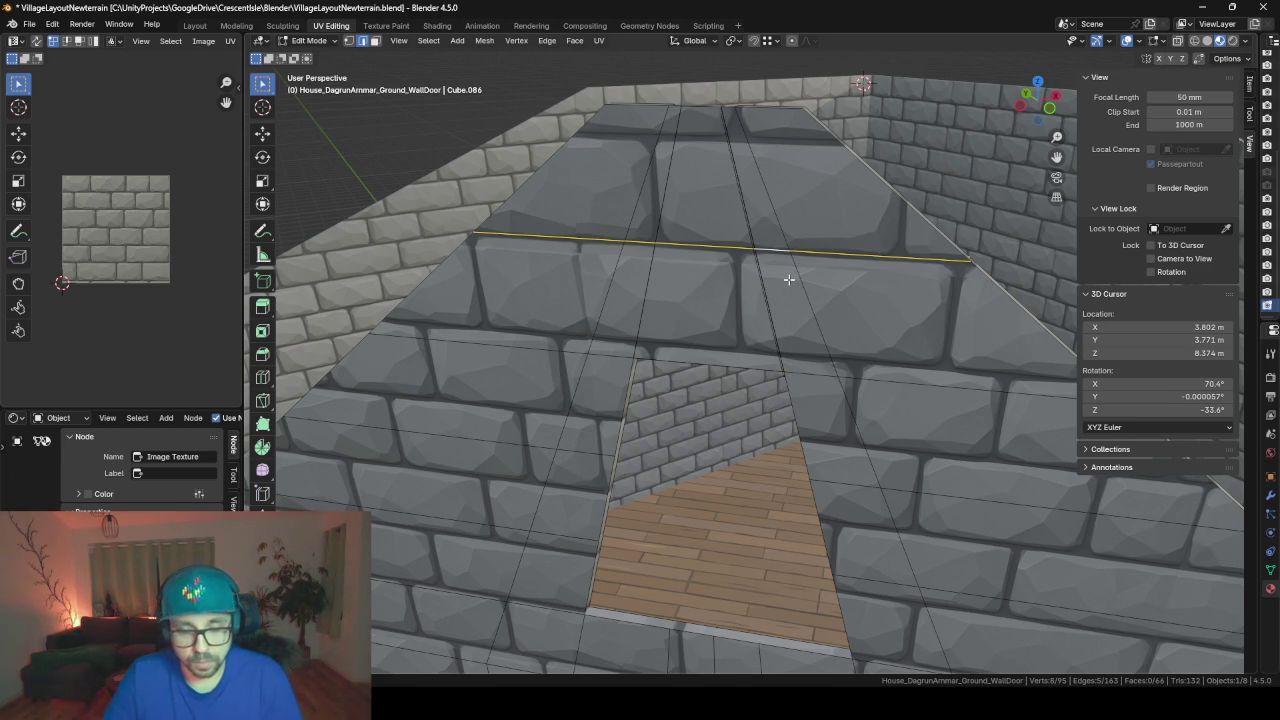
key("g")
left_click(772, 92)
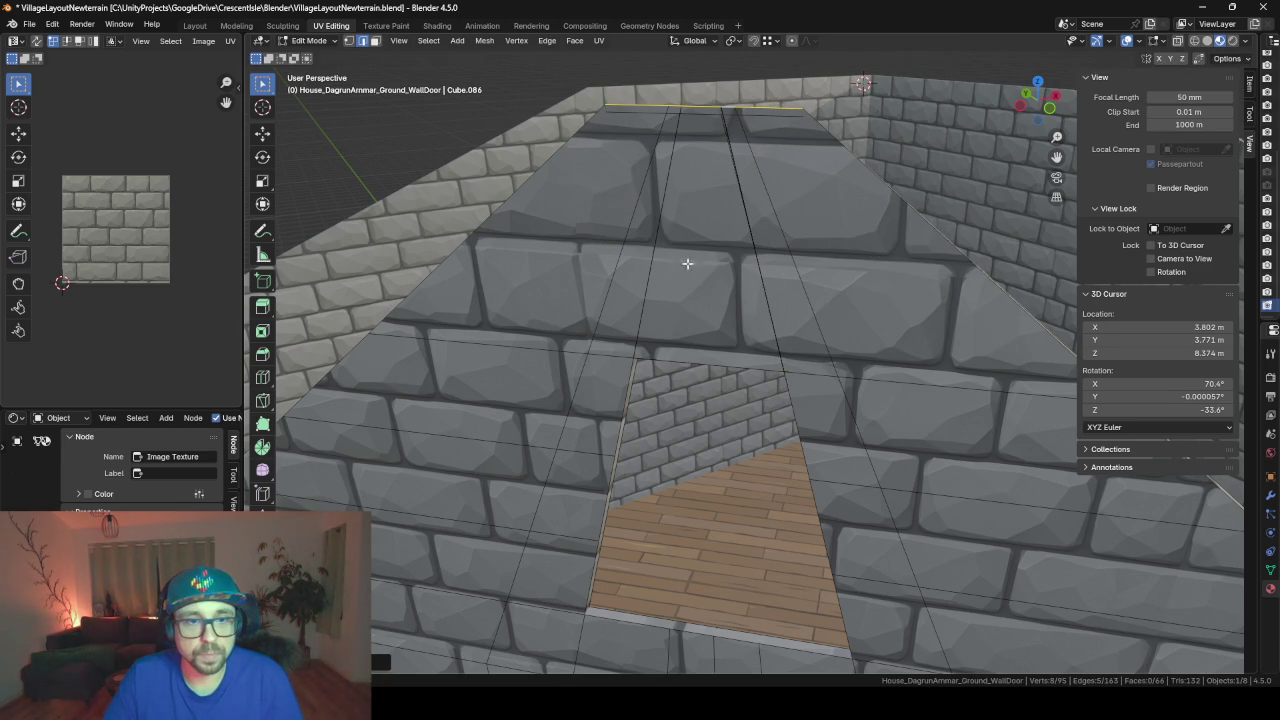
mouse_move(679, 285)
middle_mouse_down()
mouse_move(700, 355)
mouse_move(719, 267)
middle_mouse_up()
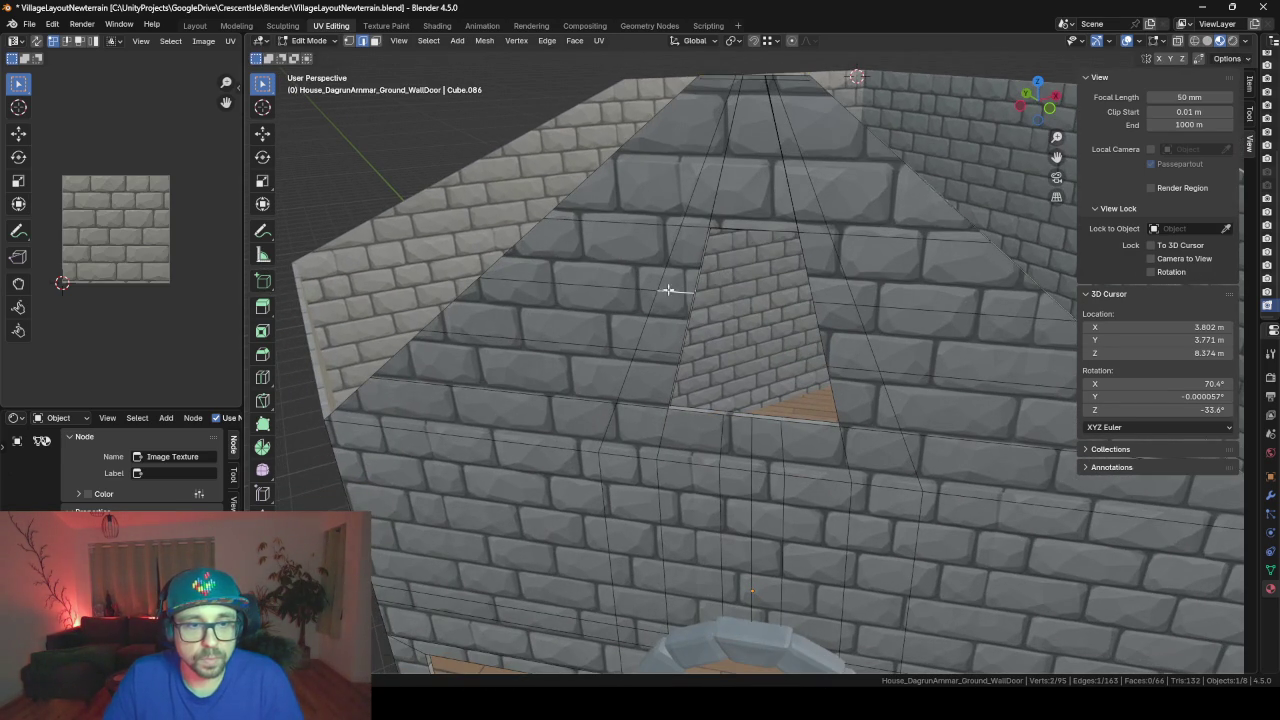
Raise the first horizontal gable edge and slide the next one up toward the opening's top
right_click(603, 348)
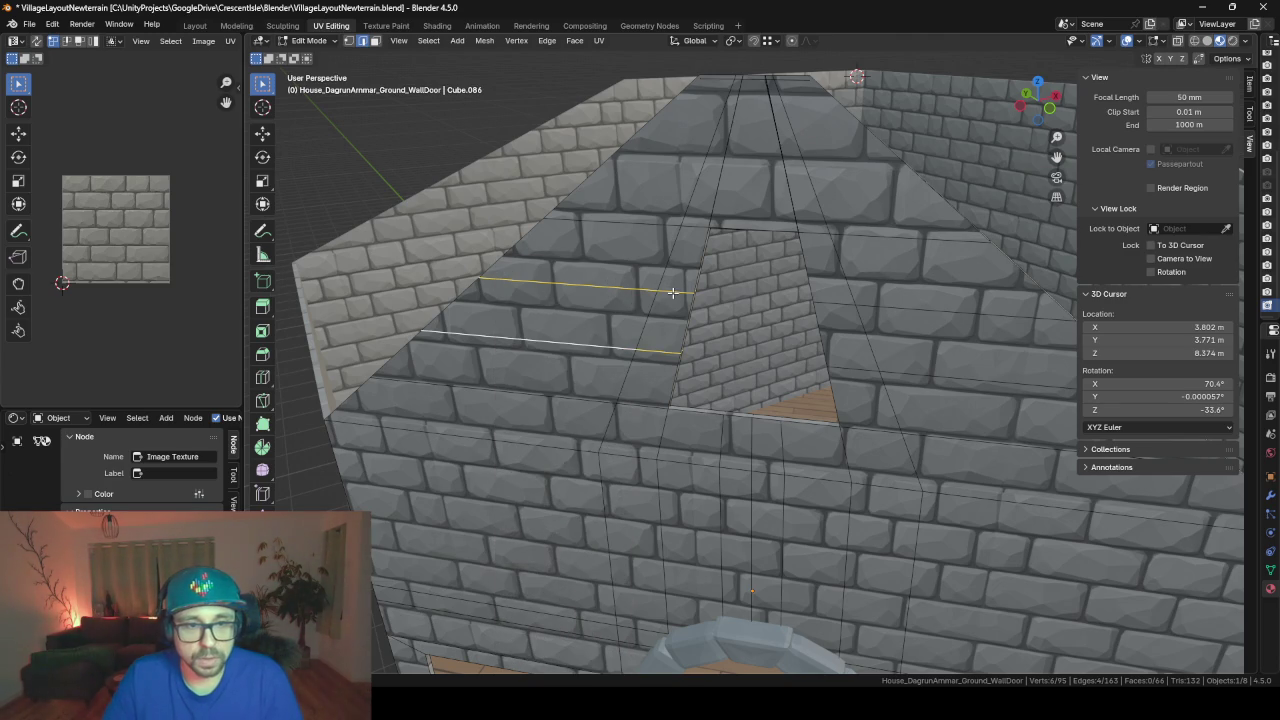
key("g")
left_click(705, 194)
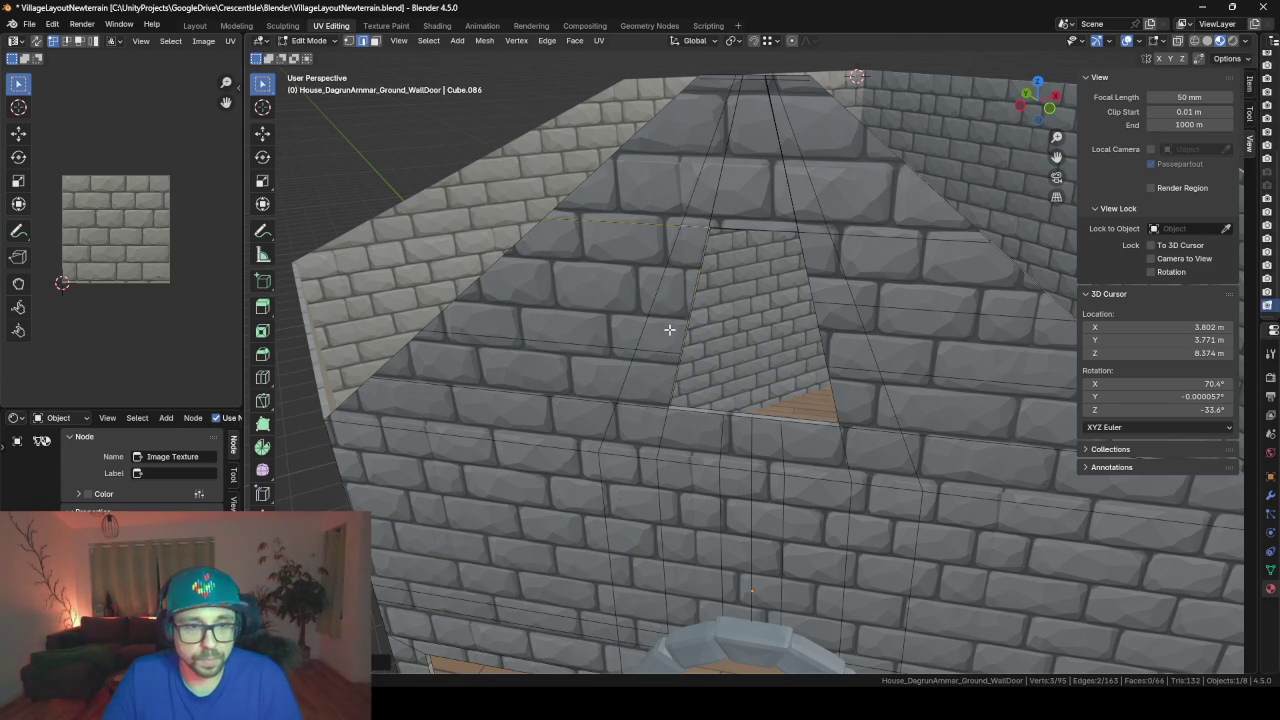
left_click(661, 354)
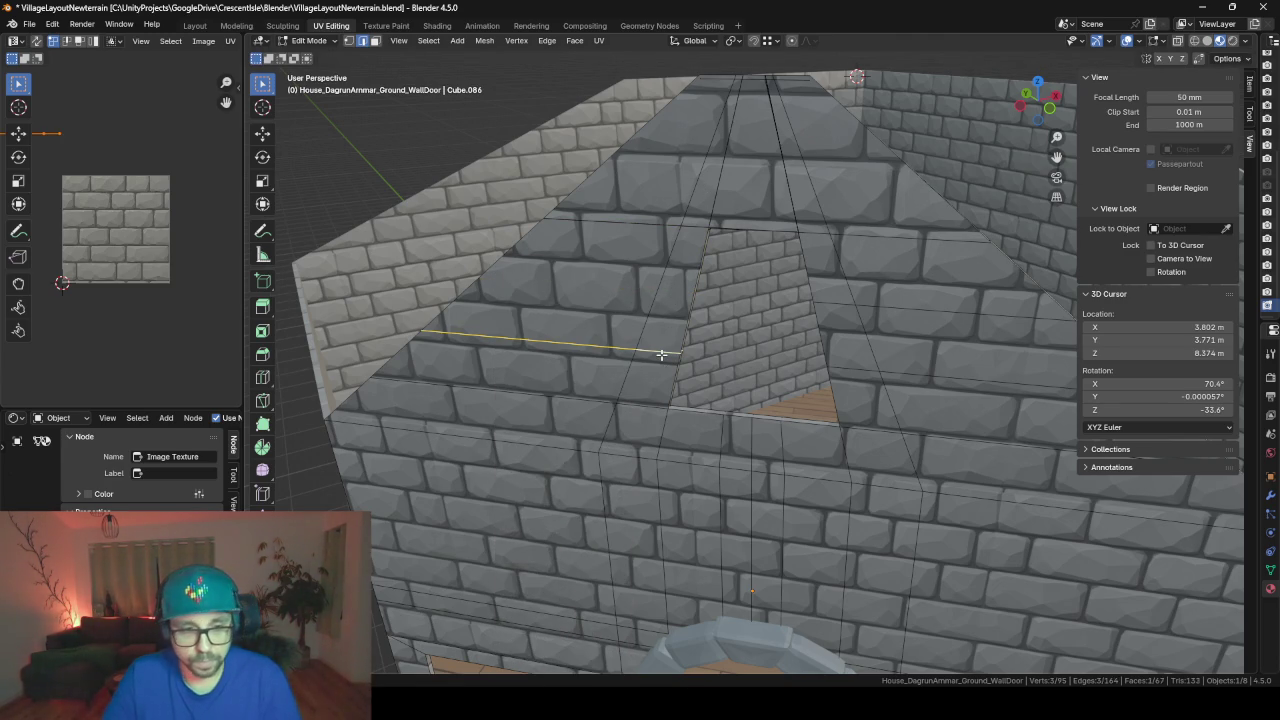
key("shift+v")
key("Escape")
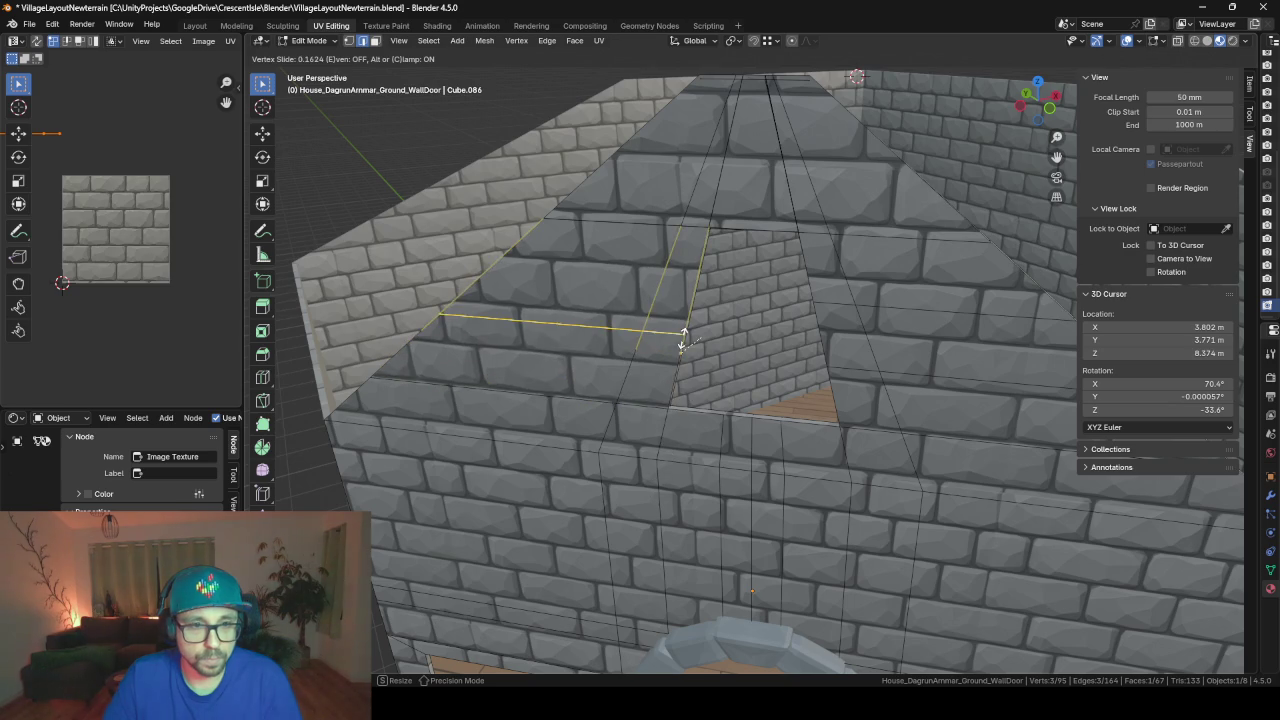
key("shift+v")
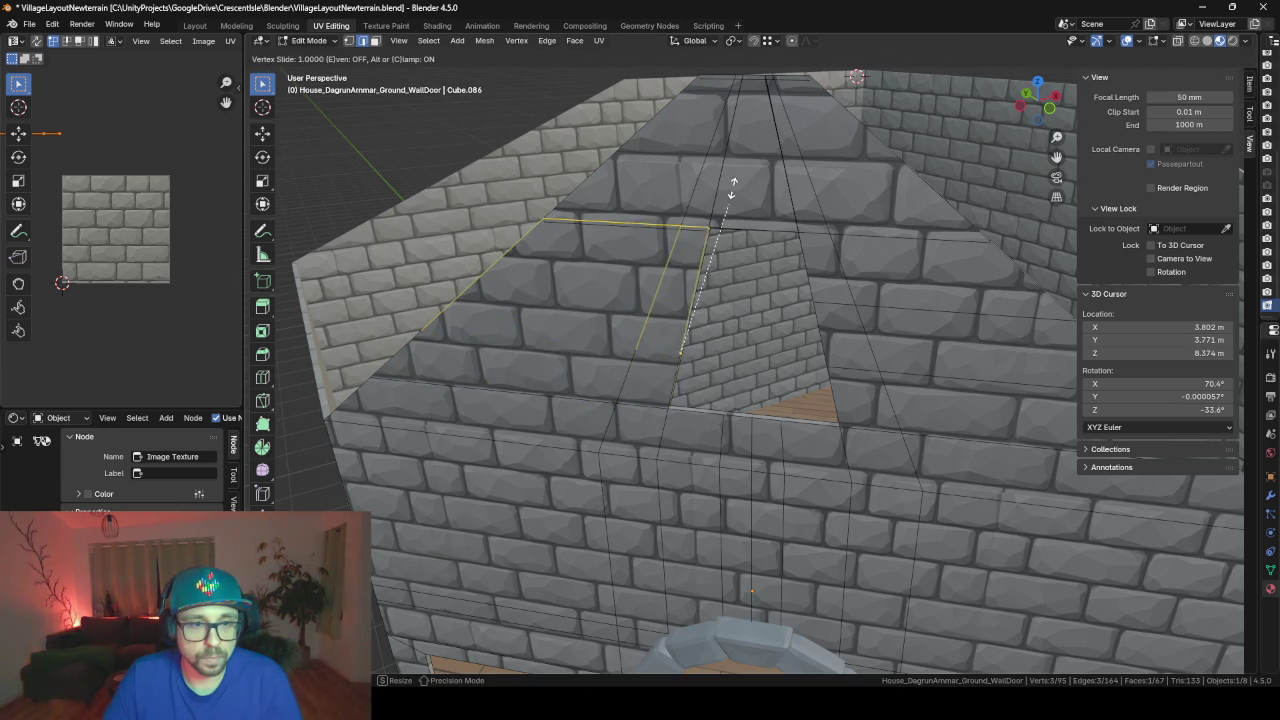
left_click(756, 212)
Slide the remaining horizontal gable edges up level with the opening's top
left_click(855, 318)
key("shift+v")
left_click(850, 224)
left_click(866, 373)
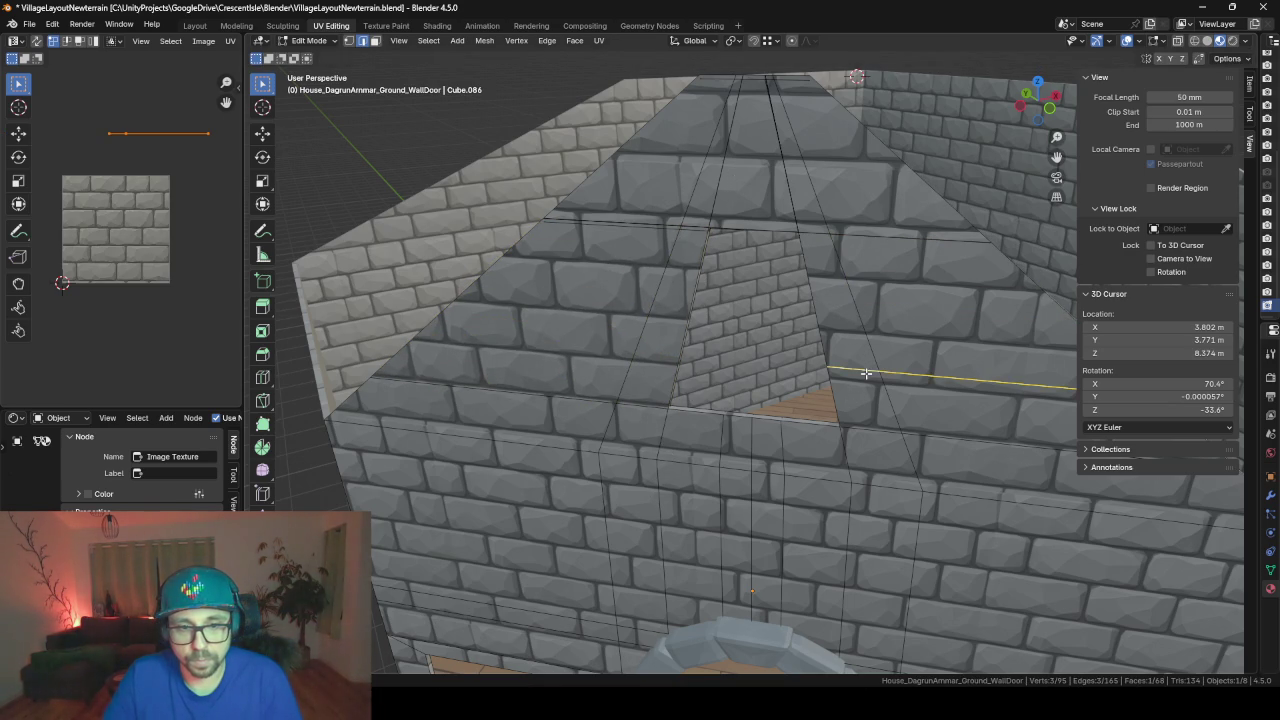
key("shift+v")
left_click(843, 61)
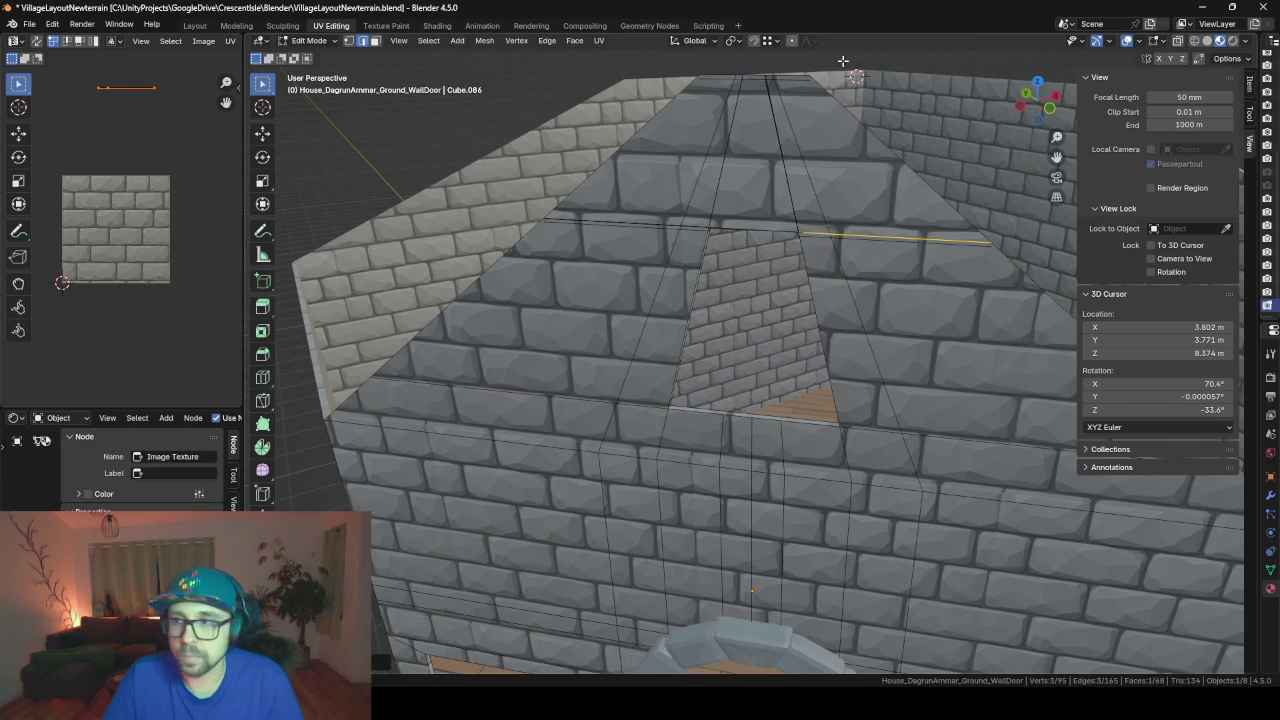
middle_click_drag(808, 335, 748, 206)
scroll(712, 294, "up", 2)
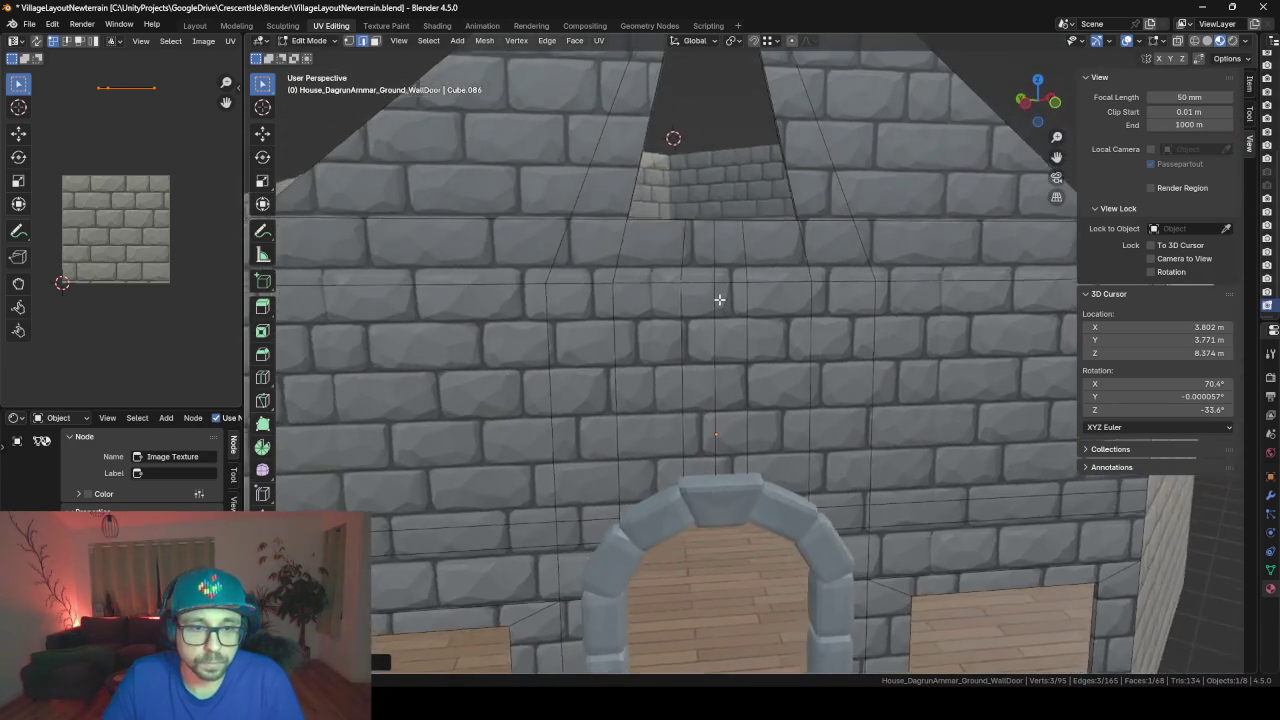
Inspect the tapered gable opening from several angles in Object Mode
scroll(707, 295, "up", 2)
mouse_move(707, 295)
middle_mouse_down()
mouse_move(690, 297)
mouse_move(711, 297)
middle_mouse_up()
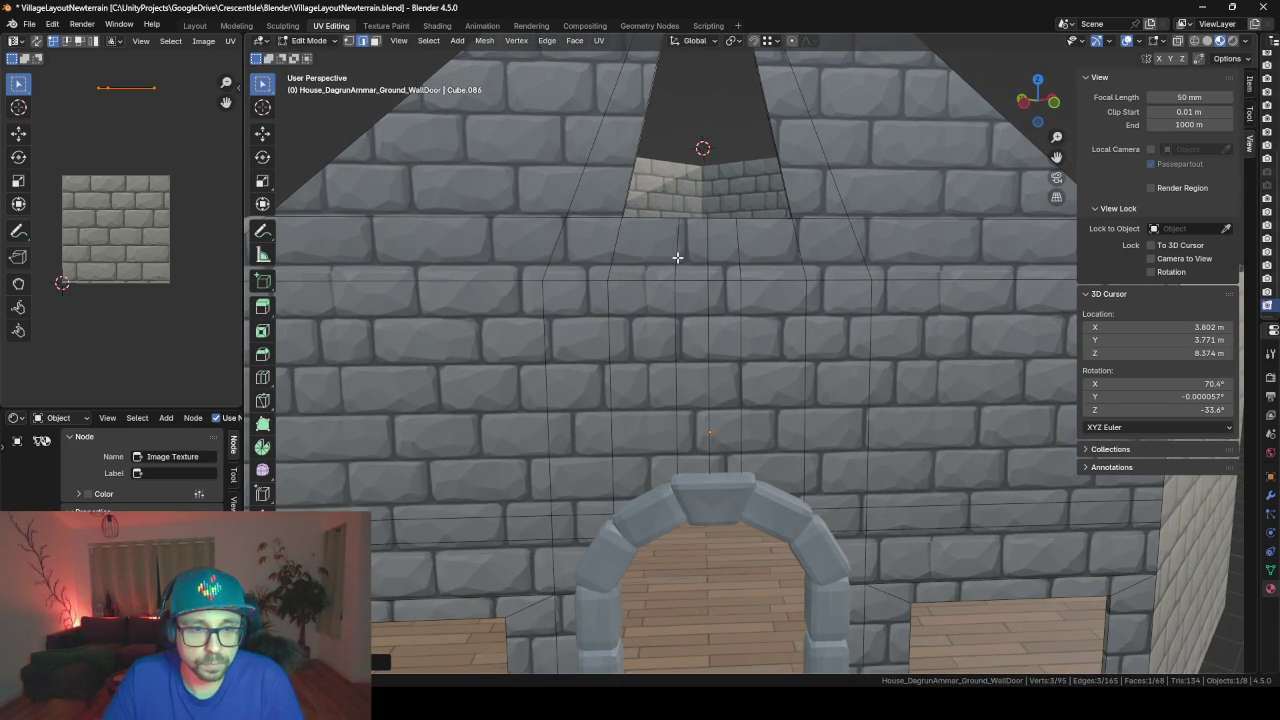
key("g")
key("g")
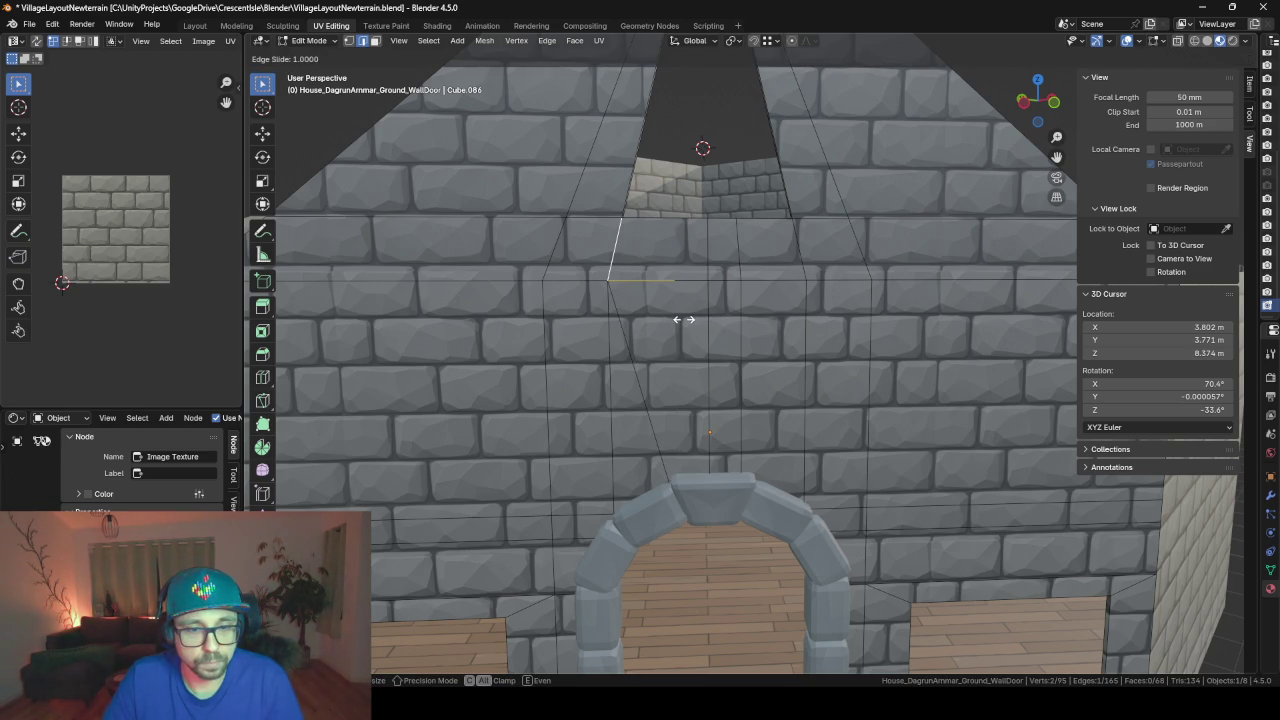
right_click(683, 319)
mouse_move(743, 423)
middle_mouse_down()
mouse_move(783, 403)
mouse_move(780, 386)
mouse_move(663, 365)
mouse_move(734, 402)
middle_mouse_up()
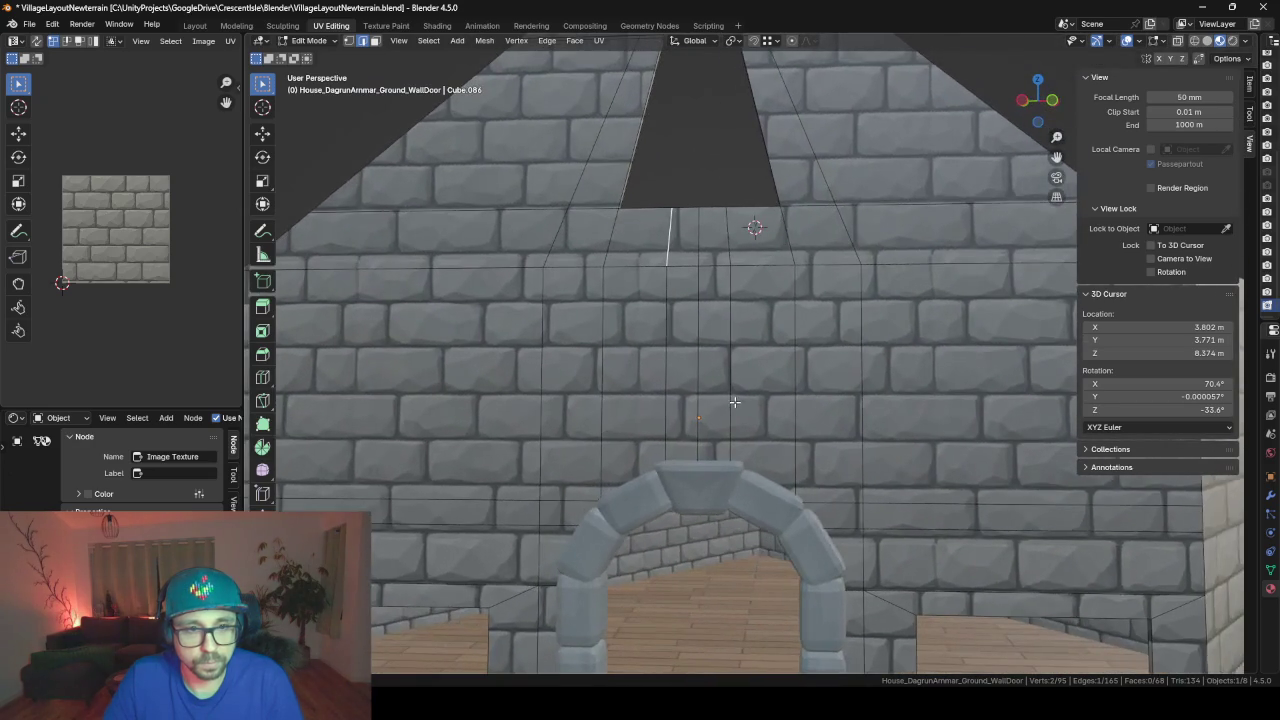
middle_click_drag(788, 219, 760, 306)
key("Tab")
middle_click_drag(694, 277, 751, 263)
Merge the whole wall mesh by distance, removing 29 duplicate vertices
key("Tab")
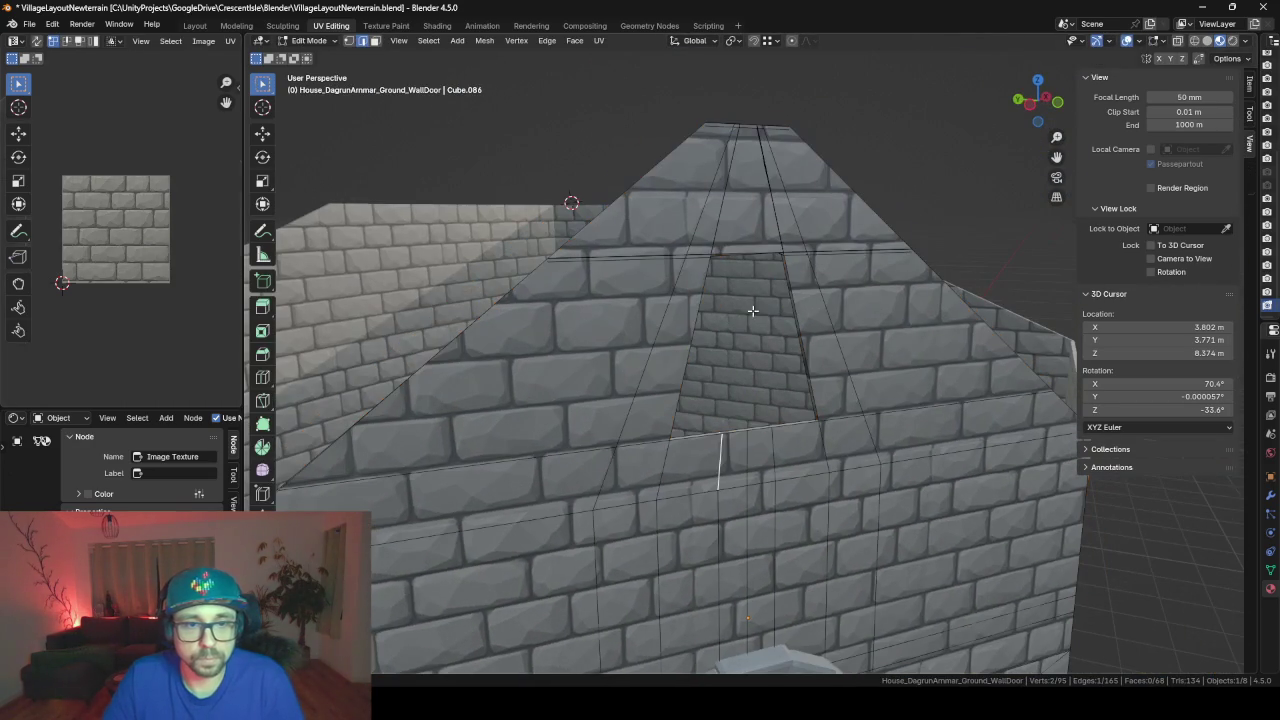
key("a")
key("m")
left_click(758, 317)
key("Tab")
scroll(800, 327, "down", 3)
mouse_move(842, 339)
middle_mouse_down()
mouse_move(790, 351)
mouse_move(787, 258)
mouse_move(837, 243)
mouse_move(894, 334)
mouse_move(804, 324)
mouse_move(951, 327)
middle_mouse_up()
key("Tab")
key("Tab")
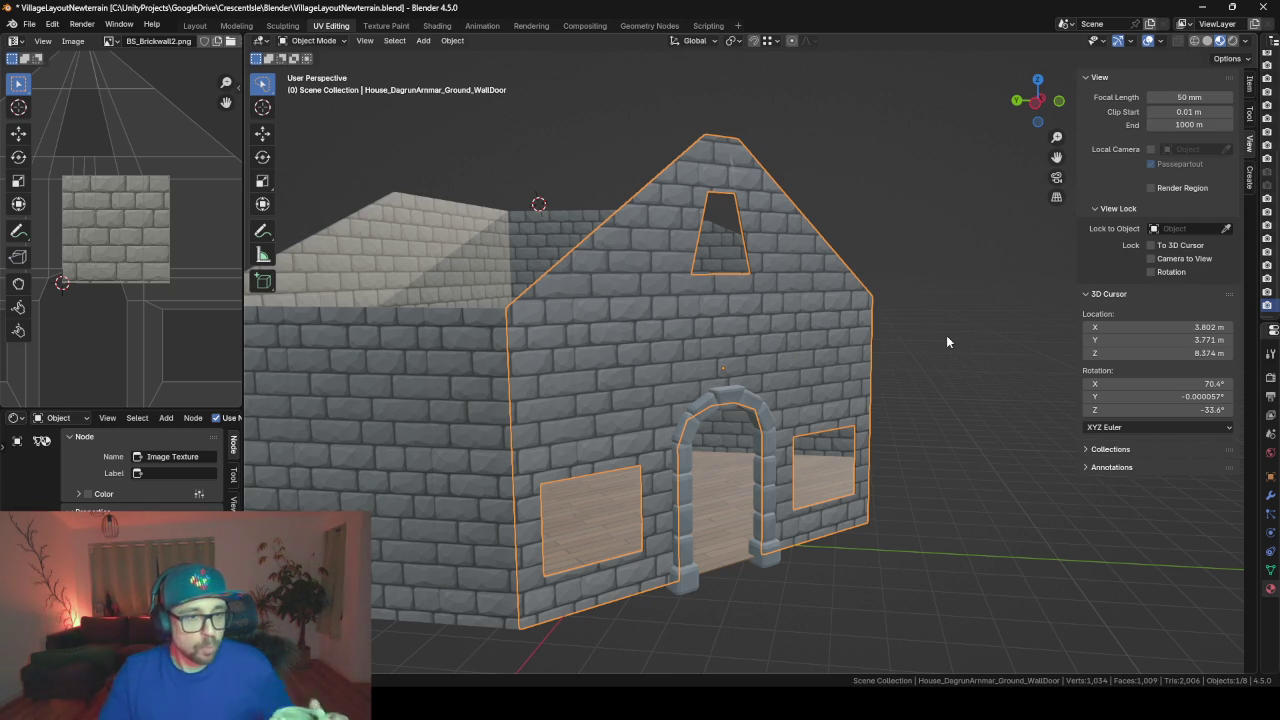
Check the wall's Item, Tool and View sidebar panels, then switch to the Layout workspace
scroll(735, 338, "down", 2)
mouse_move(726, 328)
middle_mouse_down()
mouse_move(728, 343)
mouse_move(814, 357)
mouse_move(694, 351)
middle_mouse_up()
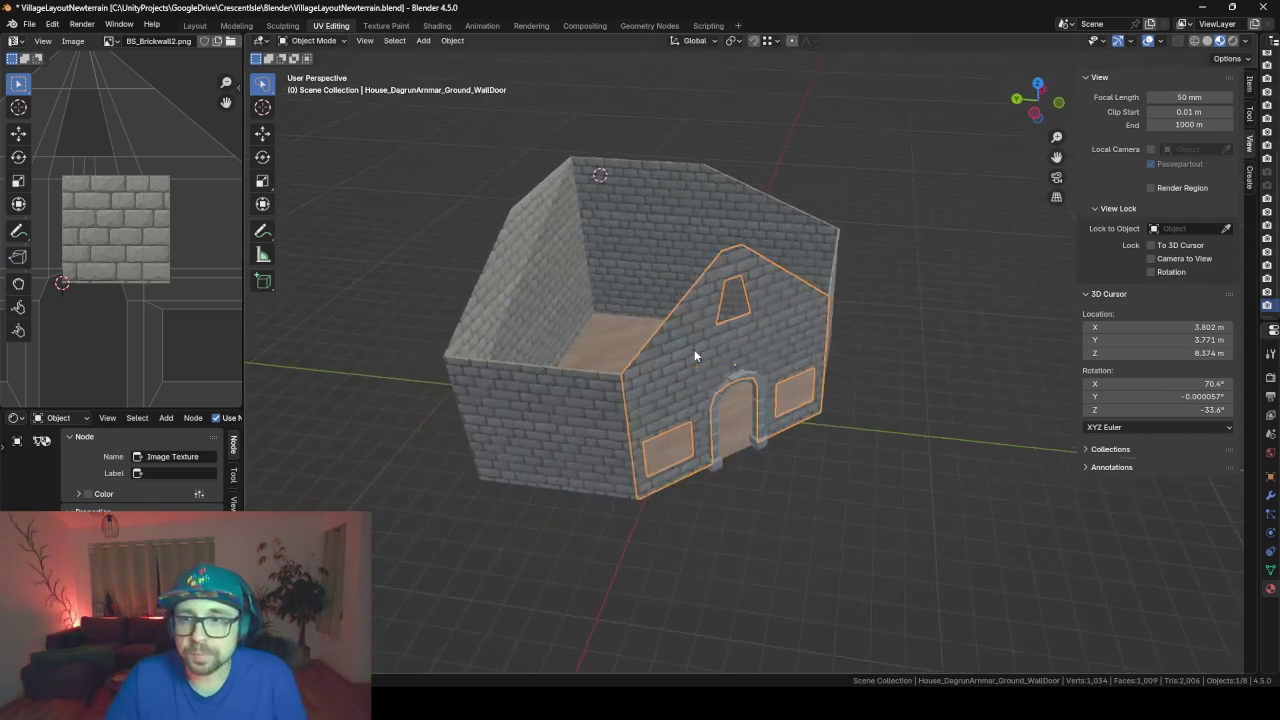
left_click(1249, 85)
left_click(1251, 128)
left_click(1247, 148)
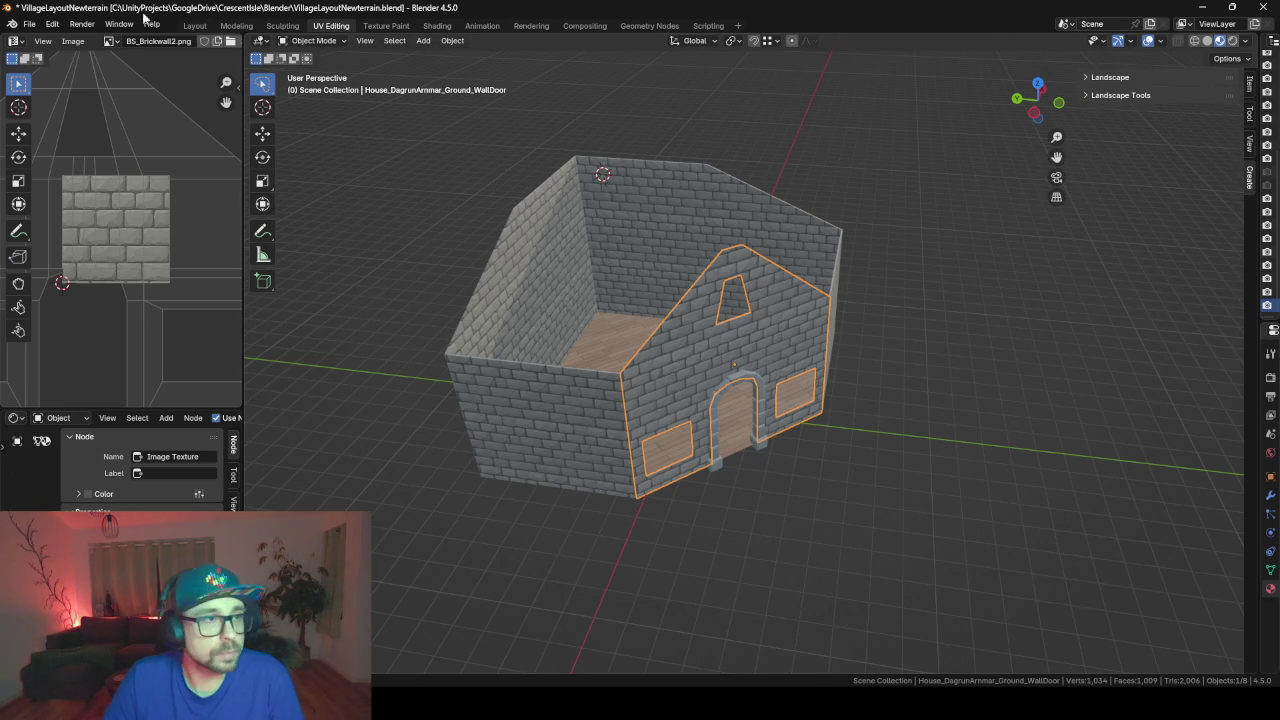
left_click(194, 26)
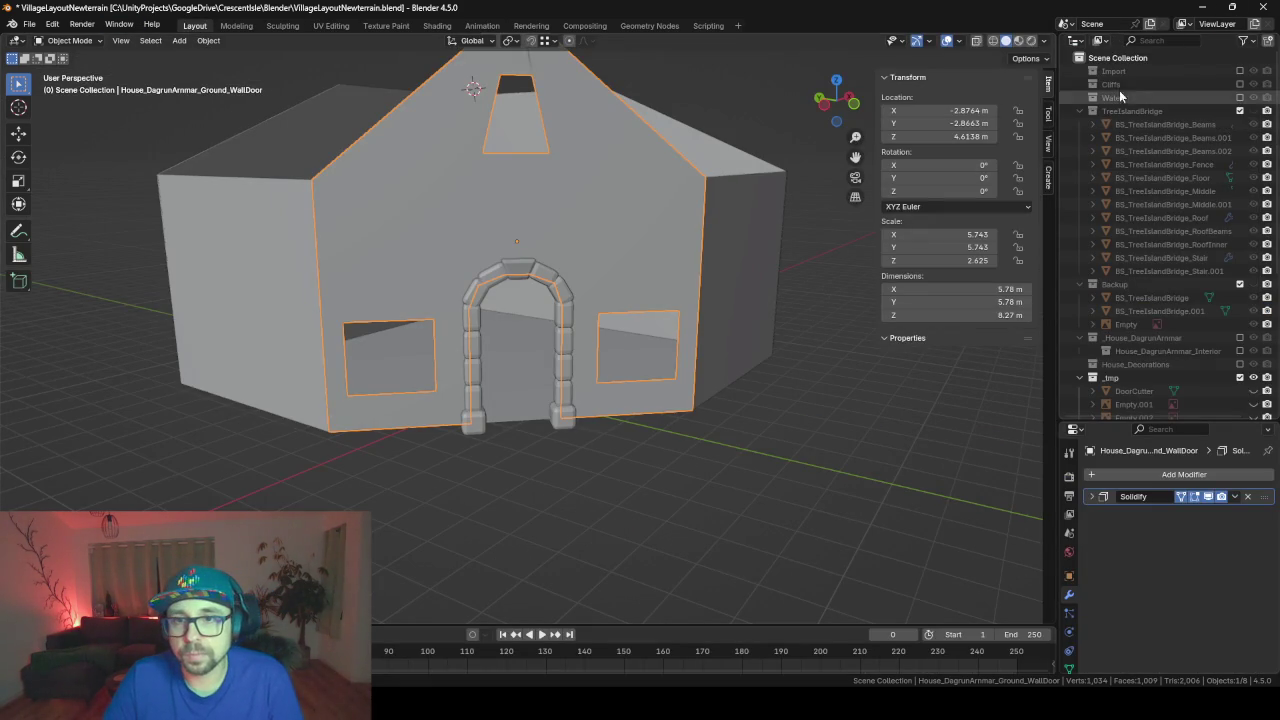
Collapse the TreeIslandBridge and Backup collections and re-enable _House_DagrunArmmar
left_click(1080, 111)
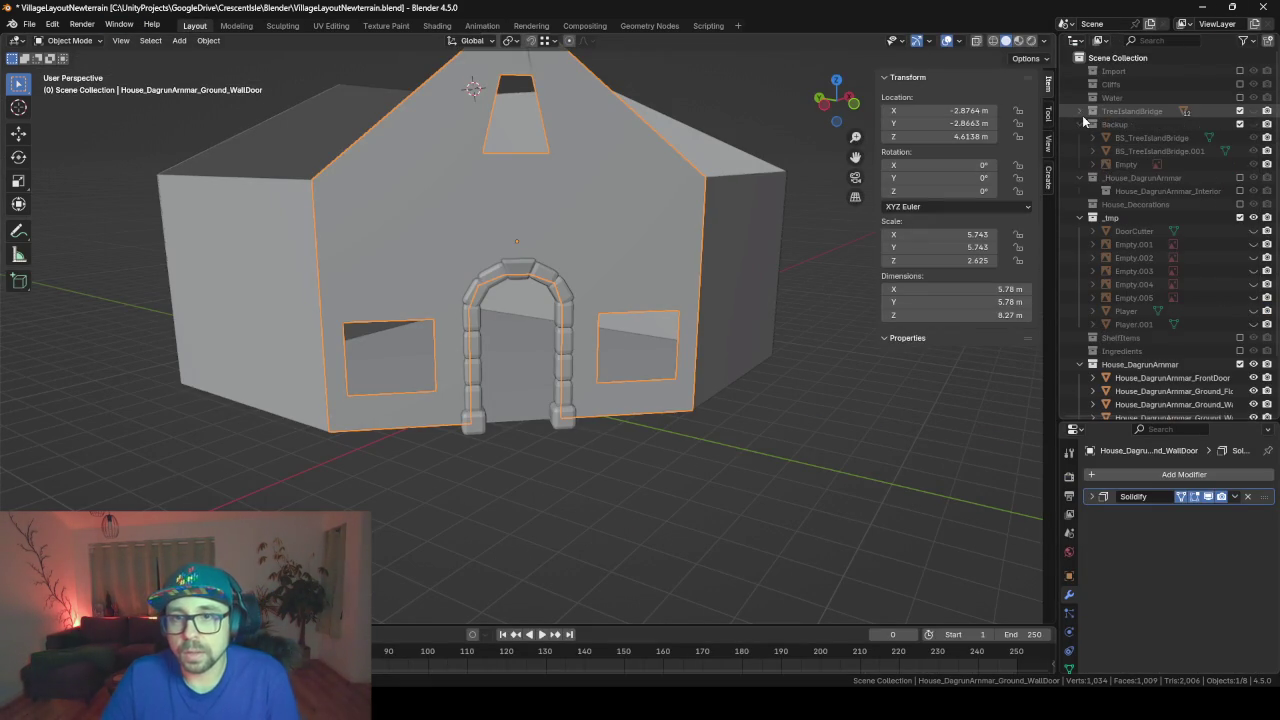
left_click(1081, 124)
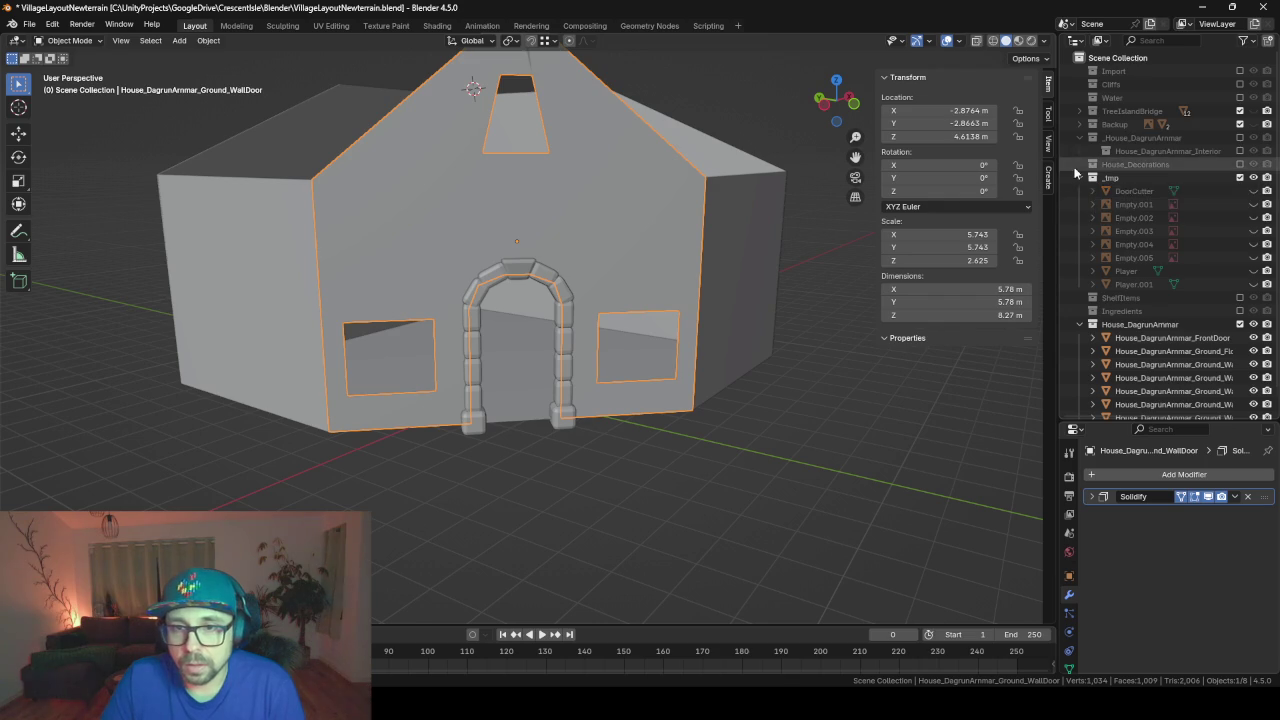
left_click(1240, 137)
scroll(568, 235, "down", 2)
scroll(569, 235, "down", 2)
Hide the house ground shell object to reveal the interior
middle_click_drag(629, 246, 609, 266)
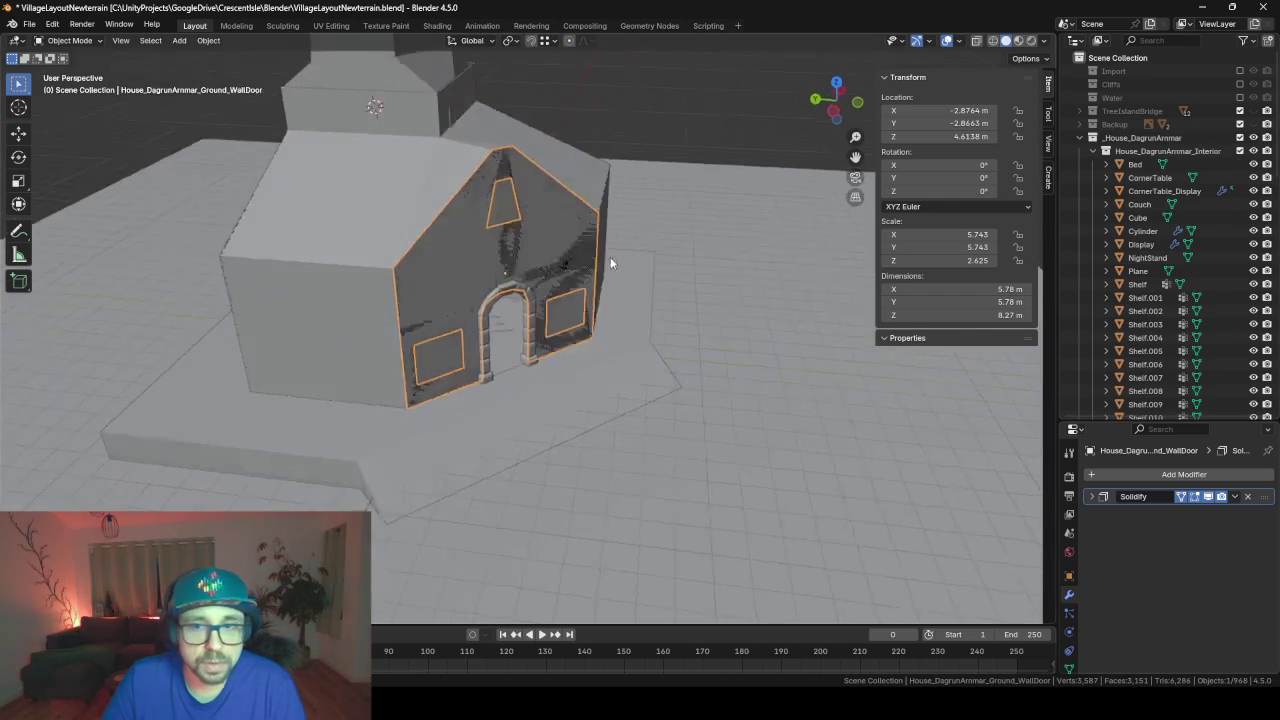
left_click(571, 166)
key("h")
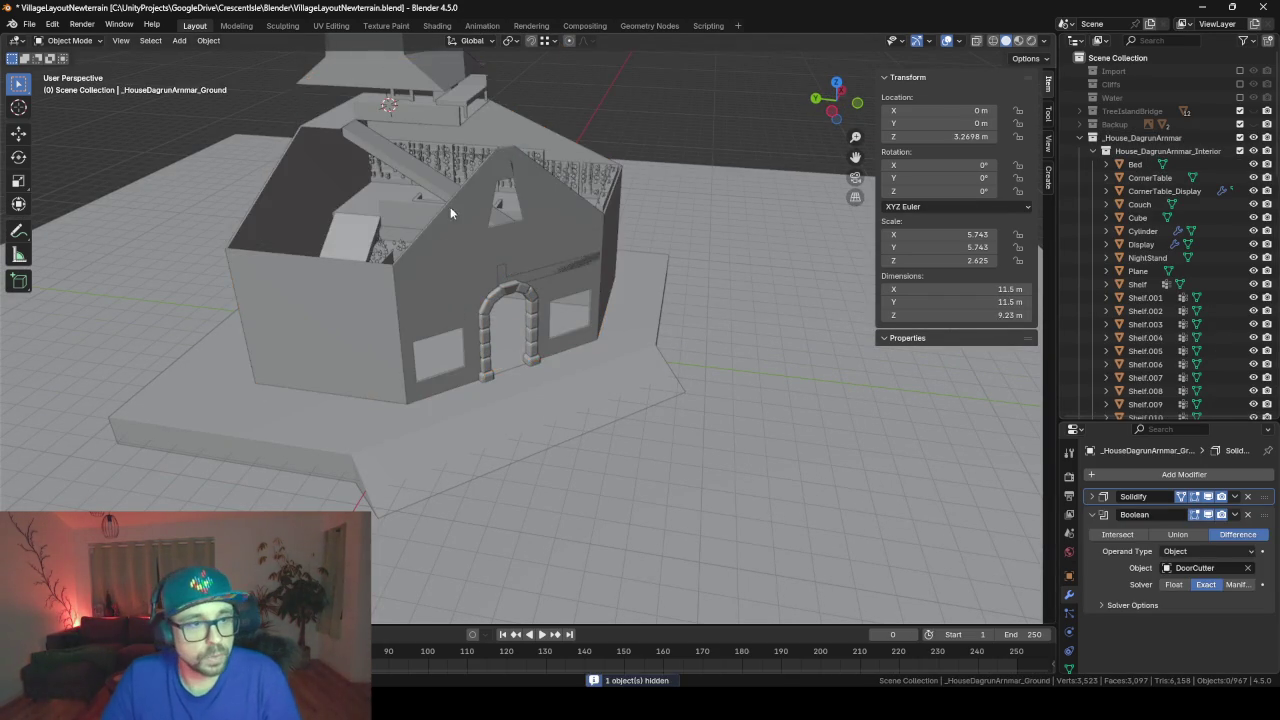
scroll(445, 206, "up", 3)
mouse_move(563, 208)
middle_mouse_down()
mouse_move(639, 201)
mouse_move(510, 218)
mouse_move(275, 197)
mouse_move(281, 207)
middle_mouse_up()
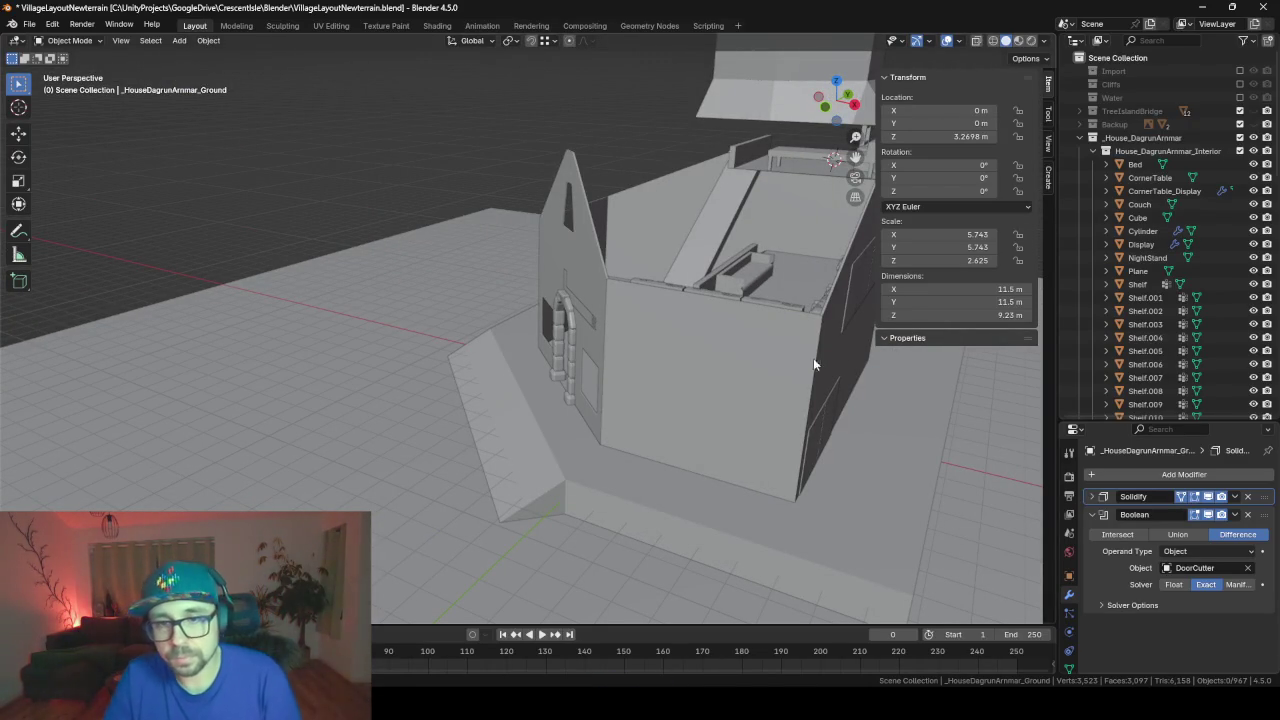
Collapse _House_DagrunArmmar and nest it inside the House_DagrunArmmar collection
left_click(1080, 137)
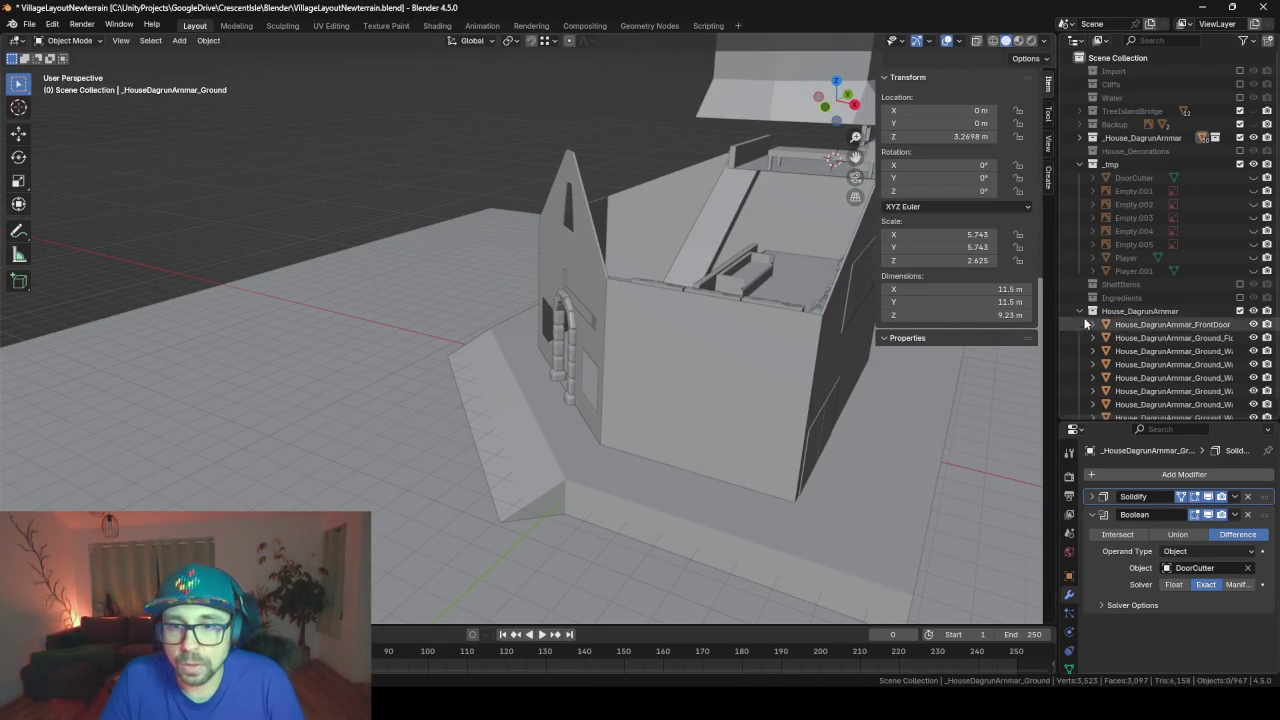
left_click_drag(1143, 137, 1160, 311)
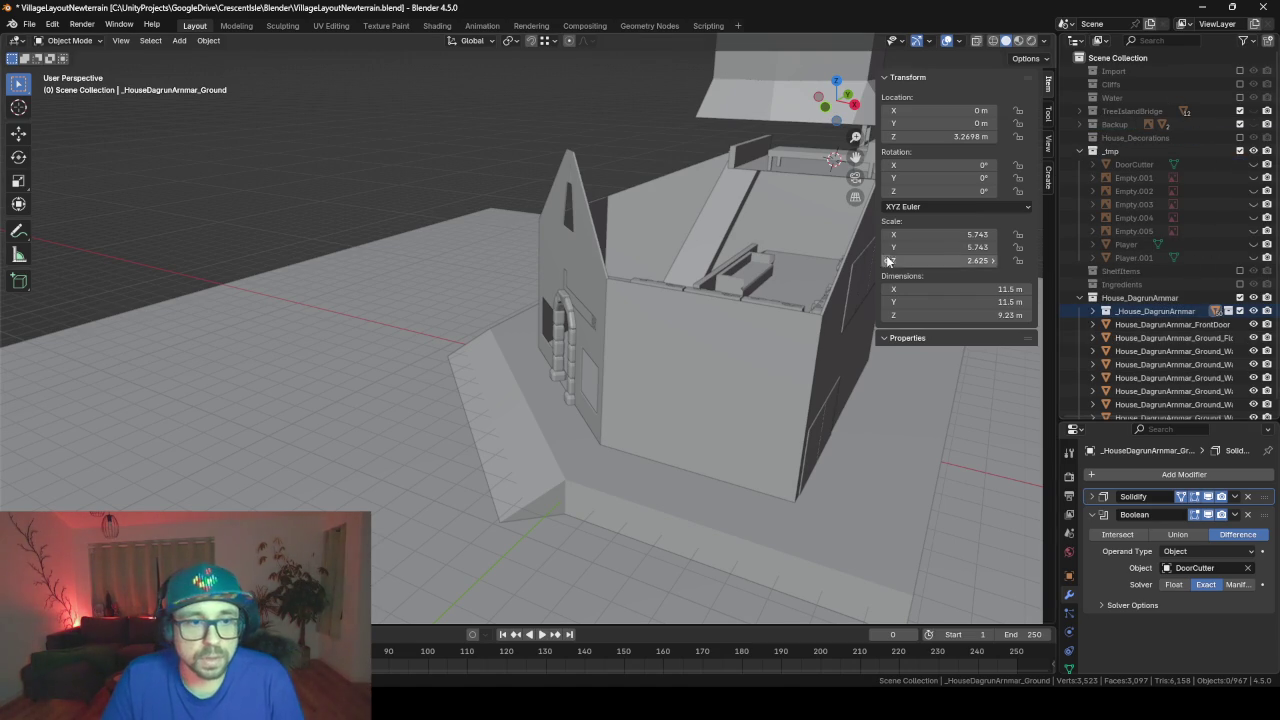
mouse_move(655, 374)
middle_mouse_down()
mouse_move(592, 330)
mouse_move(442, 309)
mouse_move(628, 330)
mouse_move(534, 337)
mouse_move(480, 319)
middle_mouse_up()
scroll(480, 322, "up", 4)
Inspect the house interior and arched doorway from several angles, then select the door wall
mouse_move(523, 214)
middle_mouse_down()
mouse_move(714, 280)
mouse_move(614, 266)
middle_mouse_up()
scroll(615, 264, "up", 2)
mouse_move(463, 328)
middle_mouse_down()
mouse_move(629, 283)
mouse_move(689, 248)
mouse_move(482, 306)
mouse_move(759, 409)
mouse_move(643, 374)
mouse_move(599, 309)
middle_mouse_up()
mouse_move(742, 333)
middle_mouse_down()
mouse_move(533, 348)
mouse_move(604, 329)
mouse_move(803, 358)
mouse_move(939, 332)
middle_mouse_up()
mouse_move(492, 302)
middle_mouse_down()
mouse_move(583, 263)
mouse_move(536, 257)
middle_mouse_up()
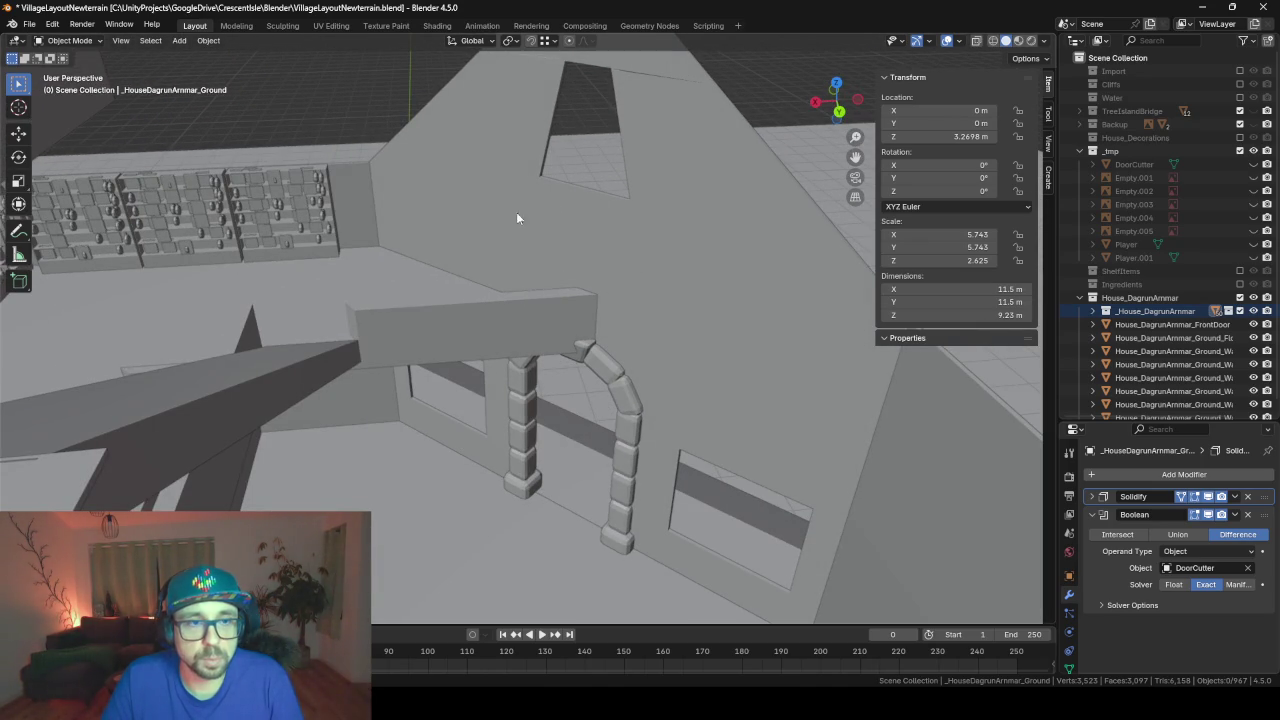
middle_click_drag(687, 224, 487, 202)
left_click(574, 246)
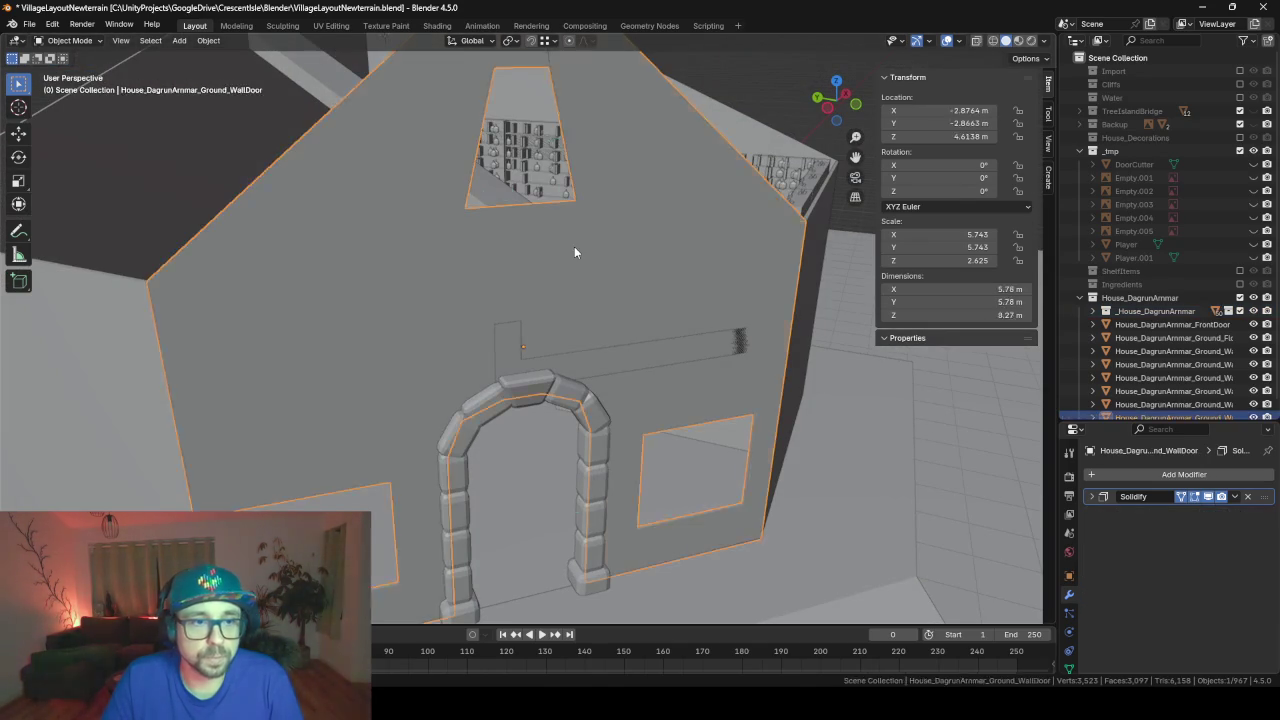
Delete the four wall faces directly below the gable opening
key("Tab")
left_click(557, 245)
mouse_move(557, 245)
middle_mouse_down()
mouse_move(733, 256)
mouse_move(489, 251)
middle_mouse_up()
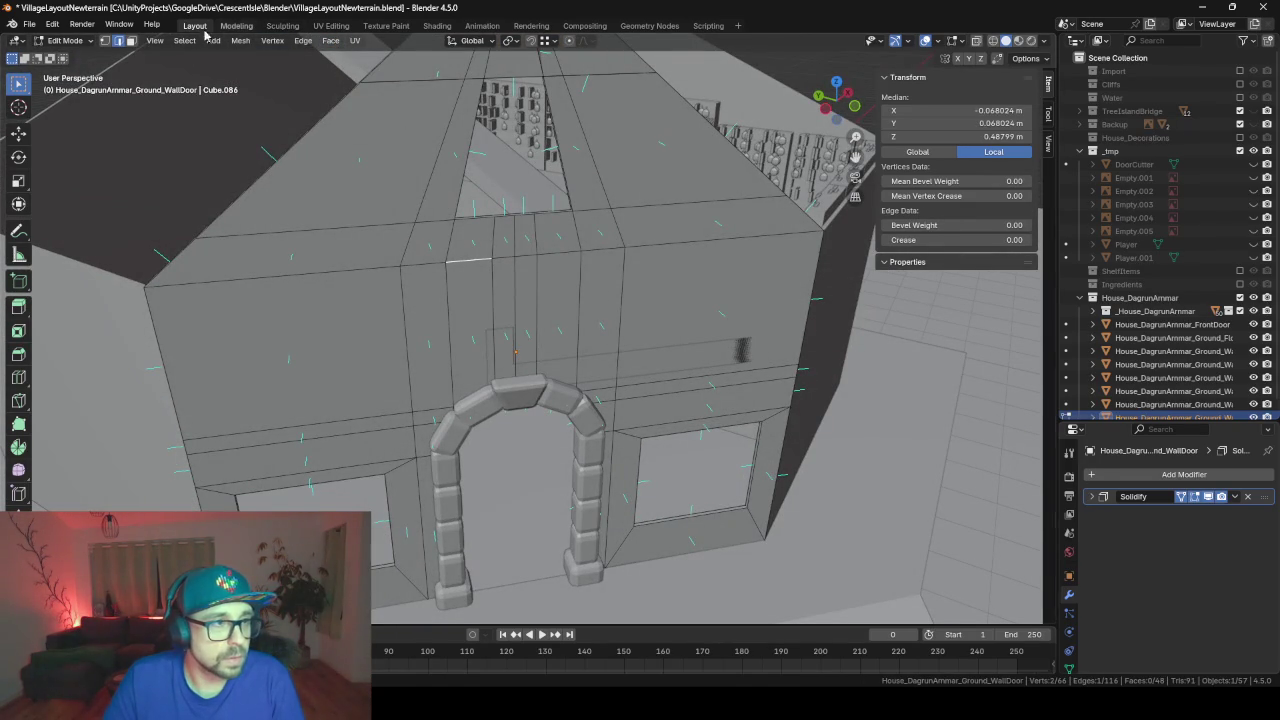
left_click(131, 41)
left_click(473, 242)
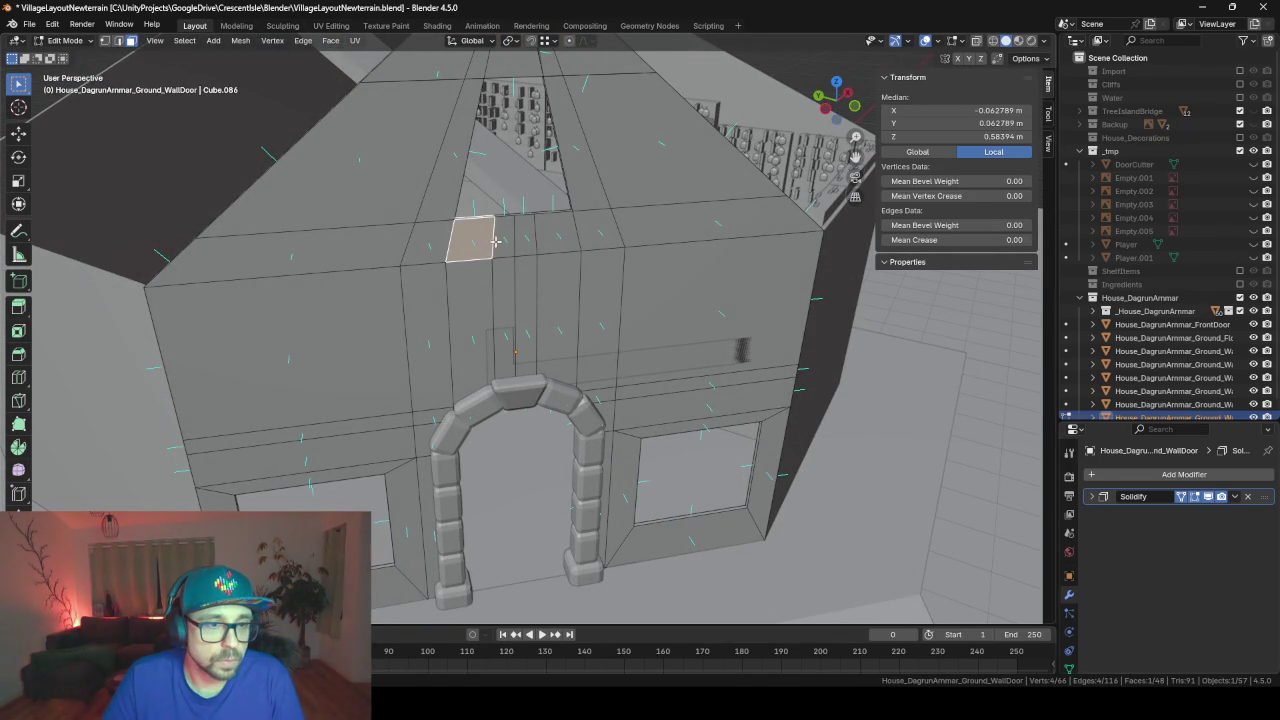
left_click(500, 241, "shift")
left_click(527, 242, "shift")
left_click(549, 241, "shift")
key("x")
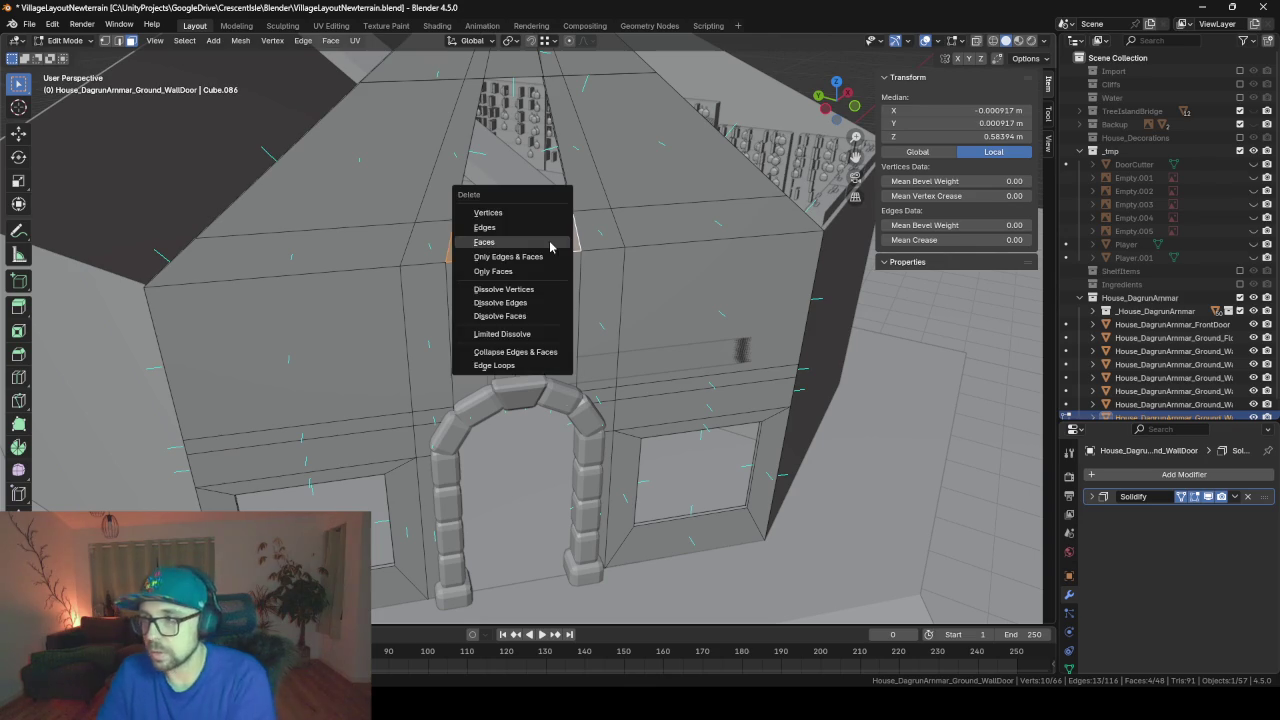
left_click(551, 243)
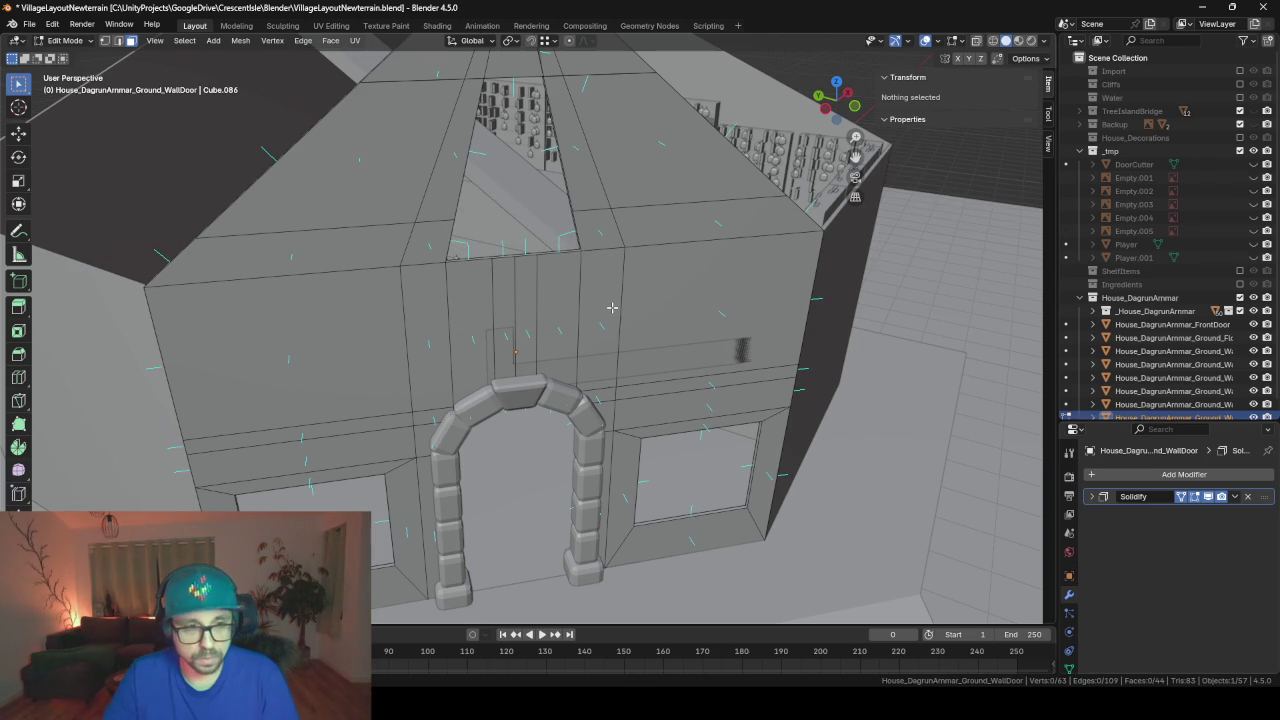
Switch the viewport to Material Preview to show the brick and wood materials
key("z")
left_click(612, 320)
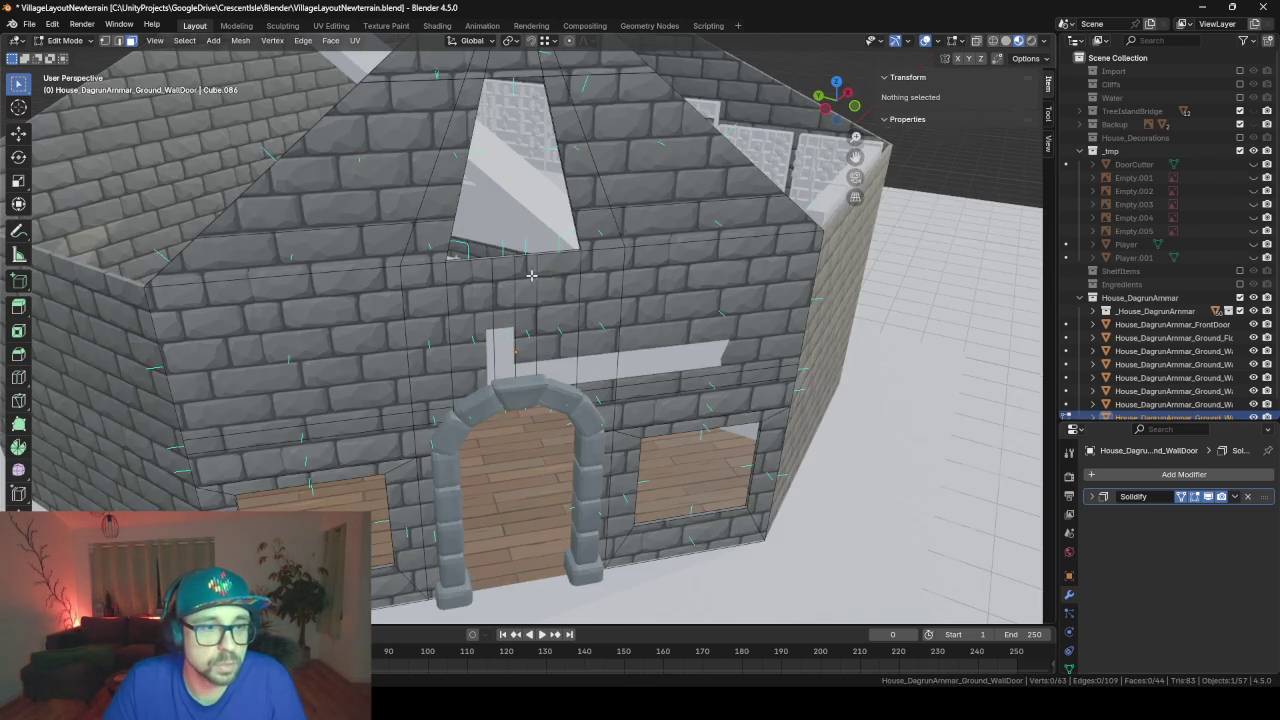
middle_click_drag(536, 275, 484, 241)
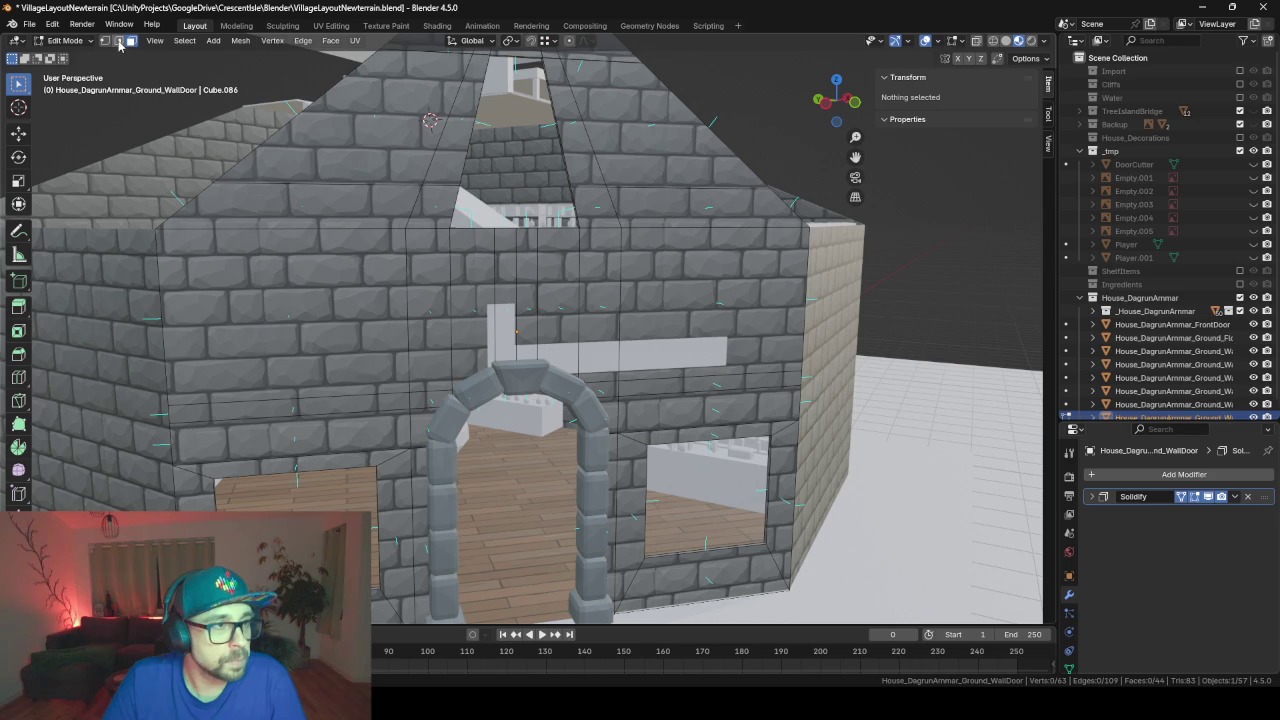
Edge-slide the gable opening's top edges downward
left_click(471, 228, "alt")
left_click(548, 229)
left_click(489, 230, "ctrl")
key("g")
key("g")
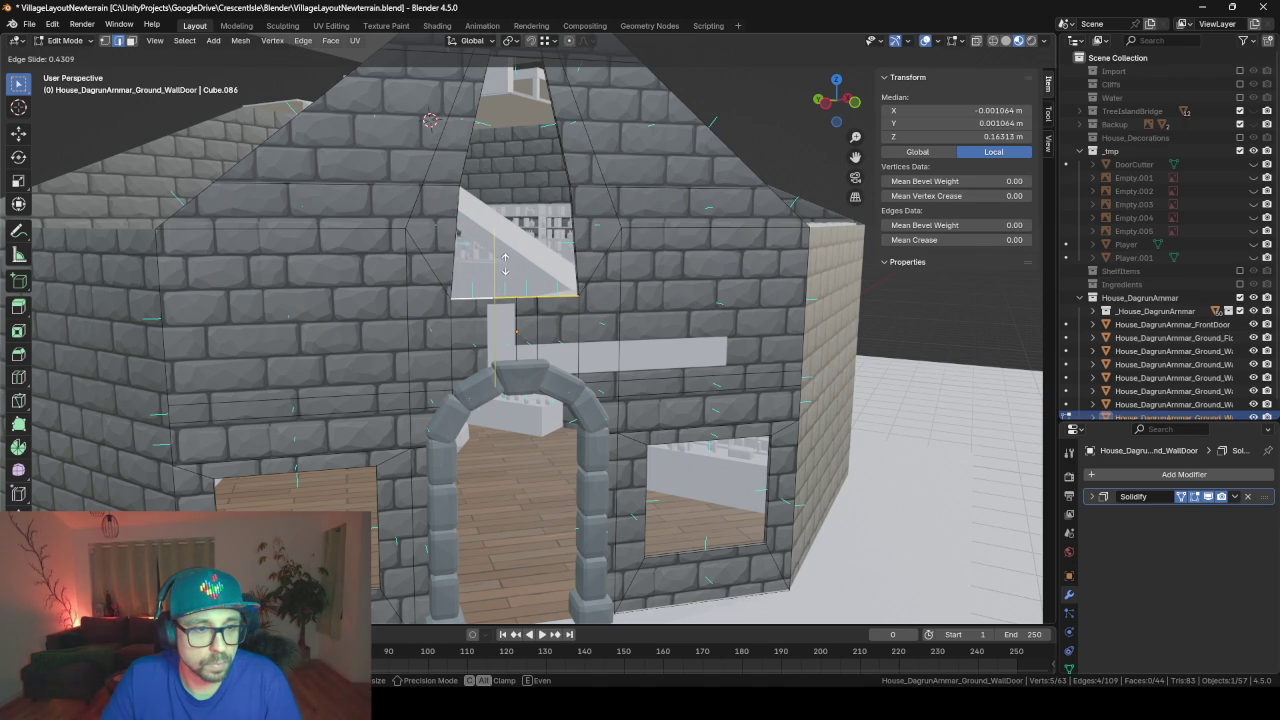
left_click(505, 263)
scroll(600, 262, "up", 2)
scroll(650, 262, "up", 4)
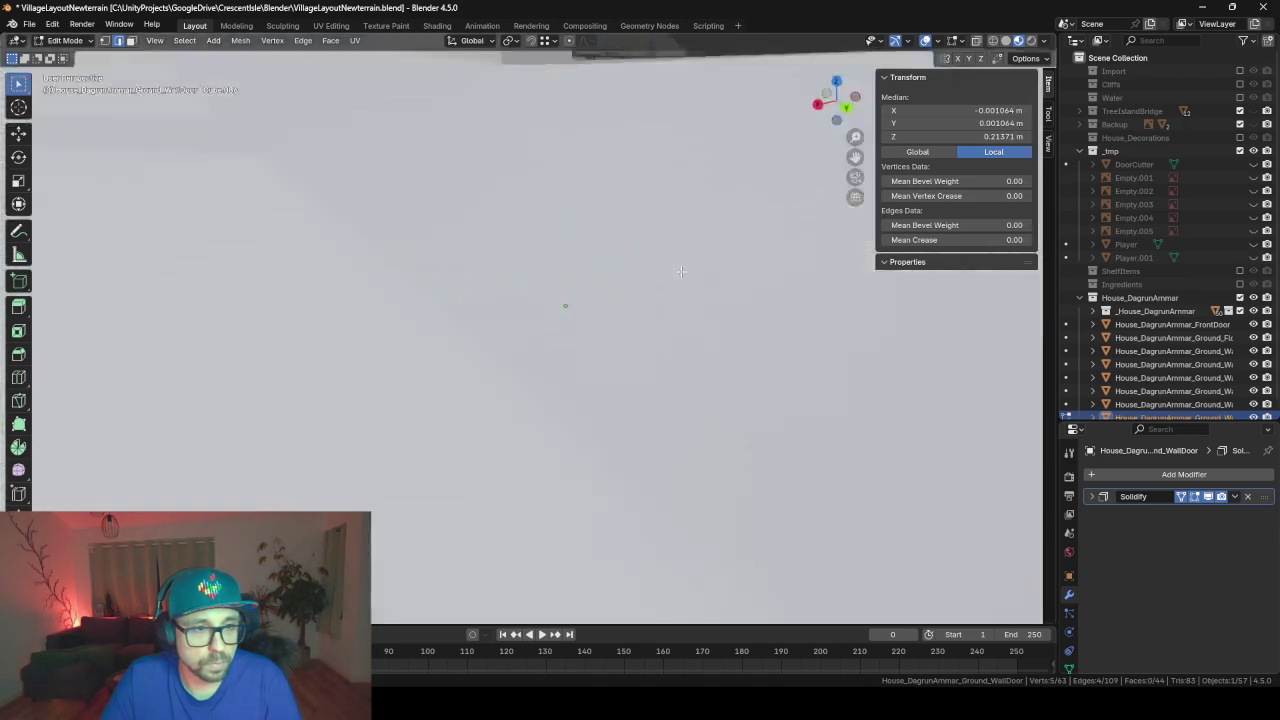
scroll(745, 261, "up", 3)
scroll(745, 261, "down", 5)
scroll(710, 261, "down", 3)
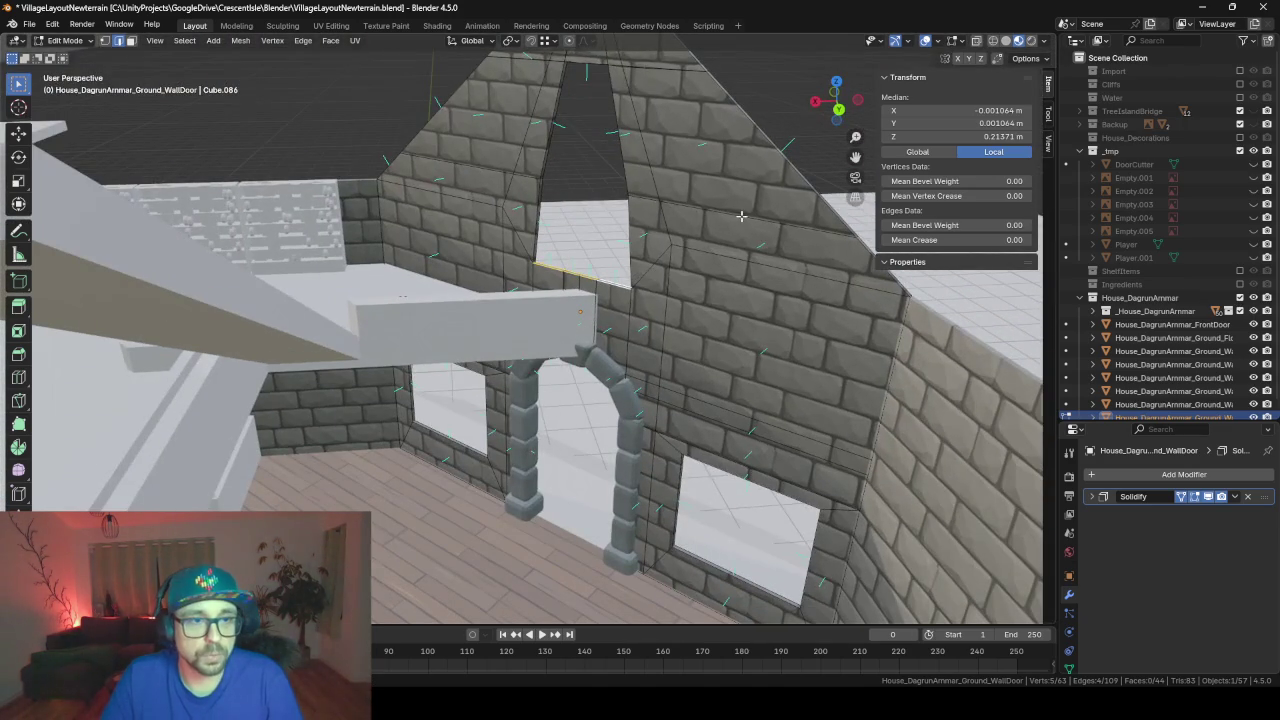
scroll(672, 261, "up", 2)
Check the reshaped wall from another angle and select its upper edges
mouse_move(672, 261)
middle_mouse_down()
mouse_move(532, 282)
mouse_move(626, 286)
mouse_move(504, 245)
middle_mouse_up()
key("Tab")
key("Tab")
mouse_move(451, 310)
middle_mouse_down()
mouse_move(484, 313)
mouse_move(457, 316)
middle_mouse_up()
left_click(436, 245)
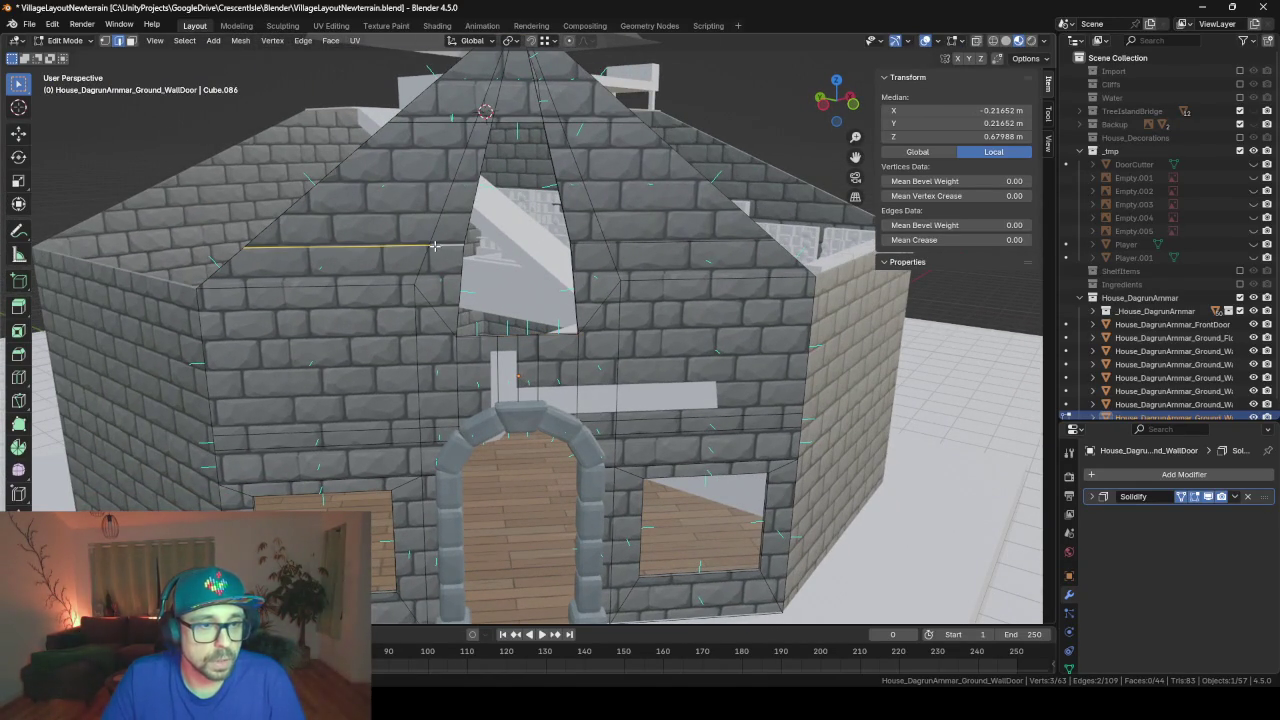
left_click(563, 191)
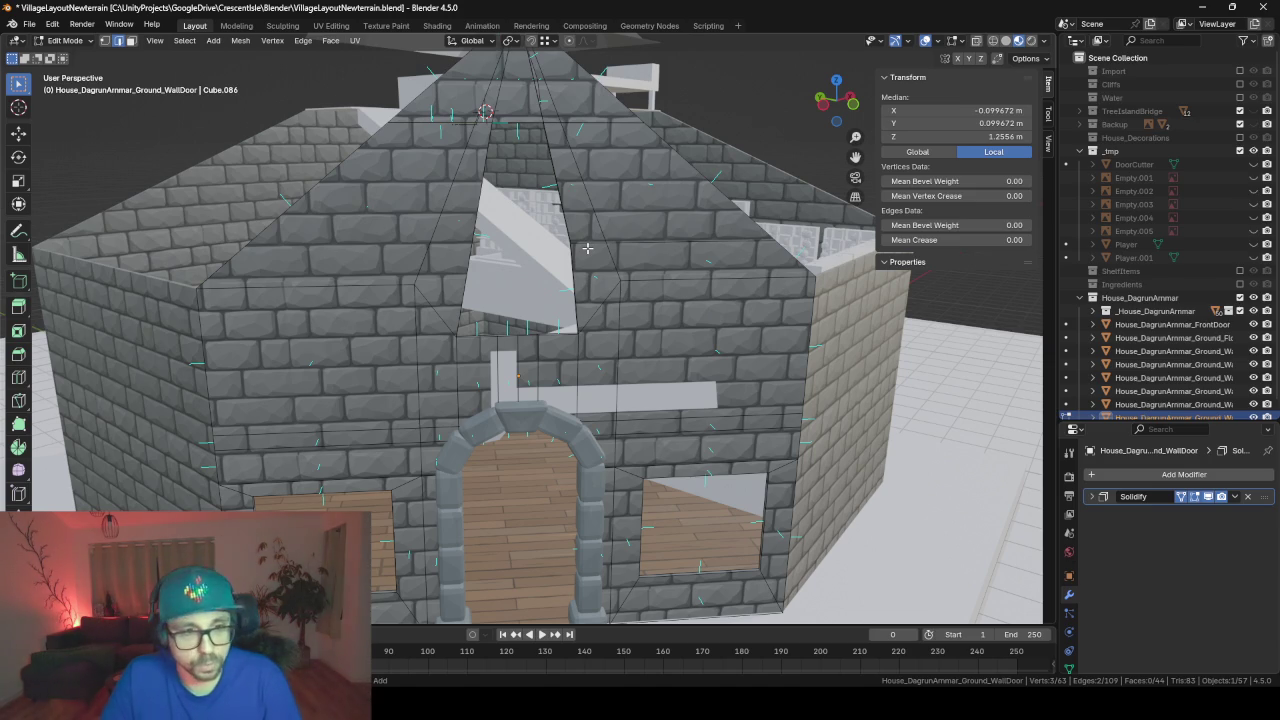
left_click(420, 247)
scroll(517, 245, "up", 2)
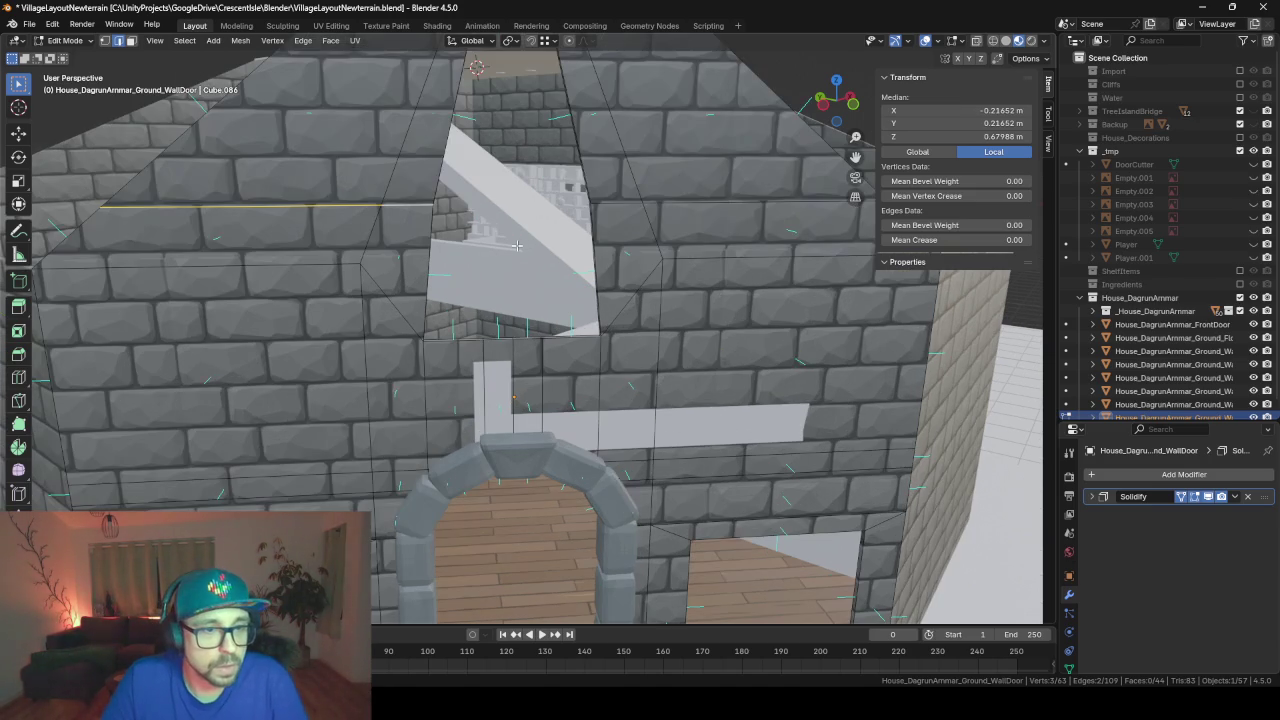
middle_click_drag(521, 189, 517, 209, "shift")
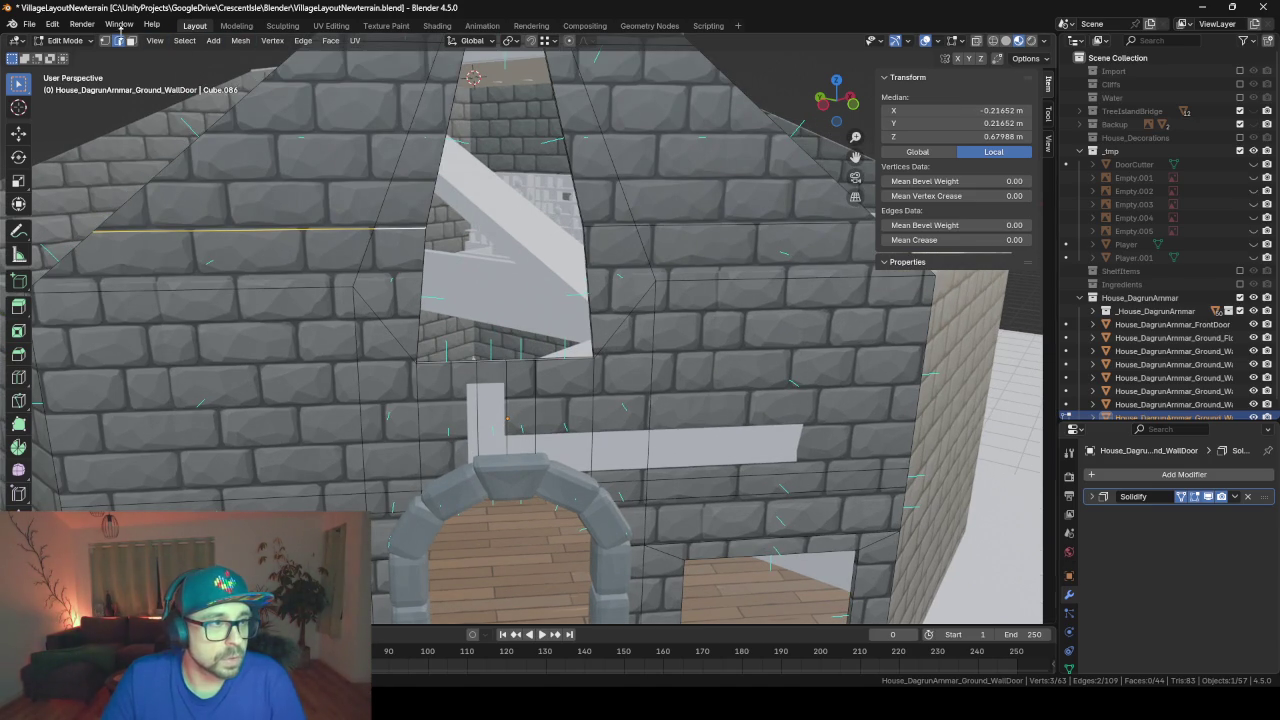
Vertex-slide the opening's left and right corner vertices along their edges
left_click(104, 41)
left_click(582, 226, "shift")
left_click(427, 230)
left_click(582, 224, "shift")
key("shift+v")
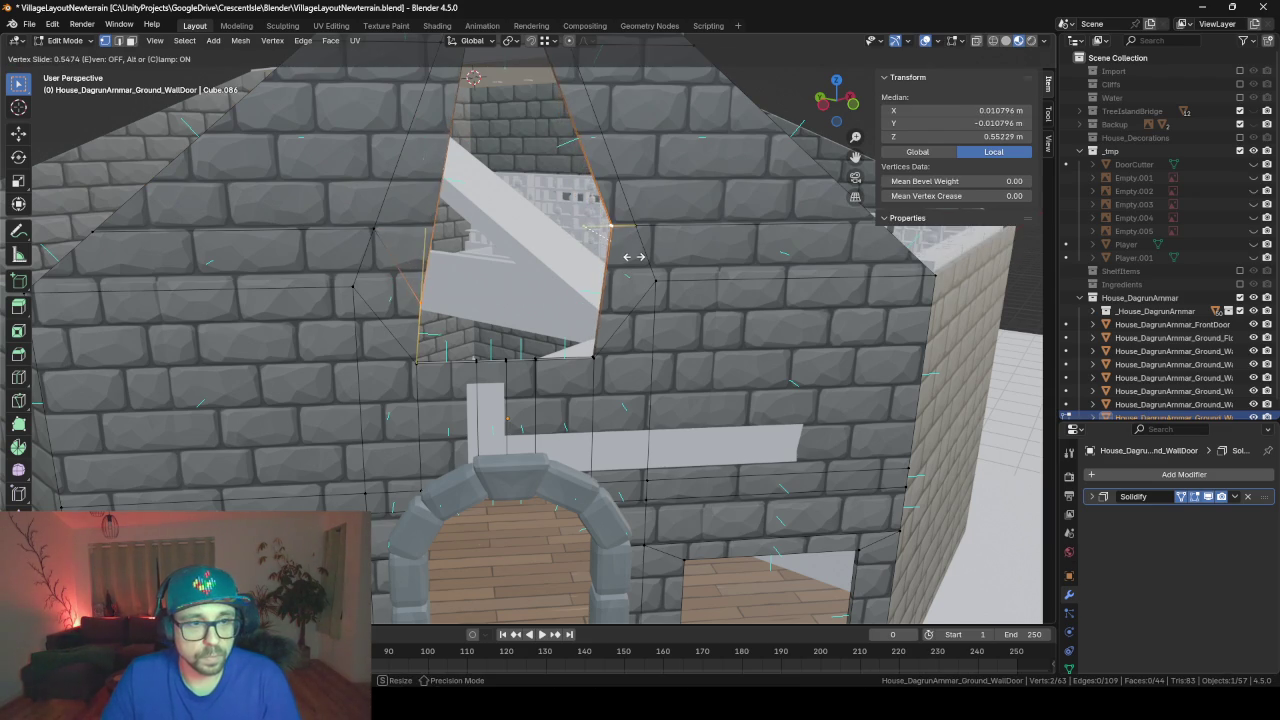
left_click(545, 244)
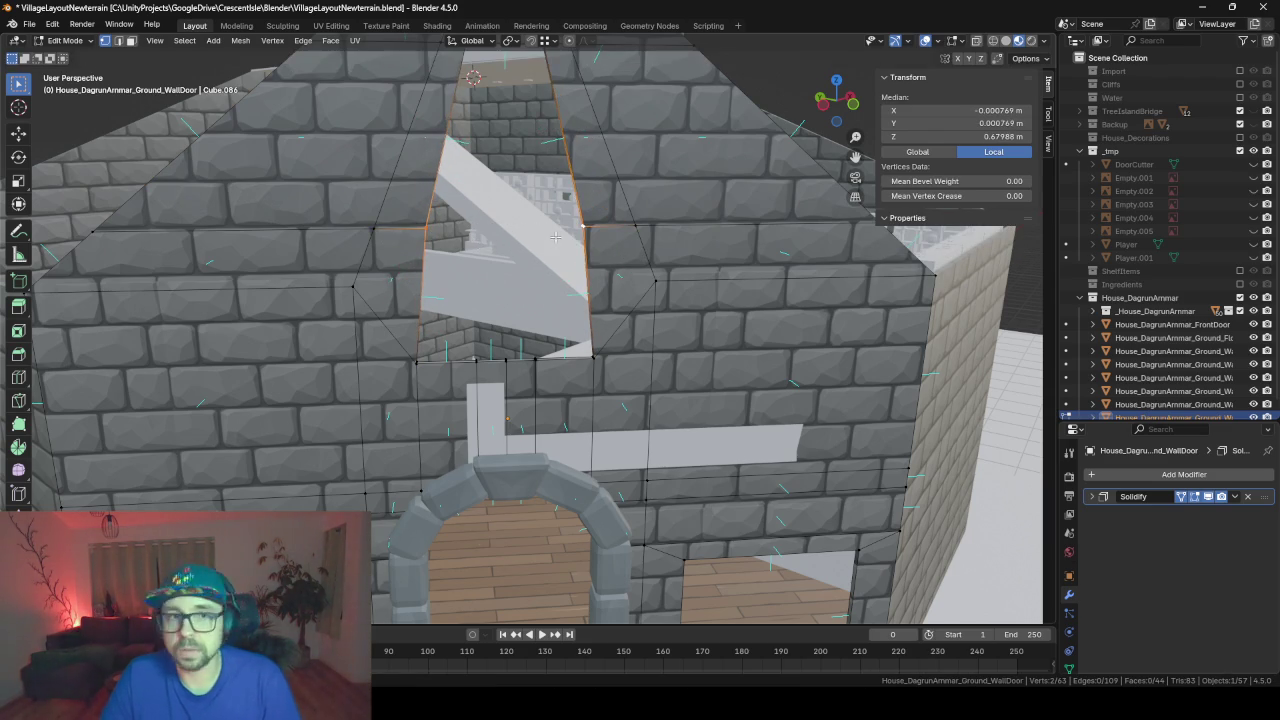
scroll(620, 218, "down", 5)
mouse_move(606, 214)
middle_mouse_down()
mouse_move(634, 220)
mouse_move(626, 230)
middle_mouse_up()
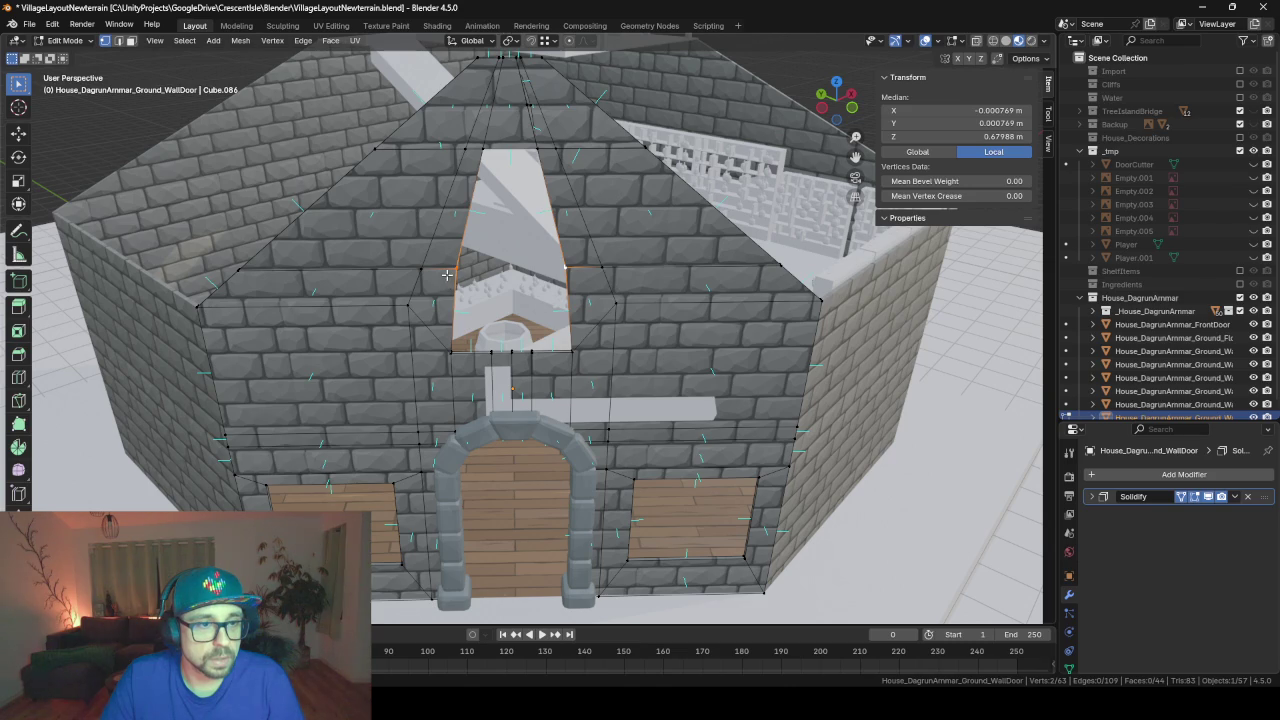
Move the opening's top-left vertex onto the wall corner
left_click(452, 268)
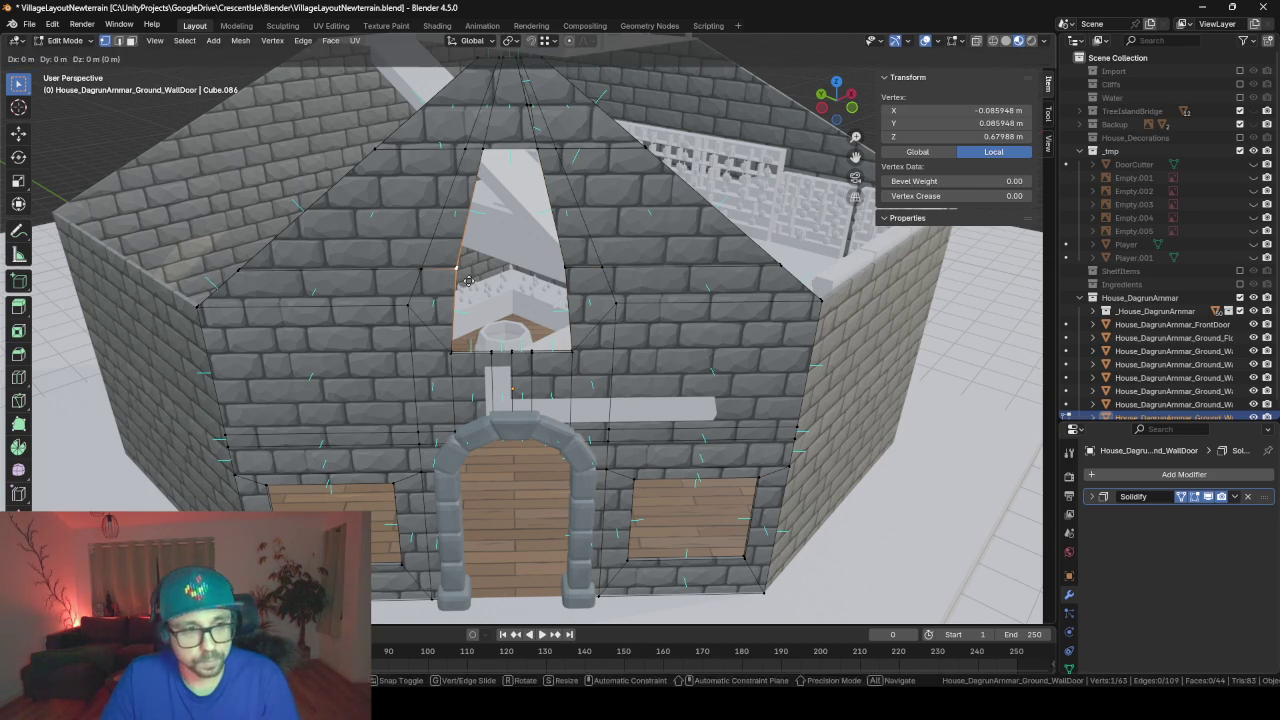
key("g")
left_click(421, 269)
left_click(574, 266)
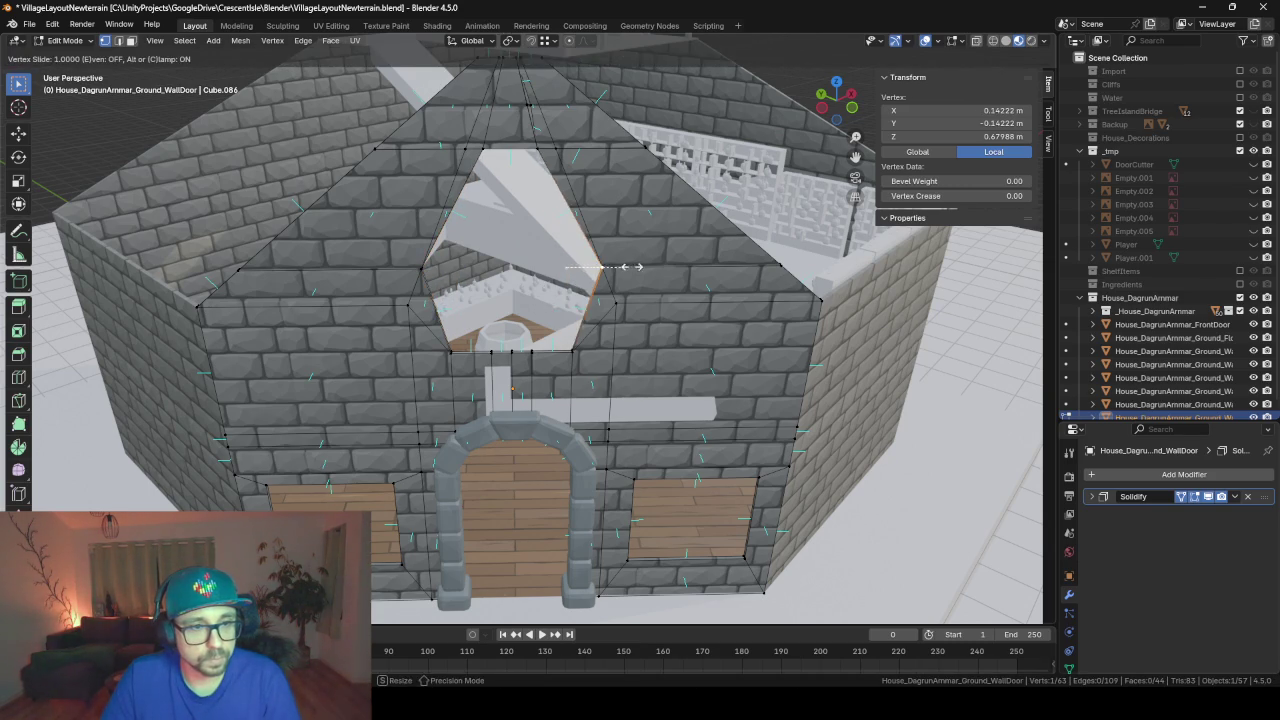
mouse_move(574, 266)
middle_mouse_down()
mouse_move(531, 308)
mouse_move(645, 279)
mouse_move(559, 270)
mouse_move(616, 287)
middle_mouse_up()
key("Tab")
key("Tab")
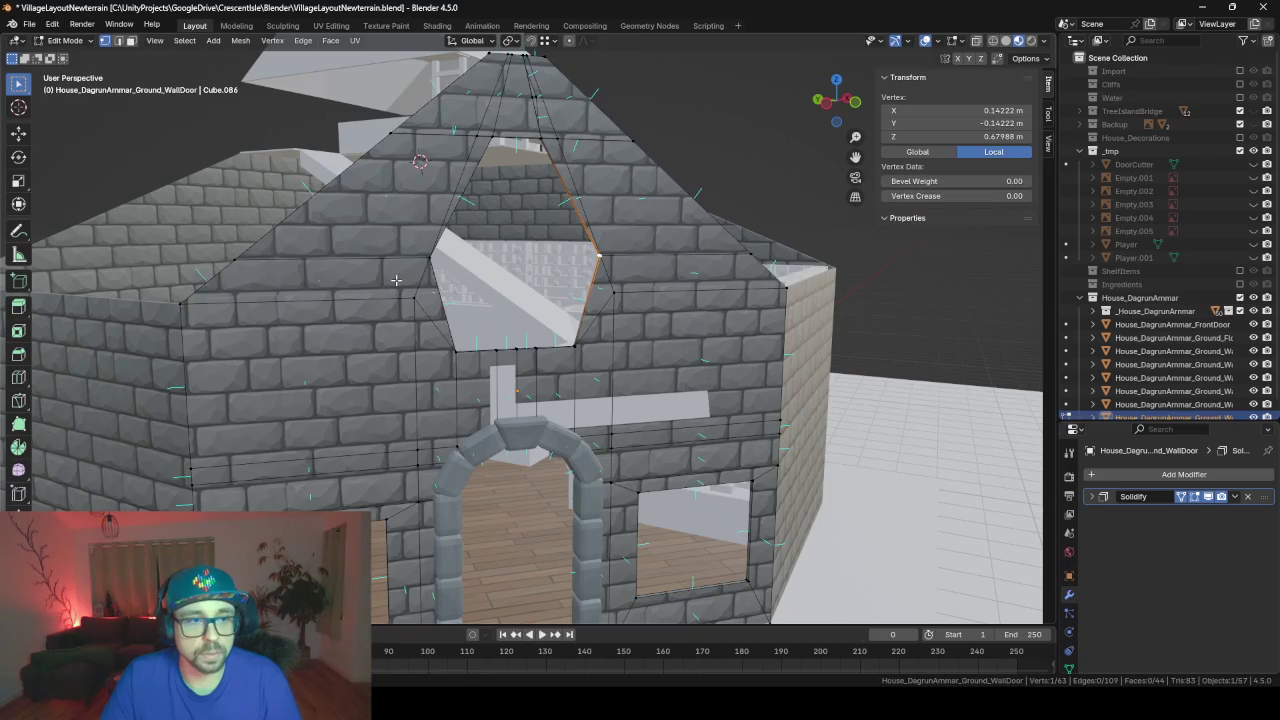
Zoom in on the gable edge vertex and cancel a move, leaving it in place
mouse_move(399, 281)
middle_mouse_down()
mouse_move(385, 284)
mouse_move(494, 297)
middle_mouse_up()
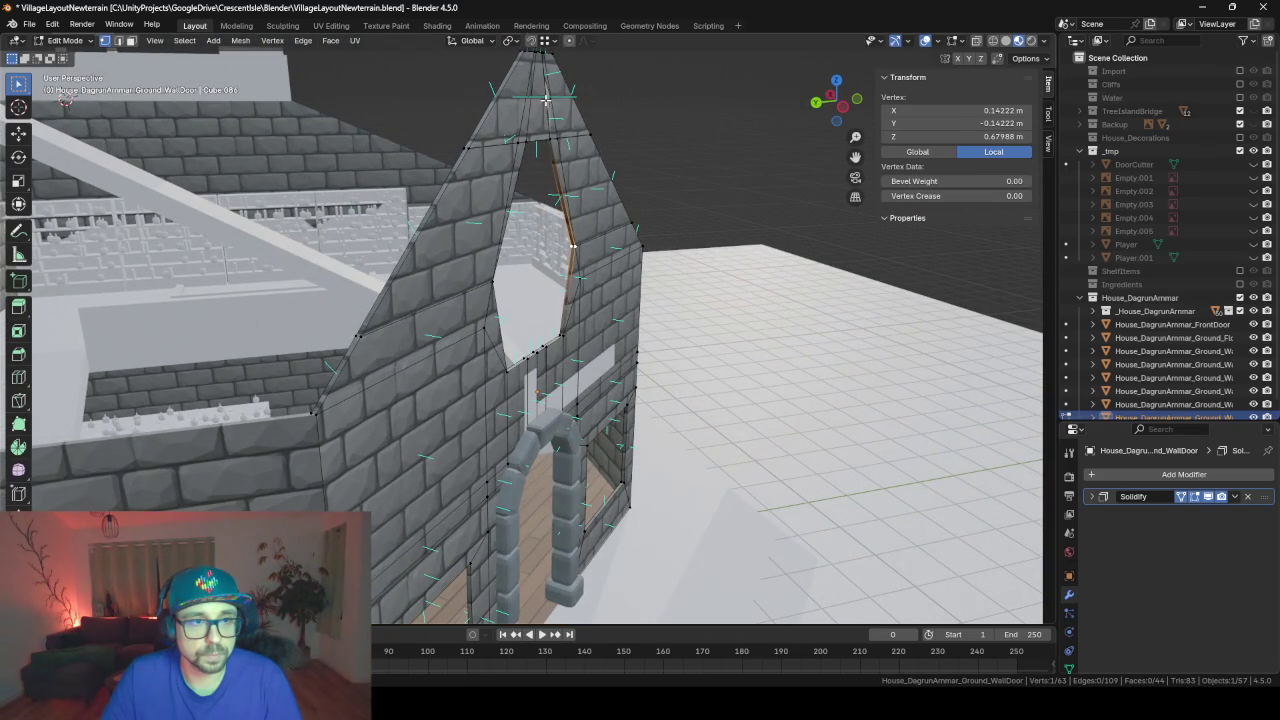
scroll(686, 106, "up", 4)
scroll(683, 106, "up", 3)
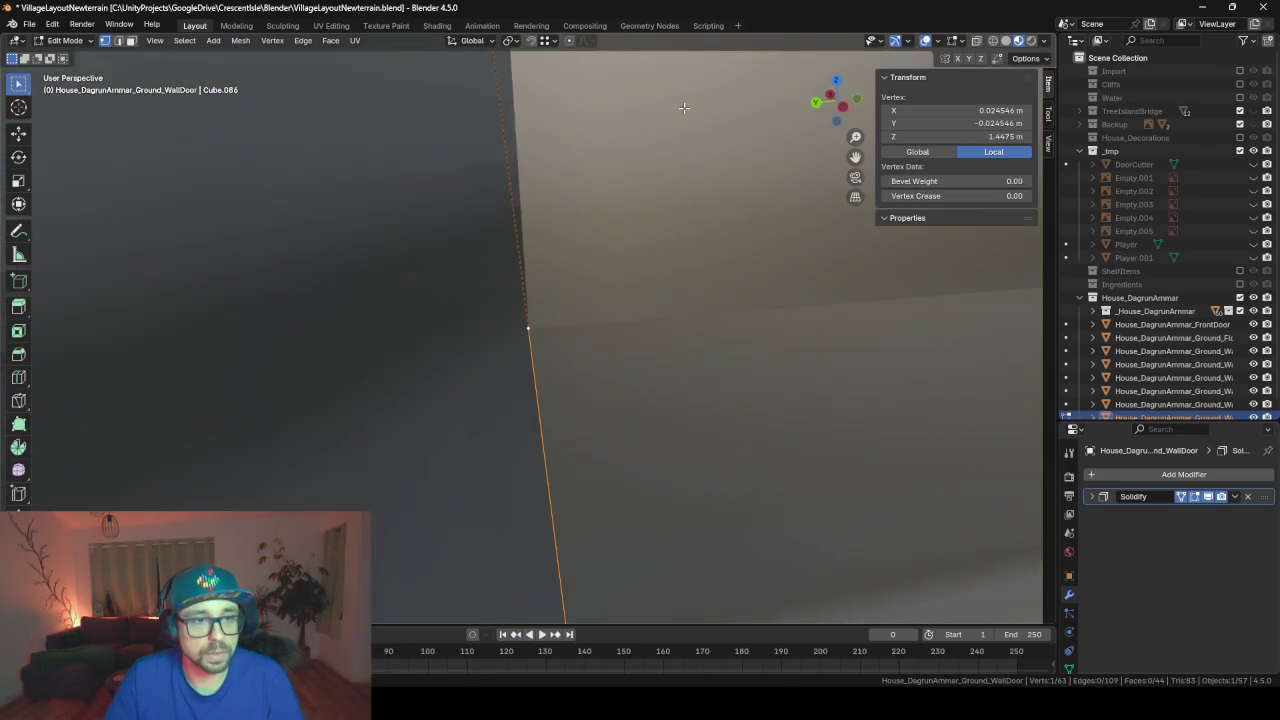
scroll(719, 234, "up", 3)
mouse_move(719, 234)
middle_mouse_down()
mouse_move(669, 263)
mouse_move(525, 278)
mouse_move(609, 283)
middle_mouse_up()
mouse_move(595, 333)
middle_mouse_down()
mouse_move(511, 300)
mouse_move(560, 263)
mouse_move(711, 283)
mouse_move(660, 284)
middle_mouse_up()
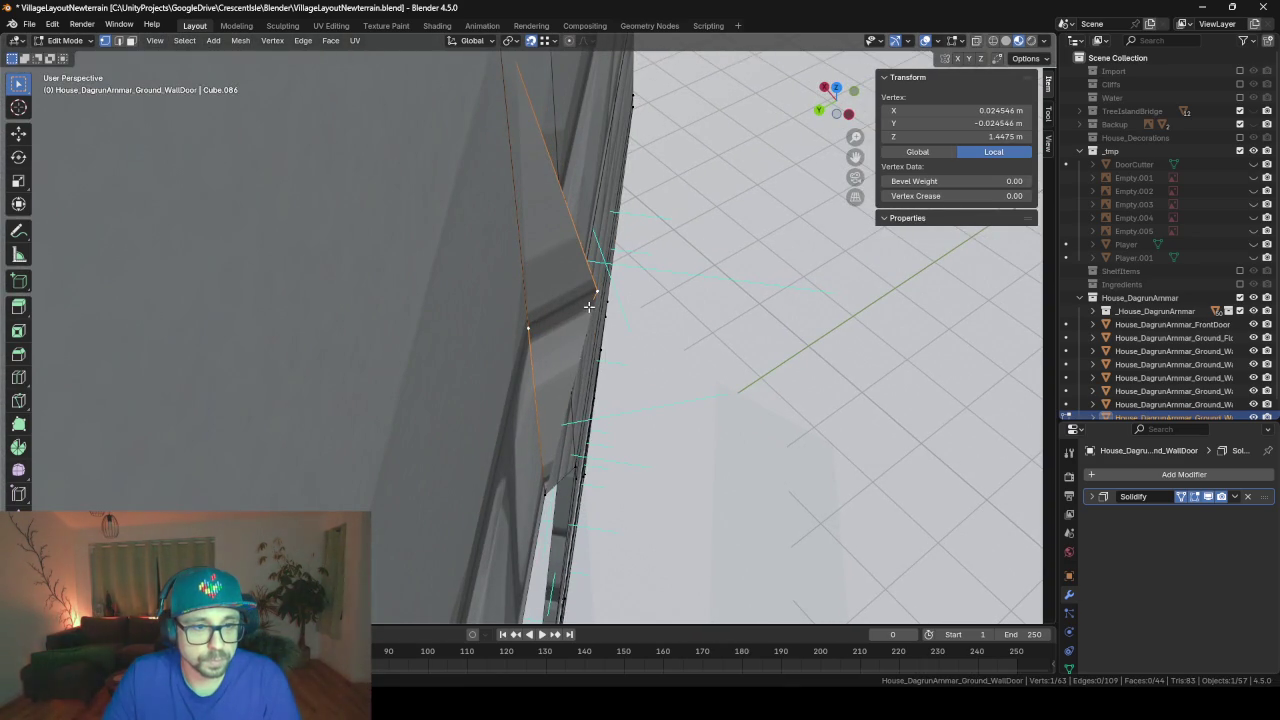
key("g")
key("Escape")
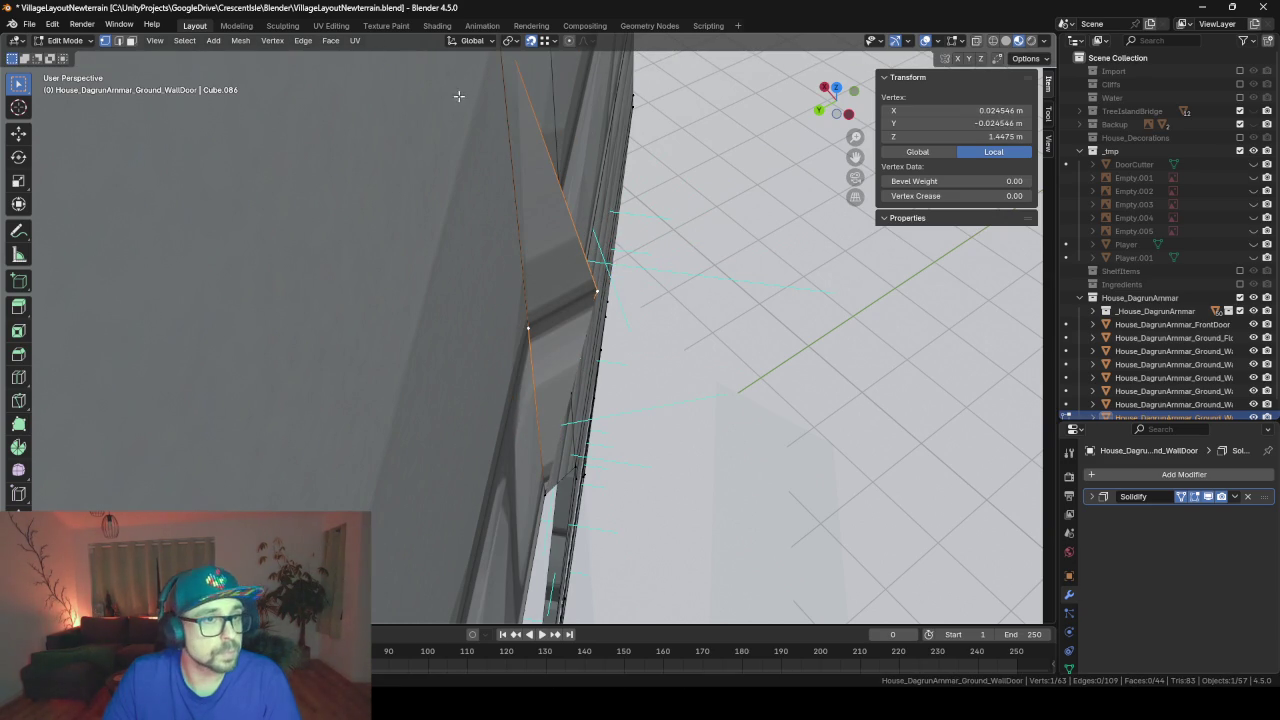
Box-select the gable edge vertex and toggle the Solidify modifier's edit-mode display
left_click_drag(472, 246, 563, 343)
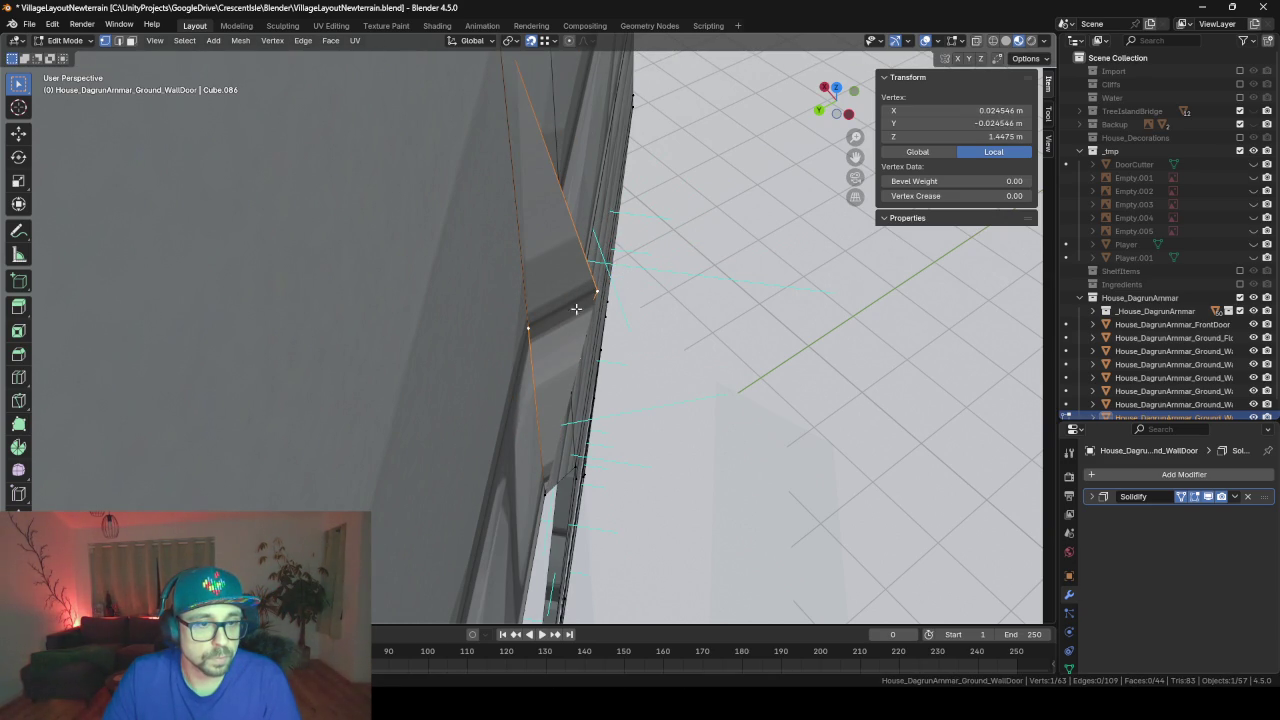
mouse_move(520, 331)
middle_mouse_down()
mouse_move(583, 351)
mouse_move(512, 353)
mouse_move(517, 334)
mouse_move(486, 323)
mouse_move(330, 315)
mouse_move(294, 326)
mouse_move(326, 334)
middle_mouse_up()
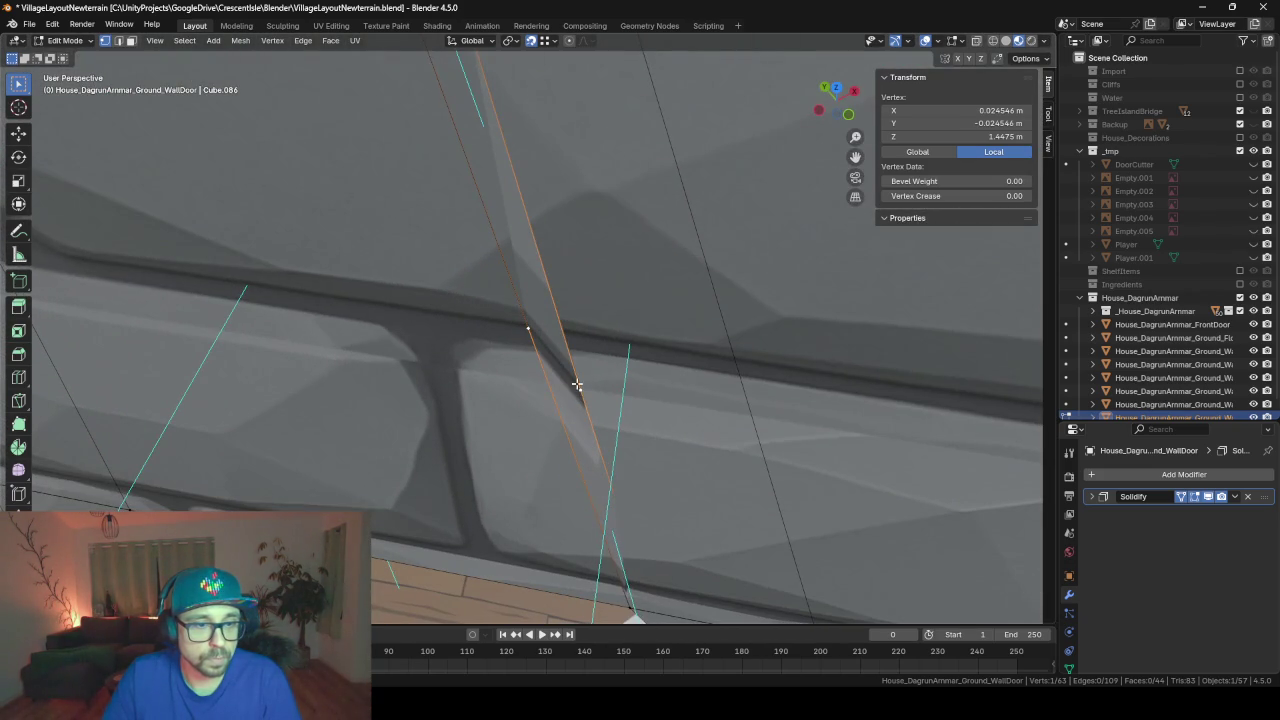
mouse_move(527, 414)
middle_mouse_down()
mouse_move(719, 413)
mouse_move(523, 394)
mouse_move(503, 351)
mouse_move(958, 515)
middle_mouse_up()
left_click(1183, 497)
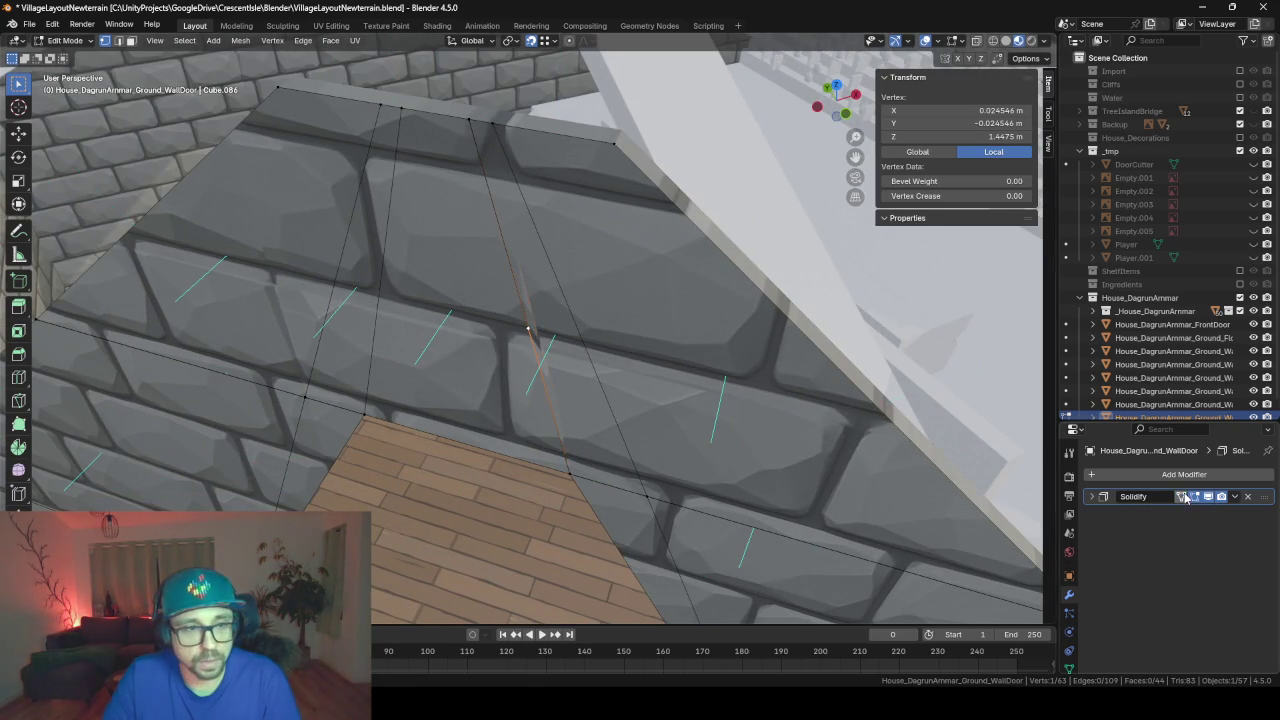
mouse_move(540, 380)
middle_mouse_down()
mouse_move(503, 357)
mouse_move(608, 340)
mouse_move(598, 372)
mouse_move(711, 357)
mouse_move(420, 342)
mouse_move(514, 350)
mouse_move(569, 378)
mouse_move(519, 278)
mouse_move(548, 363)
middle_mouse_up()
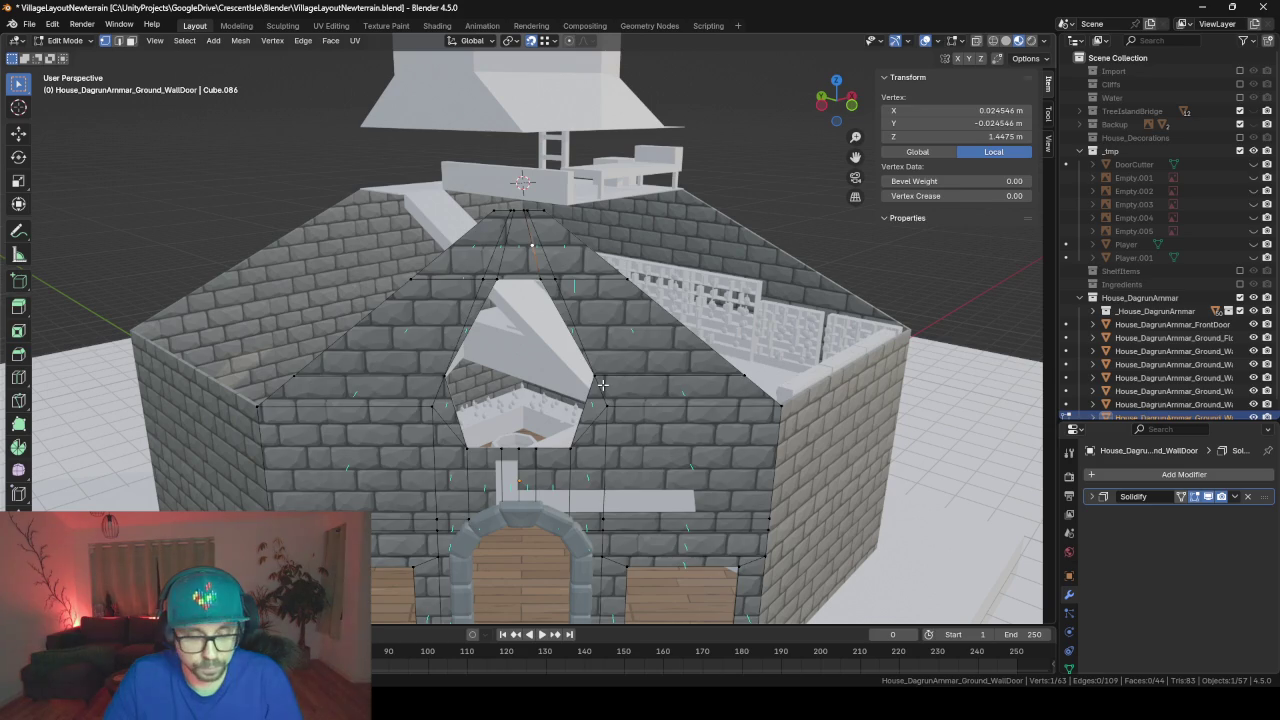
Merge all the door wall's duplicate vertices by distance
key("a")
key("m")
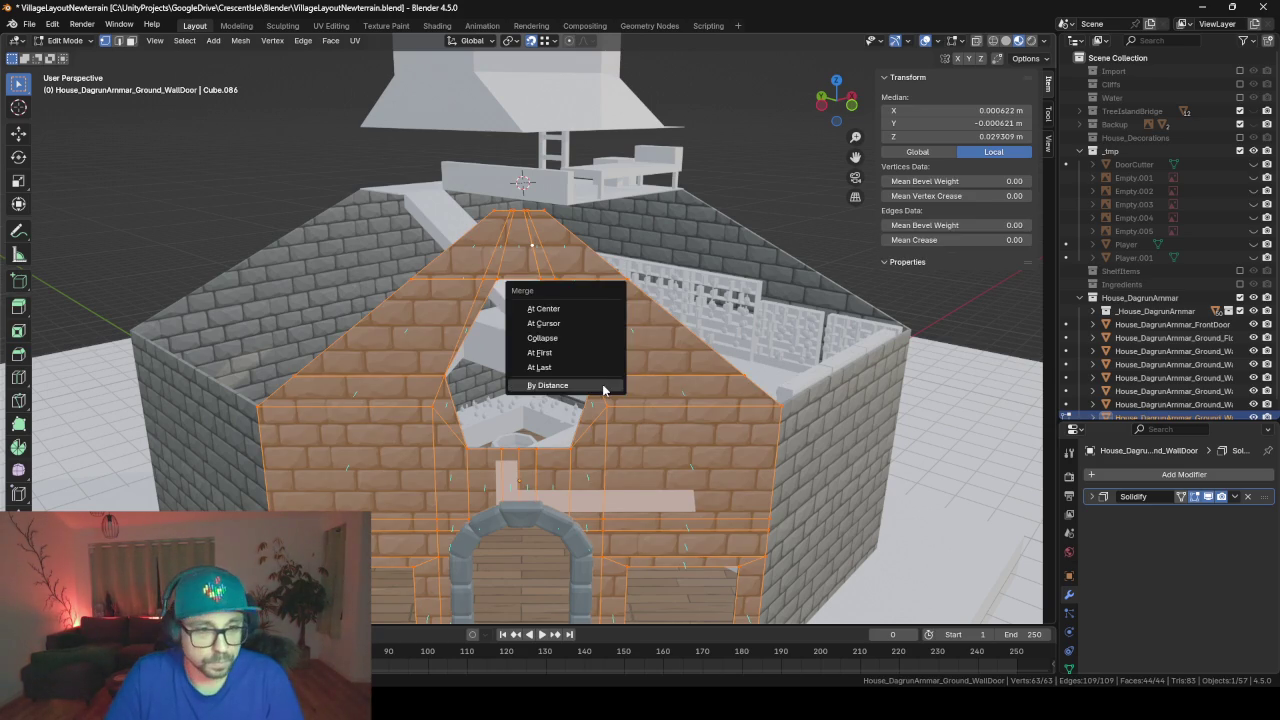
left_click(604, 384)
key("Tab")
mouse_move(561, 335)
middle_mouse_down()
mouse_move(533, 218)
mouse_move(436, 290)
middle_mouse_up()
Slide the stray vertex below the gable up to the apex
key("Tab")
scroll(457, 257, "up", 4)
left_click(463, 249)
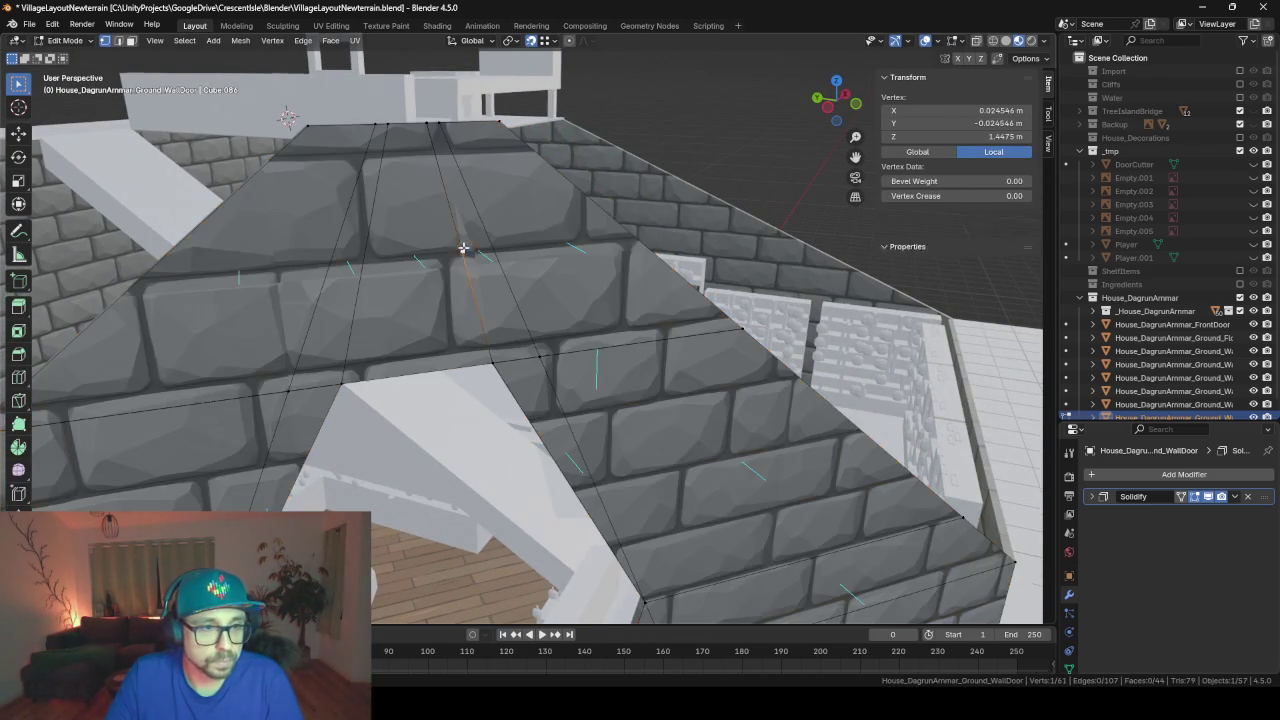
key("shift+v")
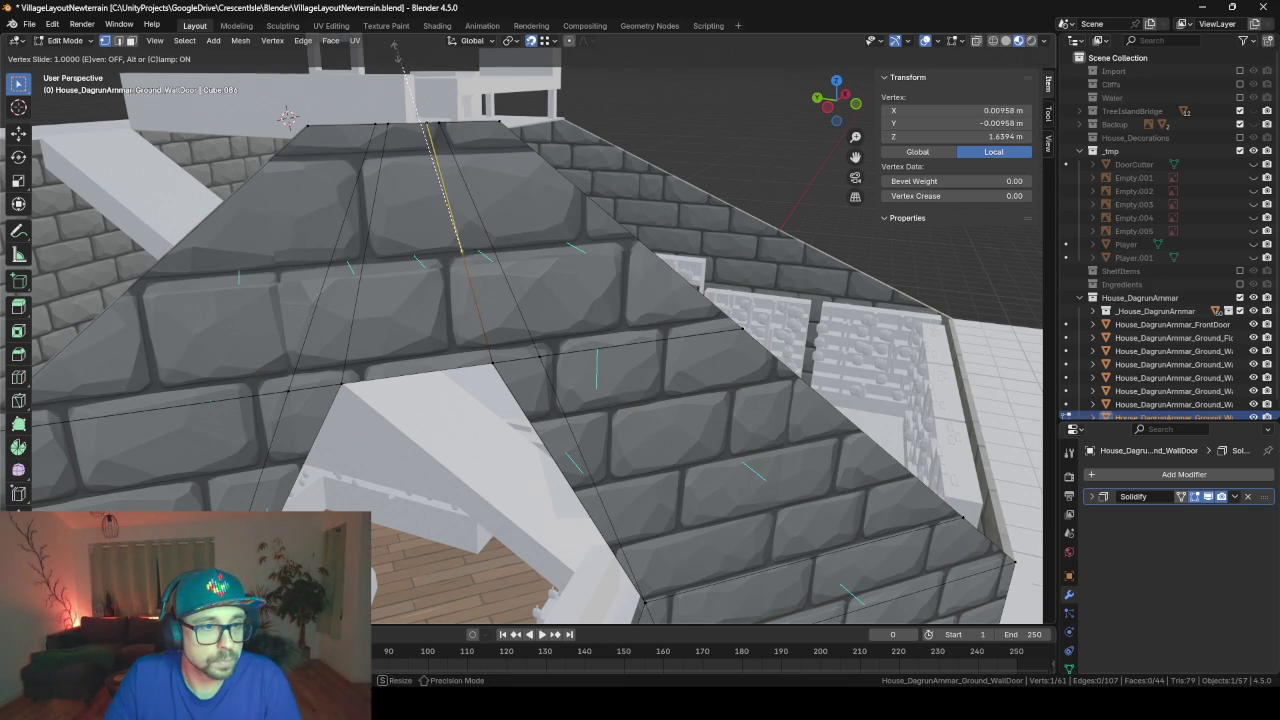
left_click(425, 130)
middle_click_drag(438, 218, 594, 282)
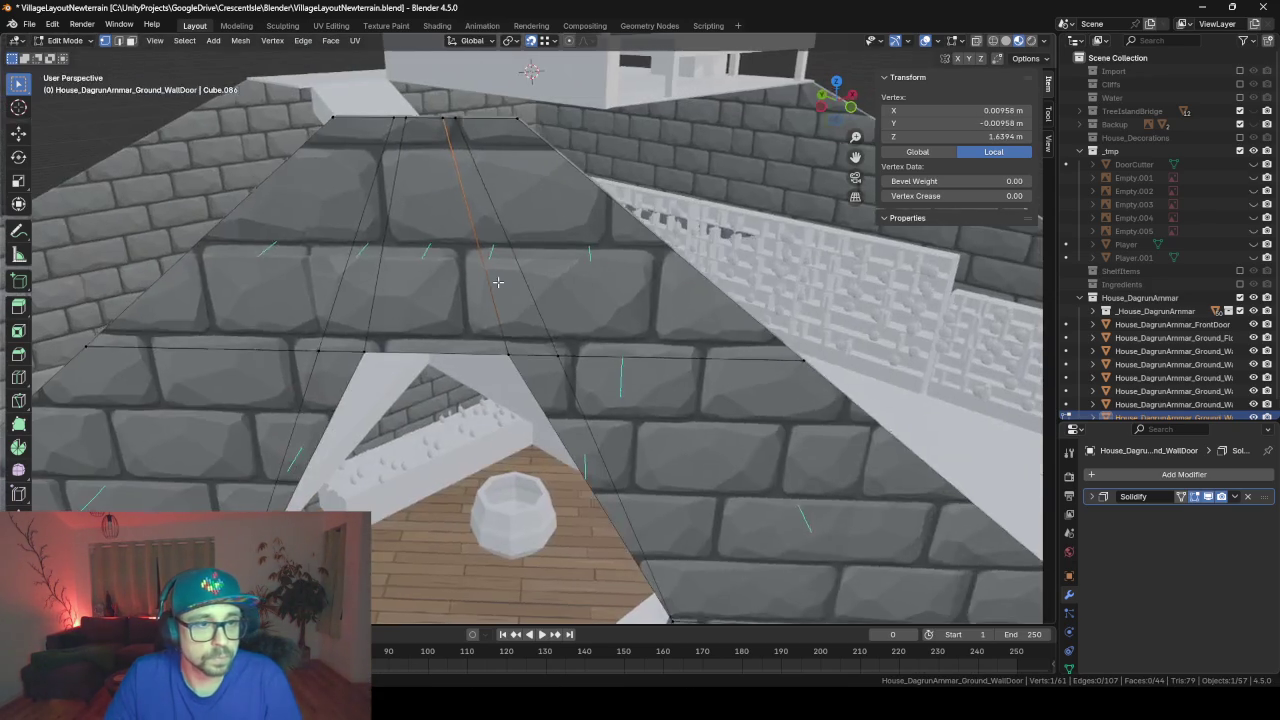
Merge the overlapping apex vertices by distance and return to Object Mode
key("a")
key("m")
left_click(498, 287)
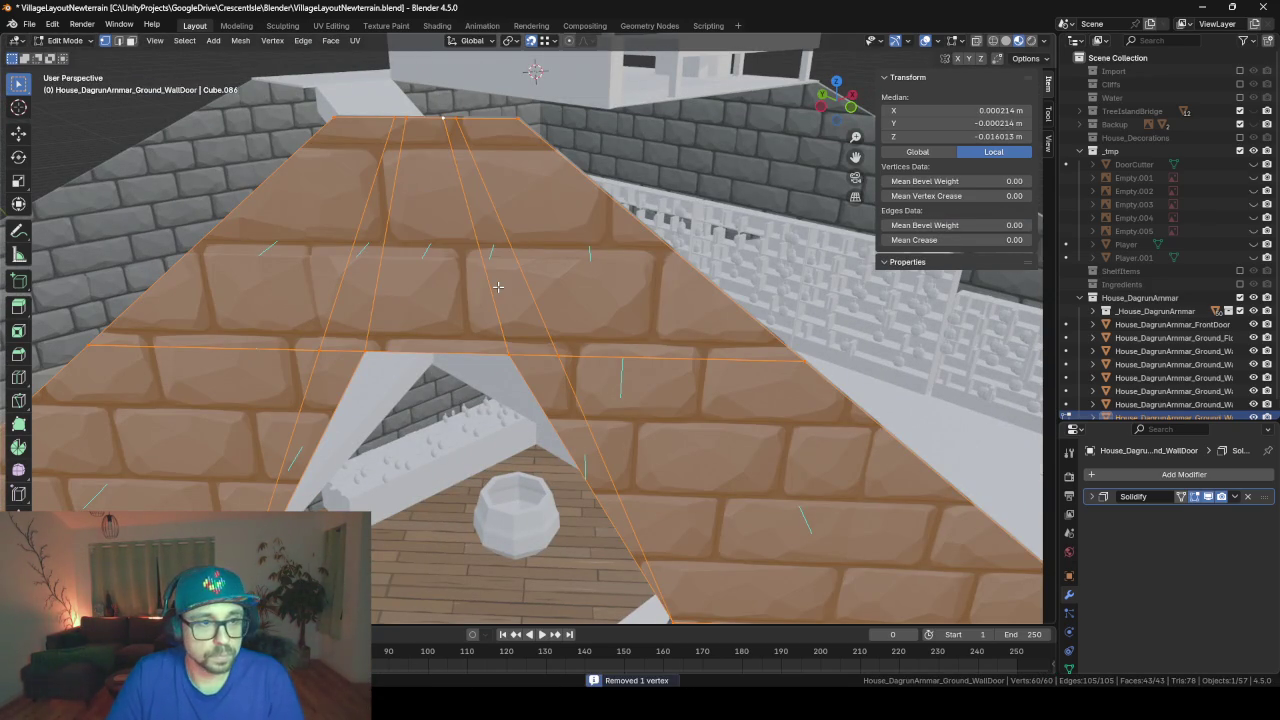
key("Tab")
scroll(498, 286, "down", 5)
scroll(499, 253, "up", 1)
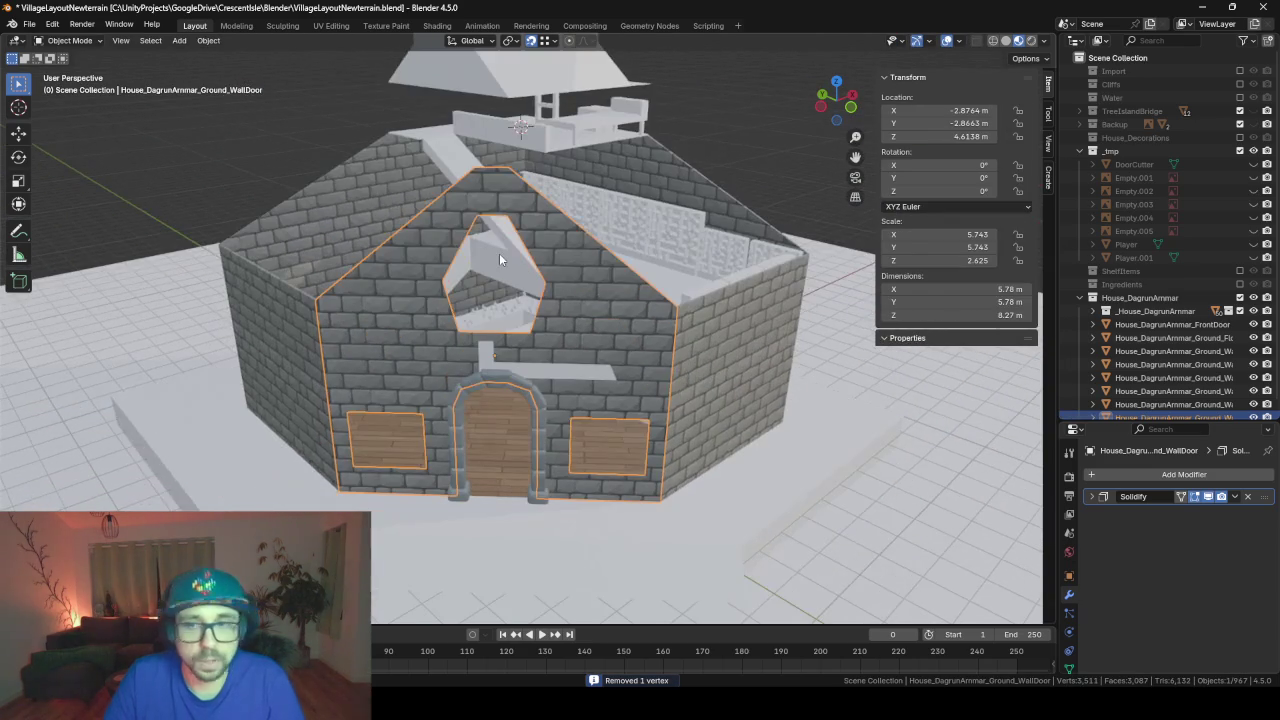
mouse_move(499, 253)
middle_mouse_down()
mouse_move(528, 325)
mouse_move(420, 316)
mouse_move(594, 143)
middle_mouse_up()
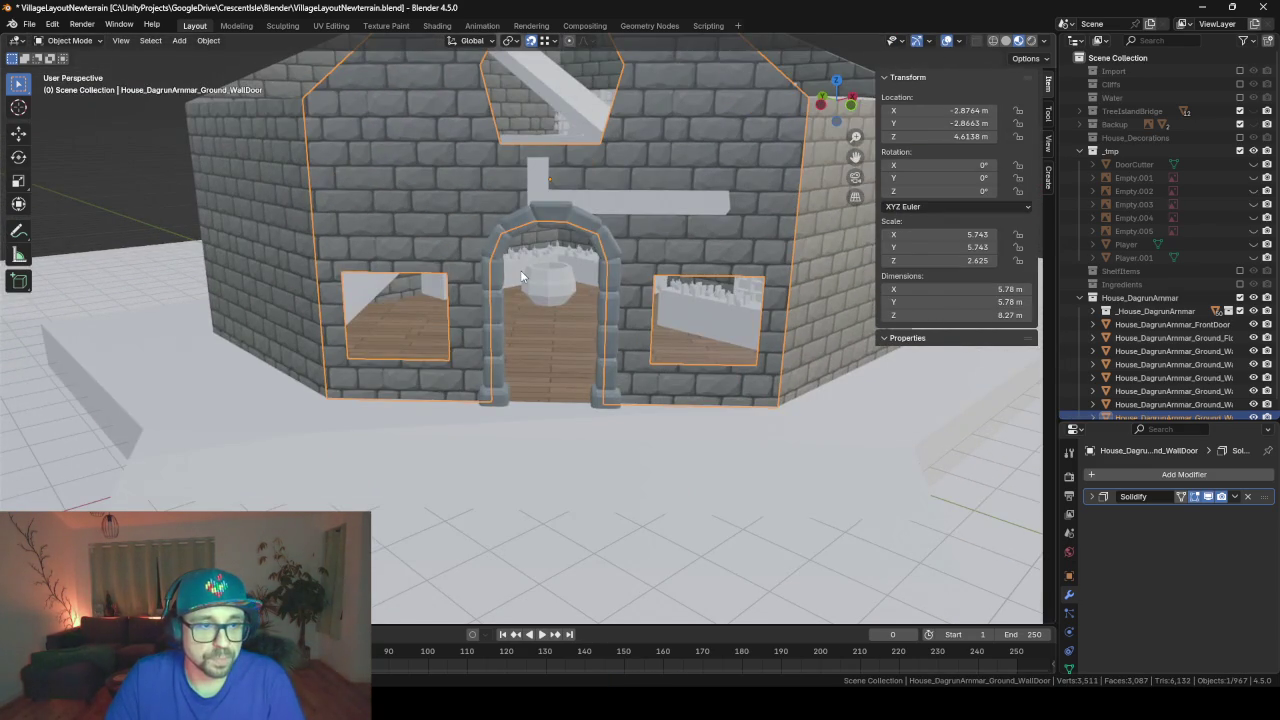
scroll(519, 270, "up", 3)
mouse_move(386, 342)
middle_mouse_down()
mouse_move(468, 323)
mouse_move(409, 324)
middle_mouse_up()
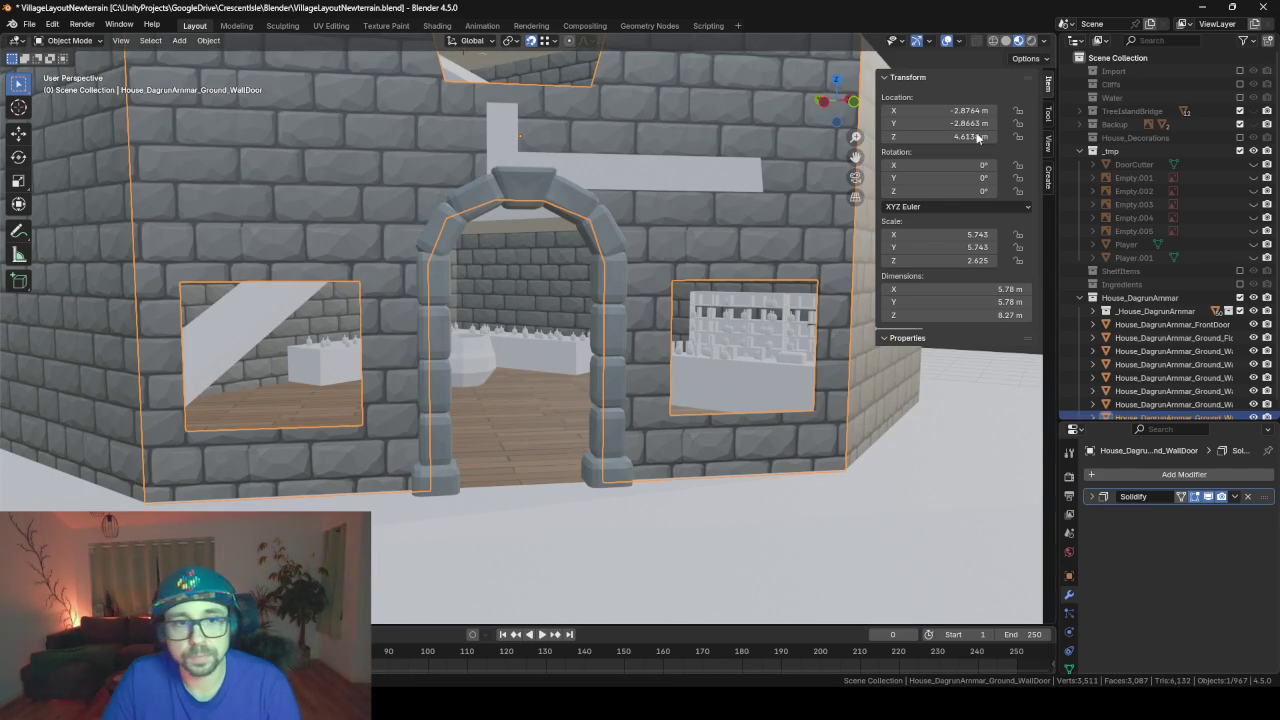
scroll(626, 233, "down", 5)
mouse_move(652, 249)
middle_mouse_down()
mouse_move(548, 250)
mouse_move(680, 280)
mouse_move(668, 295)
mouse_move(571, 304)
middle_mouse_up()
scroll(548, 257, "down", 4)
scroll(716, 296, "up", 4)
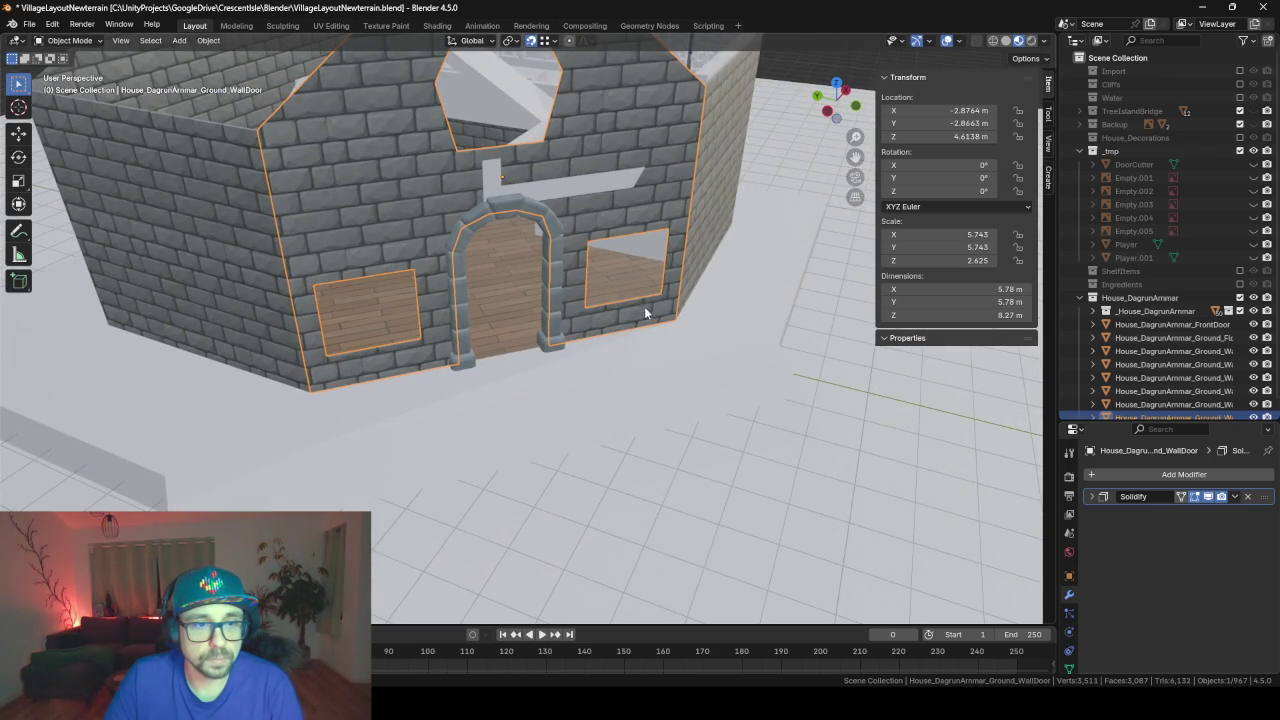
scroll(576, 308, "down", 4)
middle_click_drag(576, 308, 610, 260)
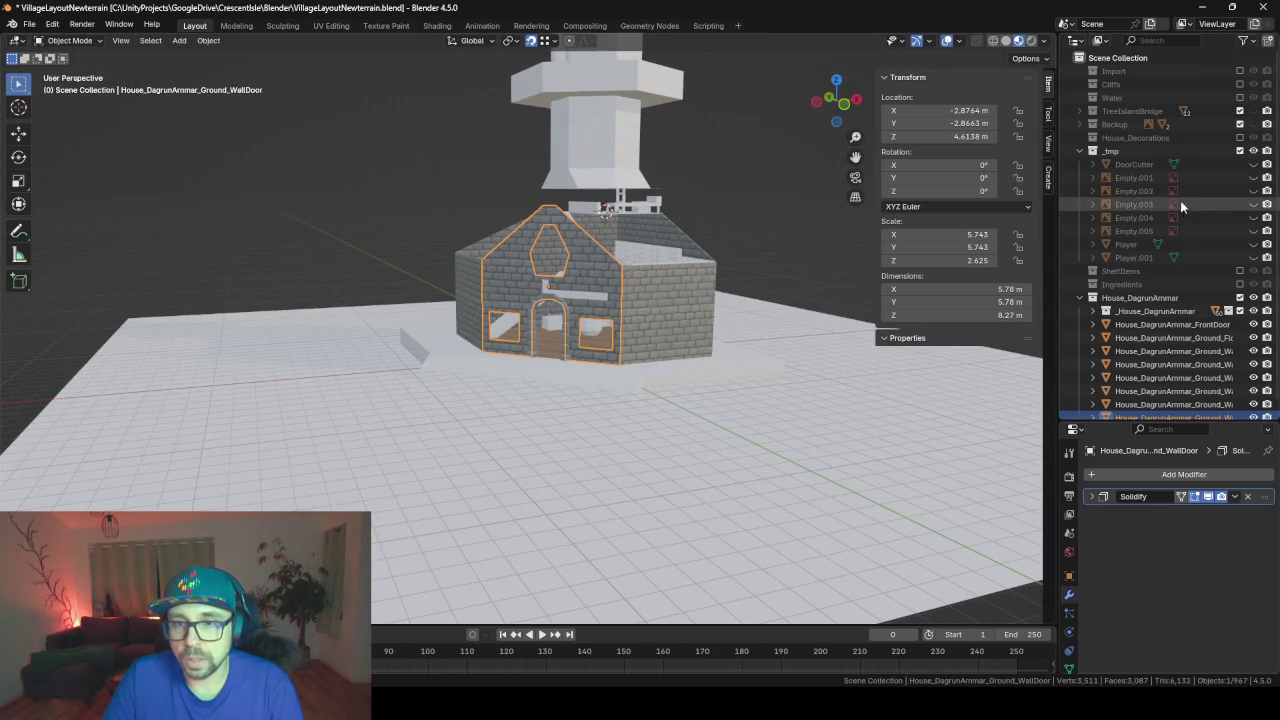
Unhide DoorCutter, Empty.001–Empty.005, Player and Player.001 in the Outliner
left_click(1253, 164)
left_click(1253, 177)
left_click_drag(1253, 190, 1258, 262)
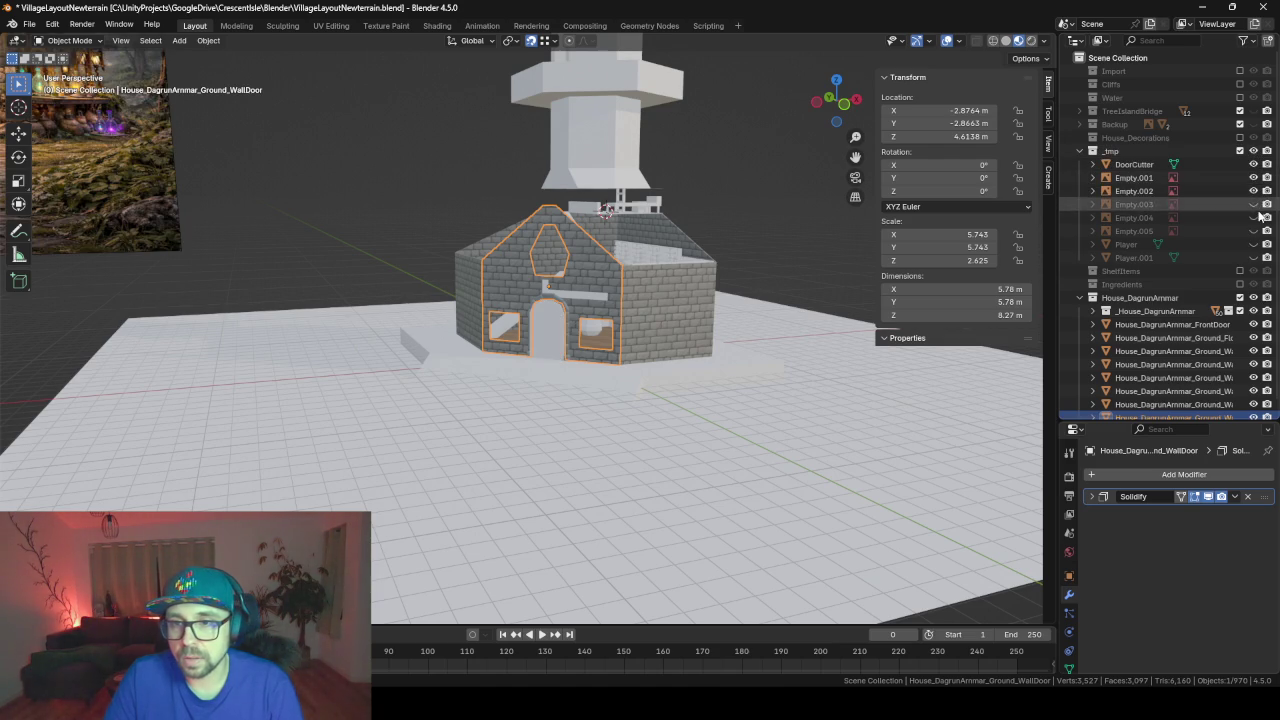
left_click(1255, 259)
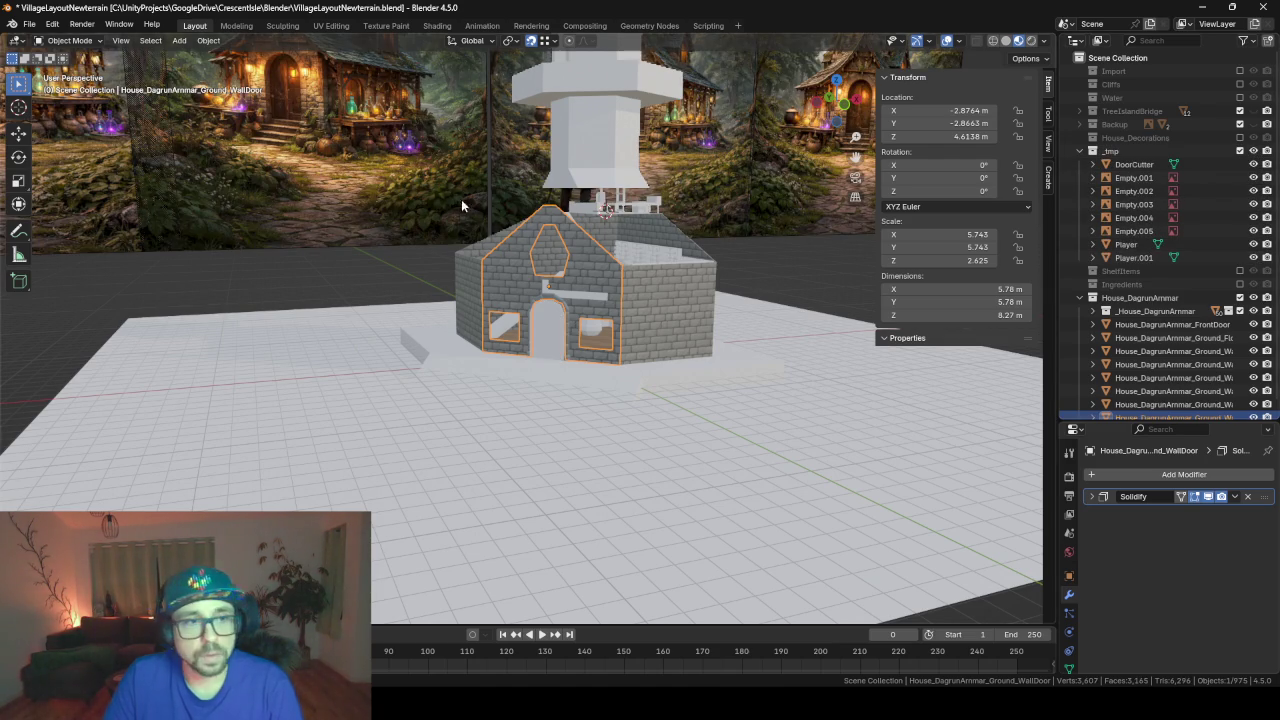
Orbit across the fantasy cottage reference images and back to the house model
mouse_move(350, 105)
middle_mouse_down()
mouse_move(305, 97)
mouse_move(466, 411)
middle_mouse_up()
middle_click_drag(312, 155, 330, 245)
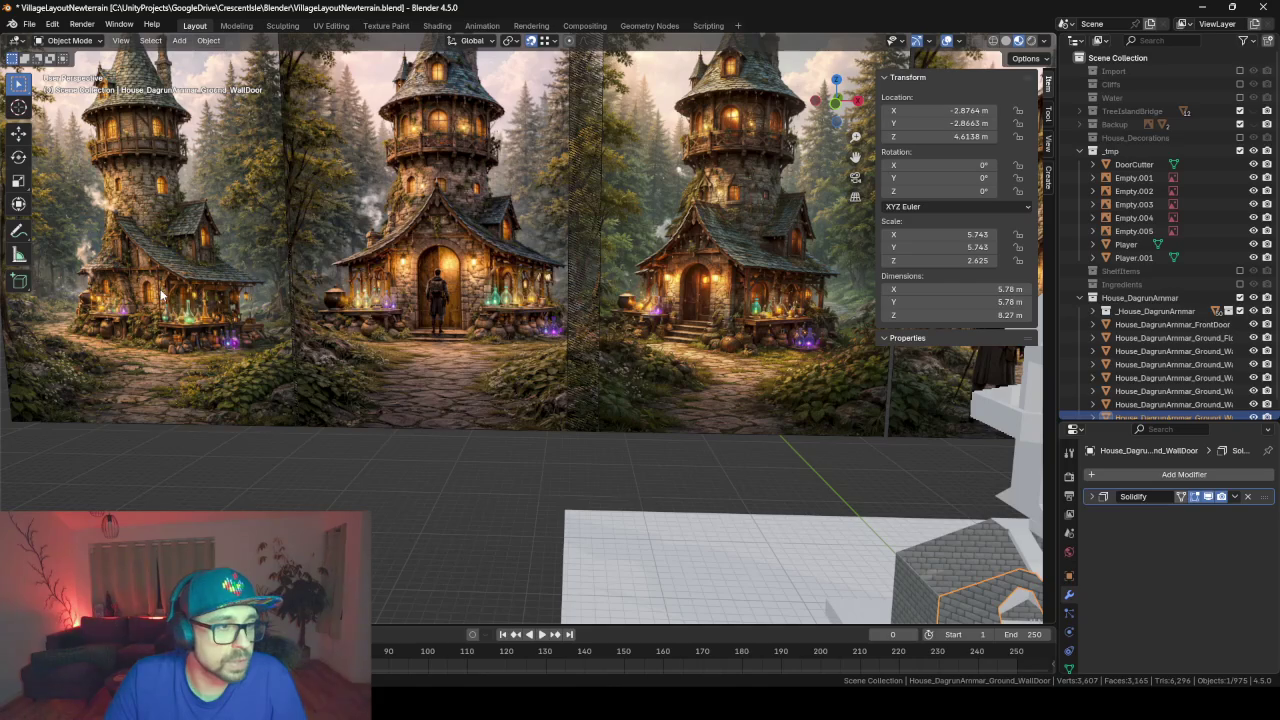
middle_click_drag(507, 370, 290, 320)
middle_click_drag(727, 337, 290, 323)
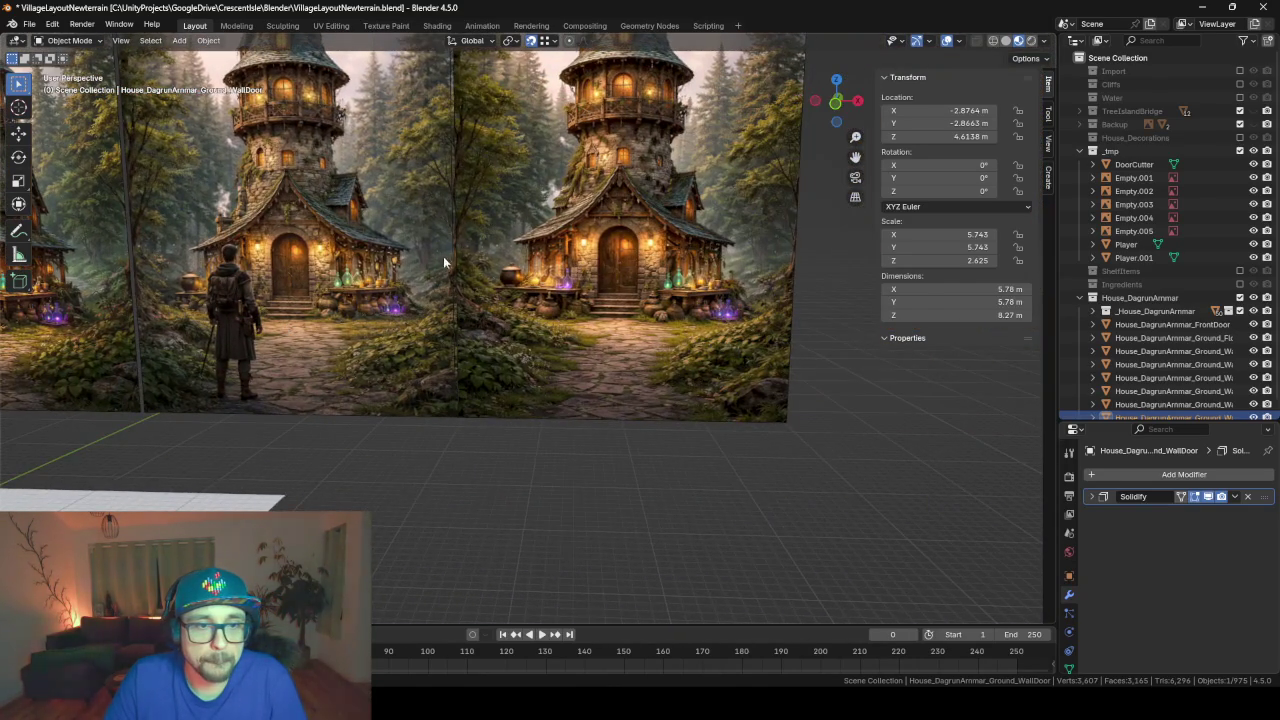
scroll(451, 249, "up", 3)
scroll(451, 249, "up", 2)
scroll(282, 285, "down", 2)
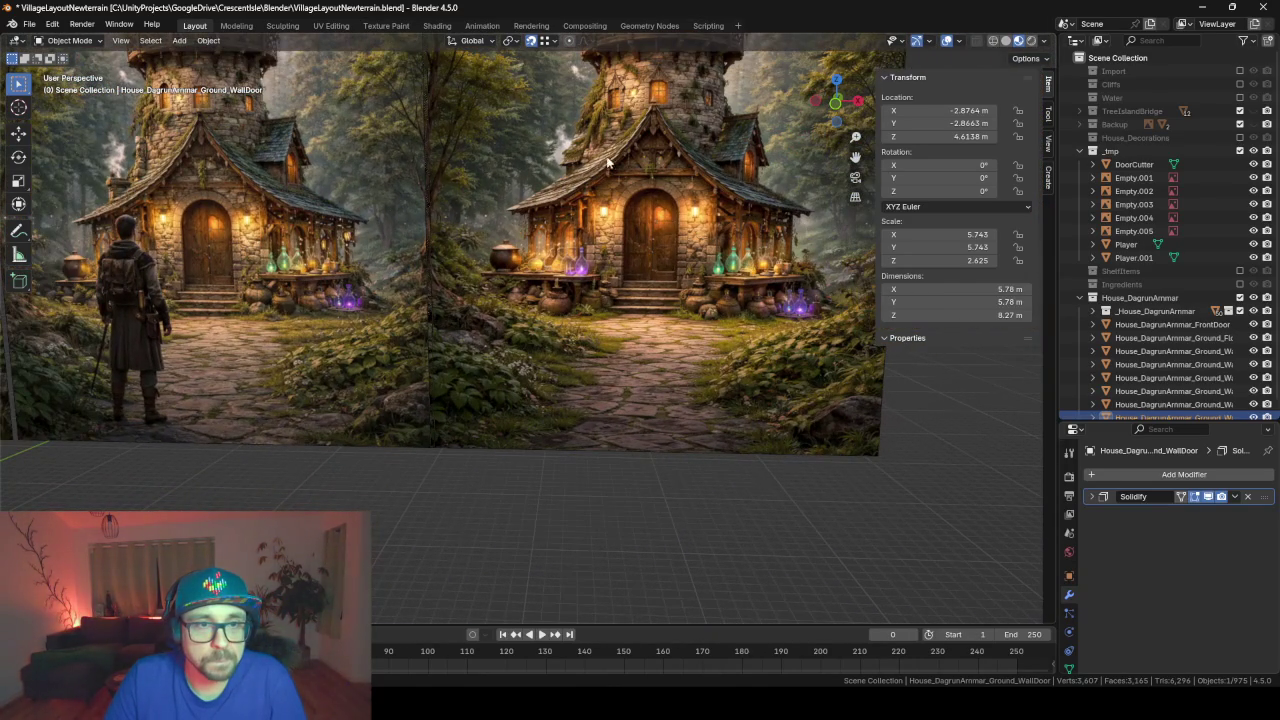
middle_click_drag(300, 234, 463, 260, "shift")
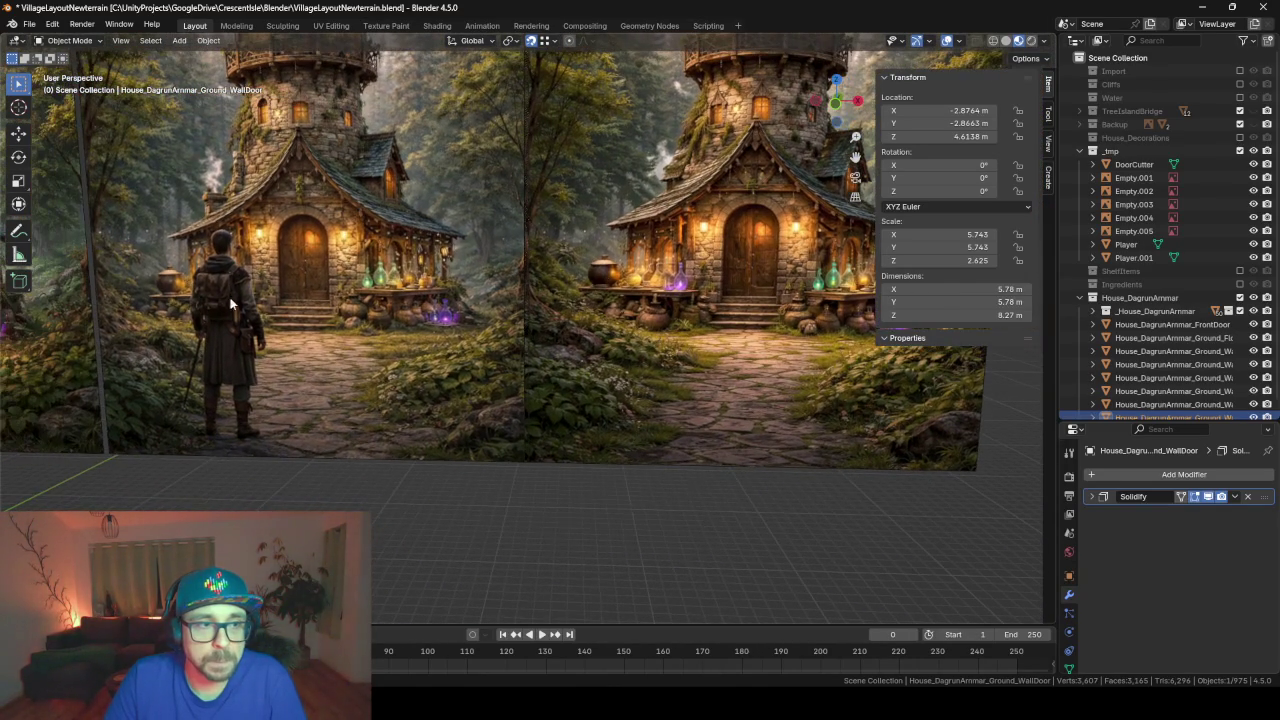
middle_click_drag(177, 299, 461, 300, "shift")
mouse_move(287, 293)
middle_mouse_down()
mouse_move(305, 288)
mouse_move(48, 234)
middle_mouse_up()
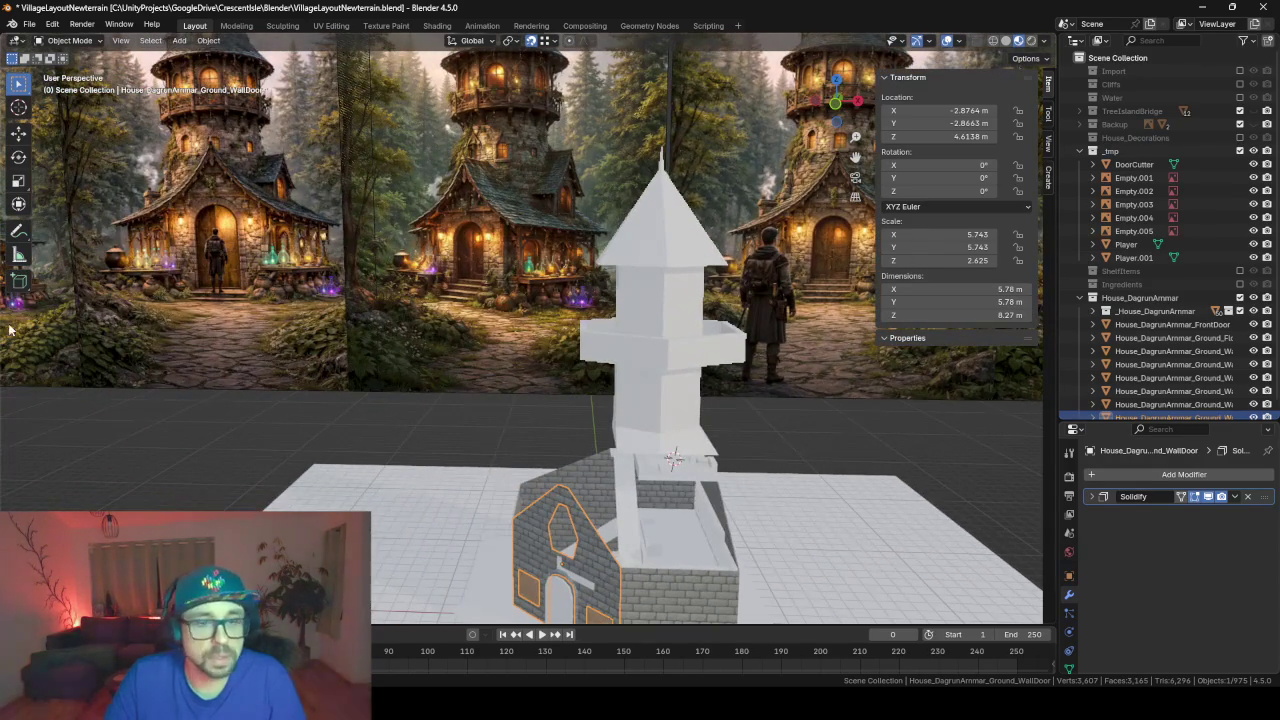
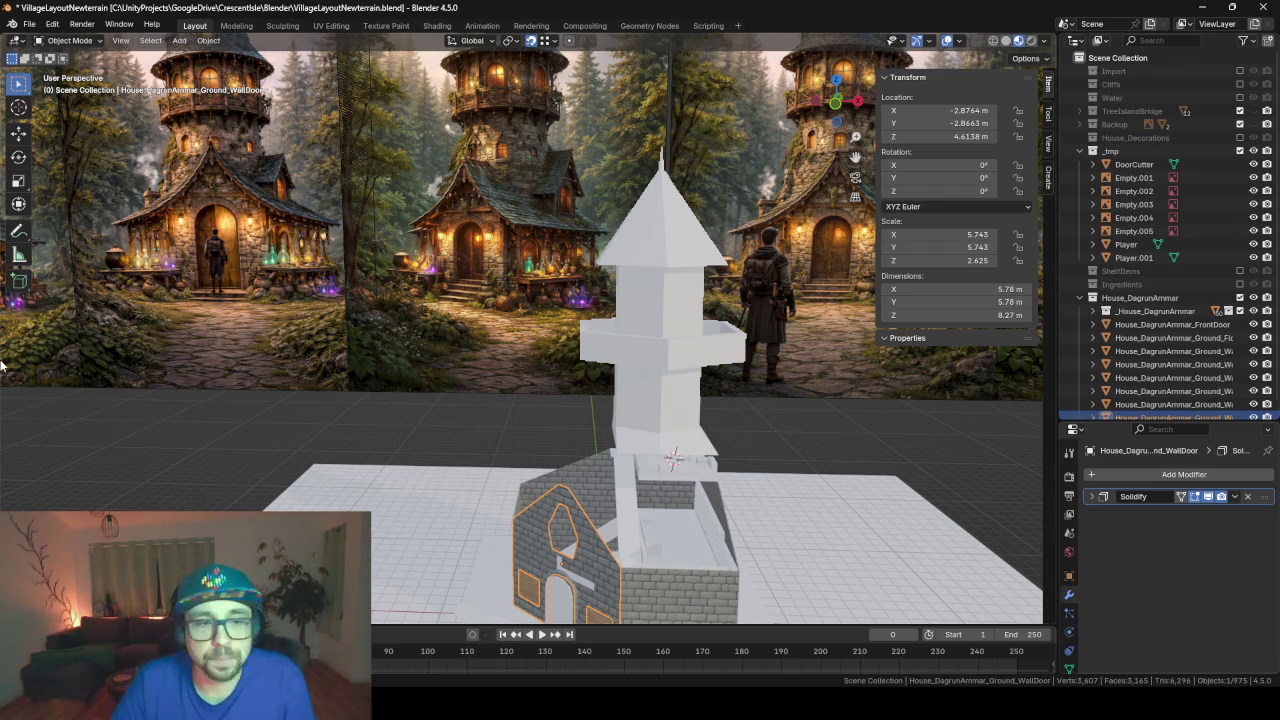
Orbit and zoom around the house to a higher front view
scroll(546, 365, "down", 4)
mouse_move(546, 365)
middle_mouse_down()
mouse_move(643, 370)
mouse_move(632, 398)
mouse_move(539, 400)
mouse_move(592, 392)
middle_mouse_up()
scroll(608, 375, "up", 2)
scroll(608, 375, "up", 4)
scroll(458, 399, "up", 2)
scroll(550, 300, "up", 2)
scroll(568, 306, "up", 2)
scroll(567, 316, "up", 2)
scroll(567, 316, "down", 2)
mouse_move(385, 343)
middle_mouse_down()
mouse_move(533, 355)
mouse_move(465, 385)
mouse_move(730, 363)
mouse_move(587, 318)
mouse_move(489, 329)
mouse_move(547, 332)
middle_mouse_up()
scroll(587, 318, "up", 4)
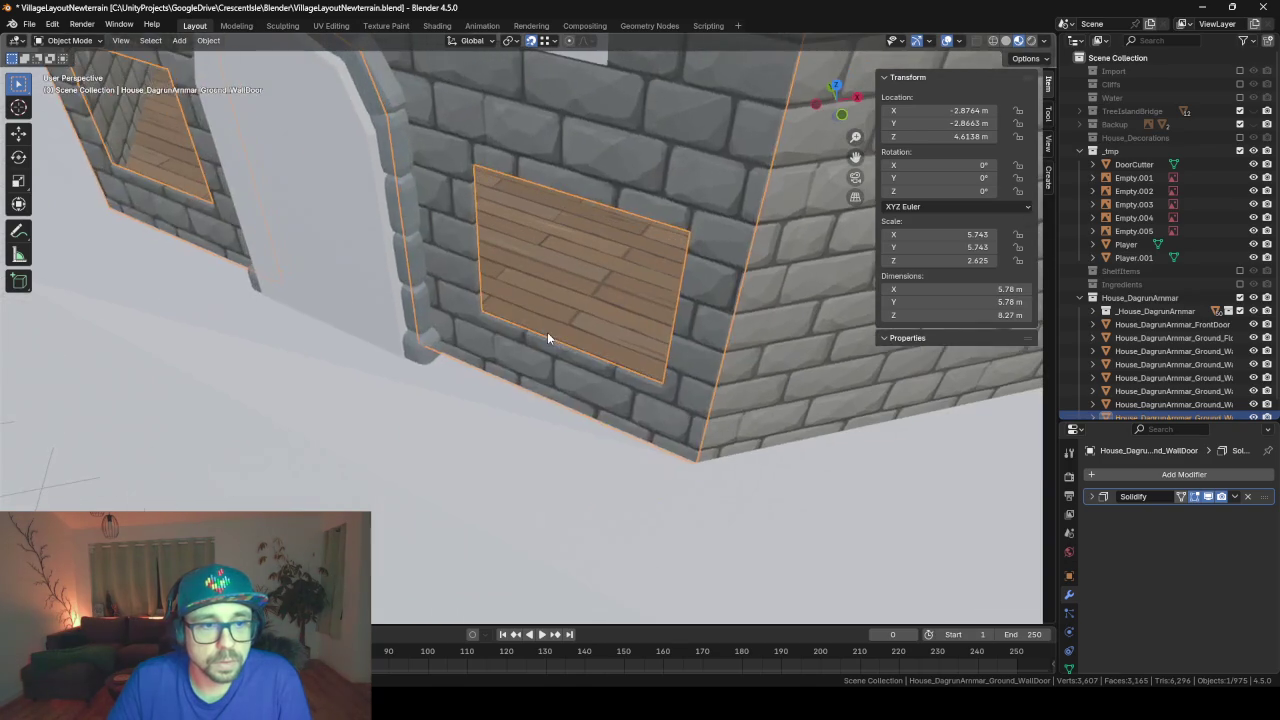
Inspect the wall mesh in Edit Mode, then place the 3D cursor below the right window
key("Tab")
scroll(512, 318, "down", 5)
scroll(530, 330, "down", 1)
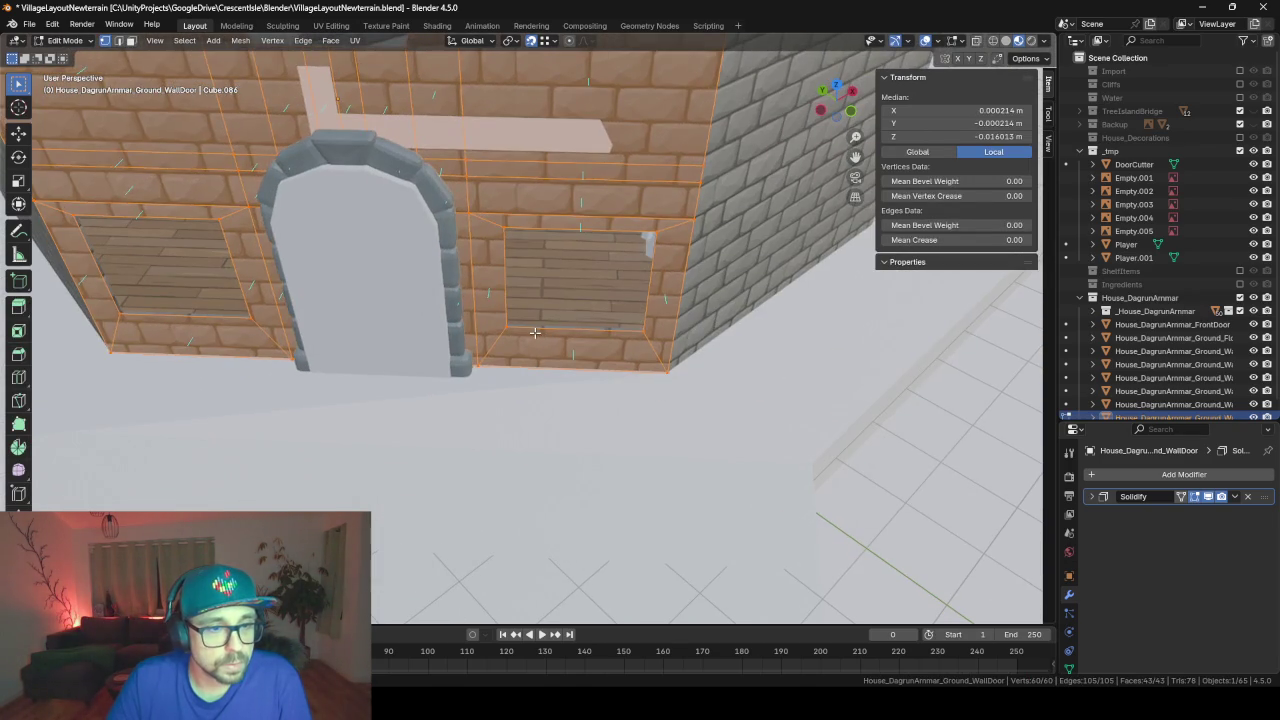
key("Tab")
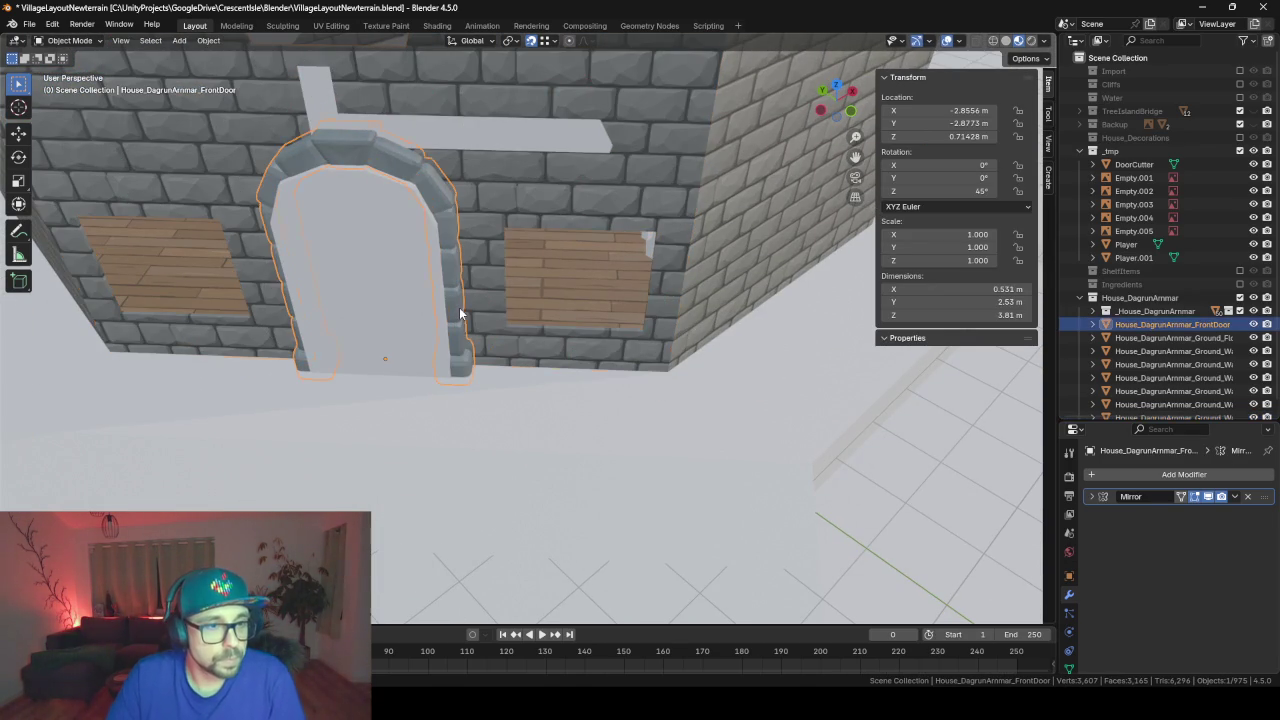
scroll(518, 345, "down", 3)
right_click(518, 345, "shift")
Add a cube at the cursor and rotate it 45° about Z
key("shift+a")
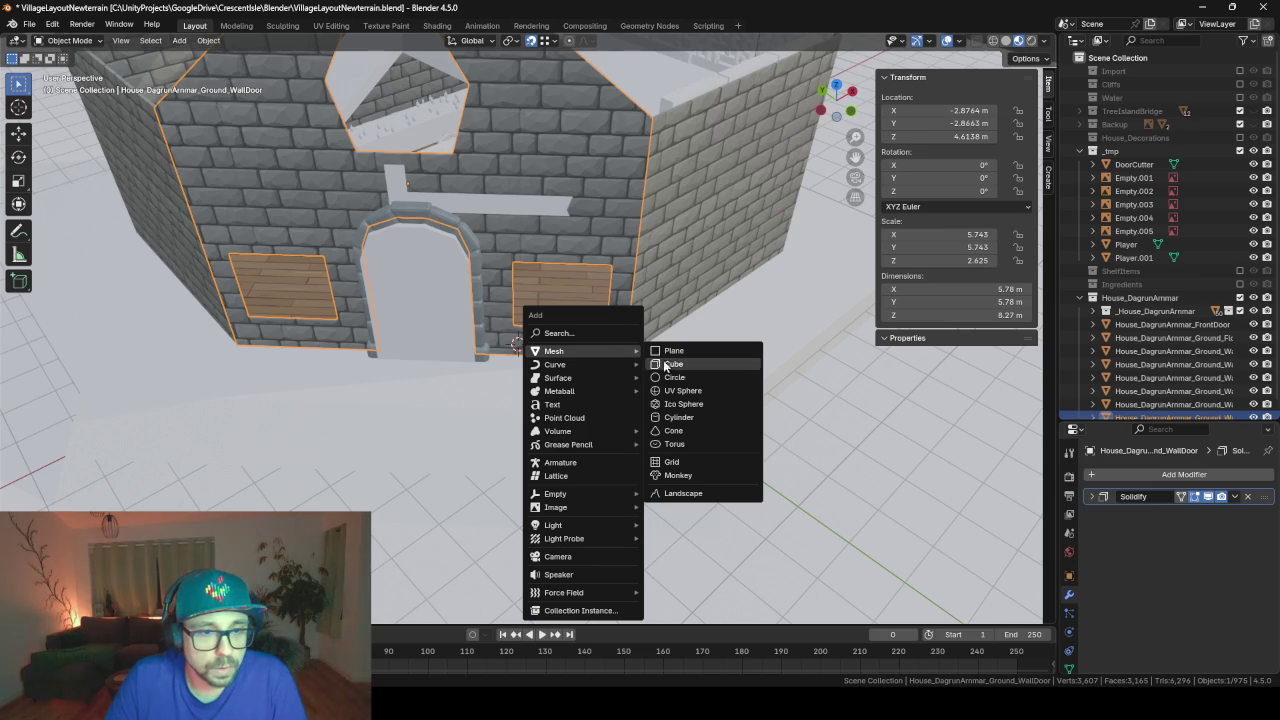
left_click(665, 364)
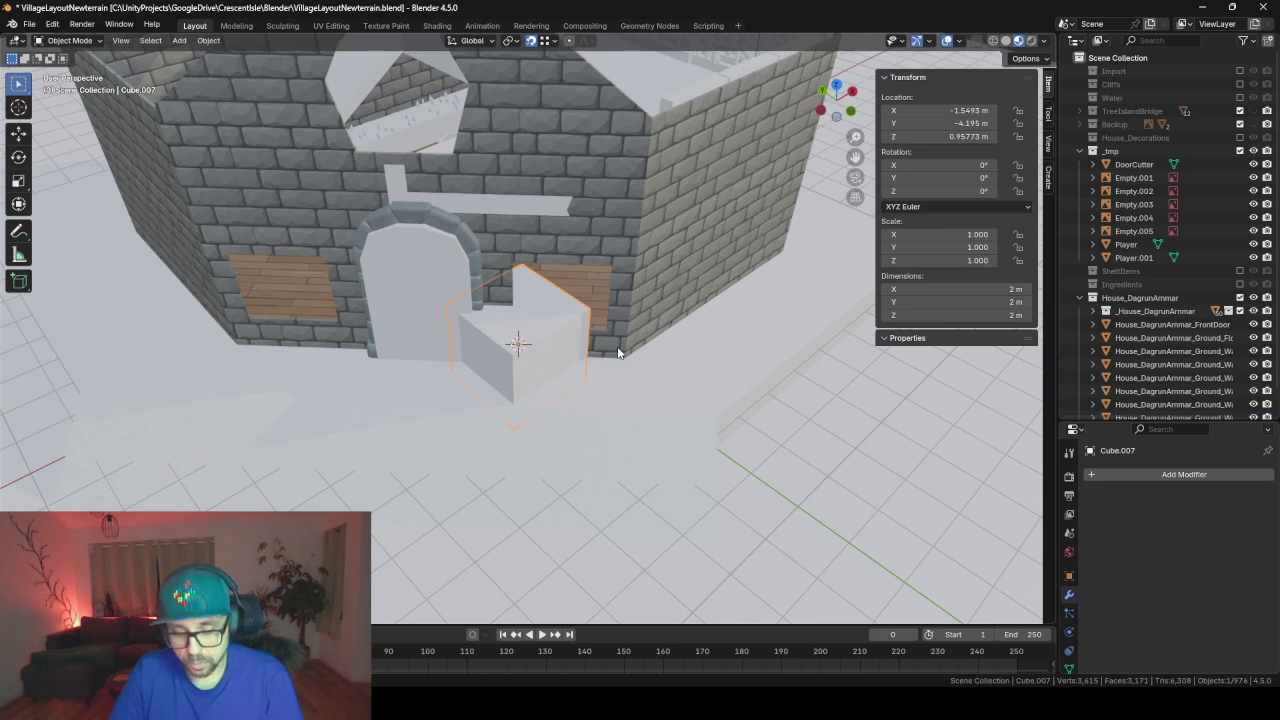
type("rz45")
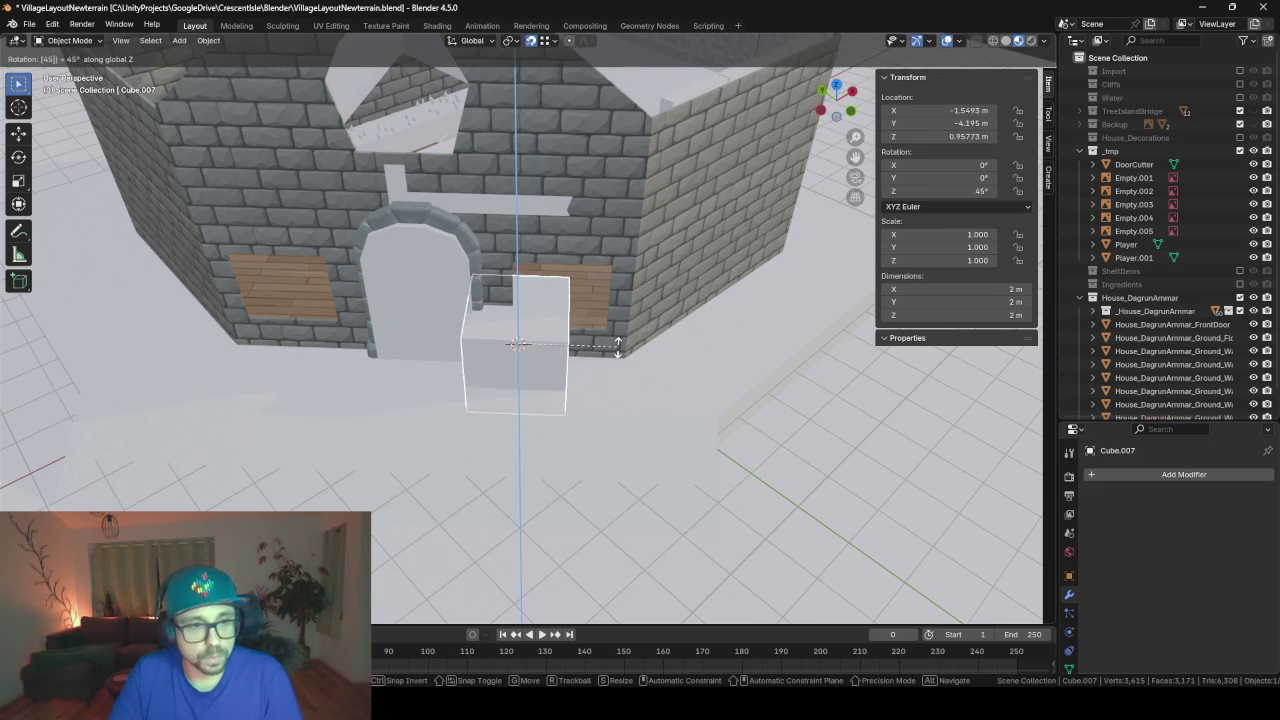
key("Return")
scroll(617, 346, "up", 4)
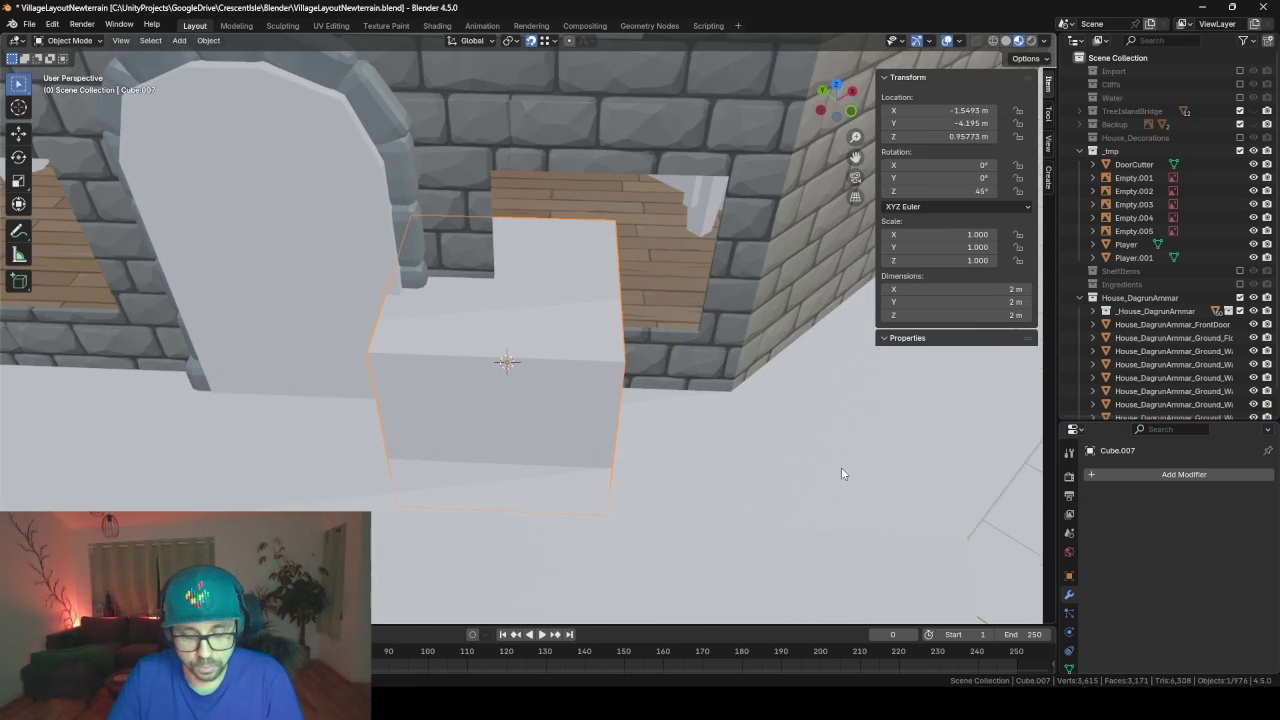
Shrink the cube's geometry in Edit Mode to a small block
key("Tab")
key("s")
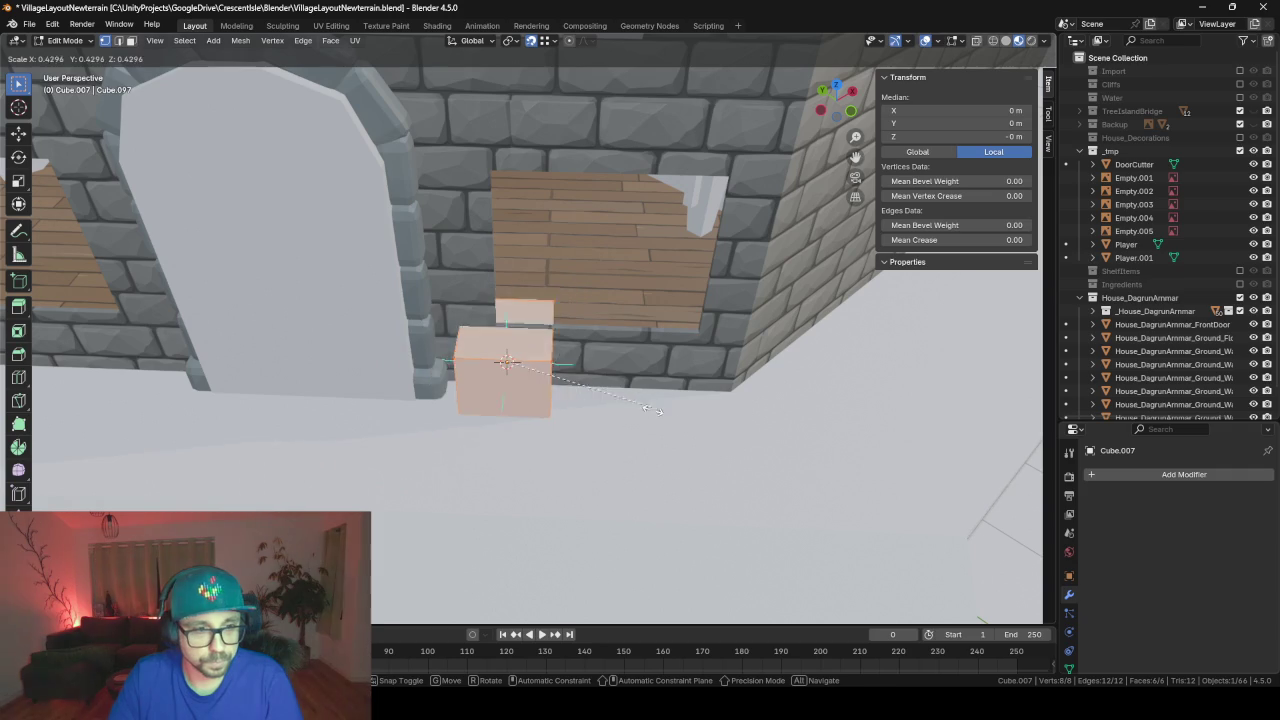
left_click(591, 394)
key("Tab")
key("KP_Decimal")
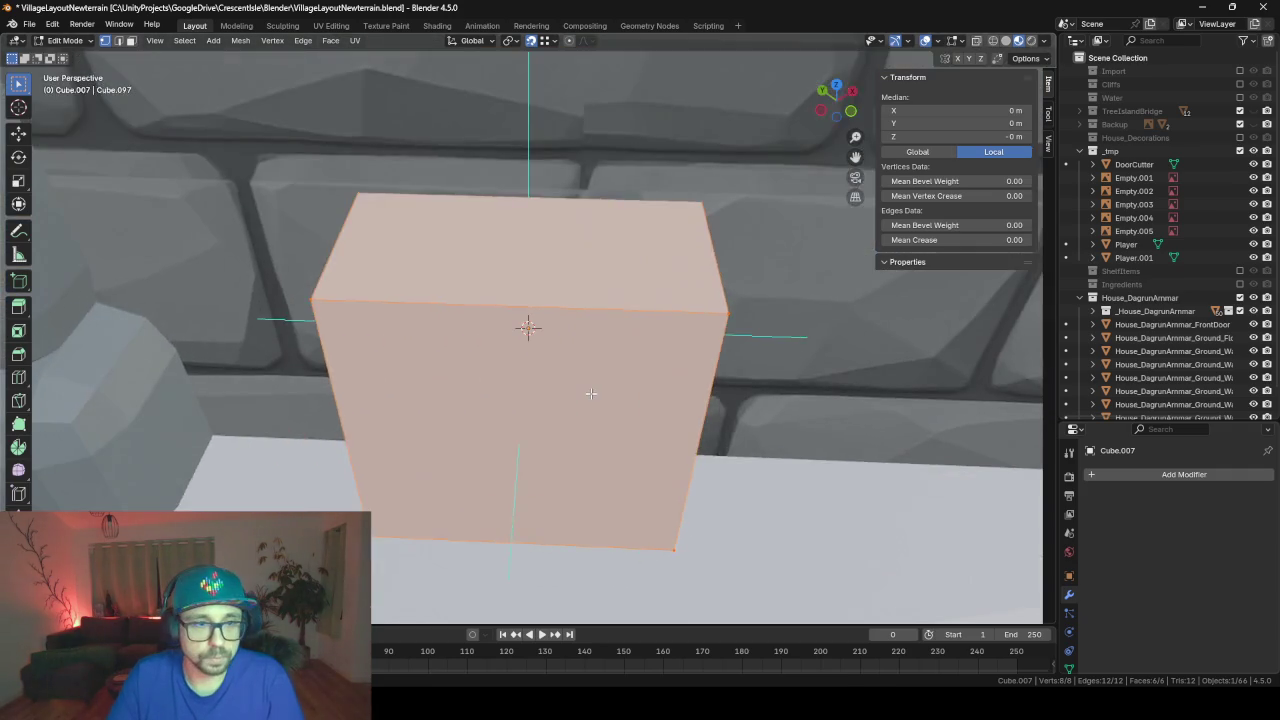
scroll(591, 394, "down", 3)
middle_click_drag(591, 394, 674, 358)
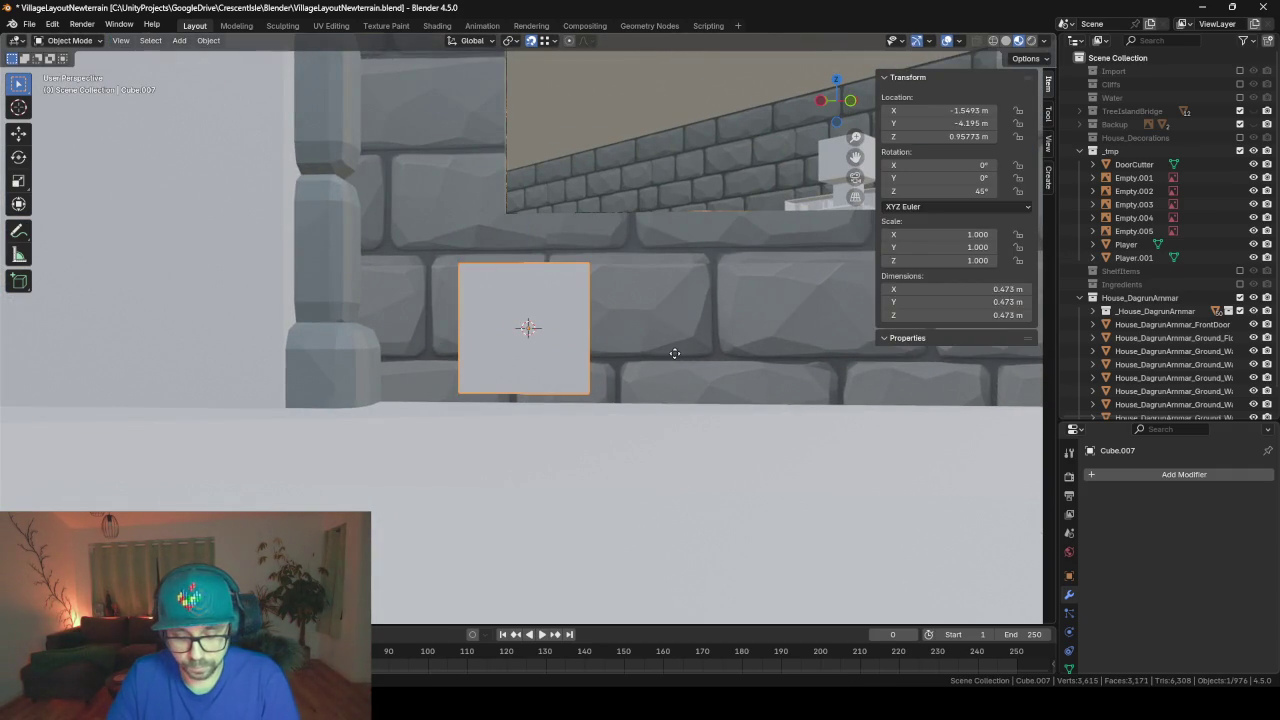
Raise the cube to sill height and slide it along local Y into the window opening
key("g")
key("z")
left_click(678, 252)
scroll(680, 255, "up", 2)
scroll(680, 249, "down", 8)
key("g")
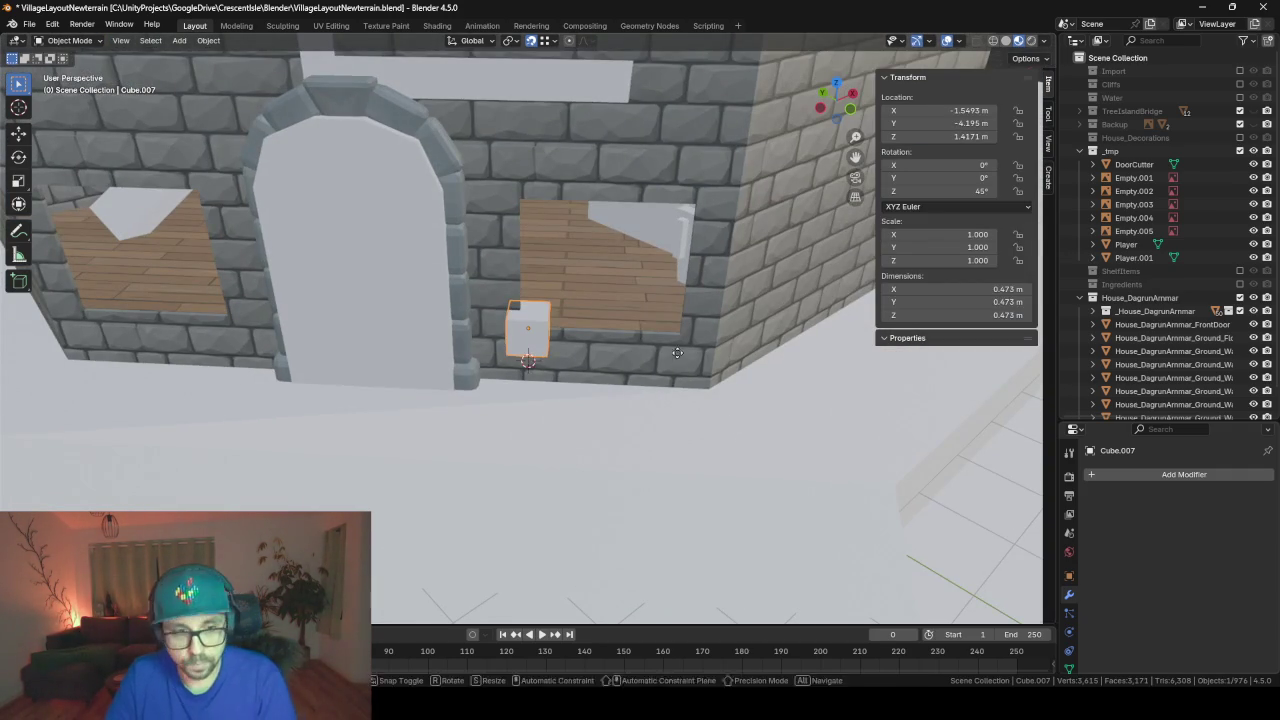
key("y")
key("y")
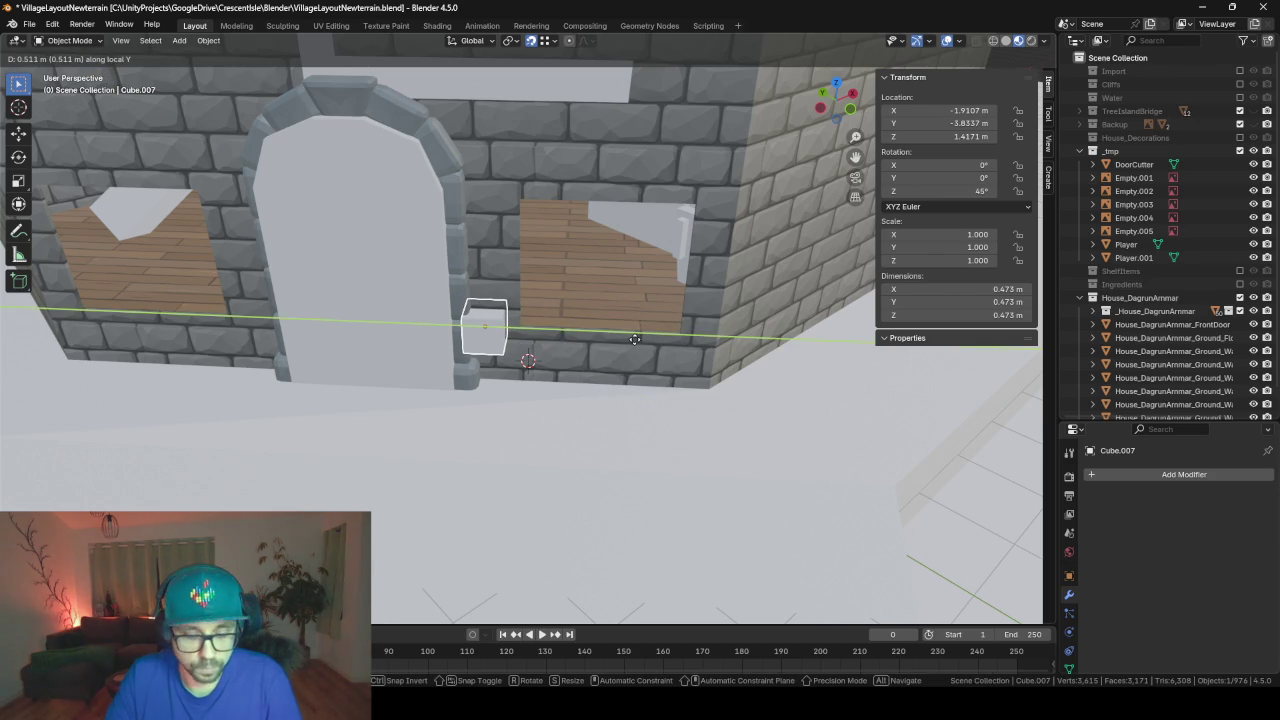
left_click(748, 323)
key("KP_Decimal")
scroll(782, 311, "down", 5)
middle_click_drag(776, 323, 698, 309)
Flatten the cube along Z and stretch it along Y into a 1.85 m by 0.122 m slab
key("Tab")
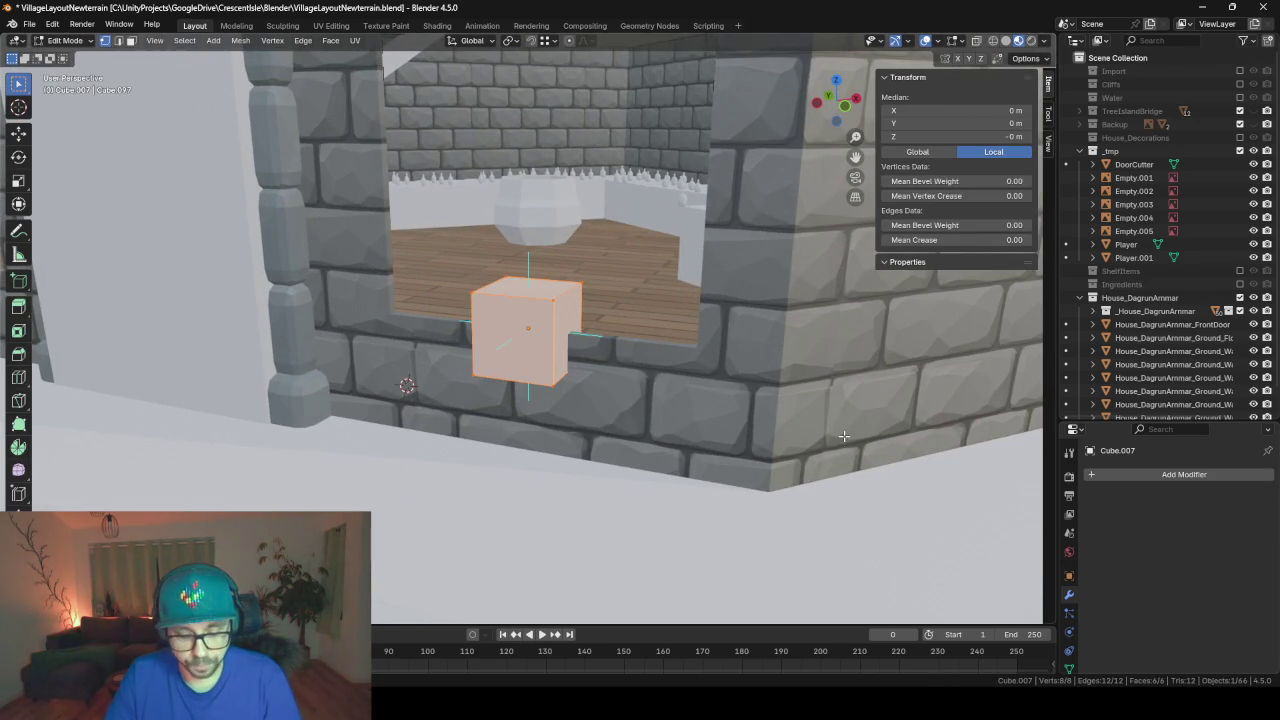
key("s")
key("z")
left_click(615, 340)
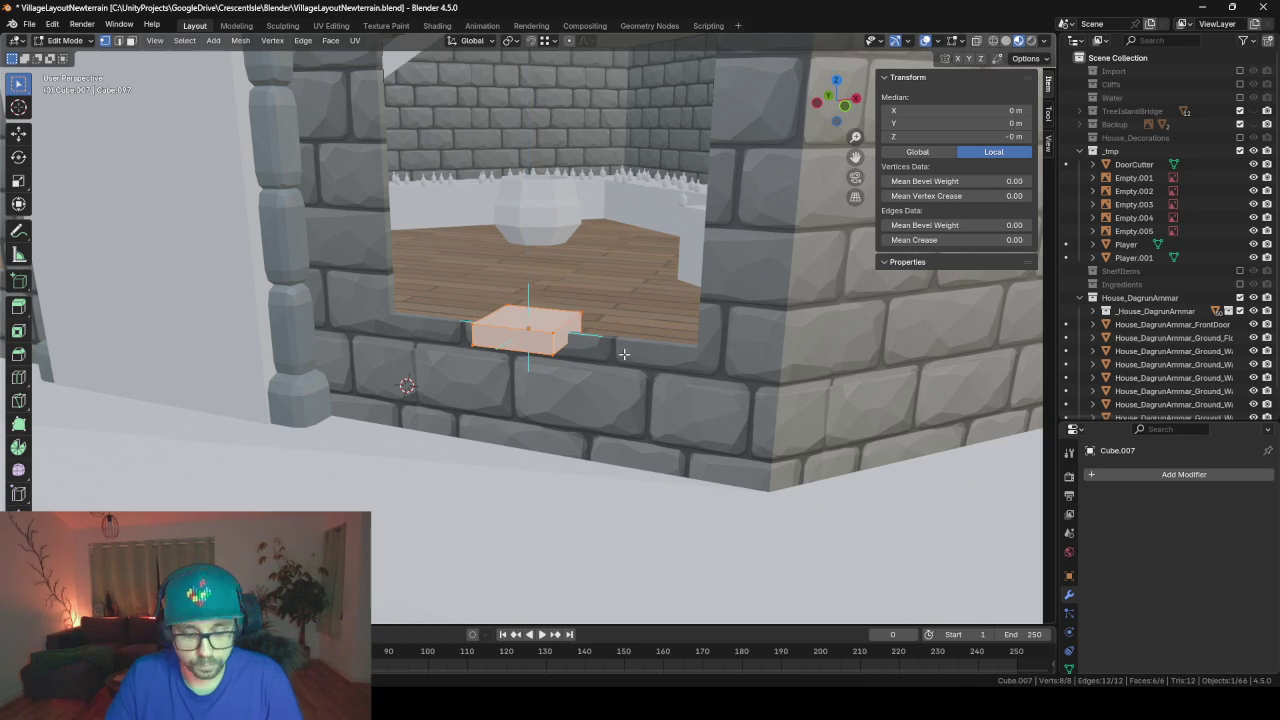
key("s")
key("y")
key("y")
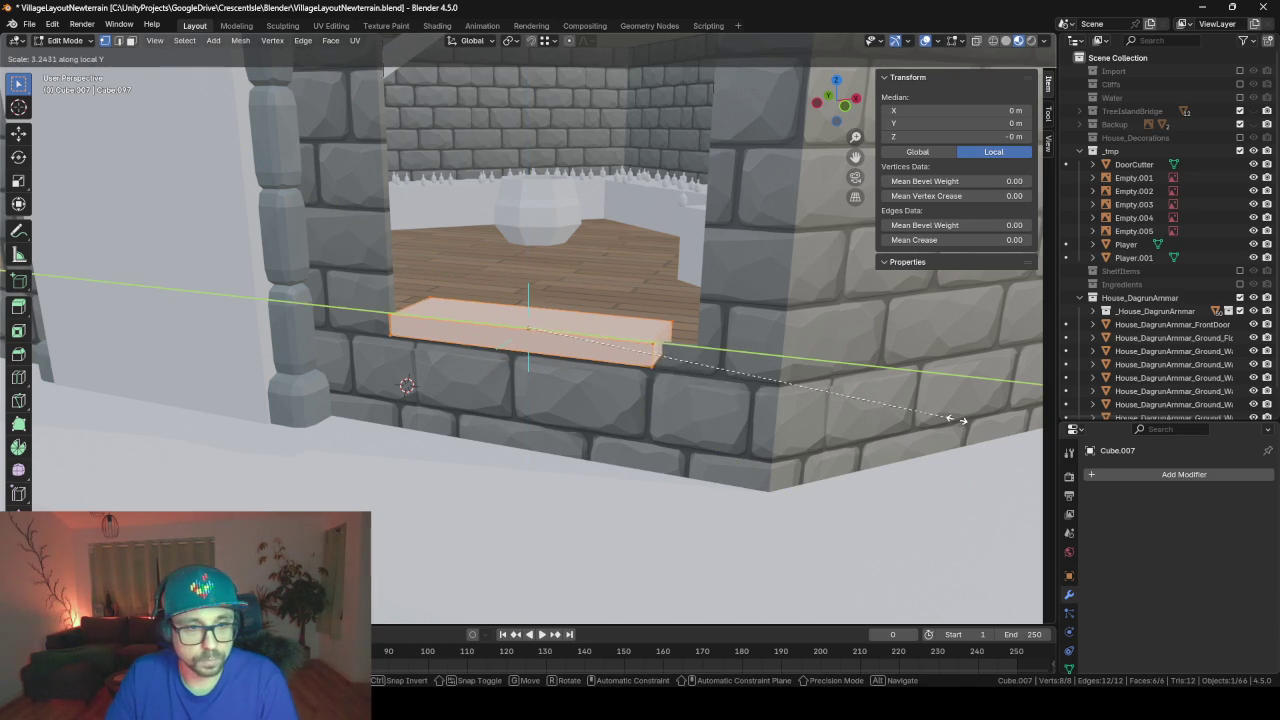
left_click(1033, 435)
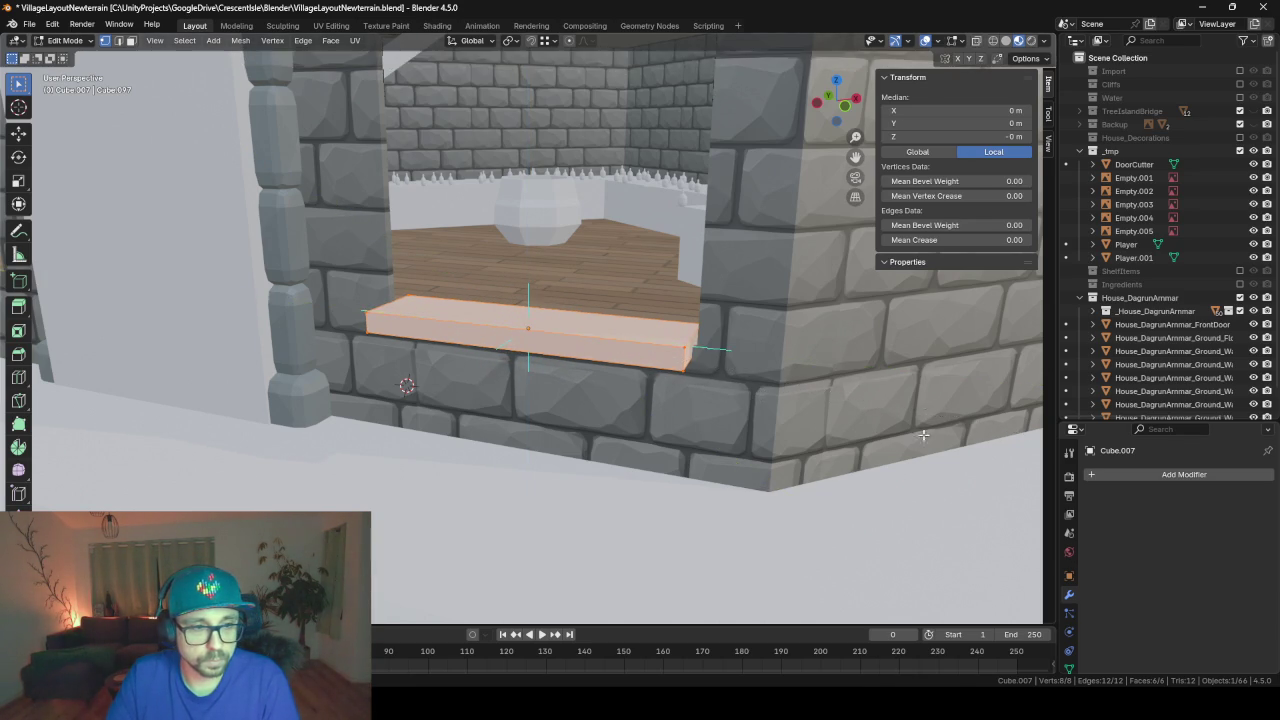
middle_click_drag(1033, 435, 806, 453)
key("Tab")
Centre the sill slab in the opening along local Y and select the stone wall
key("g")
key("y")
key("y")
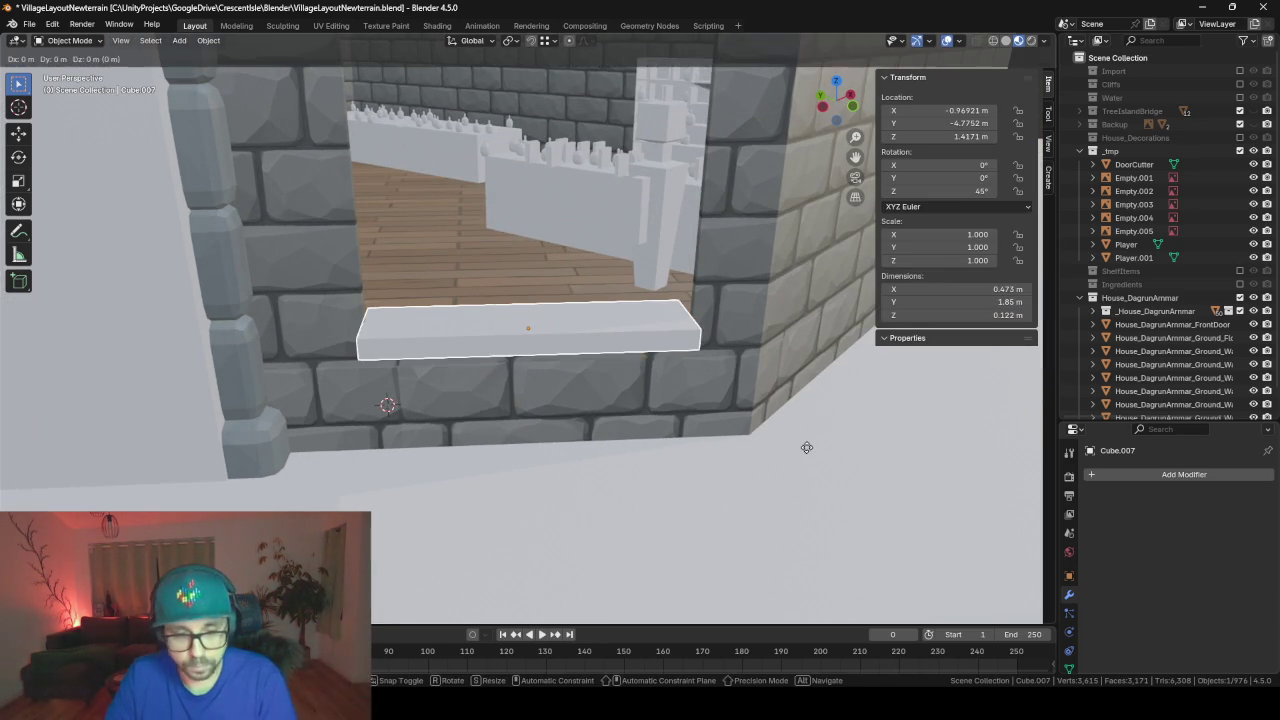
left_click(809, 450)
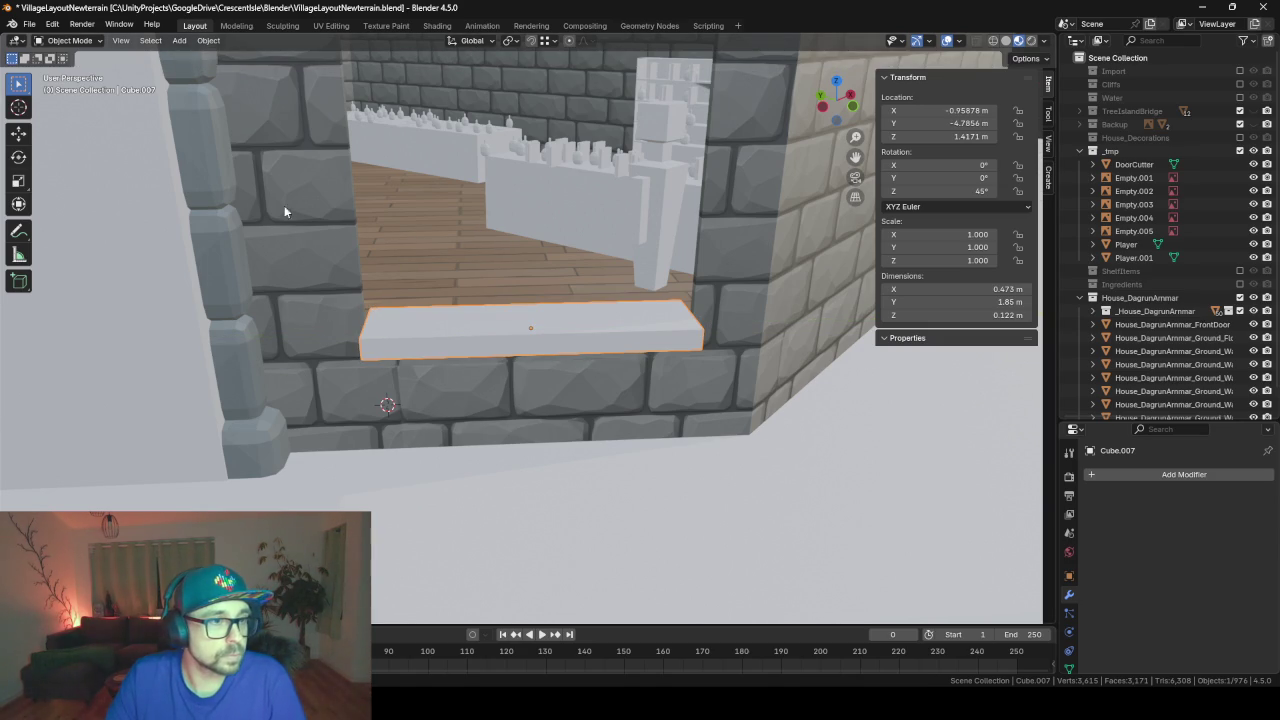
left_click(332, 235)
key("Tab")
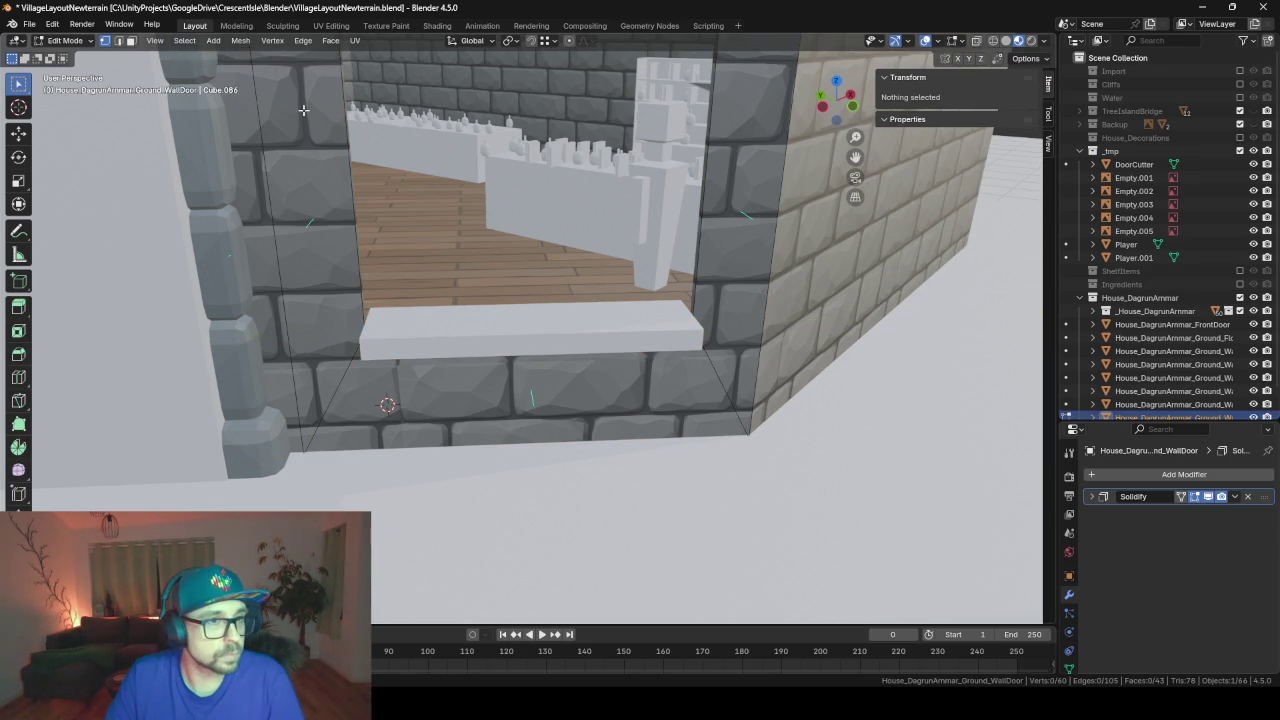
Snap the 3D cursor to the bottom edge of the window opening
left_click(542, 342)
mouse_move(514, 329)
middle_mouse_down()
mouse_move(489, 337)
mouse_move(505, 378)
middle_mouse_up()
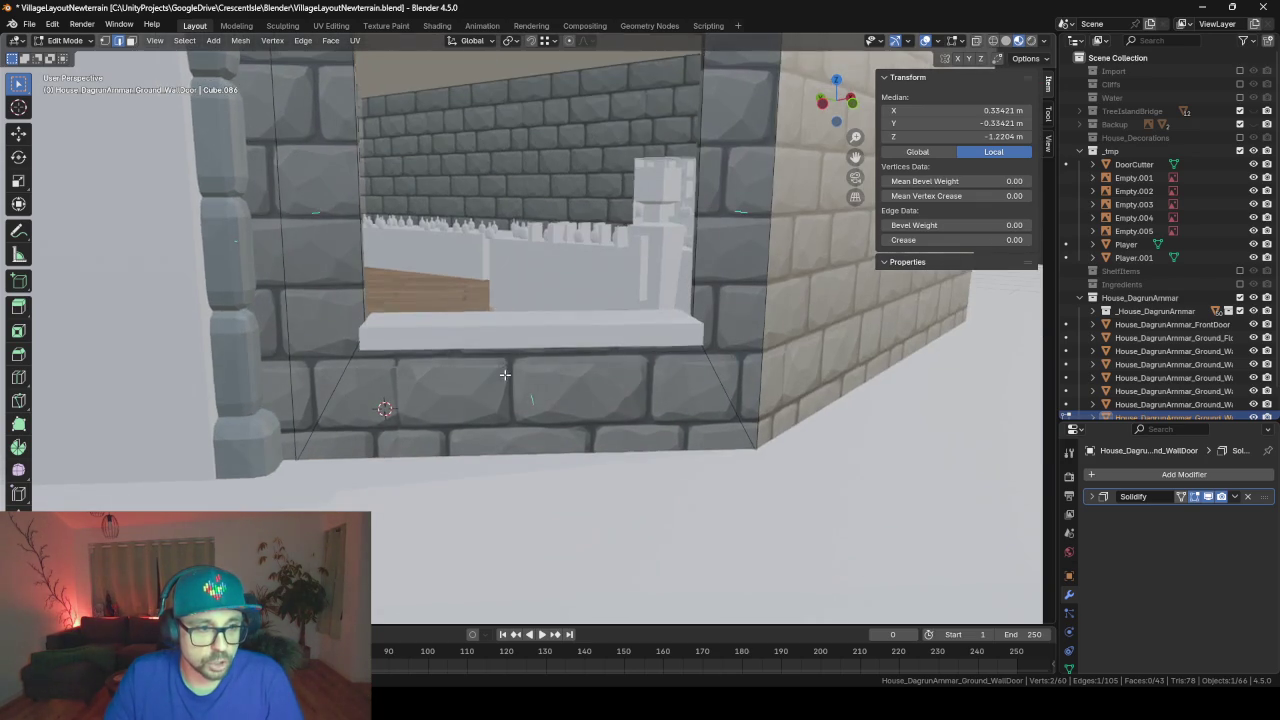
key("shift+s")
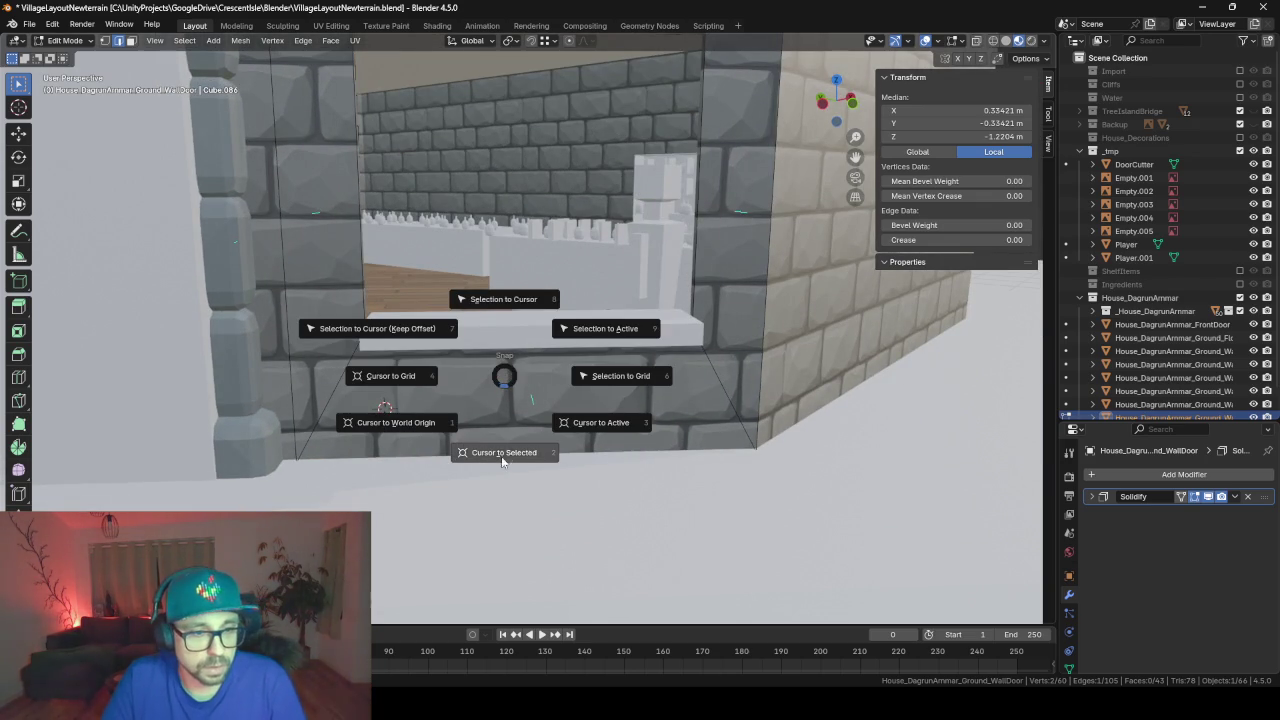
left_click(510, 463)
key("Tab")
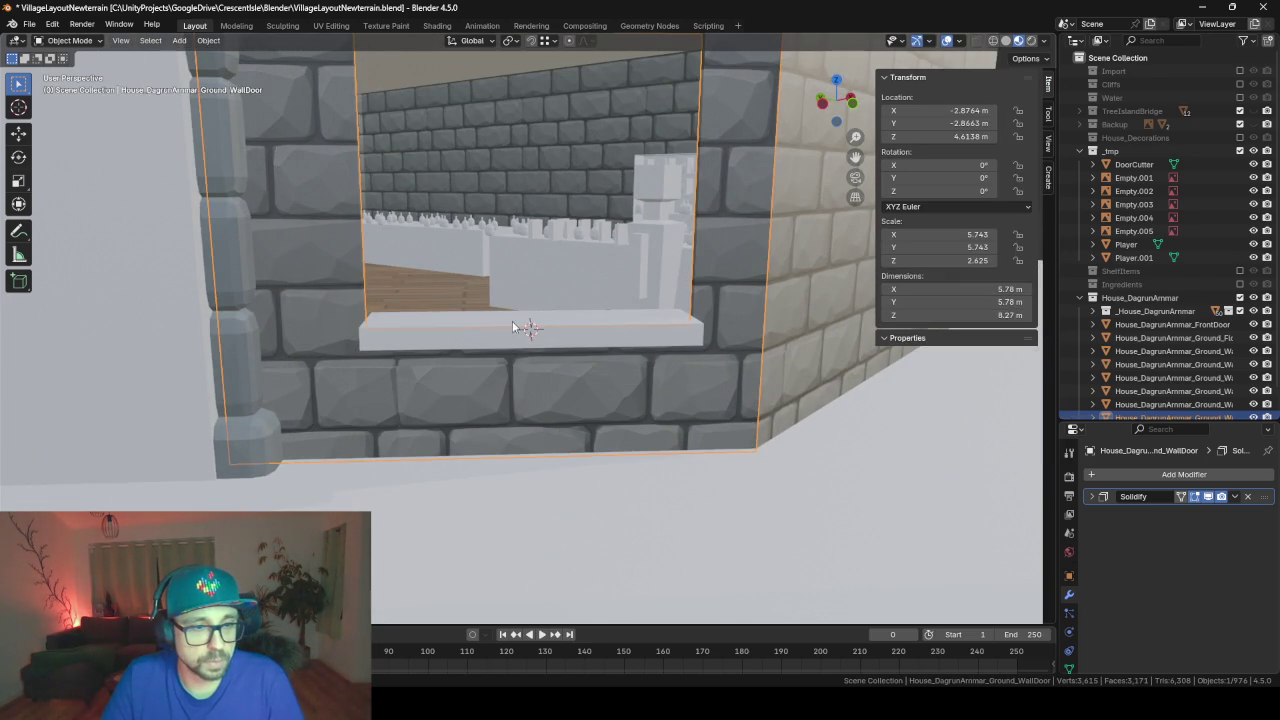
Select the sill slab and reposition the 3D cursor beneath it
left_click(537, 328)
middle_click_drag(537, 328, 546, 352)
key("shift+s")
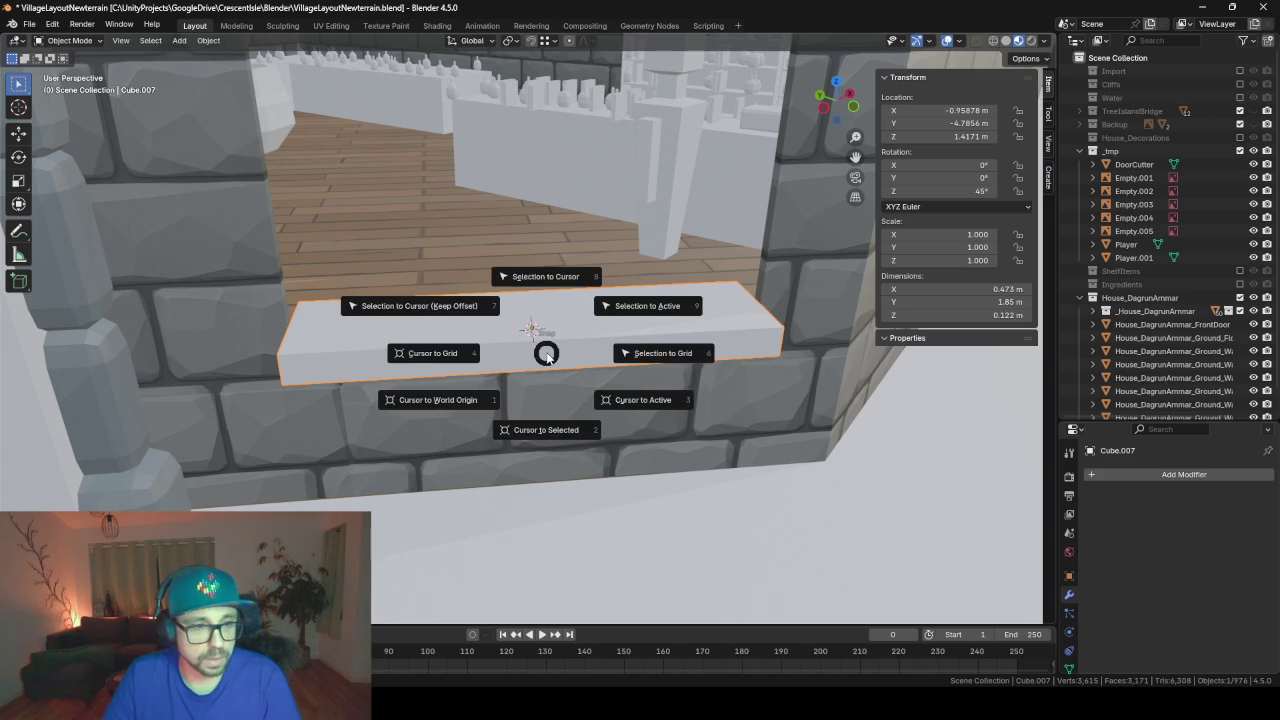
left_click(440, 314)
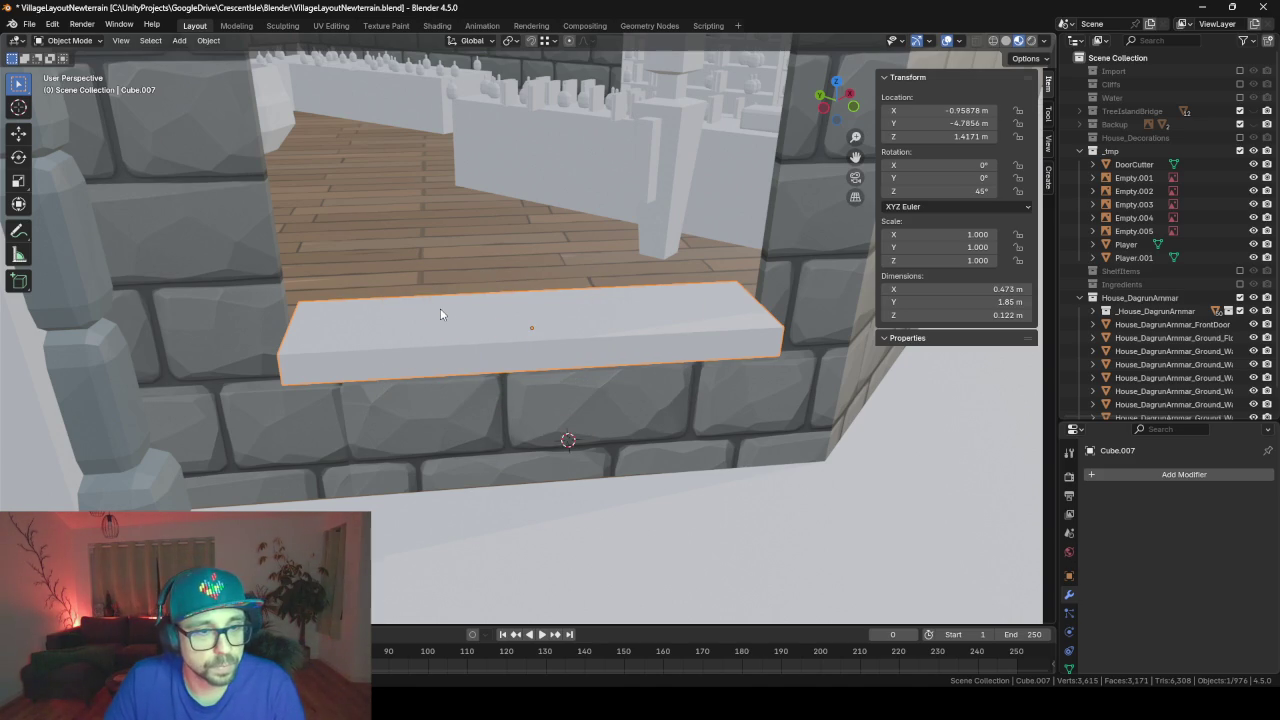
mouse_move(491, 338)
middle_mouse_down()
mouse_move(512, 338)
mouse_move(401, 318)
mouse_move(434, 332)
mouse_move(495, 326)
mouse_move(483, 330)
middle_mouse_up()
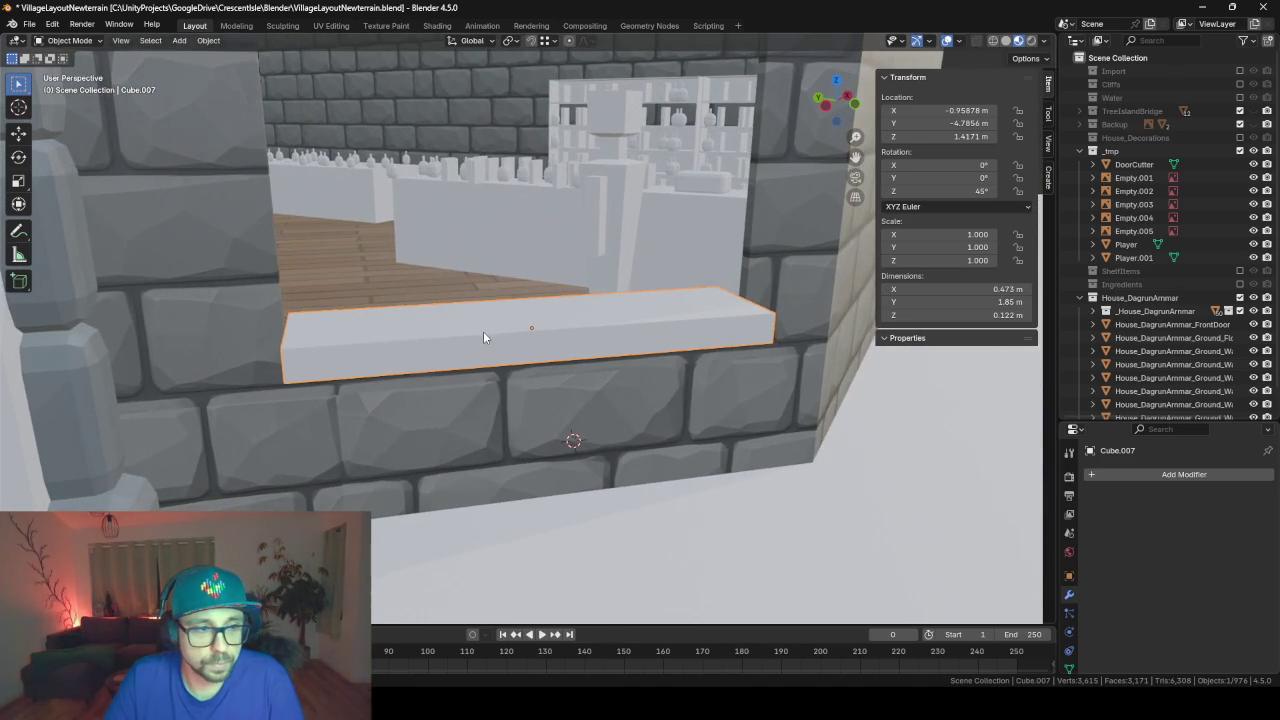
key("Tab")
key("Tab")
key("shift+s")
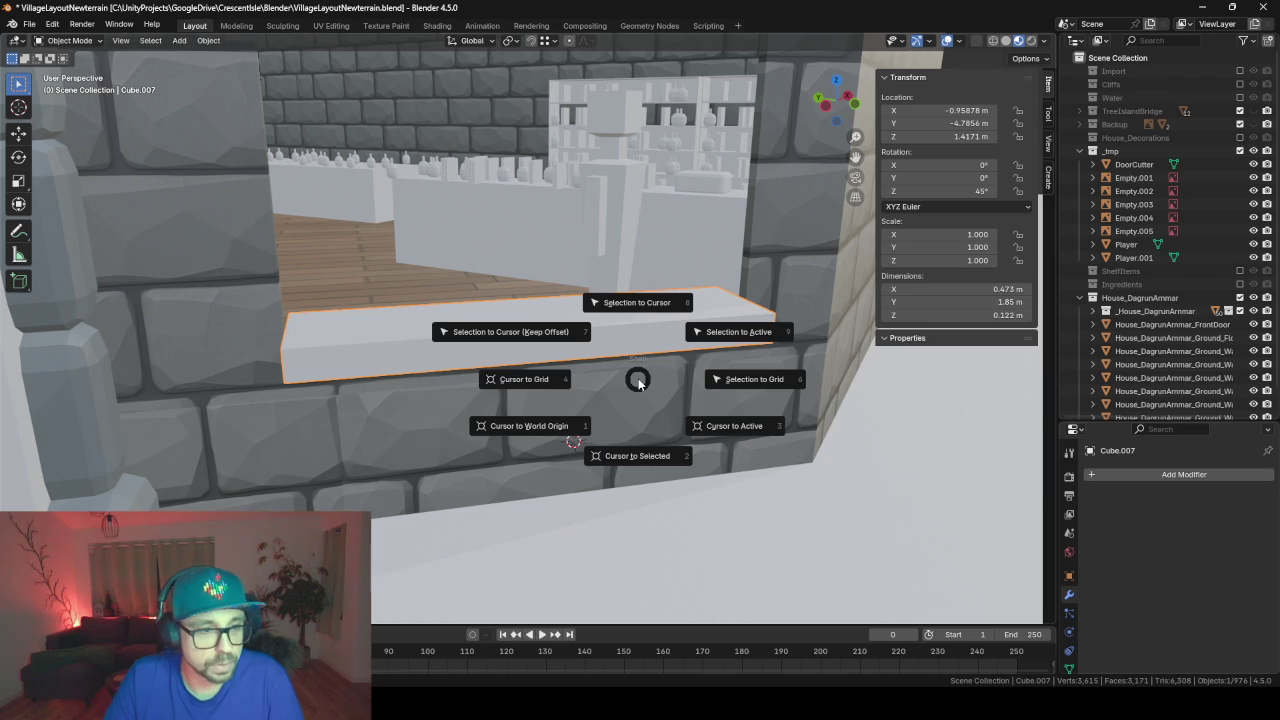
left_click(518, 377)
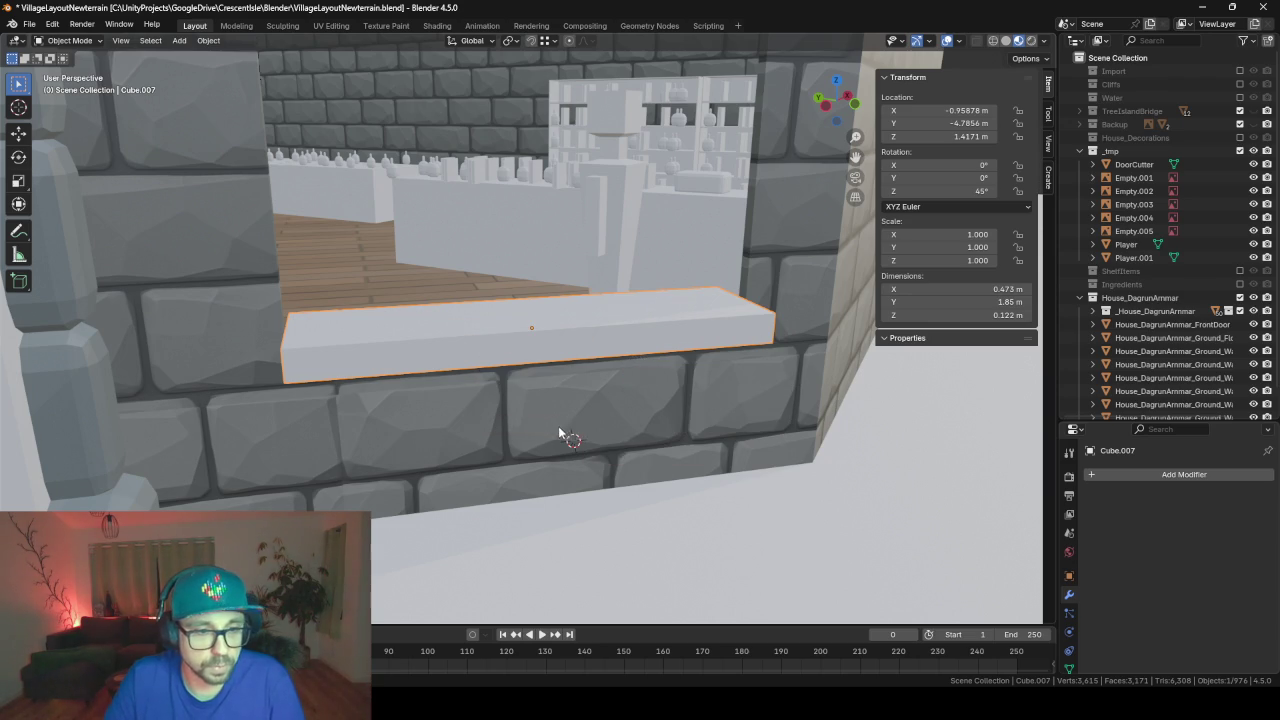
middle_click_drag(558, 423, 552, 423)
Re-snap the 3D cursor to the selected edge of the wall opening
left_click(552, 423)
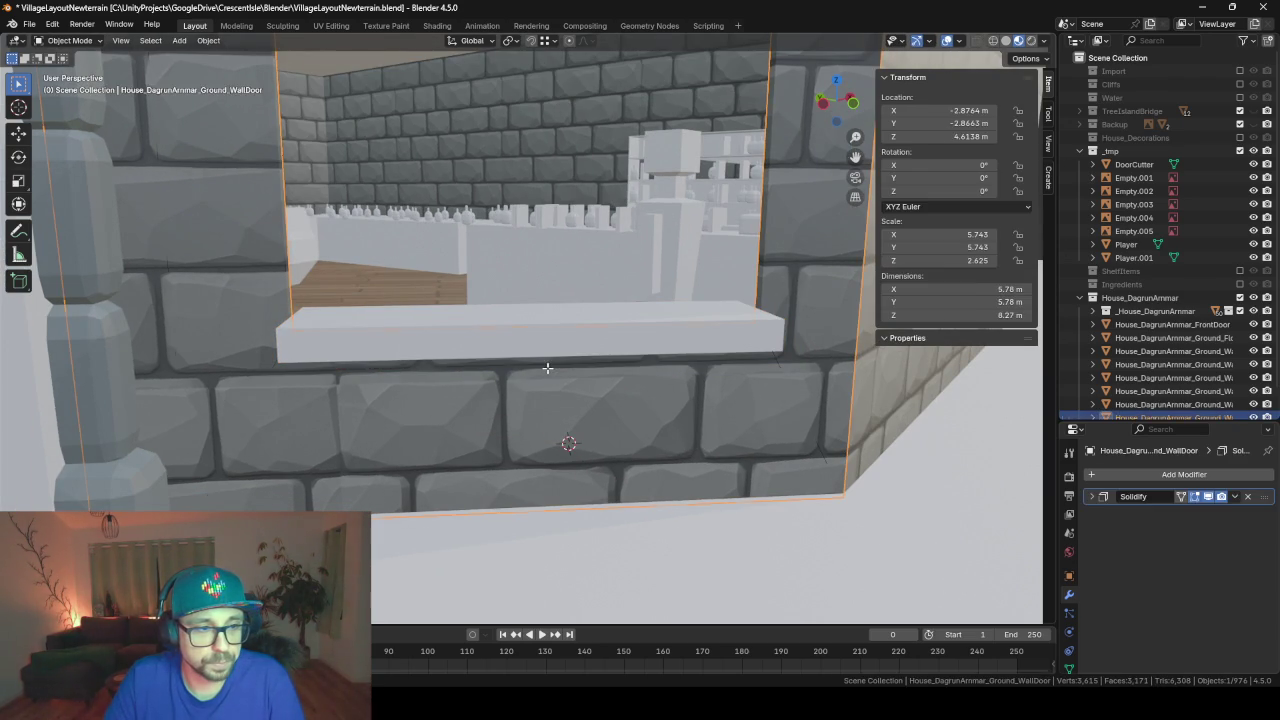
key("Tab")
key("shift+s")
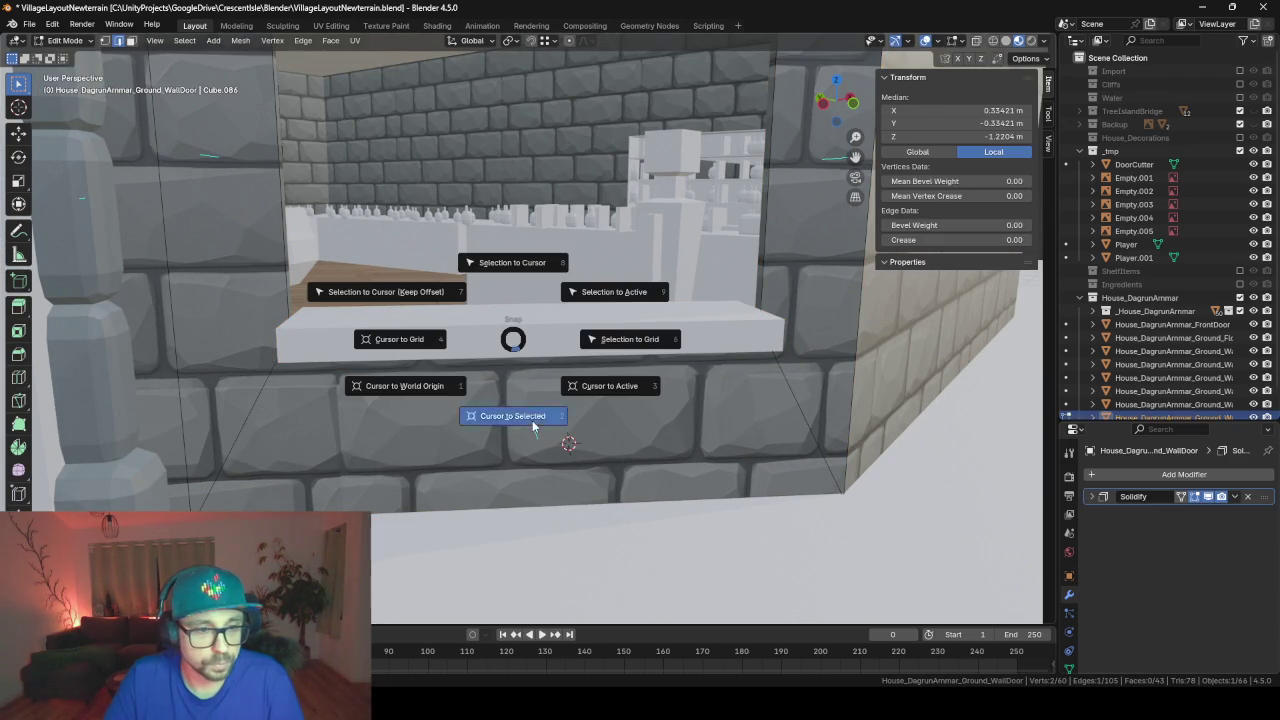
left_click(532, 420)
key("Tab")
Move the sill slab to the cursor with Selection to Cursor (Keep Offset)
left_click(532, 330)
key("shift+s")
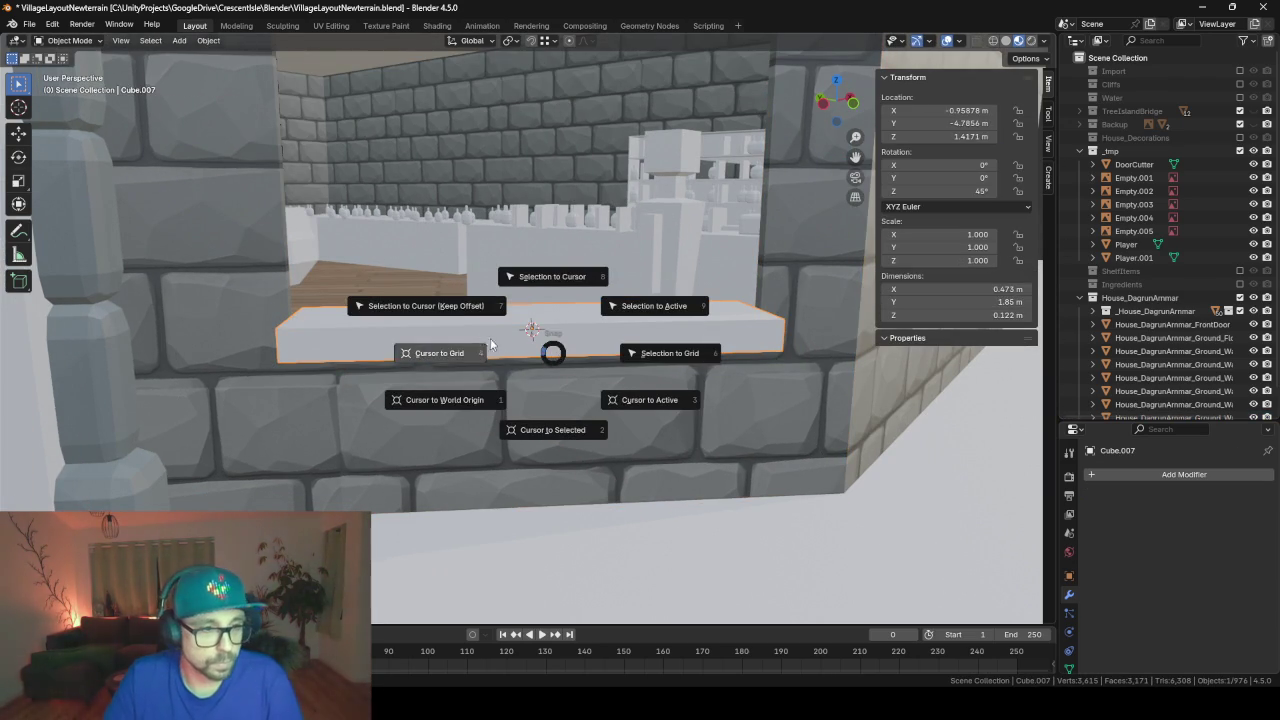
left_click(435, 305)
mouse_move(435, 305)
middle_mouse_down()
mouse_move(576, 386)
mouse_move(549, 370)
mouse_move(580, 360)
mouse_move(663, 408)
middle_mouse_up()
scroll(588, 406, "up", 3)
Scale the slab's geometry along X to make it thinner
key("Tab")
key("s")
key("y")
key("y")
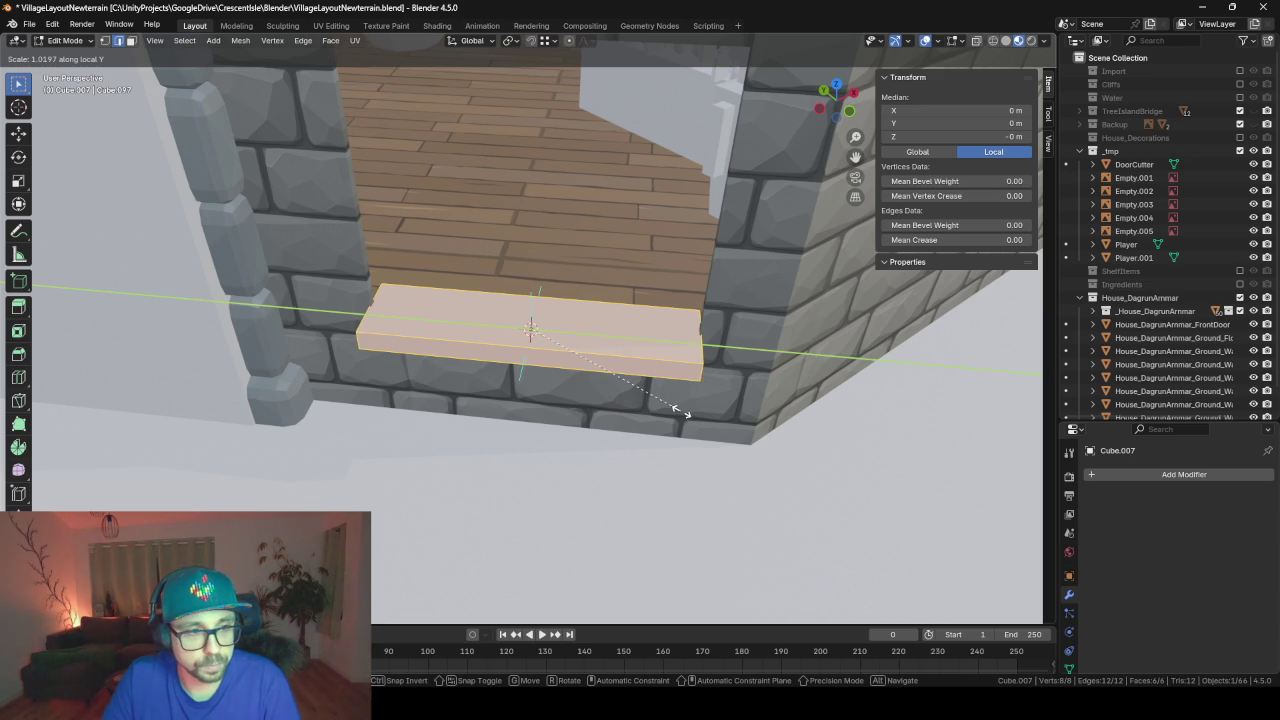
middle_click_drag(680, 412, 713, 440, "alt")
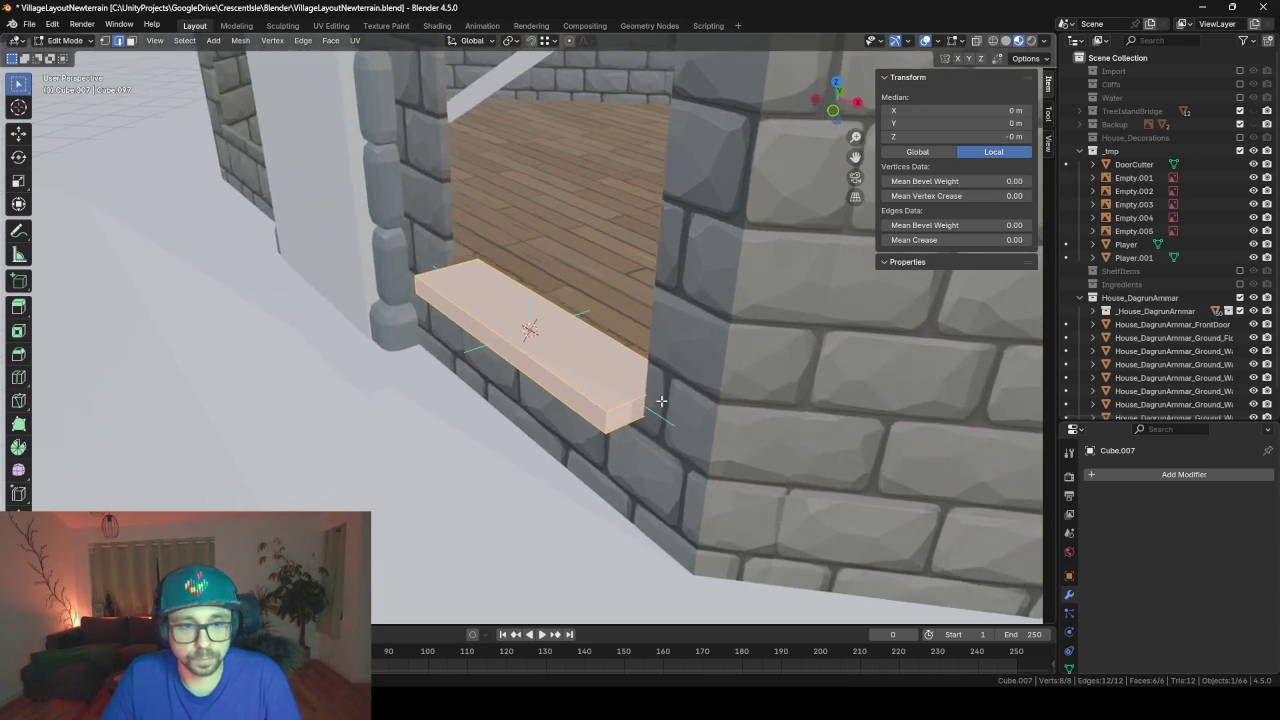
key("x")
key("x")
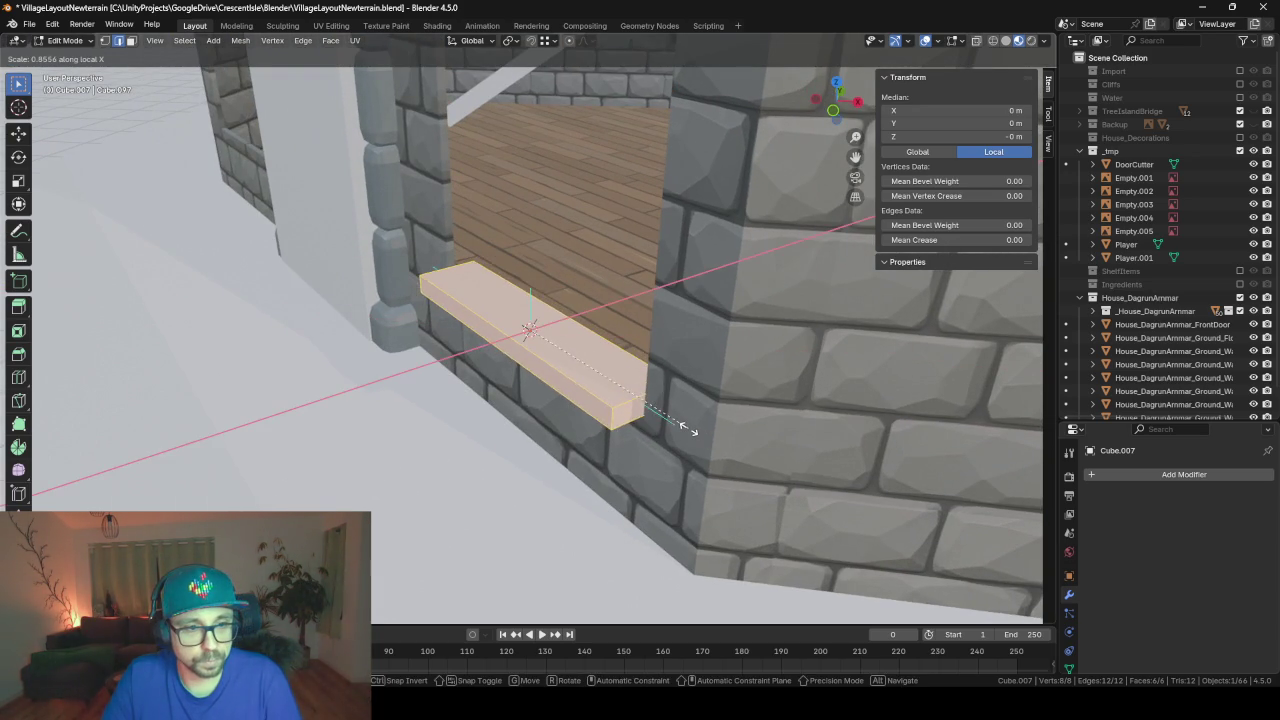
left_click(631, 404)
mouse_move(631, 404)
middle_mouse_down()
mouse_move(720, 447)
mouse_move(489, 292)
mouse_move(755, 379)
middle_mouse_up()
Shorten the bar by scaling along X
key("s")
key("x")
key("x")
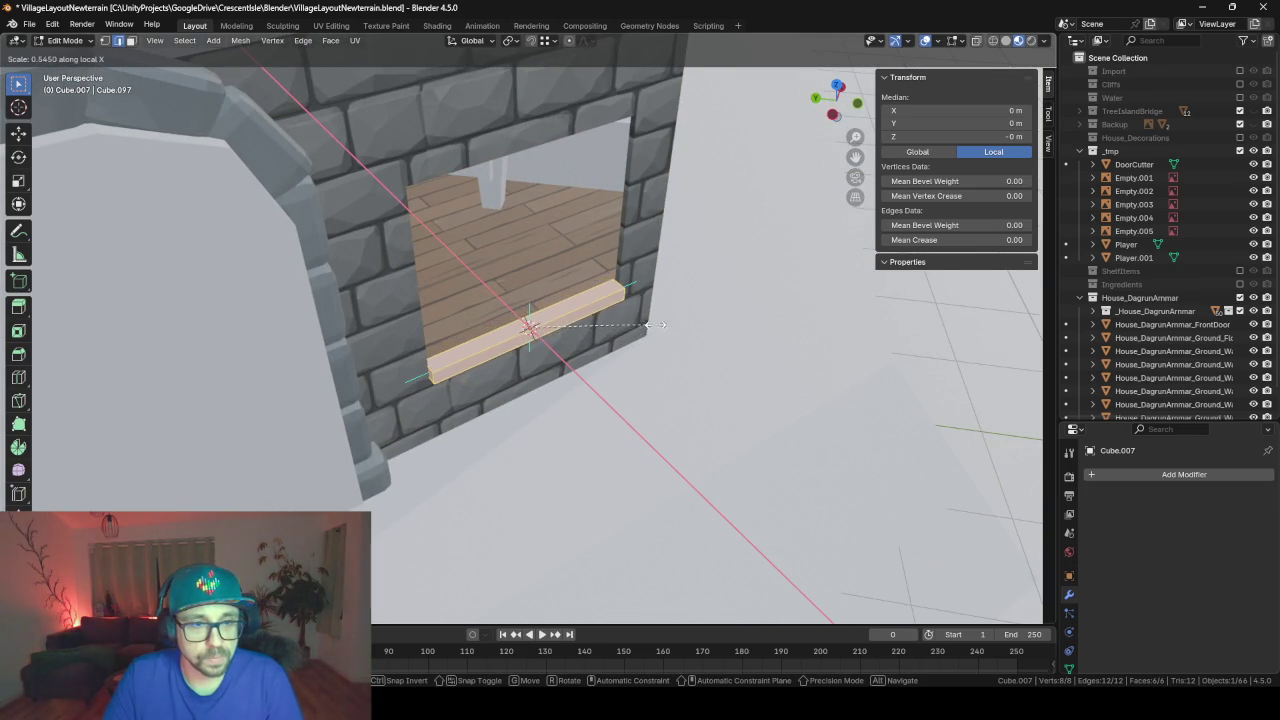
left_click(629, 318)
scroll(458, 278, "up", 1)
scroll(458, 278, "up", 4)
mouse_move(458, 278)
middle_mouse_down()
mouse_move(545, 275)
mouse_move(583, 303)
mouse_move(539, 293)
mouse_move(611, 277)
mouse_move(566, 298)
middle_mouse_up()
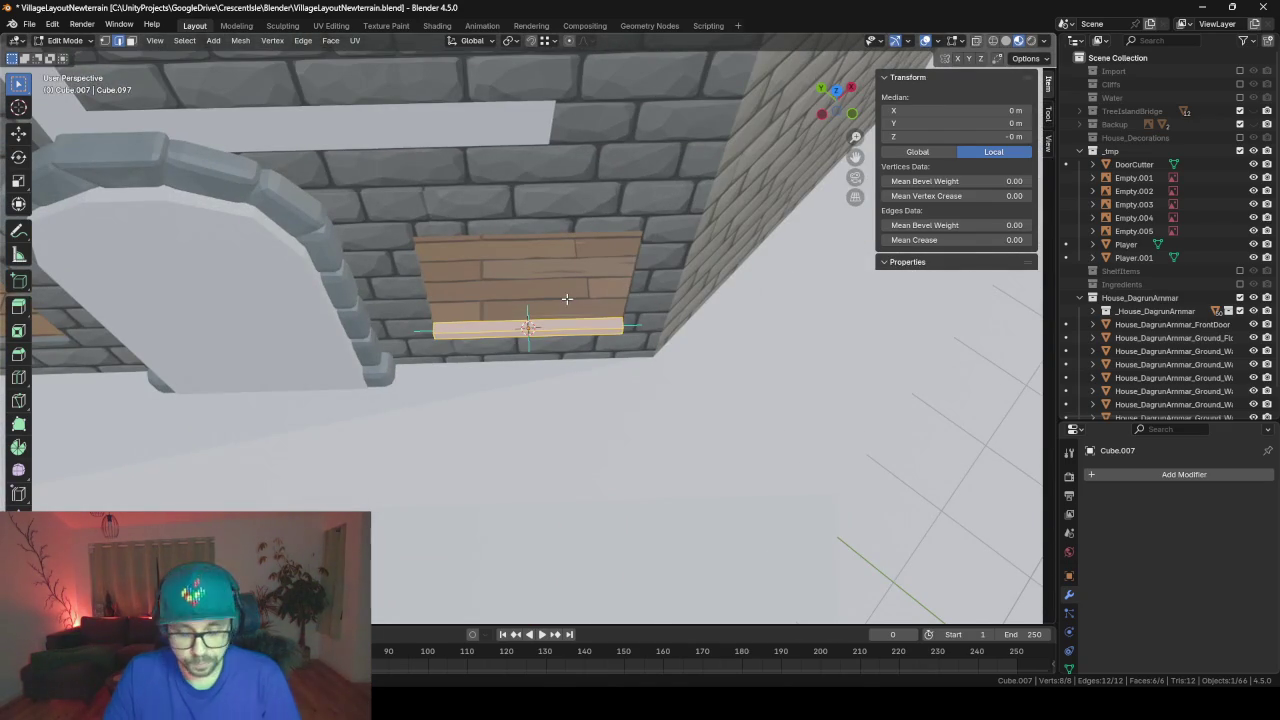
Add a centred edge loop across the bar with Ctrl+R
key("ctrl+r")
left_click(541, 322)
right_click(579, 370)
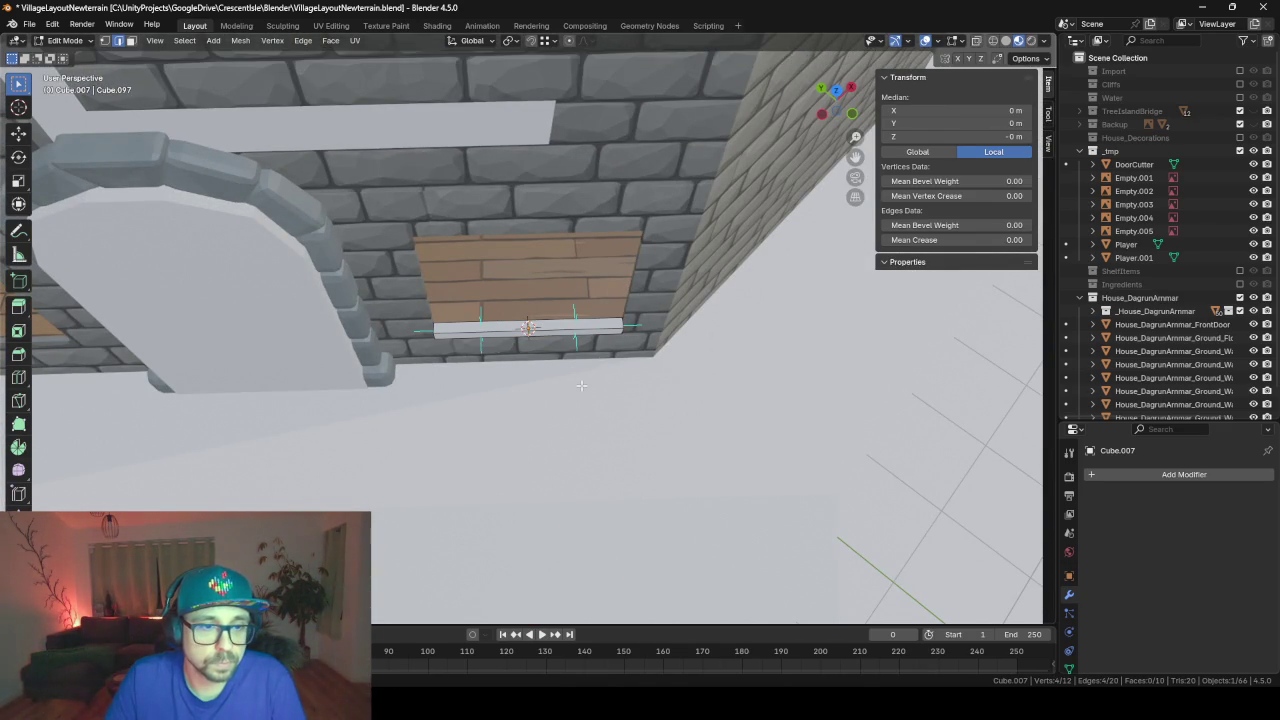
scroll(607, 398, "up", 4)
In face select mode, select the bar's far end face
left_click(130, 40)
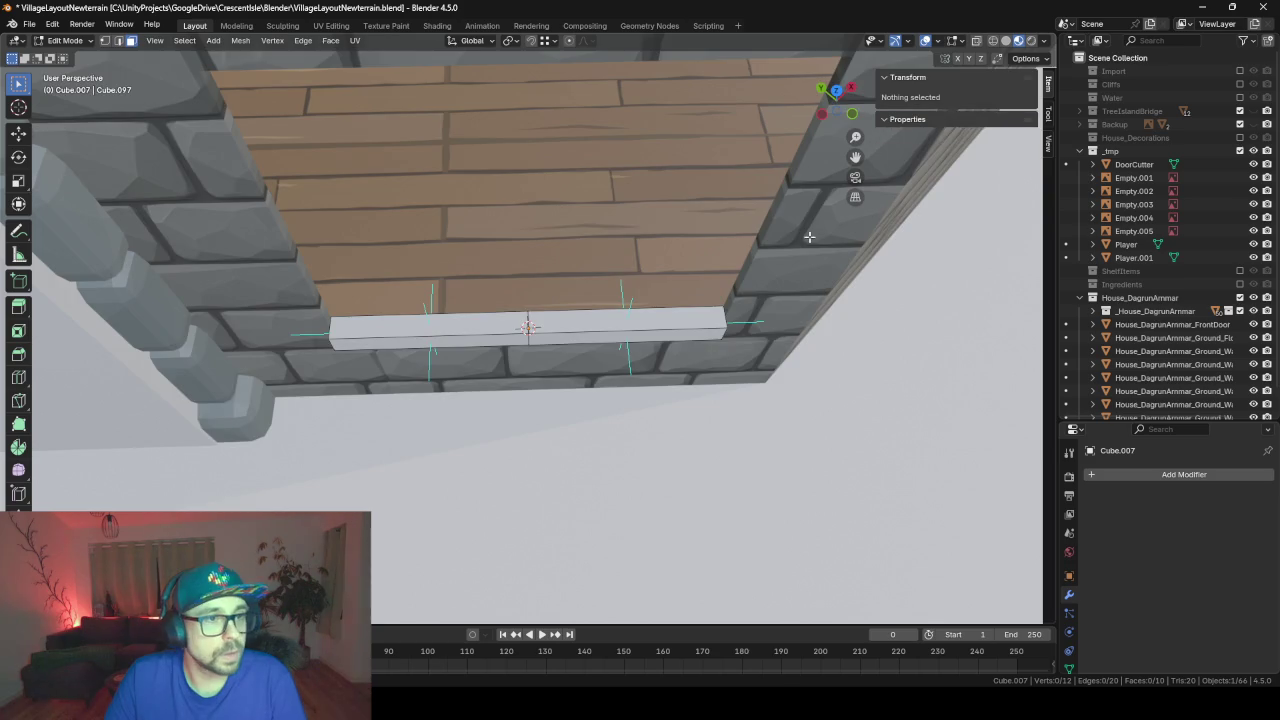
middle_click_drag(540, 330, 695, 371)
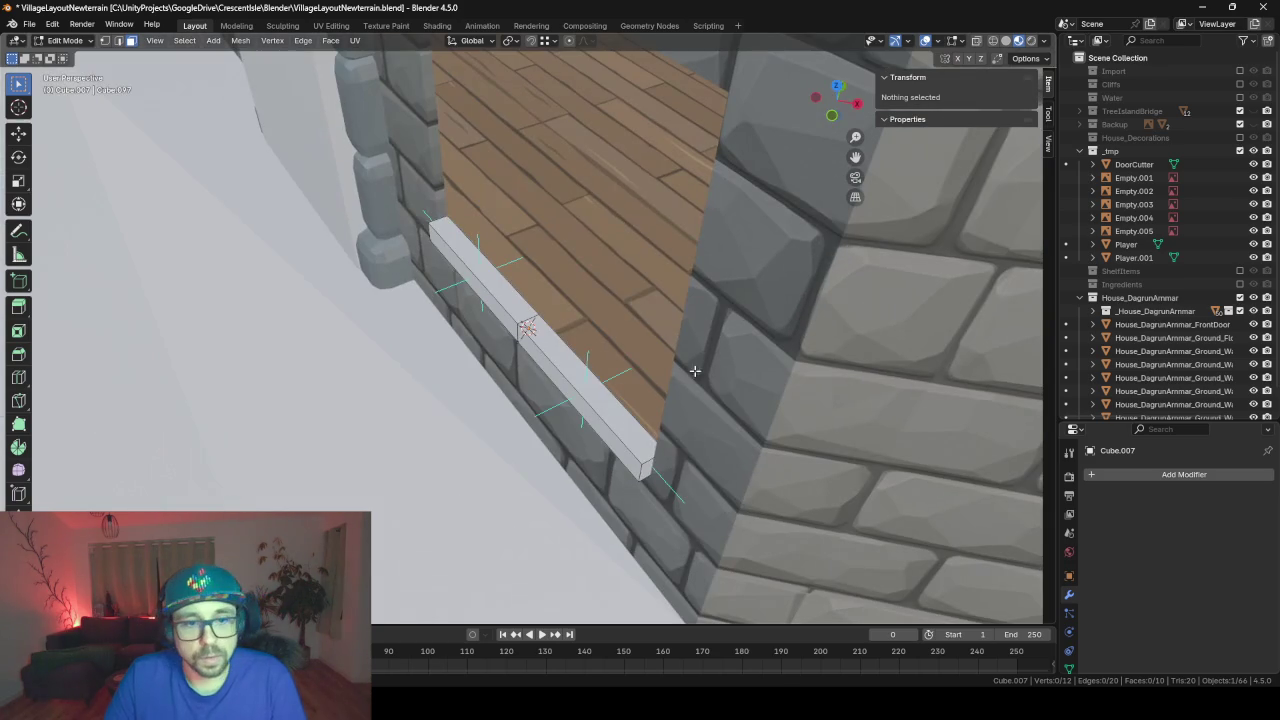
left_click(646, 468)
left_click(649, 469)
key("x")
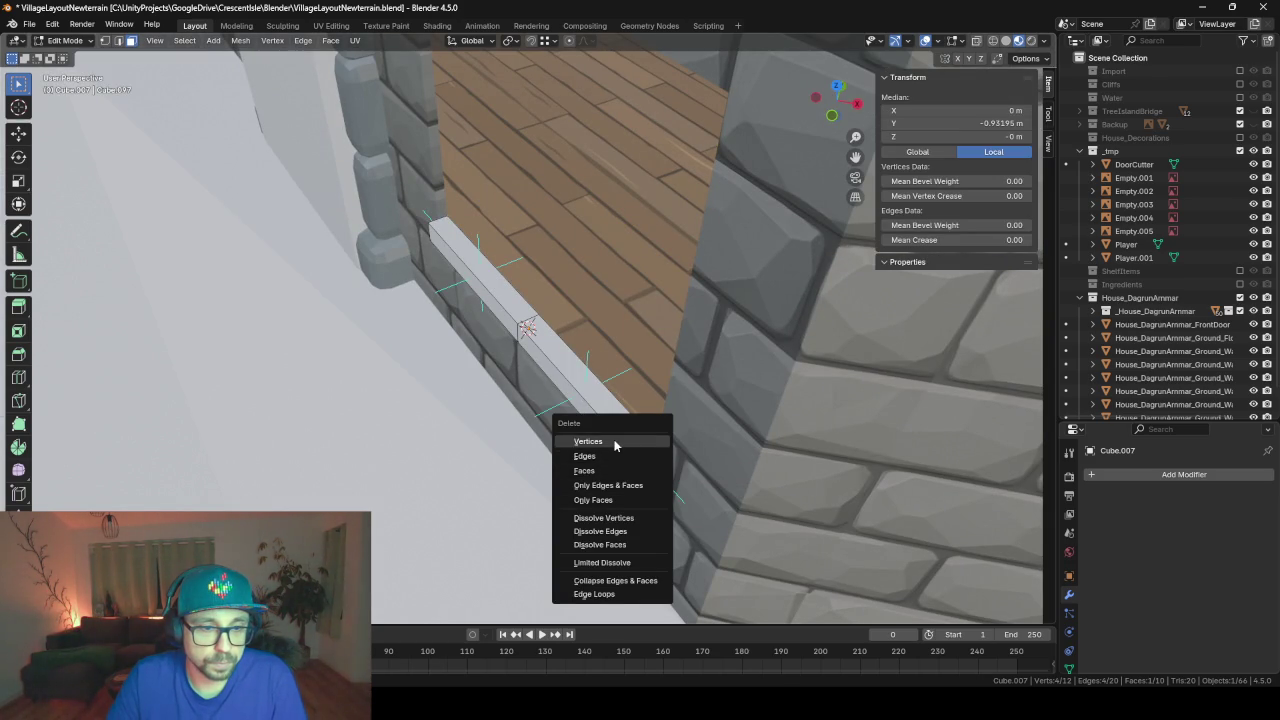
Delete the end vertices to leave half the bar, undoing an accidental collection move
left_click(614, 442)
left_click(515, 297)
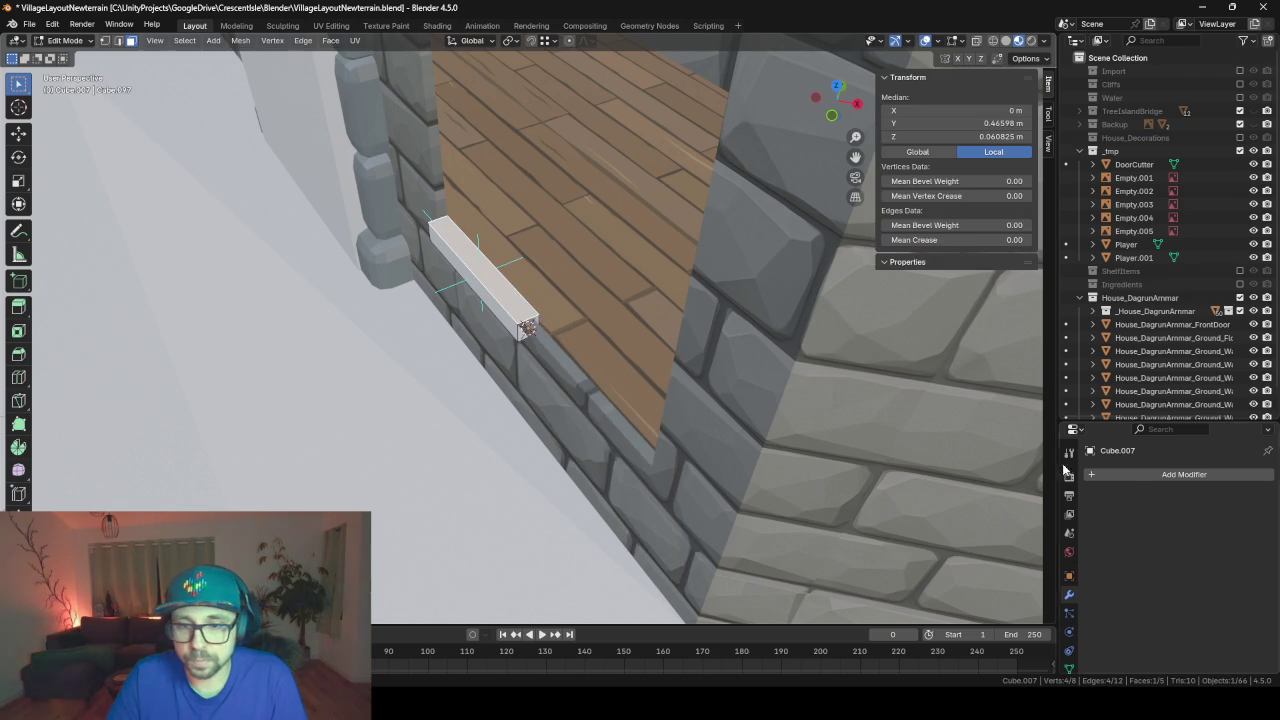
key("Tab")
key("m")
key("1")
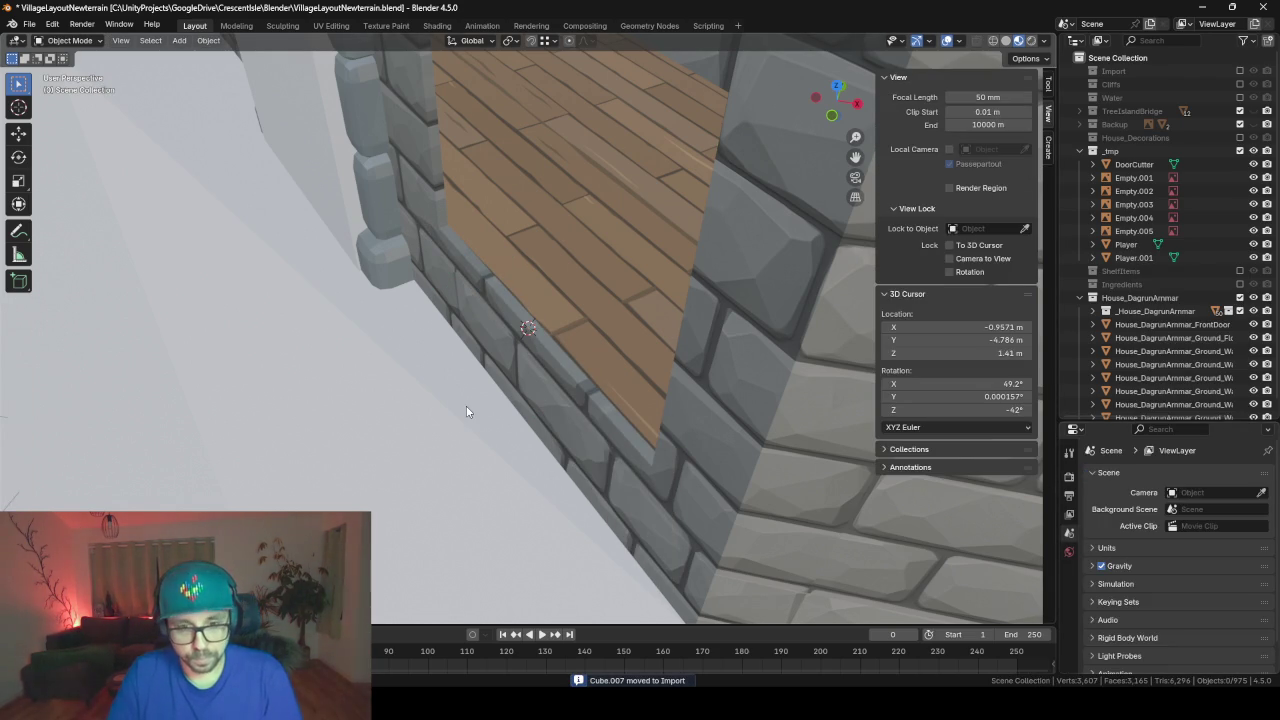
key("ctrl+z")
key("ctrl+z")
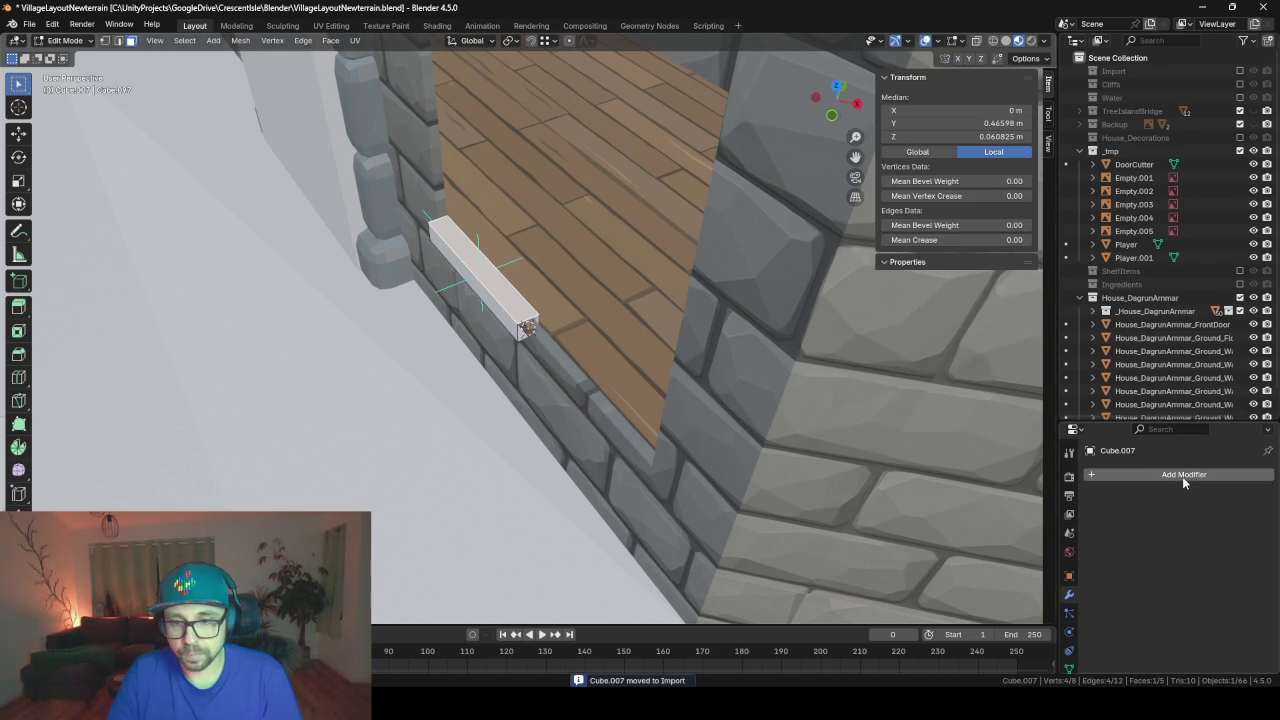
Add a Mirror modifier to the bar set to the Y axis
left_click(1182, 476)
type("mir")
key("Return")
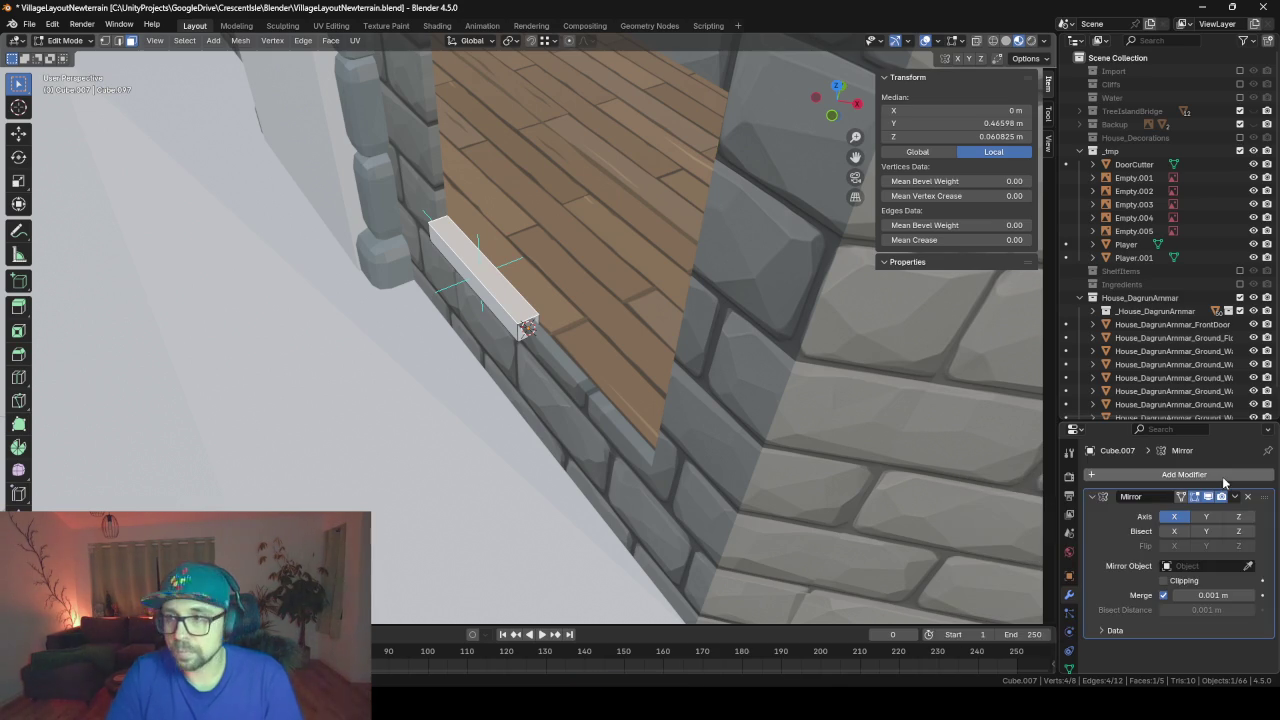
left_click(1192, 517)
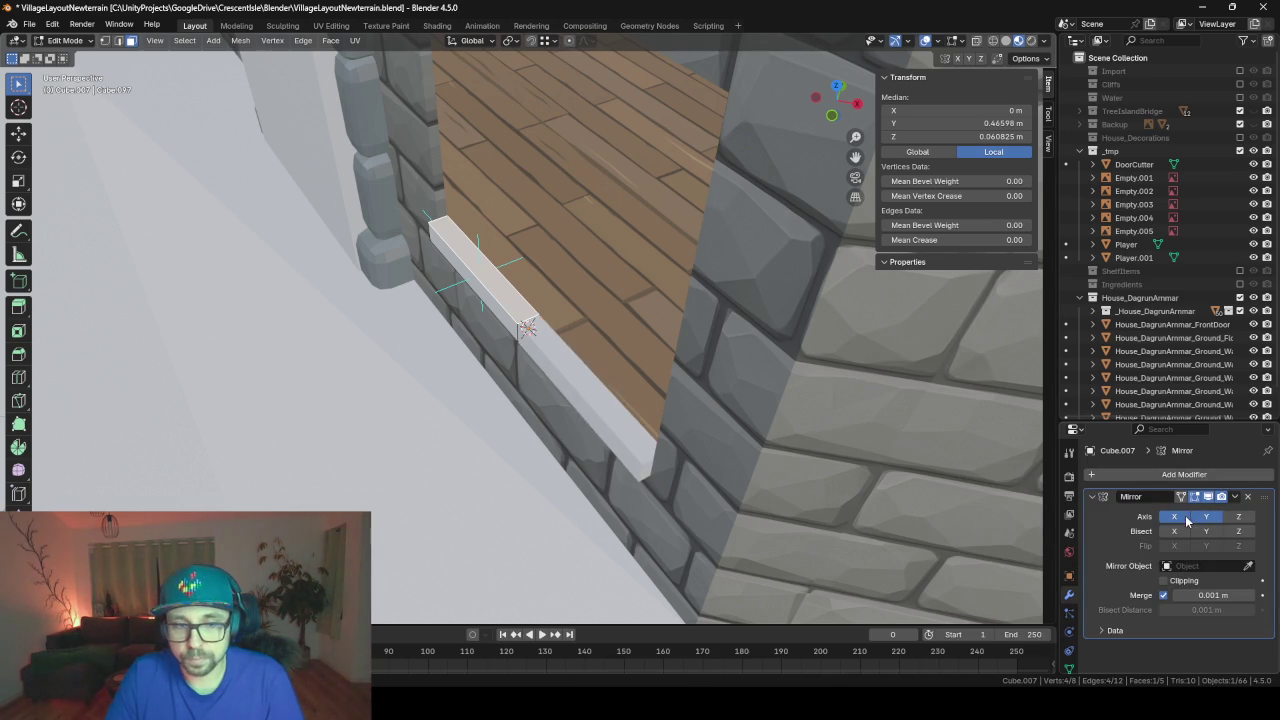
Add a loop cut near the beam's left end
mouse_move(807, 463)
middle_mouse_down()
mouse_move(551, 325)
mouse_move(608, 360)
mouse_move(588, 348)
middle_mouse_up()
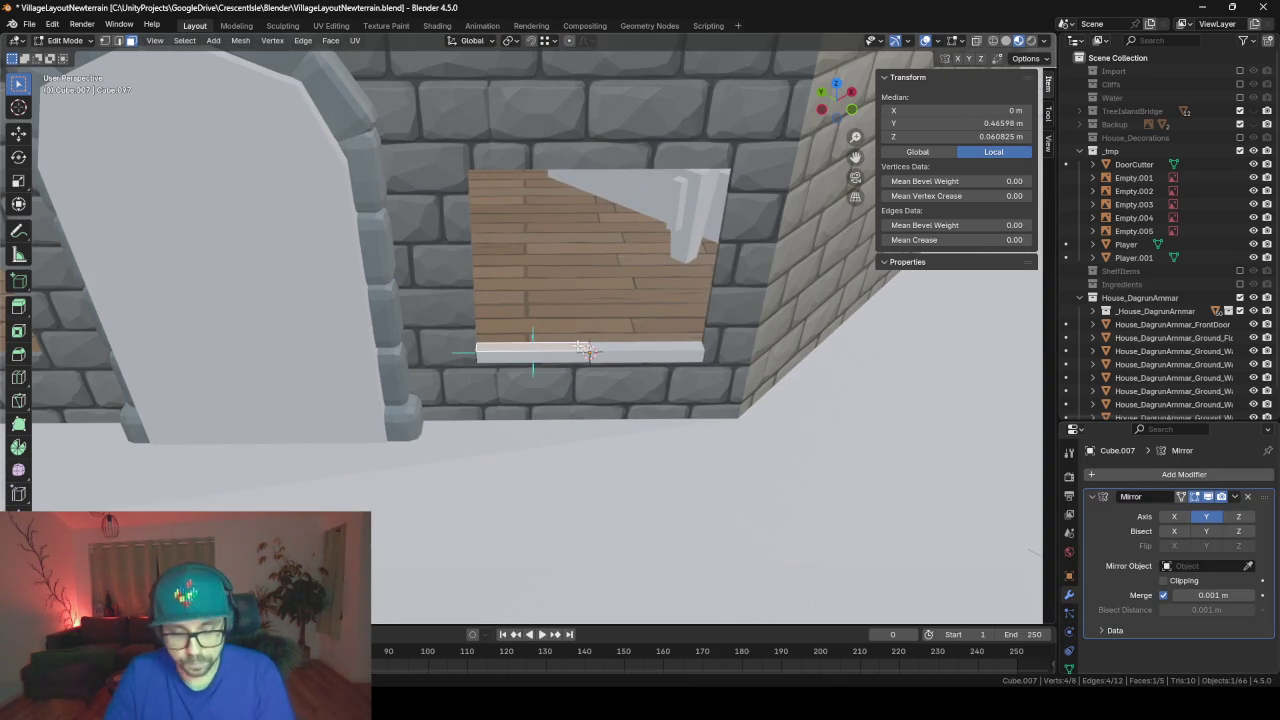
key("ctrl+r")
left_click(588, 350)
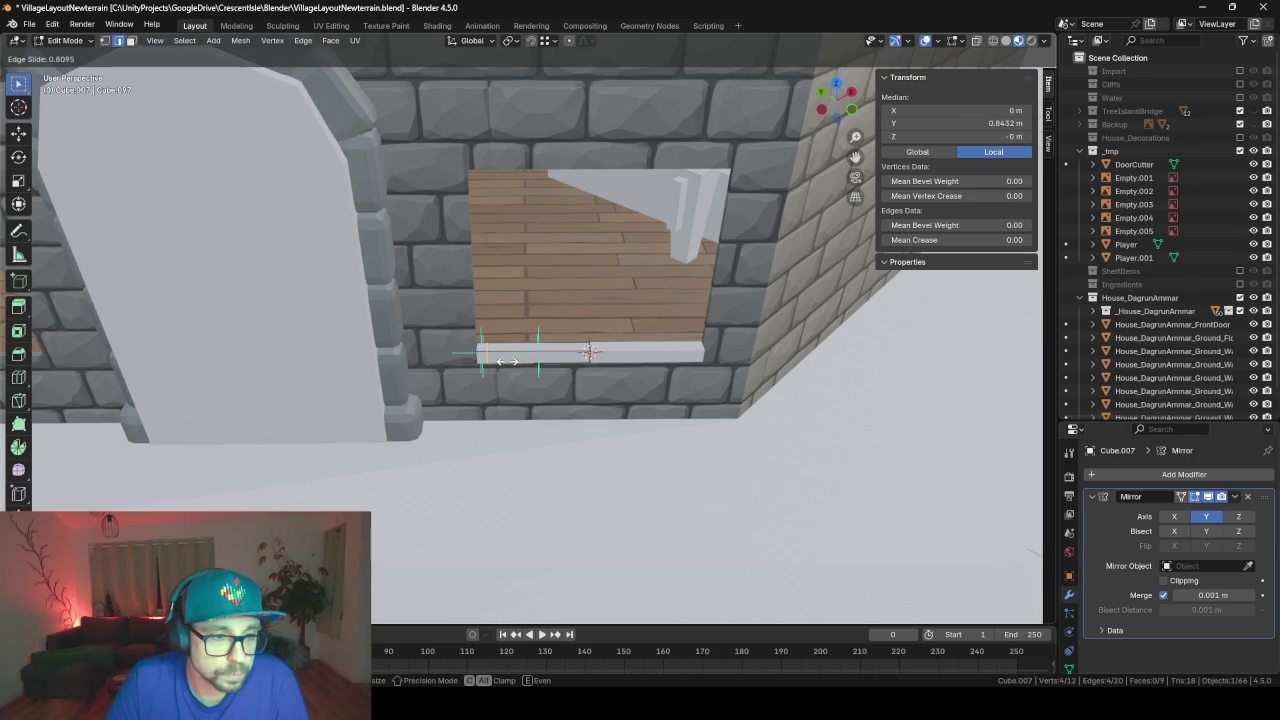
left_click(508, 361)
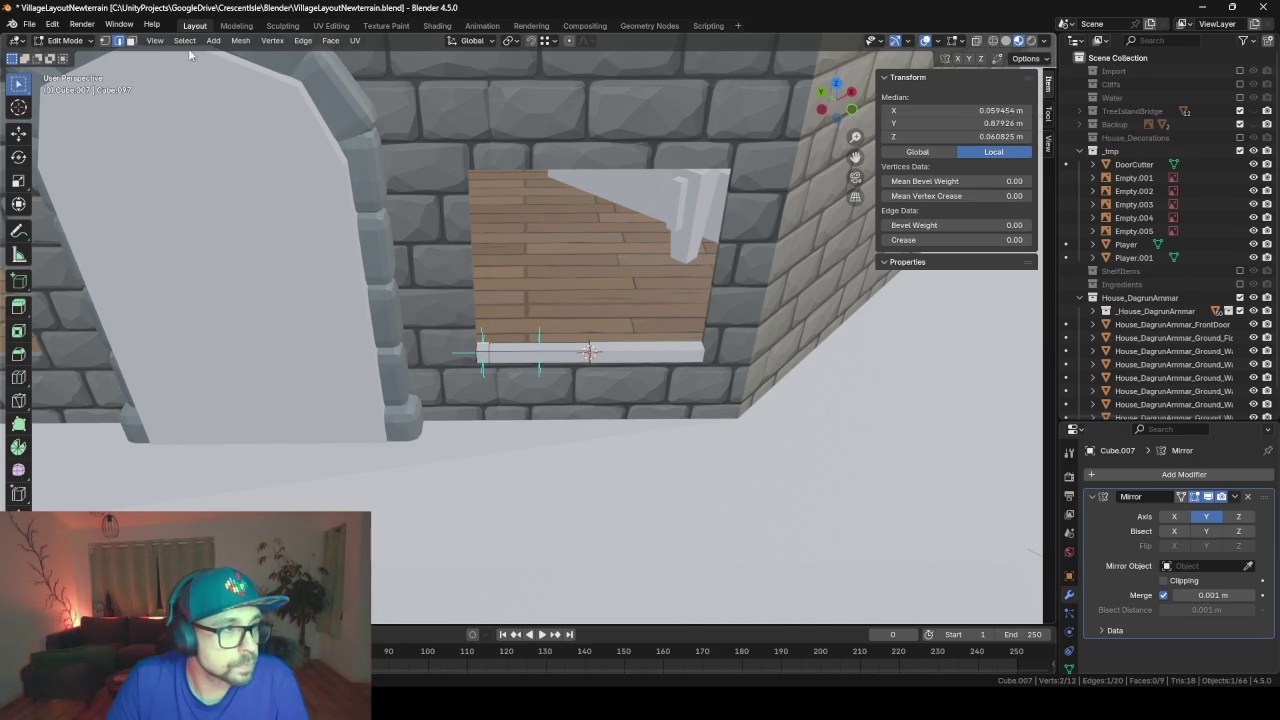
left_click(130, 40)
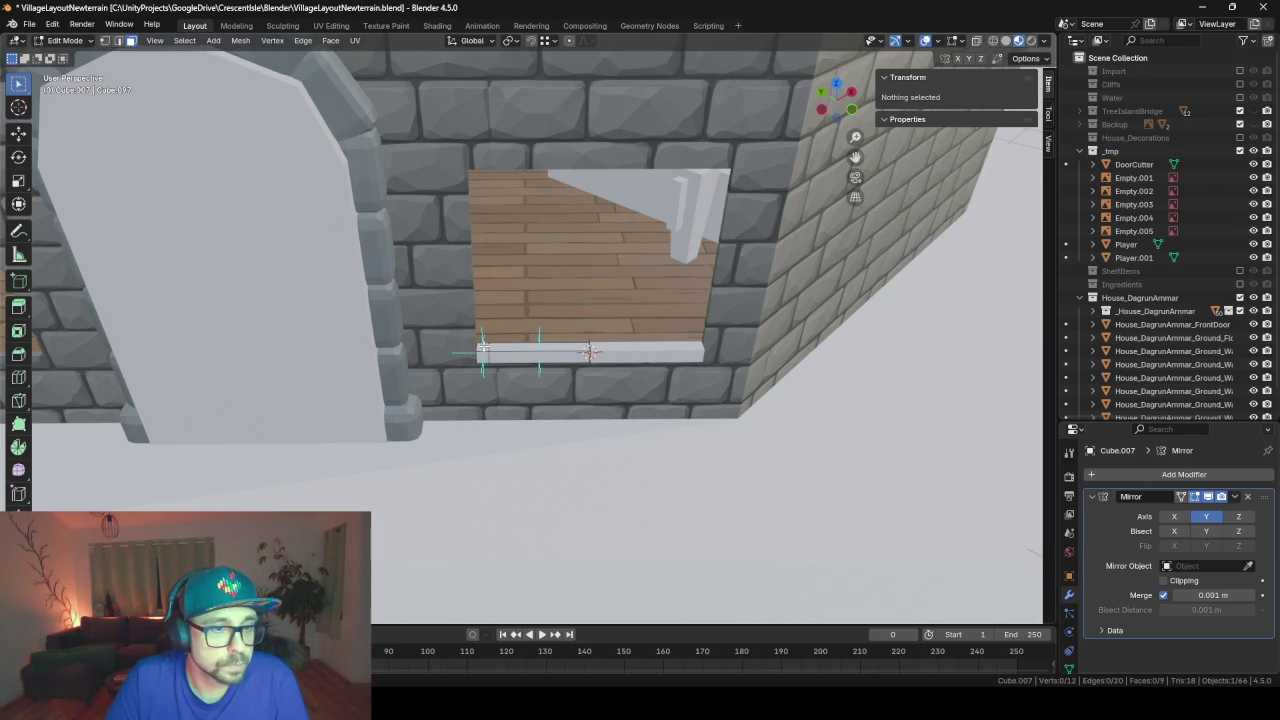
Extrude the beam's end face upward into a corner post
left_click(484, 348)
key("e")
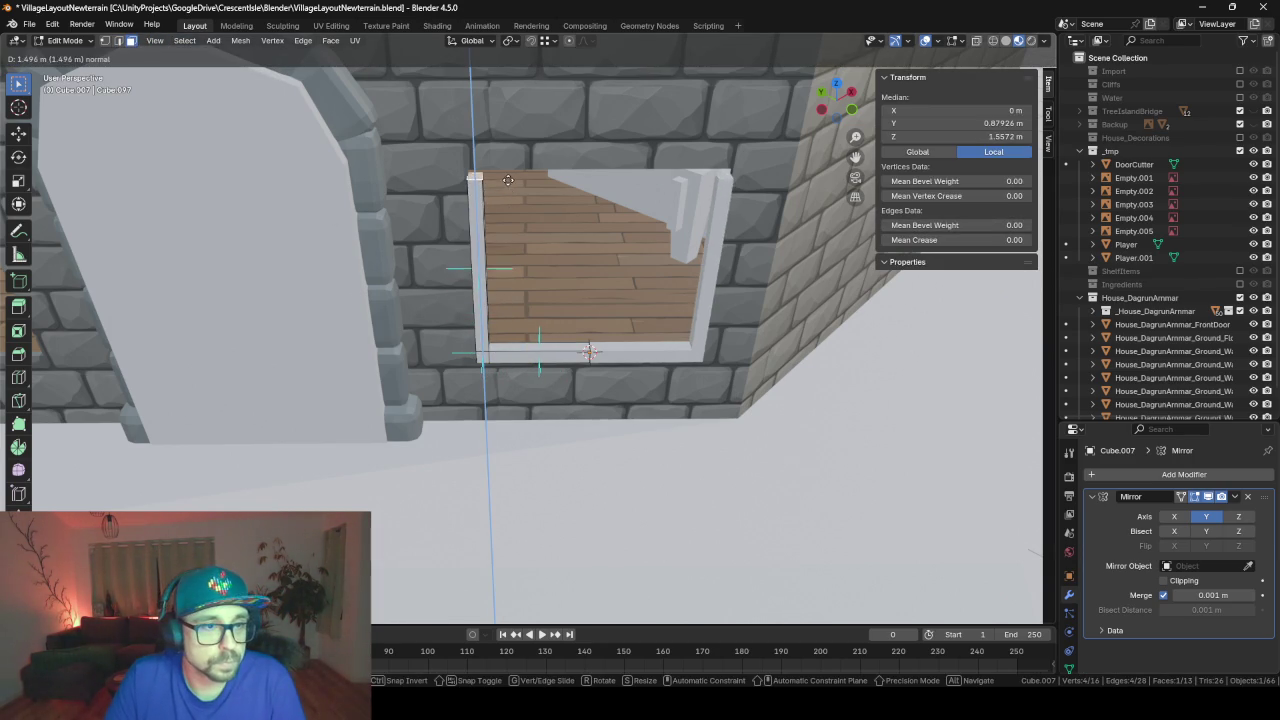
left_click(510, 183)
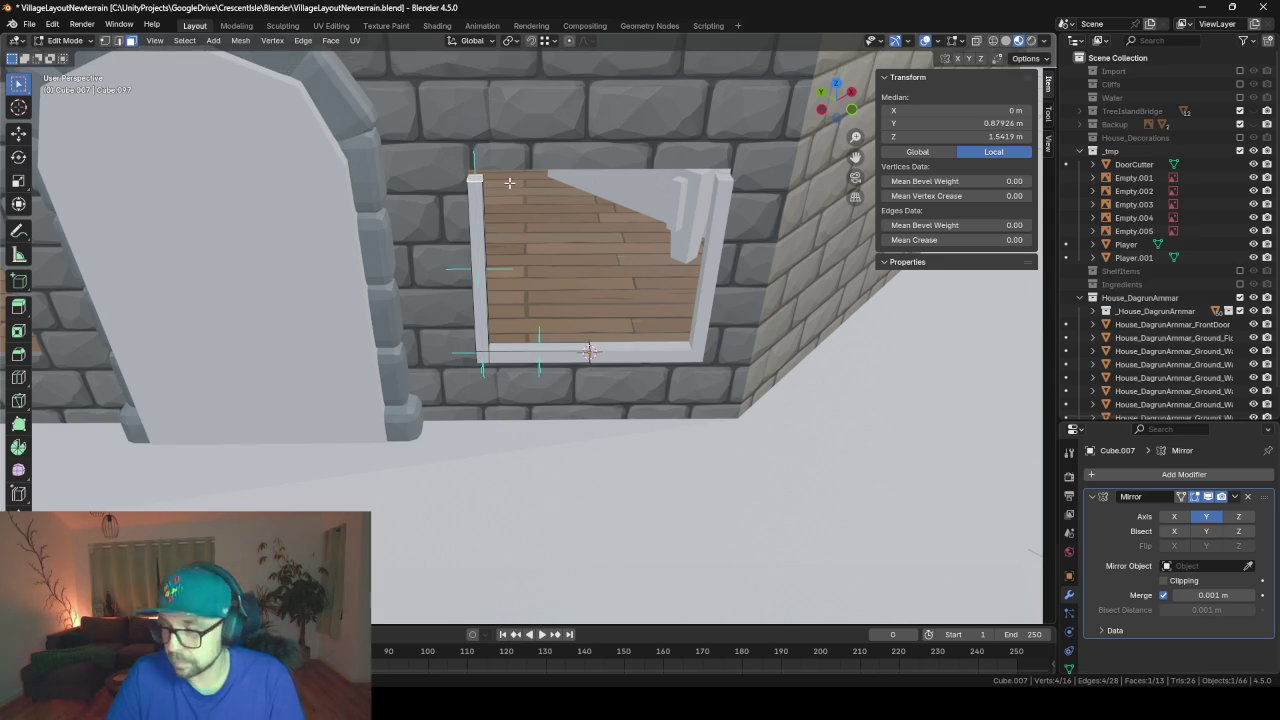
key("KP_Decimal")
middle_click_drag(600, 291, 586, 240)
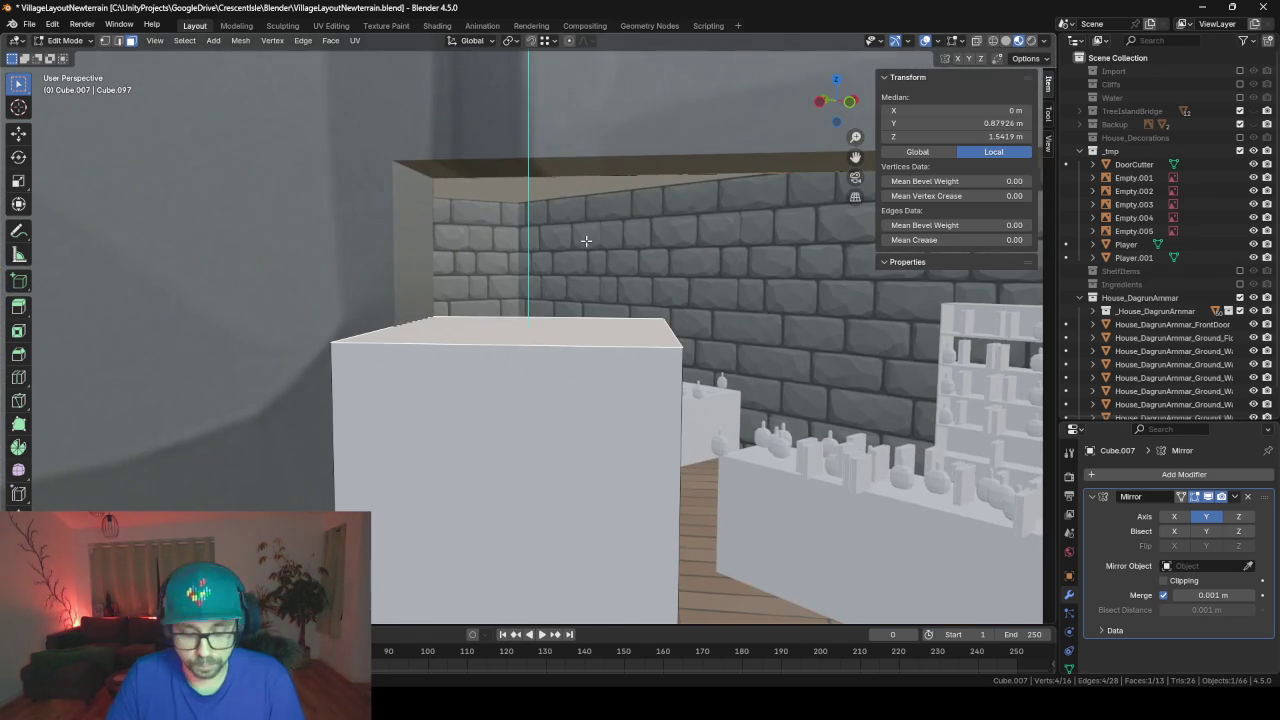
key("e")
left_click(600, 190)
Extrude a side face of the post into the top beam and lengthen it along Y
mouse_move(600, 190)
middle_mouse_down()
mouse_move(625, 227)
mouse_move(760, 300)
middle_mouse_up()
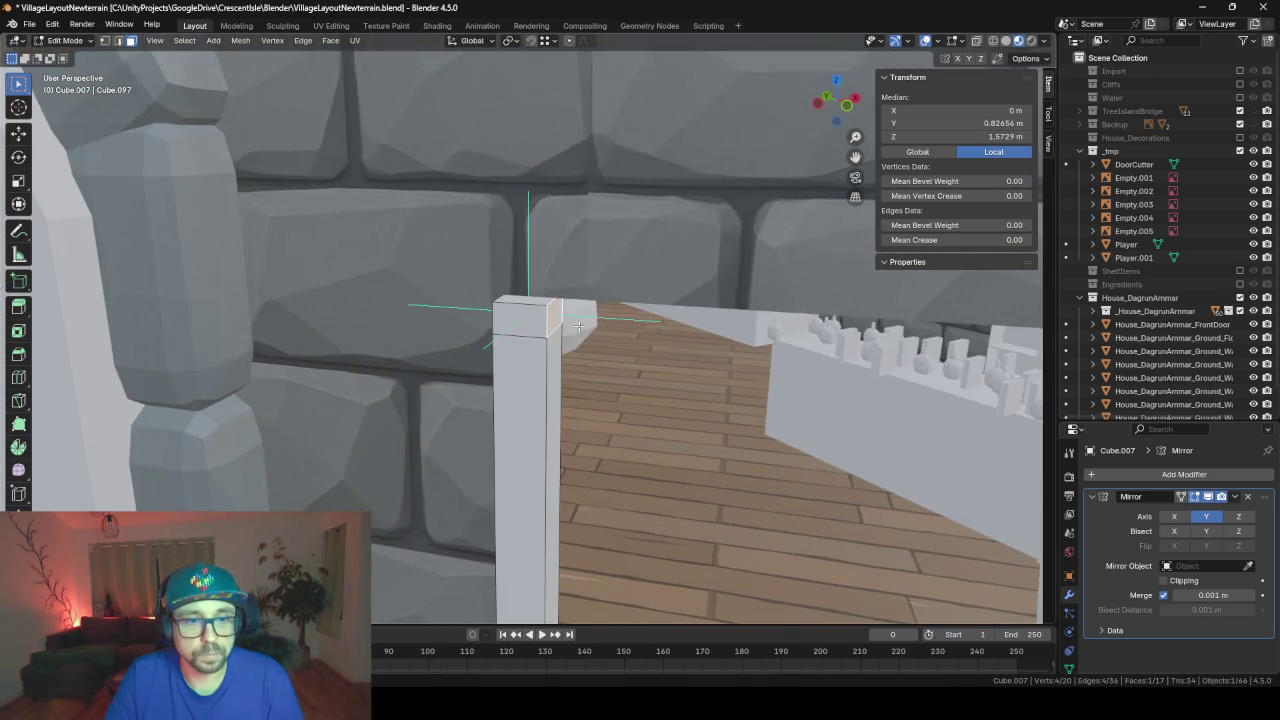
key("e")
left_click(880, 359)
middle_click_drag(880, 359, 612, 457)
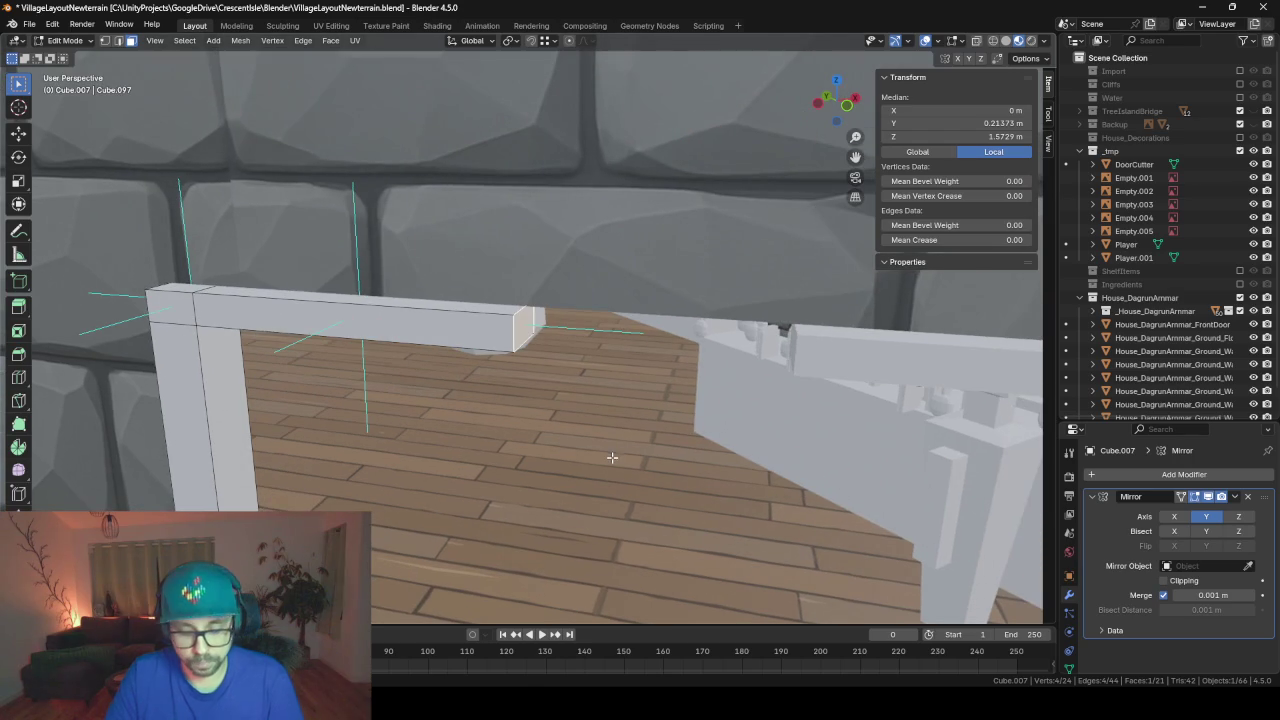
key("g")
key("y")
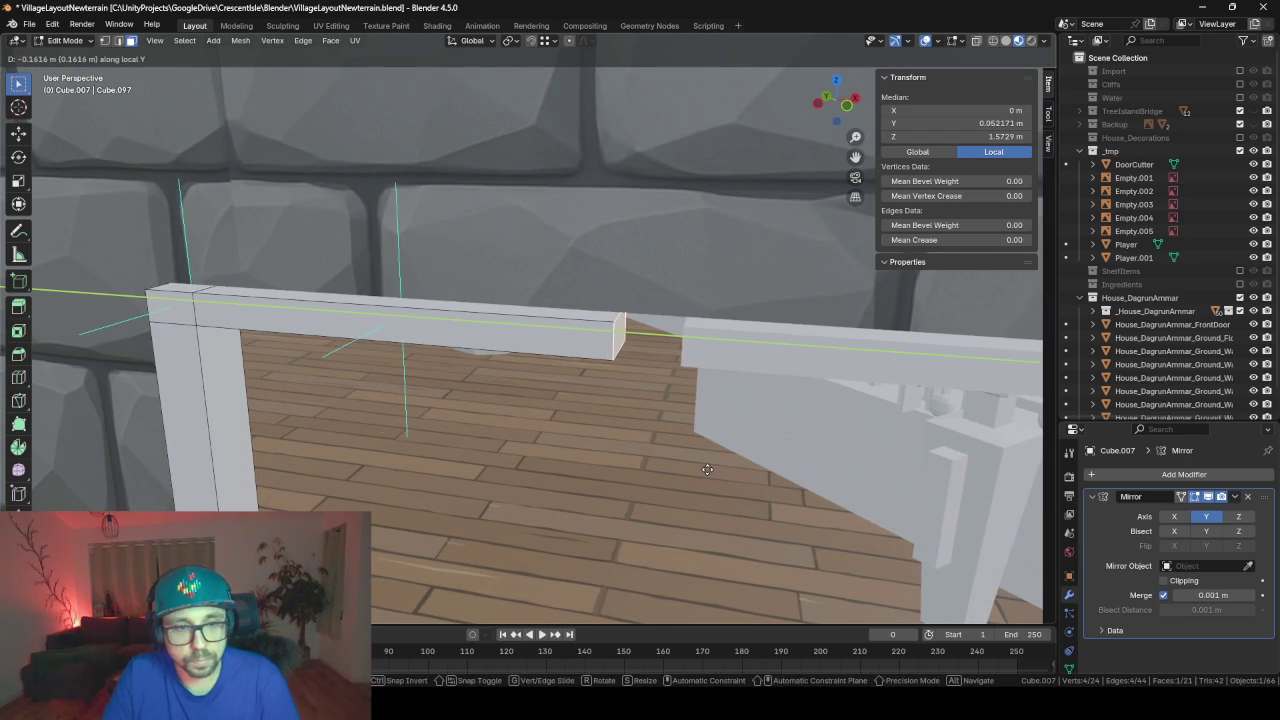
left_click(712, 469)
Delete the top beam's end face and slide its open end to meet the mirrored half
key("x")
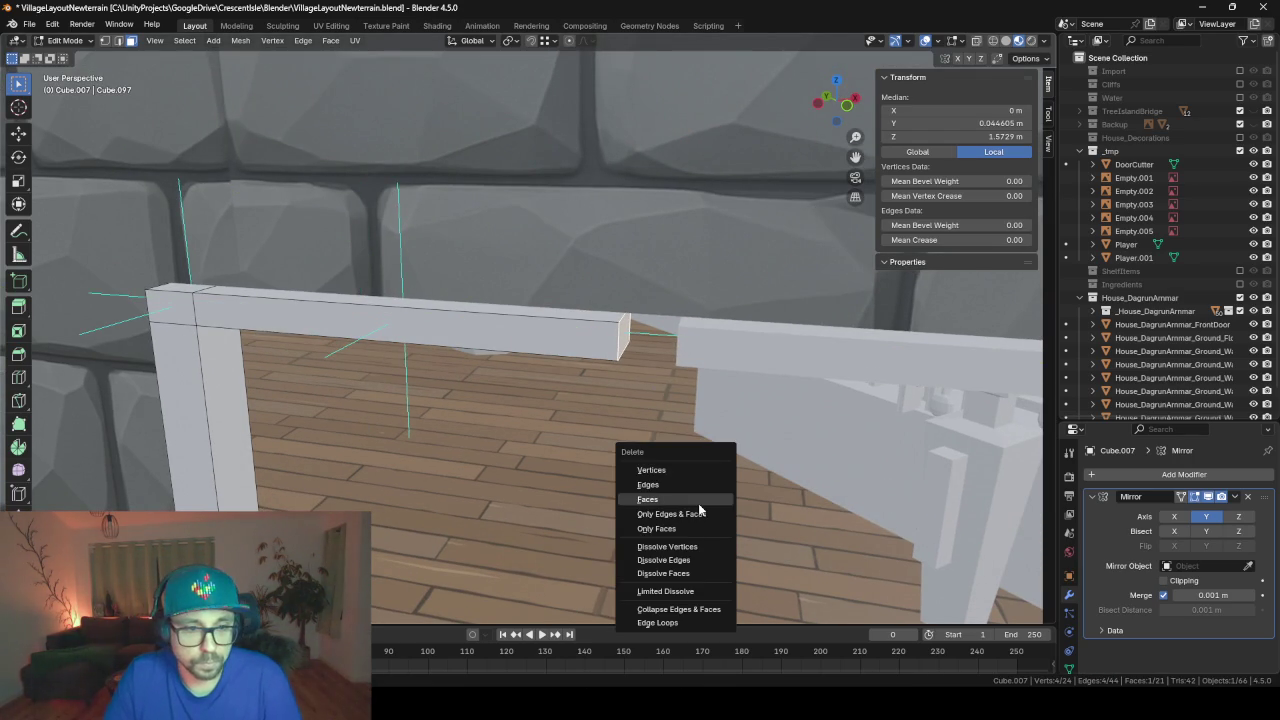
left_click(690, 500)
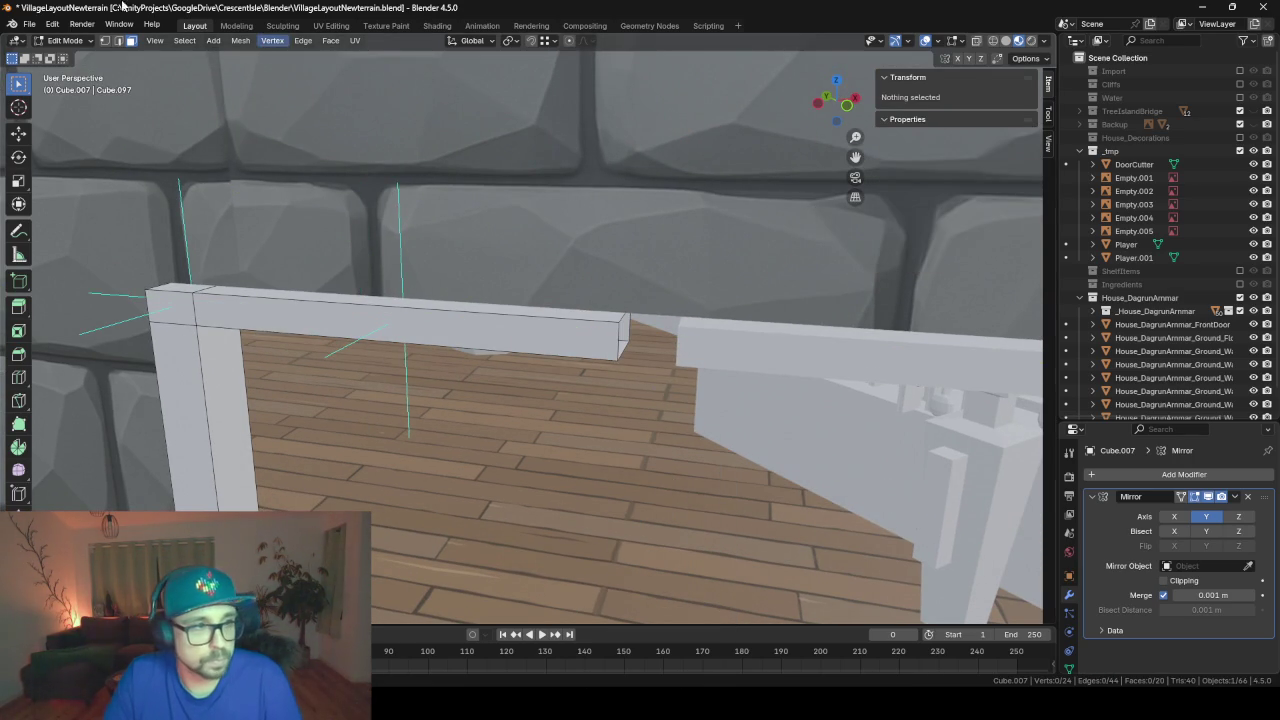
left_click(615, 343, "alt")
key("g")
key("y")
key("y")
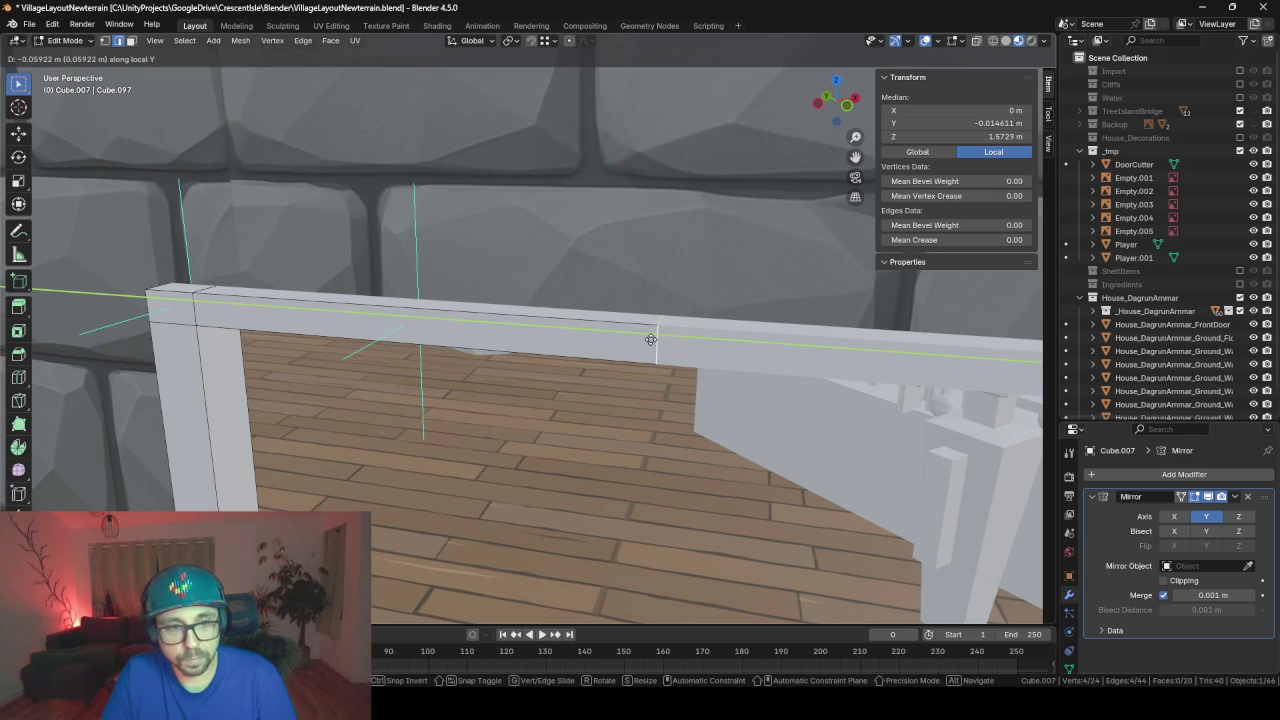
left_click(630, 338)
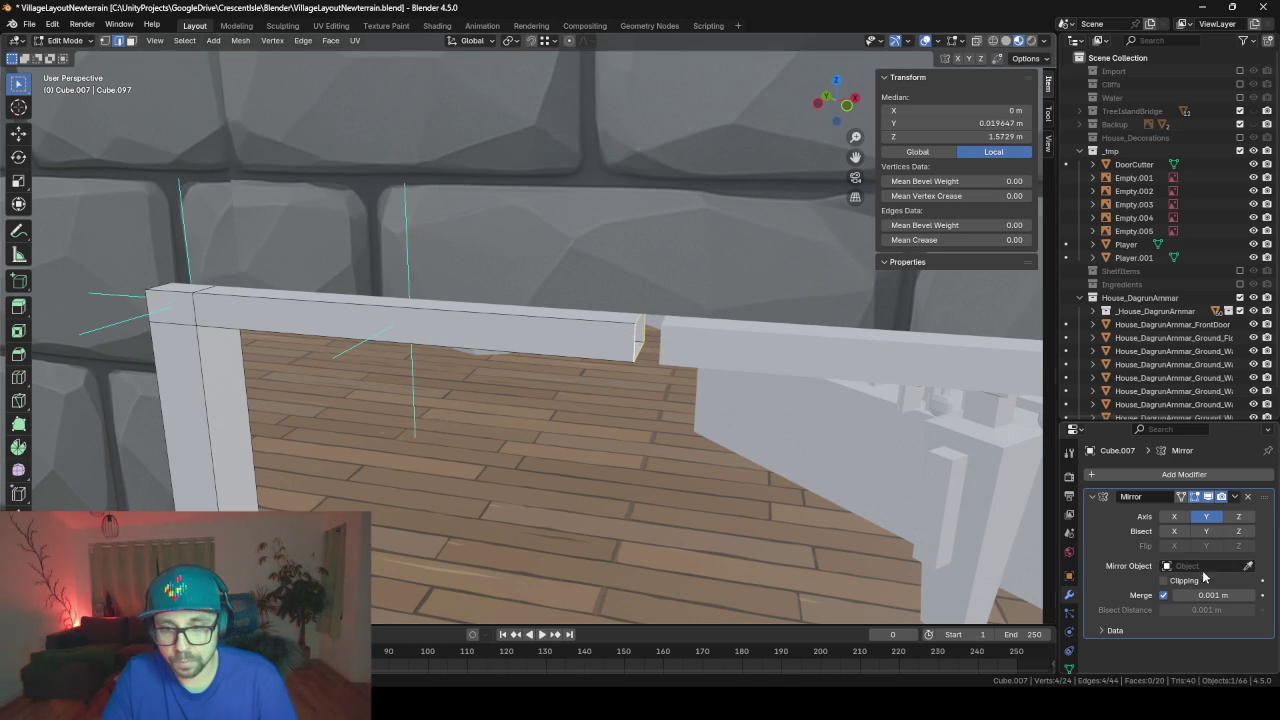
key("g")
key("y")
key("y")
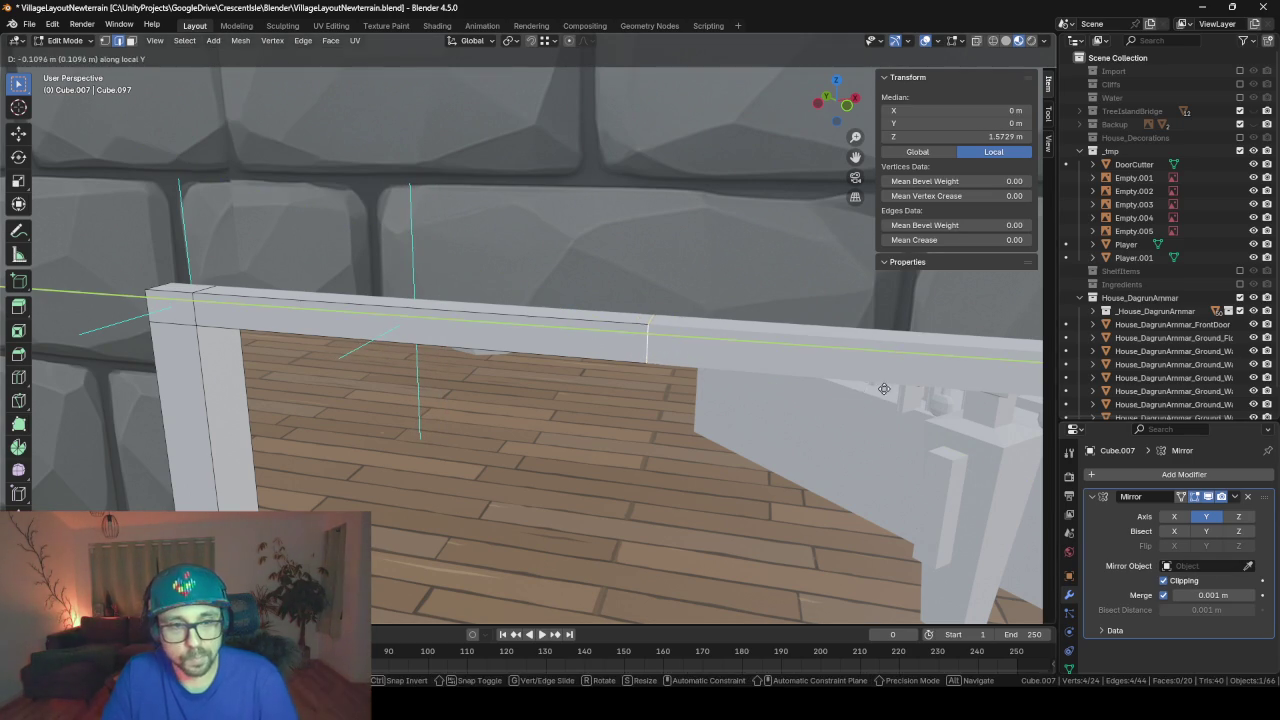
left_click(881, 389)
mouse_move(888, 390)
middle_mouse_down()
mouse_move(643, 454)
mouse_move(656, 392)
mouse_move(566, 361)
mouse_move(610, 355)
mouse_move(692, 388)
mouse_move(687, 404)
middle_mouse_up()
scroll(643, 454, "down", 3)
Scale the whole frame mesh up about 1.06 to 1.91 m by 1.77 m, then leave Edit Mode
key("a")
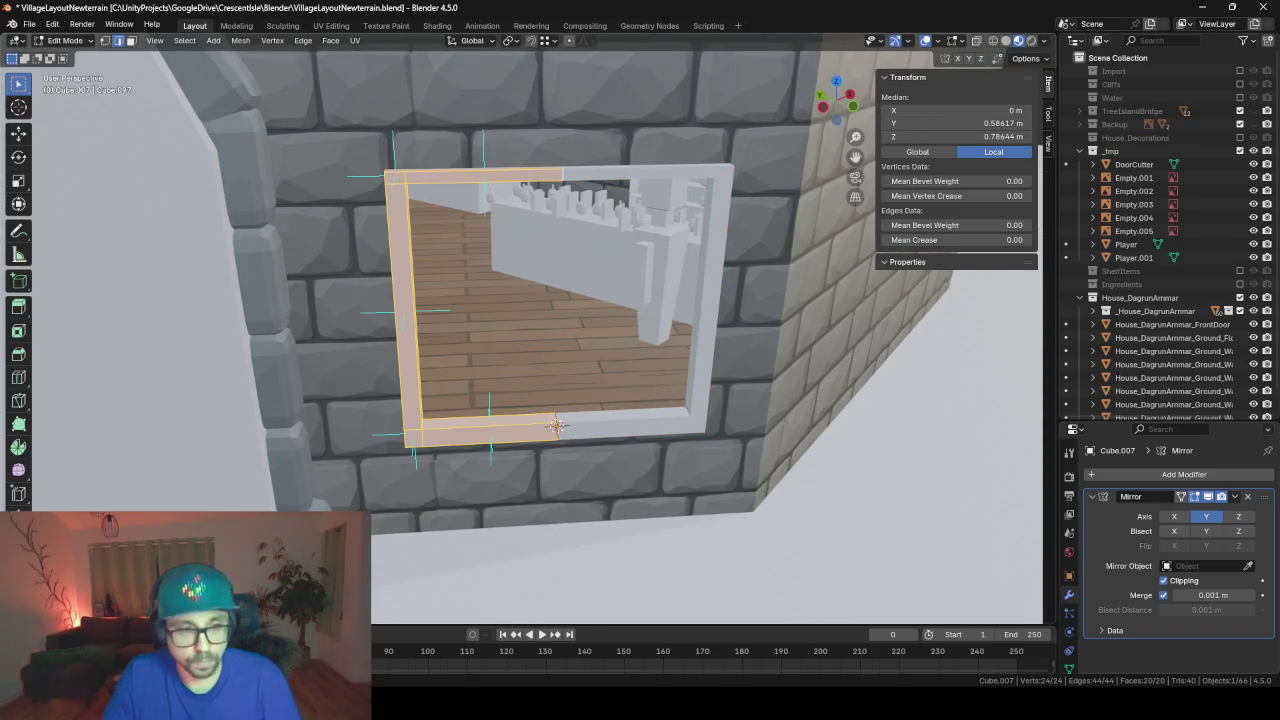
key("s")
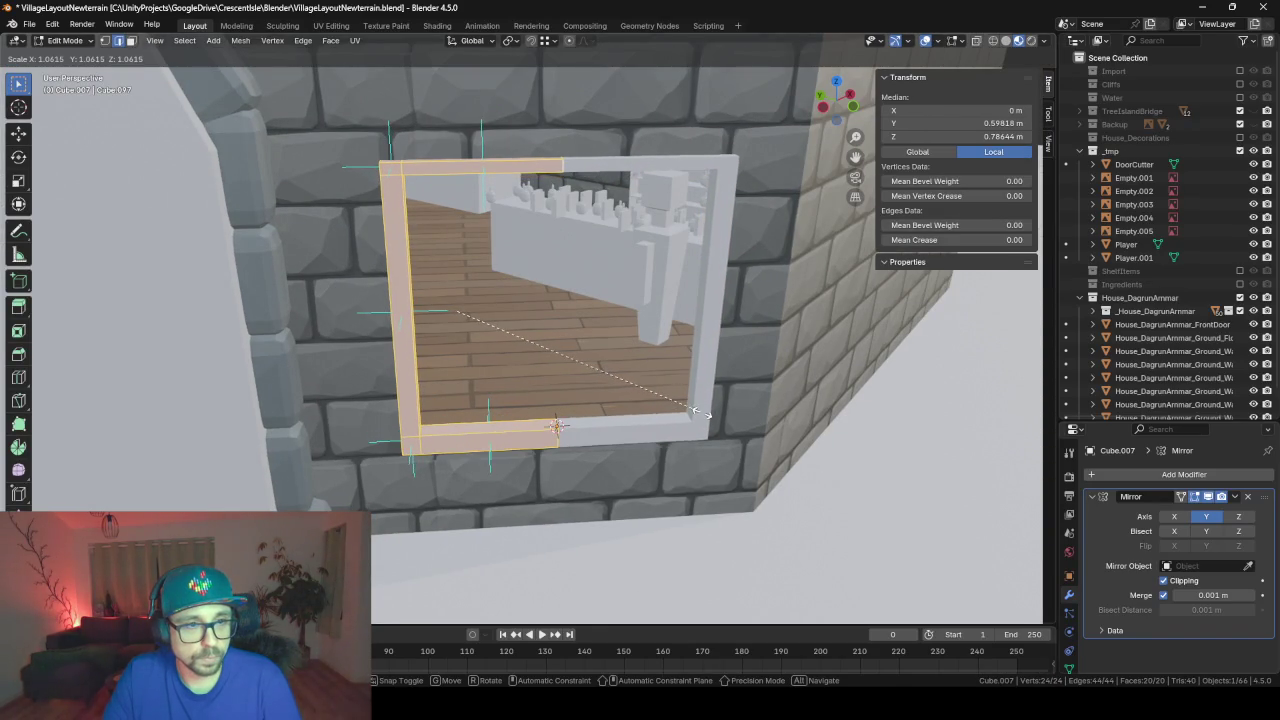
left_click(697, 411)
mouse_move(697, 411)
middle_mouse_down()
mouse_move(414, 358)
mouse_move(644, 409)
middle_mouse_up()
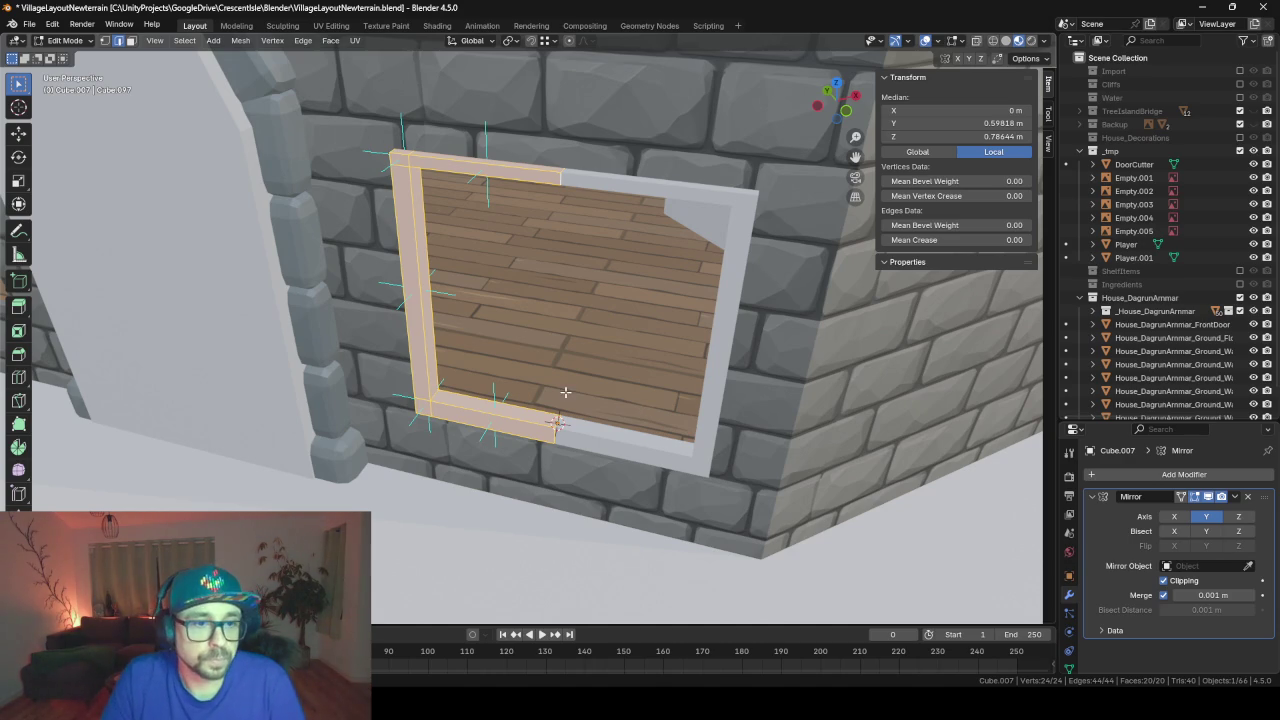
key("Tab")
middle_click_drag(565, 392, 394, 351)
mouse_move(493, 383)
middle_mouse_down()
mouse_move(561, 396)
mouse_move(554, 430)
middle_mouse_up()
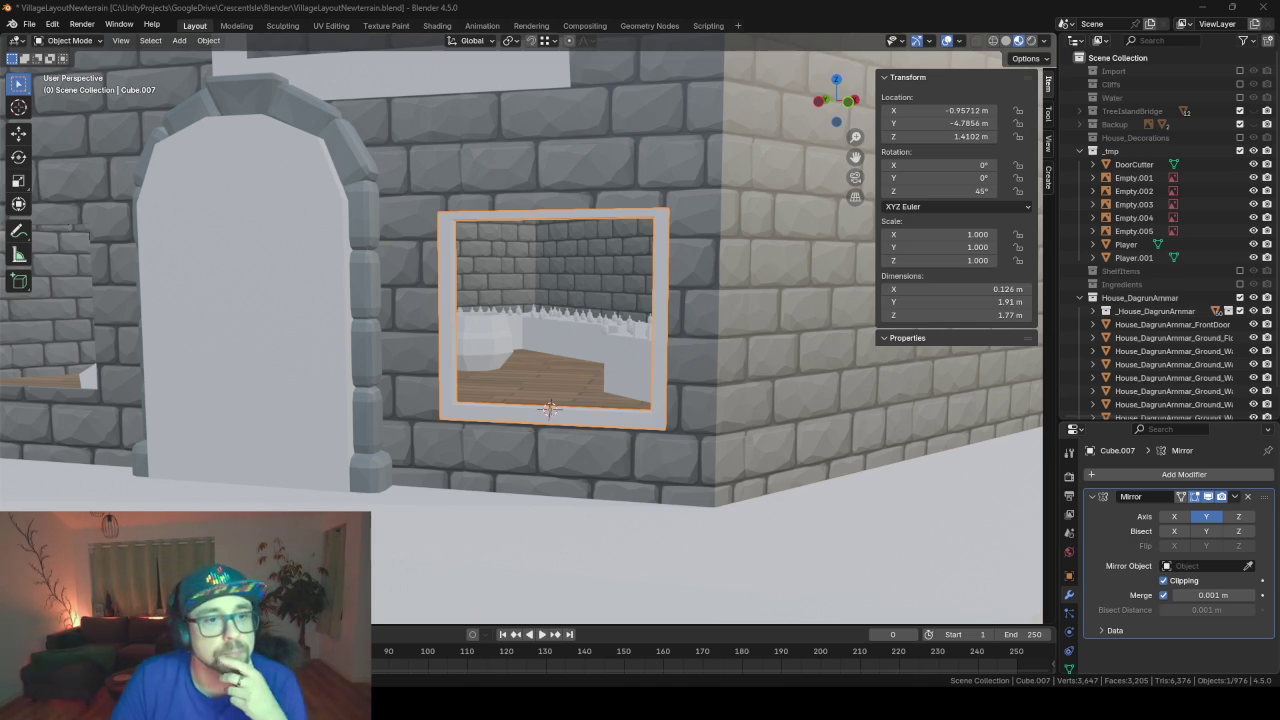
In the Outliner, rename Cube.007 to the house-prefixed name ending in WindowFrame_Large
mouse_move(548, 313)
middle_mouse_down()
mouse_move(597, 328)
mouse_move(500, 327)
mouse_move(599, 331)
mouse_move(564, 335)
middle_mouse_up()
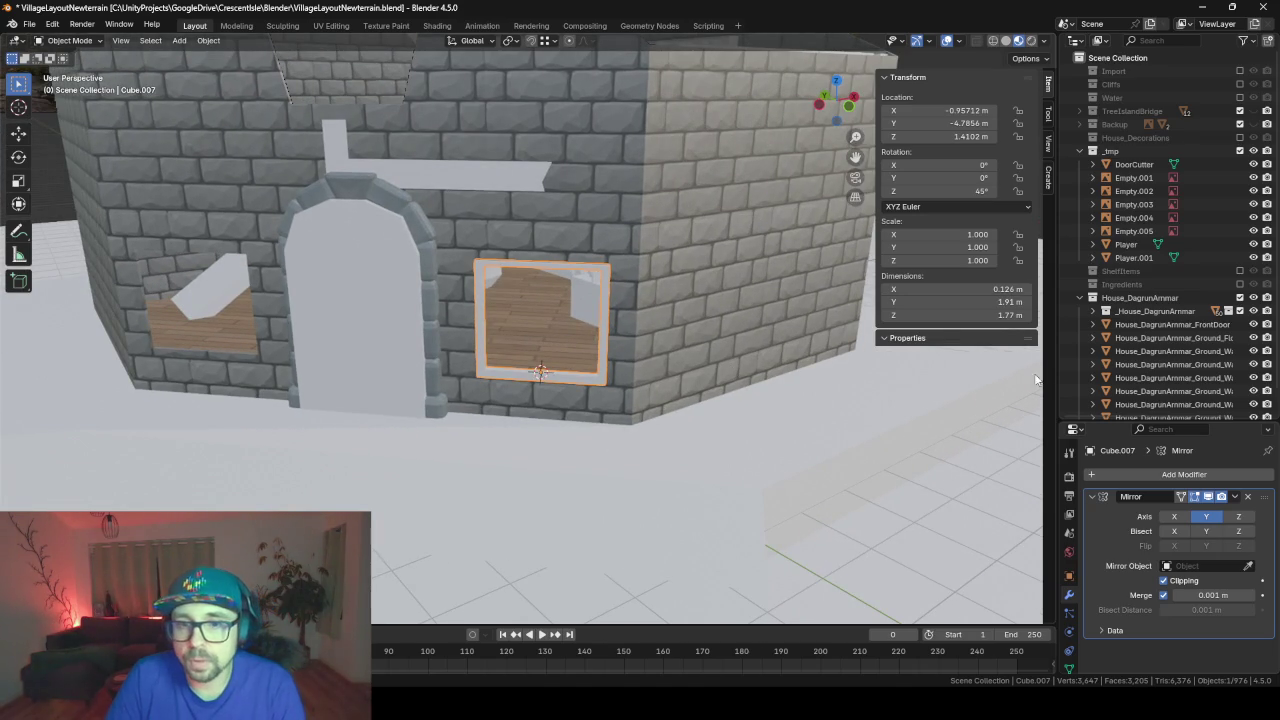
scroll(1136, 400, "down", 2)
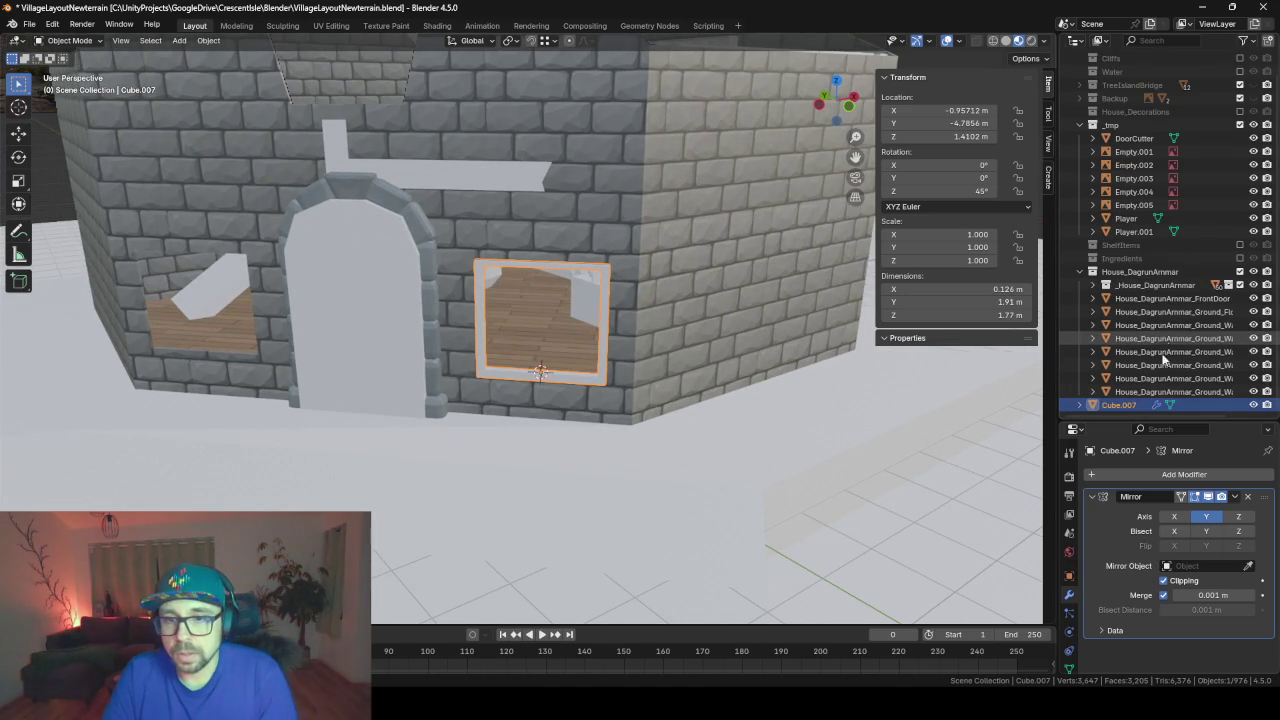
double_click(1118, 405)
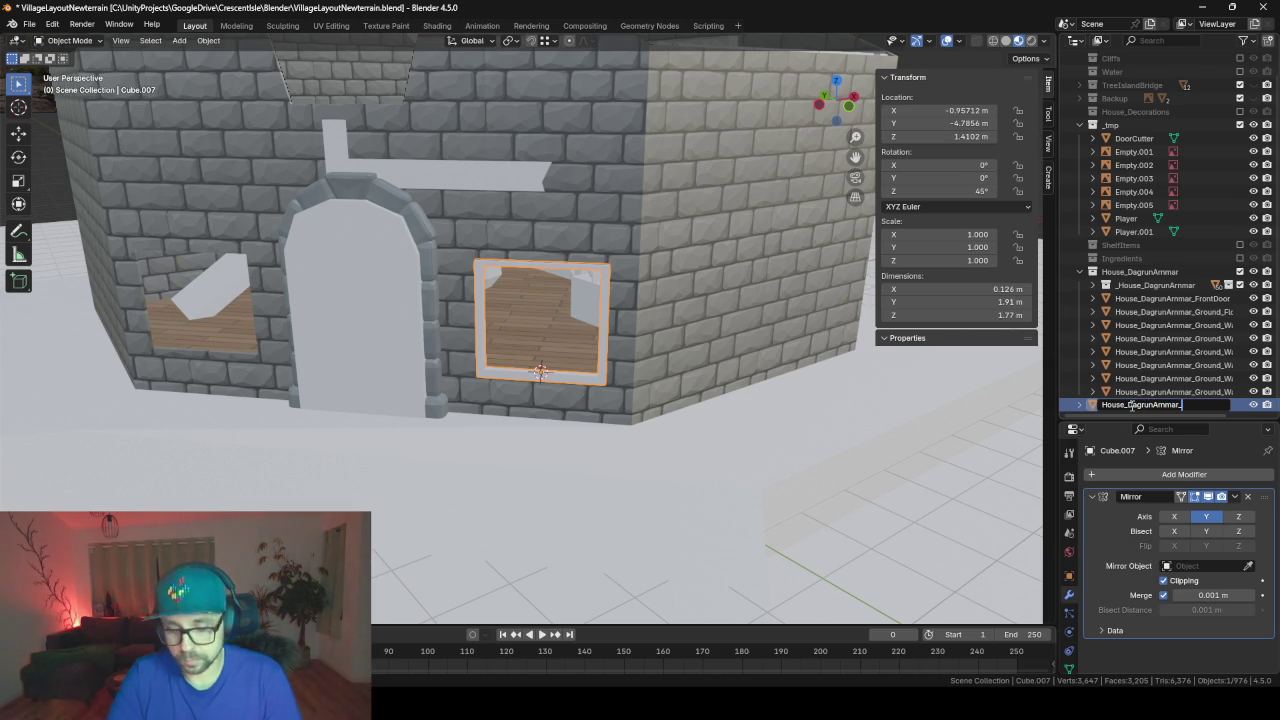
type("WindowFrame_LArge")
key("Return")
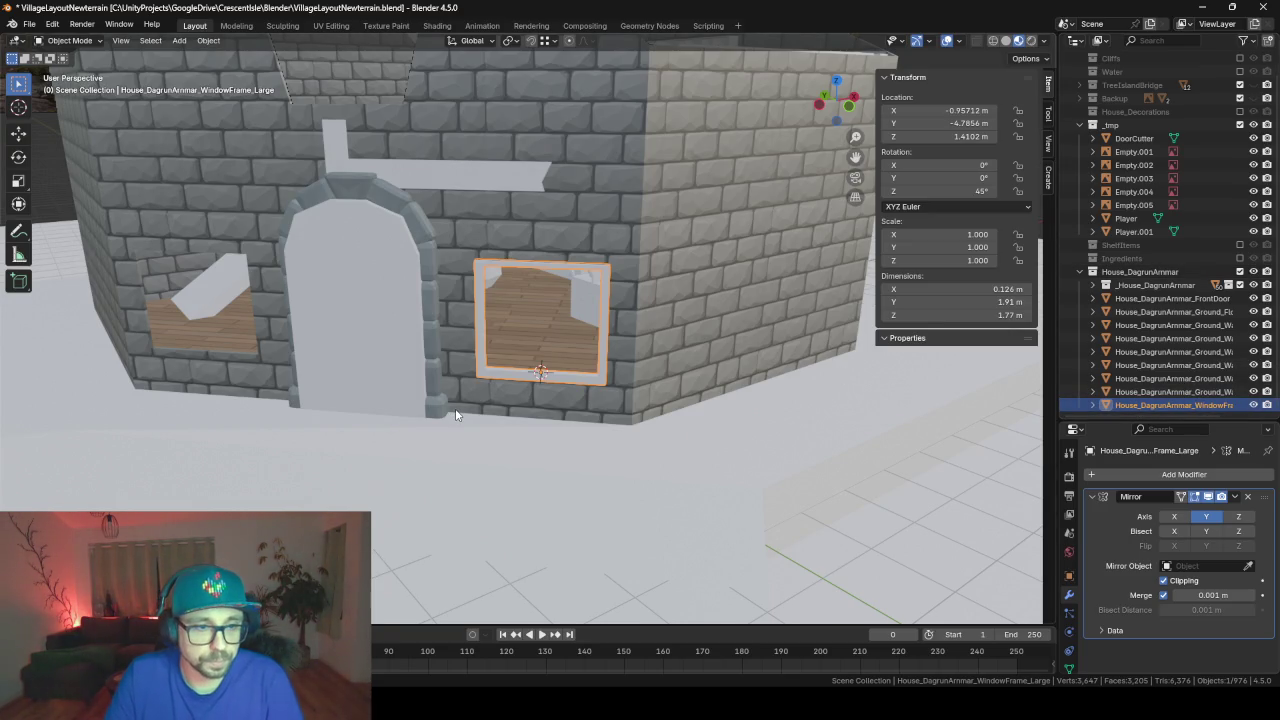
scroll(545, 403, "up", 2)
scroll(545, 403, "up", 1)
scroll(645, 350, "up", 2)
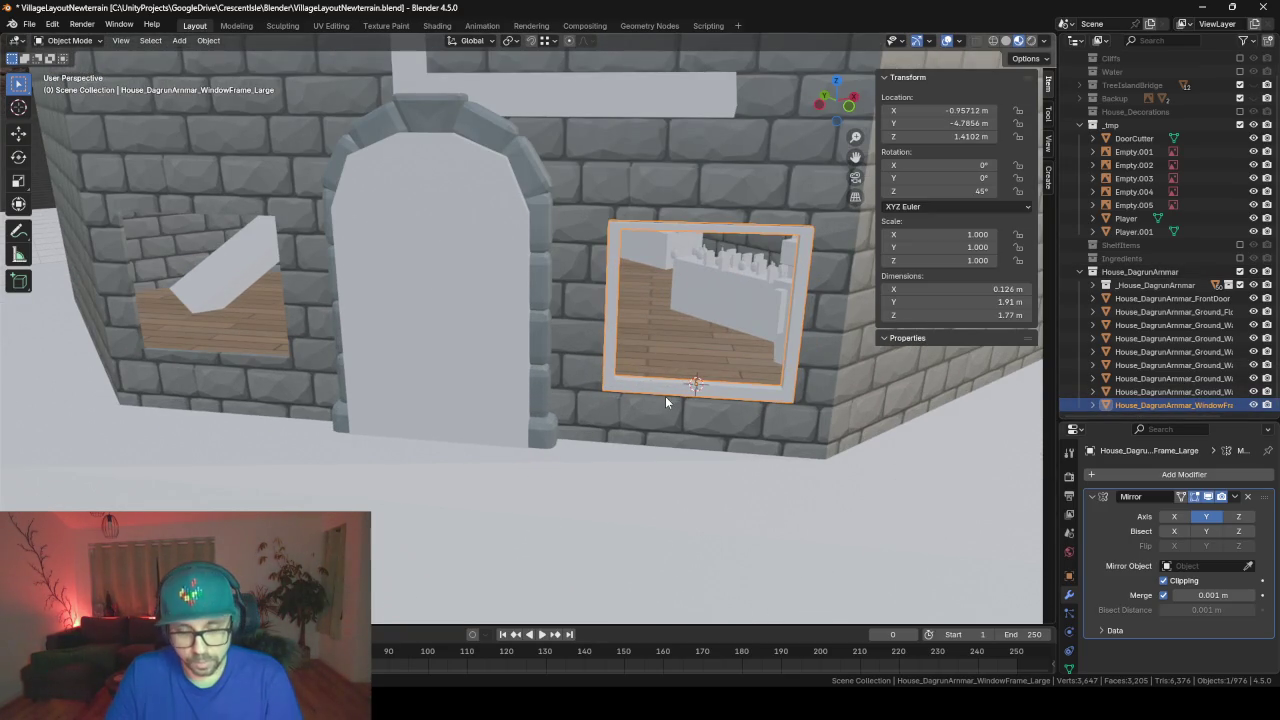
Duplicate the window frame and snap the 3D cursor to the left window's edge in the wall
key("shift+d")
right_click(391, 432)
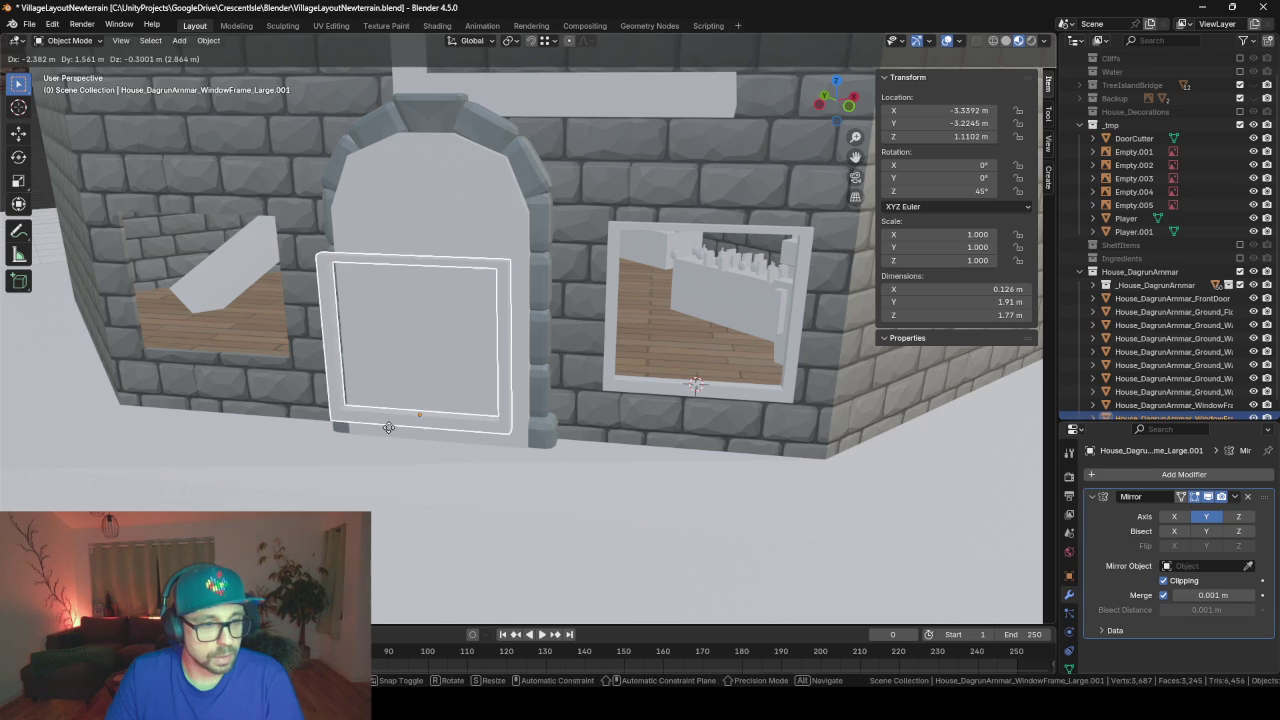
left_click(309, 439)
key("Tab")
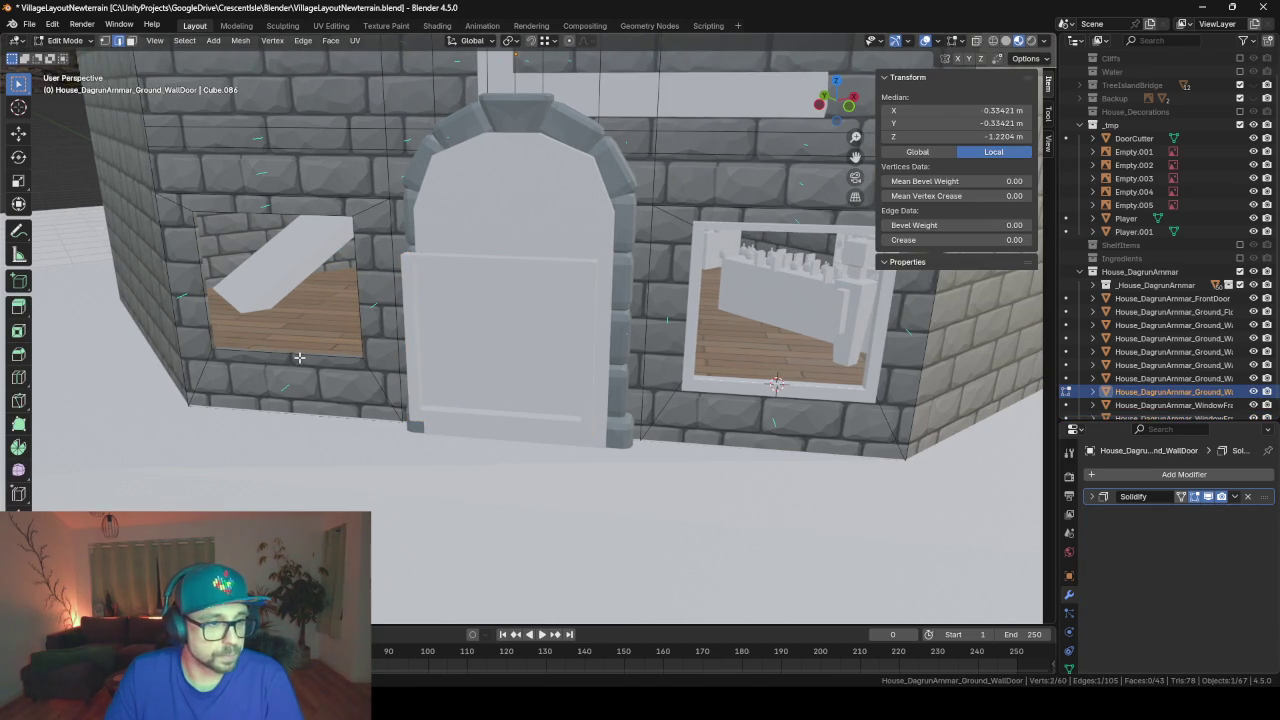
key("shift+s")
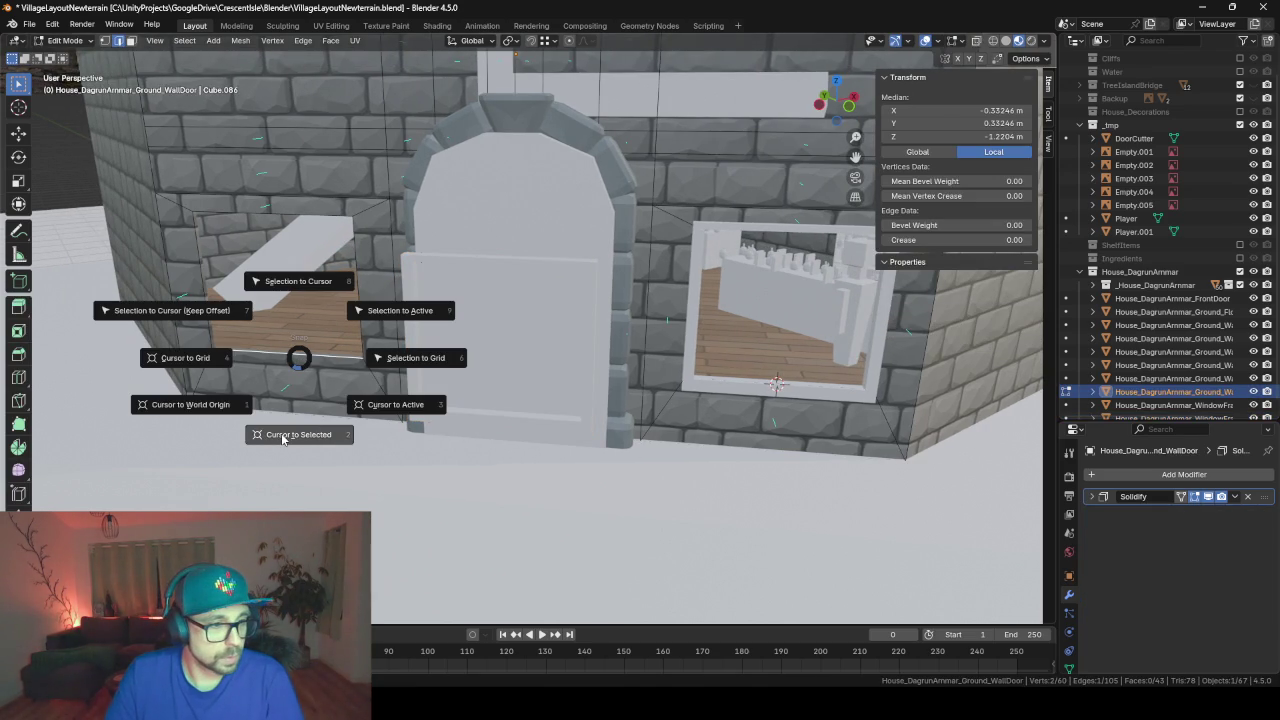
left_click(283, 438)
key("Tab")
Snap the copy WindowFrame_Large.001 to the cursor so it lines the left window opening
left_click(452, 403)
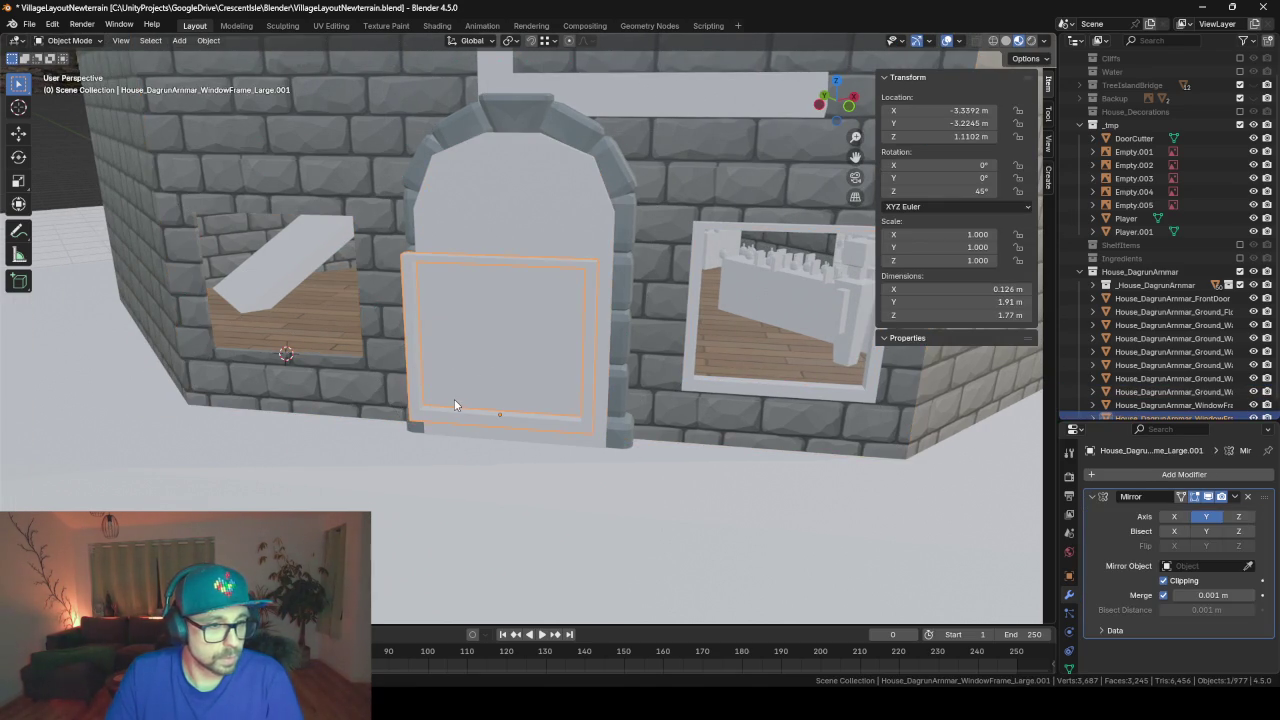
key("shift+s")
left_click(452, 398)
mouse_move(452, 398)
middle_mouse_down()
mouse_move(504, 380)
mouse_move(706, 400)
middle_mouse_up()
key("Tab")
scroll(504, 380, "up", 3)
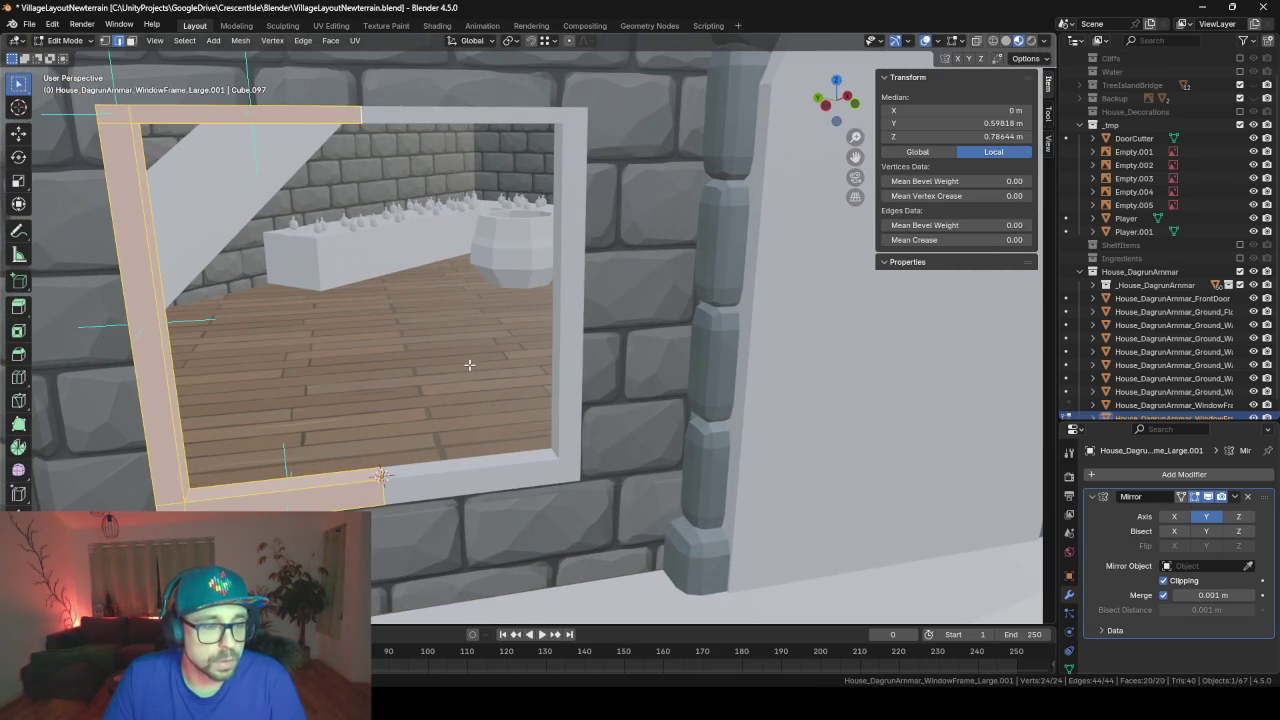
mouse_move(287, 244)
middle_mouse_down()
mouse_move(241, 292)
mouse_move(375, 135)
middle_mouse_up()
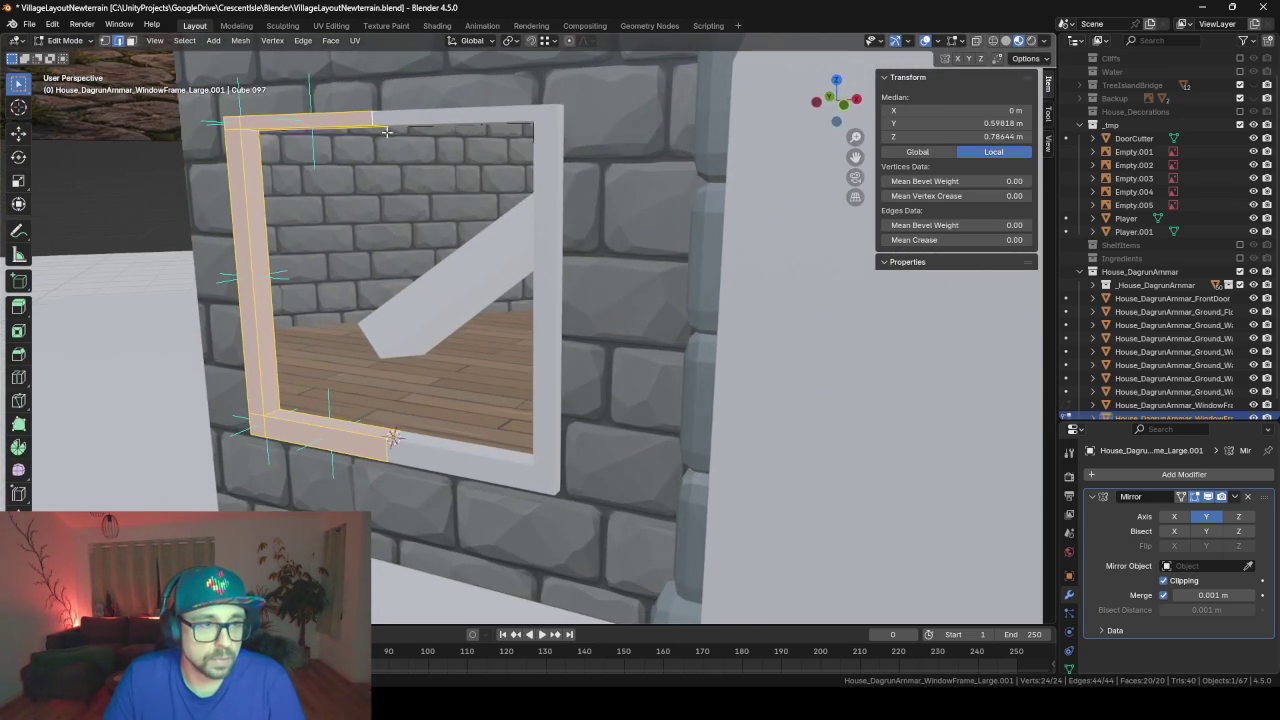
middle_click_drag(353, 430, 450, 300)
scroll(450, 300, "down", 5)
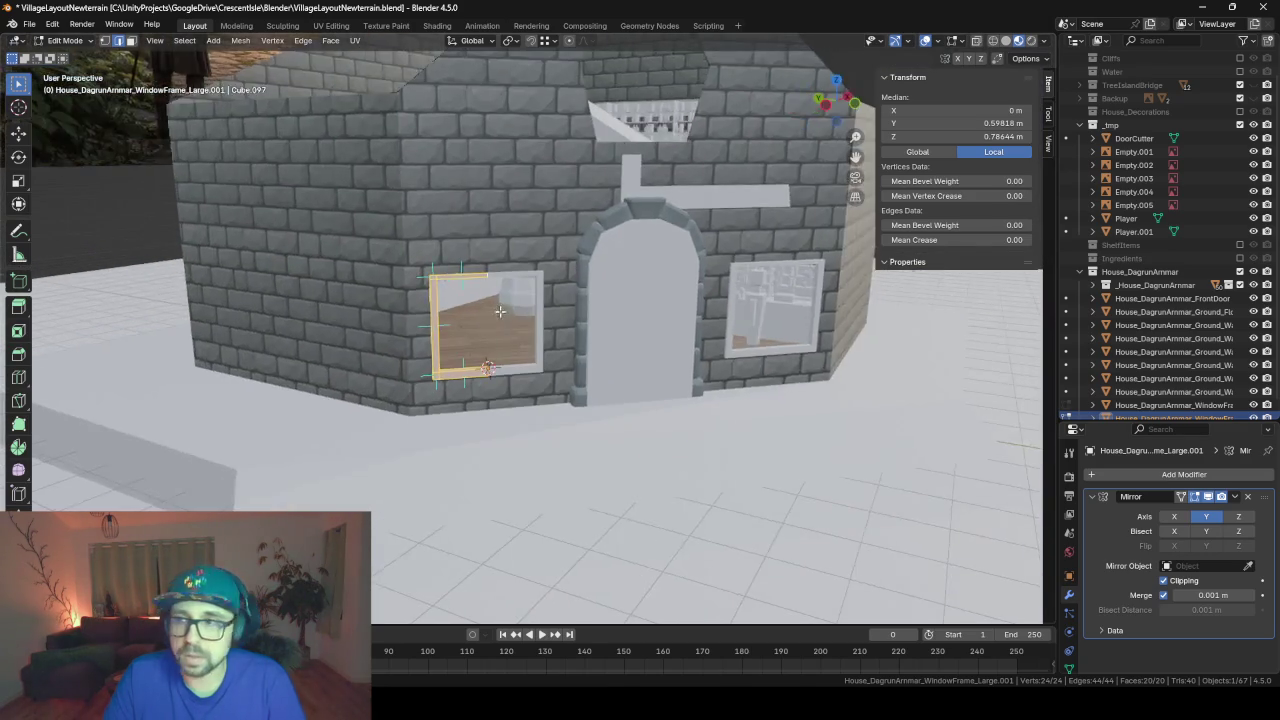
scroll(507, 265, "up", 4)
middle_click_drag(507, 265, 497, 279)
middle_click_drag(503, 372, 397, 447)
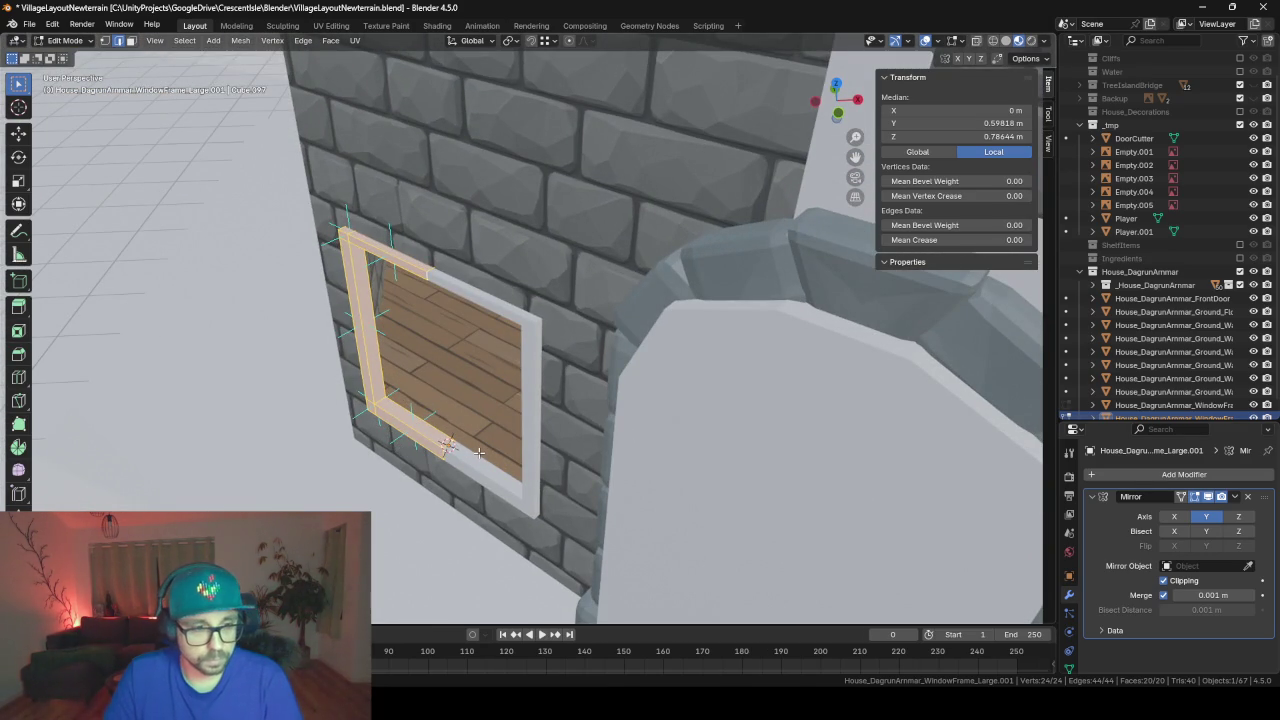
middle_click_drag(448, 419, 528, 393)
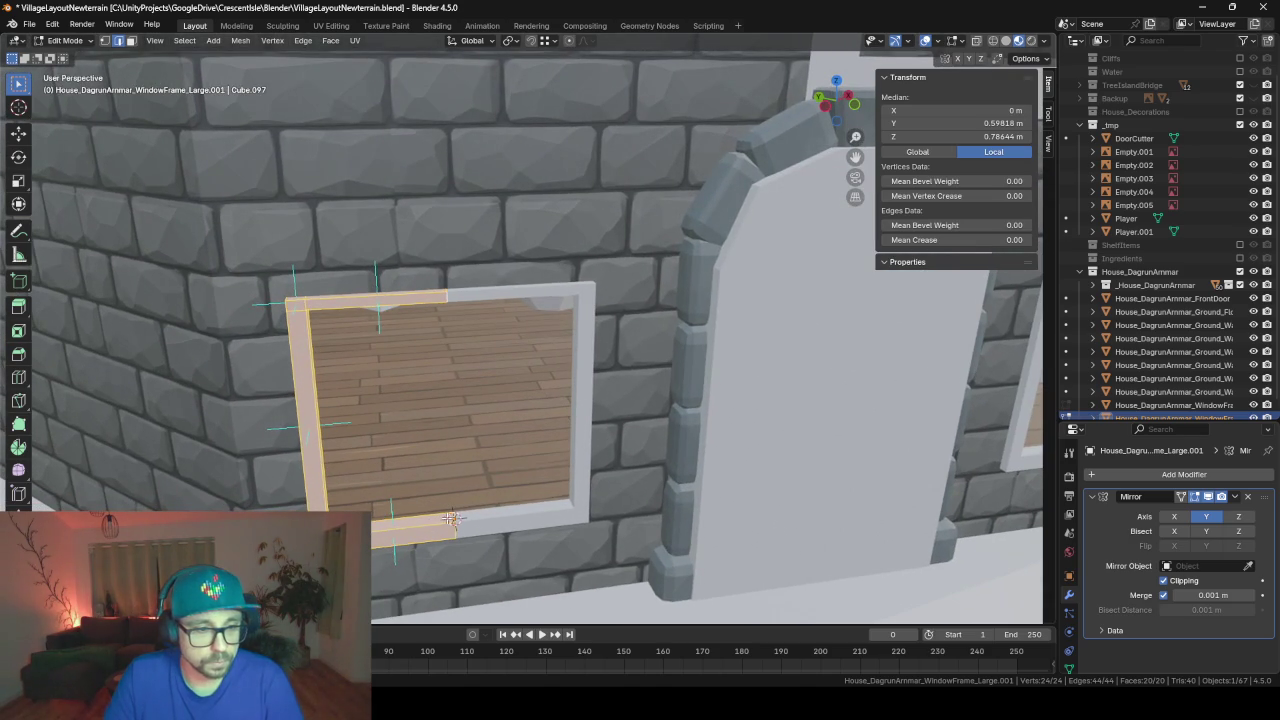
key("ctrl+r")
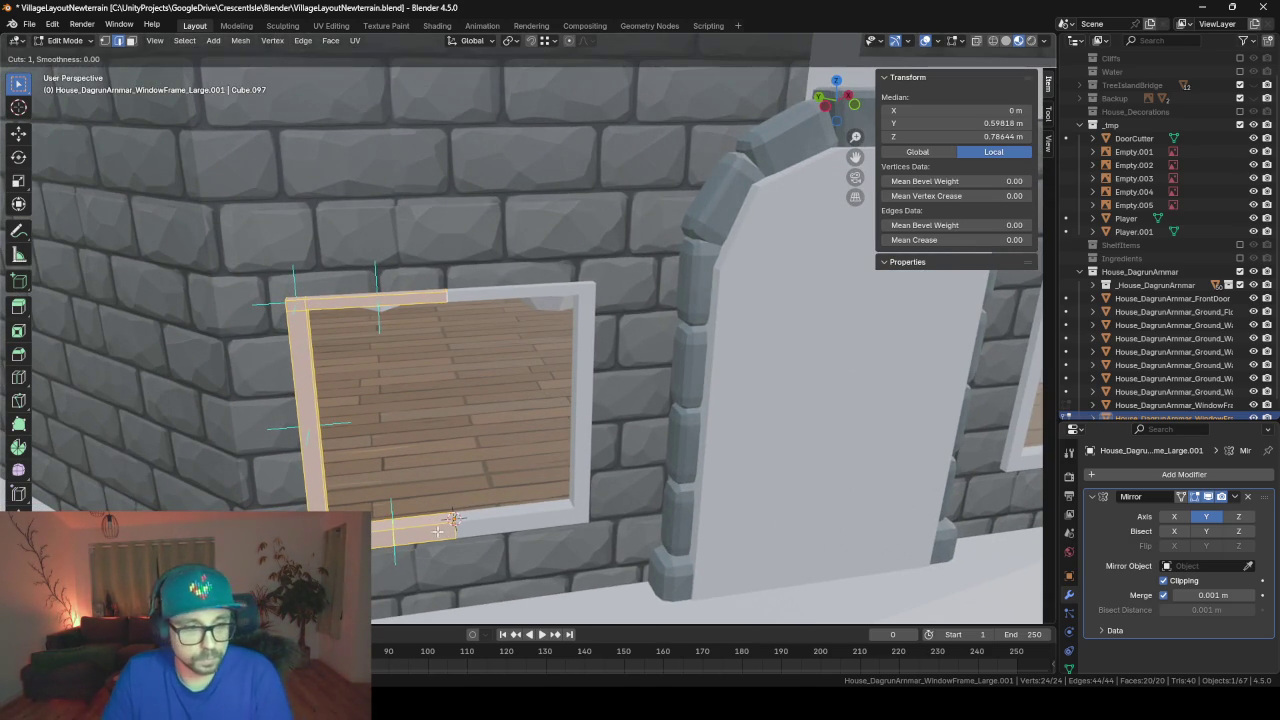
left_click(452, 521)
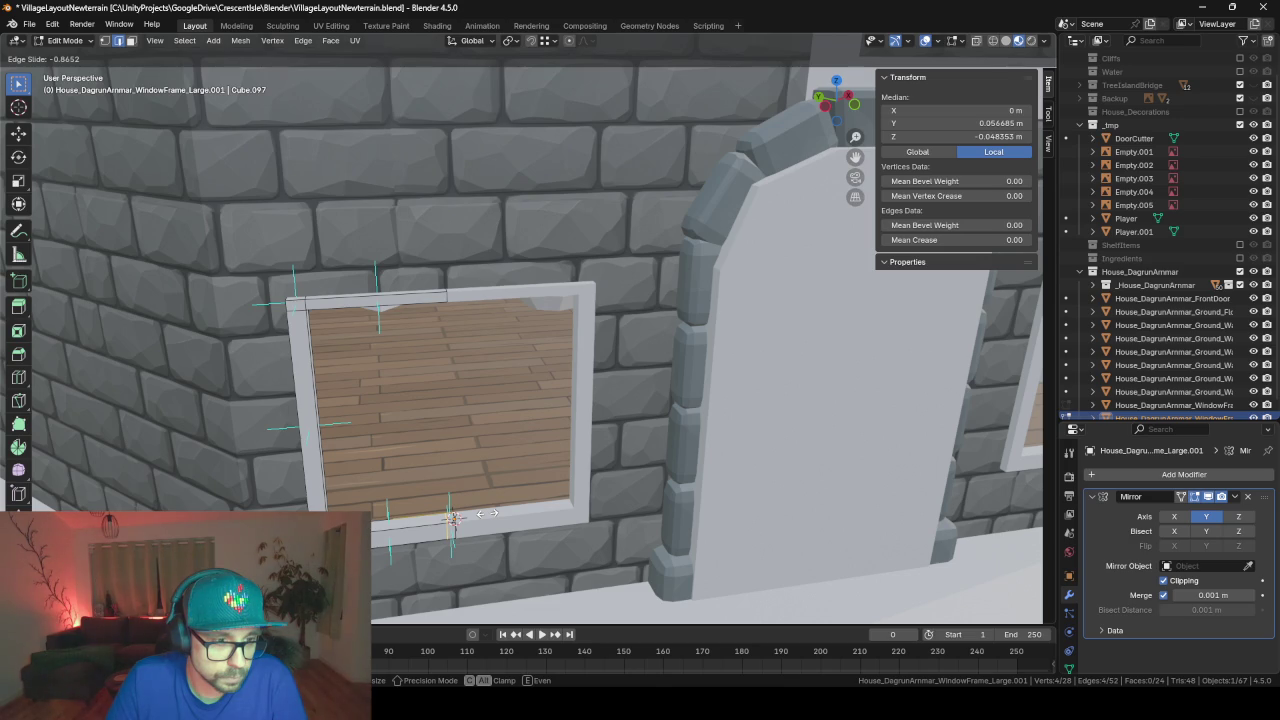
left_click(451, 518)
key("ctrl+z")
key("Tab")
mouse_move(435, 513)
middle_mouse_down()
mouse_move(546, 513)
mouse_move(511, 481)
mouse_move(842, 485)
mouse_move(547, 500)
mouse_move(832, 479)
mouse_move(742, 502)
mouse_move(643, 483)
mouse_move(751, 490)
mouse_move(782, 516)
mouse_move(674, 424)
middle_mouse_up()
scroll(742, 506, "down", 3)
scroll(782, 517, "down", 3)
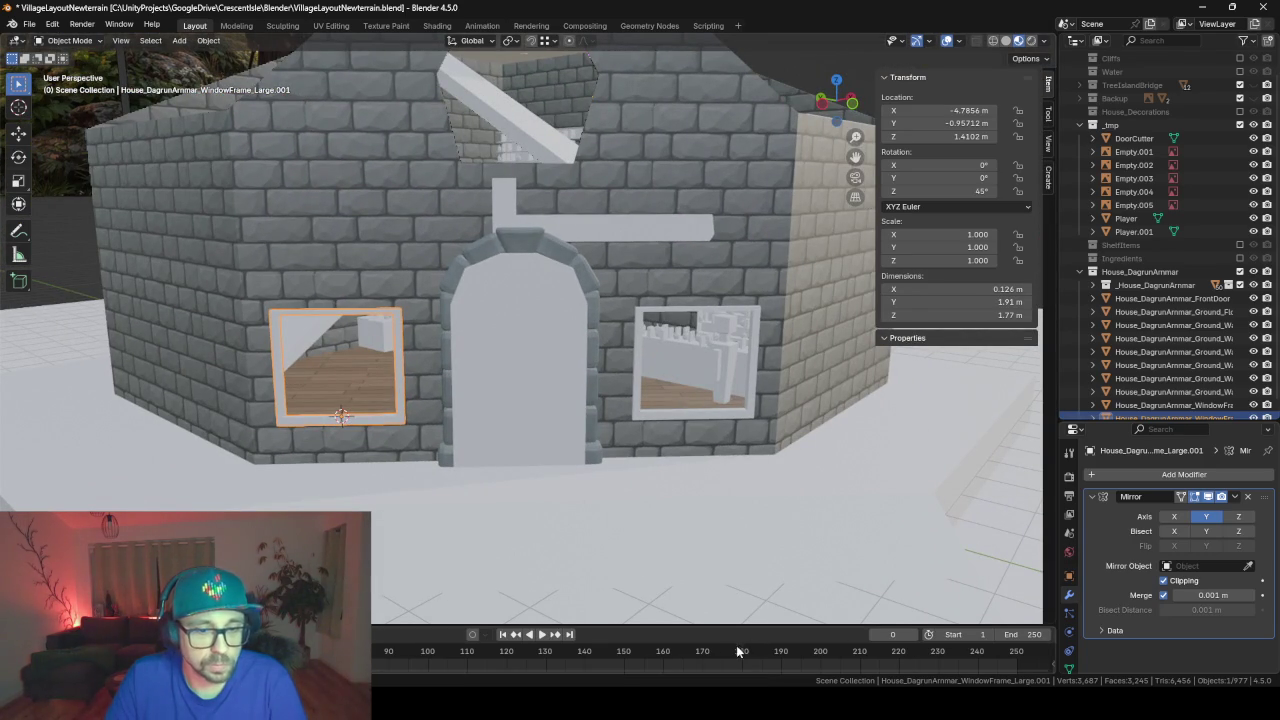
Give the copied frame a new material named woodBase and switch to the UV Editing workspace
left_click_drag(743, 626, 743, 418)
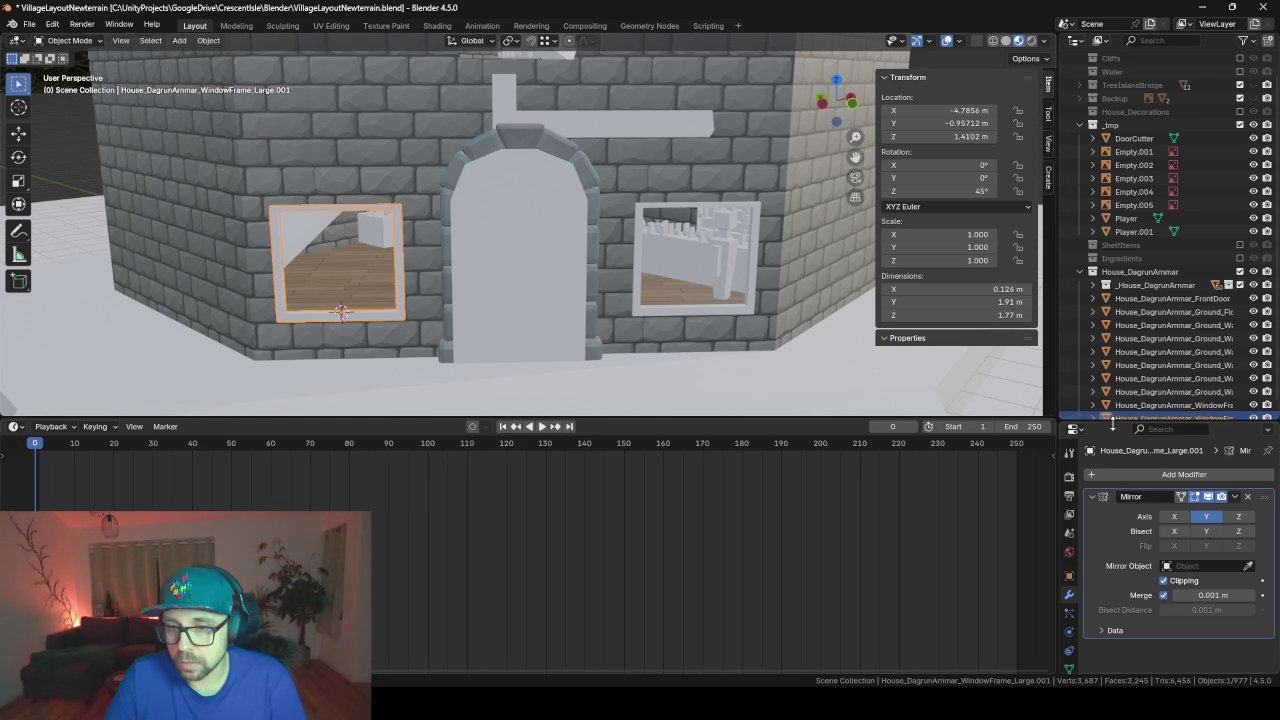
left_click_drag(1112, 421, 1112, 292)
left_click(1071, 557)
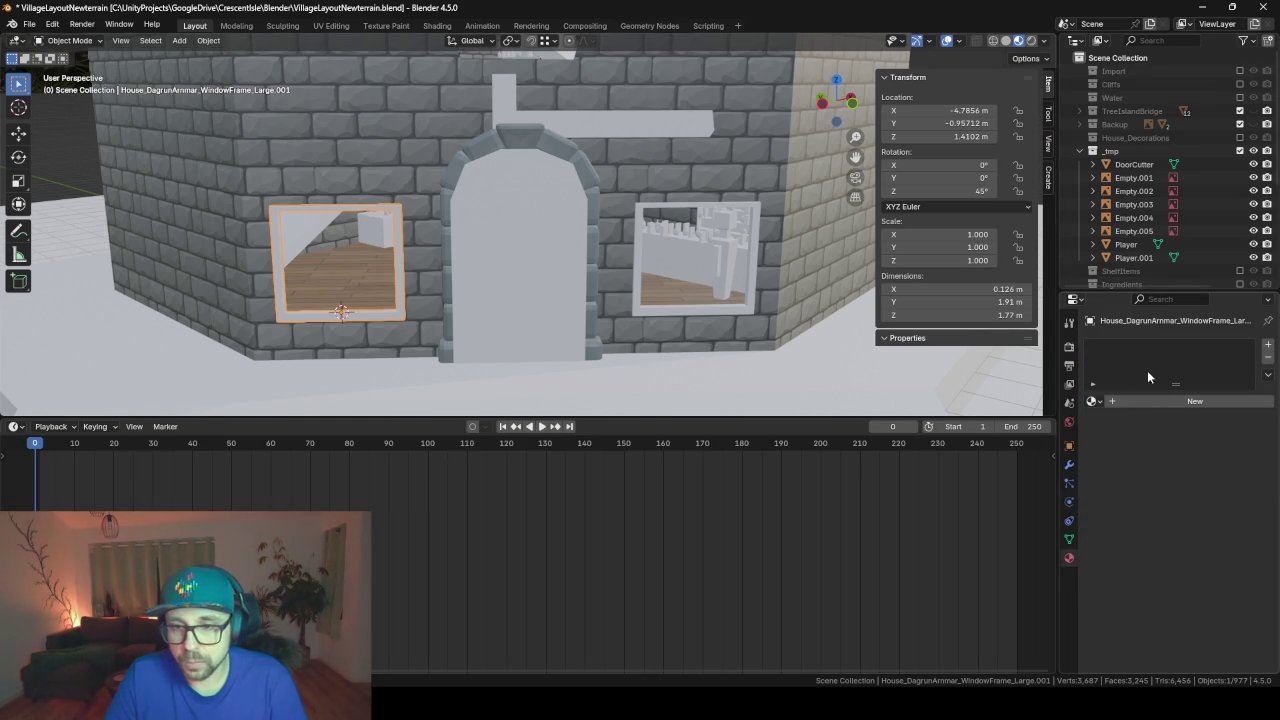
left_click(1126, 401)
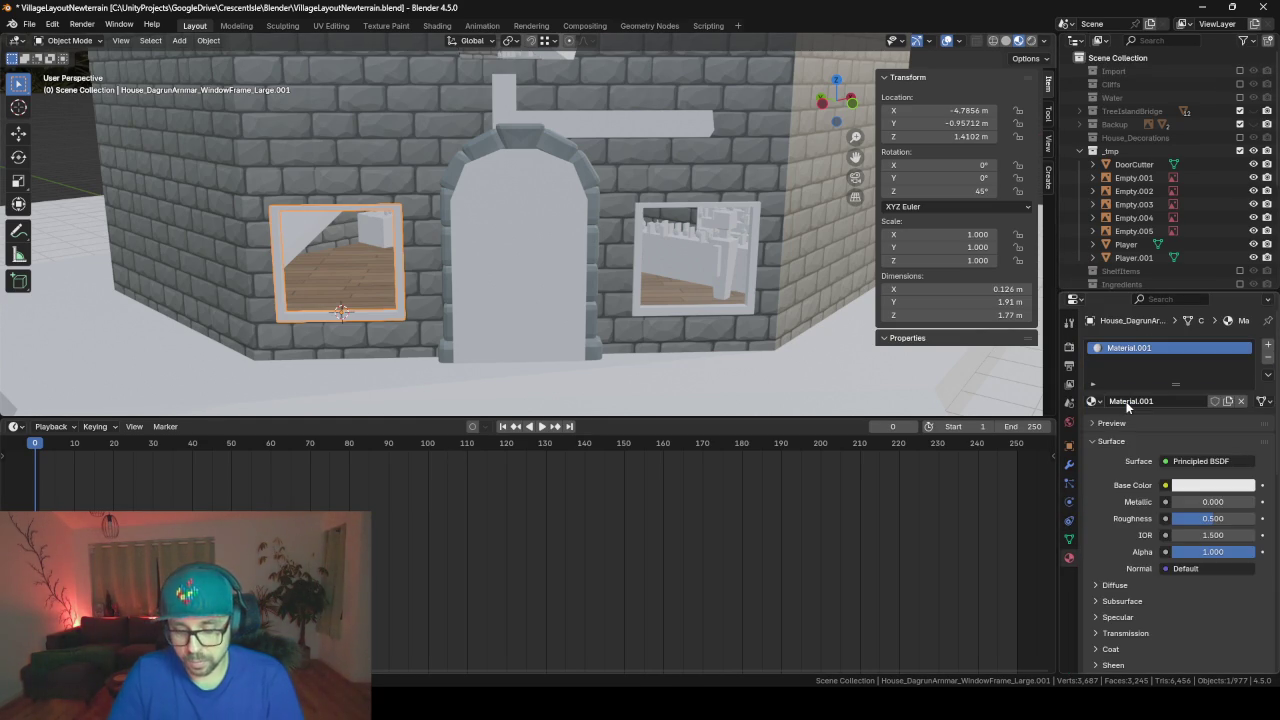
left_click(1127, 401)
type("woo")
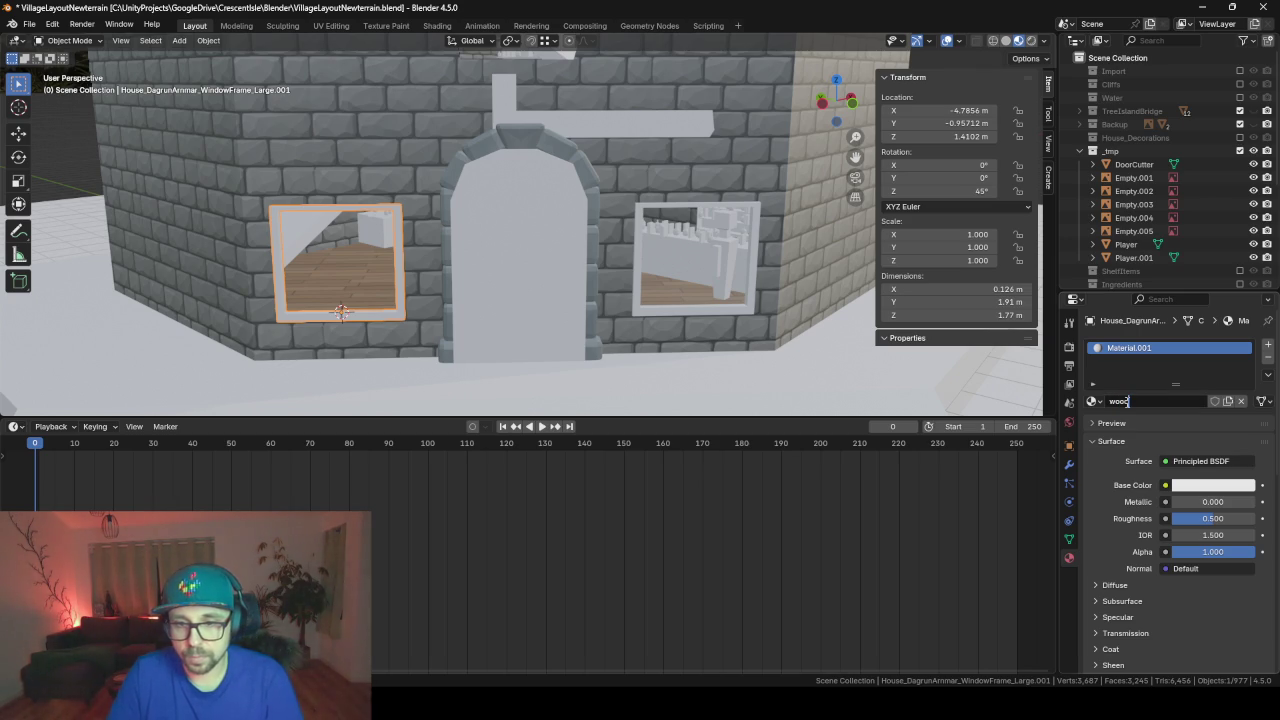
type("dBase")
key("Return")
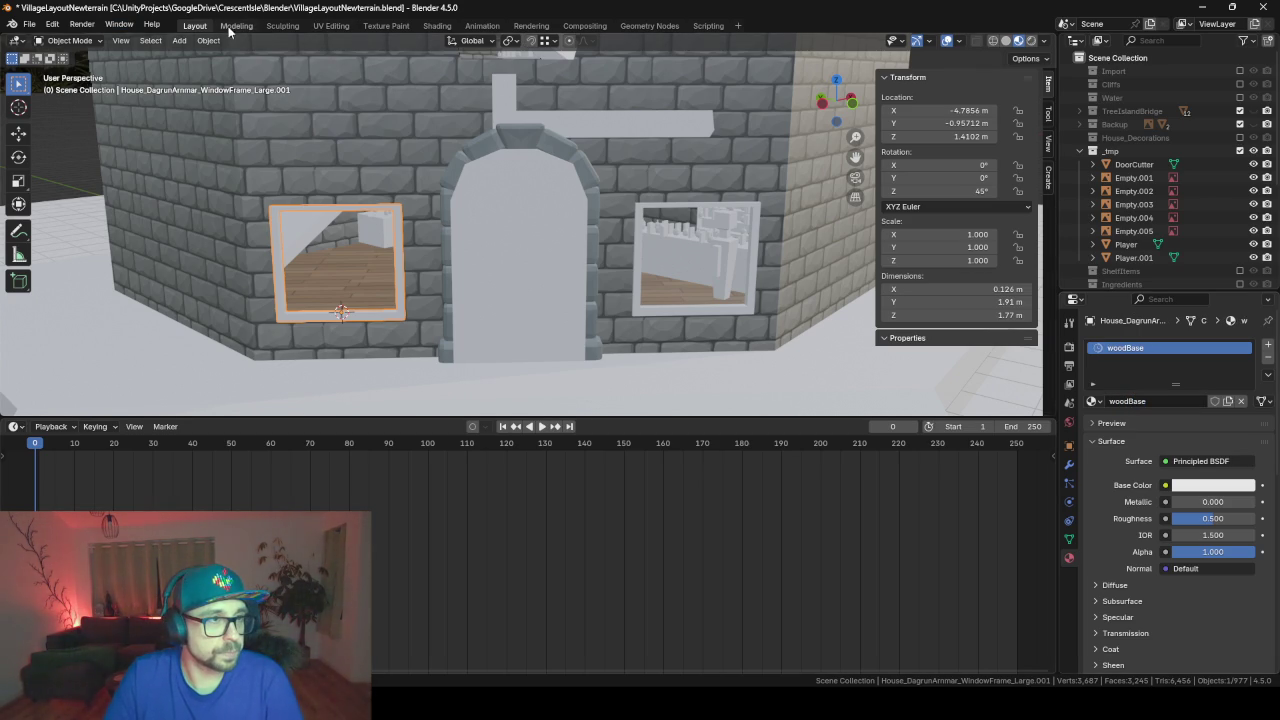
left_click(330, 26)
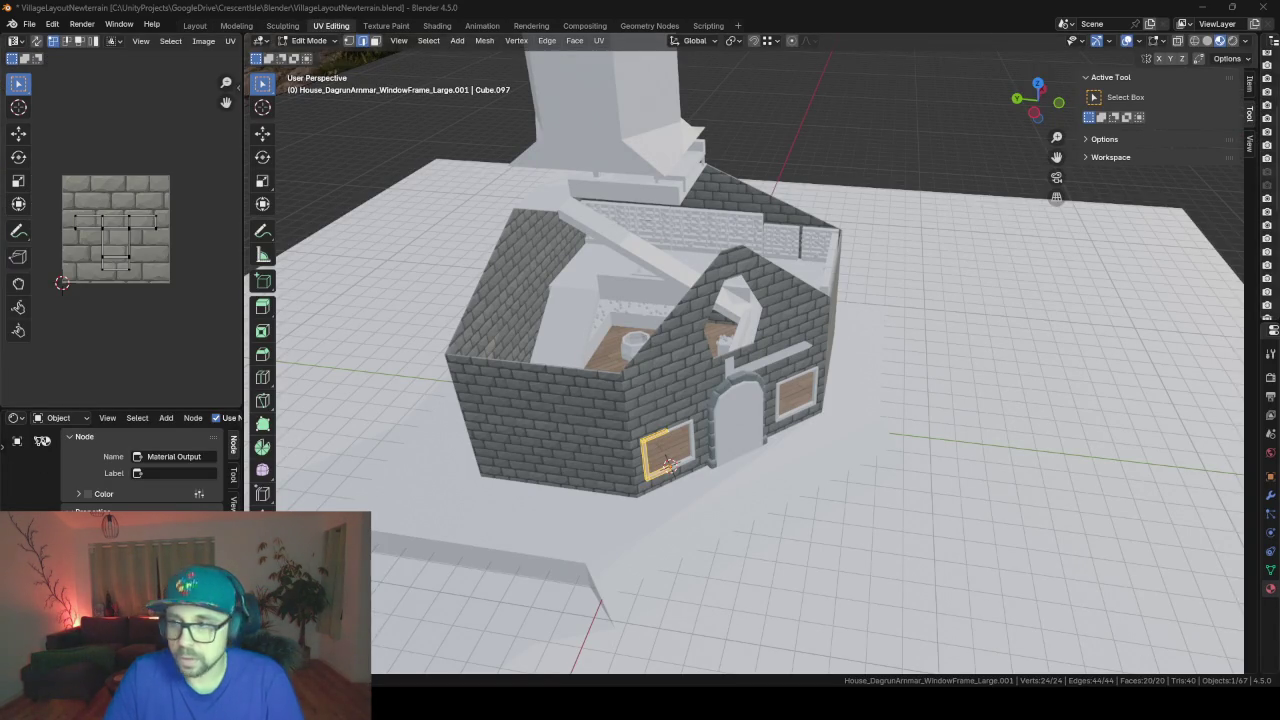
In Unity's BS/Data/Images/Textures folder, select BS_WoodNut to preview its wood grain
key("alt+Tab")
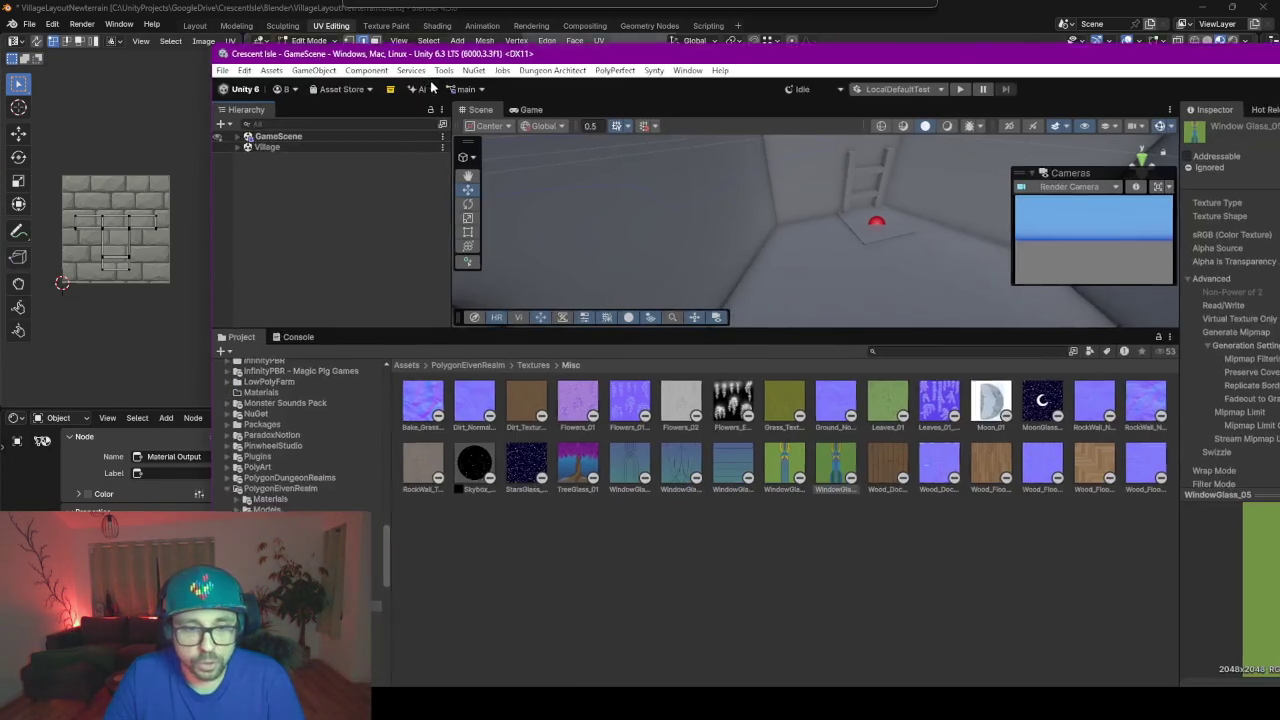
scroll(240, 420, "down", 3)
scroll(240, 420, "down", 5)
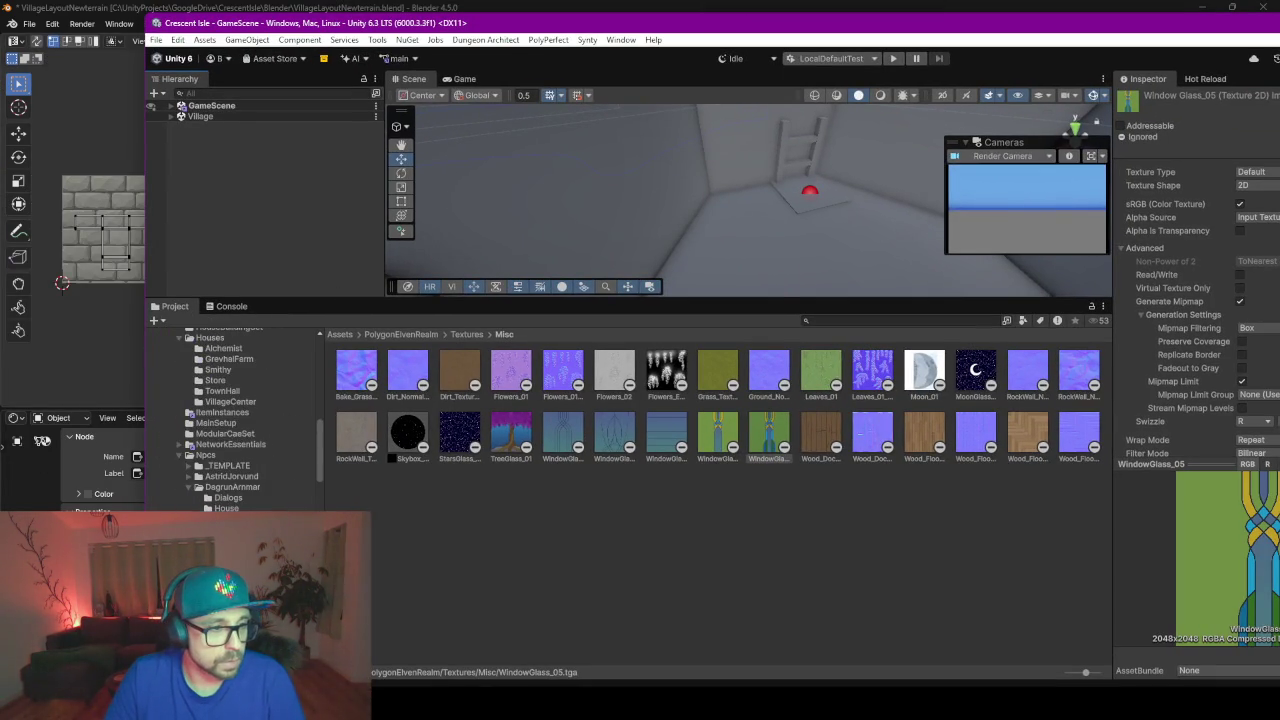
scroll(242, 433, "up", 3)
scroll(240, 430, "up", 5)
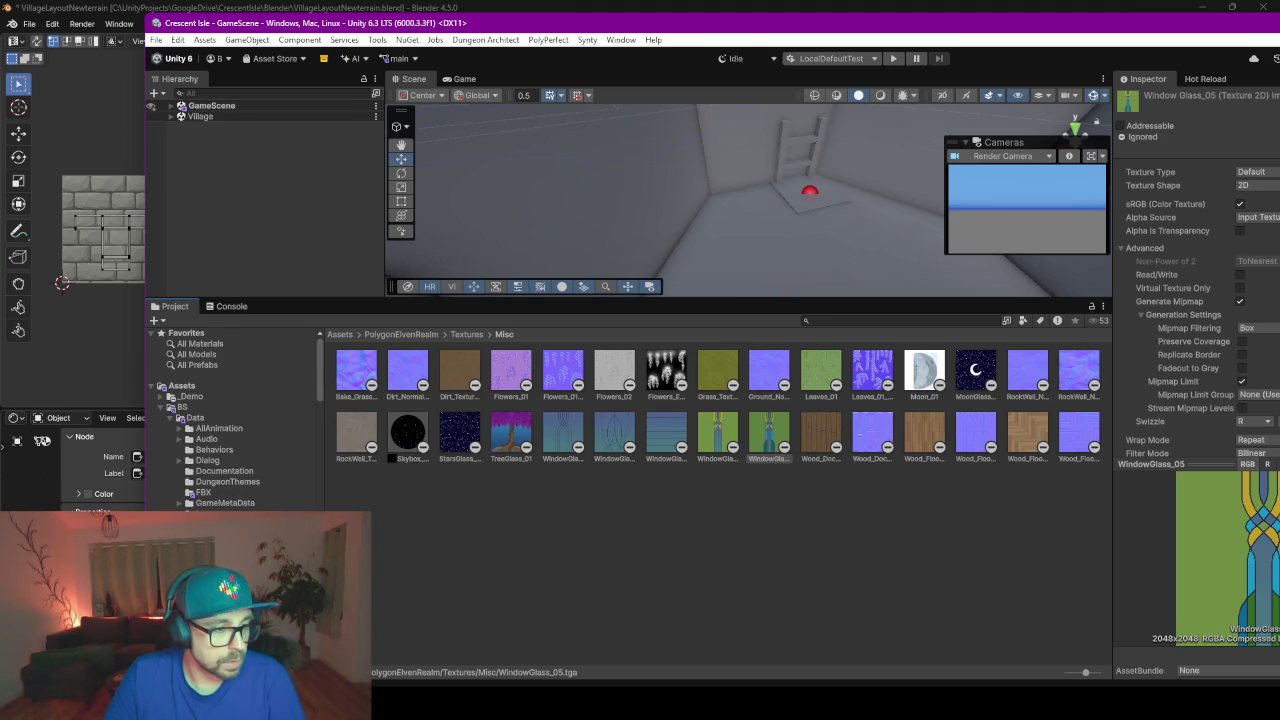
left_click(230, 580)
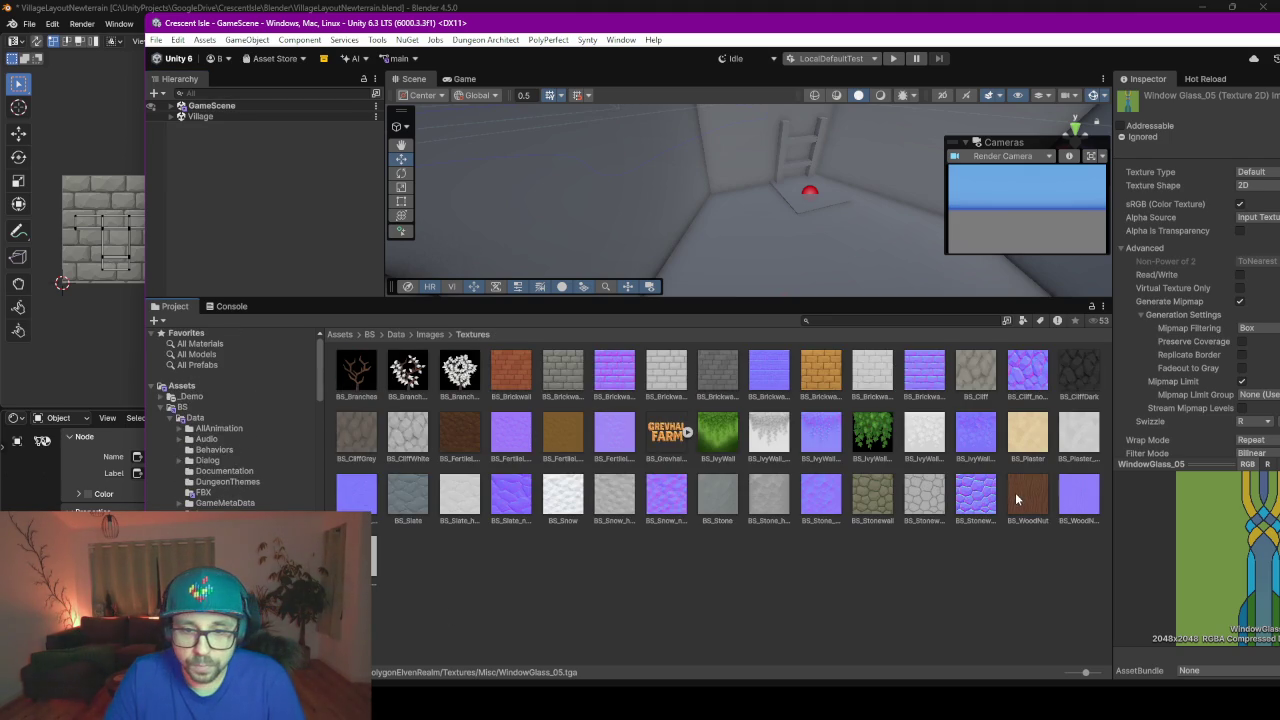
left_click(1007, 508)
key("alt+Tab")
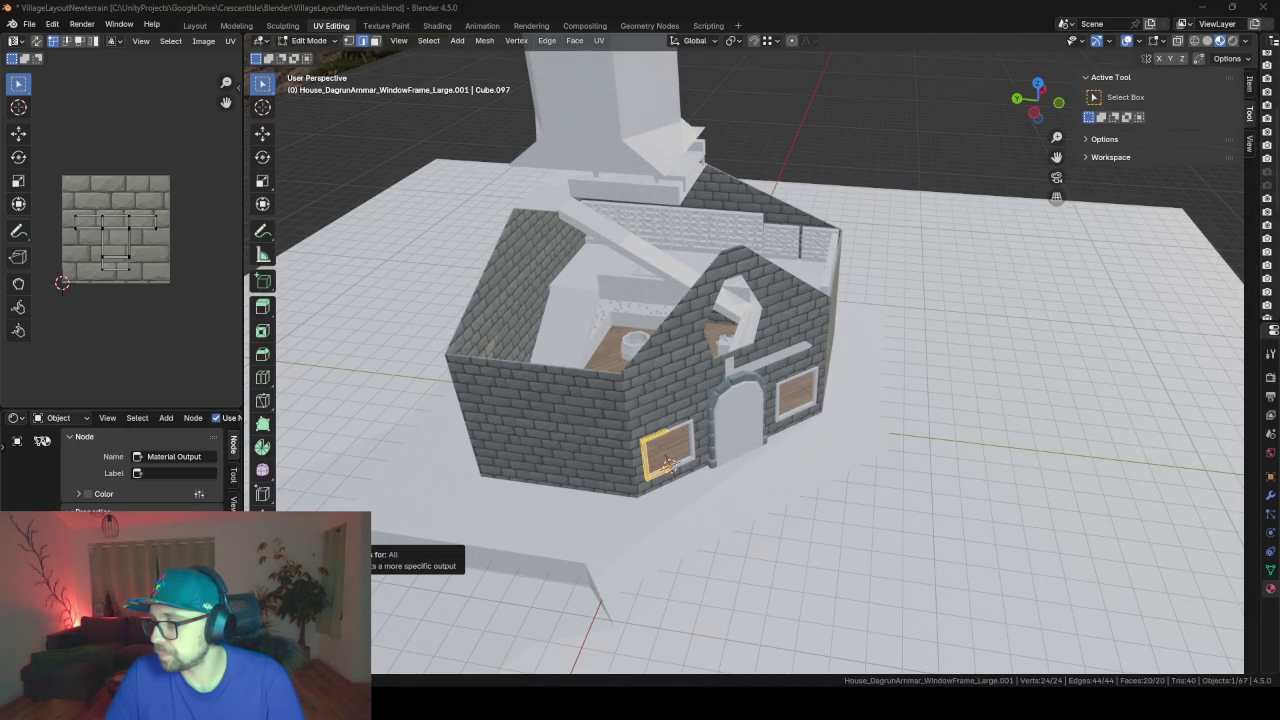
Select the BS_WoodNut.png.001 Image Texture node, widen the editors, and view the frame from the front
left_click(250, 560)
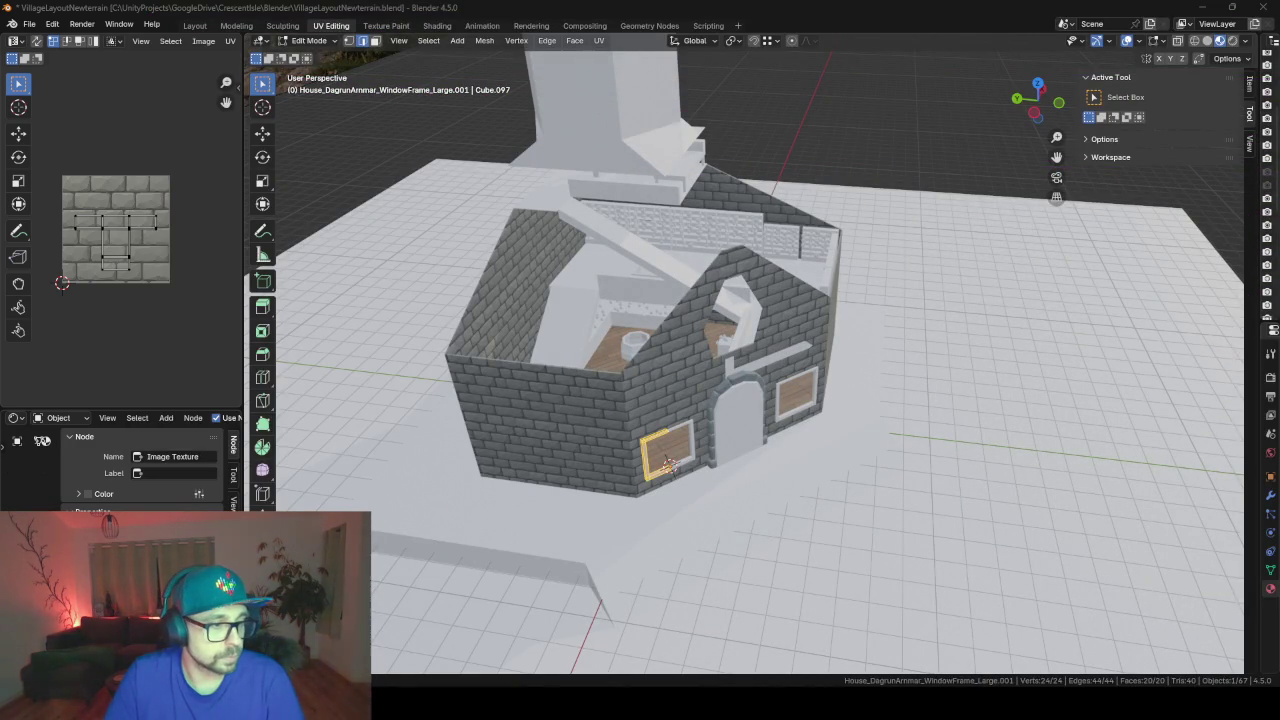
left_click_drag(245, 560, 593, 560)
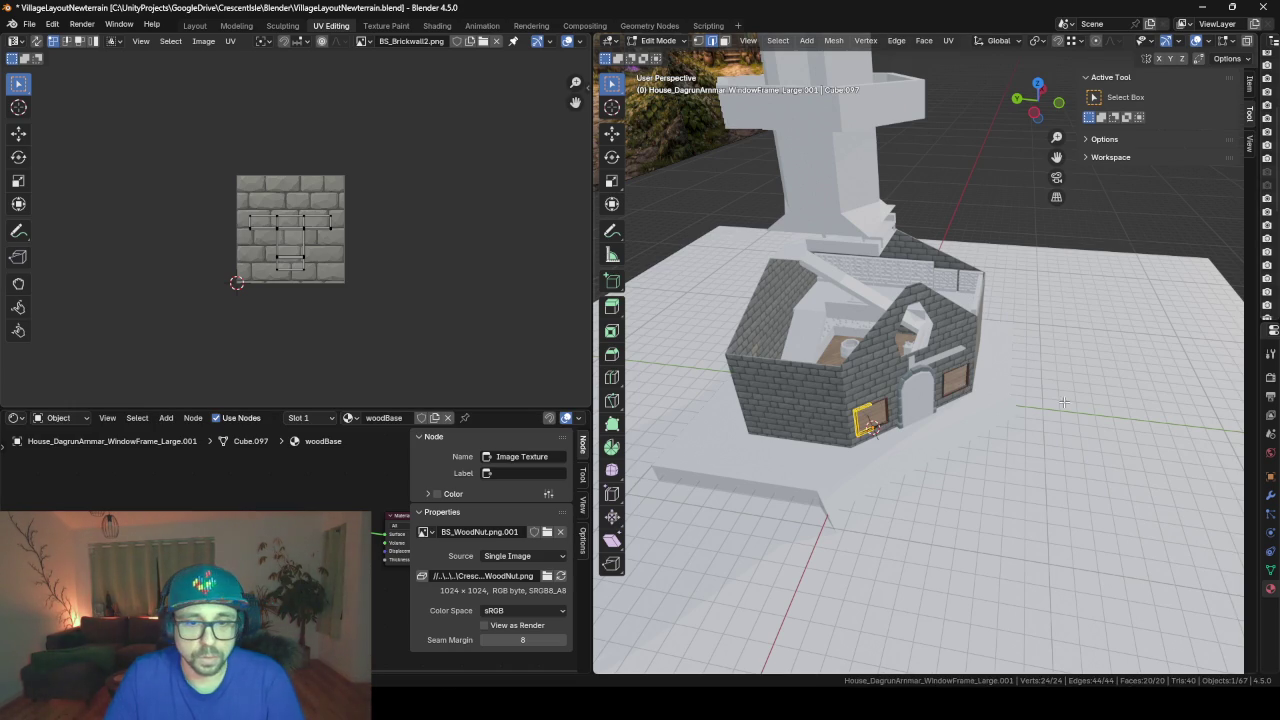
key("KP_Decimal")
middle_click_drag(1018, 417, 812, 328)
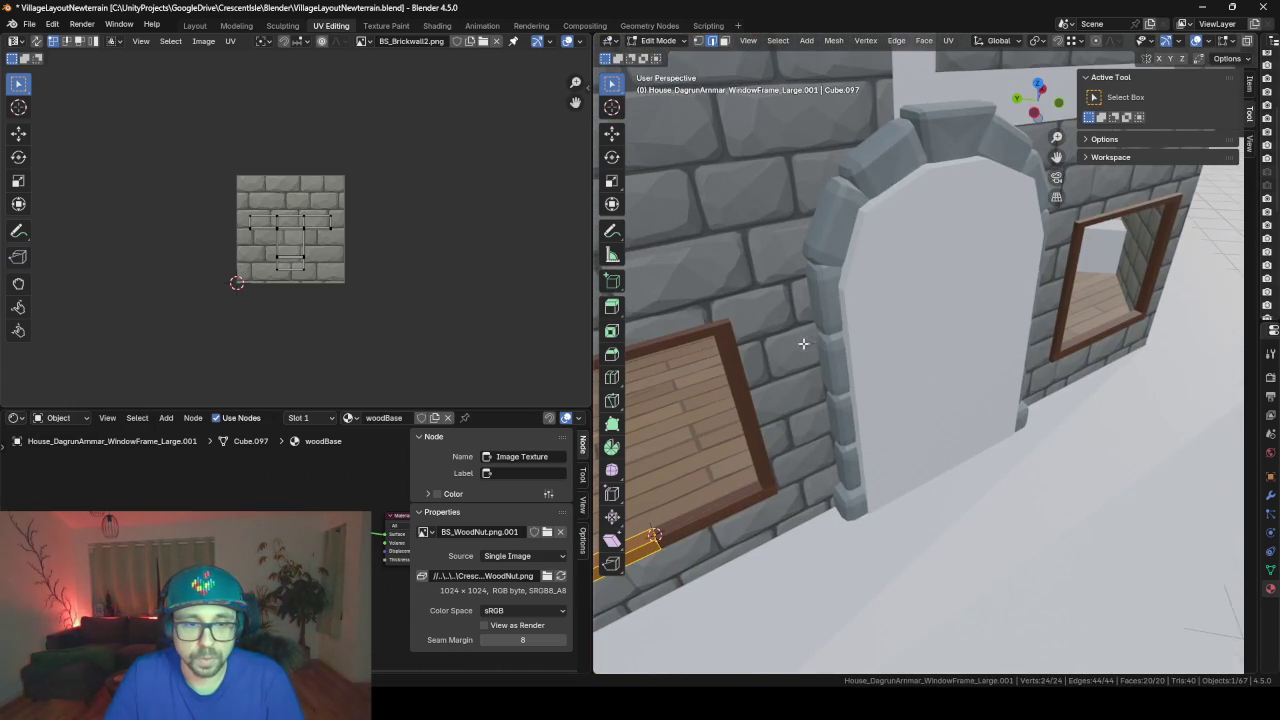
mouse_move(778, 498)
middle_mouse_down()
mouse_move(743, 478)
mouse_move(872, 426)
middle_mouse_up()
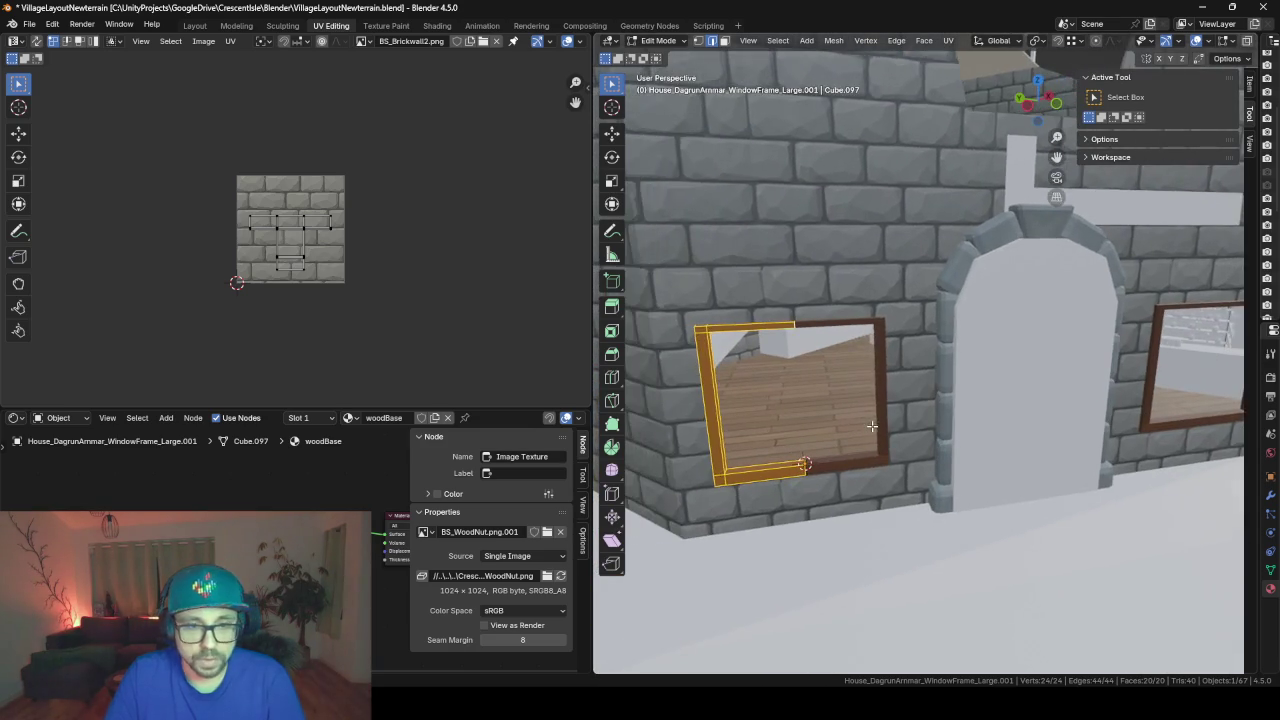
key("KP_1")
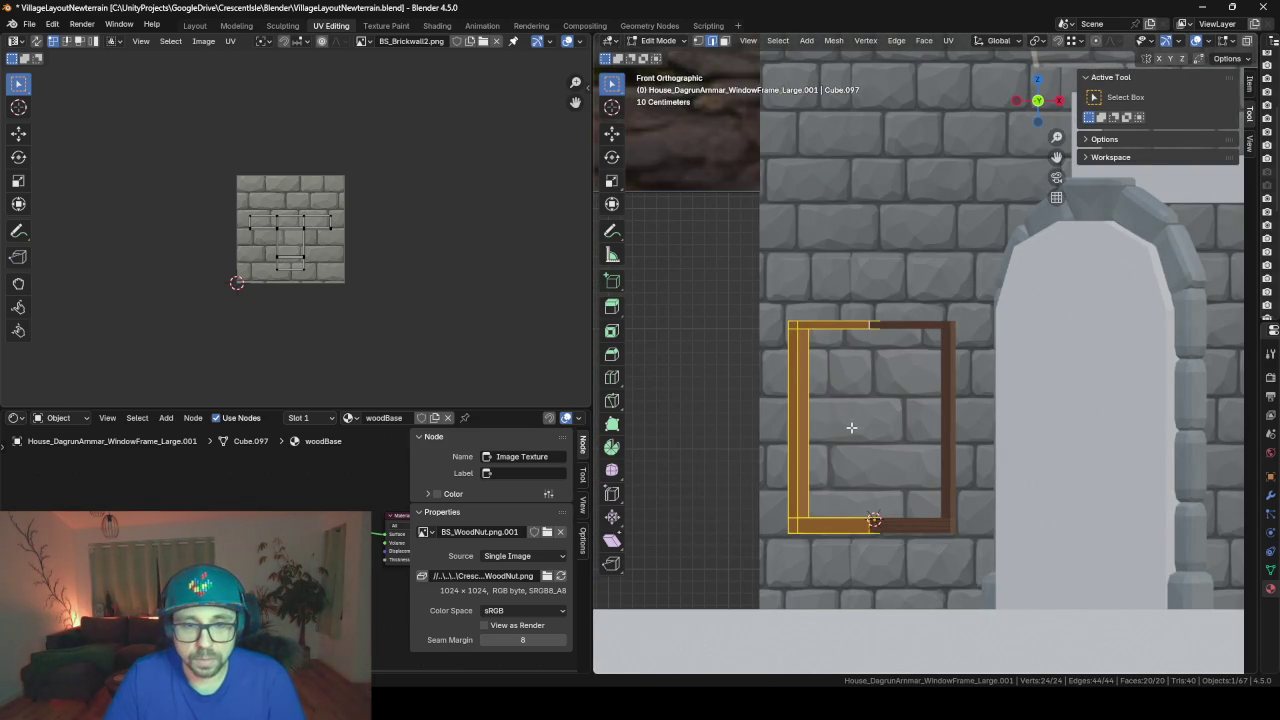
Project the frame's UVs from the current view
mouse_move(851, 427)
middle_mouse_down()
mouse_move(963, 418)
mouse_move(907, 438)
middle_mouse_up()
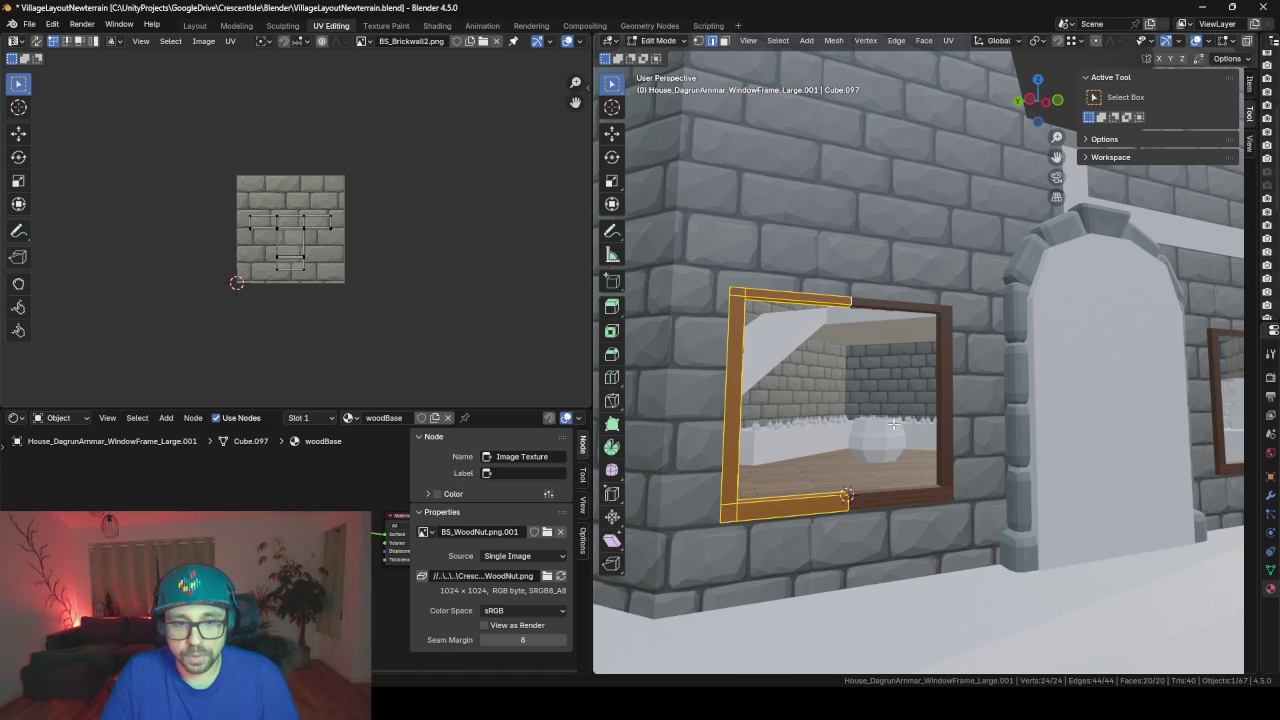
middle_click_drag(894, 416, 871, 423)
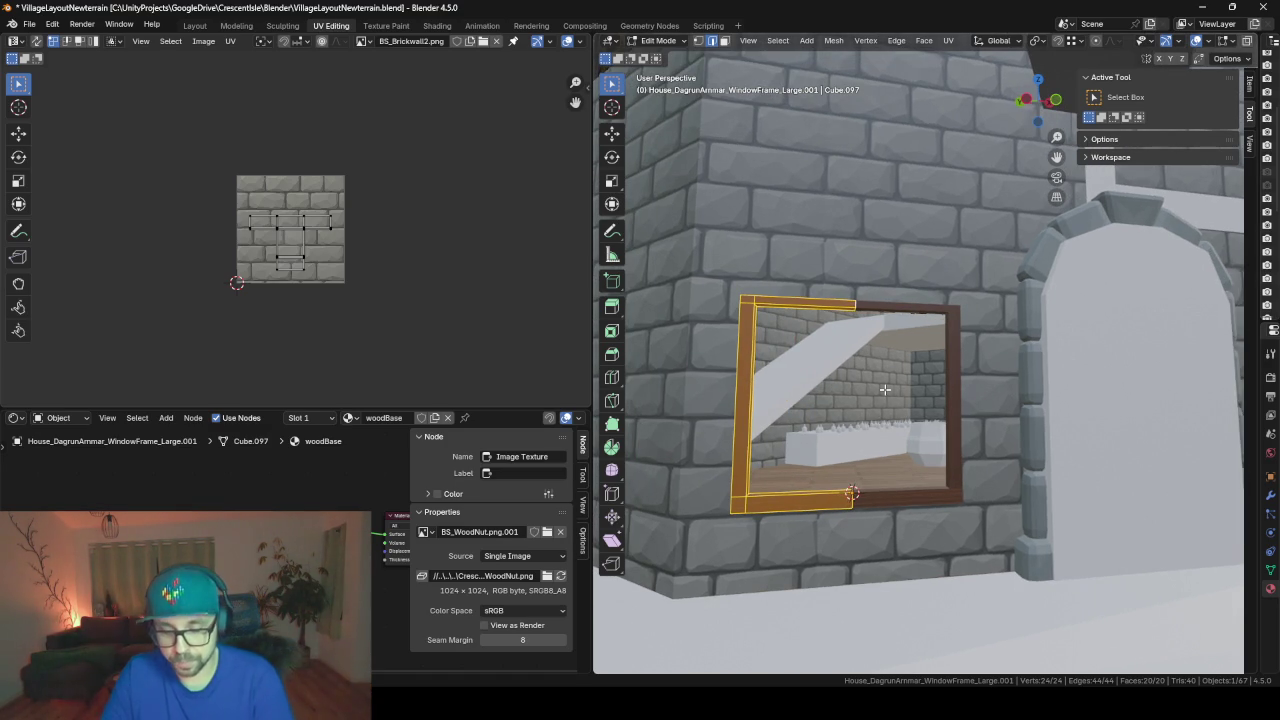
key("u")
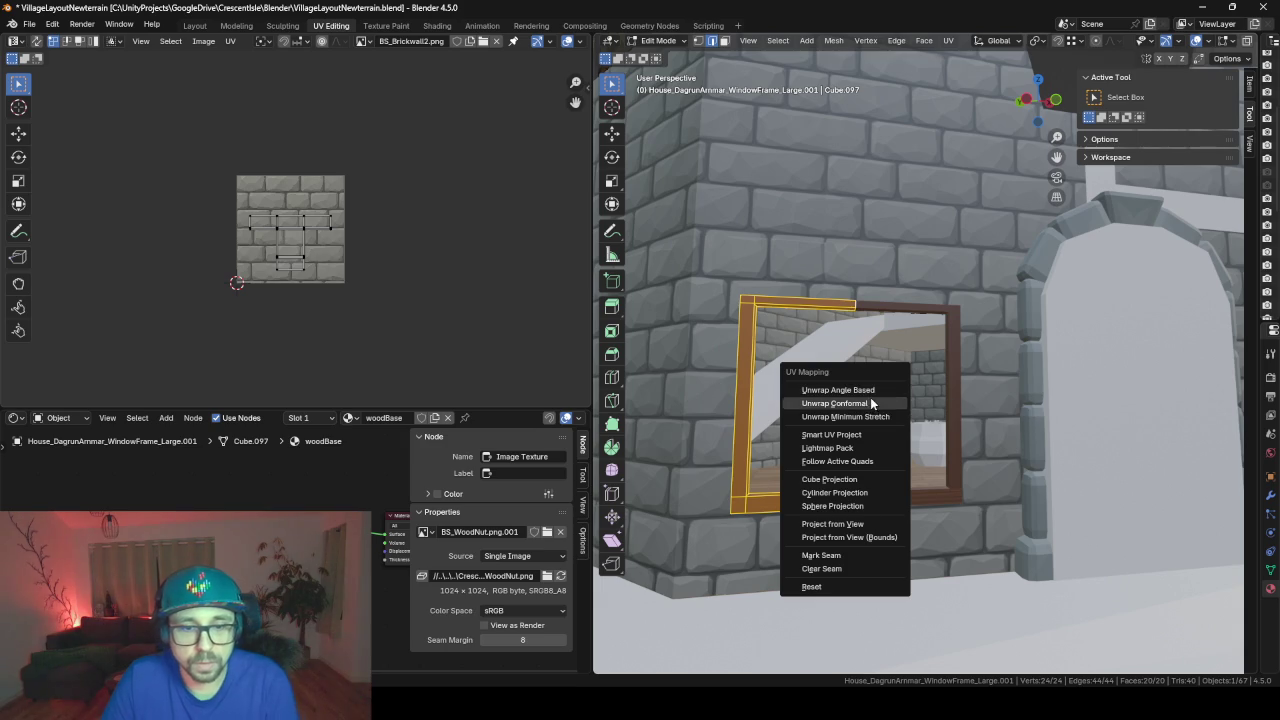
left_click(841, 526)
scroll(292, 204, "up", 4)
scroll(292, 204, "up", 3)
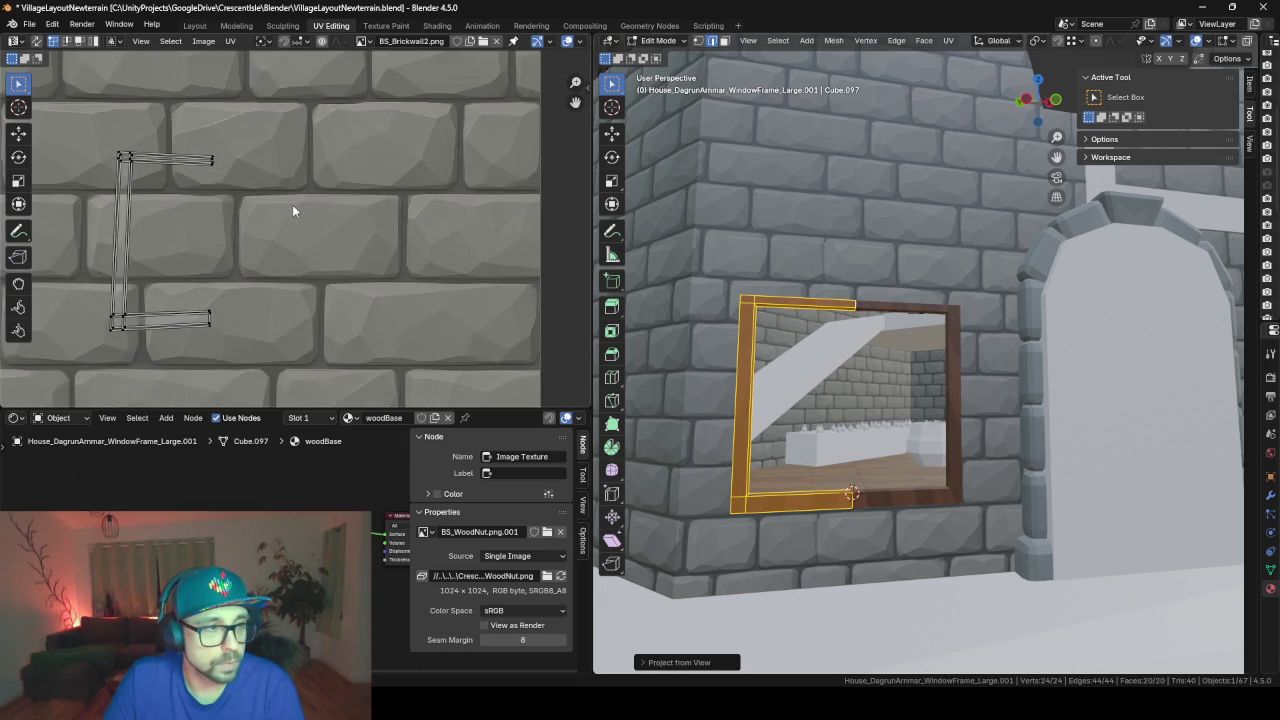
scroll(213, 214, "down", 1)
scroll(213, 219, "down", 3)
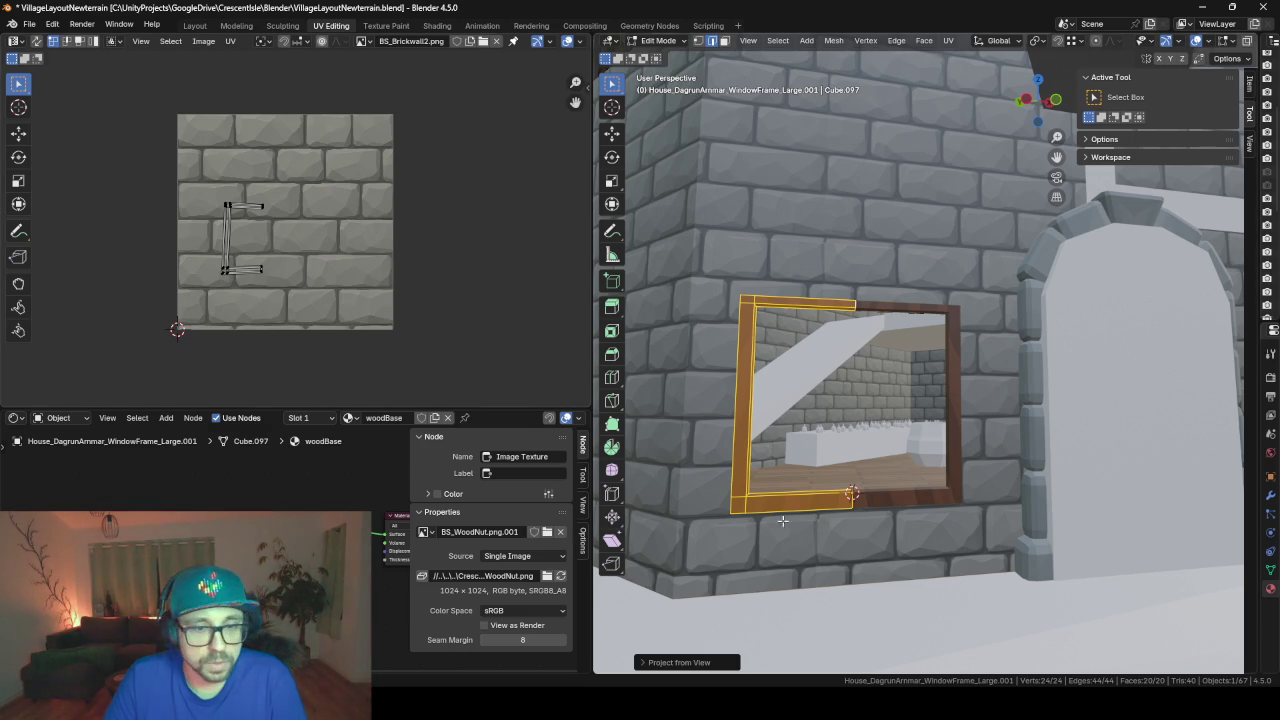
Select the frame's bottom and top bars and unwrap them together
left_click(824, 491)
left_click(852, 492, "alt")
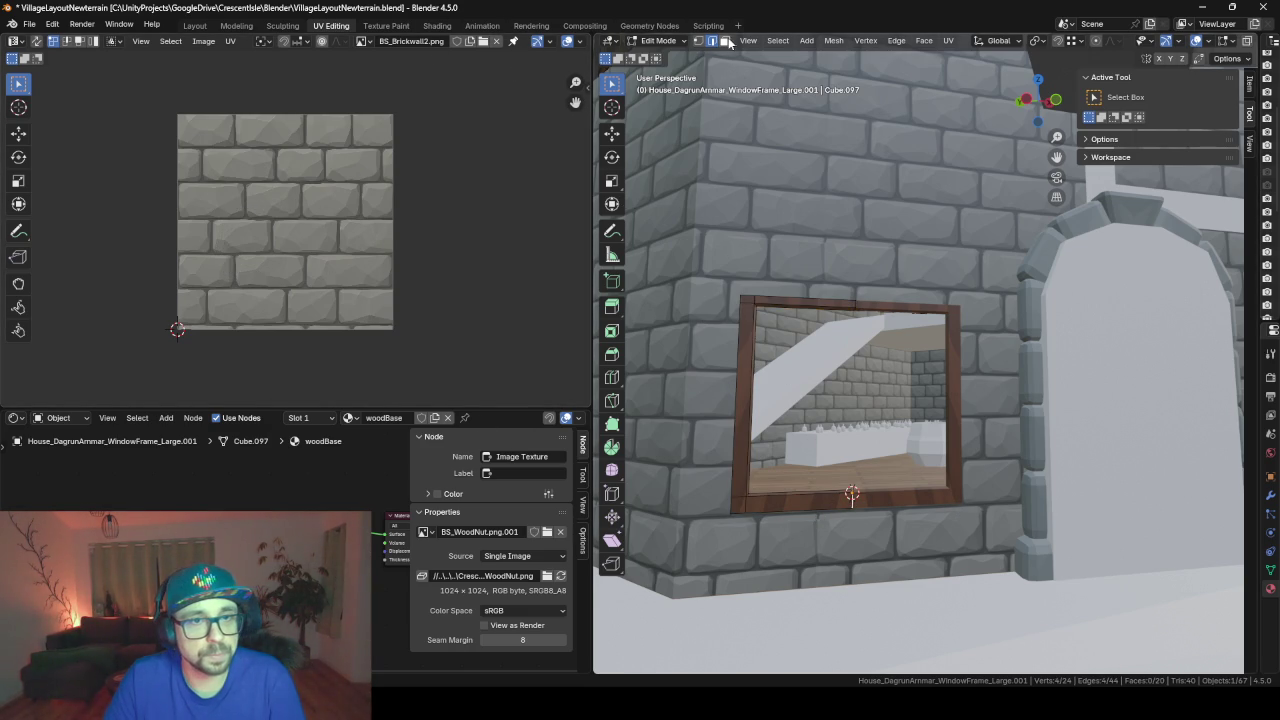
left_click(810, 494, "alt")
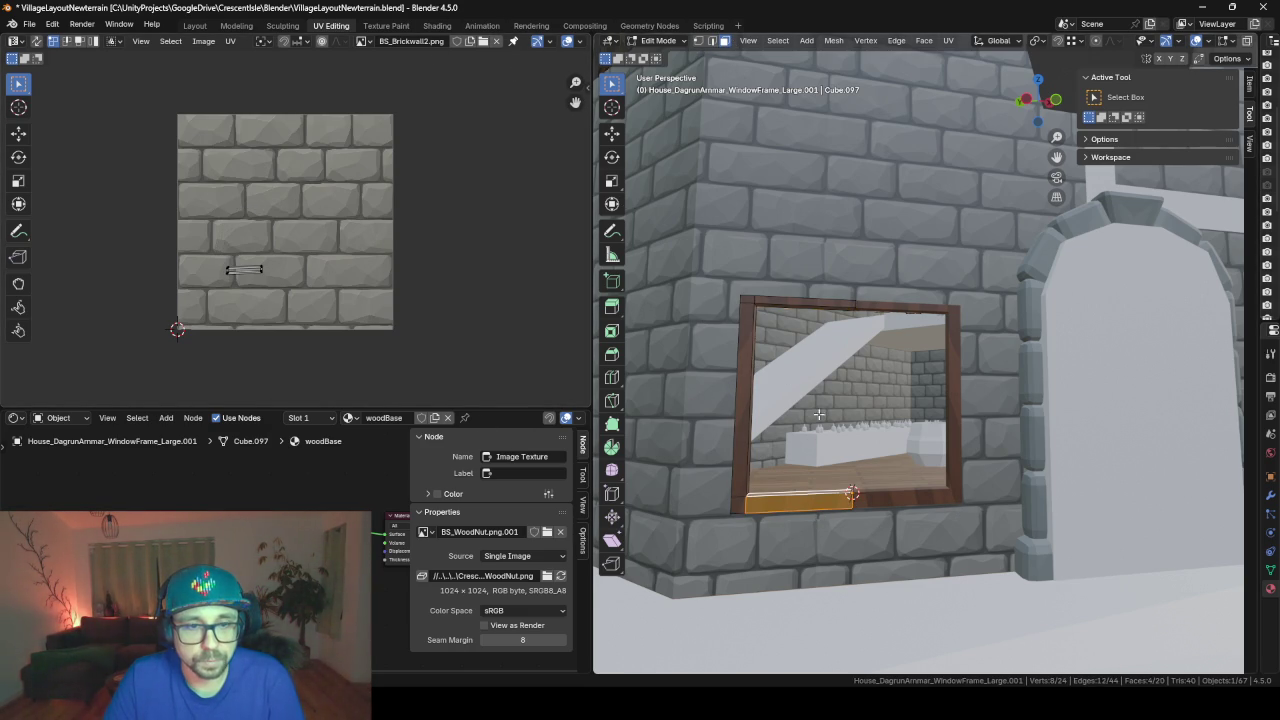
left_click(815, 304, "alt+shift")
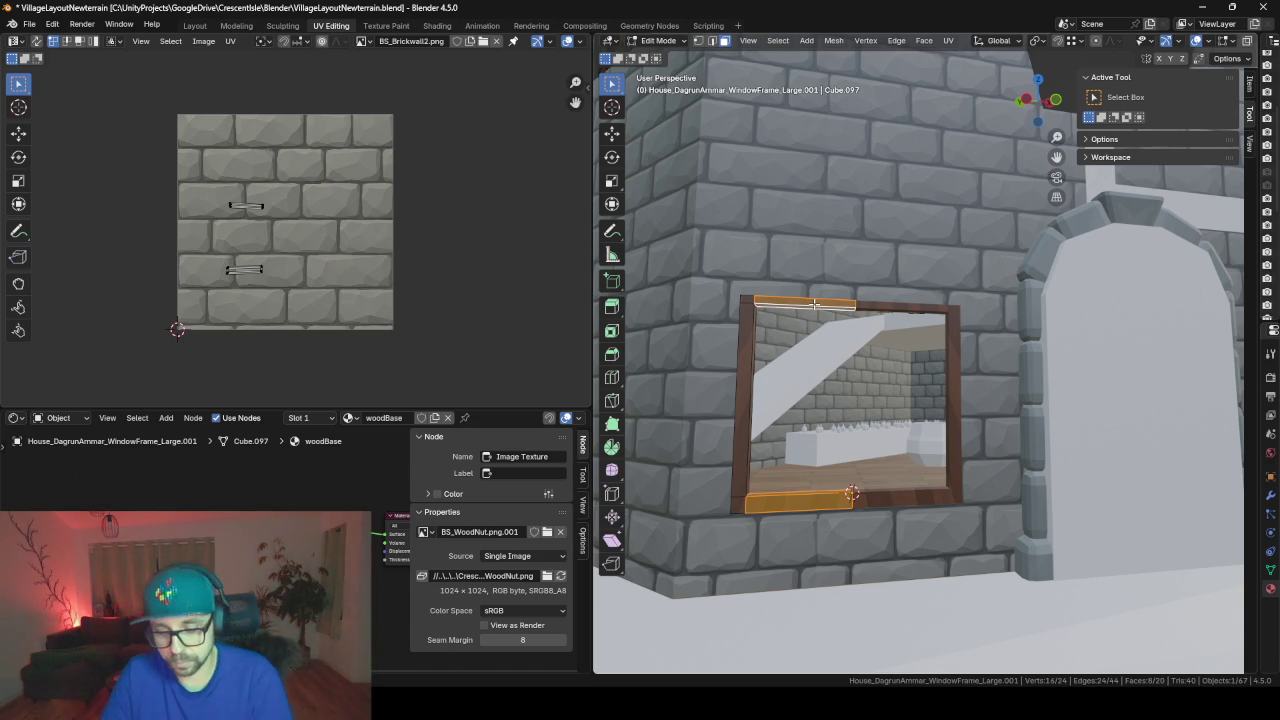
key("u")
left_click(766, 172)
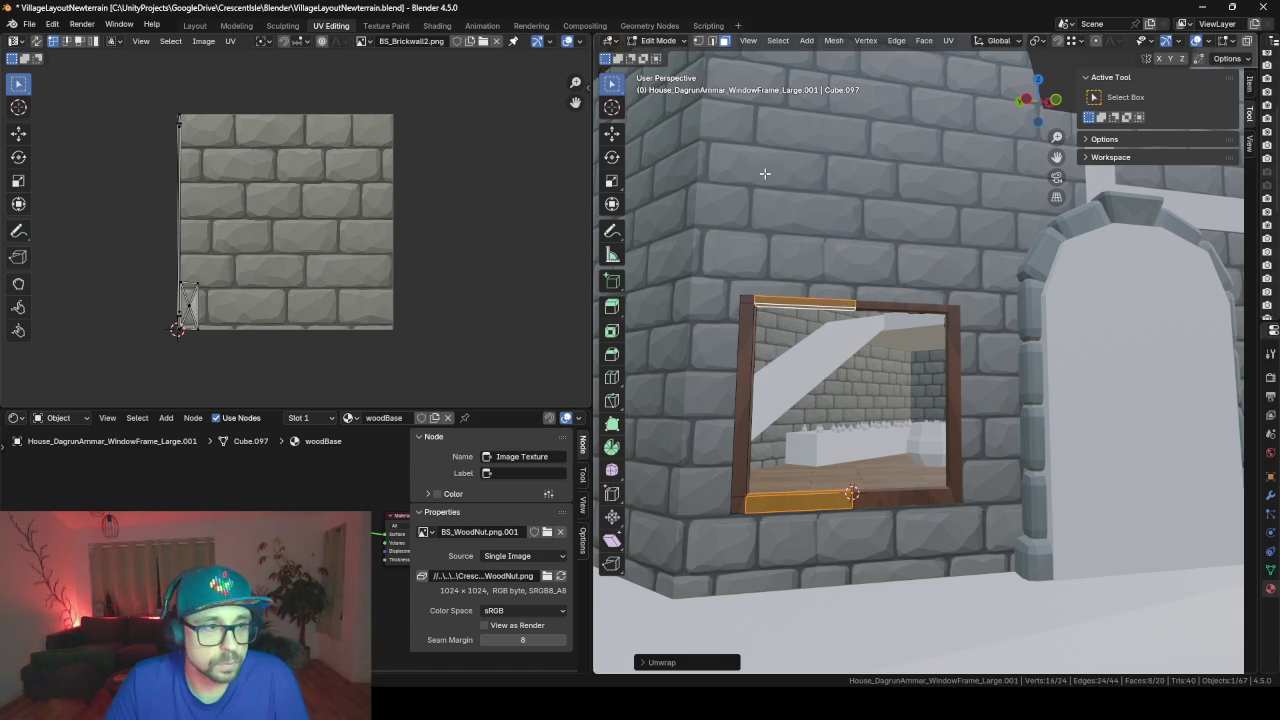
Deselect the bottom bar and re-unwrap the top bar on its own
left_click(818, 300, "alt")
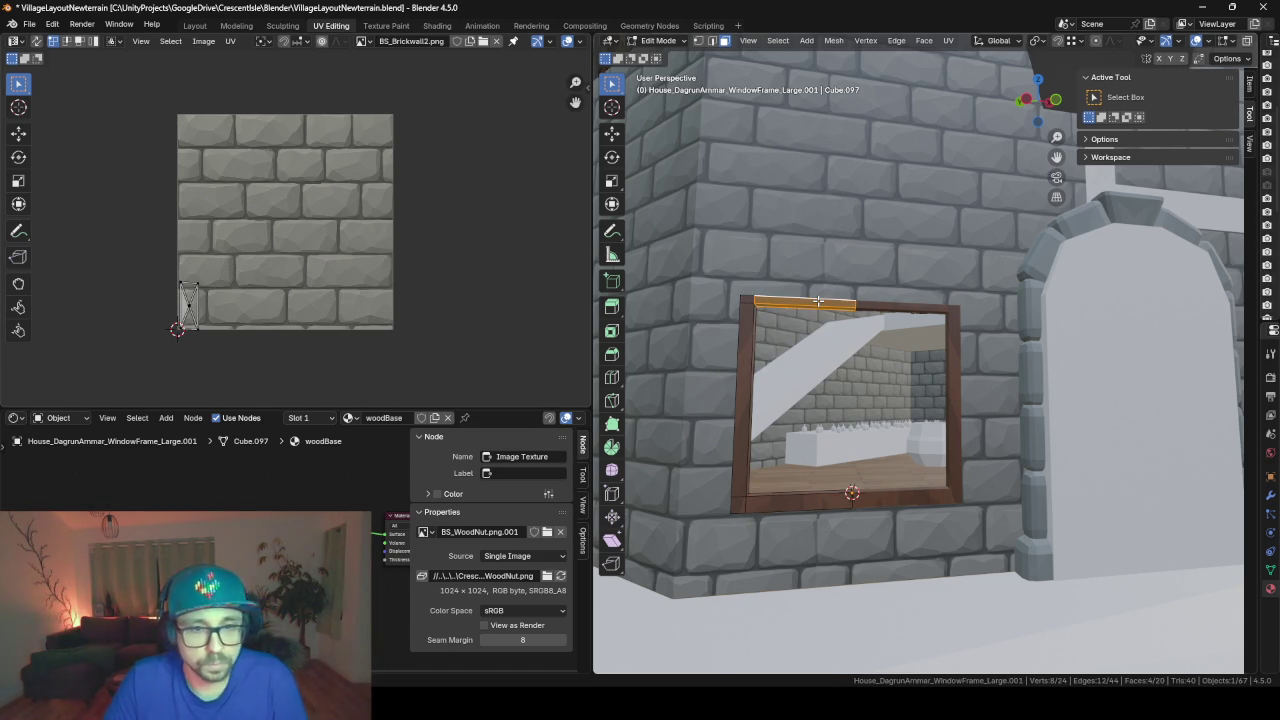
key("u")
left_click(818, 300)
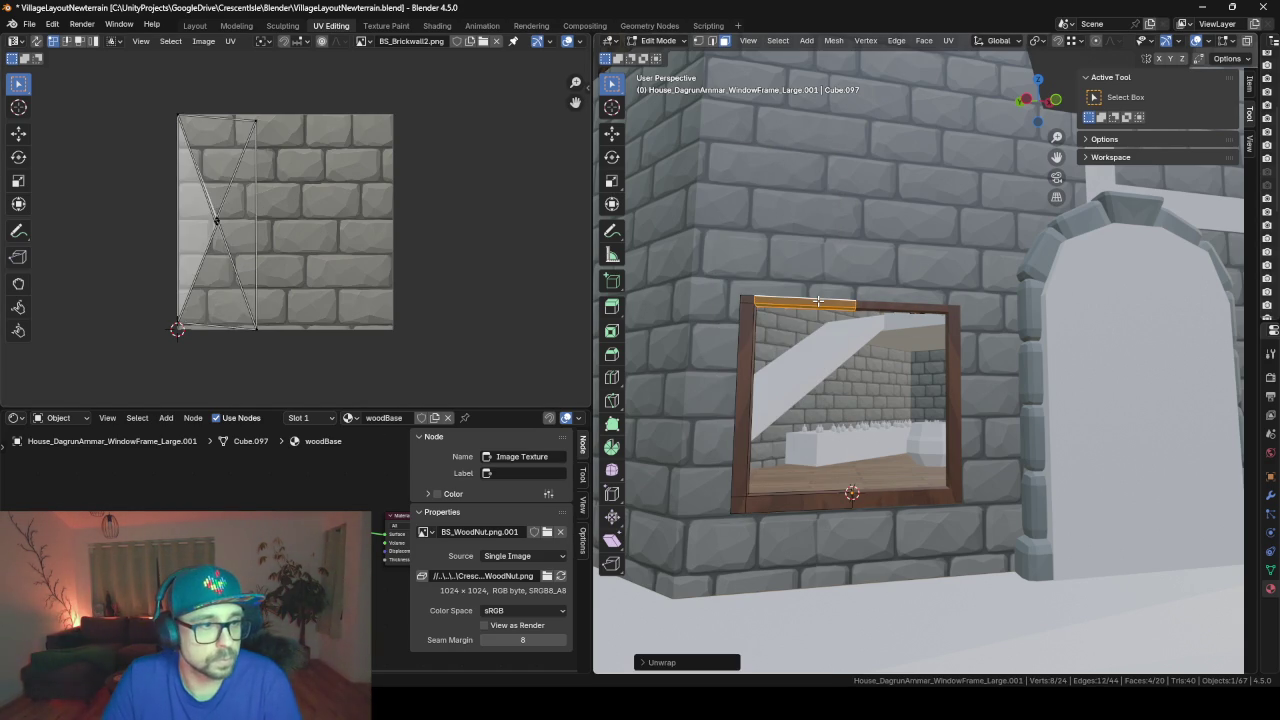
key("u")
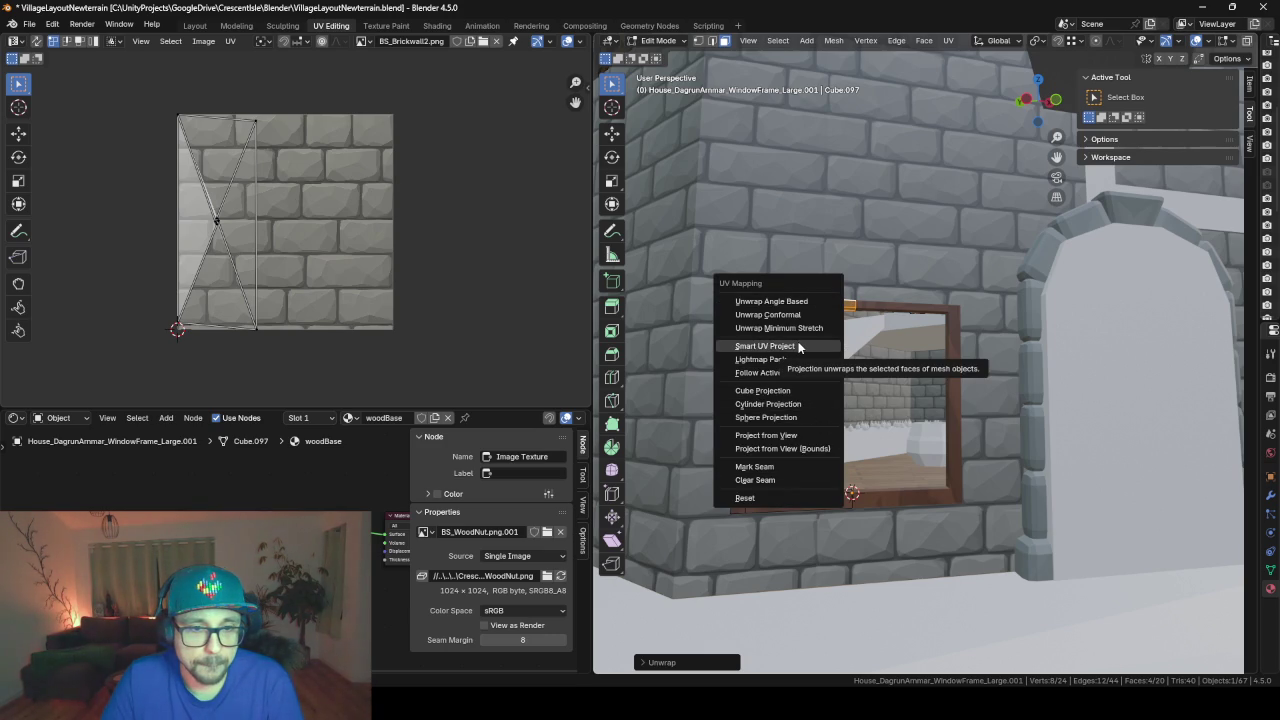
Apply Smart UV Project to the top bar, then to the frame's bottom piece
left_click(799, 347)
left_click(773, 467)
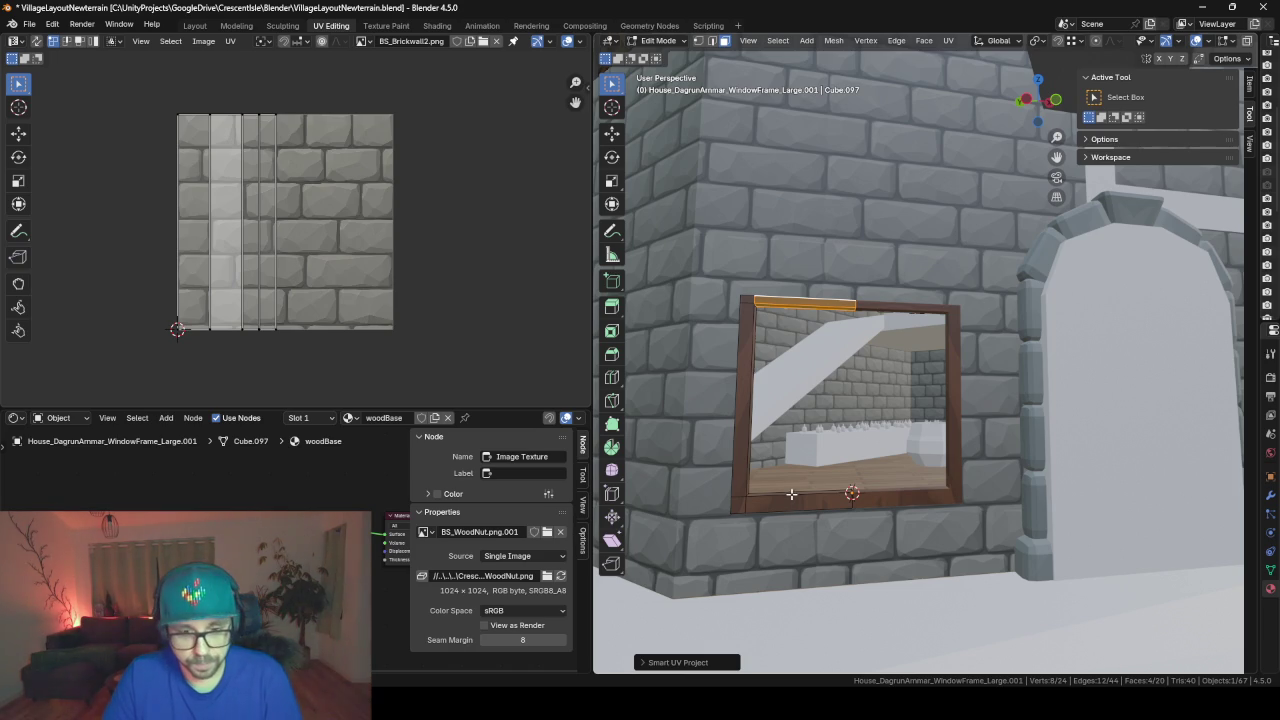
scroll(795, 365, "up", 1)
scroll(795, 350, "up", 1)
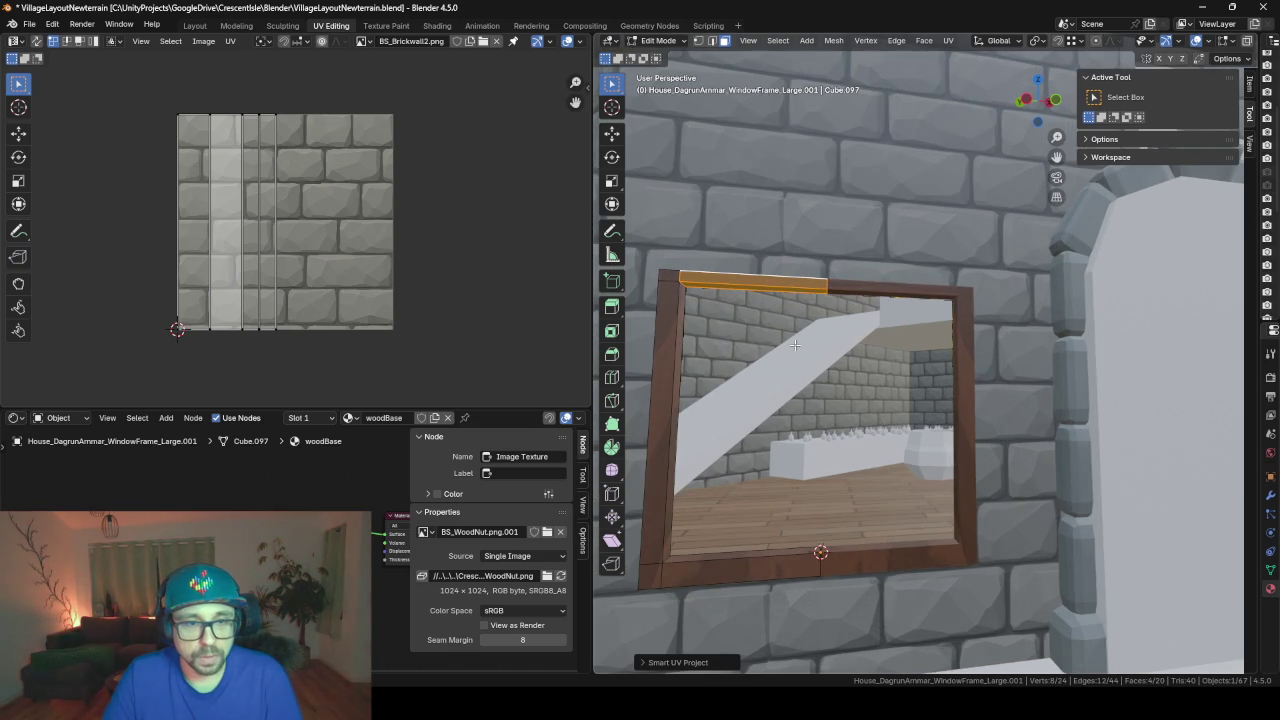
left_click(760, 549)
key("u")
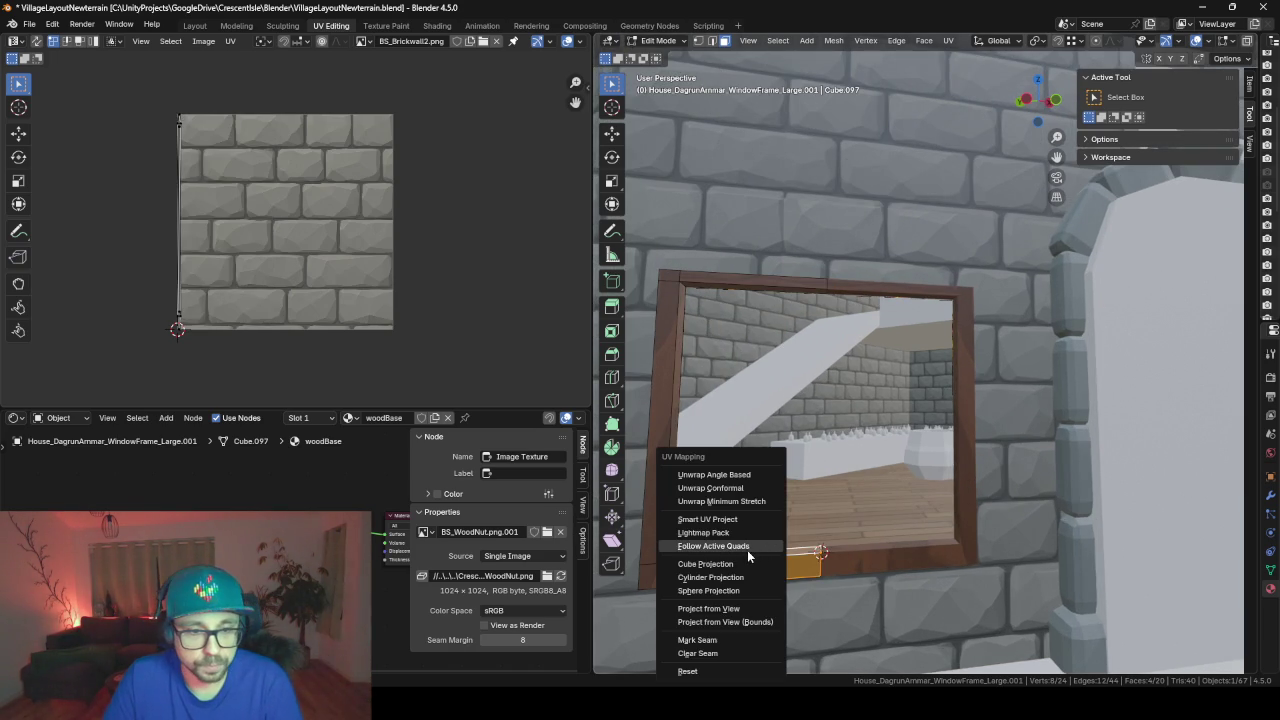
left_click(742, 520)
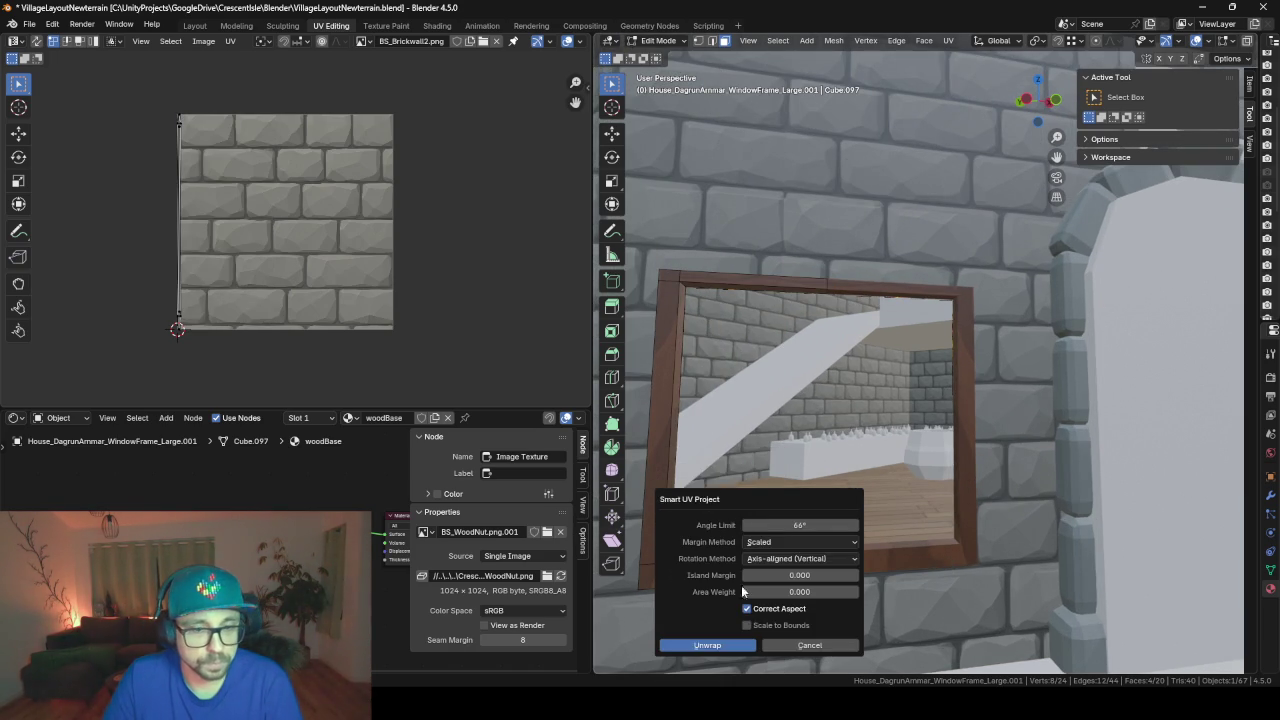
left_click(716, 644)
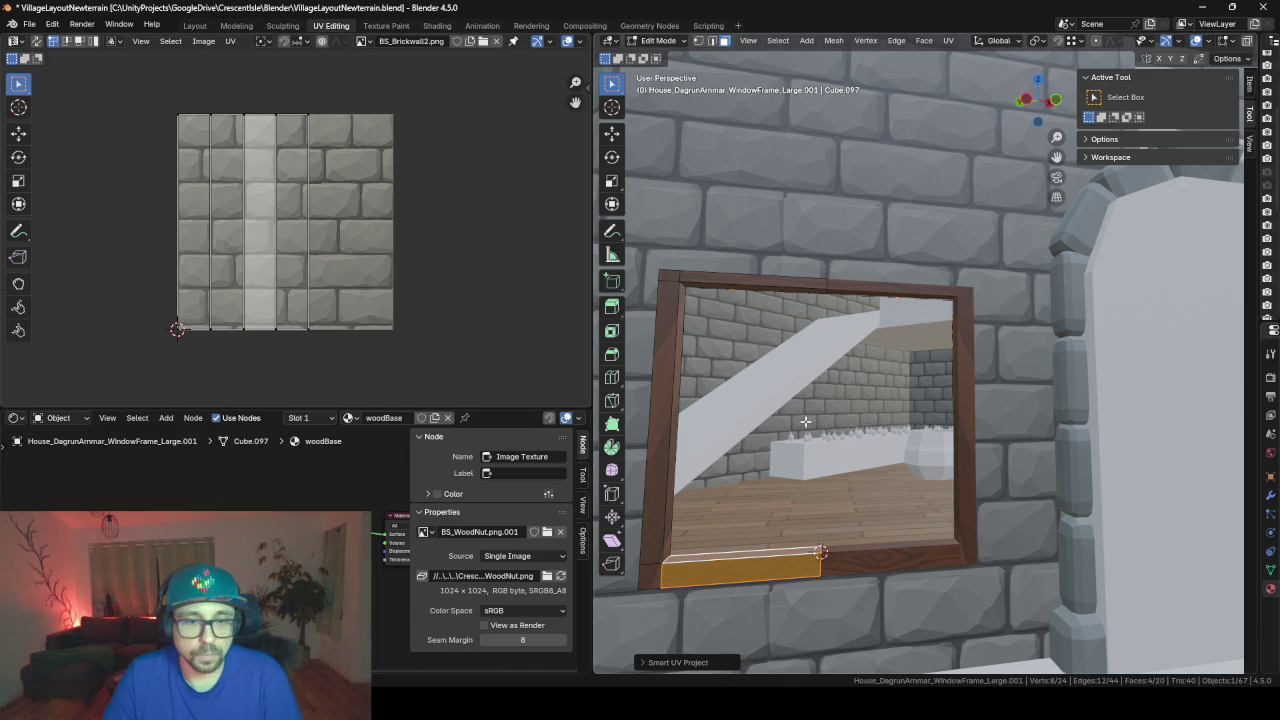
Select the whole left side post with Ctrl+L and unwrap it with Smart UV Project
middle_click_drag(823, 519, 735, 376)
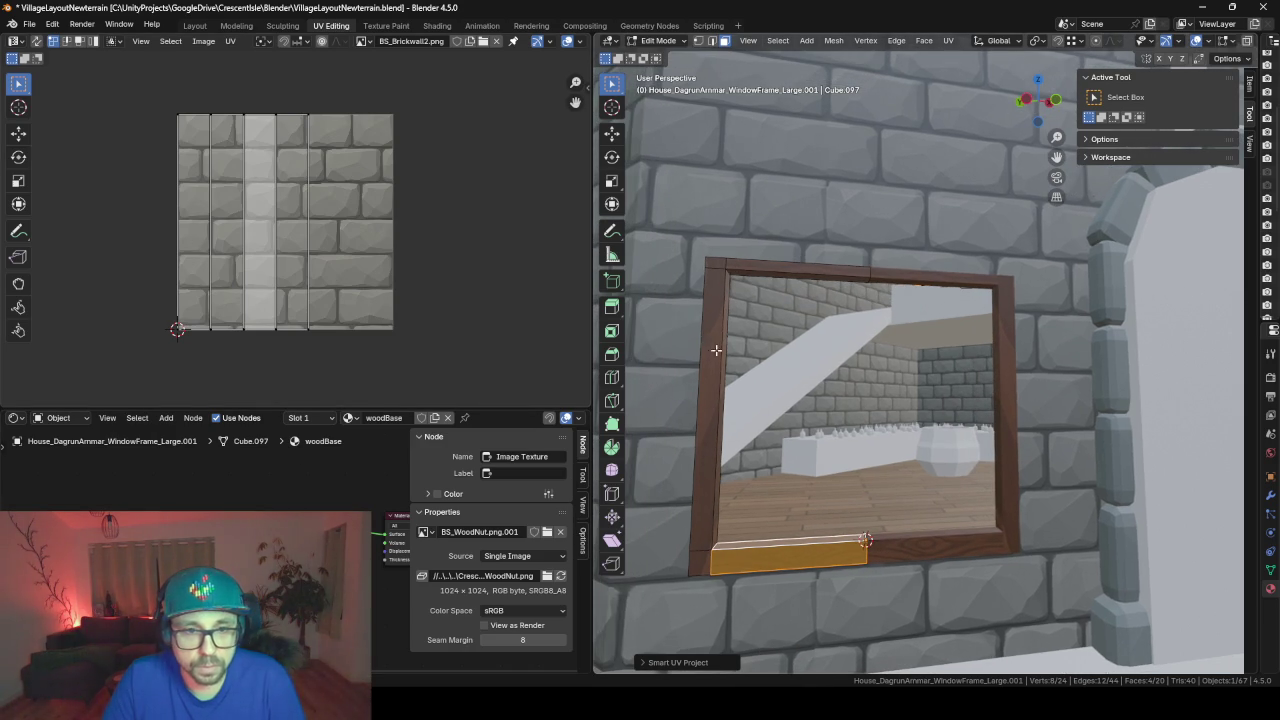
left_click(724, 387)
key("ctrl+l")
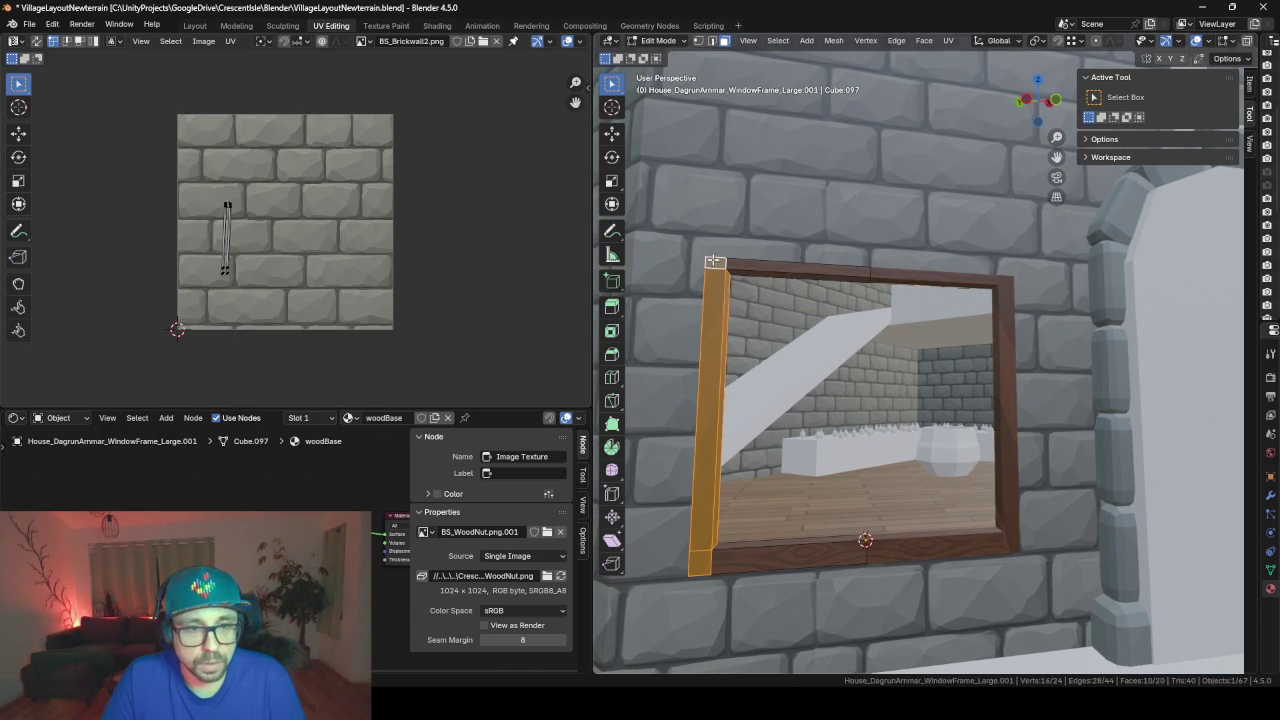
middle_click_drag(683, 521, 740, 259)
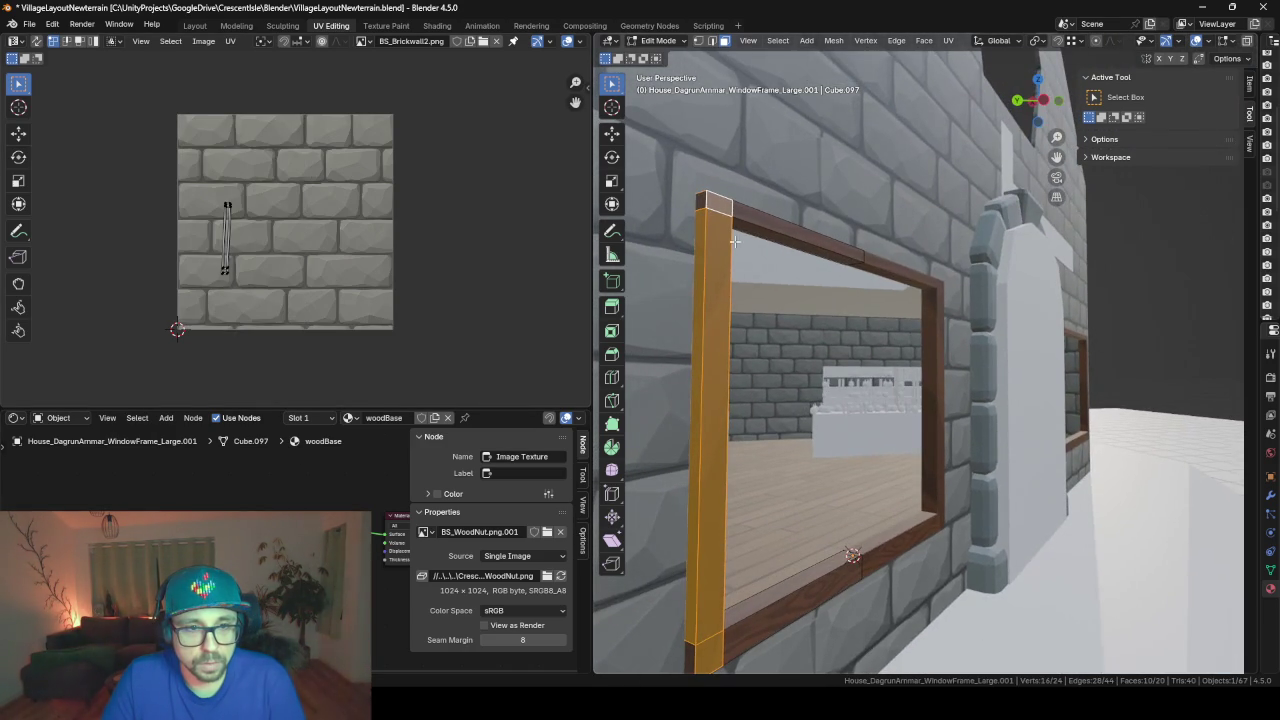
middle_click_drag(764, 418, 754, 280)
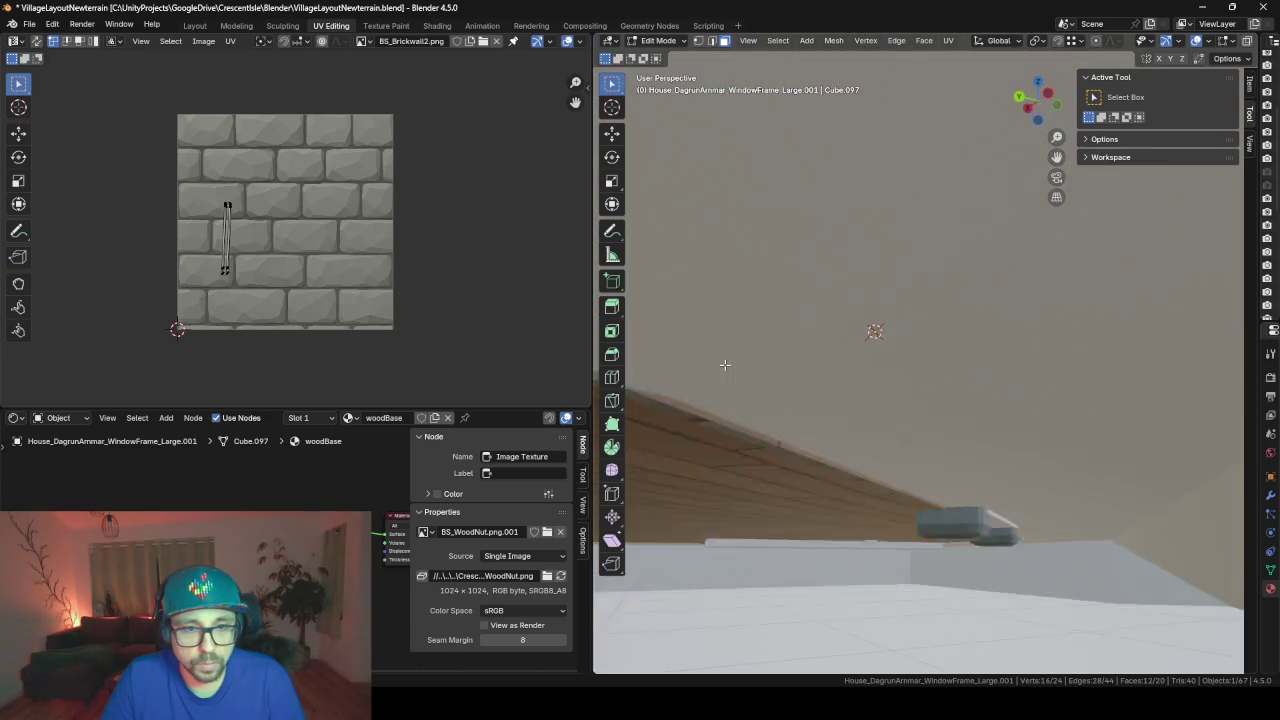
mouse_move(710, 390)
middle_mouse_down()
mouse_move(908, 249)
mouse_move(952, 291)
mouse_move(896, 358)
middle_mouse_up()
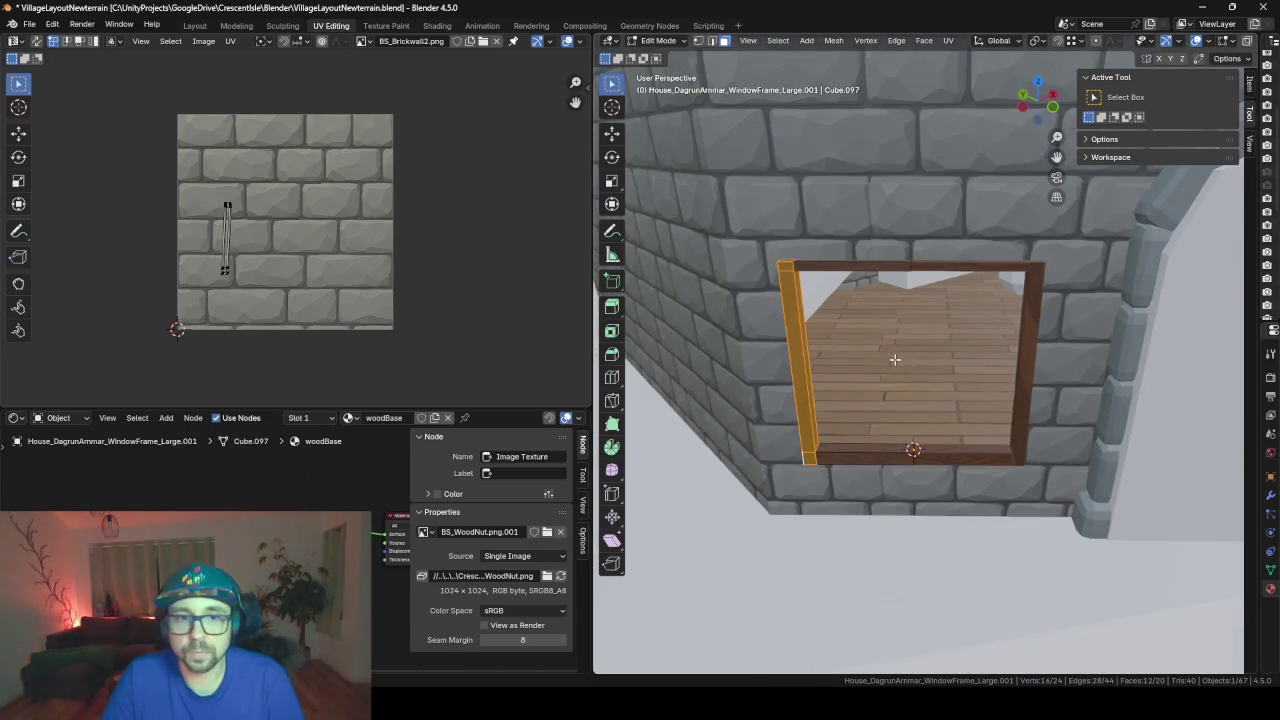
key("u")
left_click(886, 363)
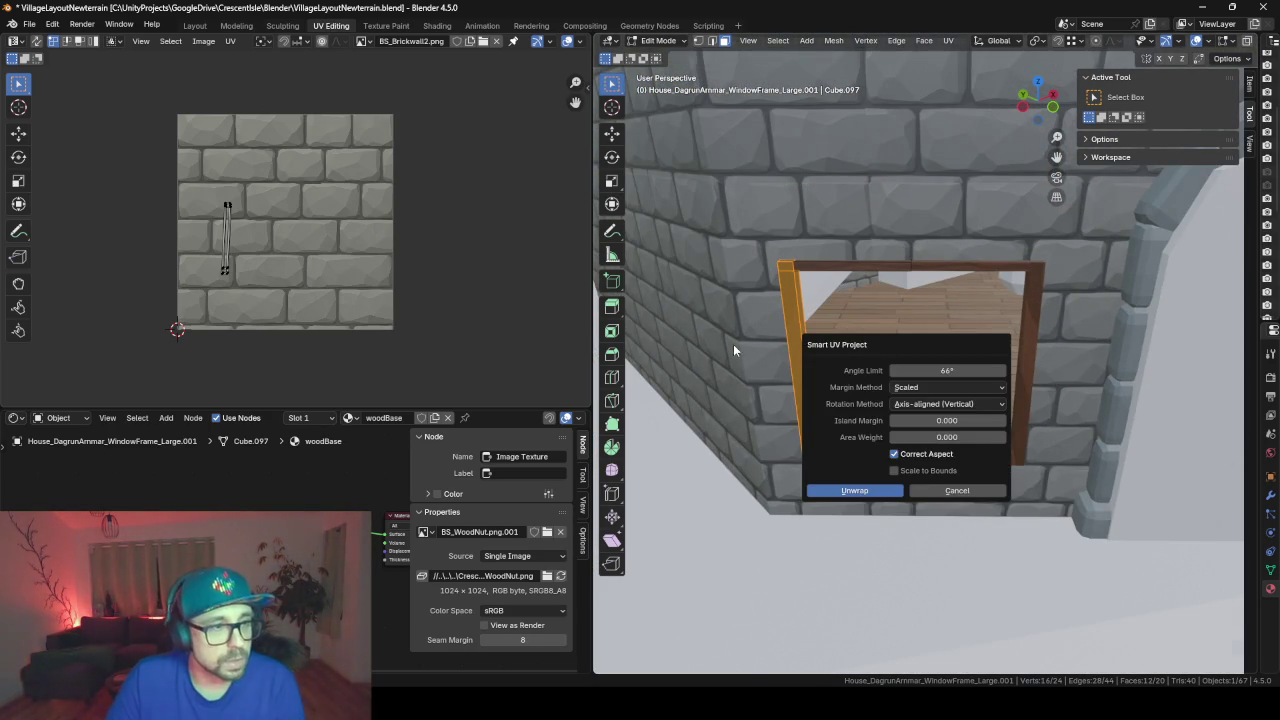
left_click(888, 490)
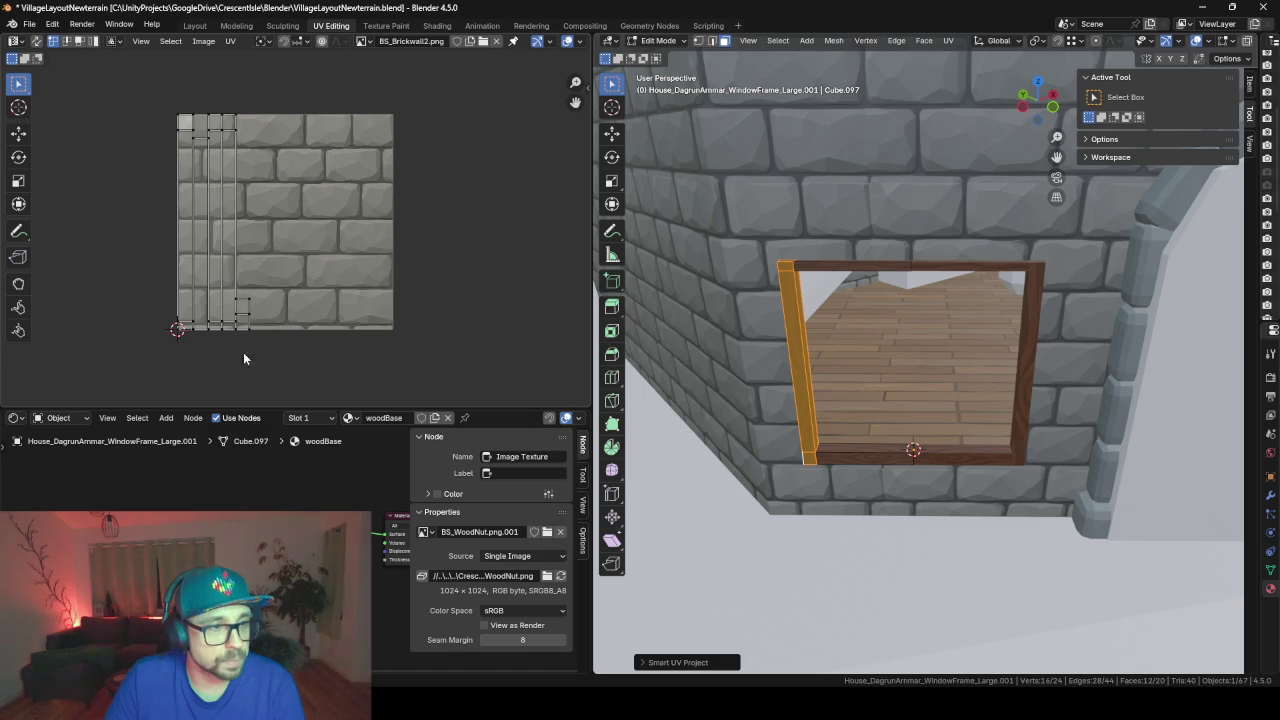
Select the bottom sill's face loop and bring up the image list
left_click(752, 395)
mouse_move(832, 488)
middle_mouse_down()
mouse_move(822, 450)
mouse_move(896, 476)
middle_mouse_up()
left_click(880, 465)
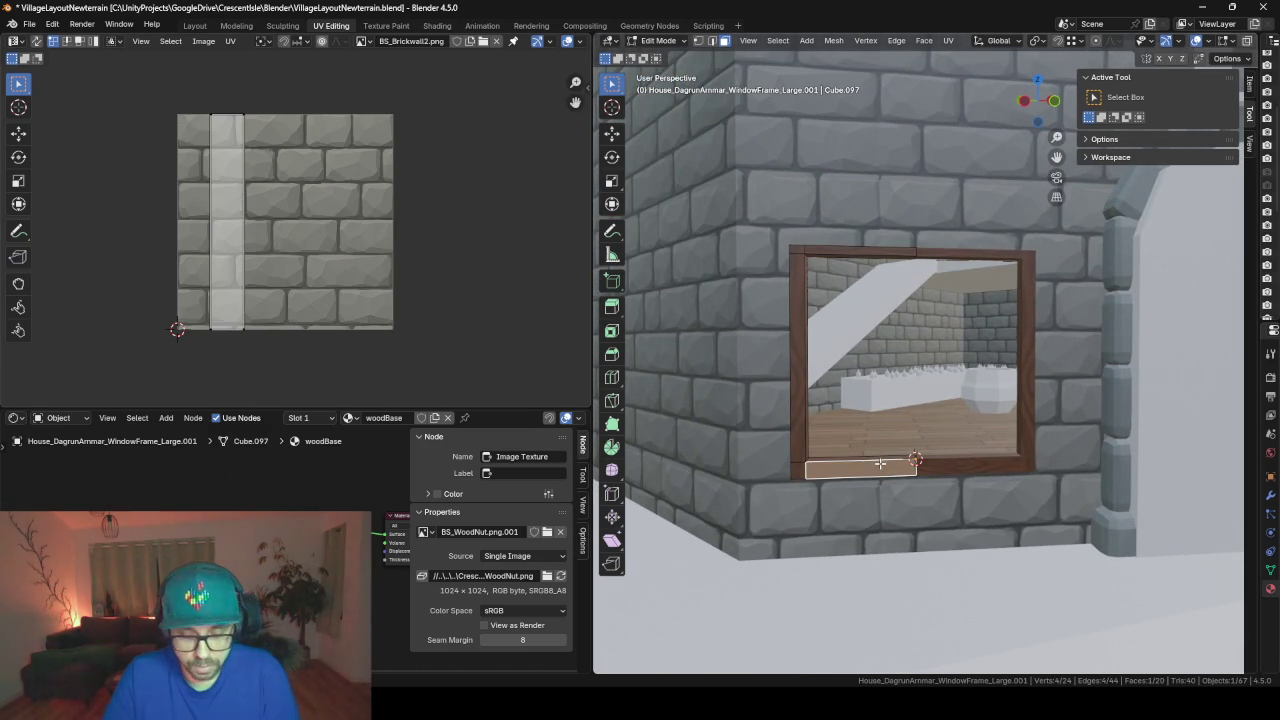
left_click(878, 462, "alt")
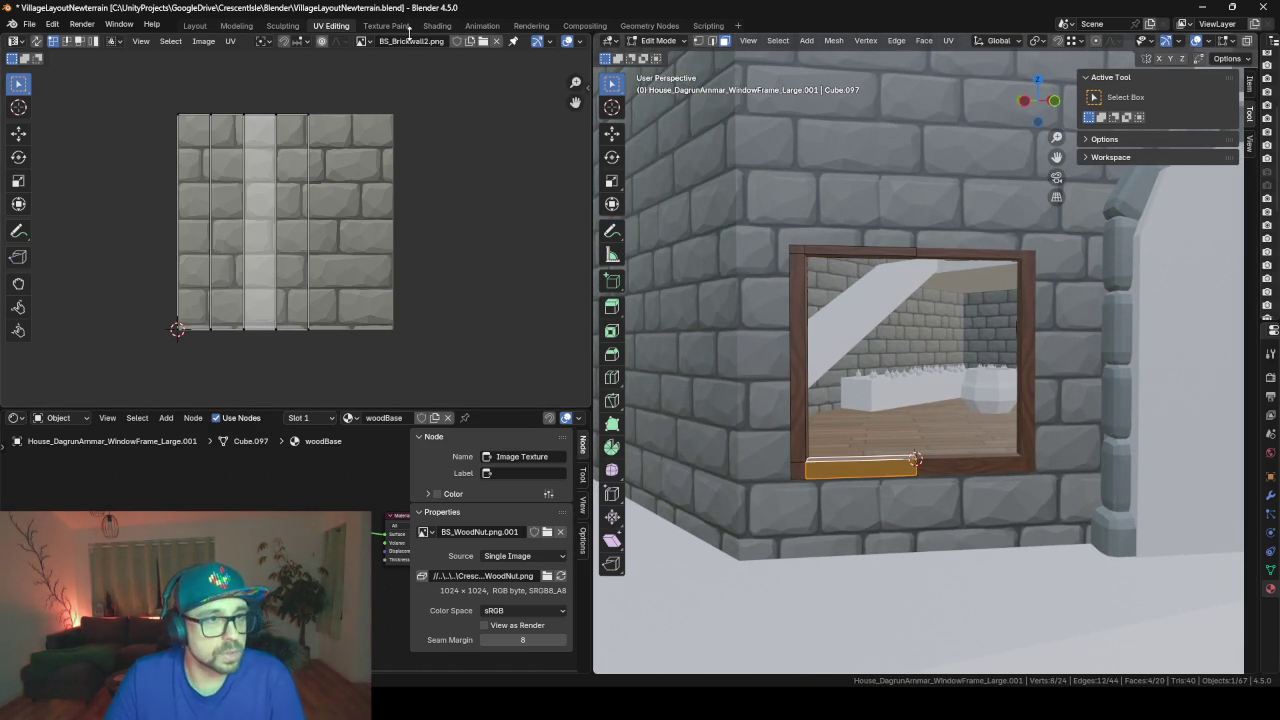
left_click(364, 41)
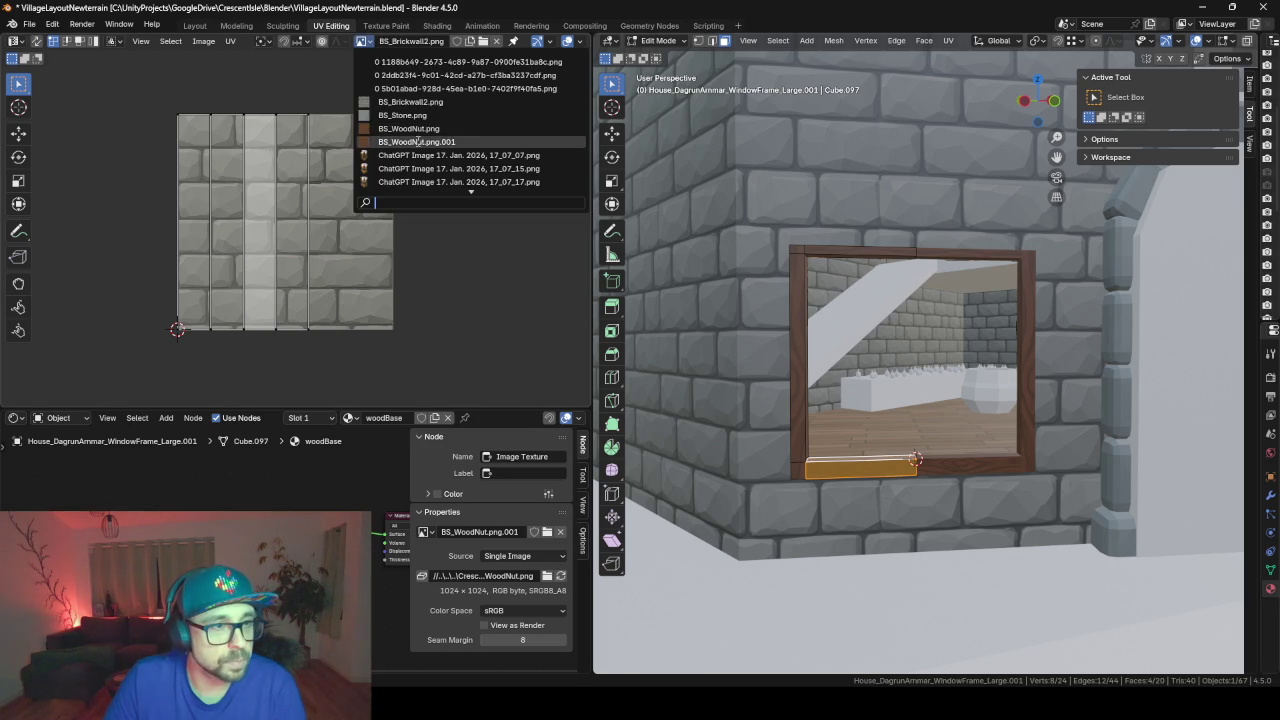
Show BS_WoodNut.png.001 behind the UVs, then move the sill's UV strips and narrow them along X
left_click(412, 142)
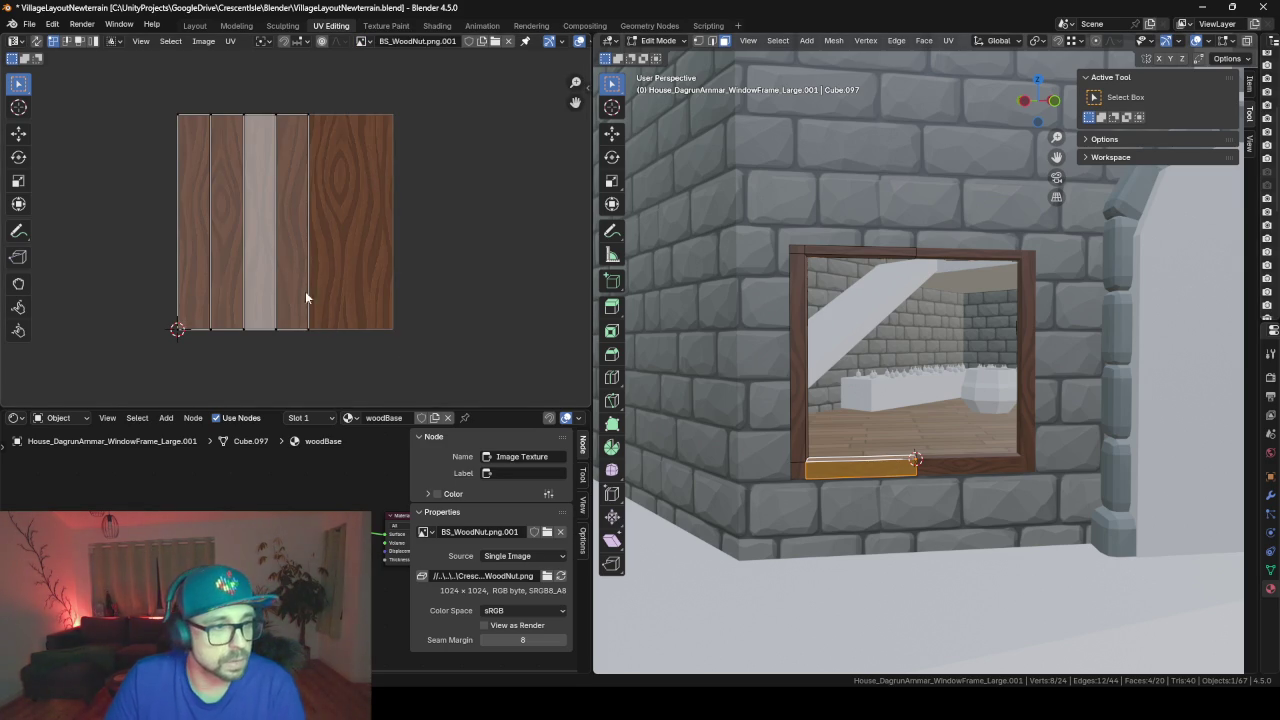
left_click_drag(145, 82, 351, 344)
key("g")
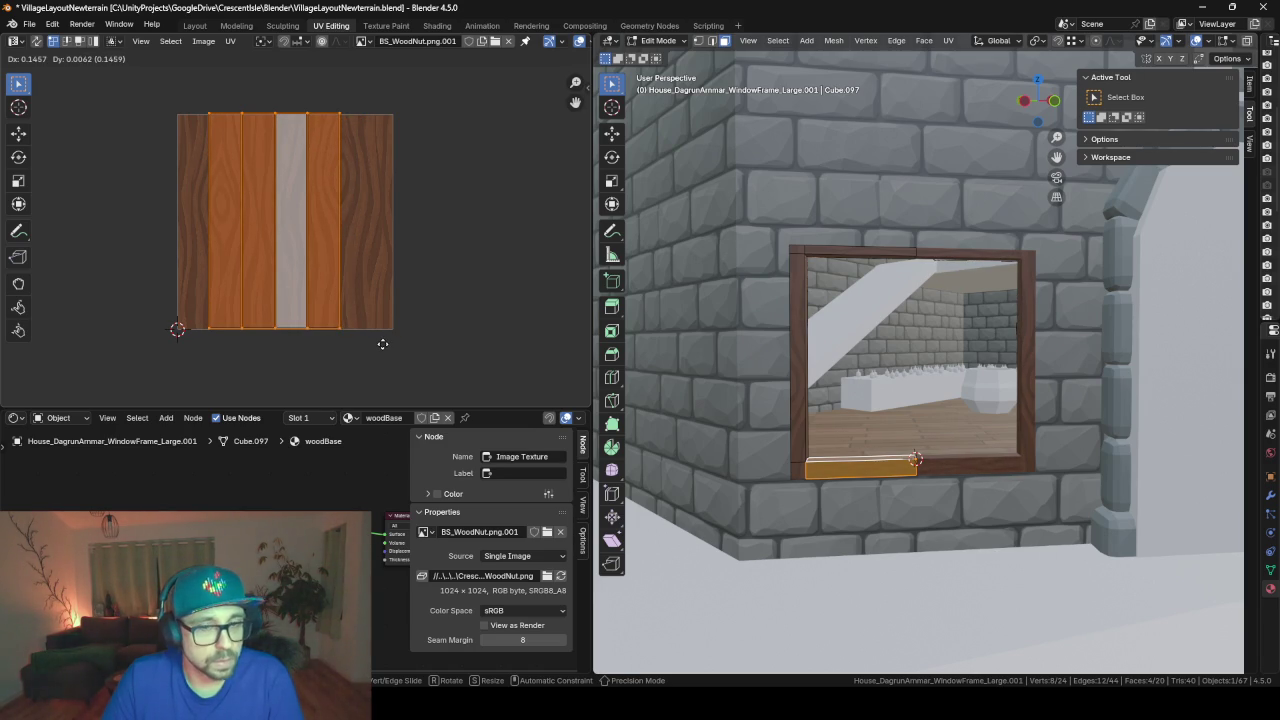
left_click(382, 344)
key("s")
key("x")
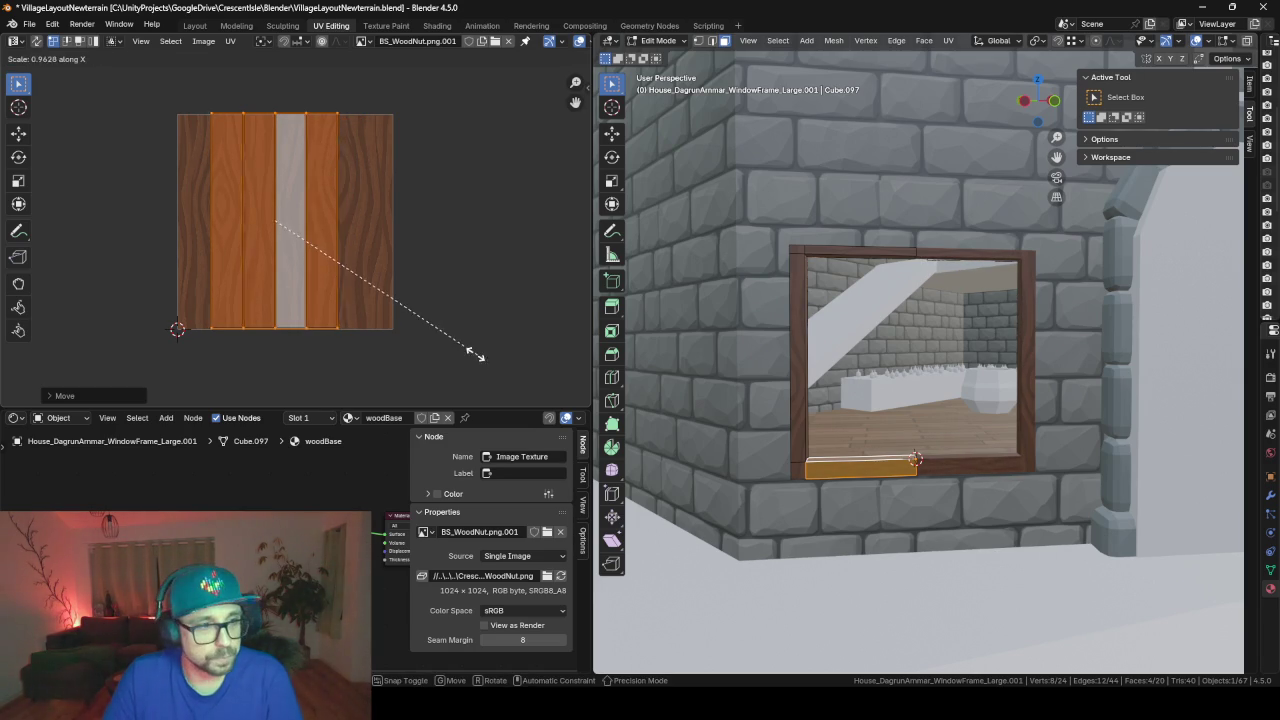
left_click(381, 326)
Settle the sill UV strips on the wood grain and return to Object Mode to inspect the frame
key("g")
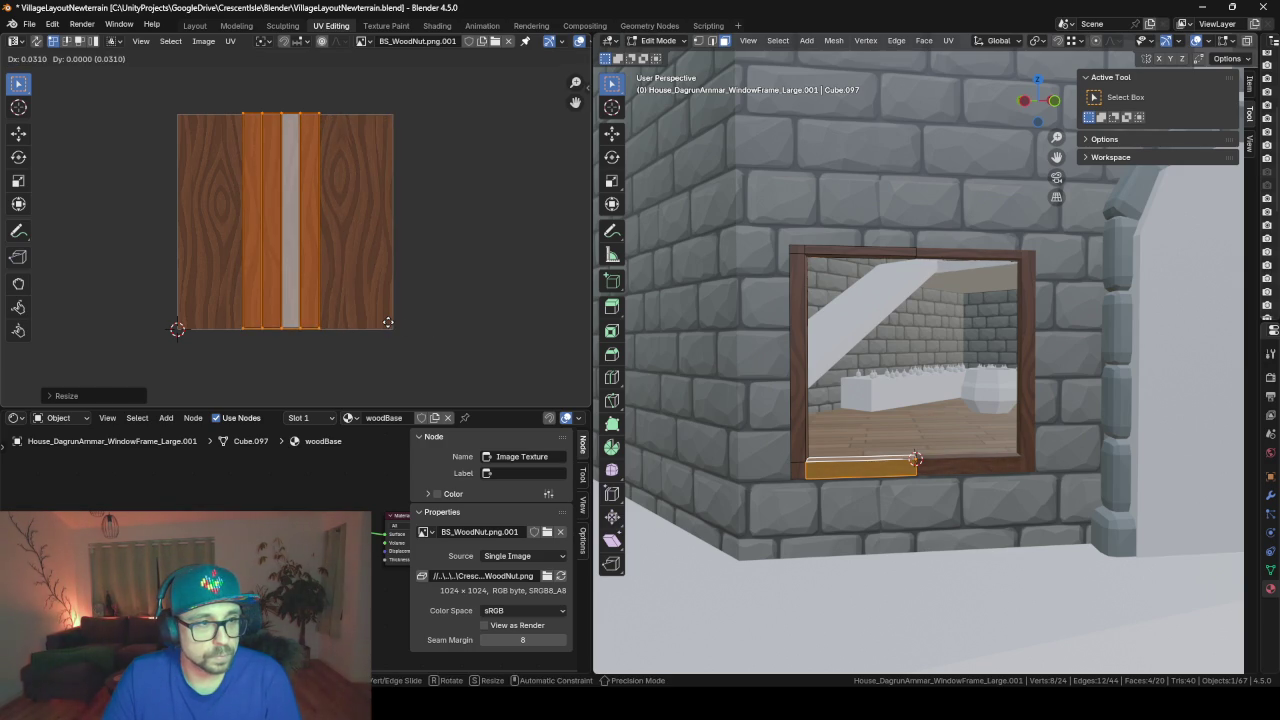
left_click(387, 327)
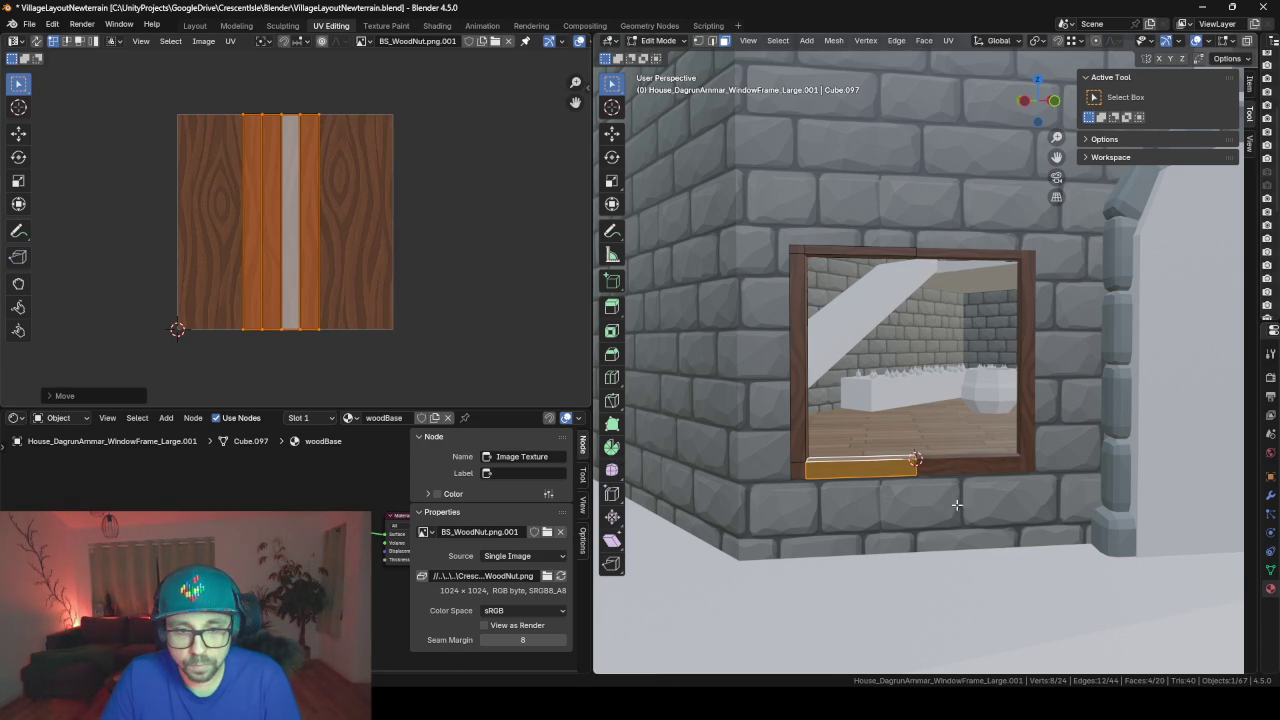
key("Tab")
mouse_move(972, 502)
middle_mouse_down()
mouse_move(936, 462)
mouse_move(977, 485)
middle_mouse_up()
scroll(952, 364, "up", 2)
mouse_move(952, 364)
middle_mouse_down()
mouse_move(966, 392)
mouse_move(998, 393)
mouse_move(690, 396)
mouse_move(659, 368)
mouse_move(679, 411)
mouse_move(772, 426)
mouse_move(1015, 400)
mouse_move(1010, 381)
middle_mouse_up()
Zoom in on the window frame to inspect the wood texture, then orbit to the archway wall
scroll(961, 388, "down", 1)
scroll(961, 388, "down", 4)
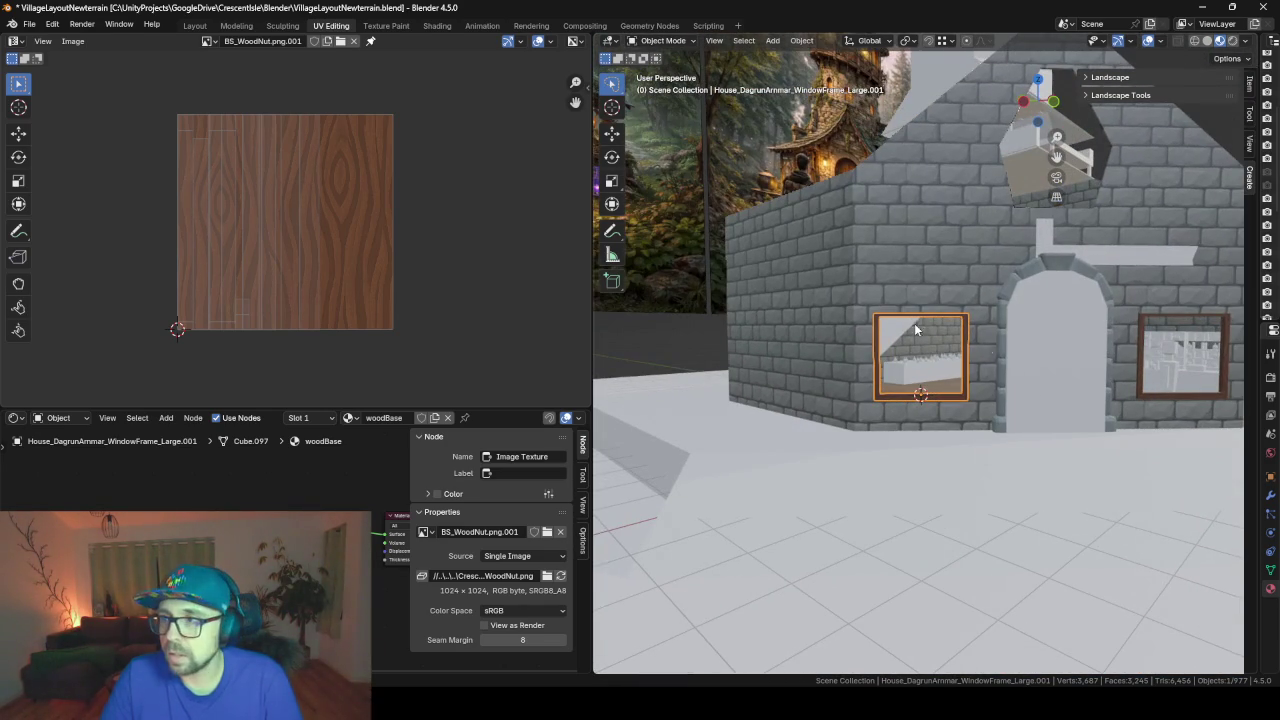
key("KP_Decimal")
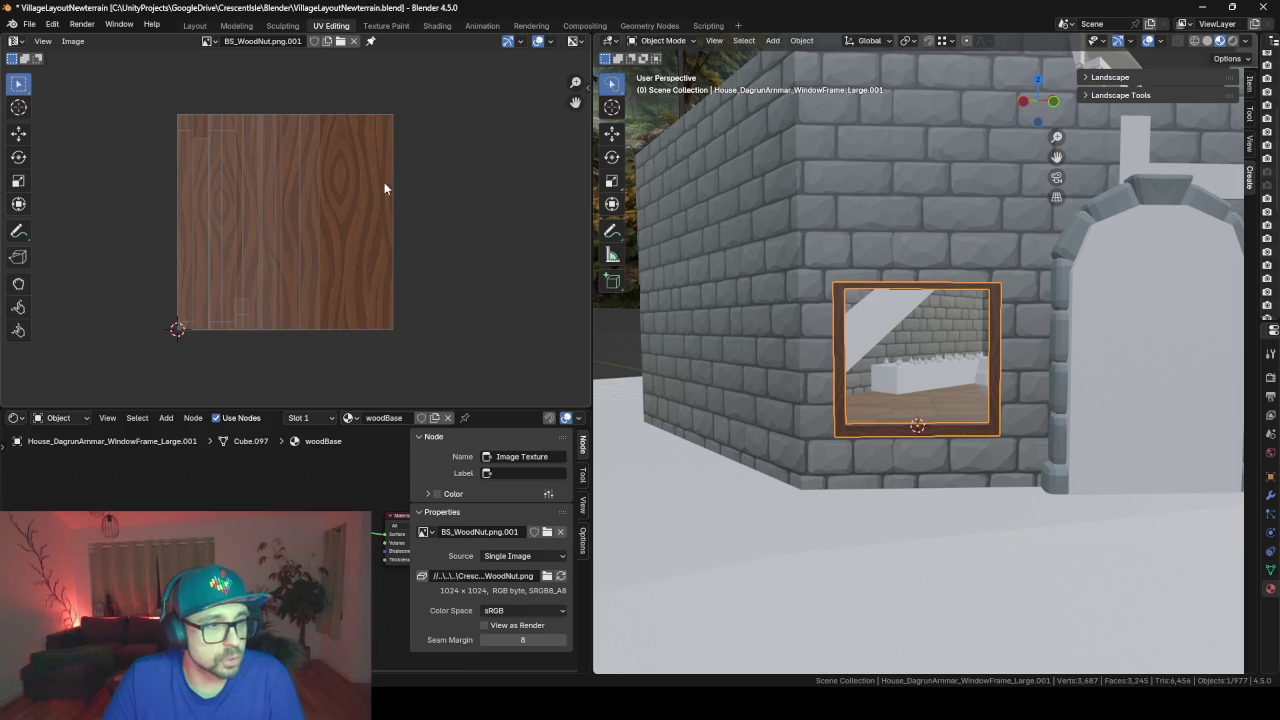
scroll(389, 182, "up", 4)
mouse_move(358, 190)
middle_mouse_down()
mouse_move(422, 182)
mouse_move(400, 300)
mouse_move(420, 248)
middle_mouse_up()
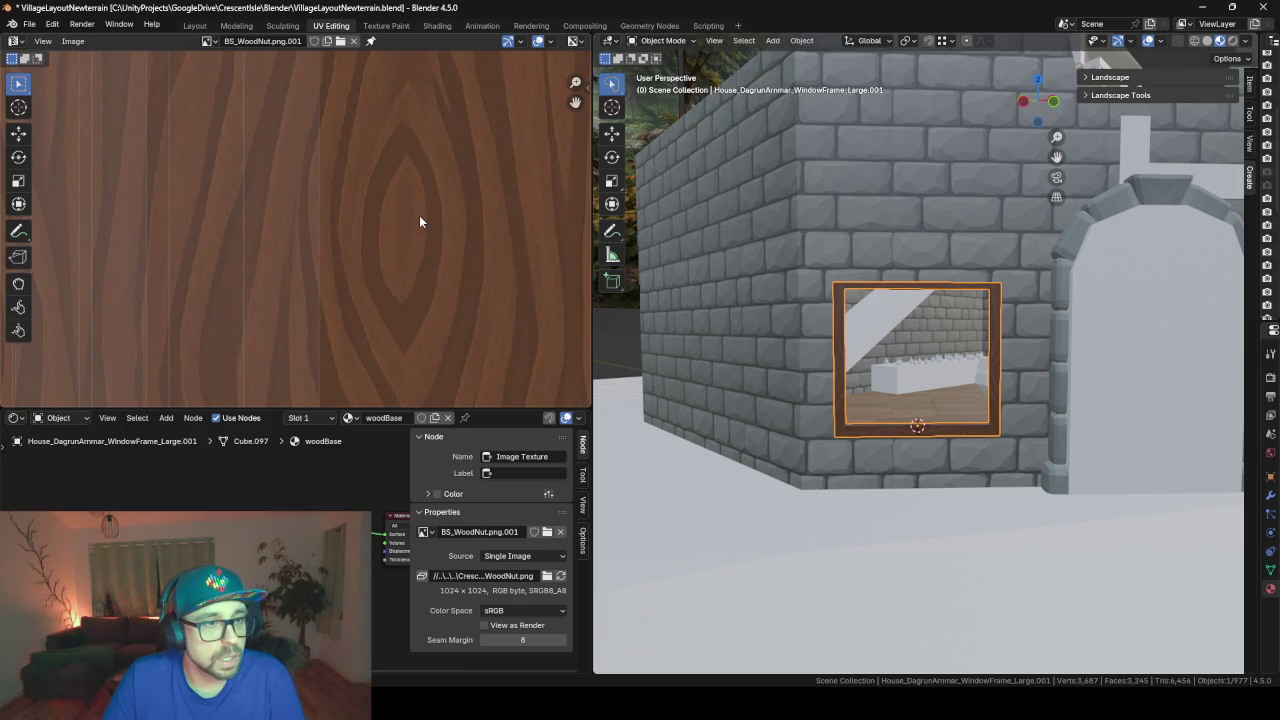
scroll(419, 212, "down", 4)
scroll(419, 210, "down", 1)
mouse_move(790, 460)
middle_mouse_down()
mouse_move(963, 449)
mouse_move(799, 458)
mouse_move(1141, 487)
middle_mouse_up()
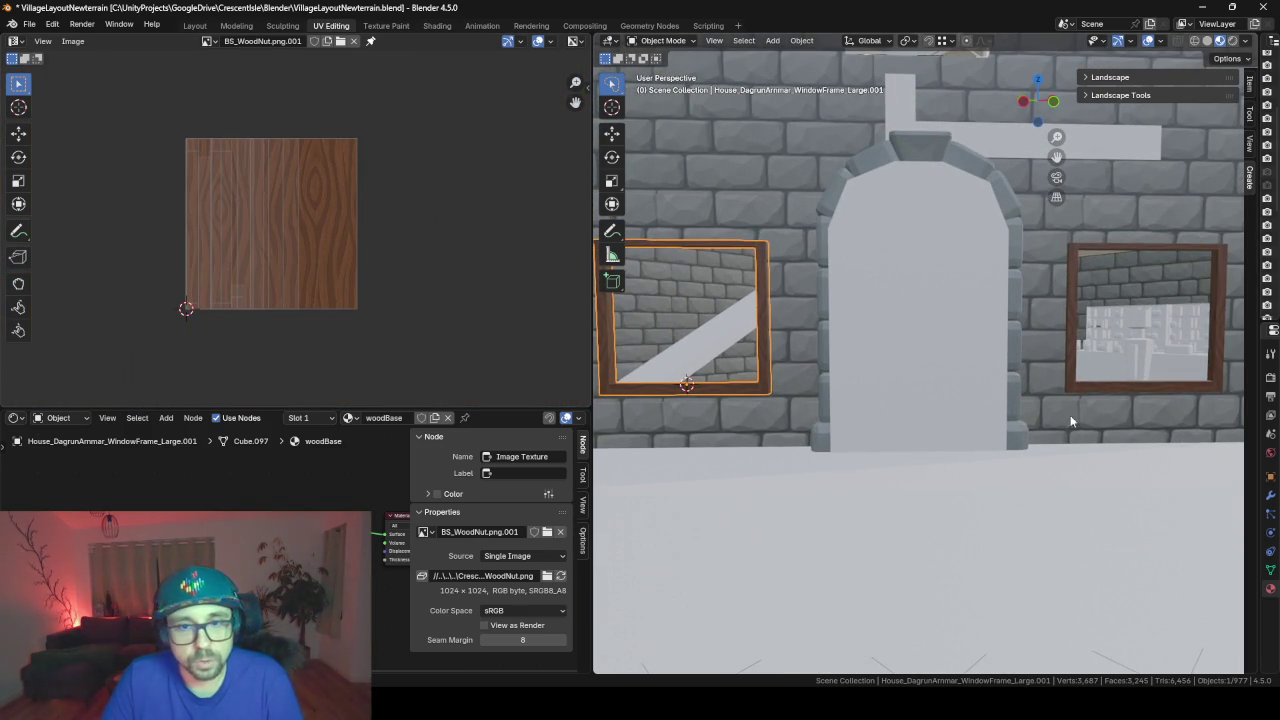
Select the door wall and the window frame and hide everything else with Shift+H
left_click(882, 384)
mouse_move(846, 482)
middle_mouse_down()
mouse_move(823, 476)
mouse_move(858, 372)
mouse_move(894, 366)
mouse_move(863, 368)
mouse_move(846, 290)
middle_mouse_up()
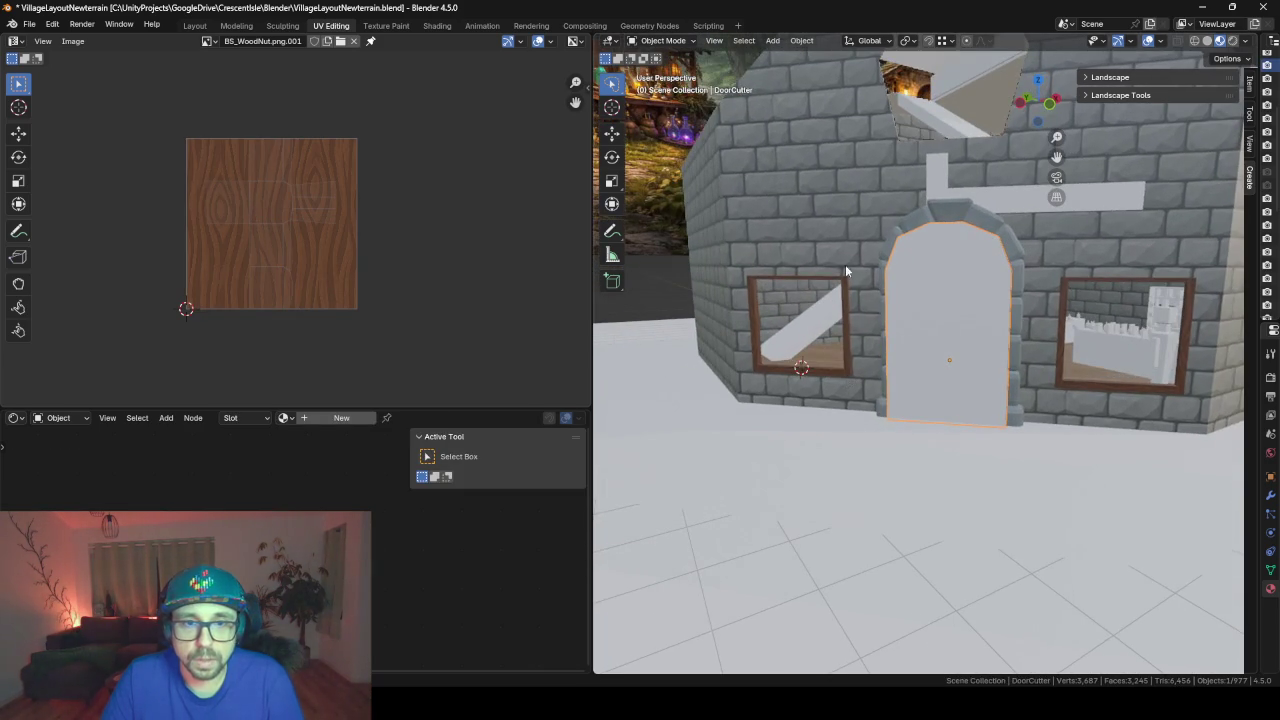
left_click(838, 277)
left_click(846, 311, "shift")
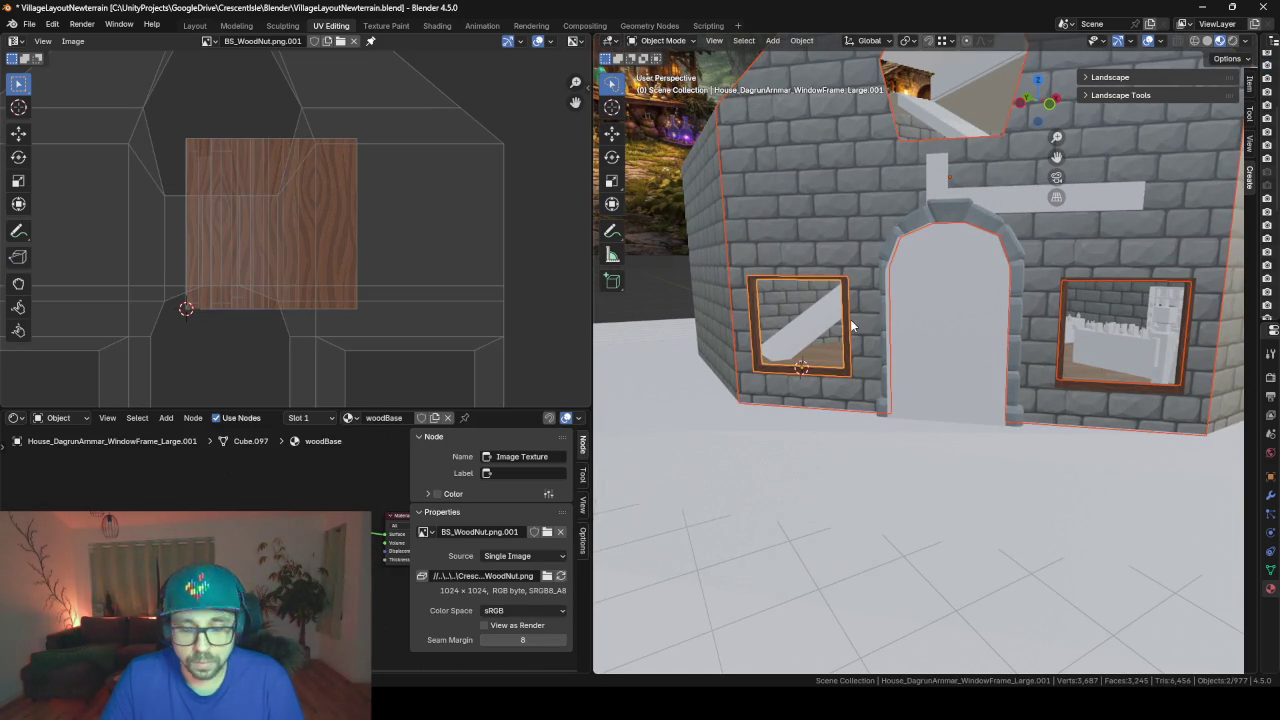
key("shift+h")
Frame the isolated wall and window and copy a Greenshot region capture to the clipboard
left_click(845, 430)
mouse_move(840, 483)
middle_mouse_down()
mouse_move(898, 471)
mouse_move(960, 483)
middle_mouse_up()
right_click(992, 328, "shift")
middle_click_drag(888, 508, 963, 481)
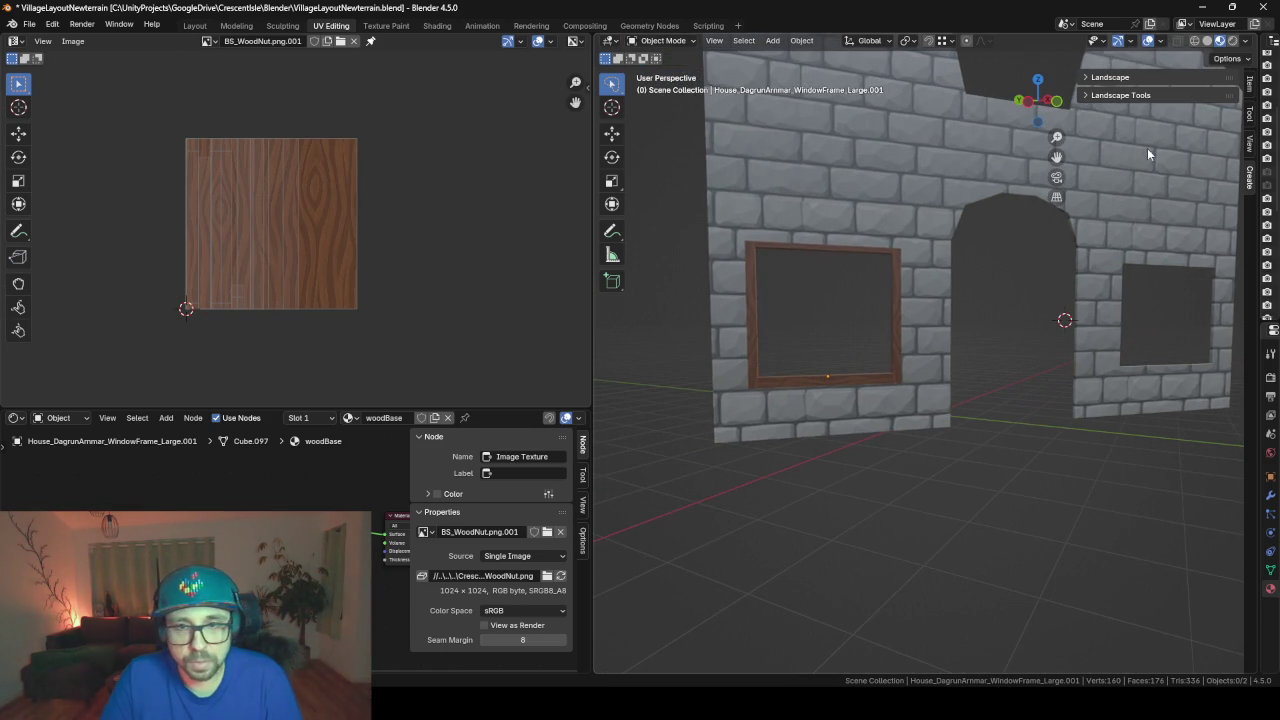
left_click(1126, 153)
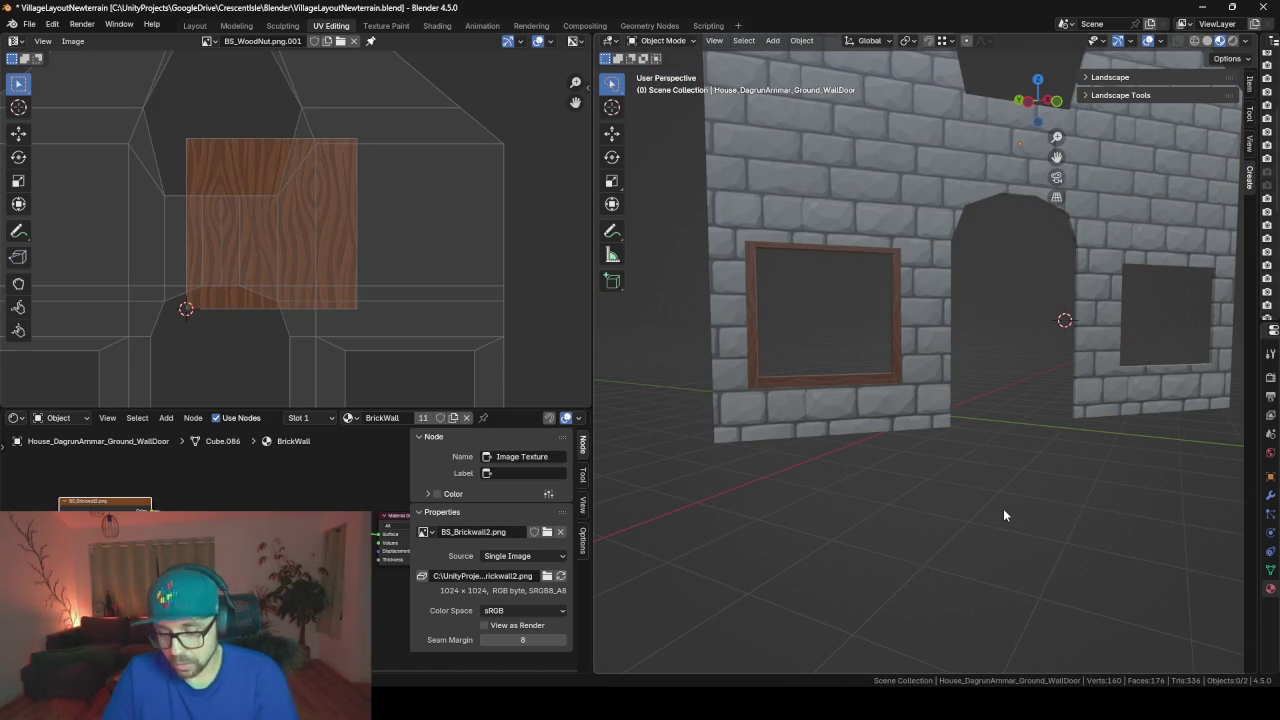
key("ctrl+Print")
left_click_drag(716, 202, 945, 410)
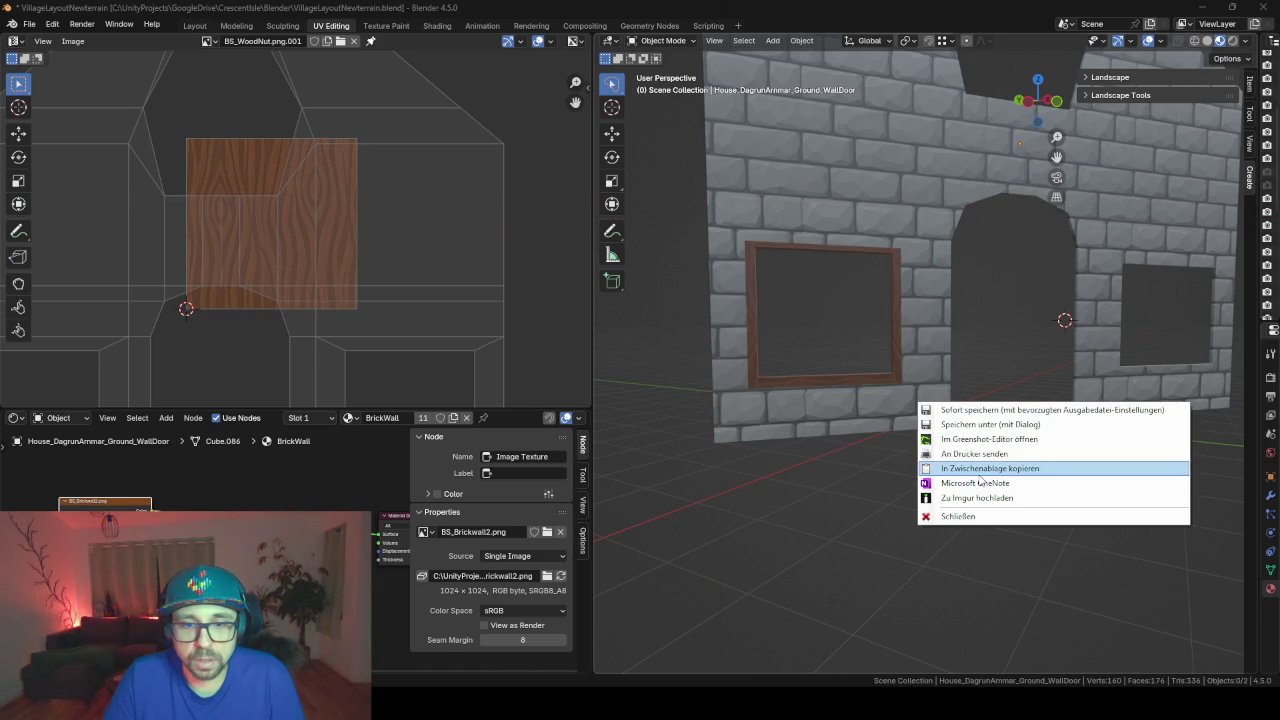
left_click(990, 468)
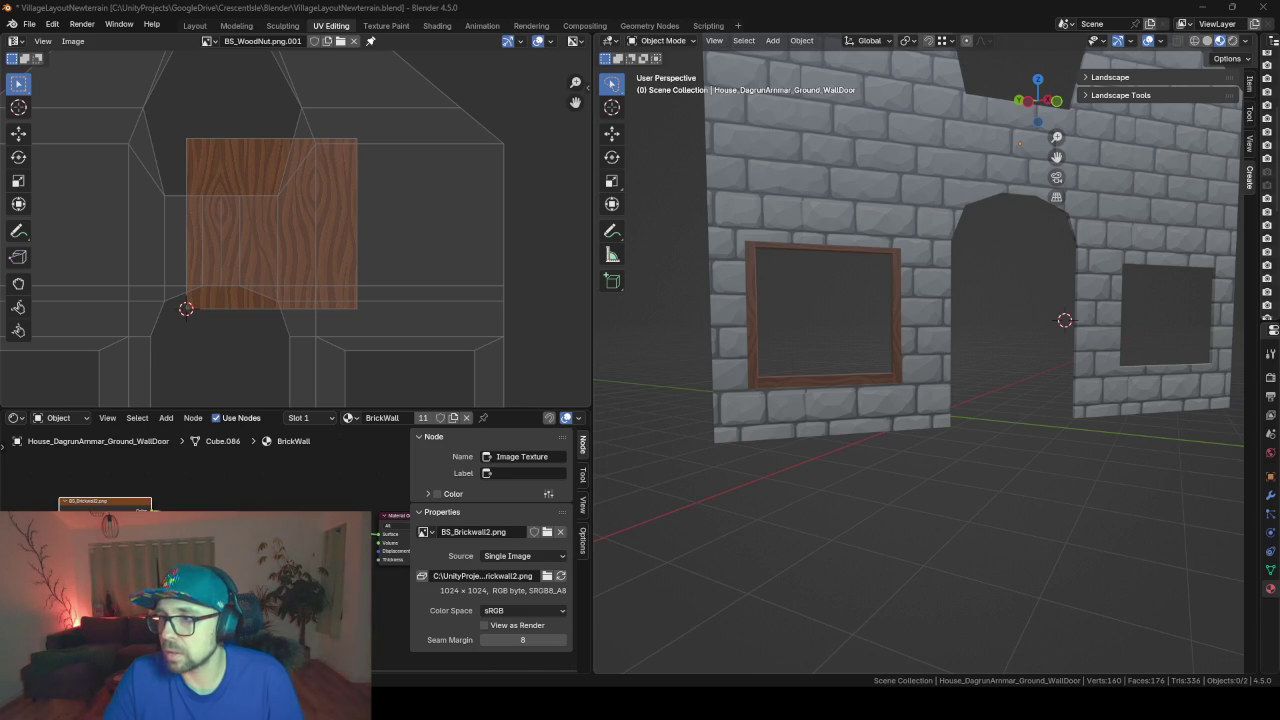
Return to ChatGPT, closing the enlarged image viewer and the Plus subscription notice
key("alt+Tab")
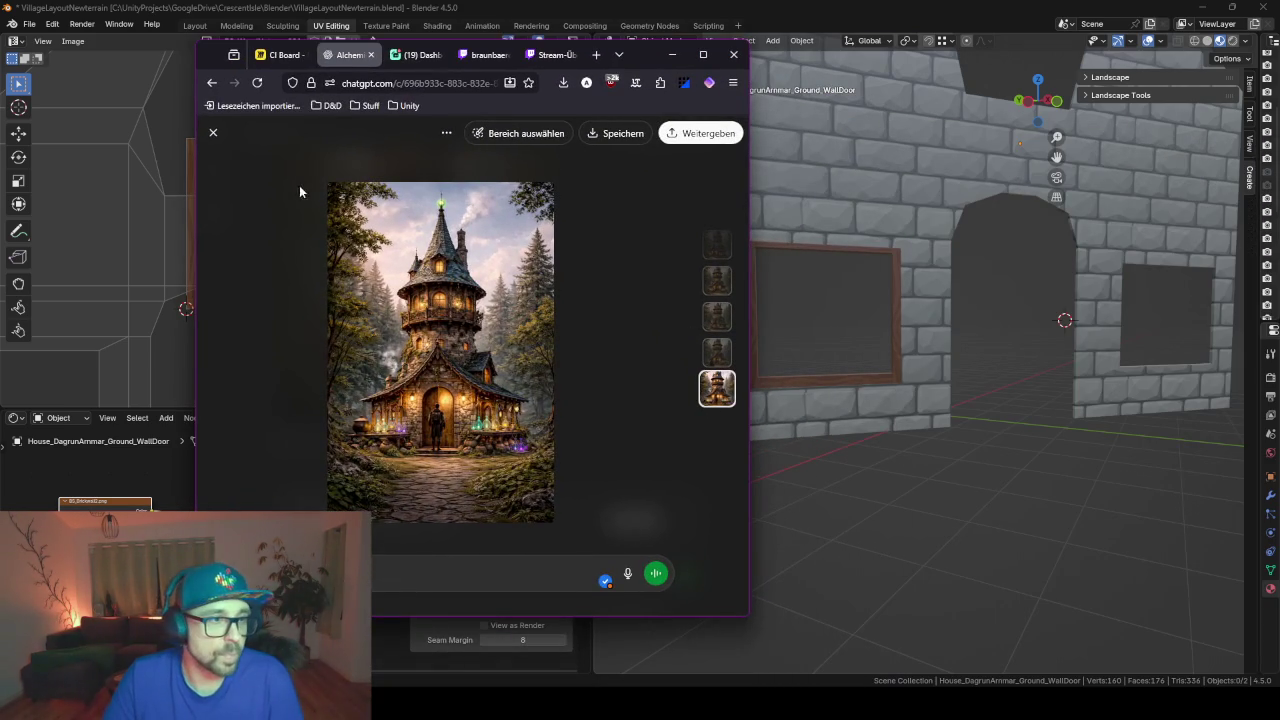
left_click(214, 129)
left_click(415, 587)
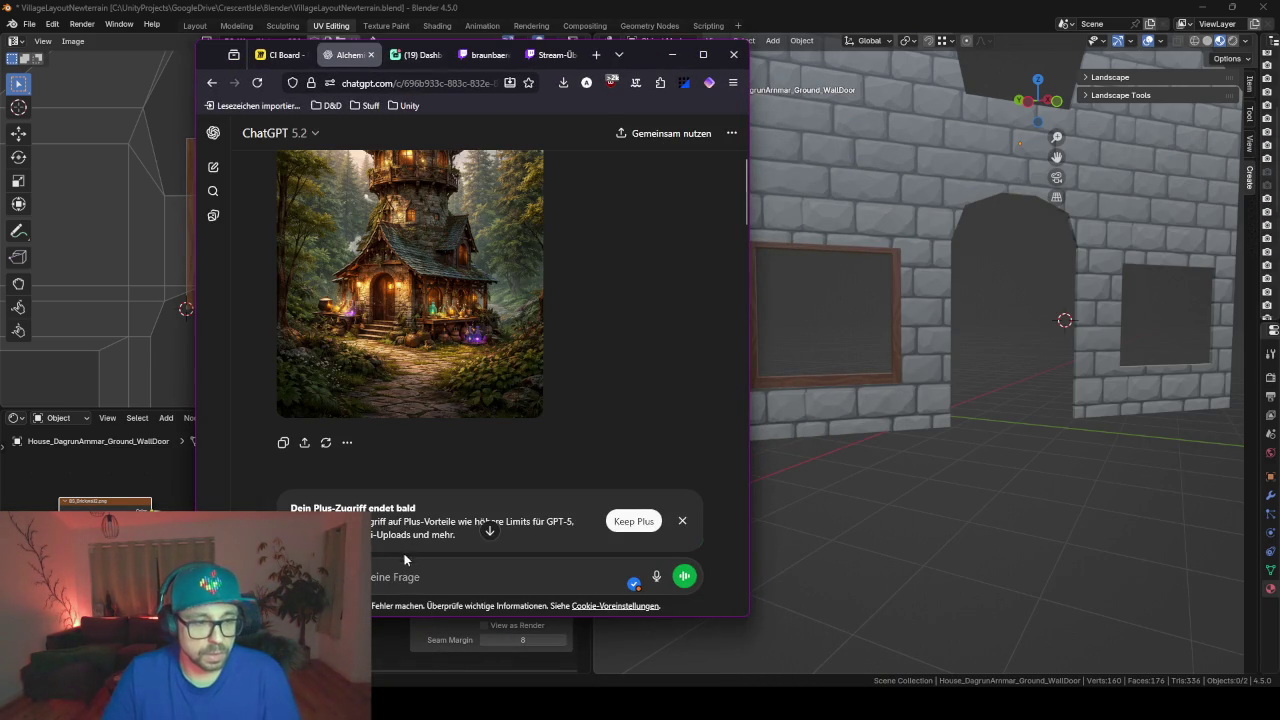
scroll(407, 558, "down", 5)
left_click(682, 521)
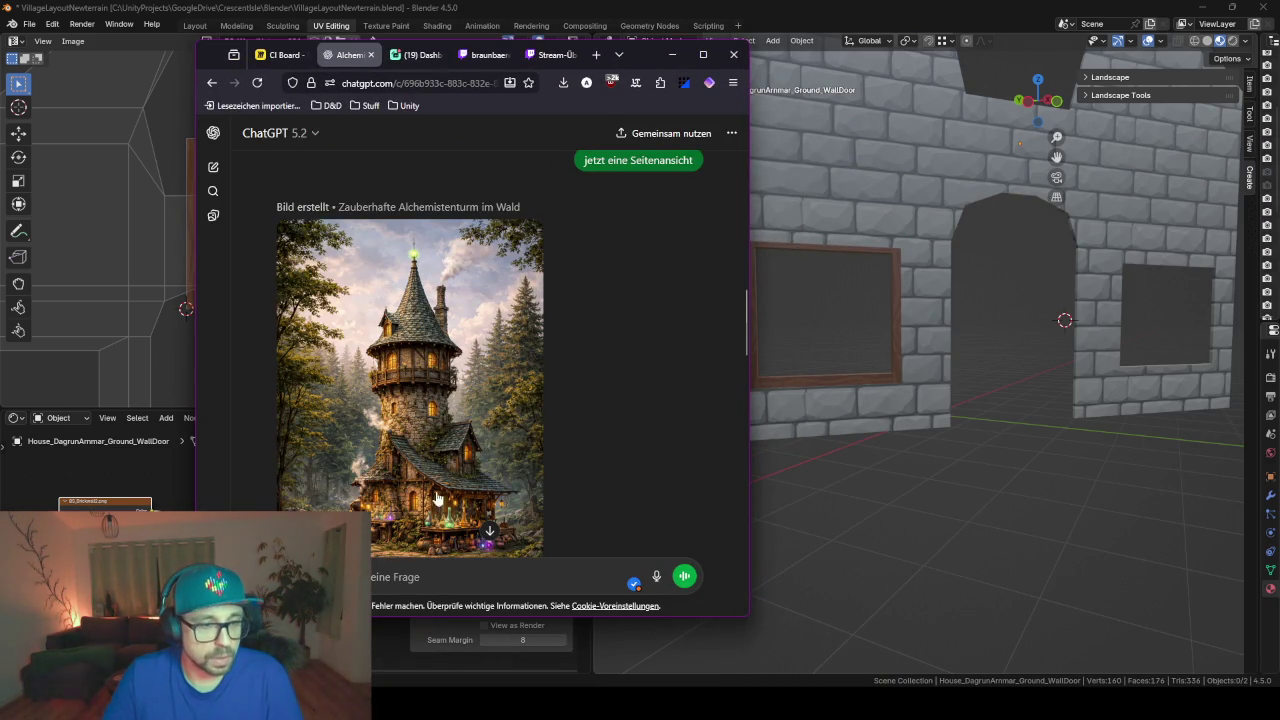
scroll(439, 526, "down", 10)
Paste the wall screenshot and send a request for a medieval window based on it
key("ctrl+v")
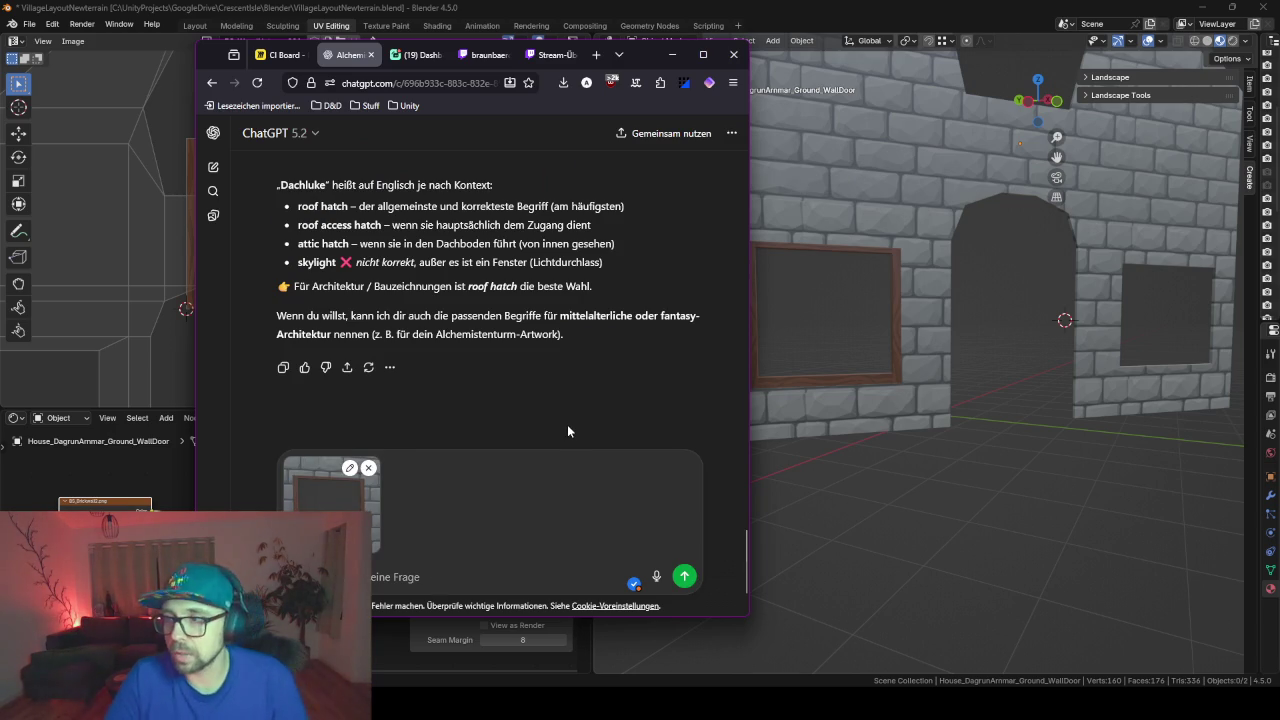
type("W")
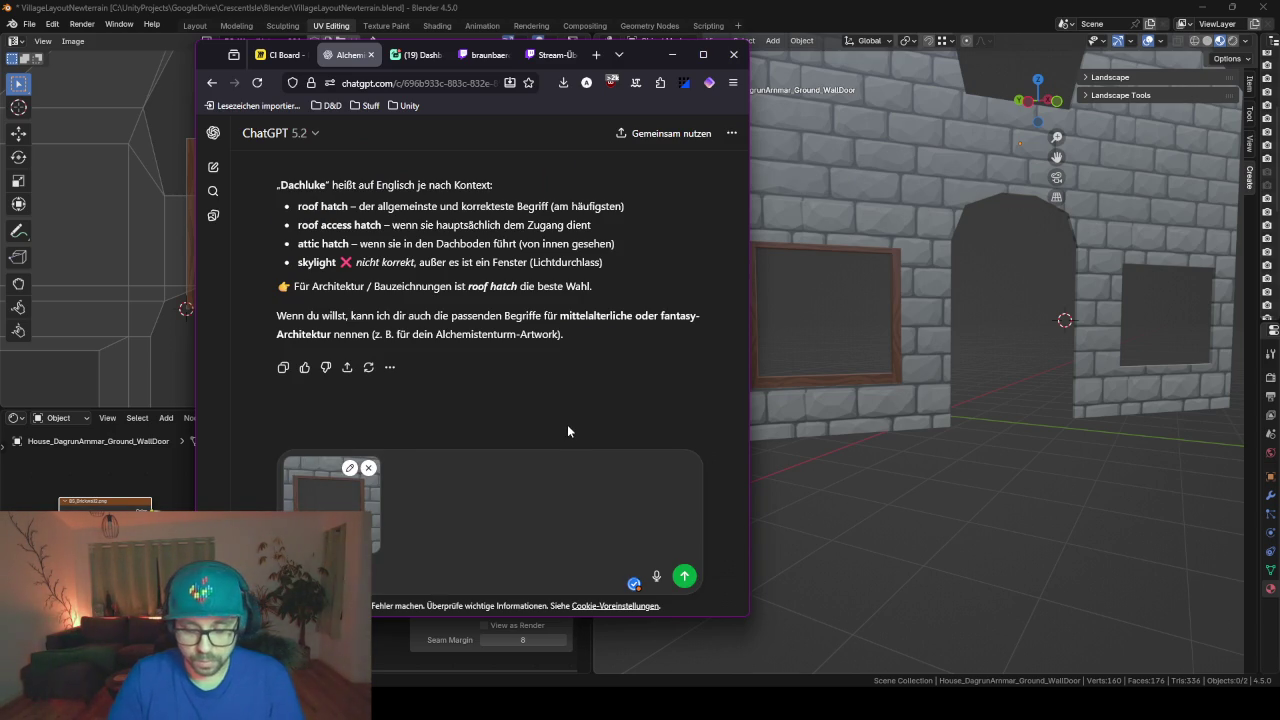
type("Basis")
key("BackSpace")
key("BackSpace")
type("s ein ")
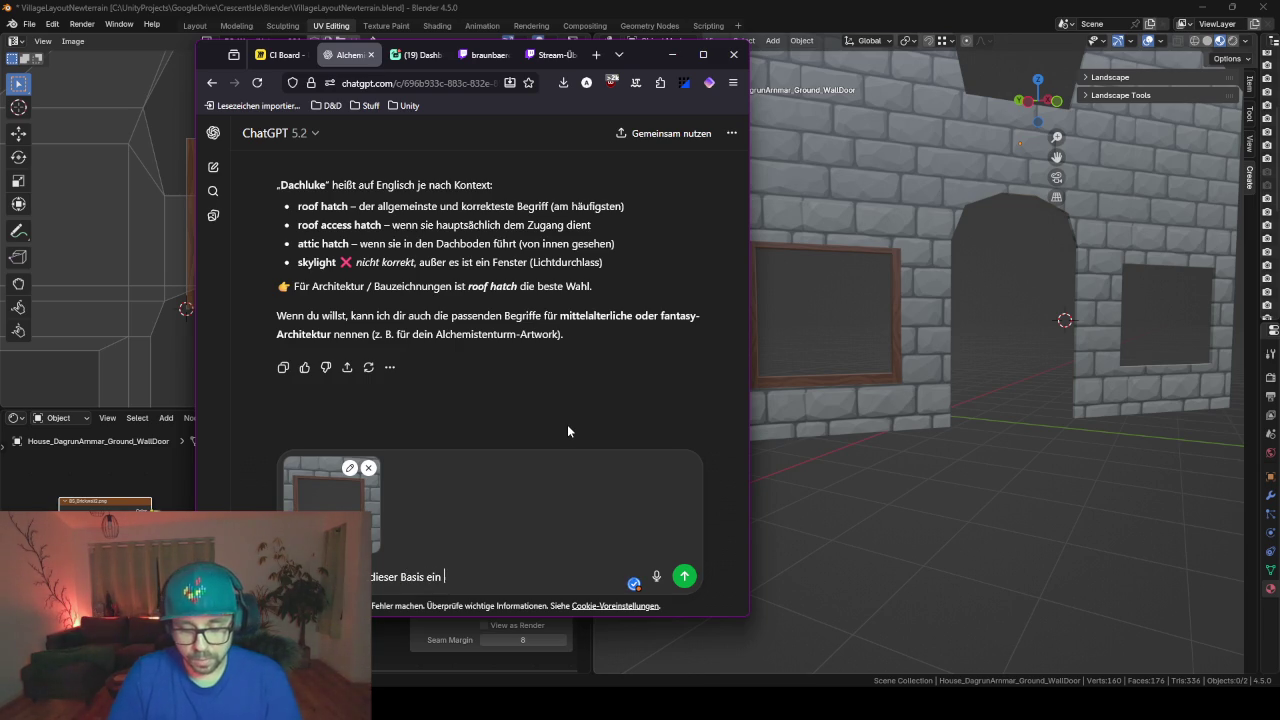
type("moder/m")
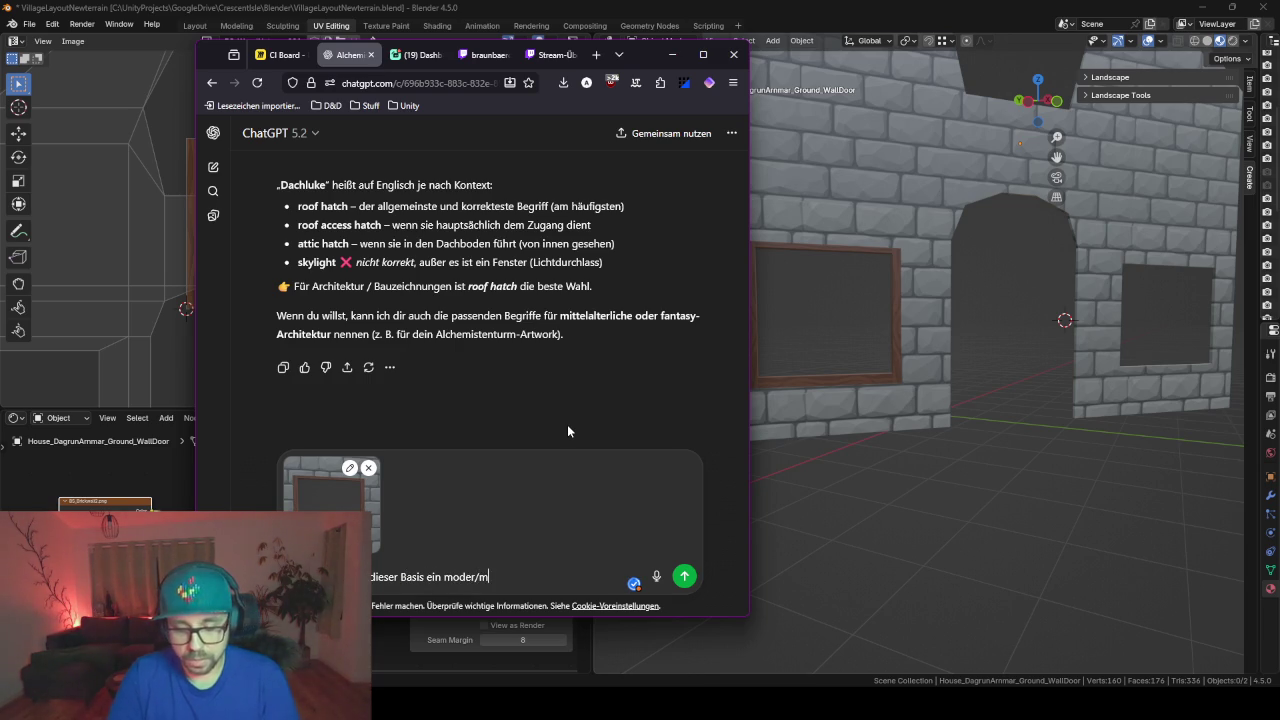
type("ittela")
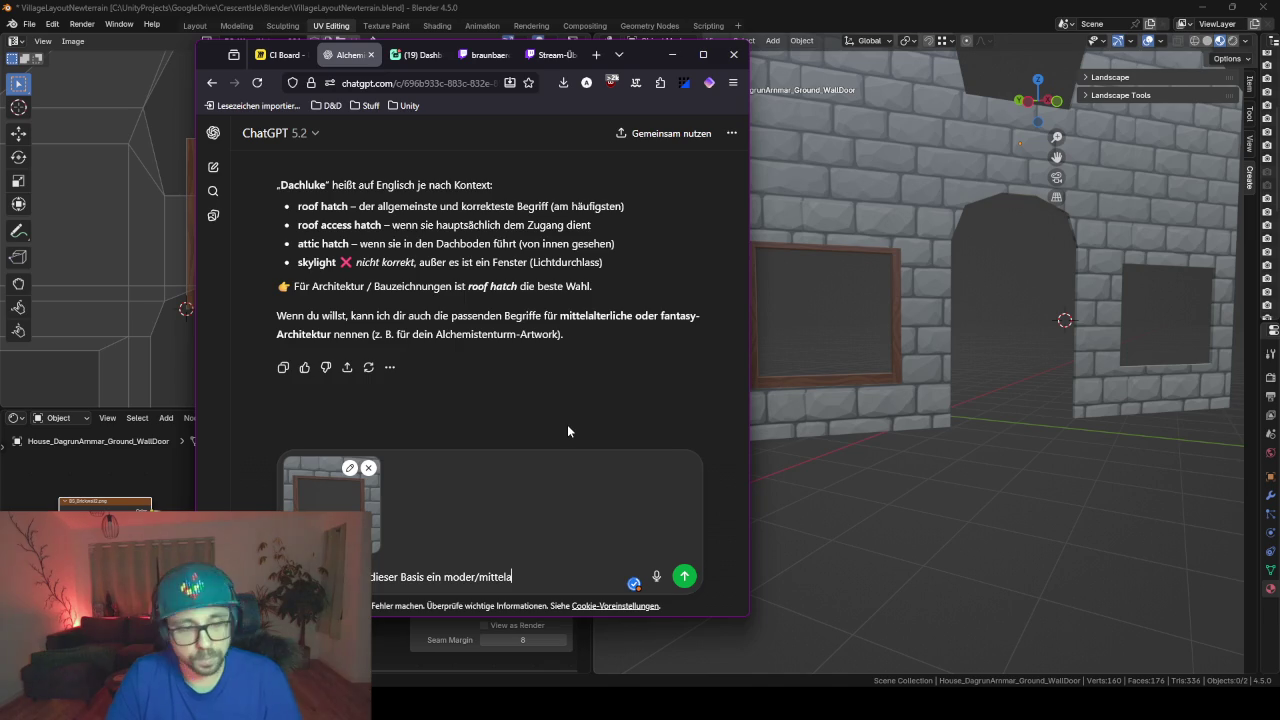
key("BackSpace")
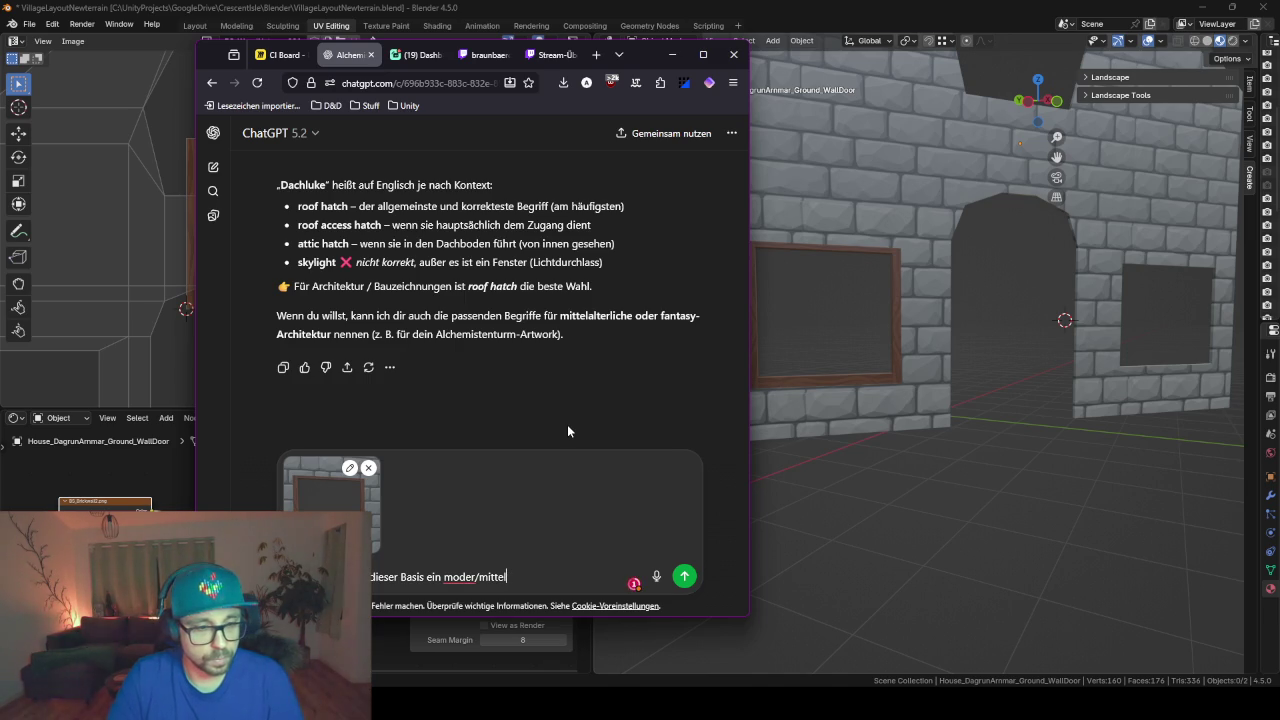
type("alterk")
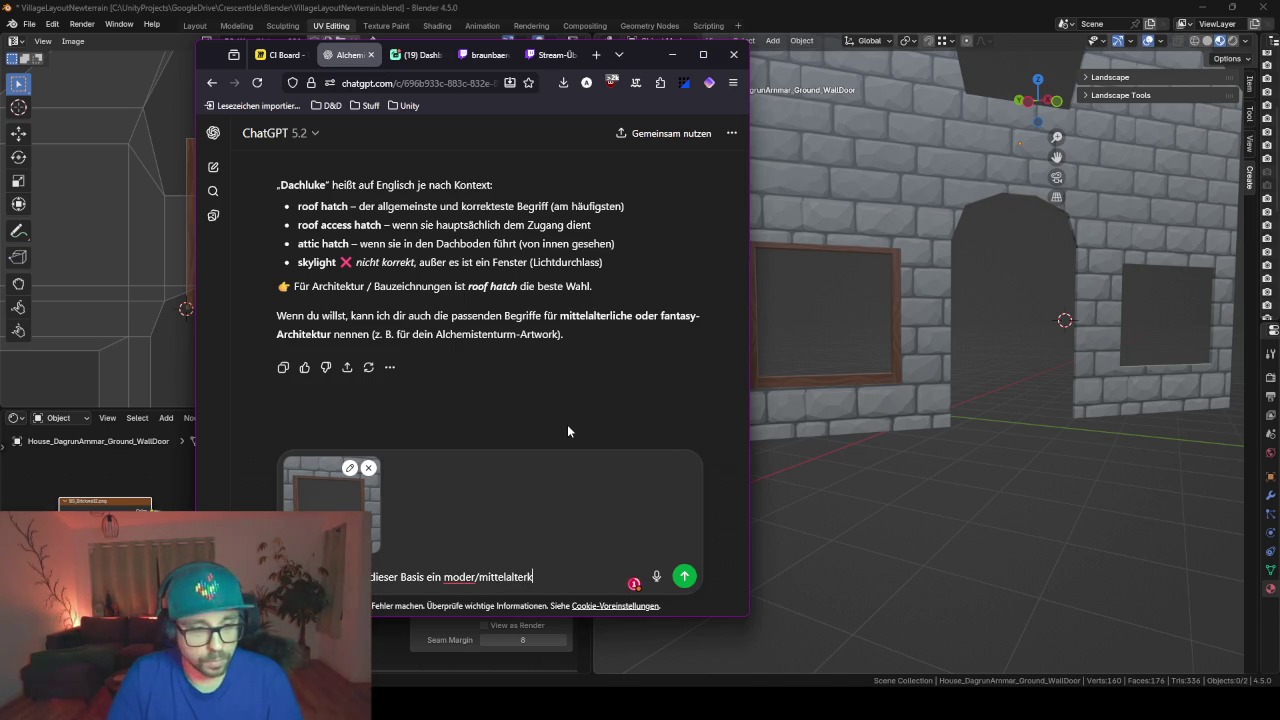
type("rlichen feant")
key("BackSpace")
key("BackSpace")
key("BackSpace")
type("nster")
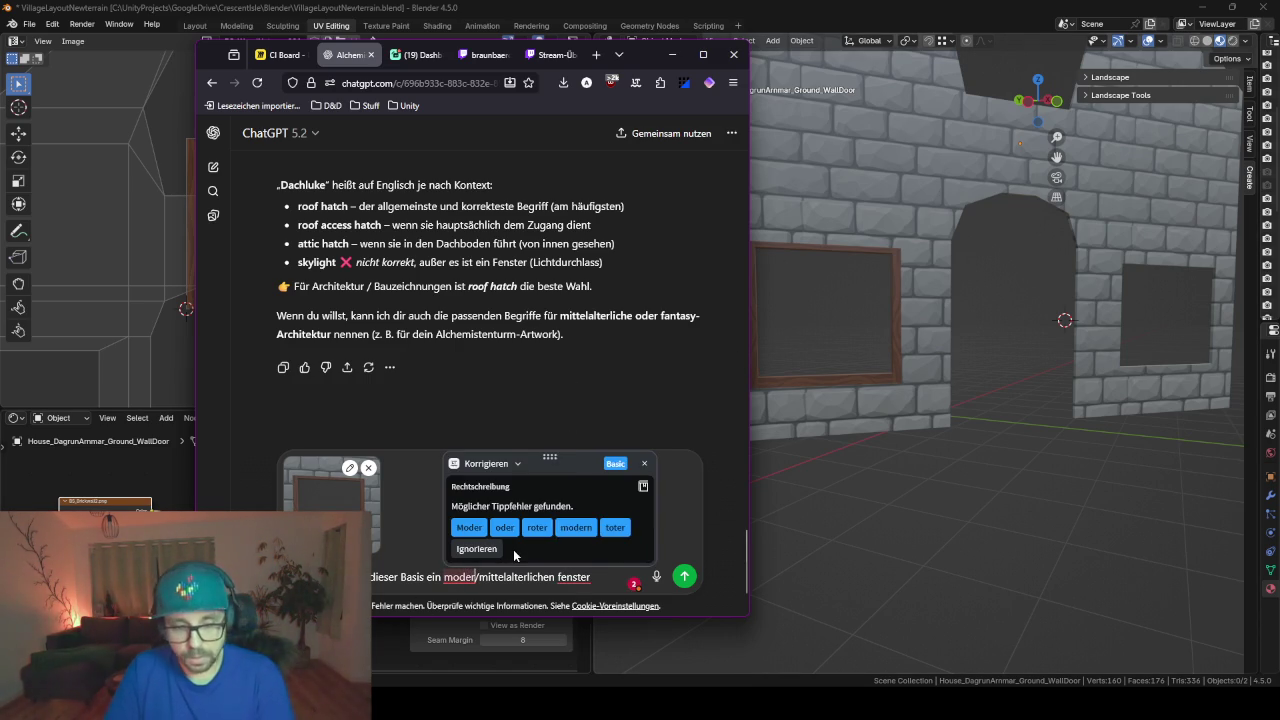
left_click(513, 549)
key("Return")
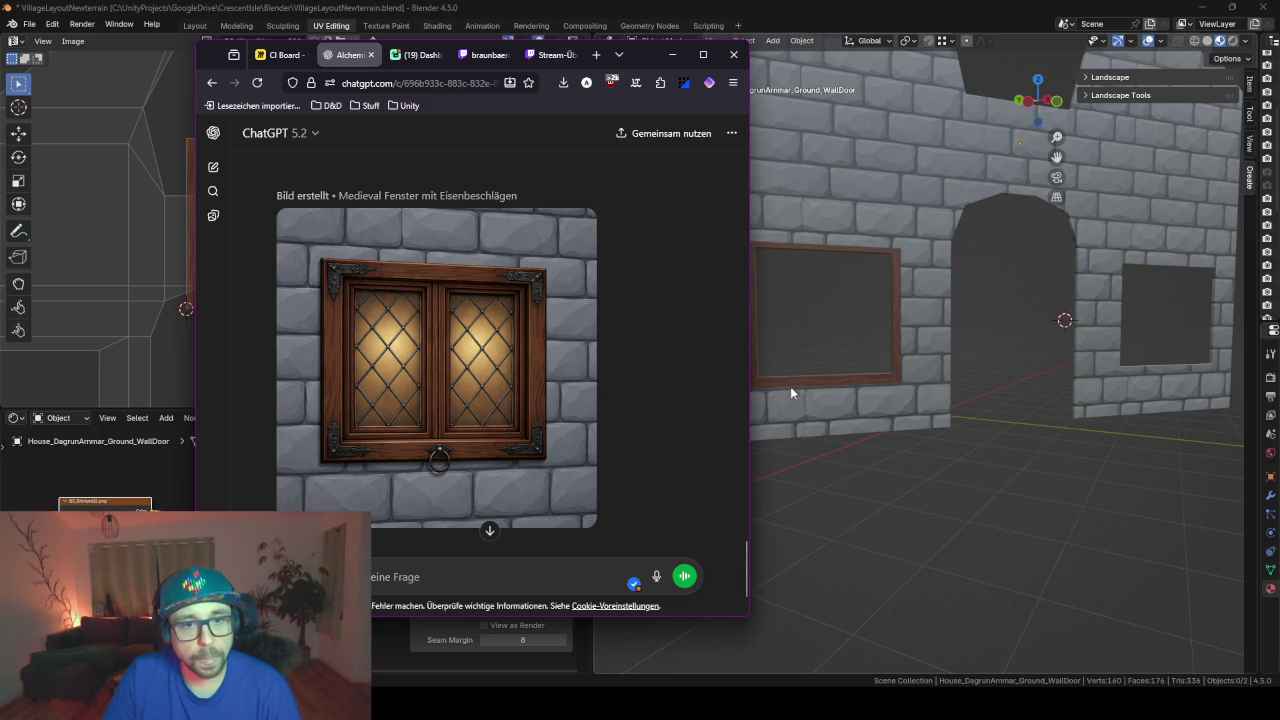
Ask ChatGPT 'hat das gitter im fenster einen Fachbegriff?'
mouse_move(430, 292)
scroll(389, 387, "down", 2)
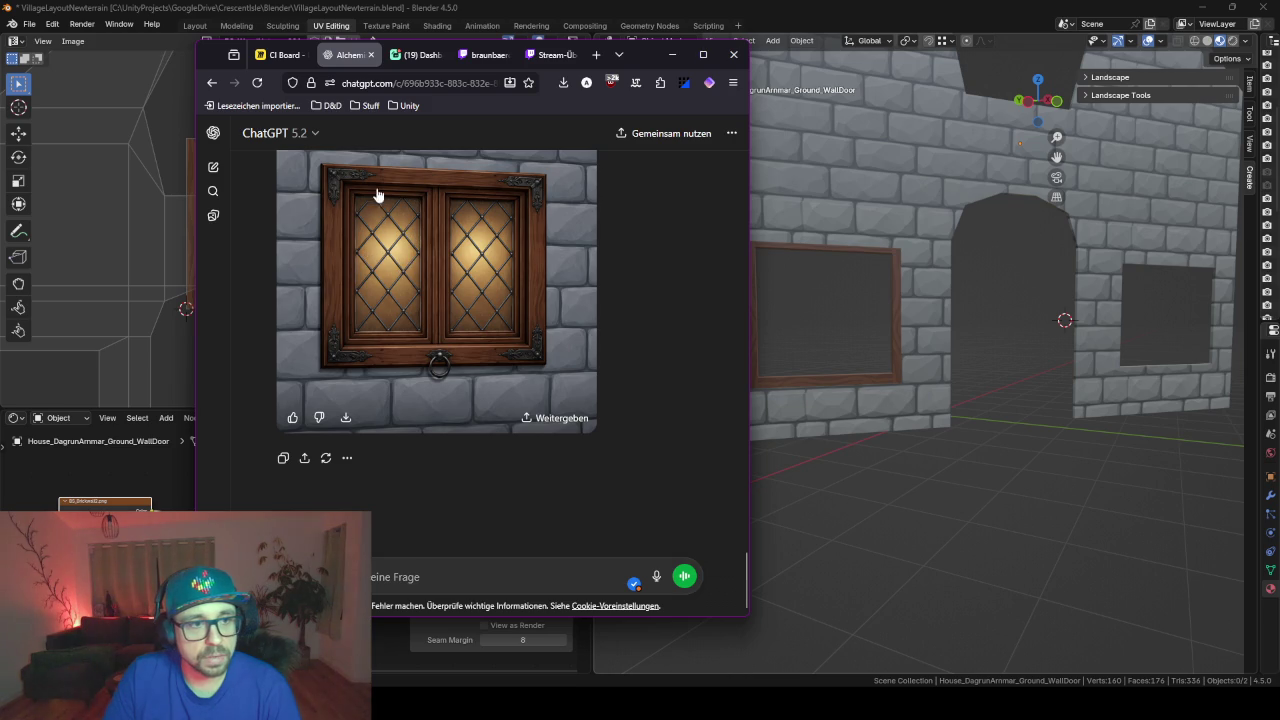
key("ctrl+v")
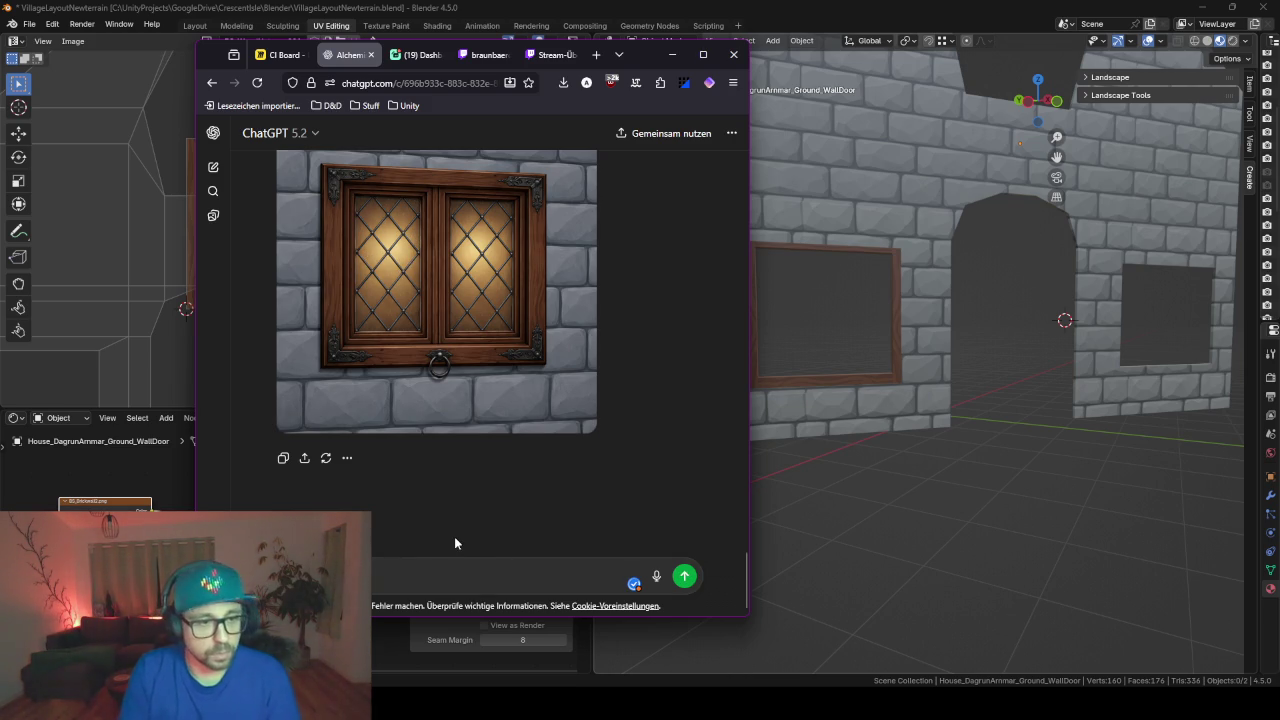
type("im fesnter")
key("BackSpace")
key("BackSpace")
key("BackSpace")
type("bnste")
key("BackSpace")
key("BackSpace")
key("BackSpace")
key("BackSpace")
key("BackSpace")
type("nster ")
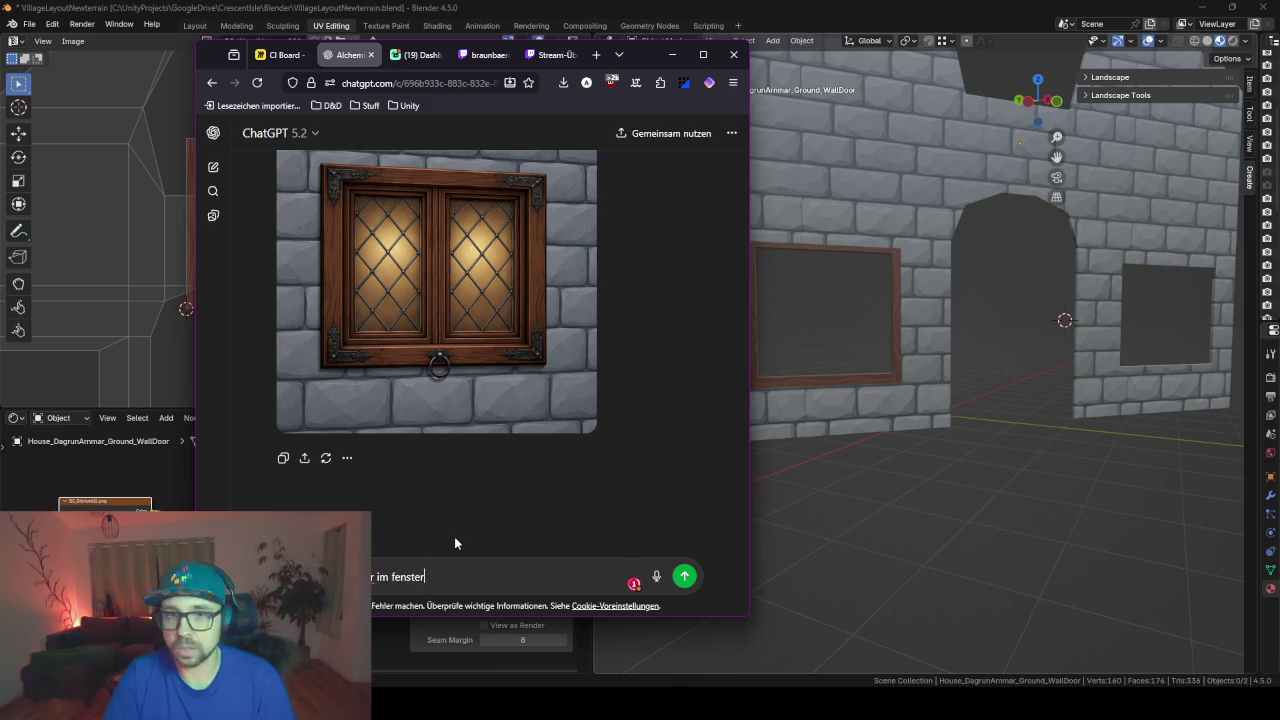
type("einen Fachbegriff?")
key("Return")
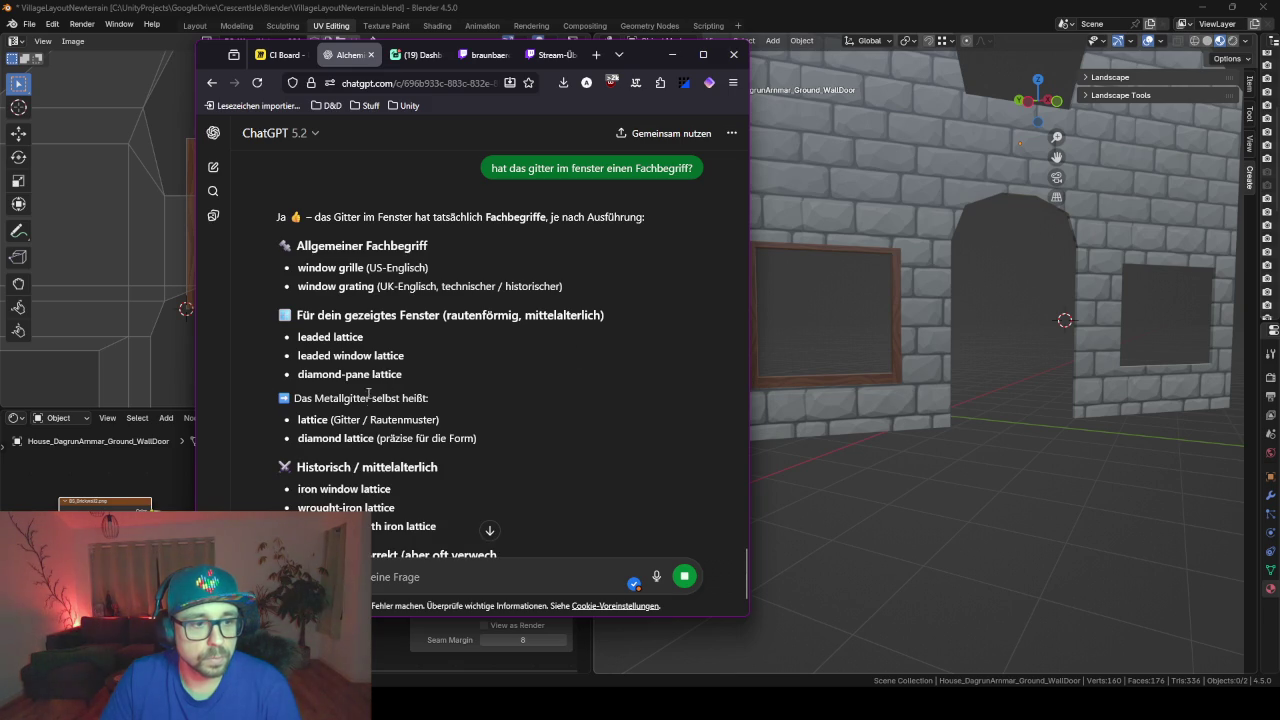
Read the answer's terms such as leaded lattice, then return to Blender and select the window frame
left_click_drag(371, 338, 298, 340)
left_click(375, 350)
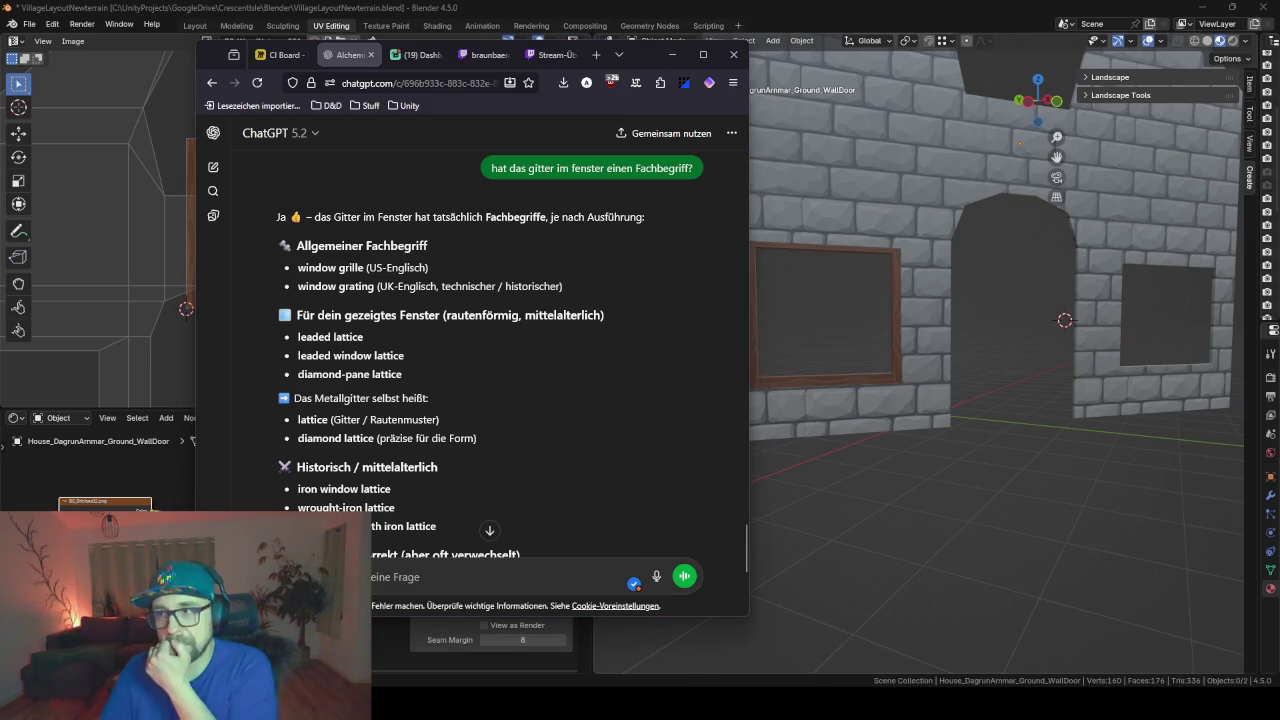
left_click(671, 56)
mouse_move(900, 343)
middle_mouse_down()
mouse_move(841, 354)
mouse_move(860, 378)
middle_mouse_up()
left_click(860, 379)
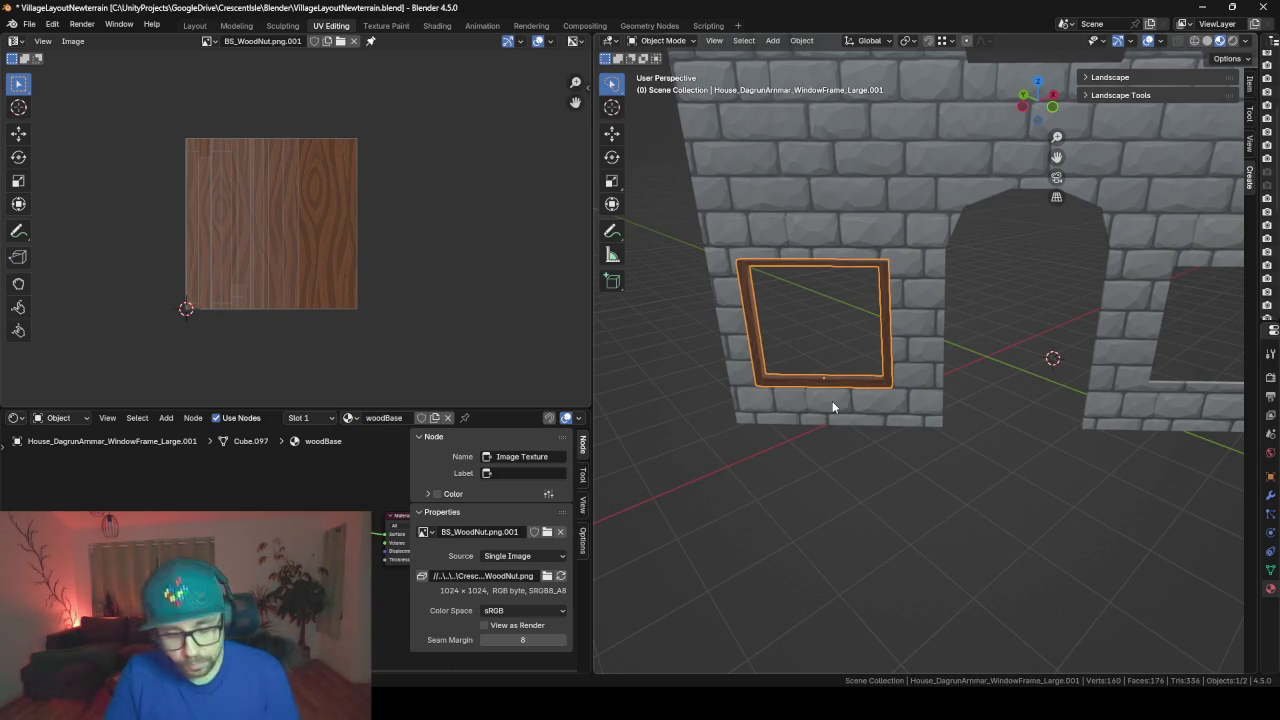
Snap the 3D cursor to the window frame and add a cube there rotated 45°
key("shift+s")
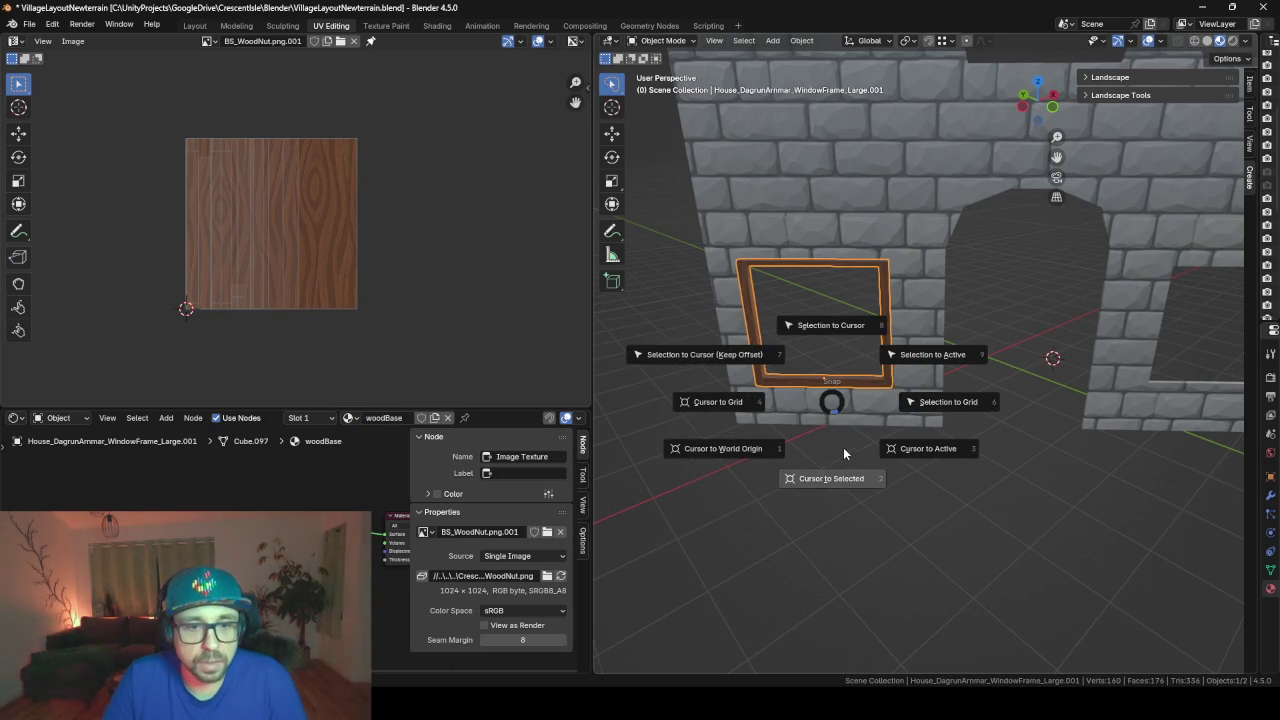
left_click(832, 480)
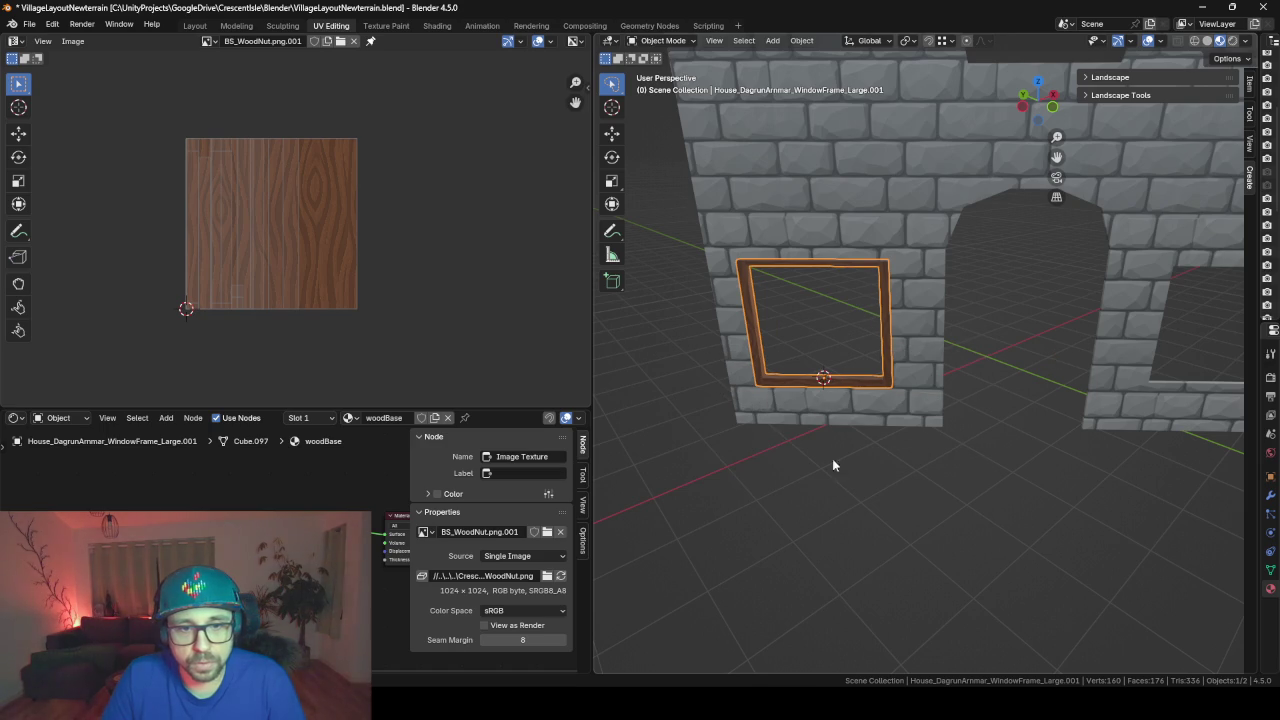
key("shift+a")
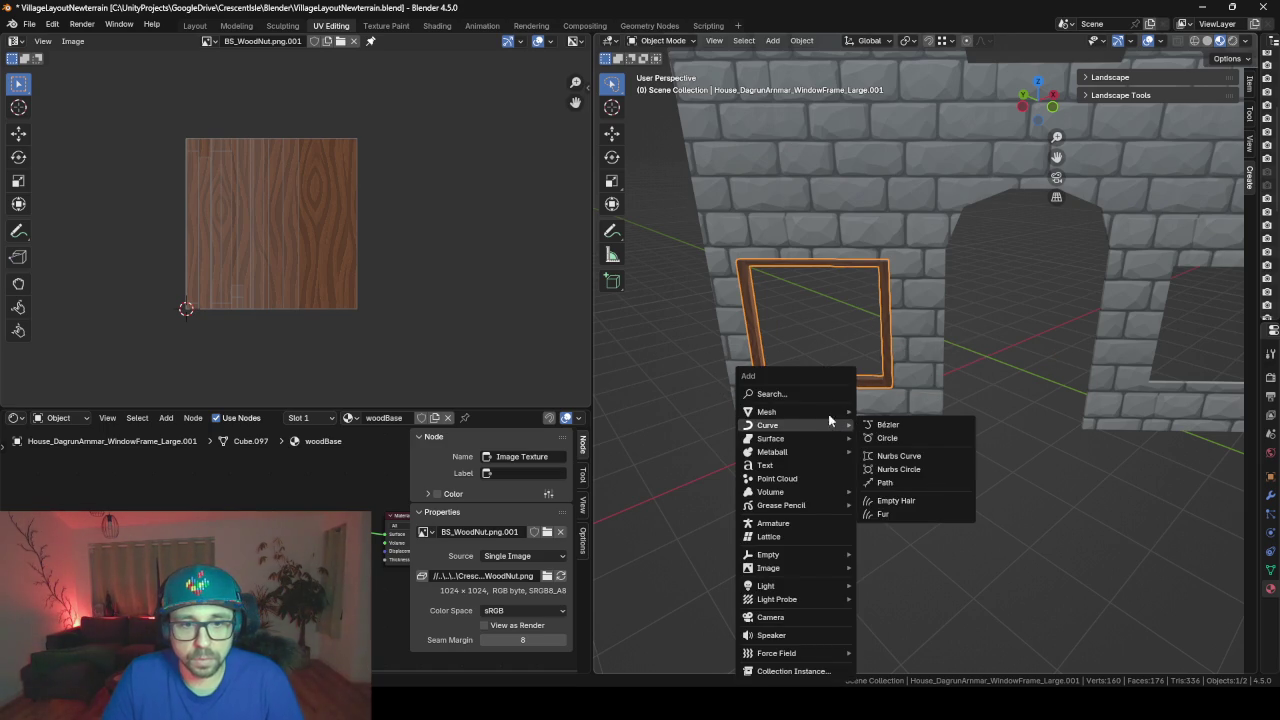
left_click(902, 424)
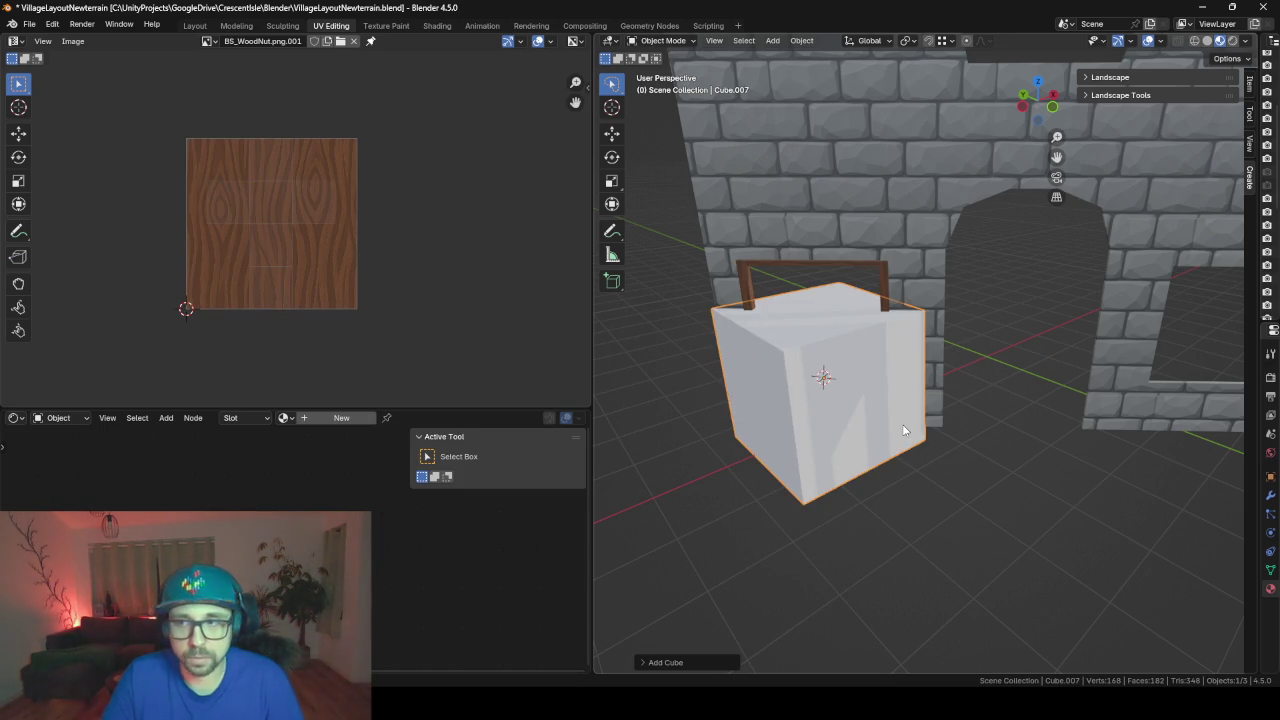
type("r45")
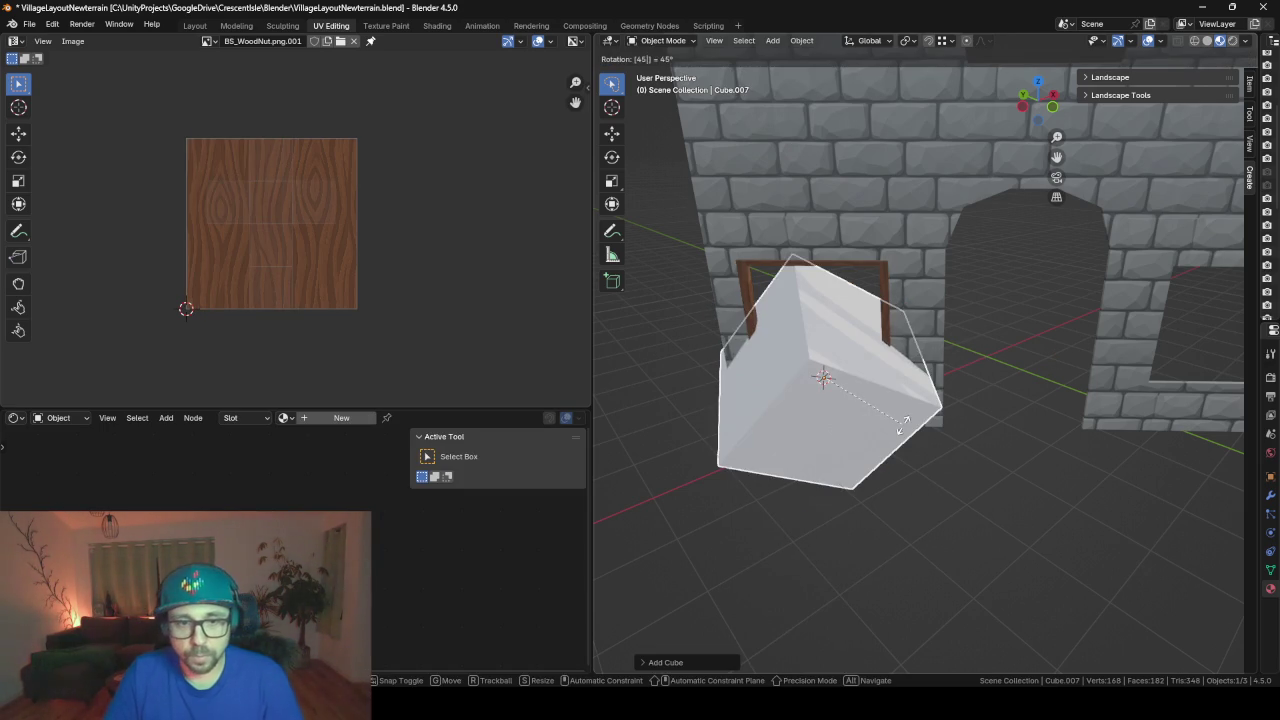
key("Return")
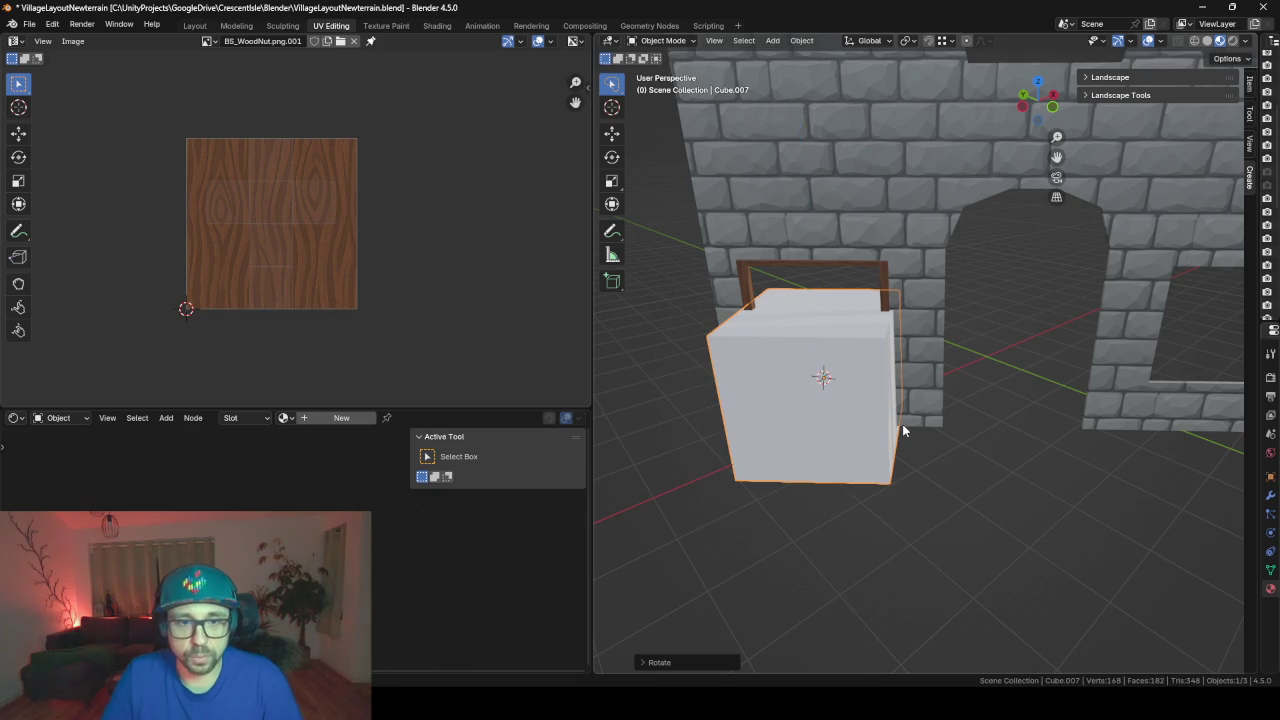
Shrink the cube to a small size and flatten it on Z into a slab
scroll(902, 424, "down", 5)
scroll(902, 424, "up", 4)
middle_click_drag(902, 424, 920, 422)
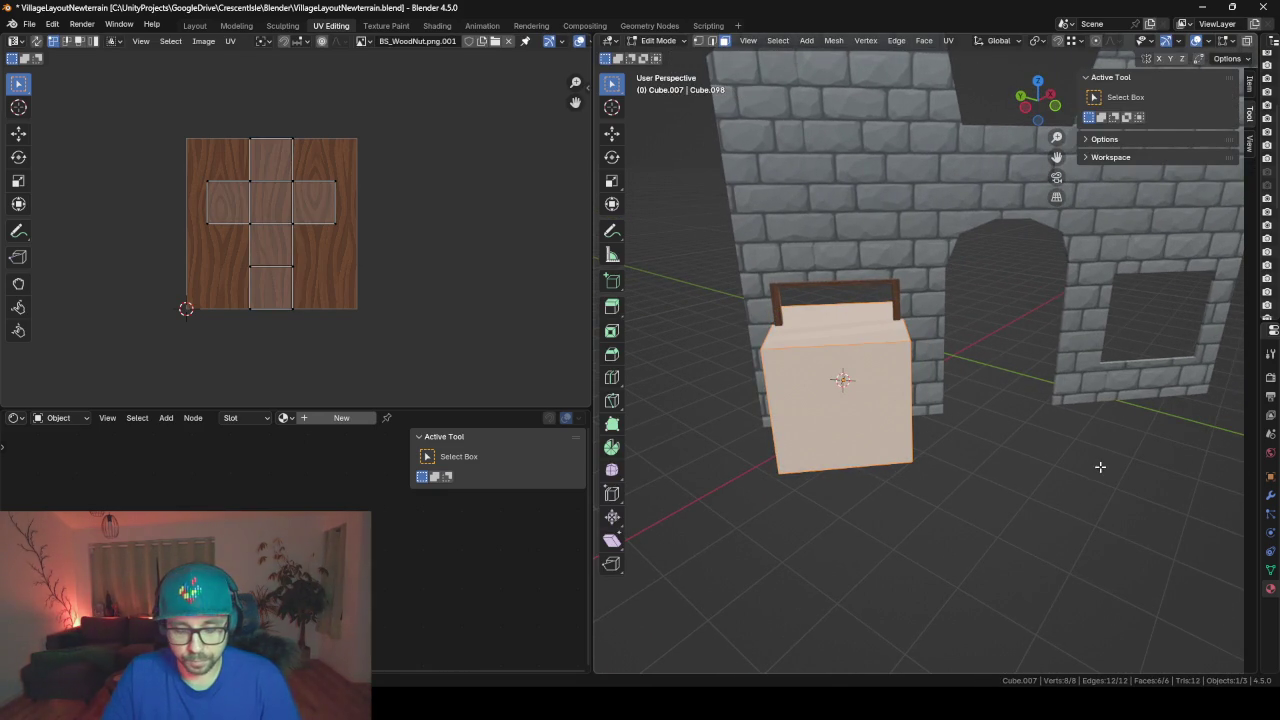
key("s")
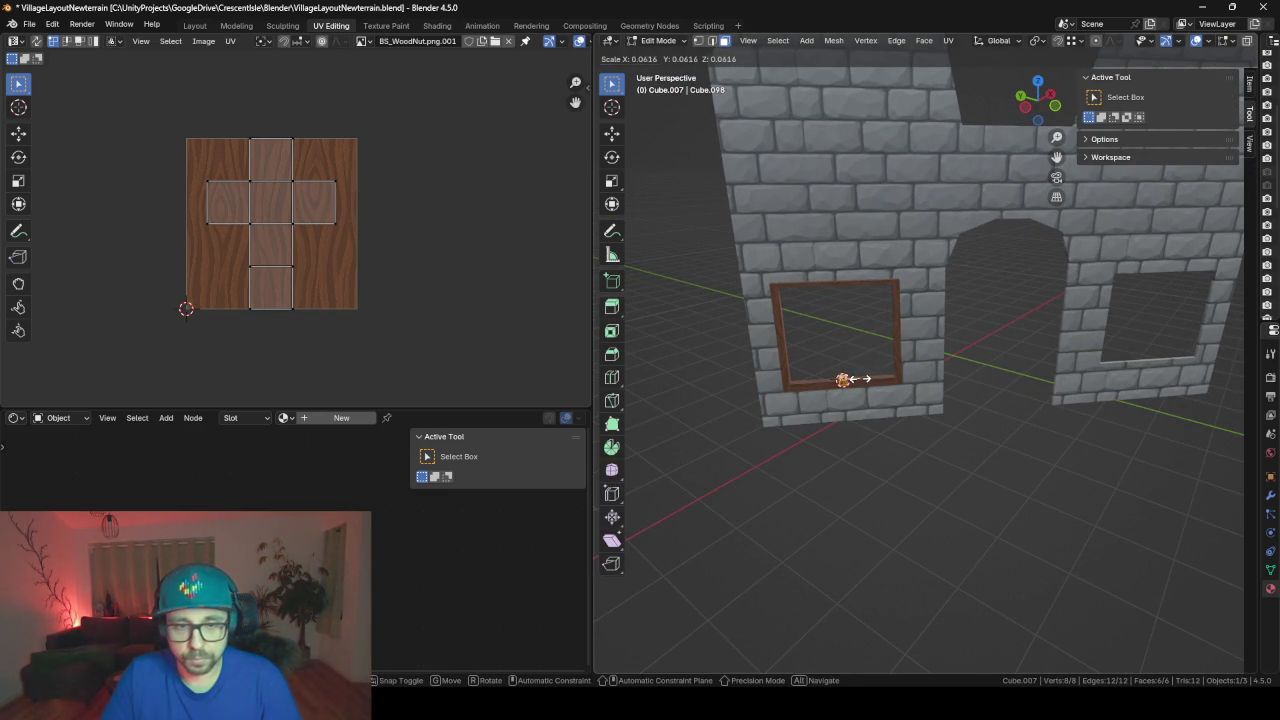
left_click(862, 378)
key("KP_Decimal")
middle_click_drag(860, 378, 1230, 426)
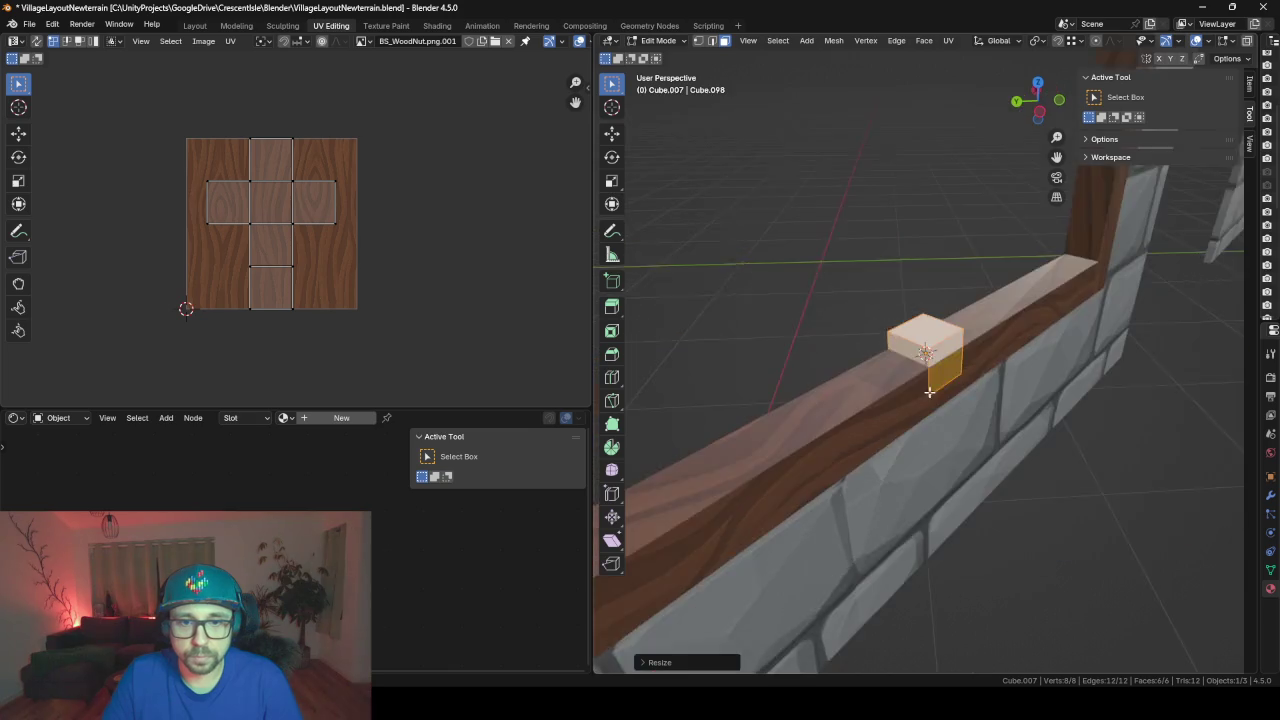
key("s")
key("z")
left_click(1175, 391)
Pull the slab's top face straight up along Z to form a tall post on the sill
key("alt+a")
middle_click_drag(1026, 350, 992, 336)
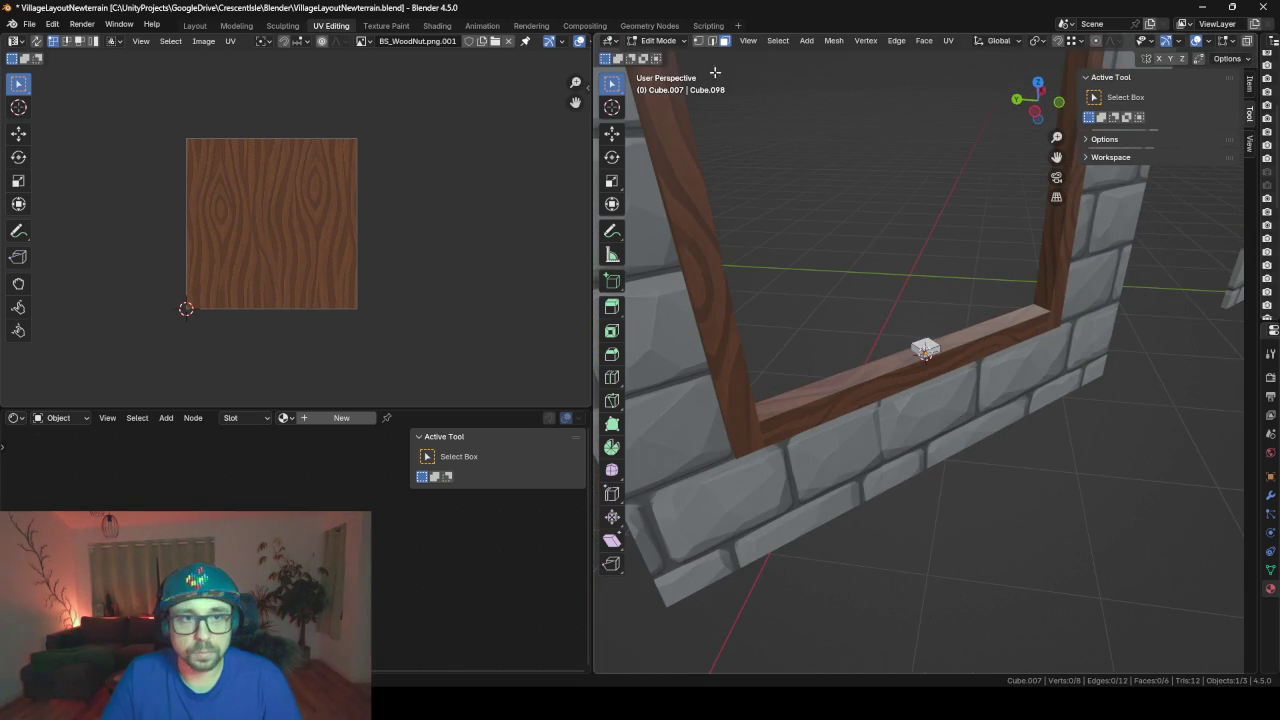
left_click(925, 347)
mouse_move(994, 257)
middle_mouse_down()
mouse_move(994, 220)
mouse_move(948, 266)
middle_mouse_up()
key("g")
key("z")
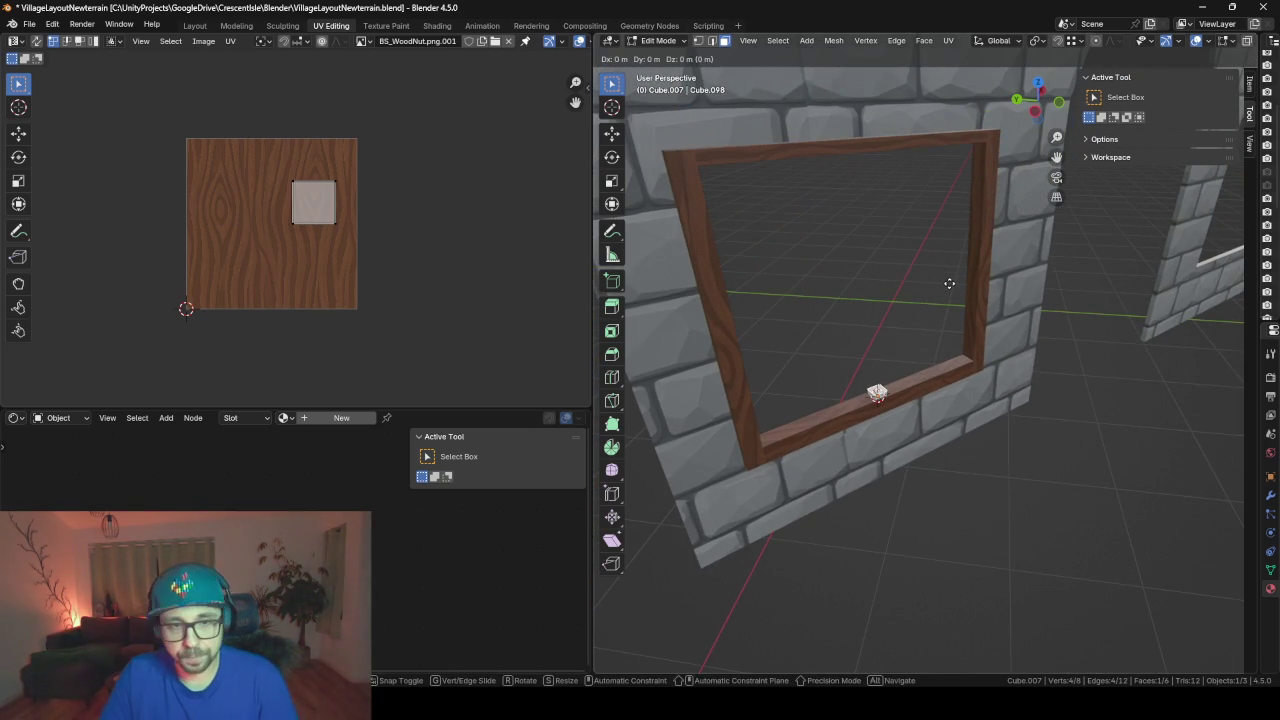
left_click(876, 395)
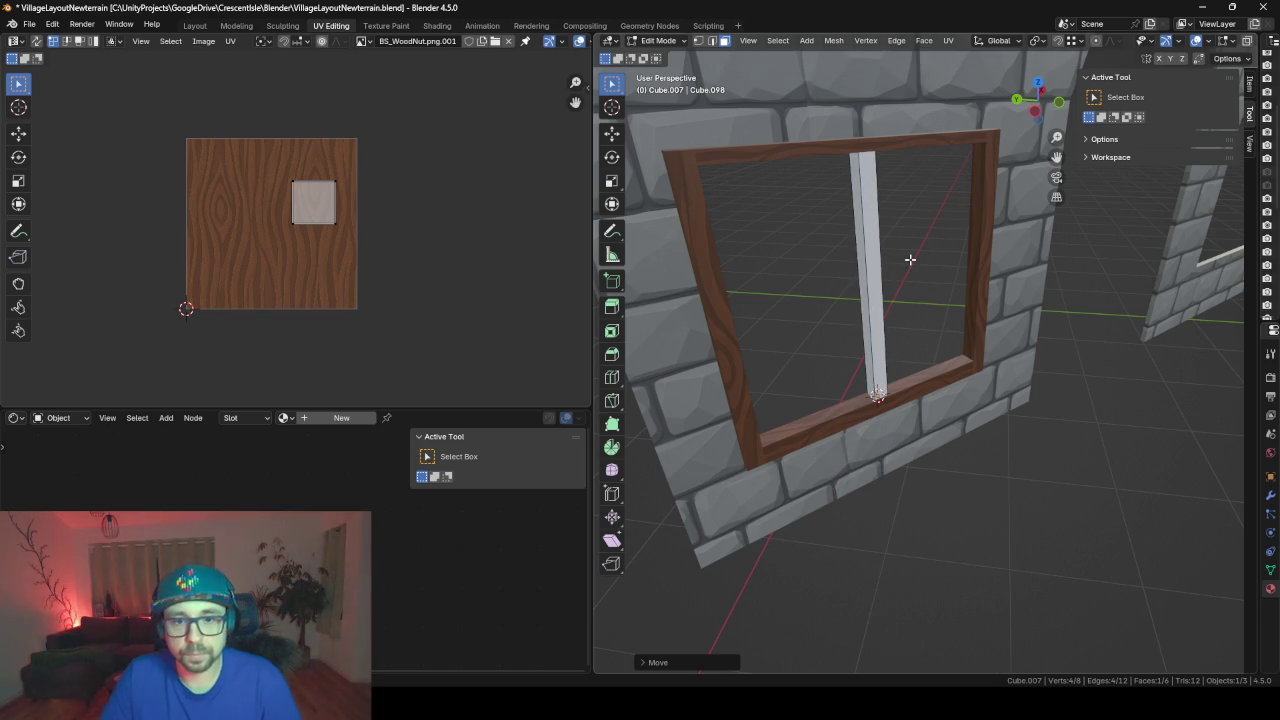
key("KP_Decimal")
middle_click_drag(946, 328, 925, 558)
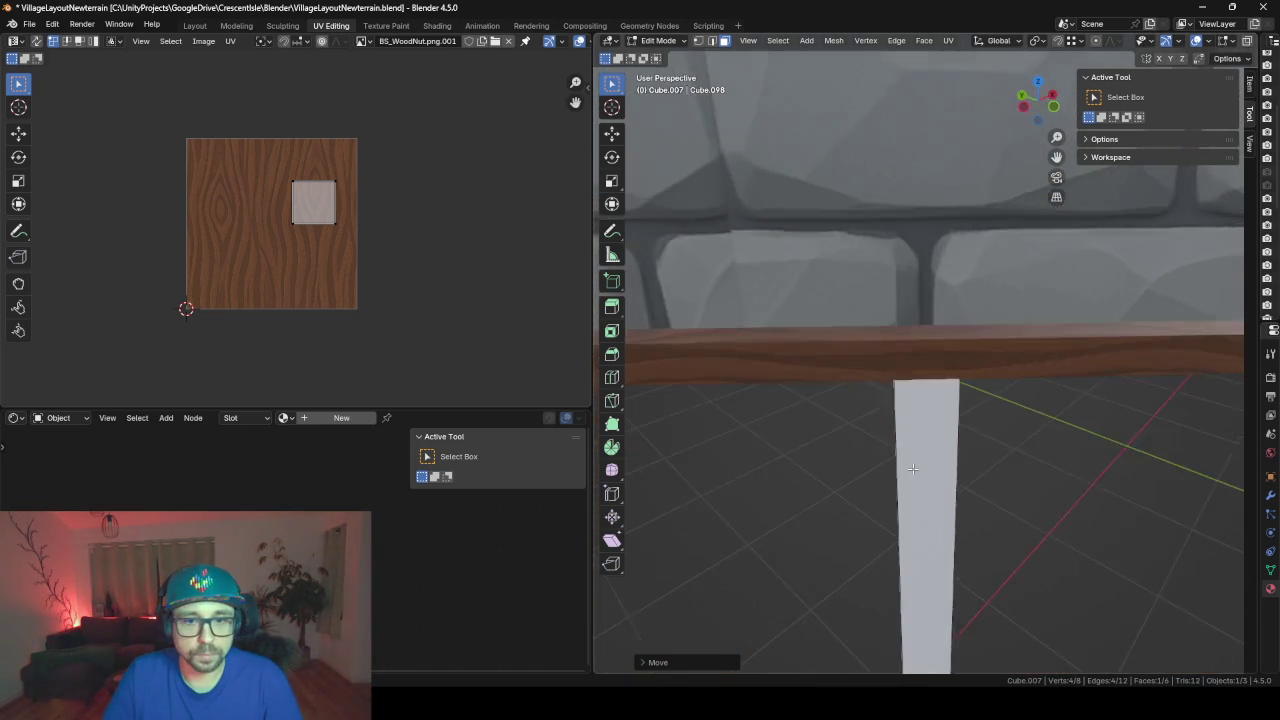
scroll(925, 558, "down", 4)
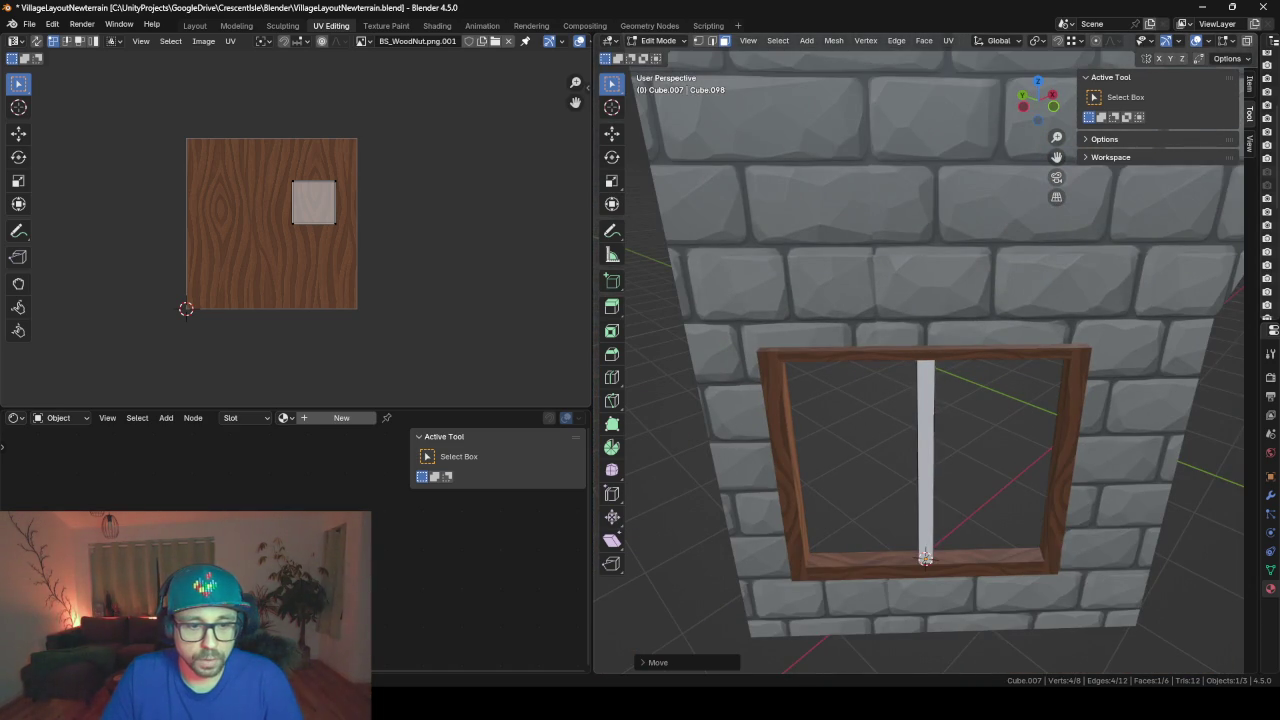
left_click(628, 640)
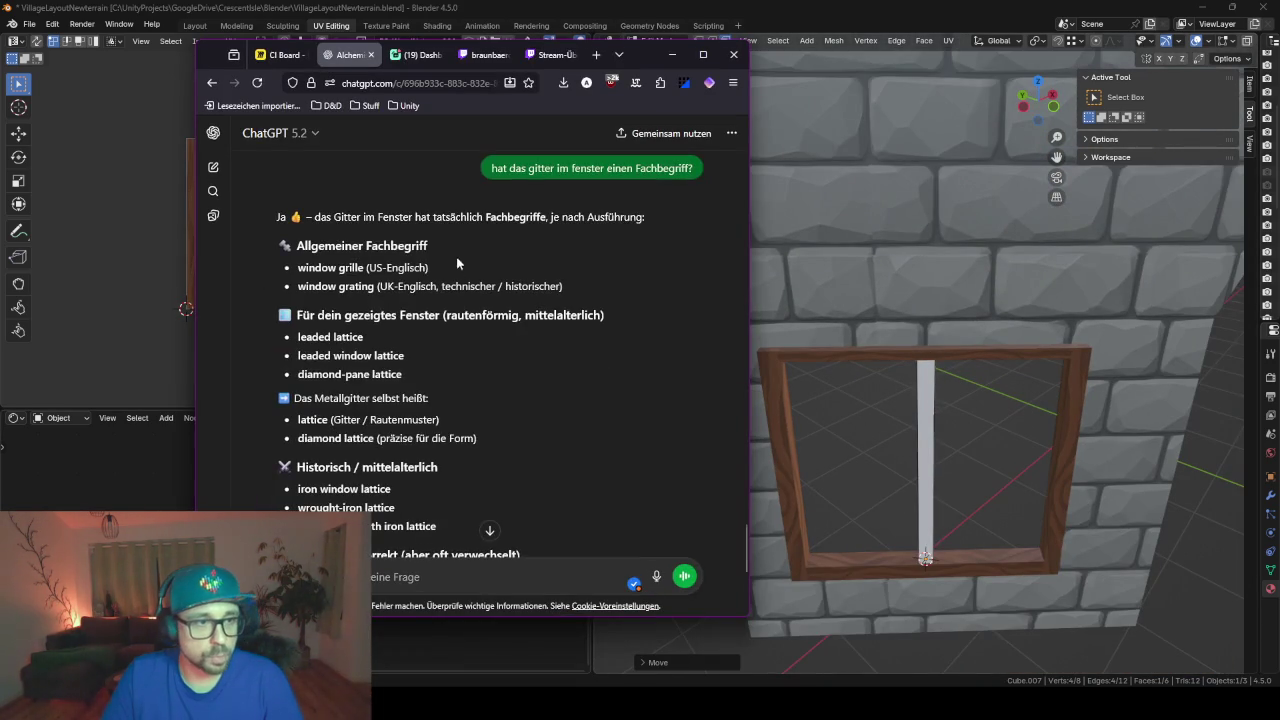
Download ChatGPT's generated medieval window image as a PNG and minimize the browser
scroll(460, 305, "up", 5)
scroll(341, 410, "up", 2)
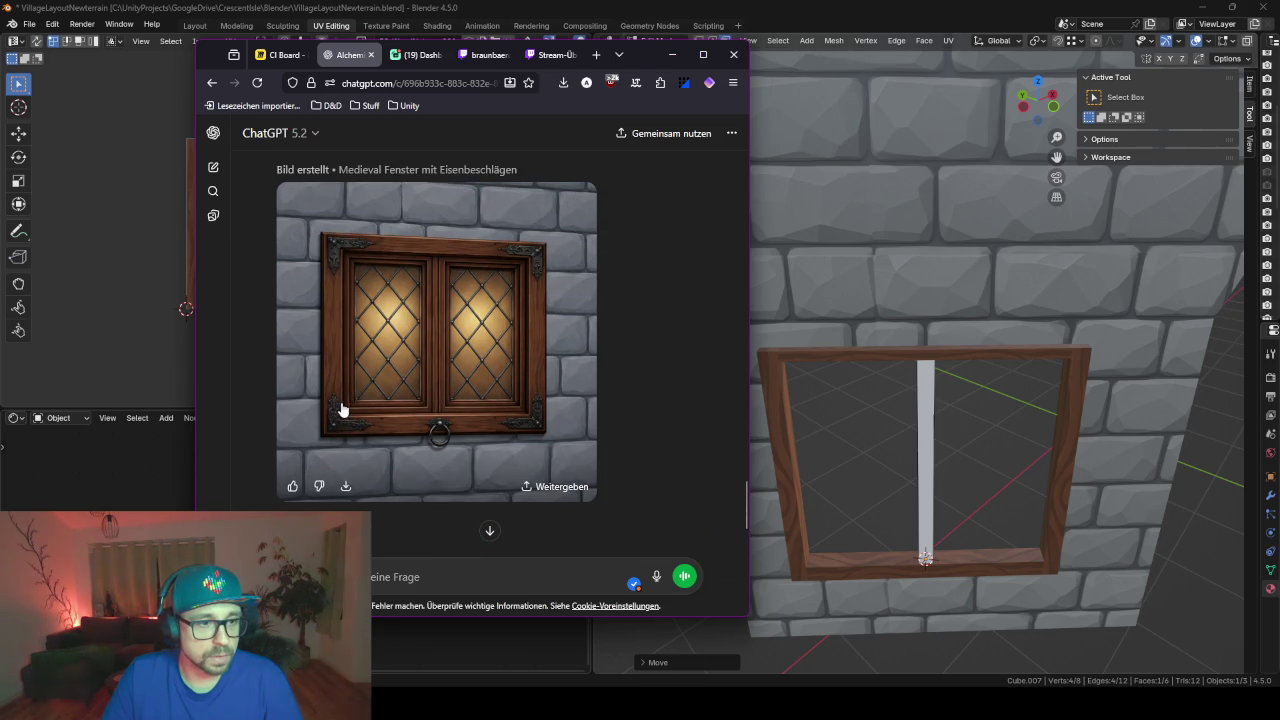
left_click(347, 486)
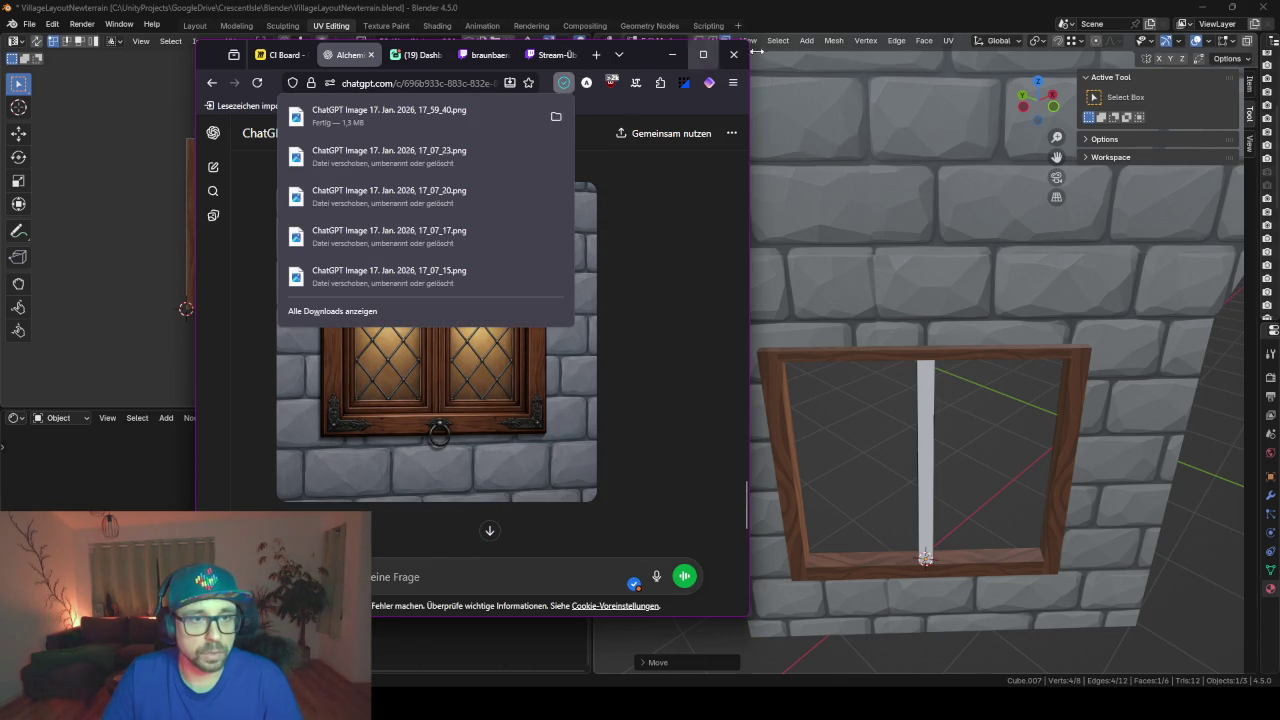
left_click(672, 55)
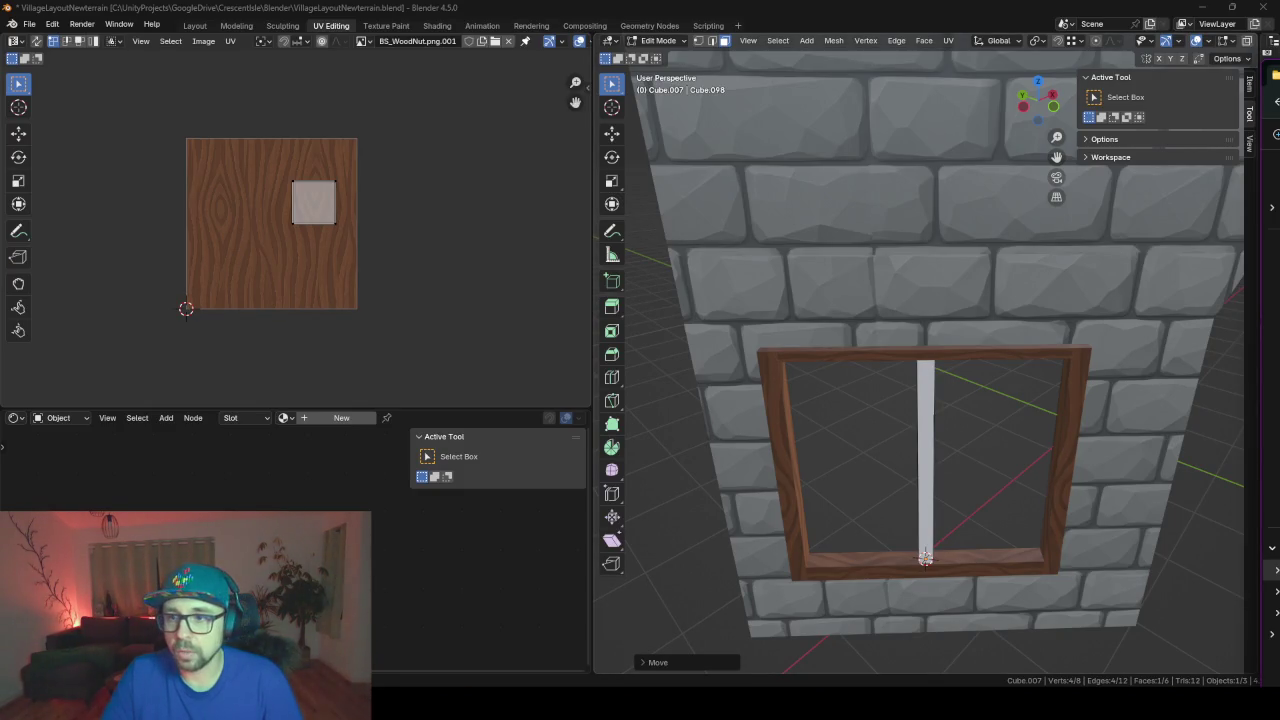
Bring the downloaded window image into Blender as reference Empty.006 and move it into the _tmp collection
left_click_drag(860, 464, 868, 462)
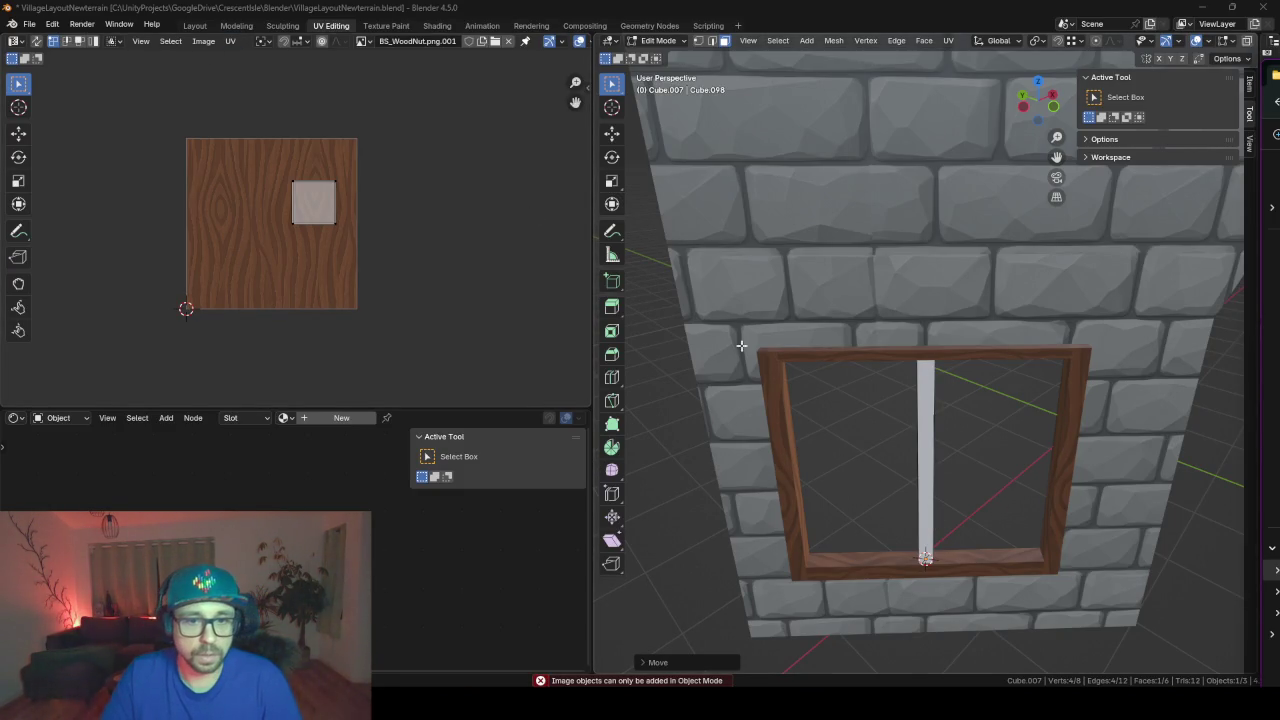
key("Tab")
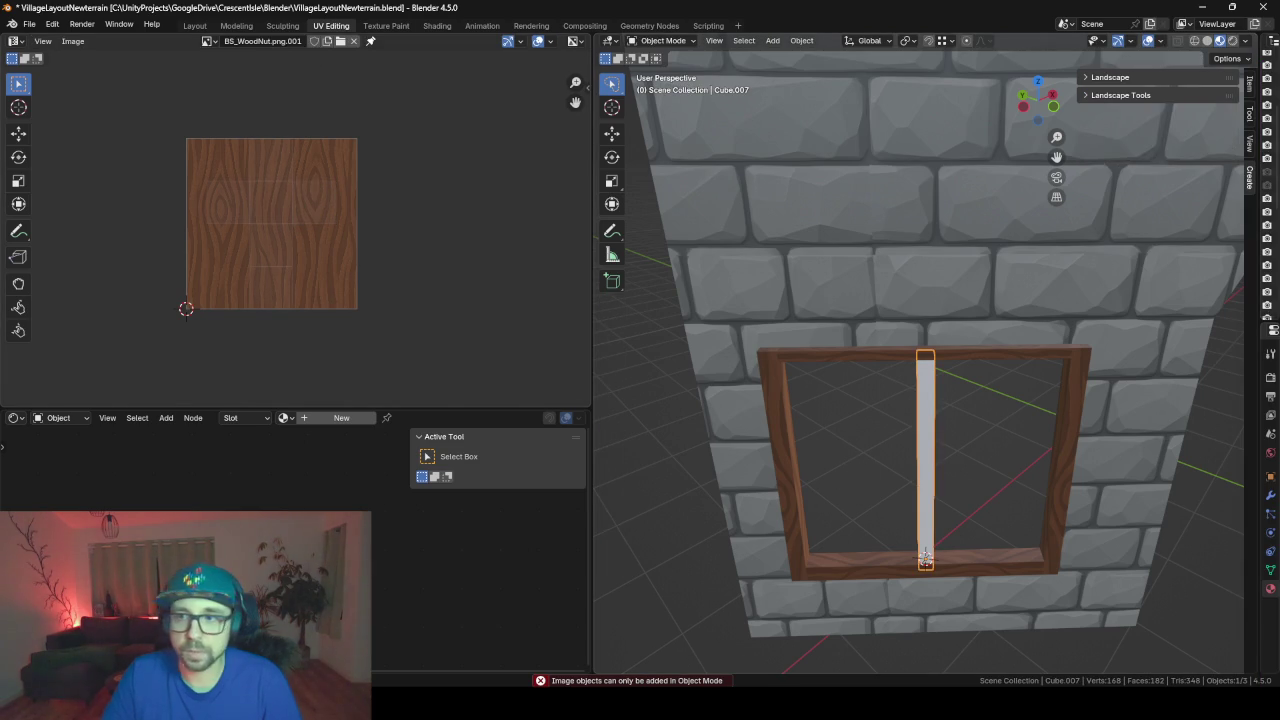
left_click_drag(854, 437, 855, 440)
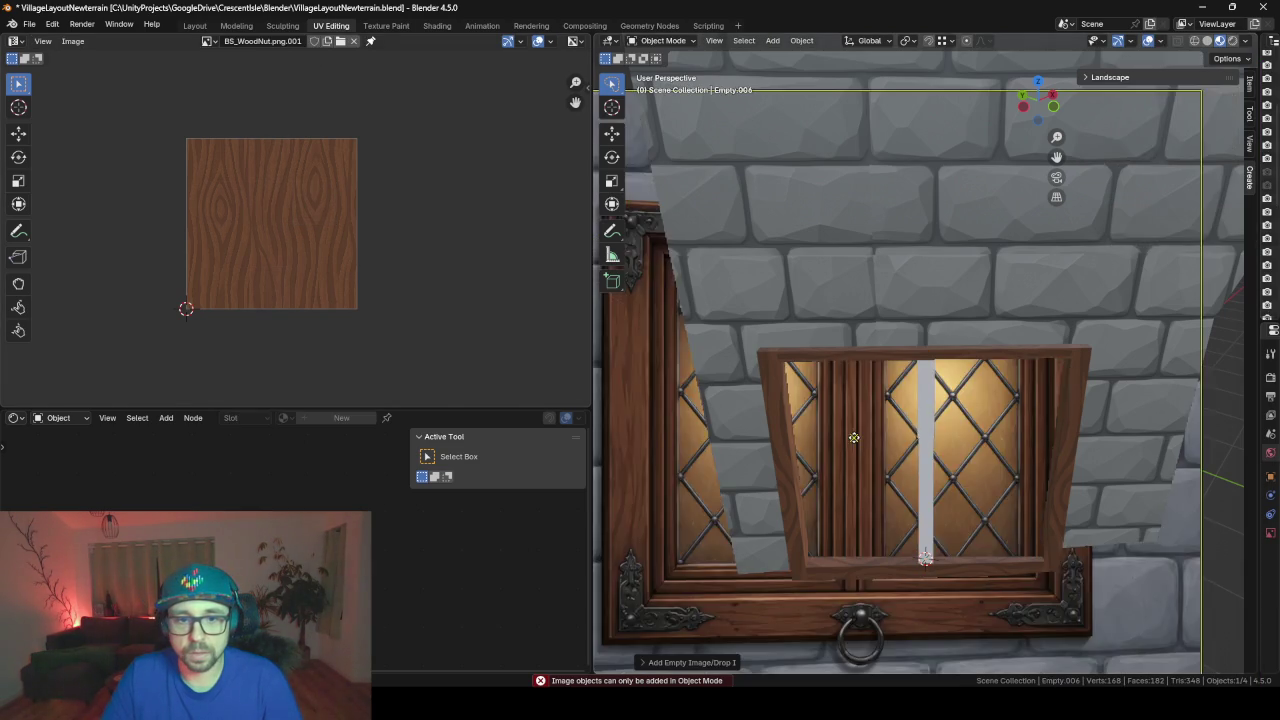
scroll(855, 440, "down", 5)
left_click(198, 27)
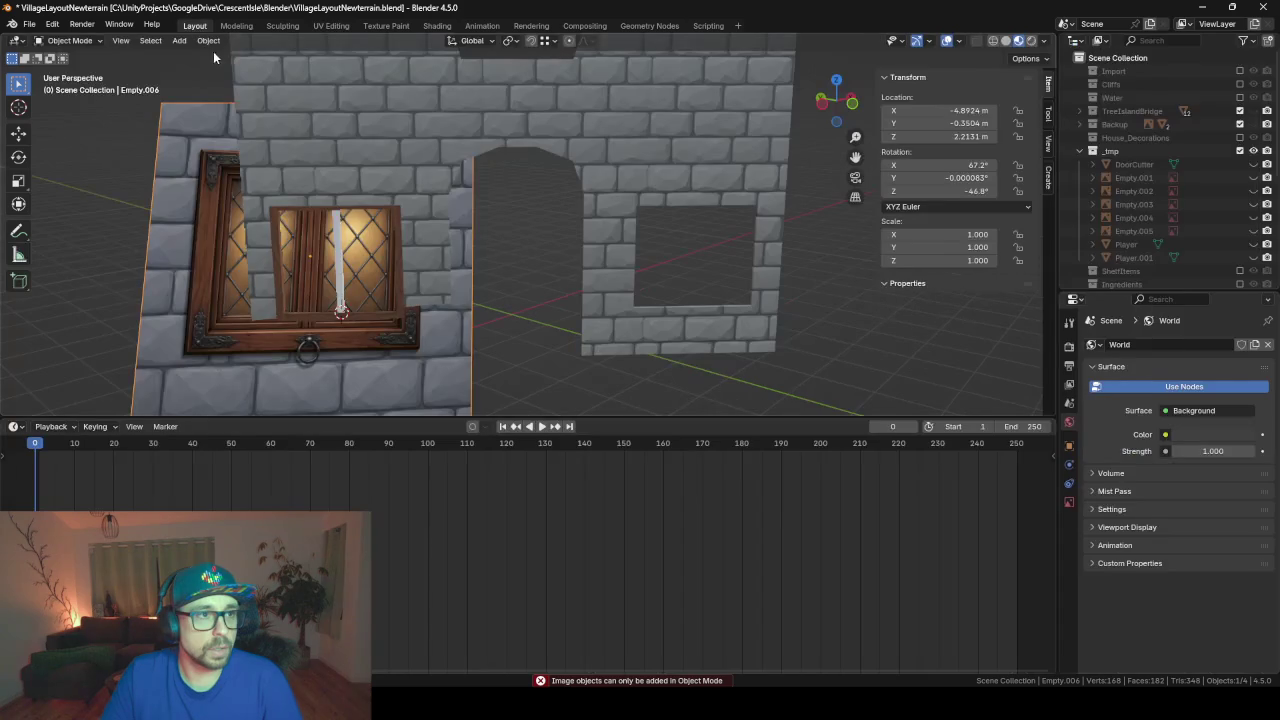
left_click_drag(1174, 292, 1160, 572)
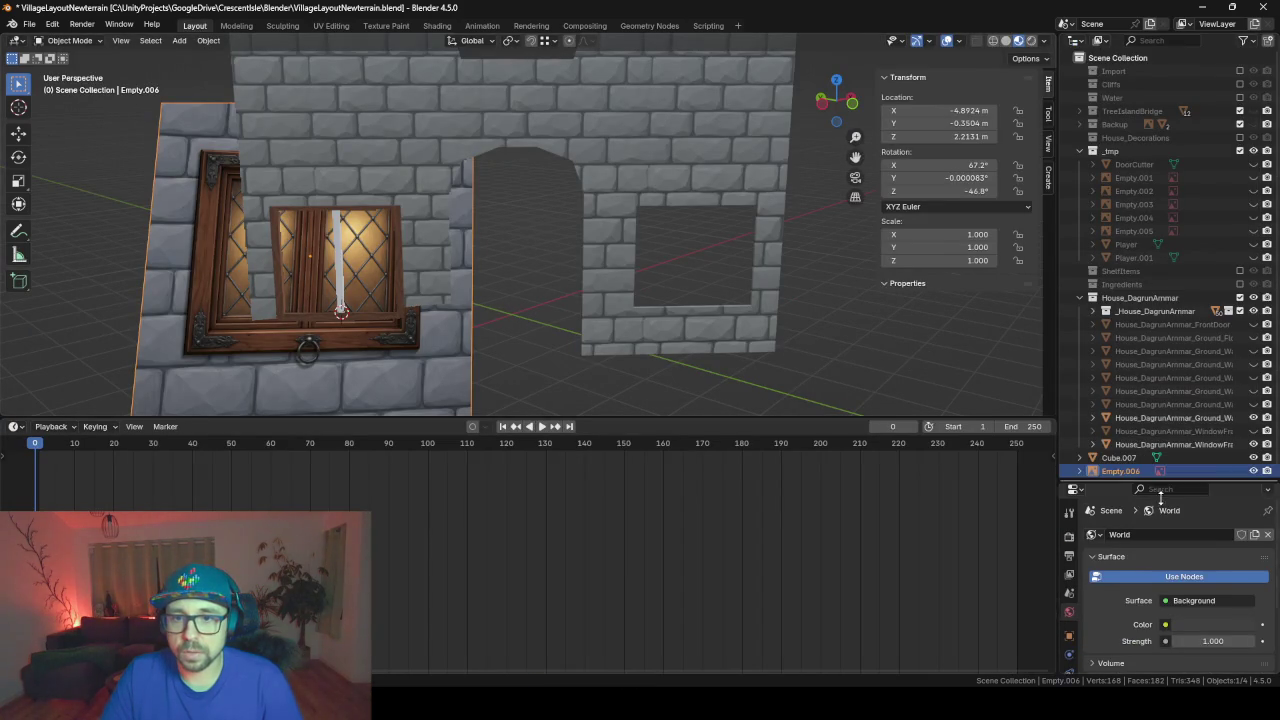
left_click_drag(1120, 471, 1135, 152)
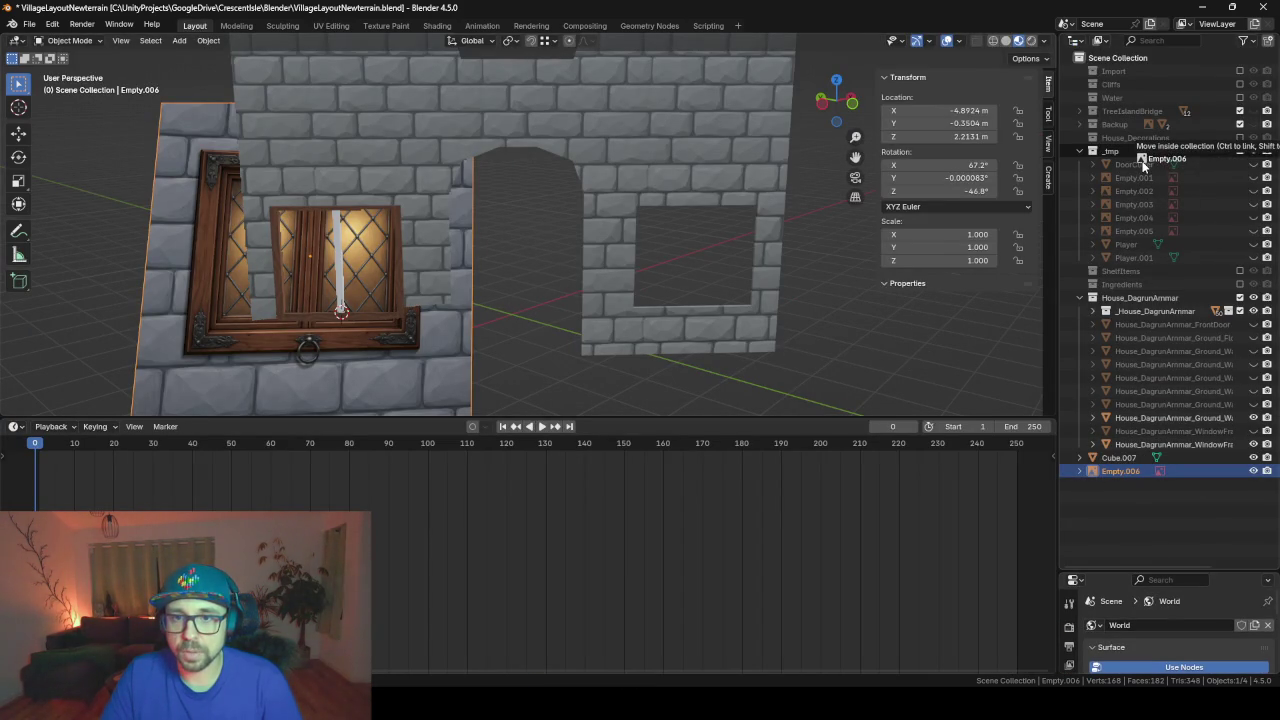
scroll(614, 253, "down", 4)
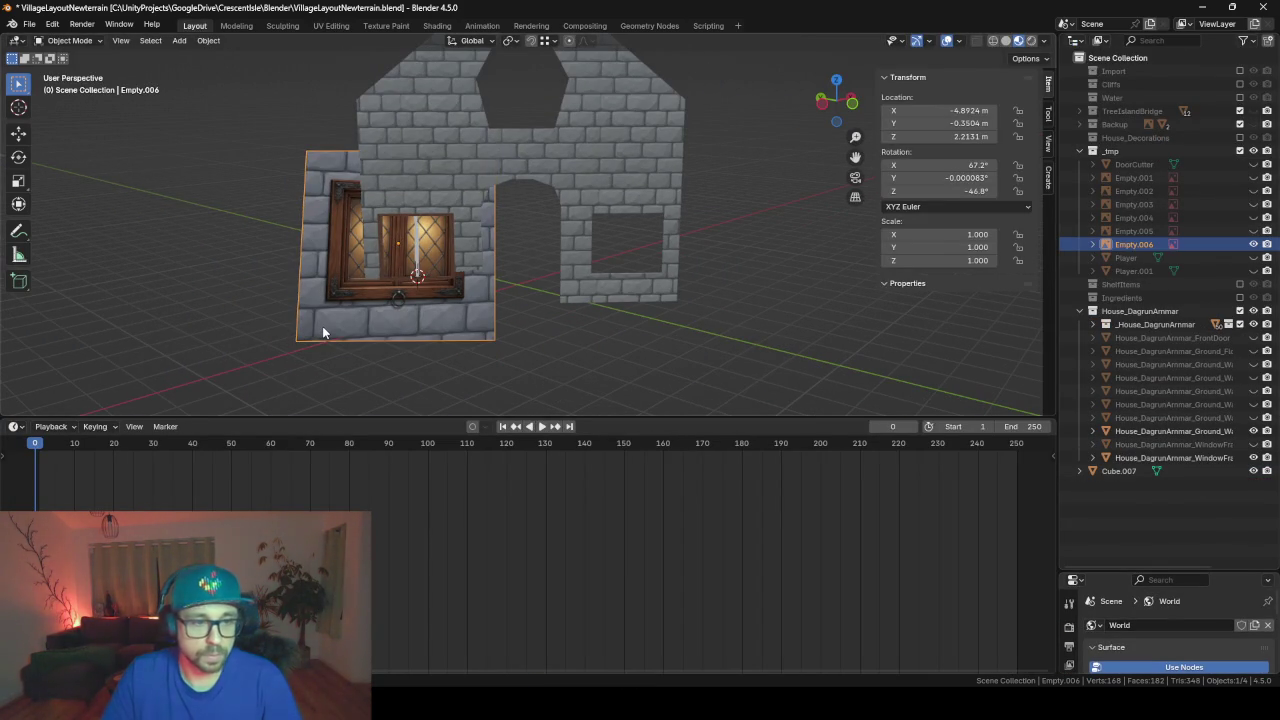
Clear Empty.006's rotation, then turn it 90° about X and to 135° about Z
key("alt+r")
key("r")
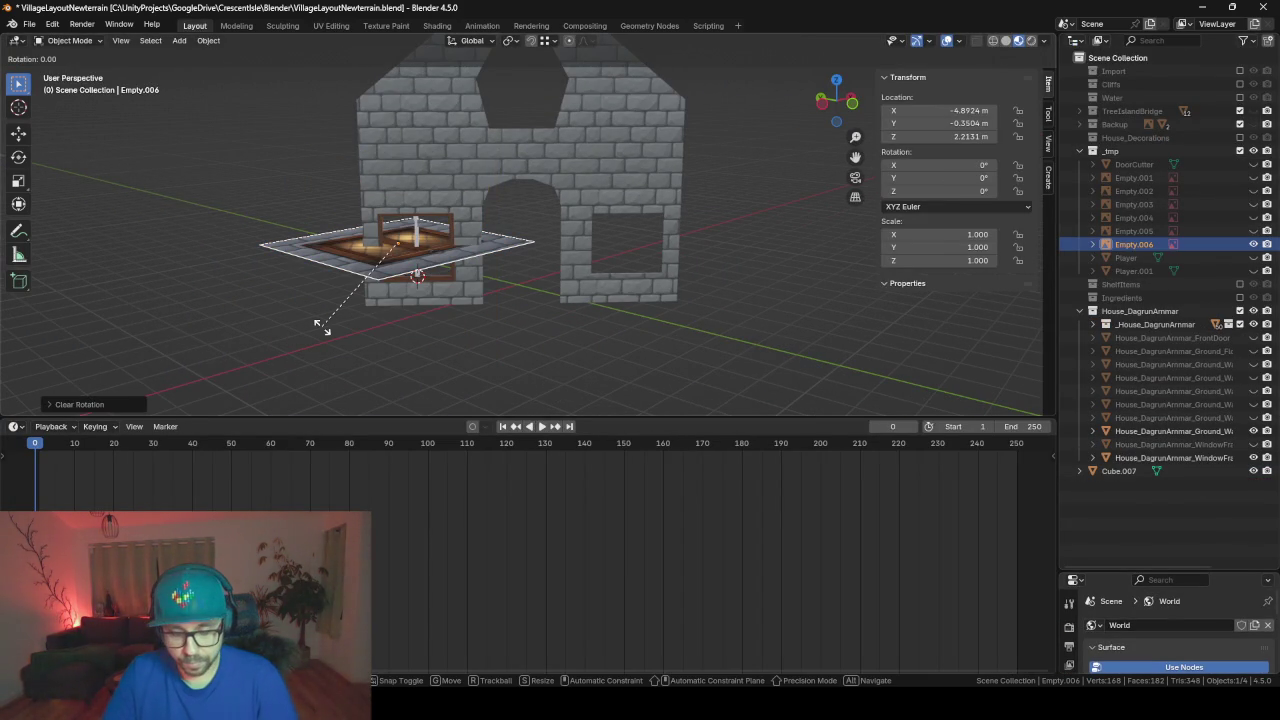
key("x")
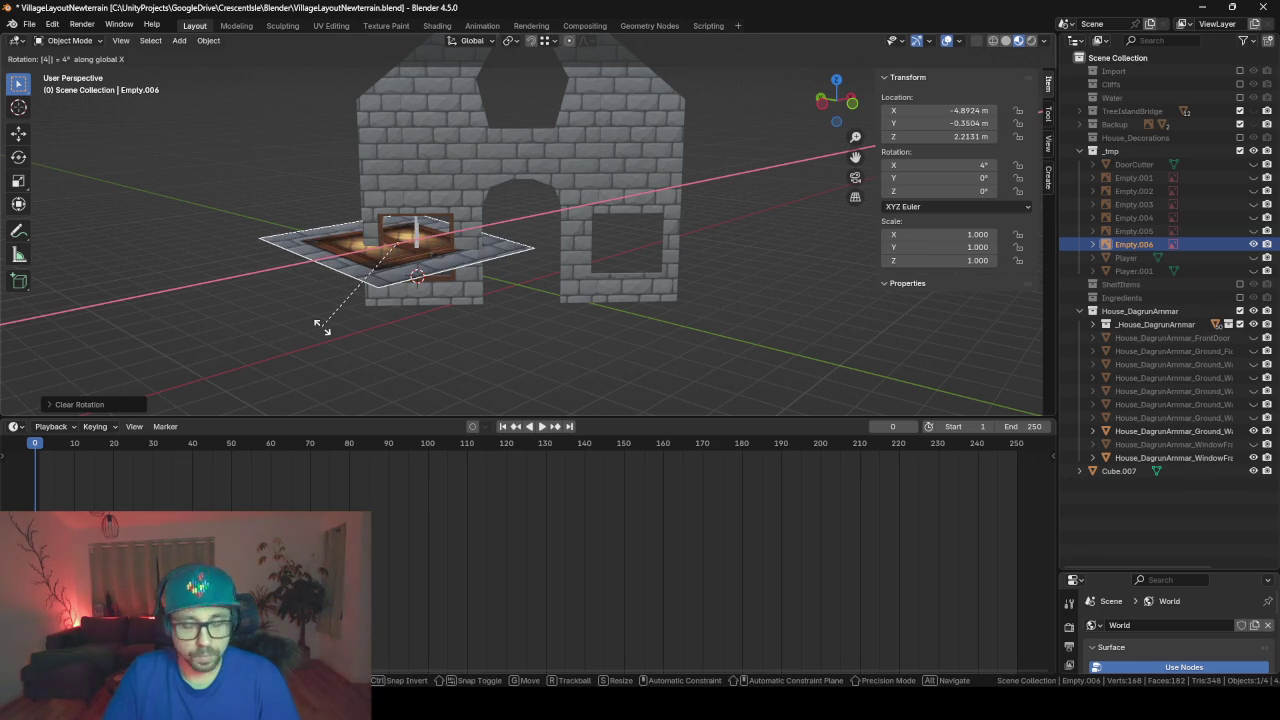
type("90")
key("Return")
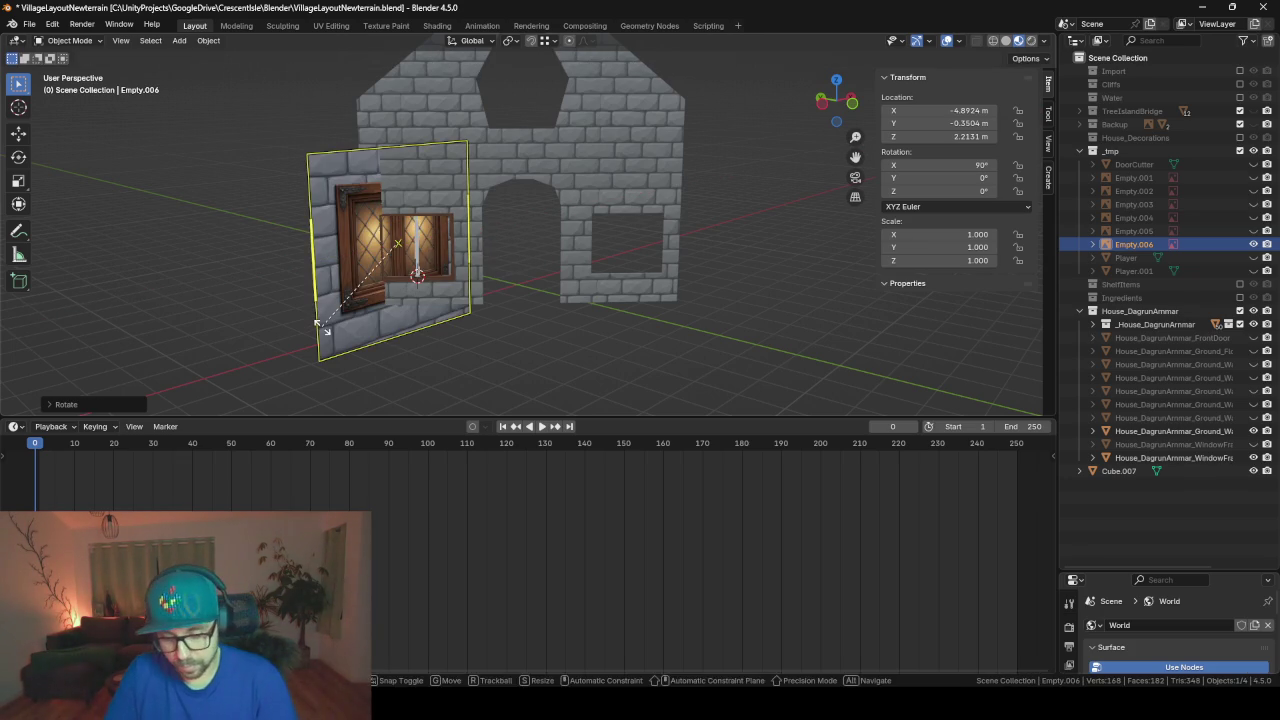
type("rz45")
key("Return")
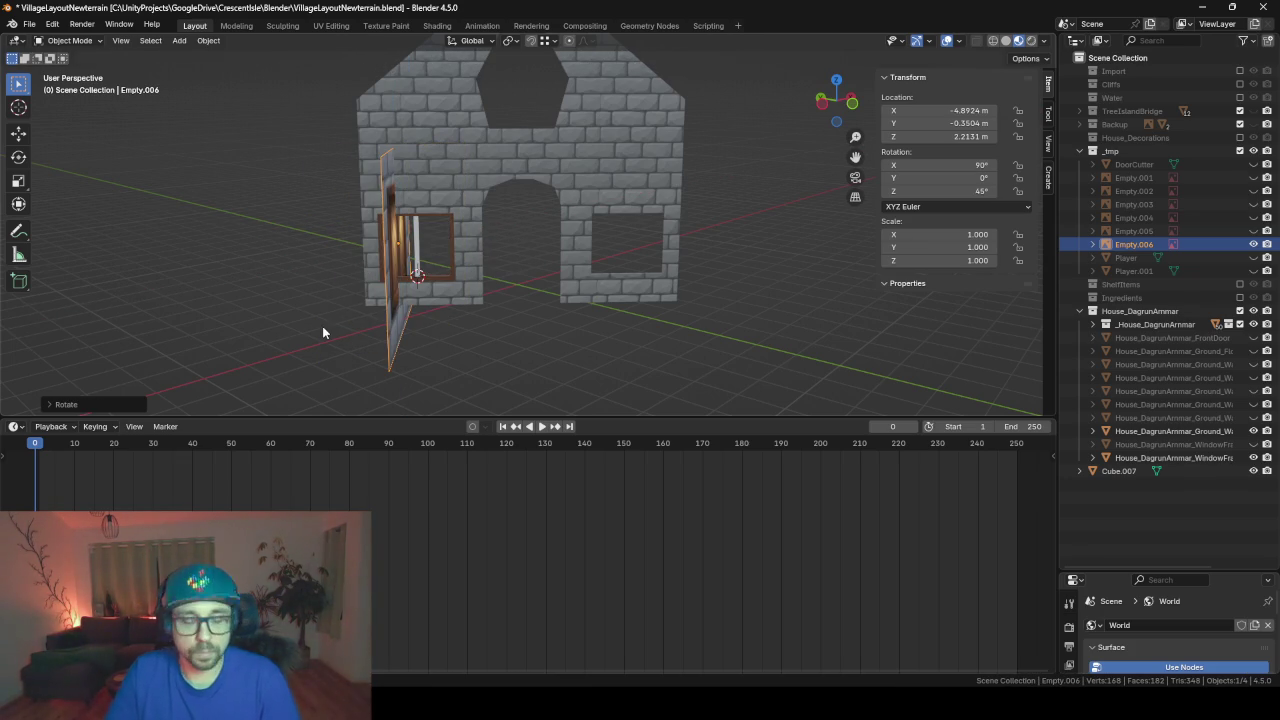
type("rz45")
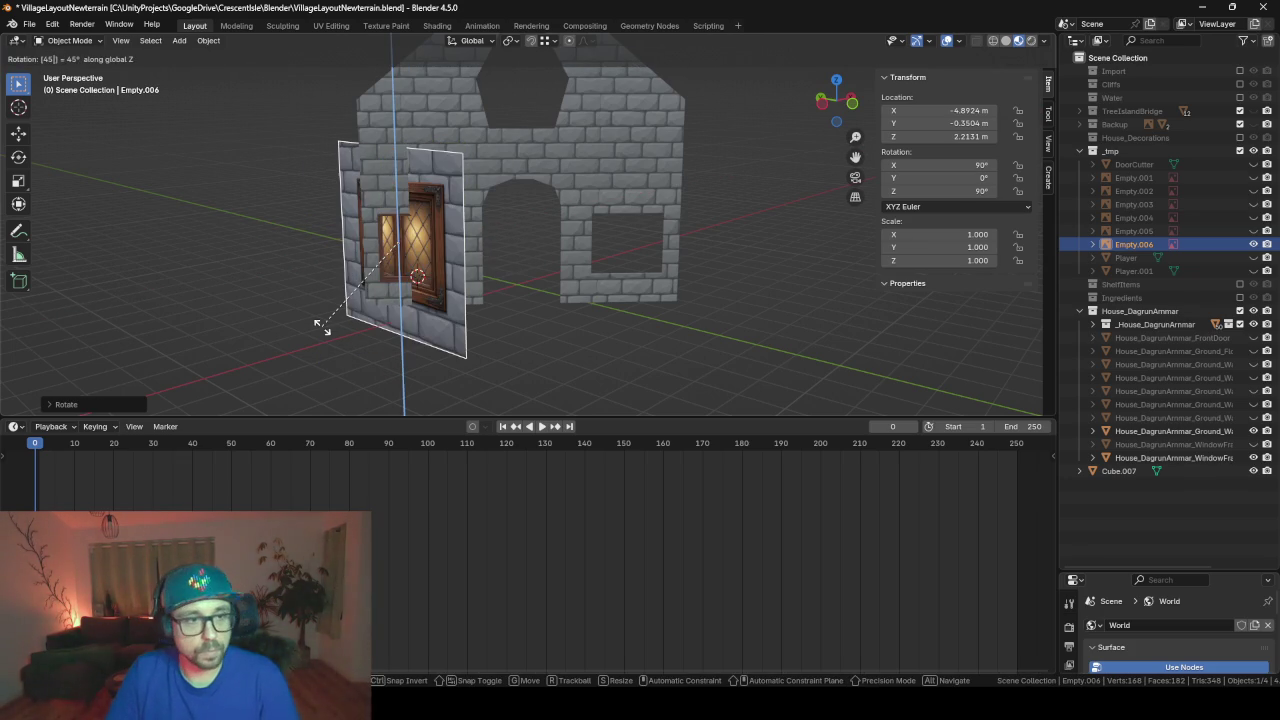
key("BackSpace")
key("BackSpace")
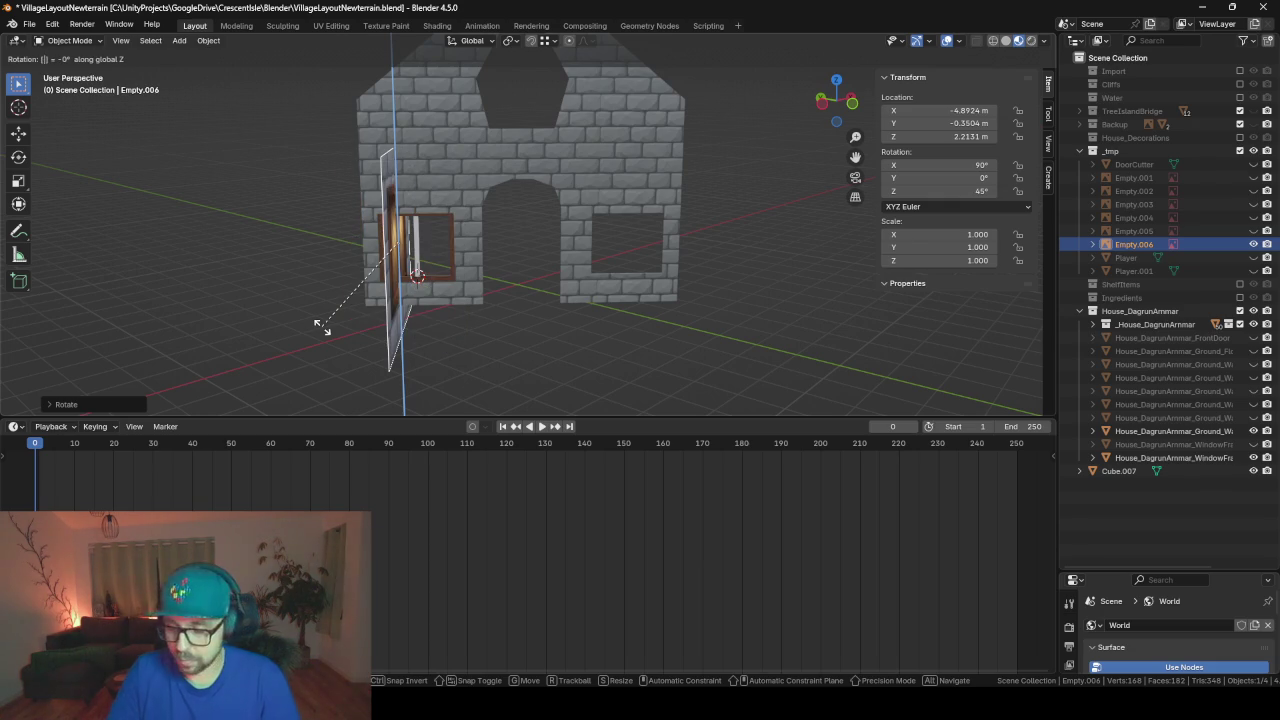
type("90")
key("Return")
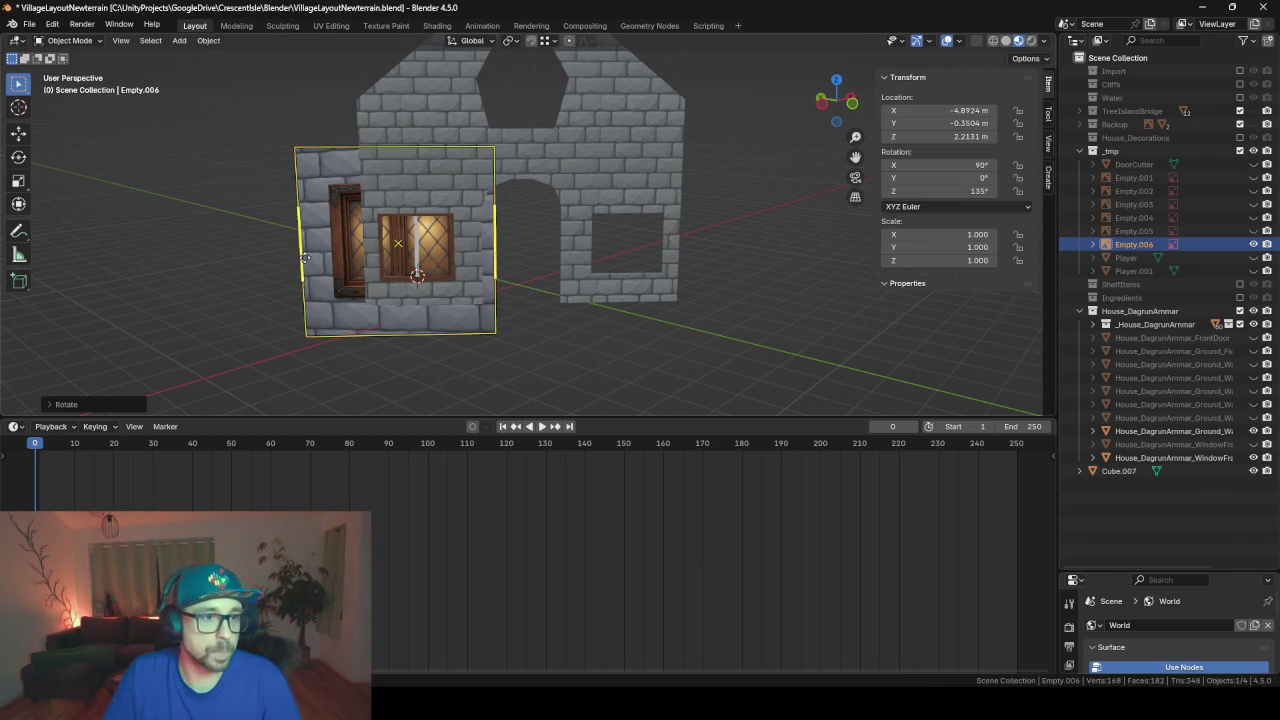
Move Empty.006 vertically, scale it to 0.338, and select the mullion Cube.007
key("g")
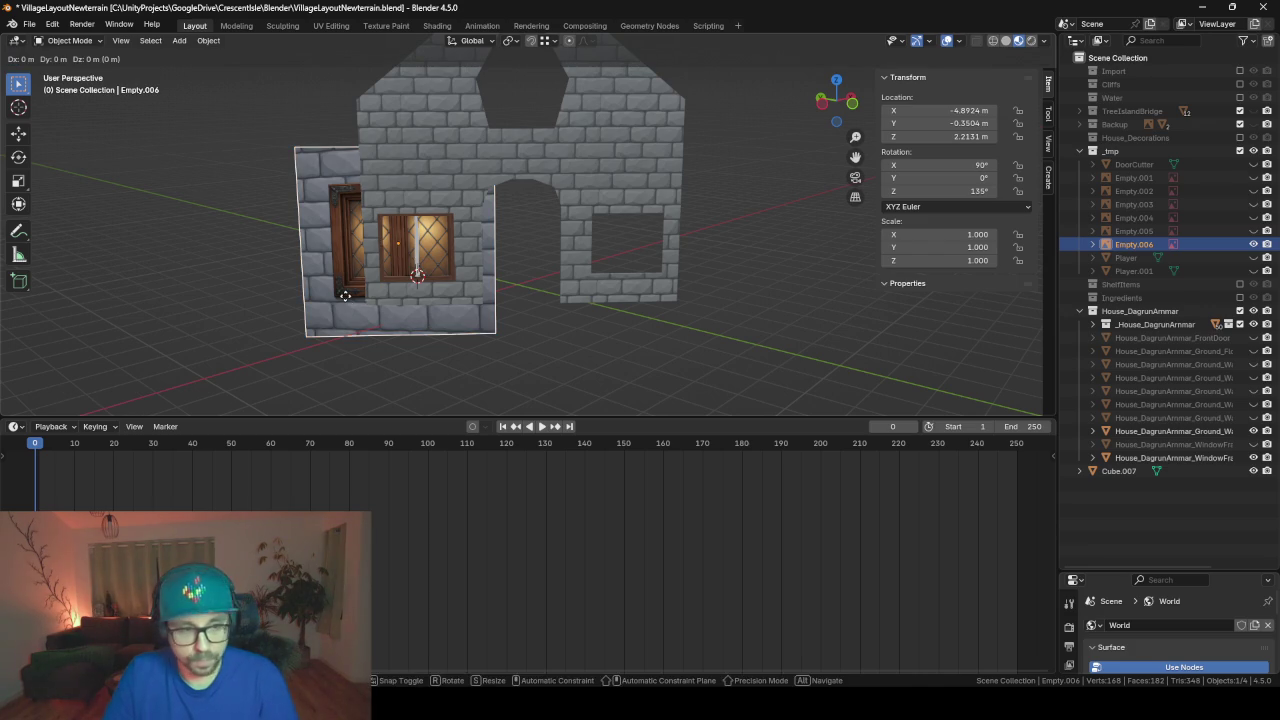
key("shift+z")
left_click(391, 252)
scroll(391, 252, "up", 2)
scroll(391, 252, "up", 2)
scroll(391, 252, "up", 4)
scroll(511, 336, "down", 3)
scroll(497, 280, "down", 2)
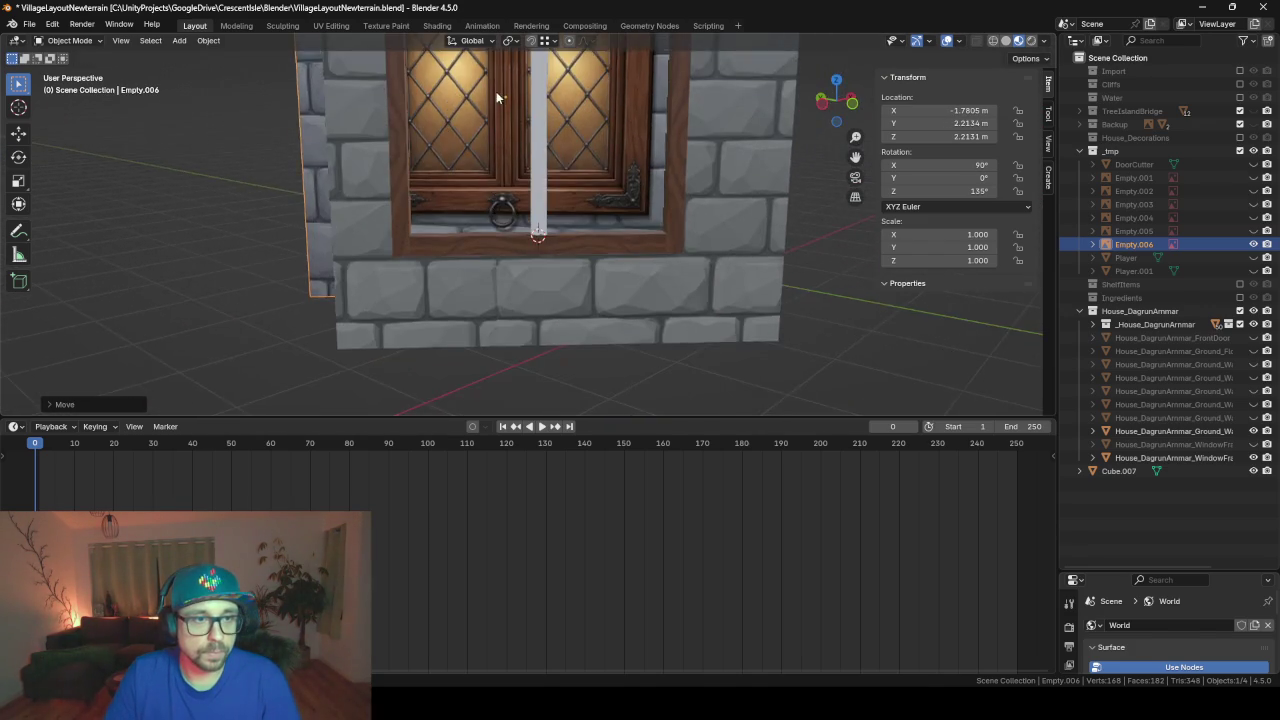
scroll(496, 200, "down", 3)
key("s")
left_click(552, 171)
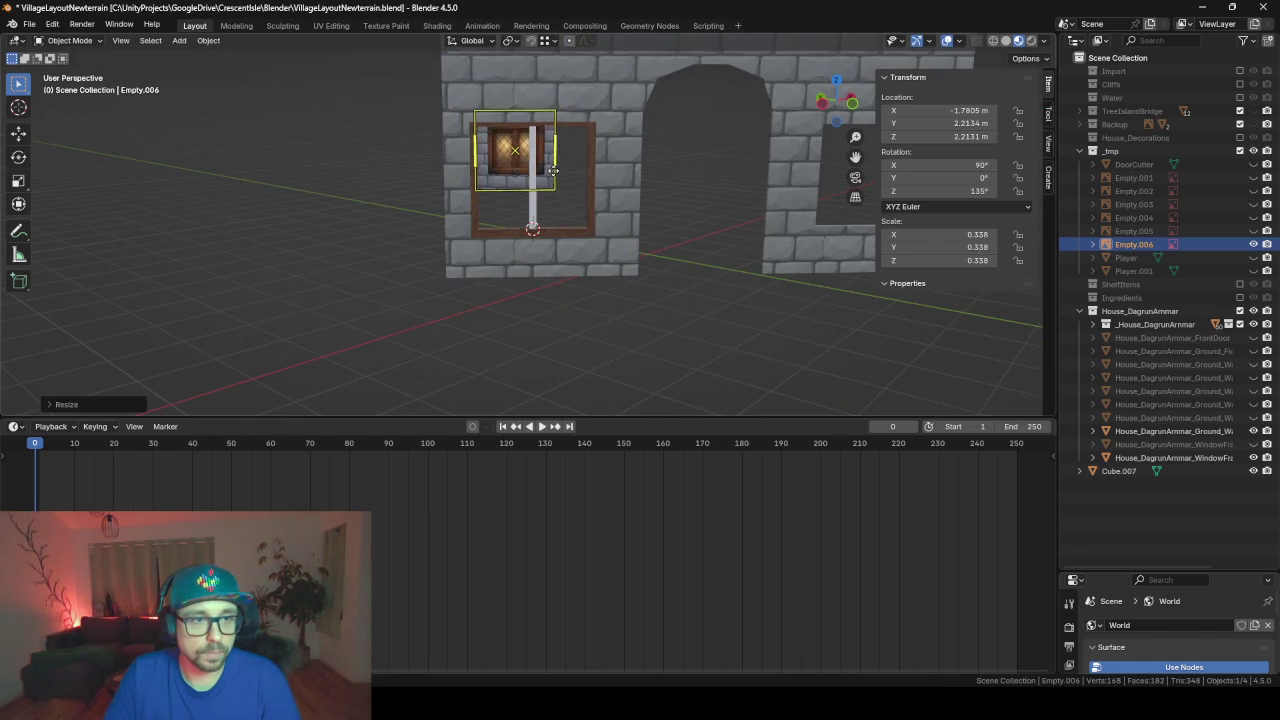
scroll(554, 171, "up", 2)
scroll(598, 136, "up", 2)
mouse_move(598, 143)
middle_mouse_down()
mouse_move(600, 197)
mouse_move(614, 200)
mouse_move(578, 200)
mouse_move(595, 200)
mouse_move(600, 218)
middle_mouse_up()
left_click(591, 199)
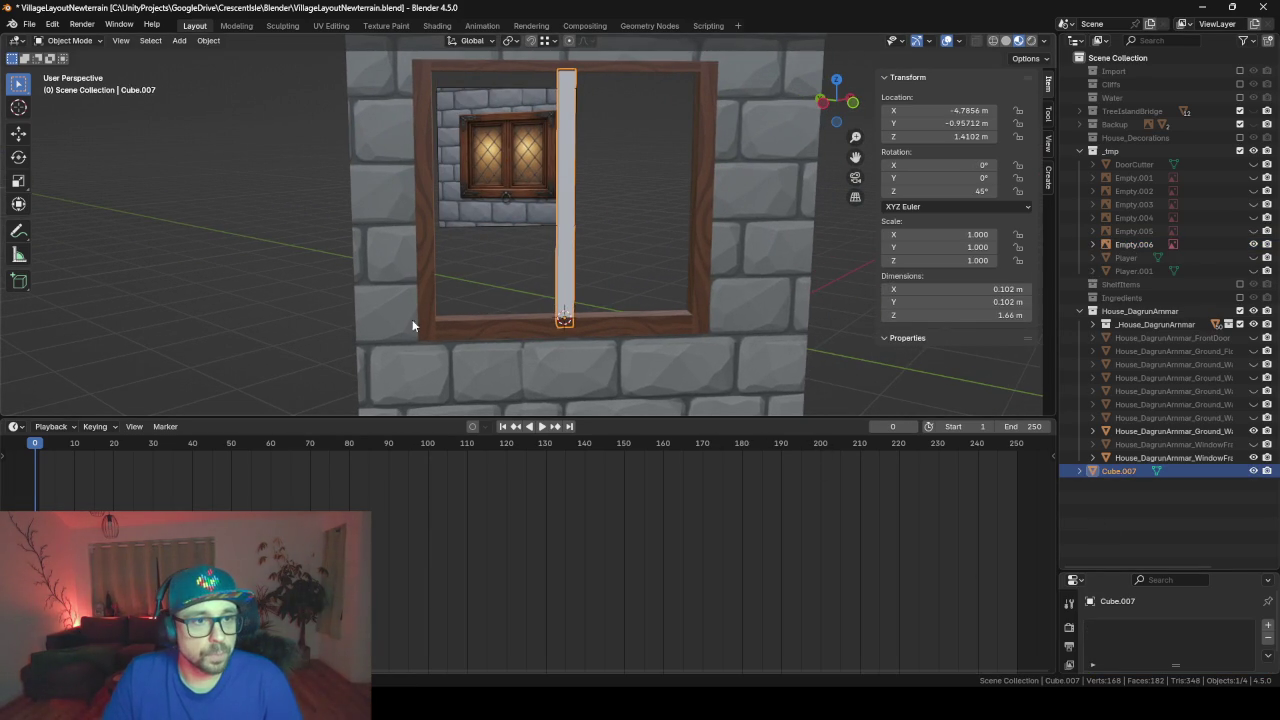
mouse_move(530, 195)
middle_mouse_down()
mouse_move(492, 198)
mouse_move(526, 199)
mouse_move(524, 210)
middle_mouse_up()
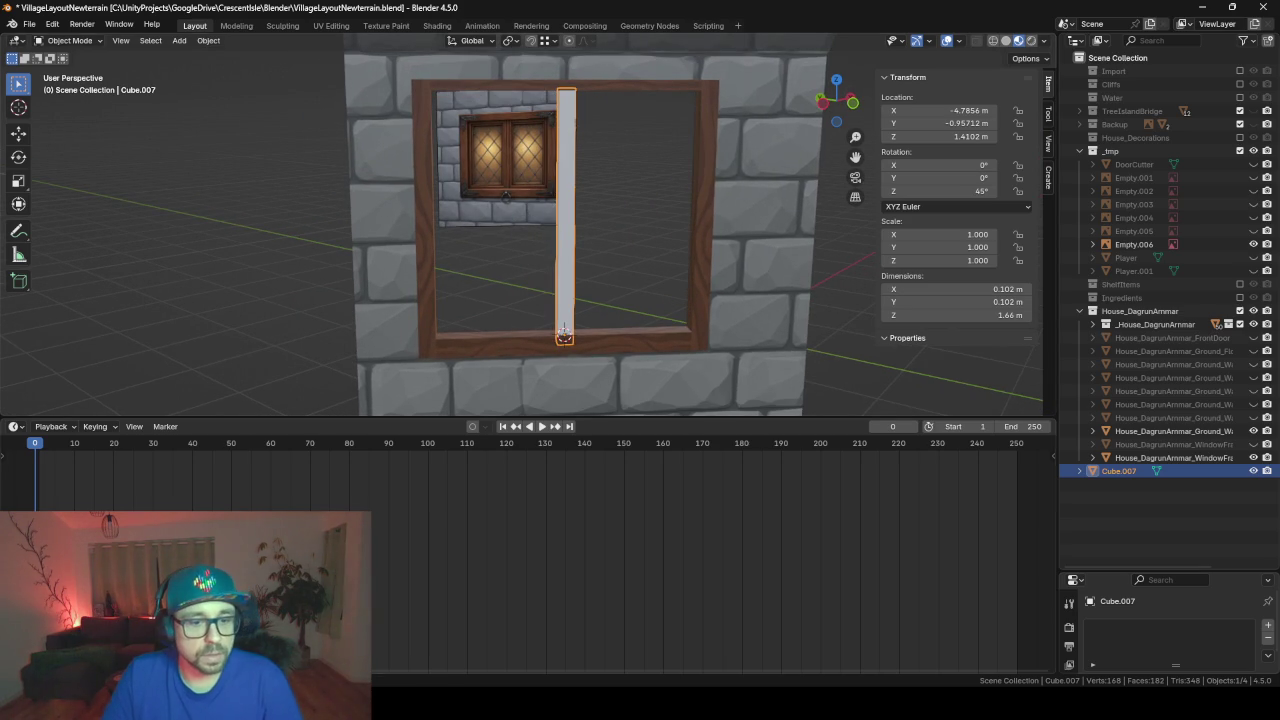
key("alt+Tab")
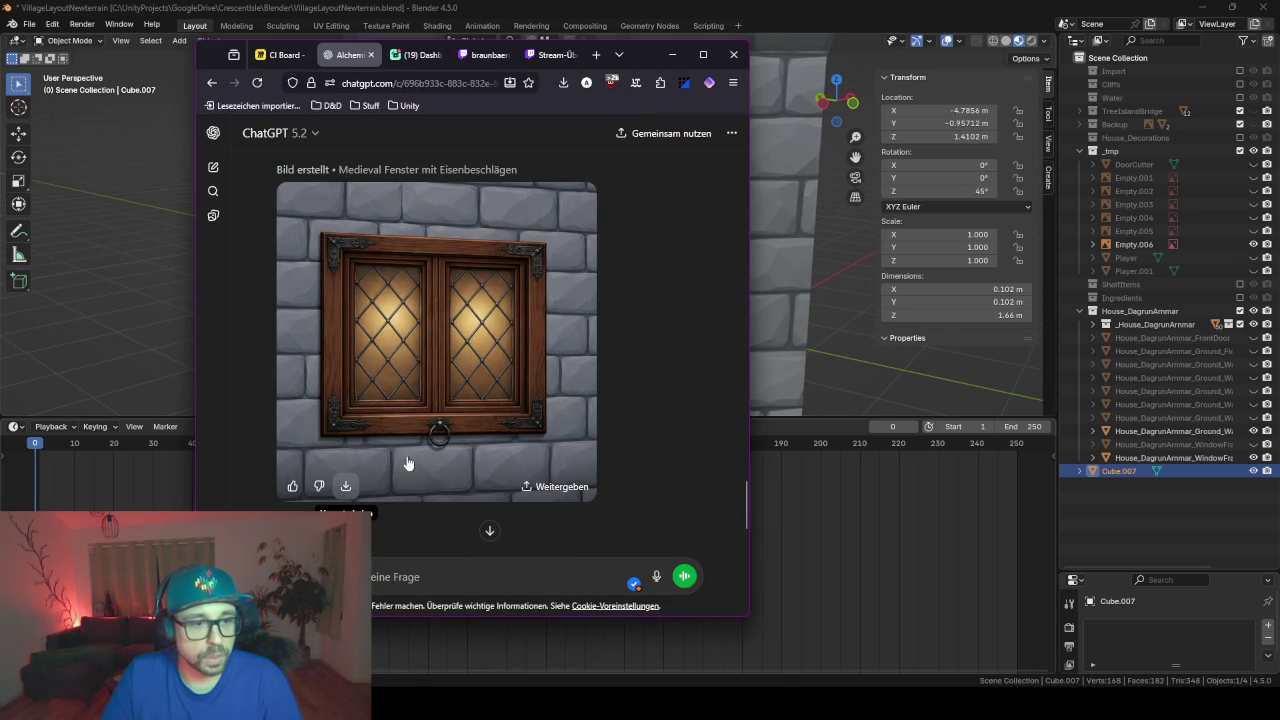
Ask ChatGPT 'wie kann ich das lattice am besten in blender erzeugen'
scroll(447, 489, "down", 10)
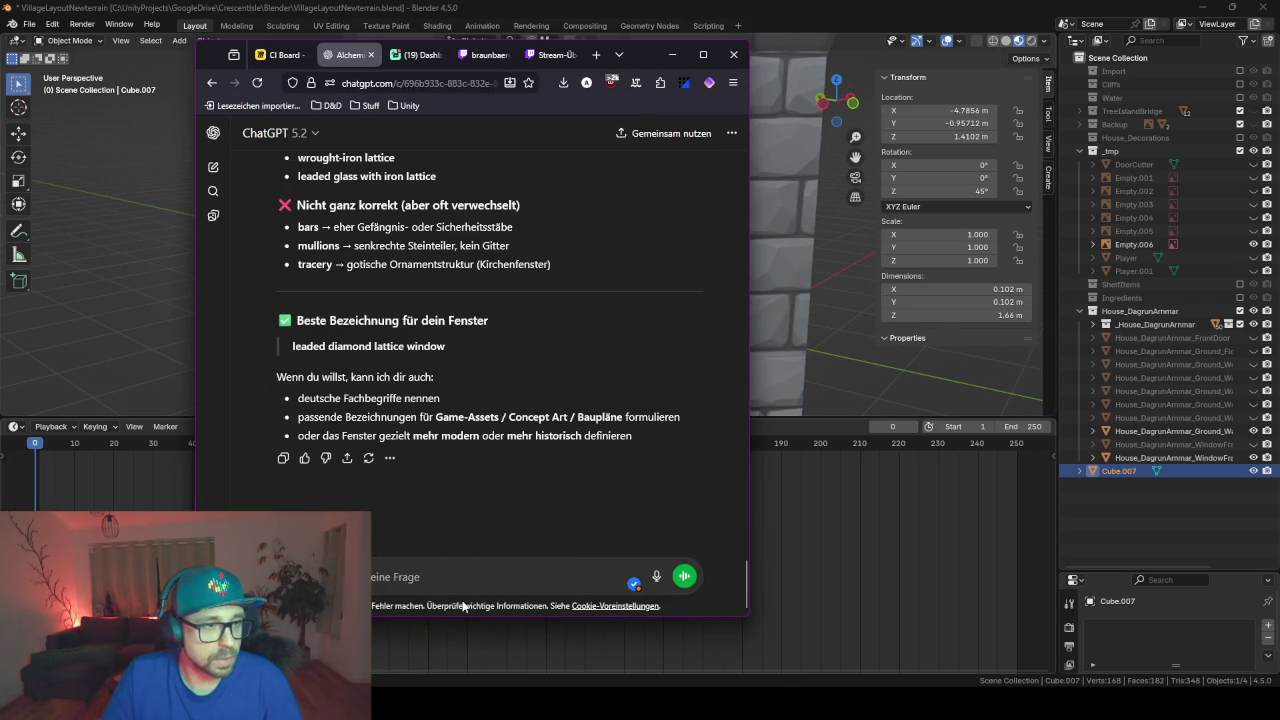
scroll(290, 250, "up", 3)
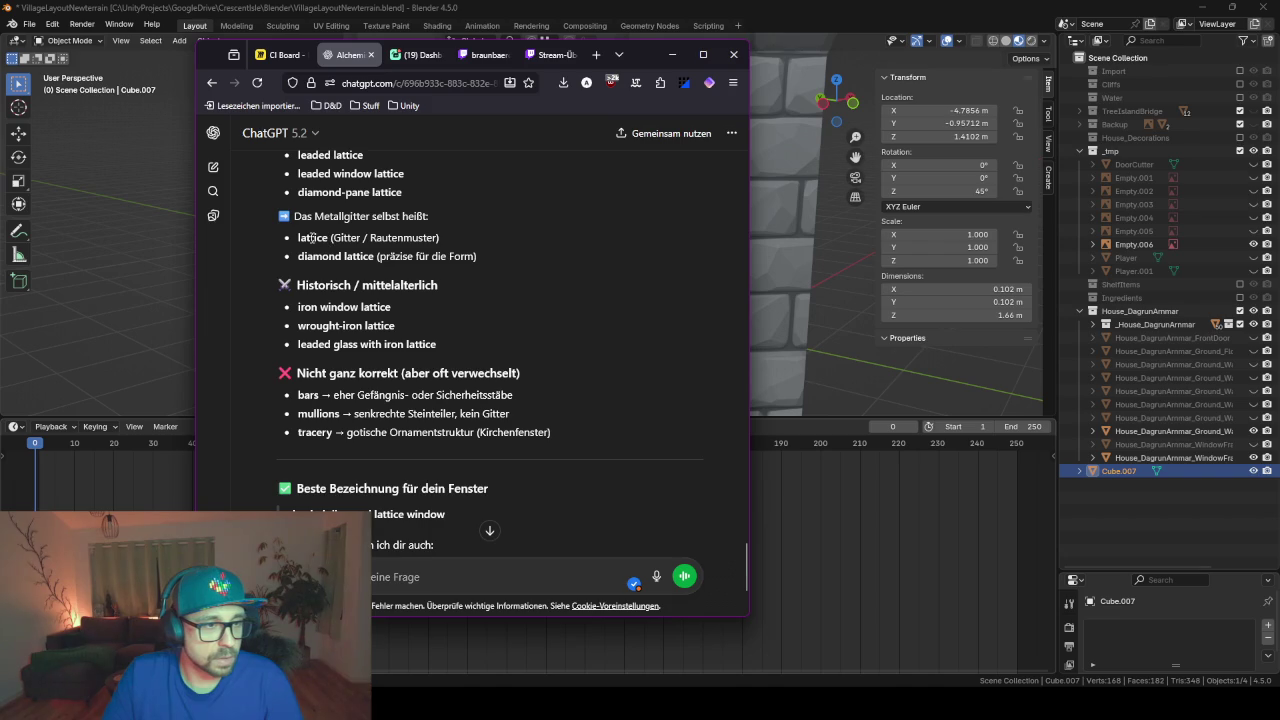
left_click(450, 573)
key("ctrl+v")
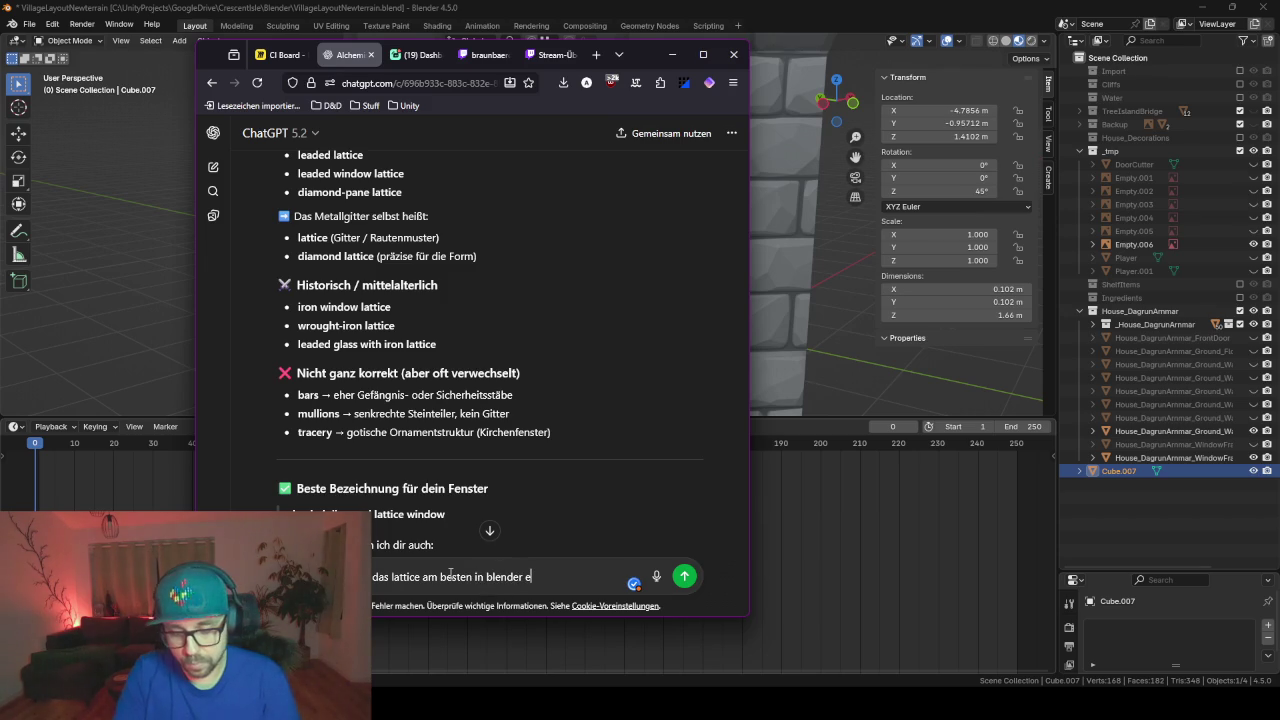
type("eugen")
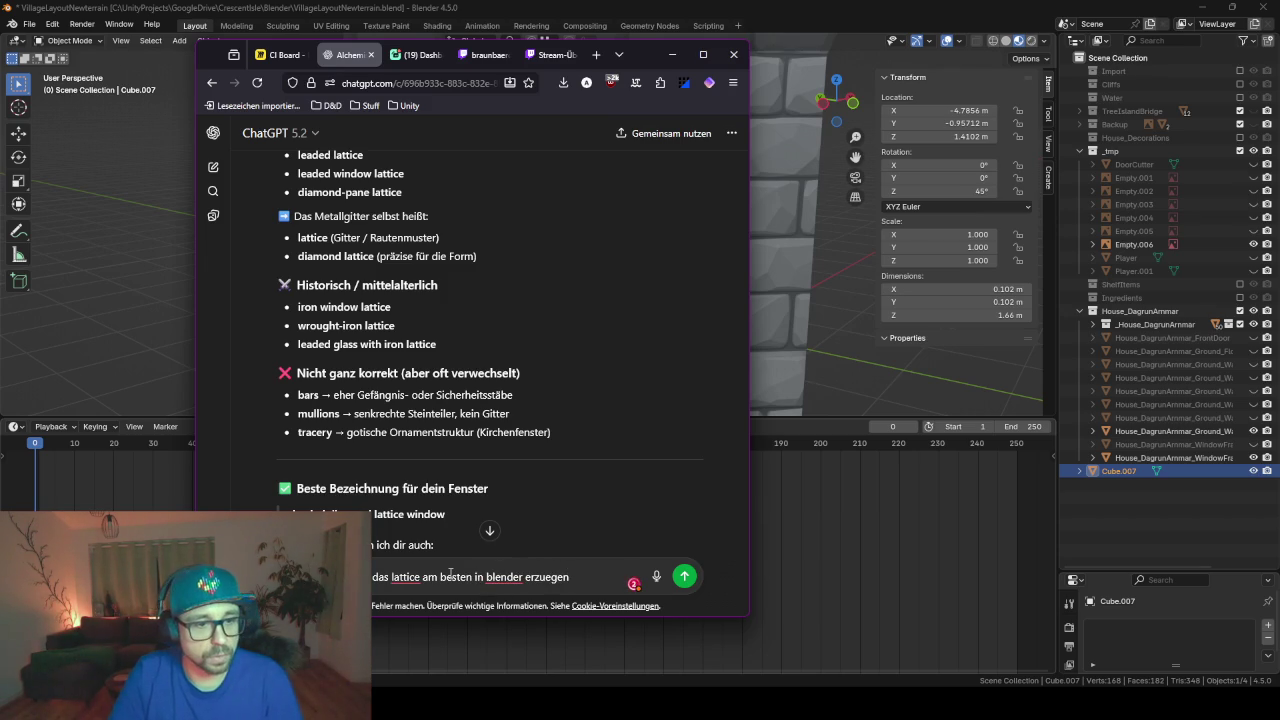
key("Return")
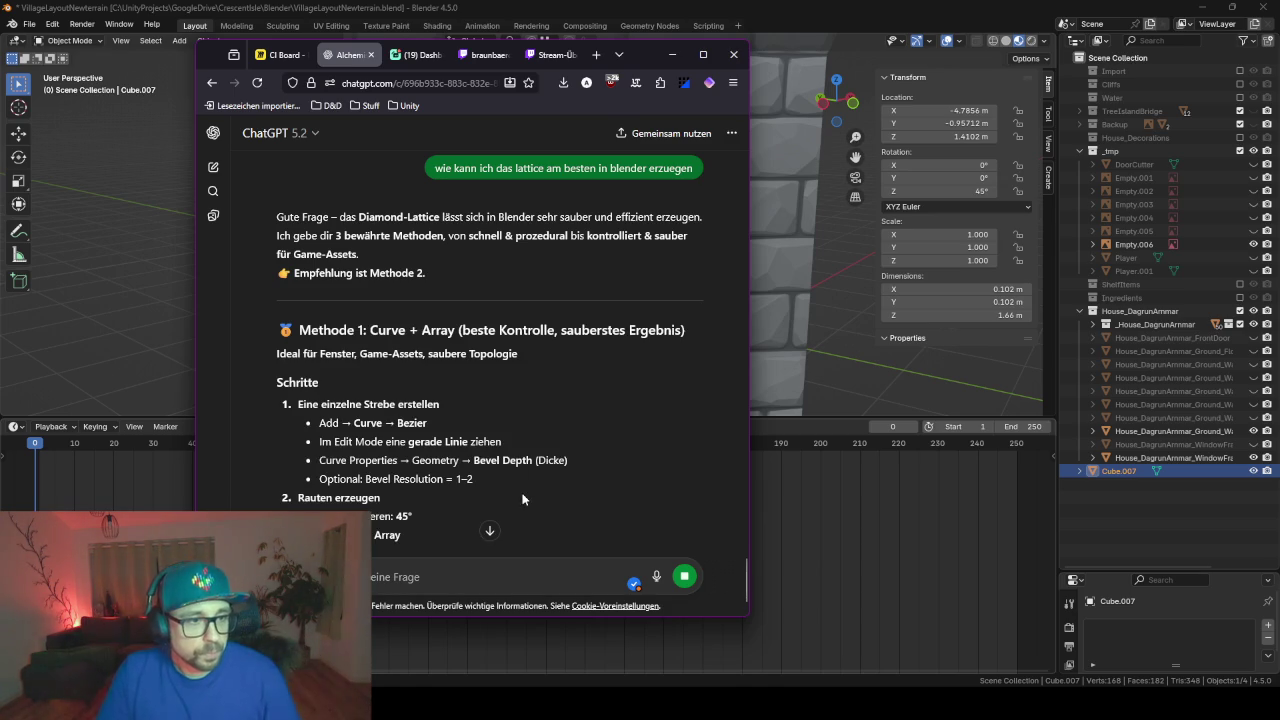
Read through the answer recommending the Plane + Wireframe Modifier method, then return to Blender
scroll(440, 320, "down", 2)
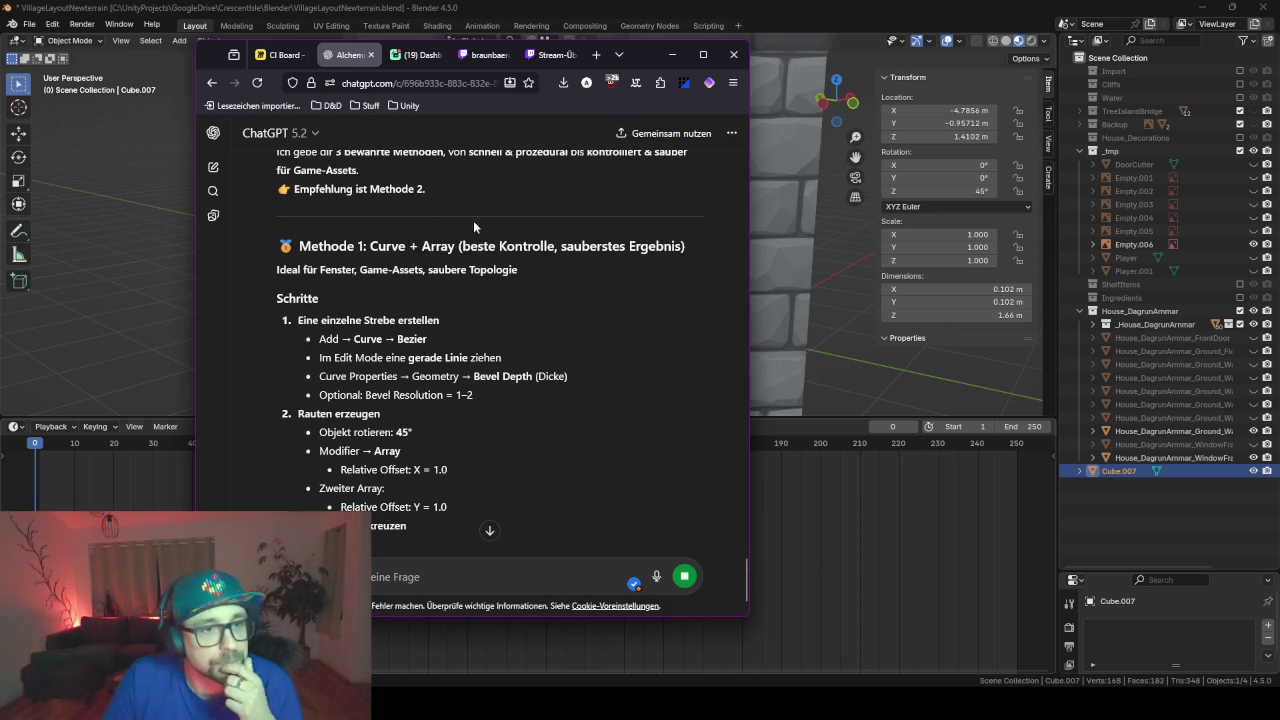
scroll(440, 210, "down", 1)
scroll(410, 200, "down", 1)
scroll(380, 192, "down", 1)
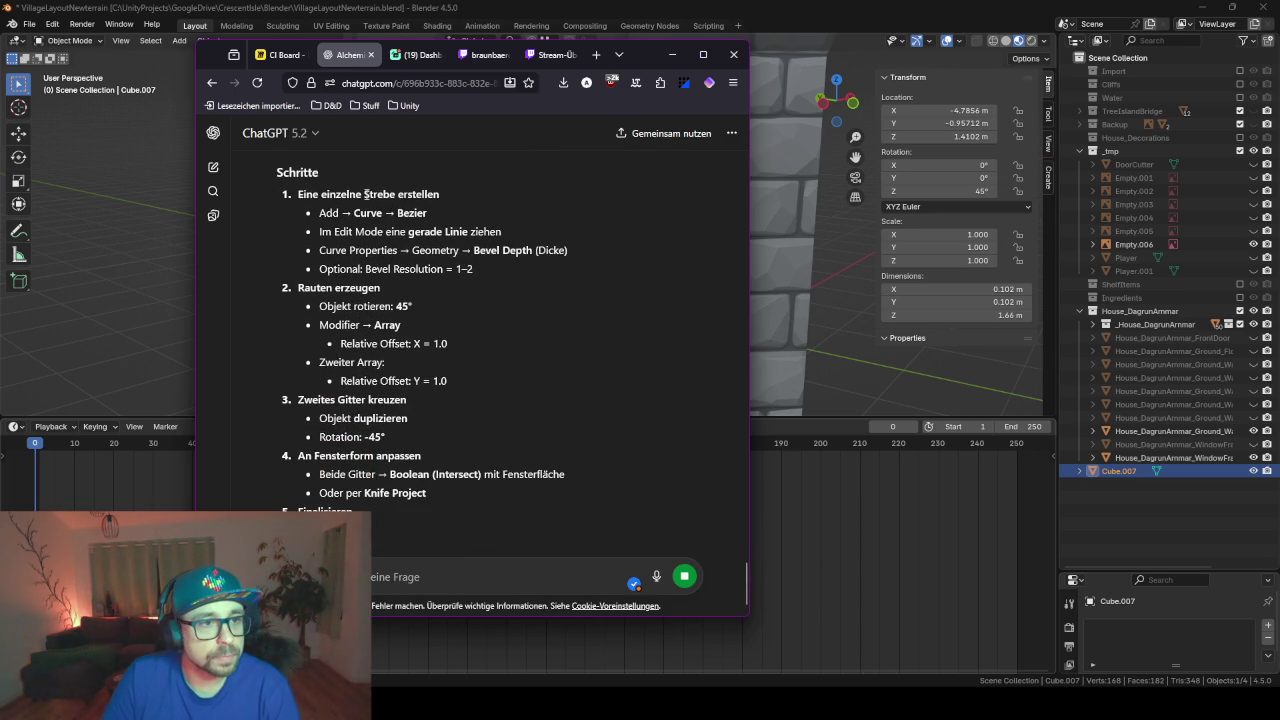
scroll(445, 233, "down", 2)
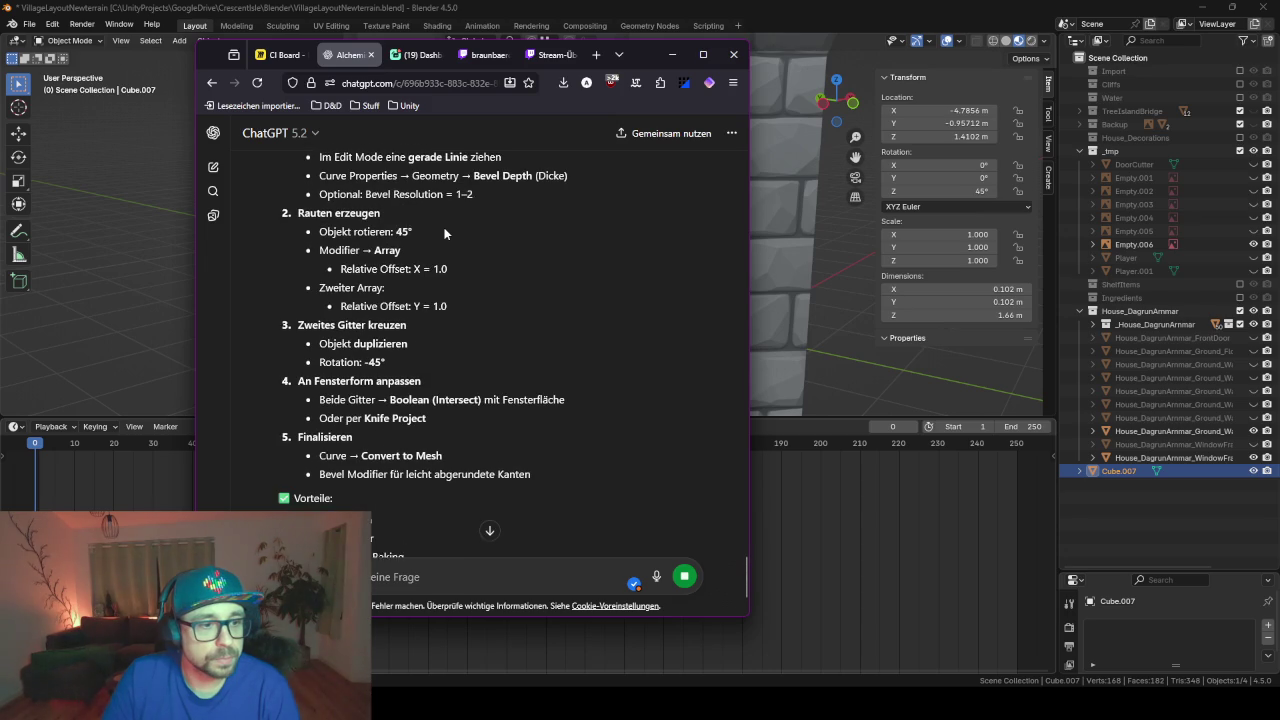
scroll(445, 233, "down", 2)
scroll(437, 427, "down", 1)
scroll(436, 421, "down", 1)
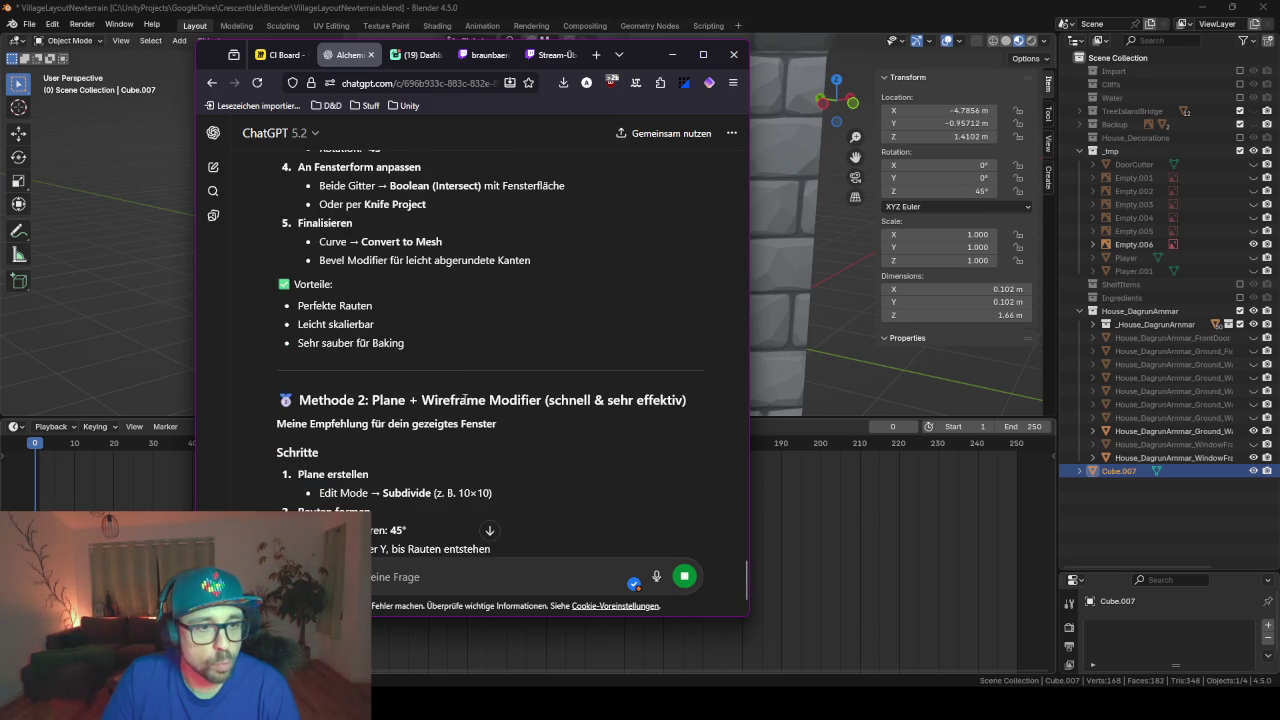
scroll(466, 400, "down", 1)
scroll(622, 303, "down", 1)
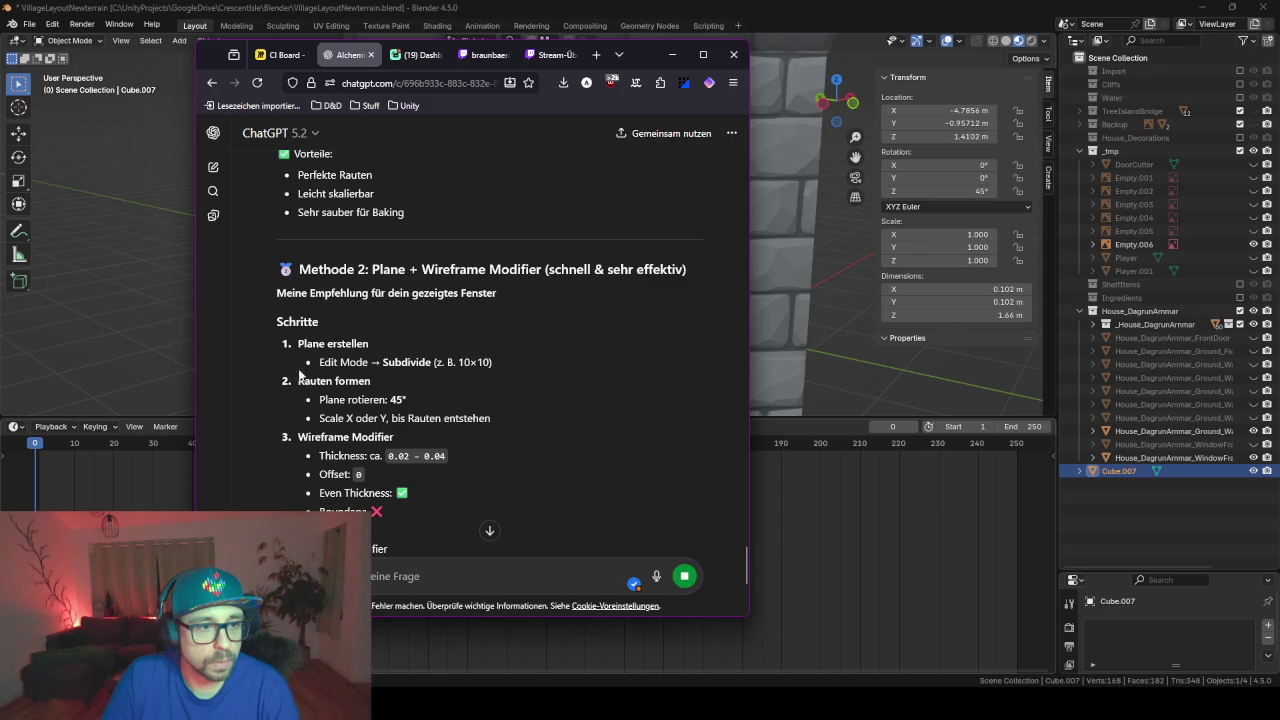
scroll(322, 404, "down", 1)
scroll(320, 330, "down", 1)
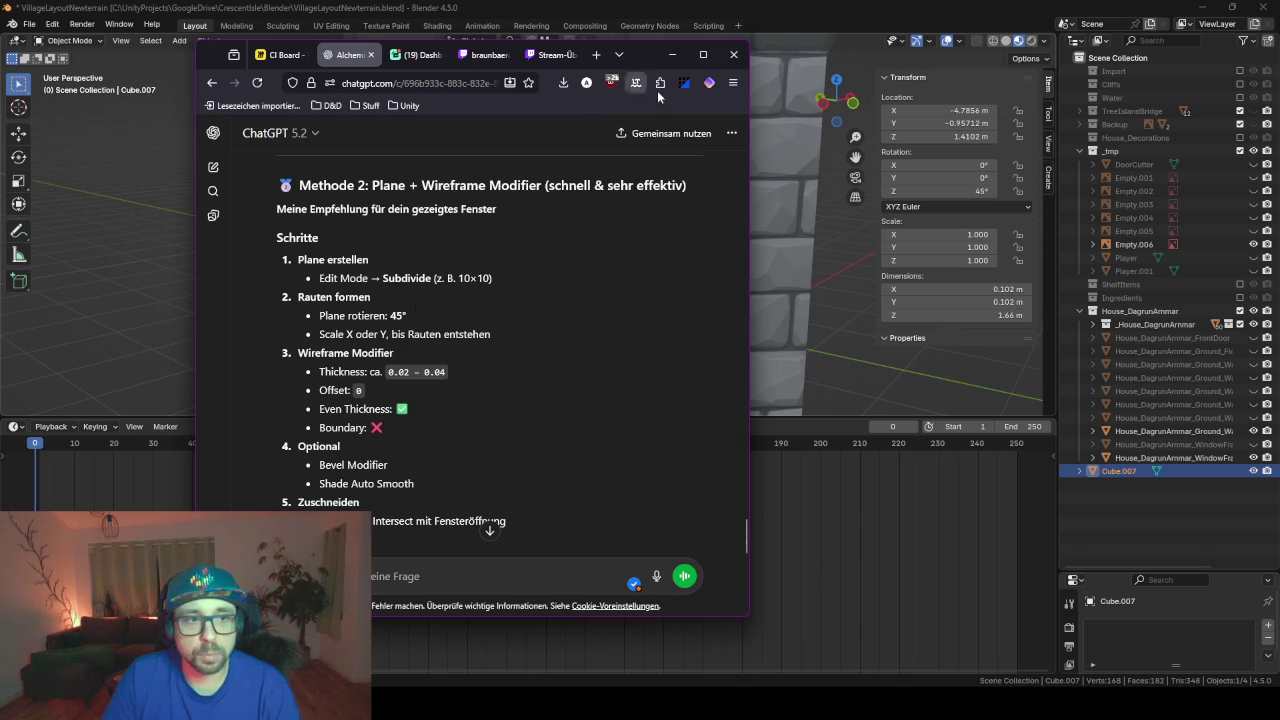
left_click(673, 55)
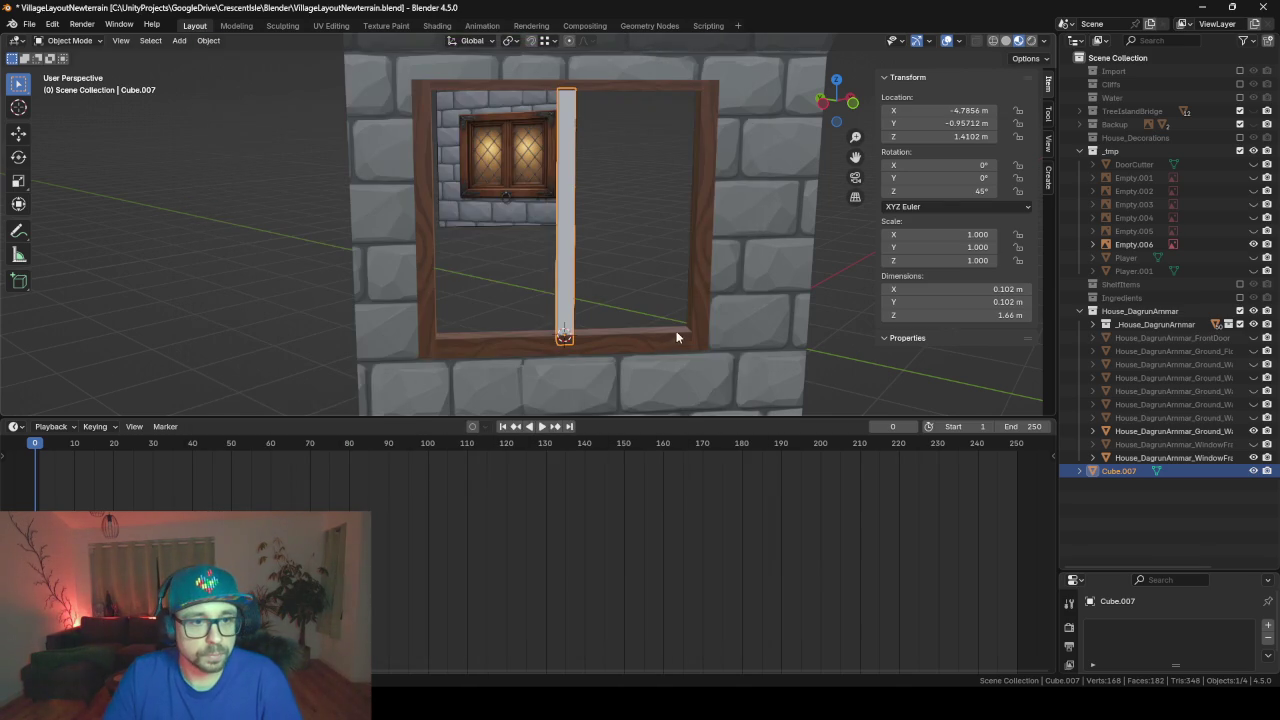
Add a new plane, hide everything else, and enter Edit Mode on it
scroll(607, 298, "down", 3)
scroll(607, 302, "down", 1)
mouse_move(607, 308)
middle_mouse_down("shift")
mouse_move(598, 330)
mouse_move(592, 240)
middle_mouse_up("shift")
key("shift+a")
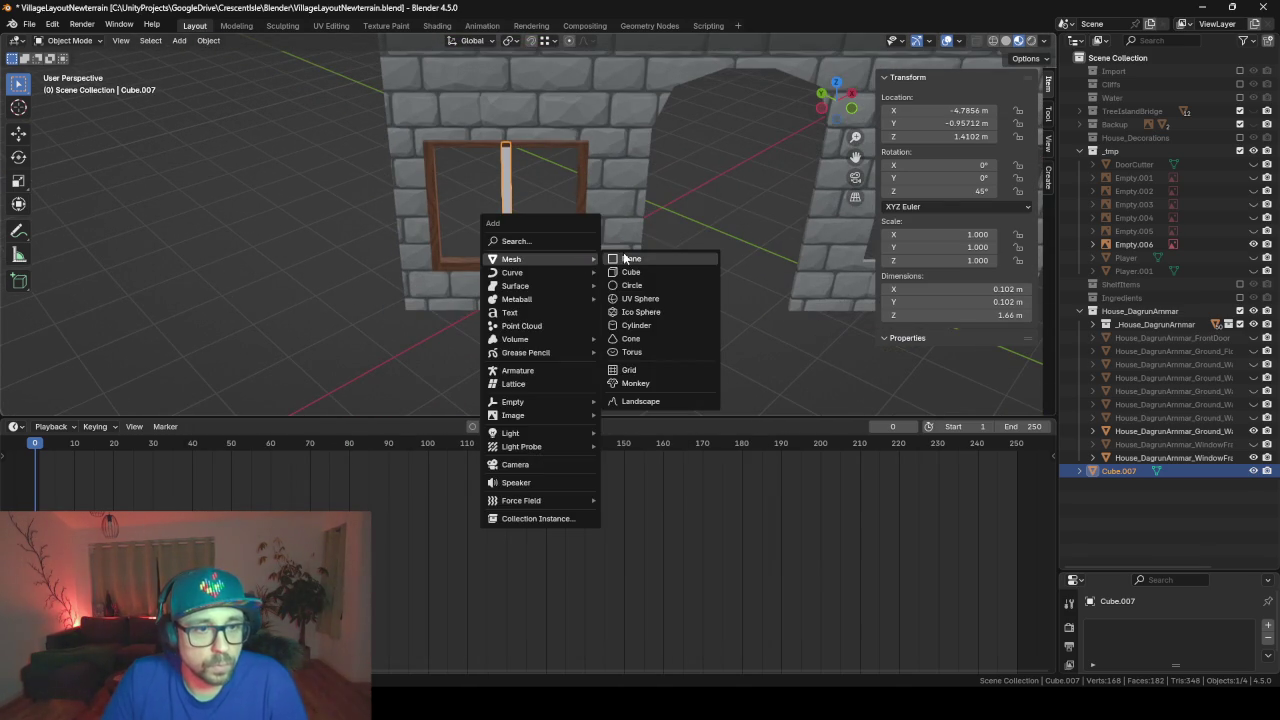
left_click(625, 259)
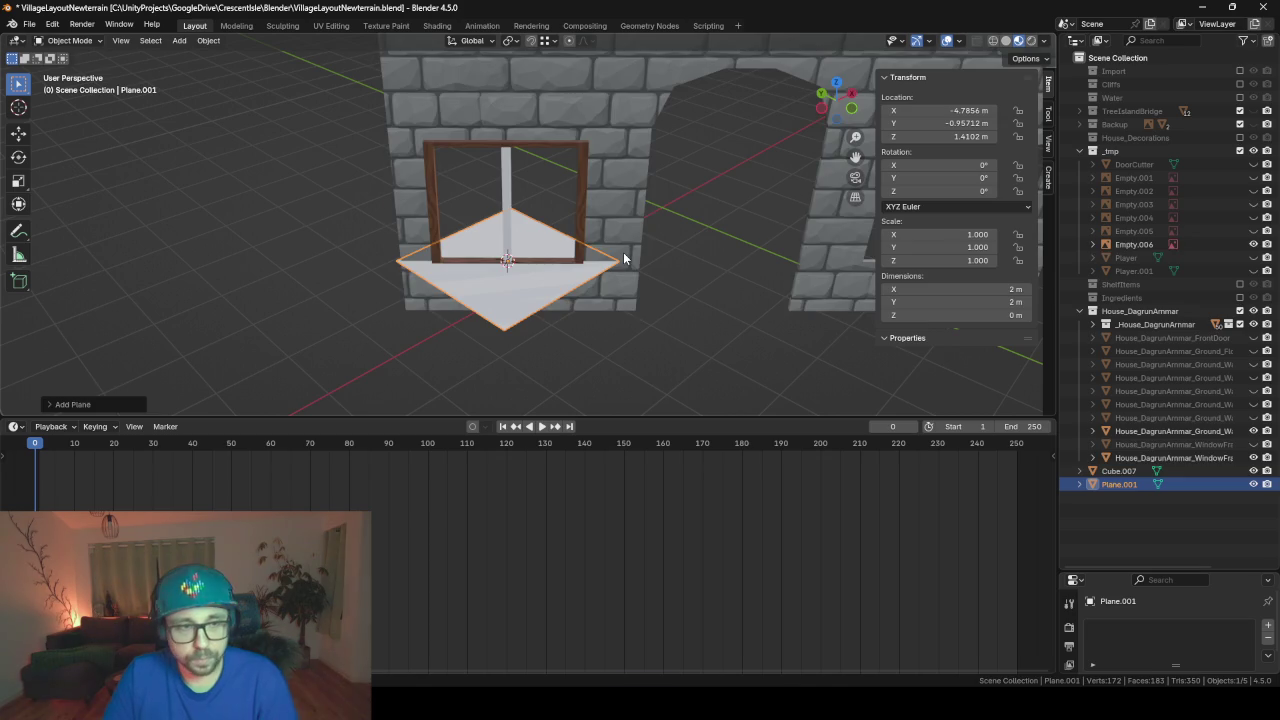
key("shift+h")
mouse_move(722, 290)
middle_mouse_down()
mouse_move(670, 302)
mouse_move(673, 315)
middle_mouse_up()
key("Tab")
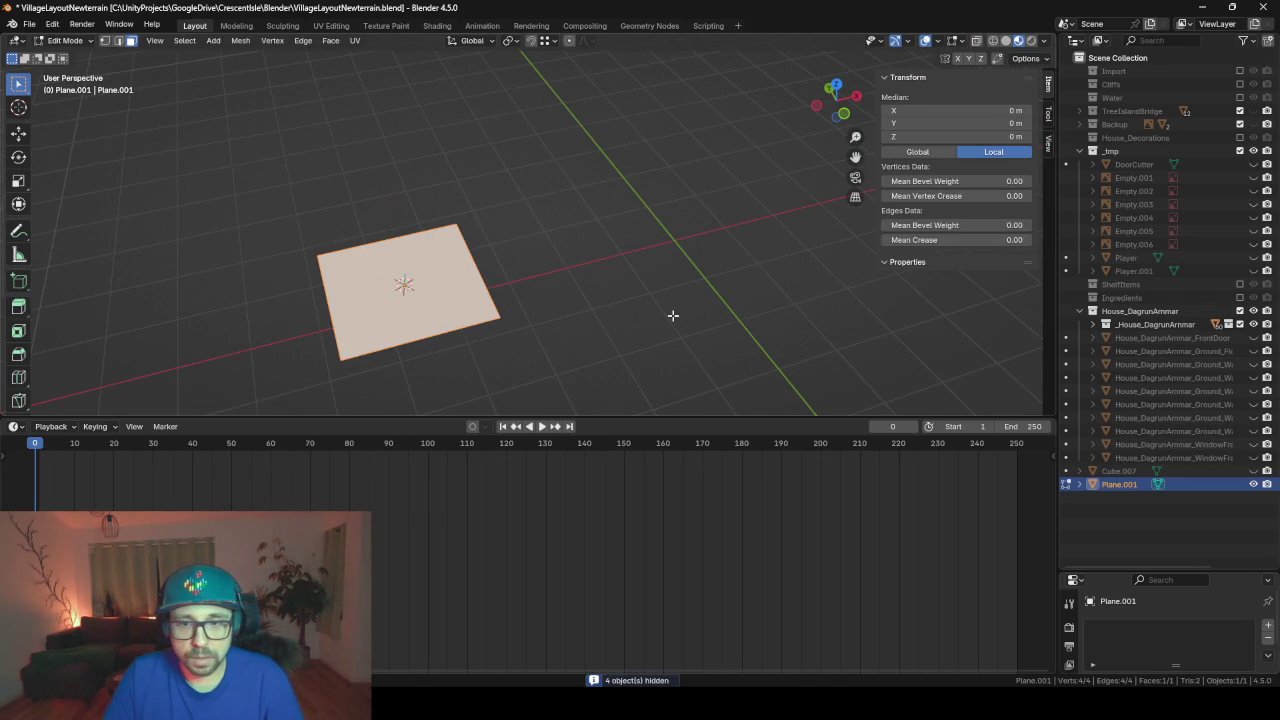
Subdivide the plane with 10 cuts into an 11×11 grid
key("F3")
type("sub")
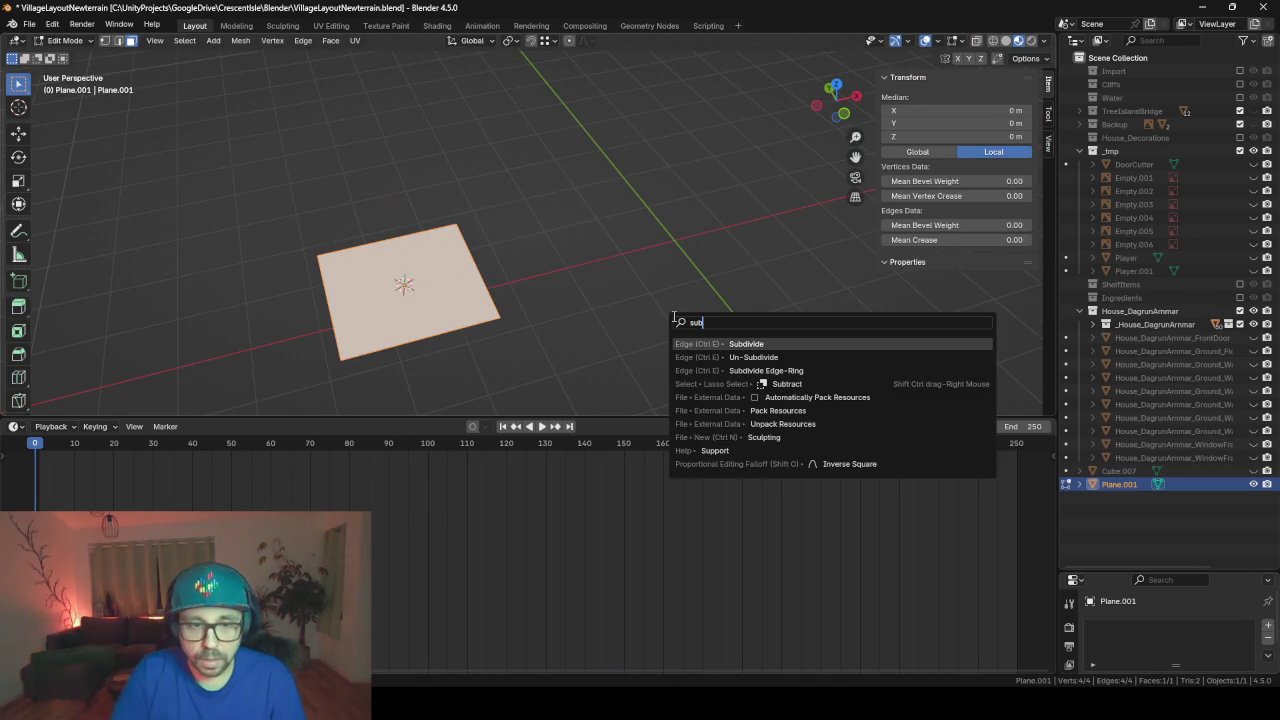
key("Return")
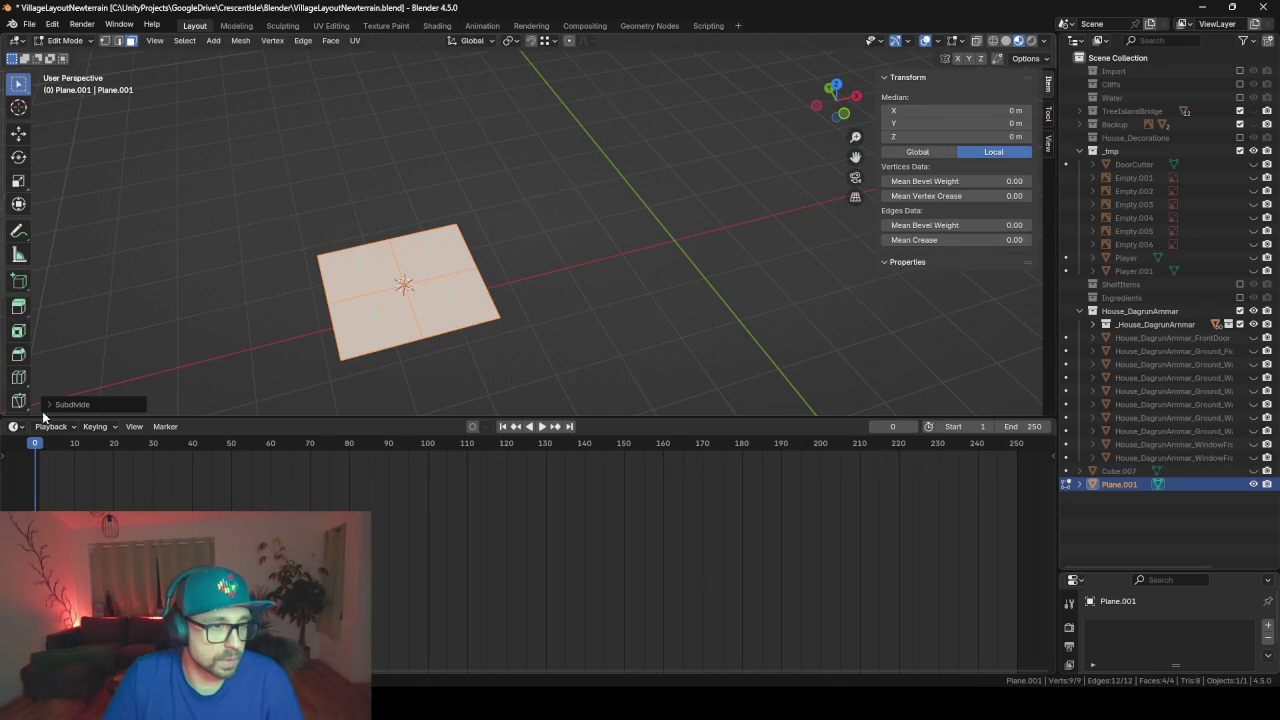
left_click(47, 405)
left_click(172, 312)
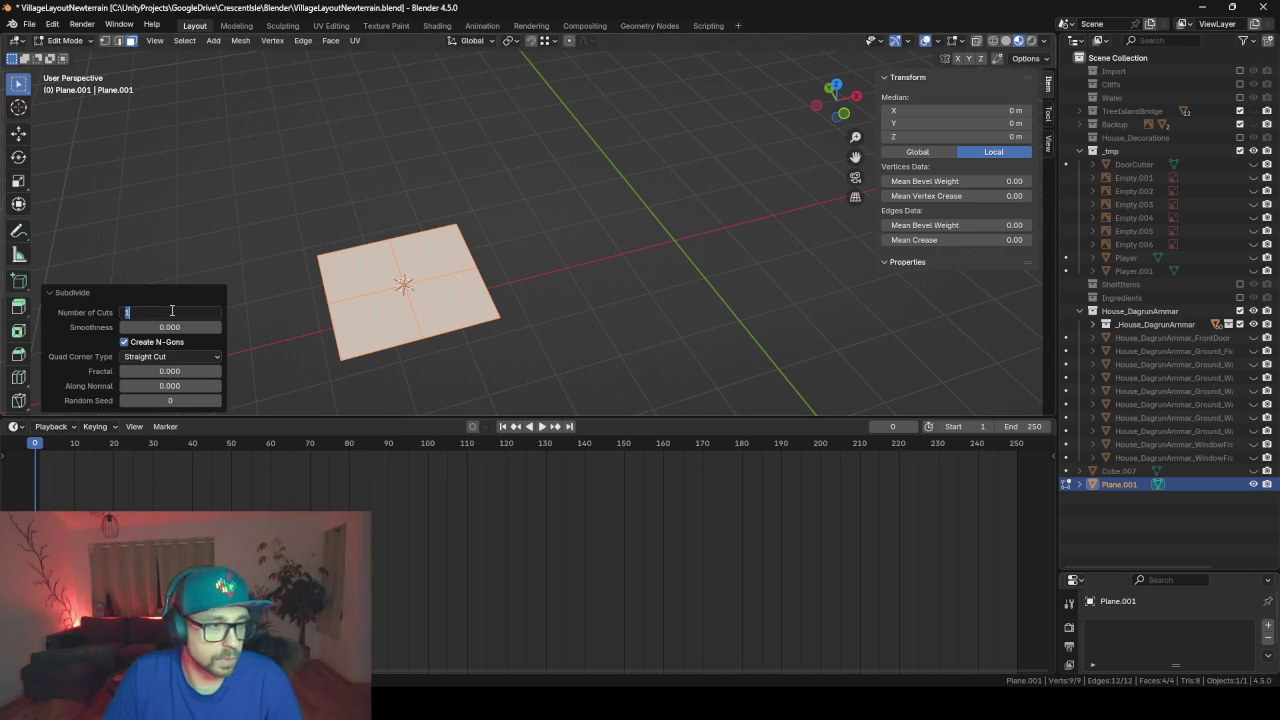
key("Return")
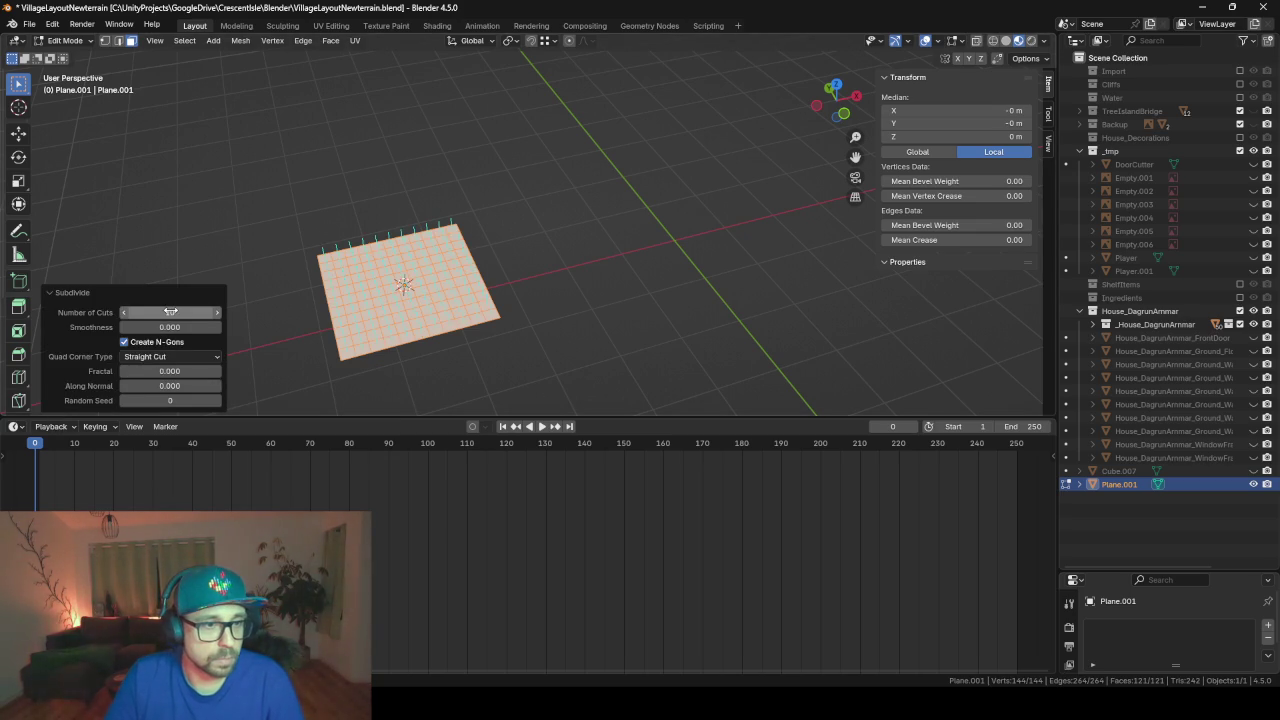
middle_click_drag(413, 300, 493, 244)
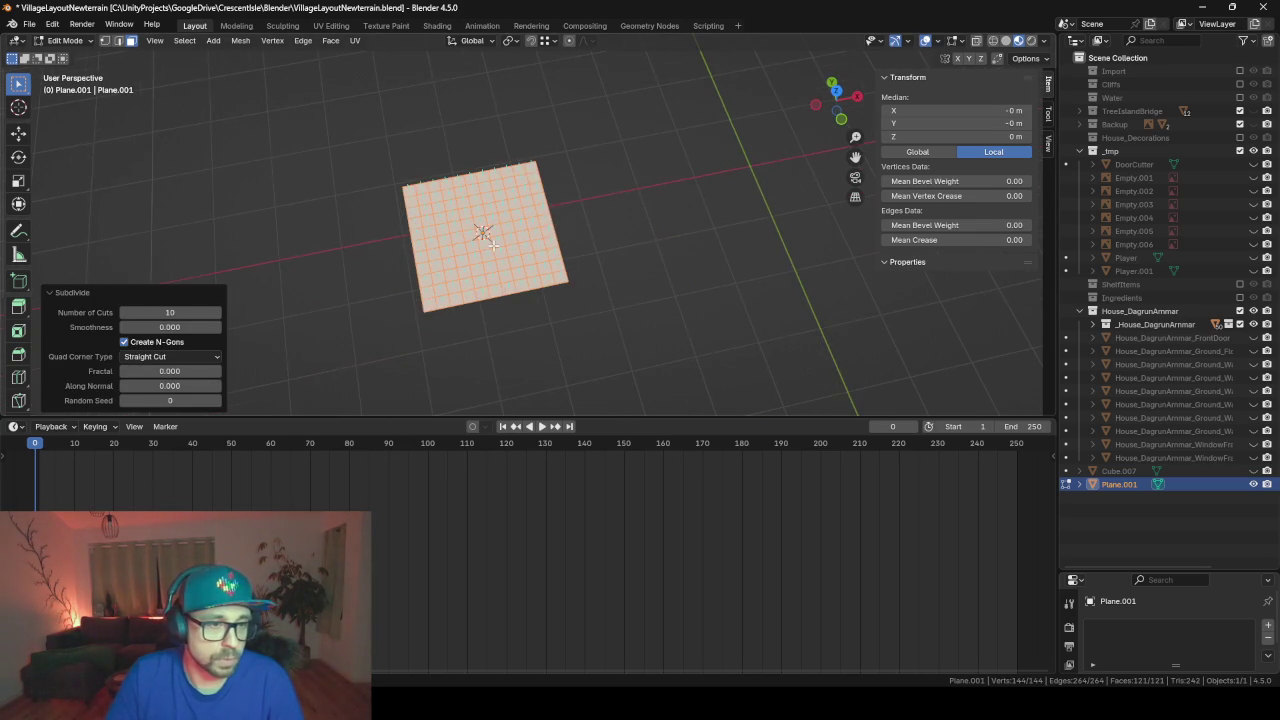
key("KP_Decimal")
scroll(493, 244, "down", 1)
scroll(493, 244, "down", 1)
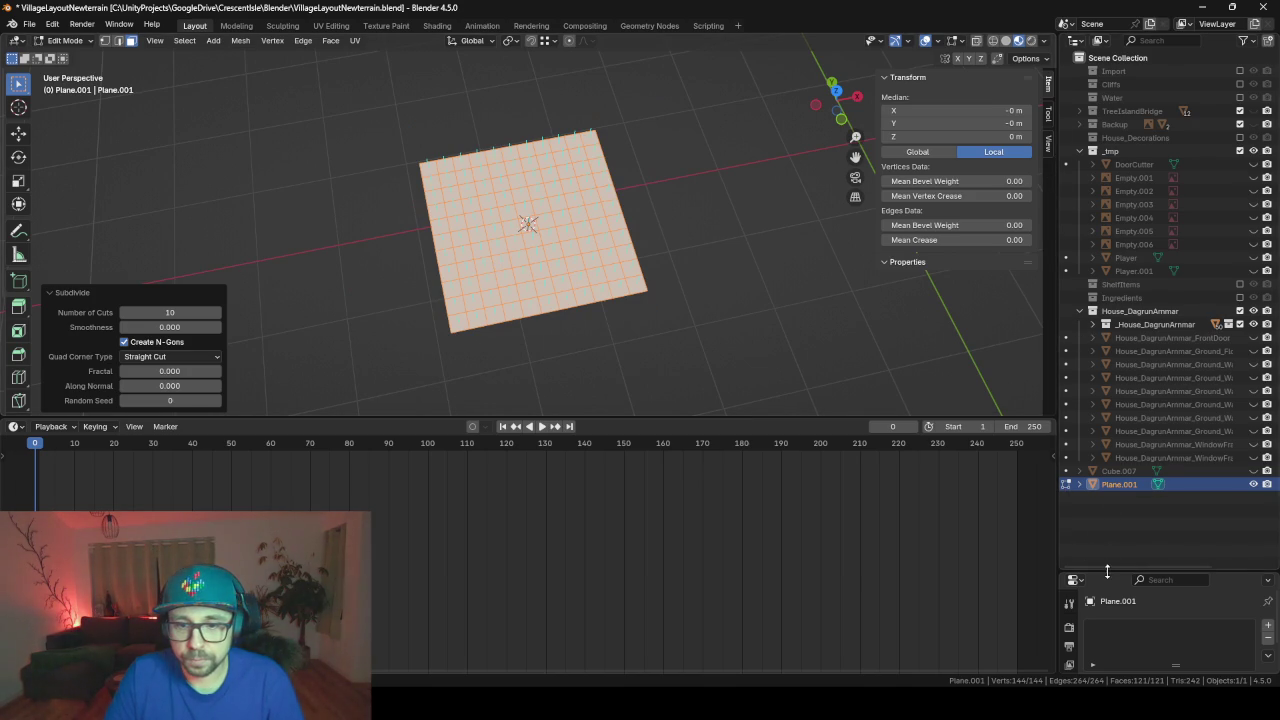
Add a Wireframe modifier to Plane.001 at 0.02 m thickness
left_click_drag(1105, 566, 1100, 310)
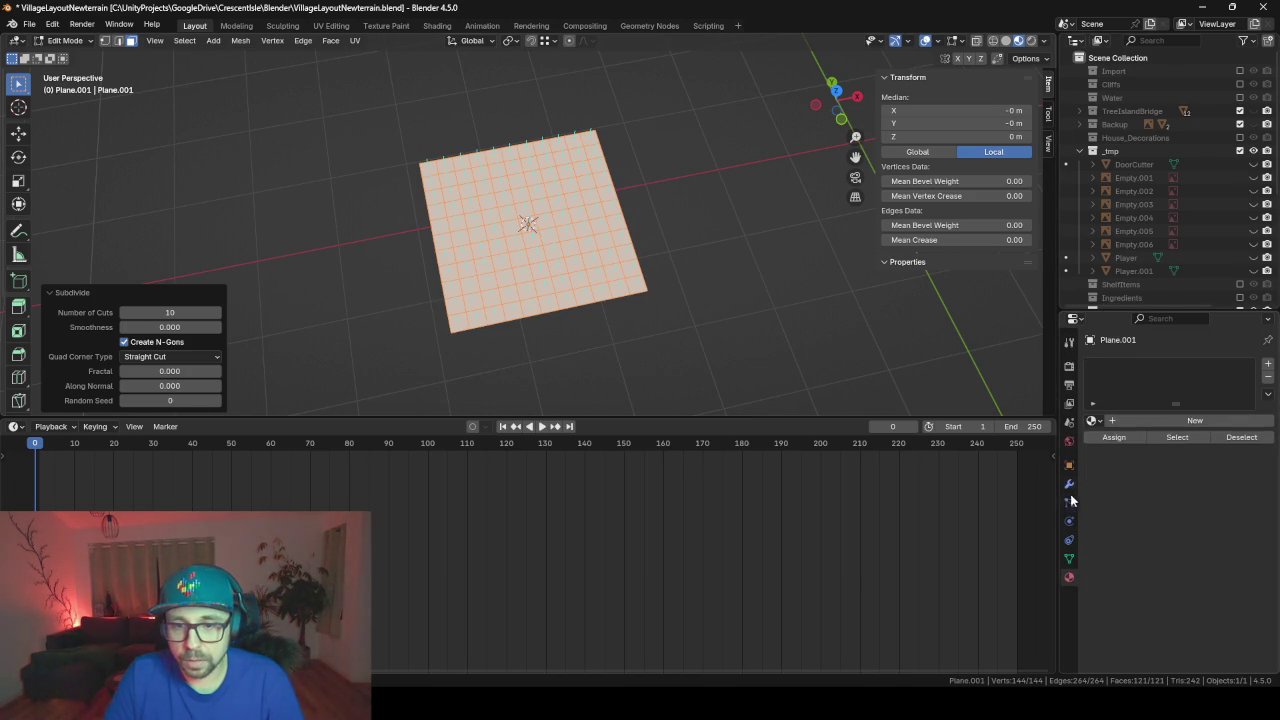
left_click(1070, 498)
left_click(1068, 486)
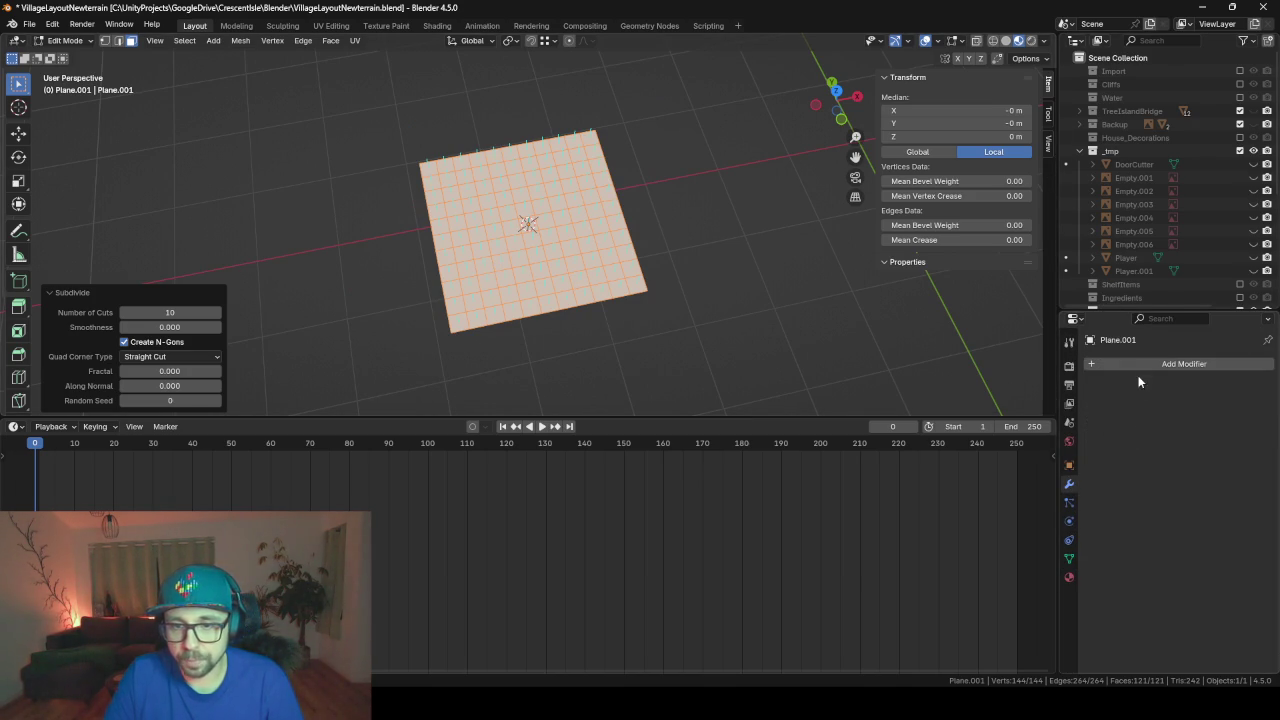
left_click(1143, 372)
type("wire")
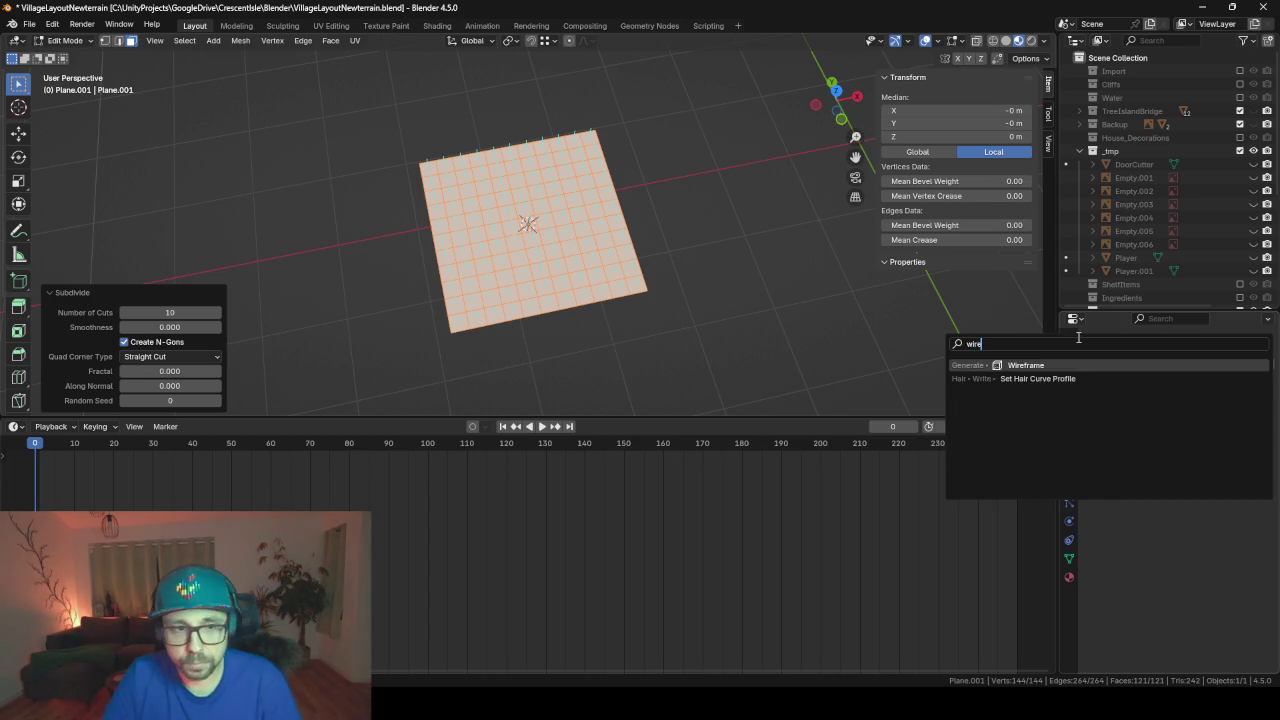
key("Return")
scroll(646, 222, "up", 2)
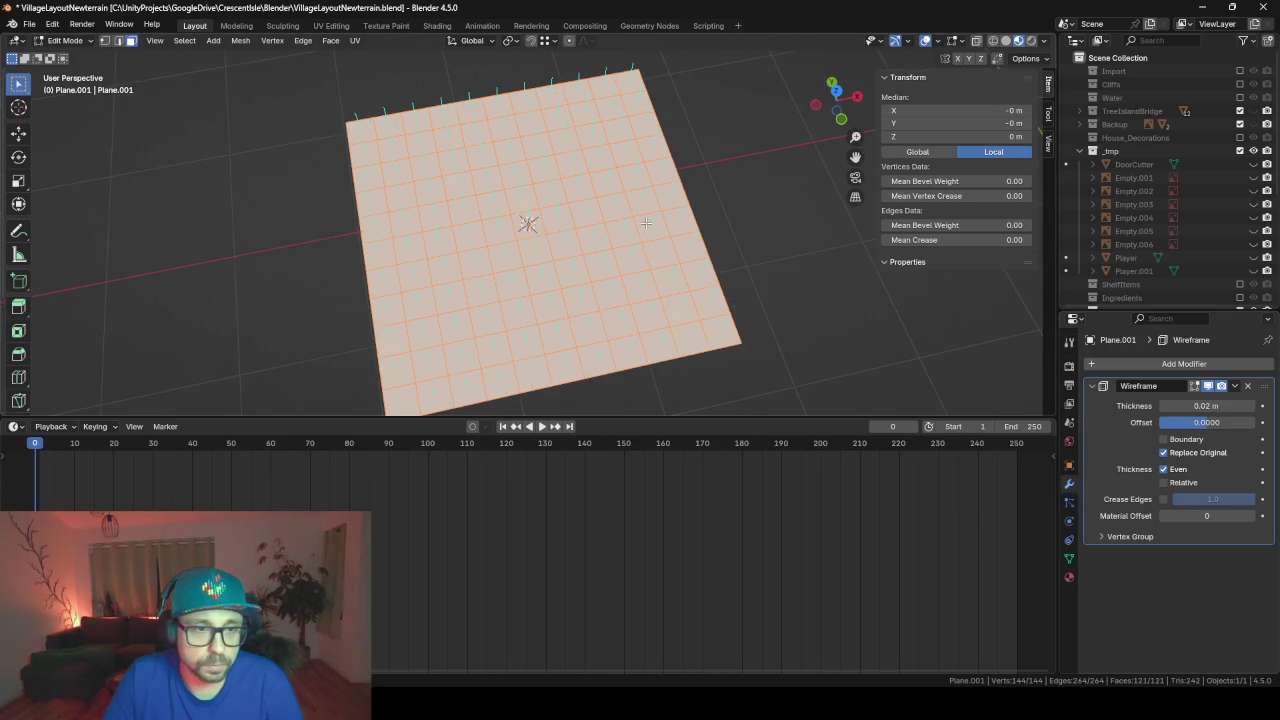
Leave Edit Mode and inspect the flat lattice, then check the ChatGPT instructions
key("Tab")
mouse_move(634, 257)
middle_mouse_down()
mouse_move(683, 268)
mouse_move(541, 245)
middle_mouse_up()
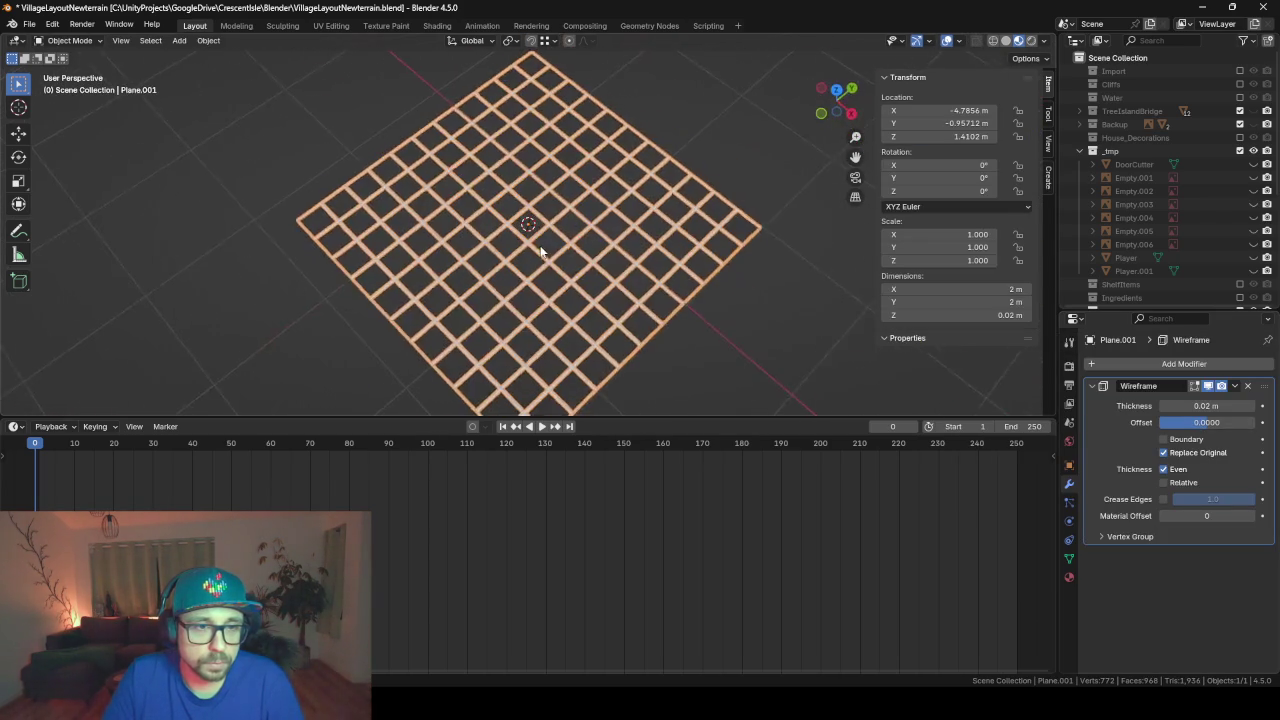
scroll(529, 307, "up", 2)
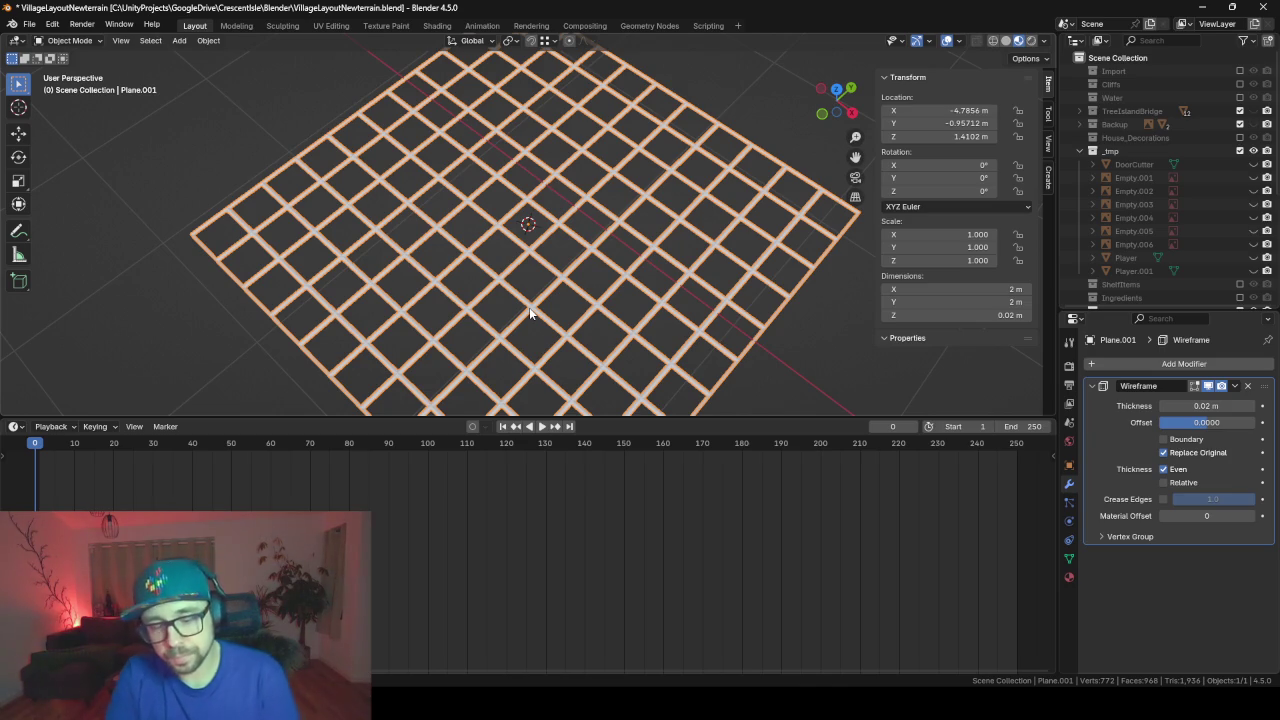
scroll(529, 307, "down", 3)
scroll(529, 307, "down", 2)
key("alt+Tab")
key("alt+Tab")
Reveal all hidden objects and hide the house ground object
key("alt+h")
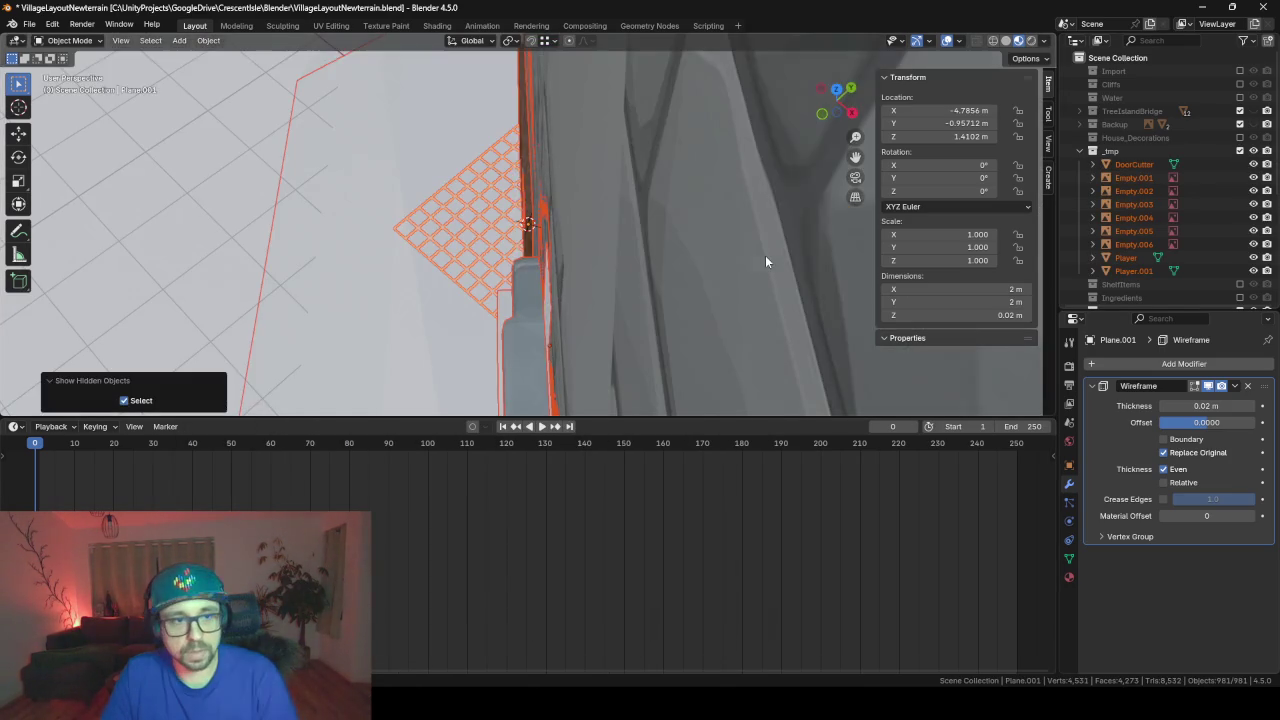
middle_click_drag(765, 255, 588, 162)
left_click(588, 162)
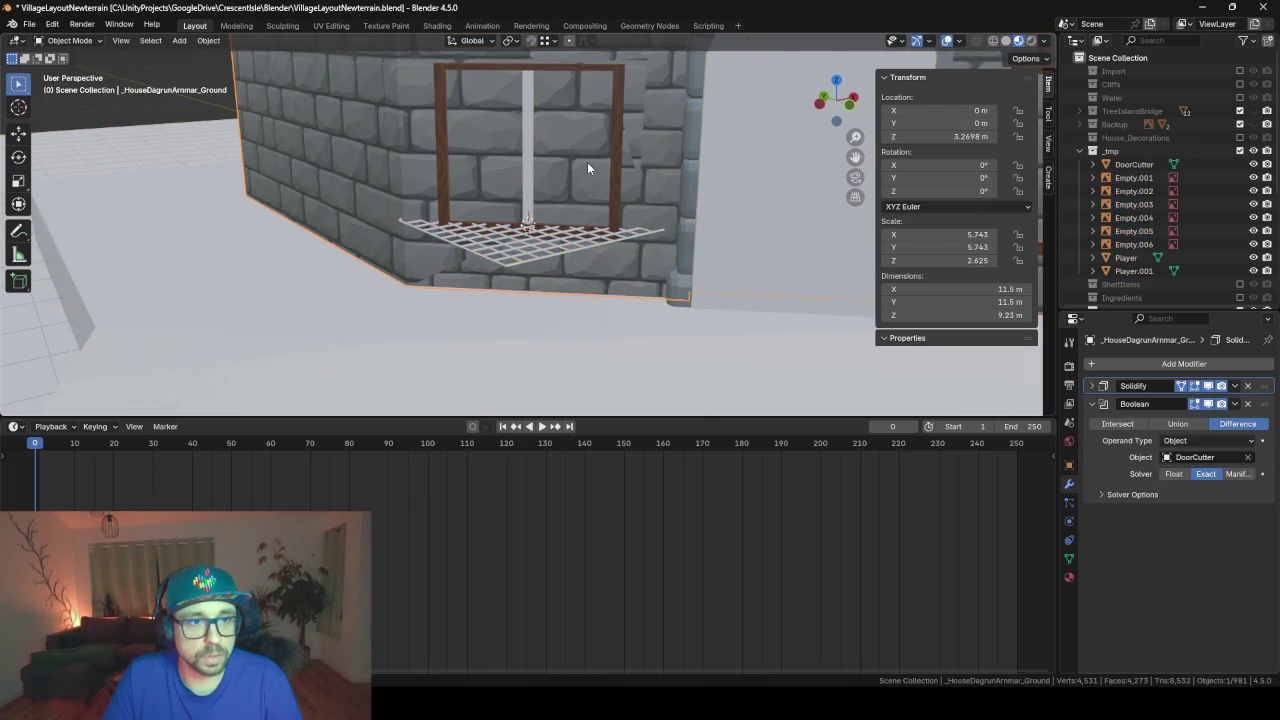
key("KP_Decimal")
key("h")
Zoom back to the floor grid and reselect the lattice plane Plane.001
scroll(590, 162, "up", 2)
scroll(592, 165, "up", 4)
scroll(592, 165, "up", 3)
middle_click_drag(594, 168, 593, 265)
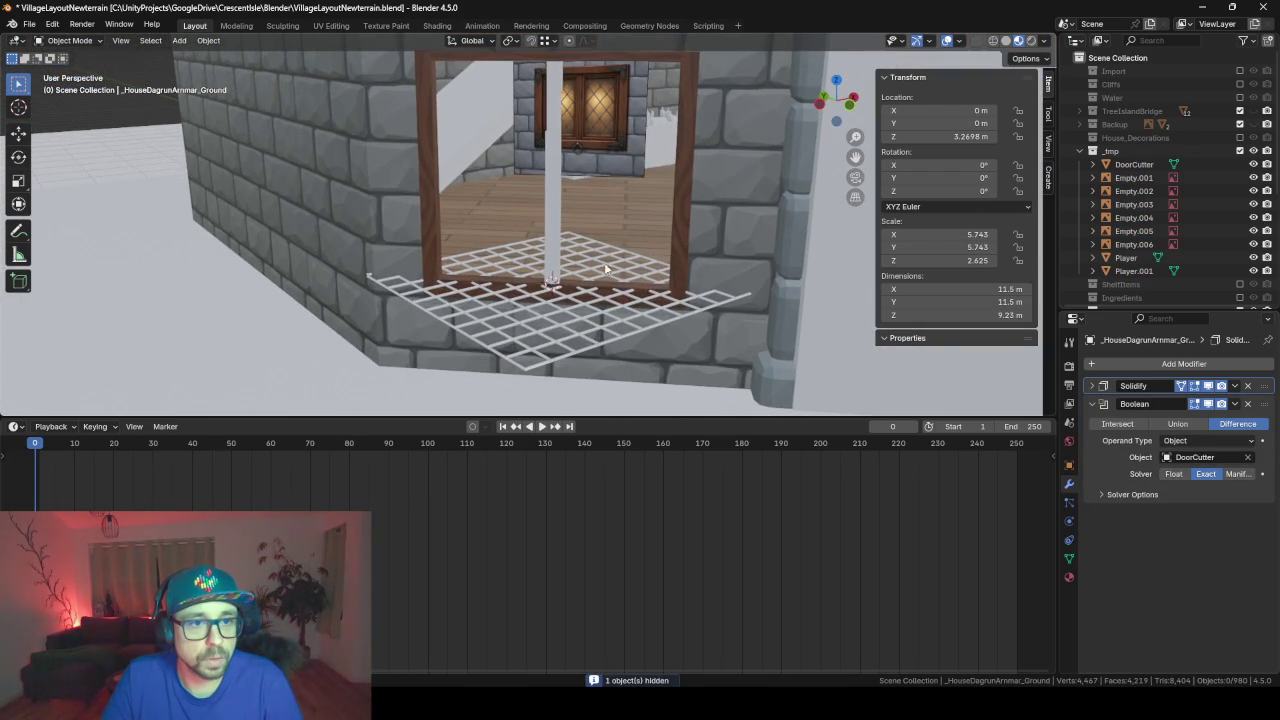
left_click(593, 265)
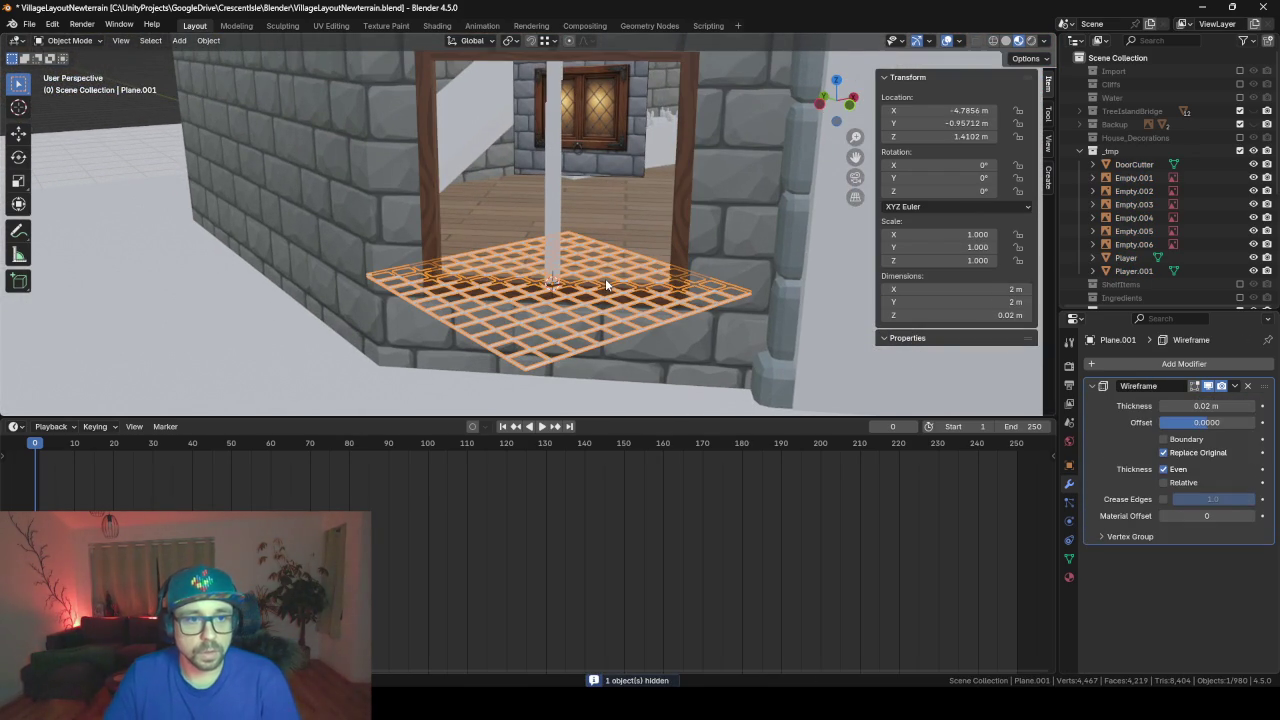
In Edit Mode, undo a stray 45° turn and stand the lattice upright, 90° about X
key("Tab")
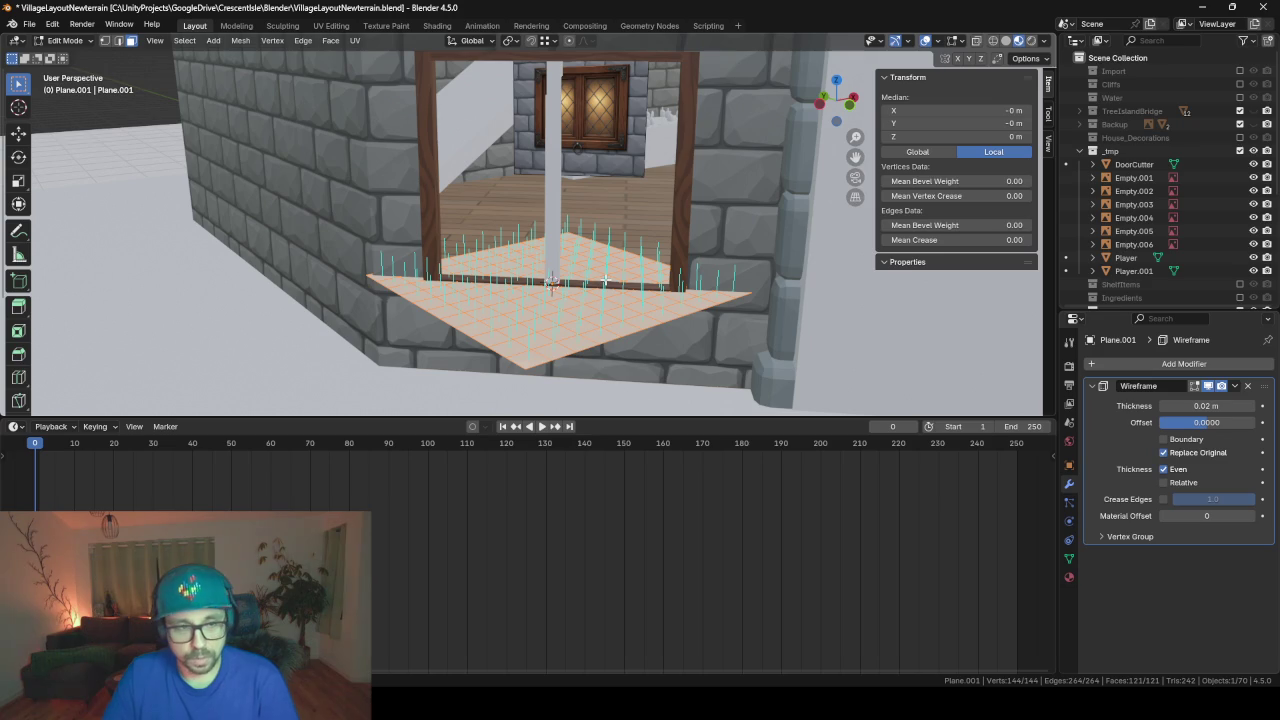
key("r")
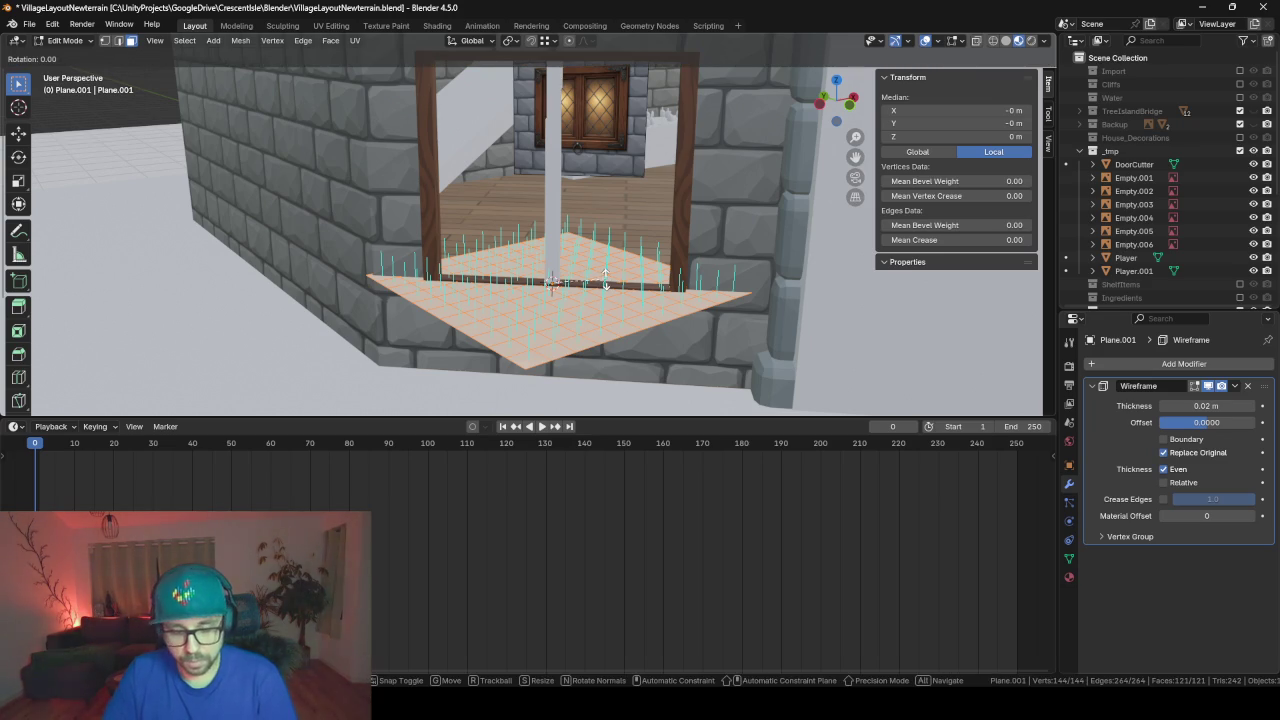
type("x45")
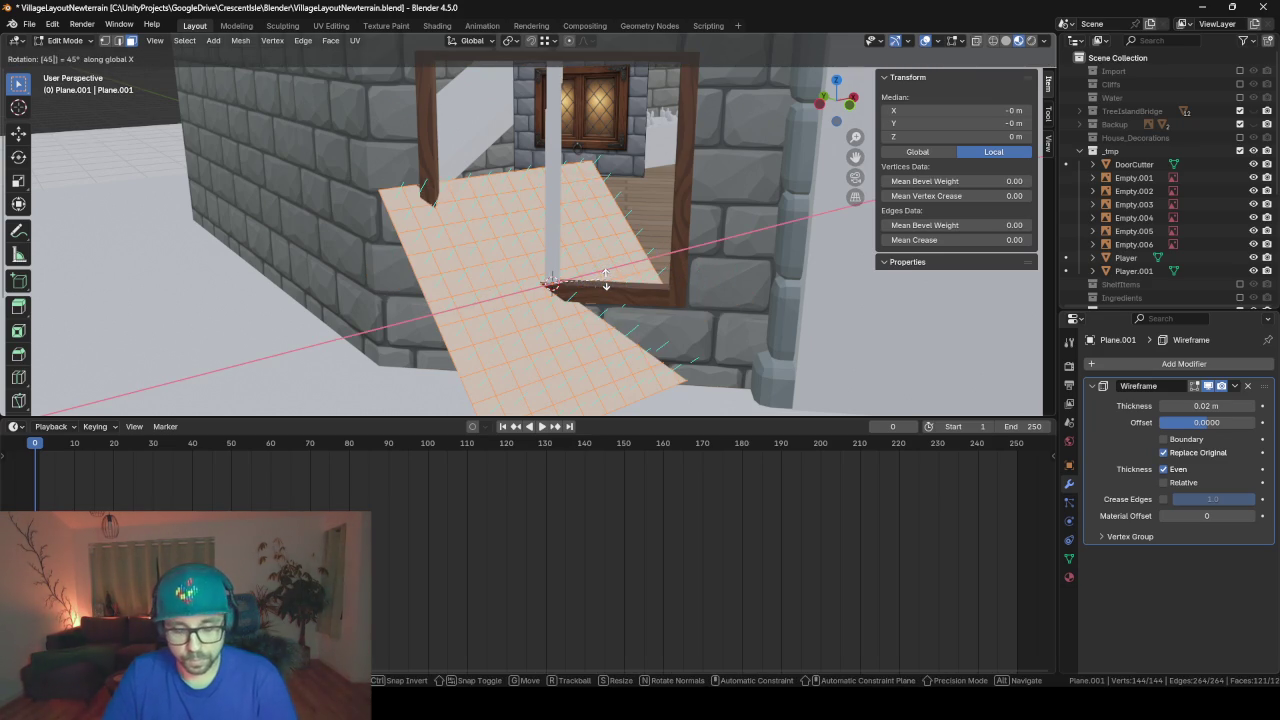
type("z")
key("r")
key("x")
key("x")
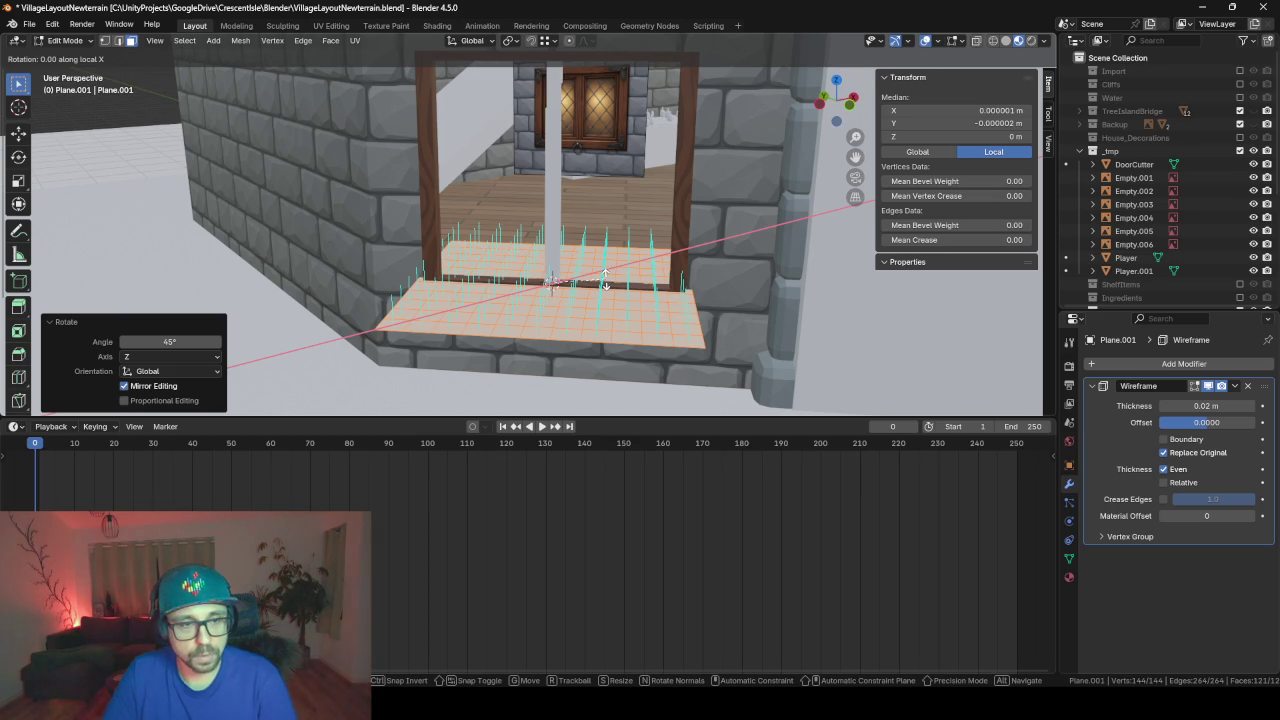
key("Escape")
key("ctrl+z")
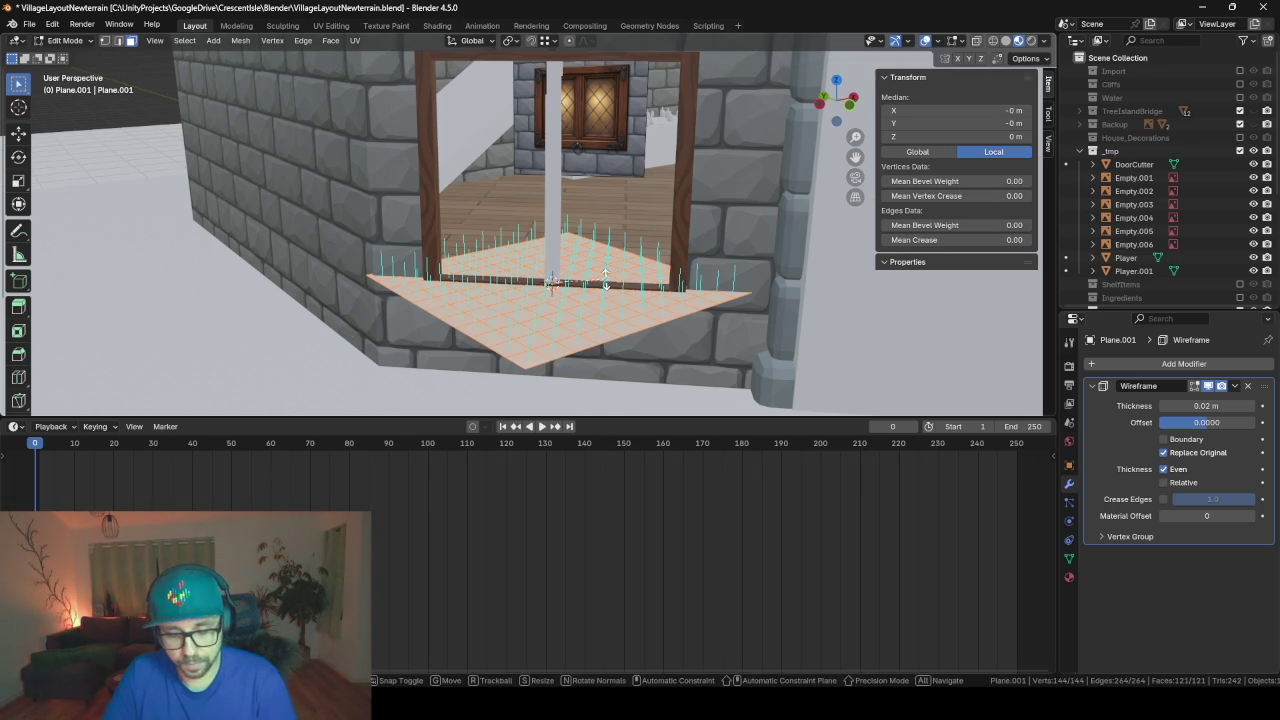
type("rx")
type("90")
key("Return")
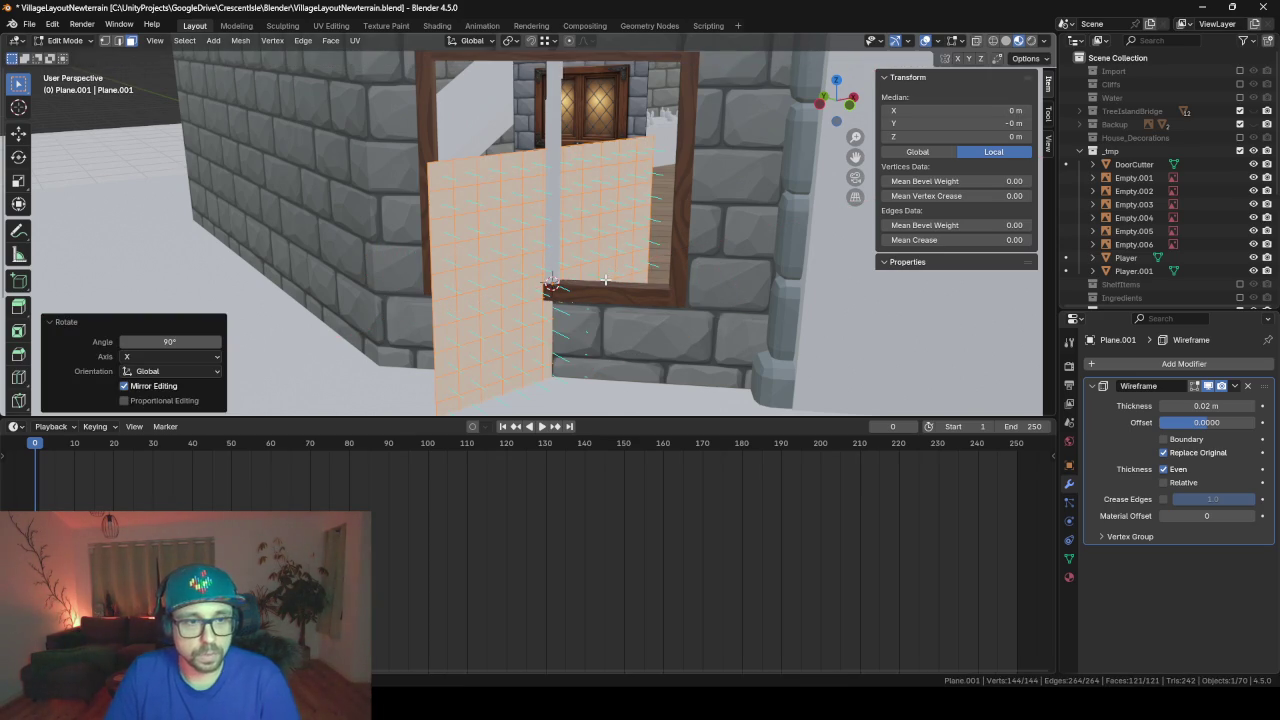
Turn the lattice -45° about Z and raise it about 0.72 m into the window opening
type("rz45")
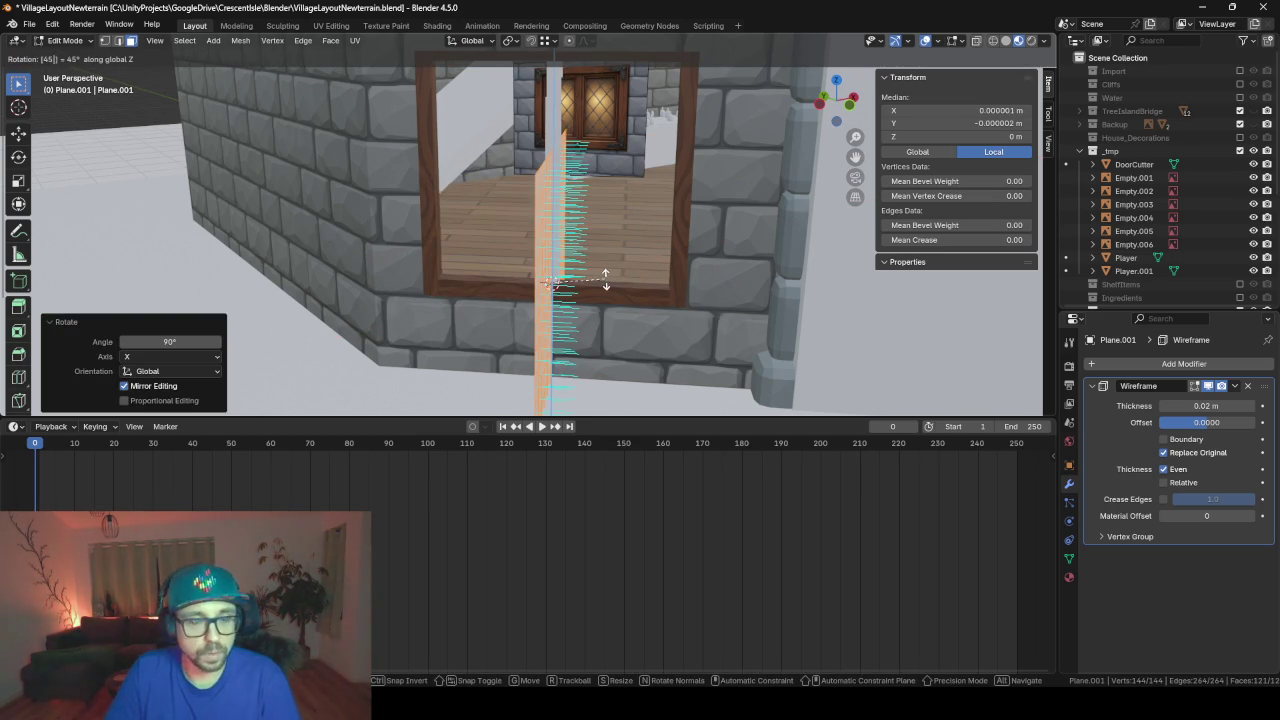
key("minus")
key("Return")
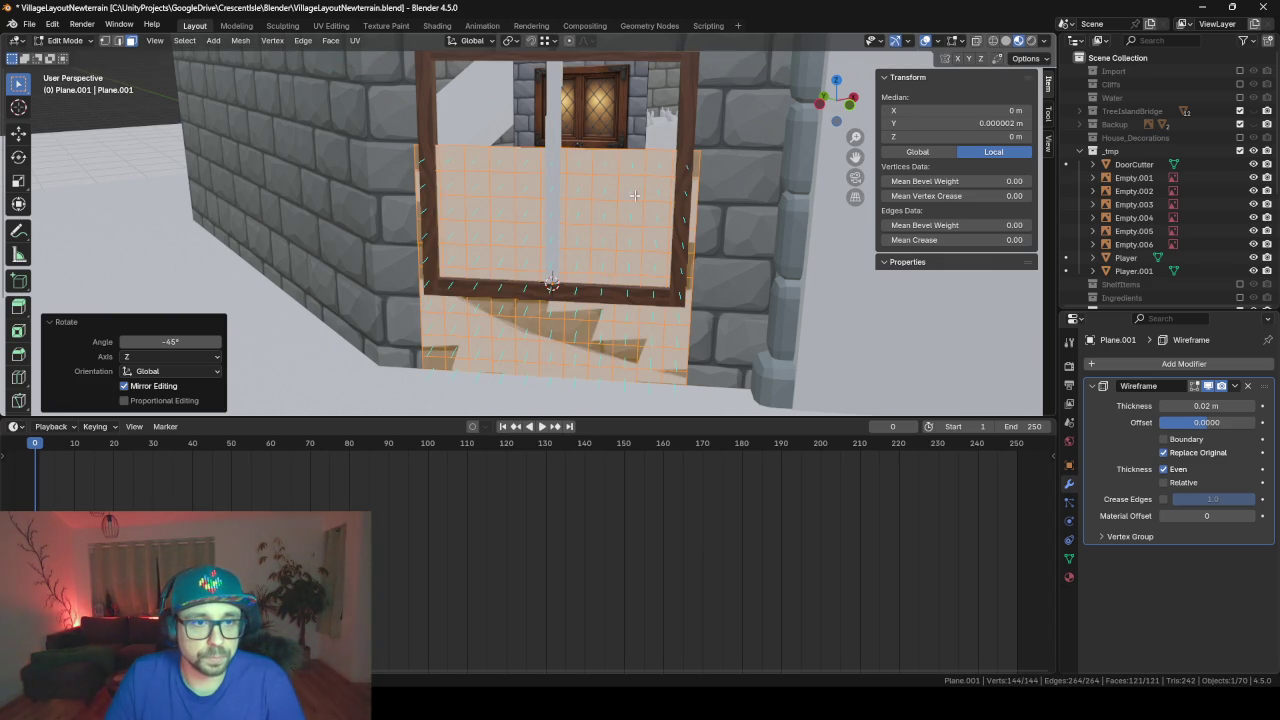
middle_click_drag(630, 207, 652, 211)
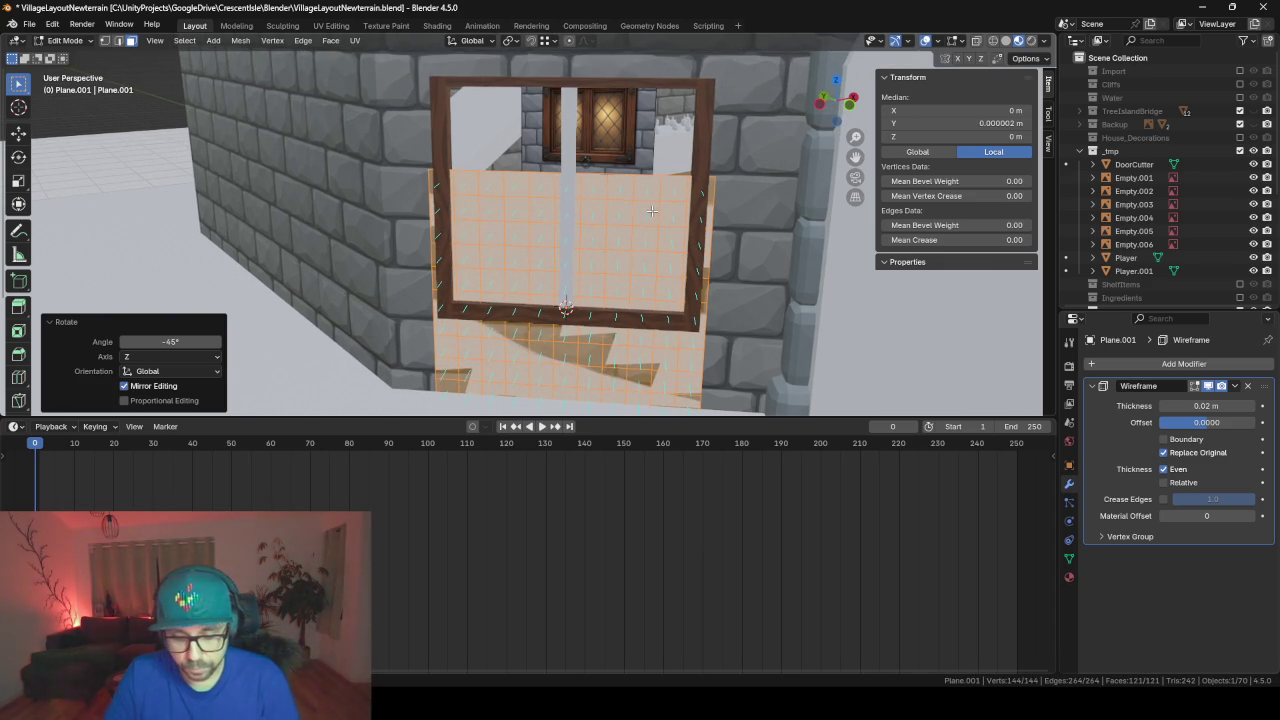
key("g")
key("z")
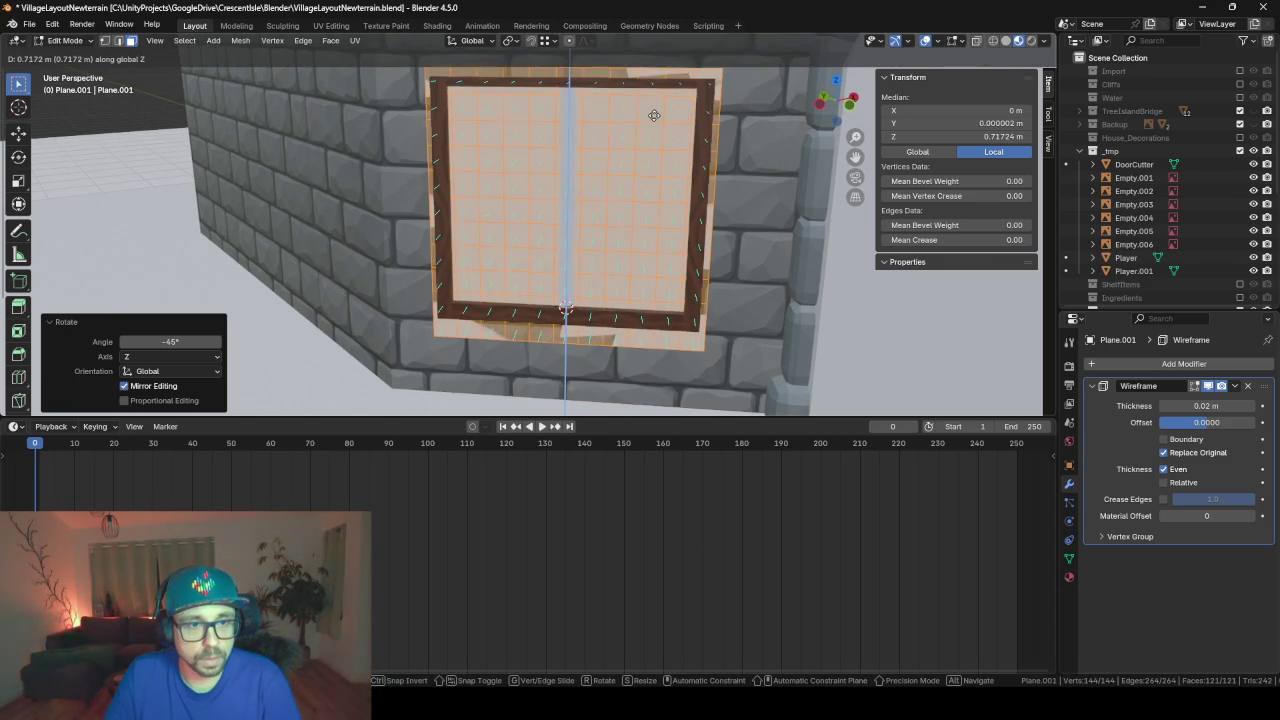
left_click(654, 115)
Return to Object Mode, select the wall, and bring up the ChatGPT Wireframe-method steps
key("Tab")
mouse_move(660, 230)
middle_mouse_down()
mouse_move(686, 218)
mouse_move(748, 258)
mouse_move(646, 217)
mouse_move(713, 236)
middle_mouse_up()
left_click(747, 257)
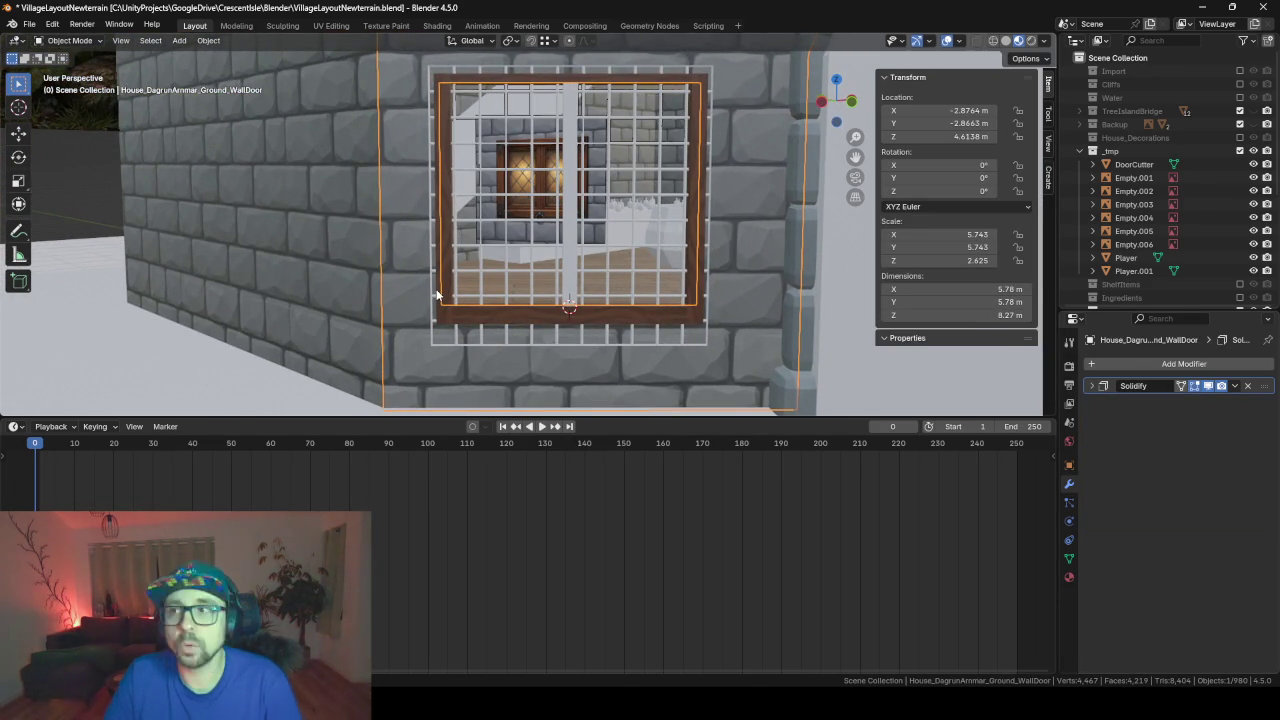
key("alt+Tab")
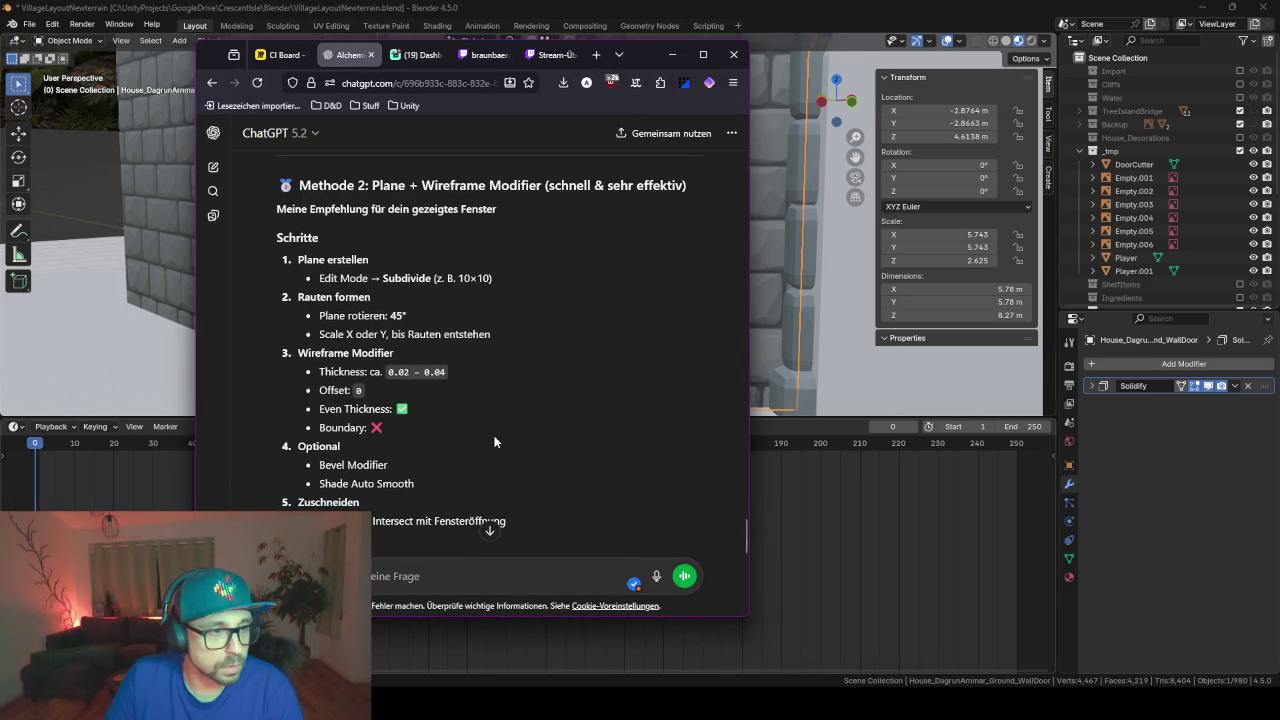
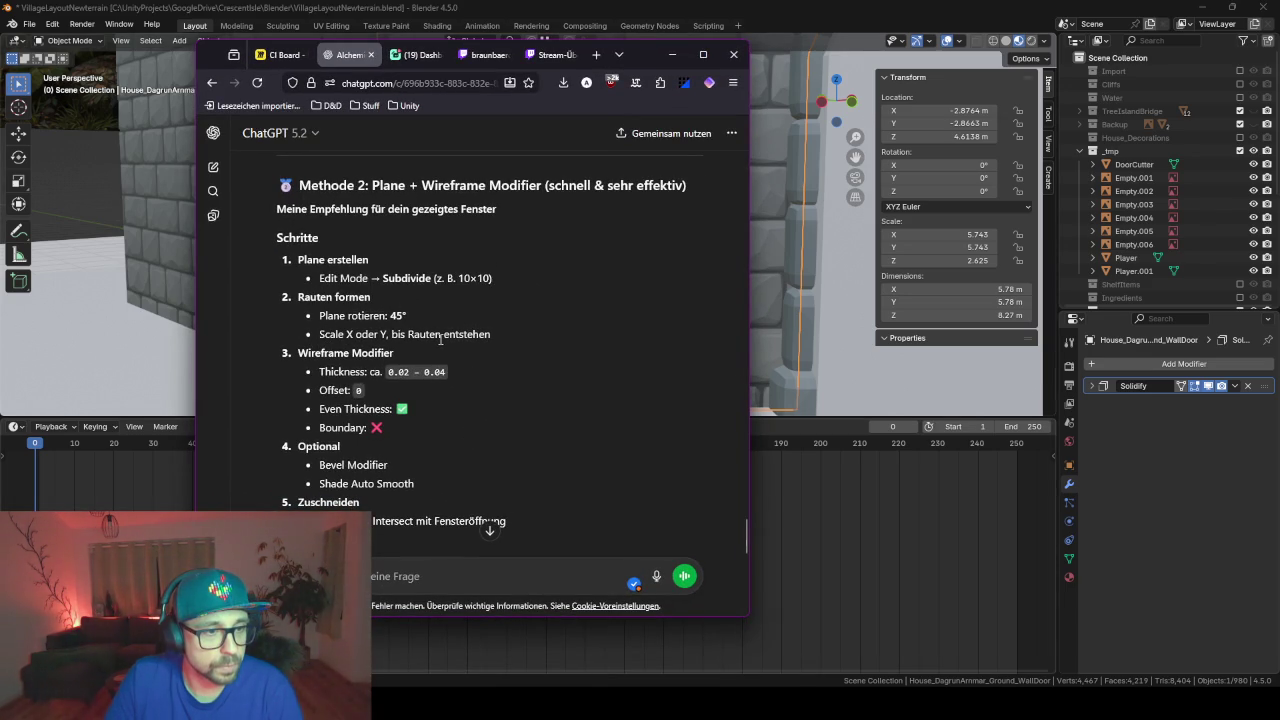
Move the ChatGPT window with the Plane + Wireframe steps aside and hide the browser to reveal the Blender scene
mouse_move(640, 58)
left_mouse_down()
mouse_move(262, 122)
mouse_move(322, 126)
left_mouse_up()
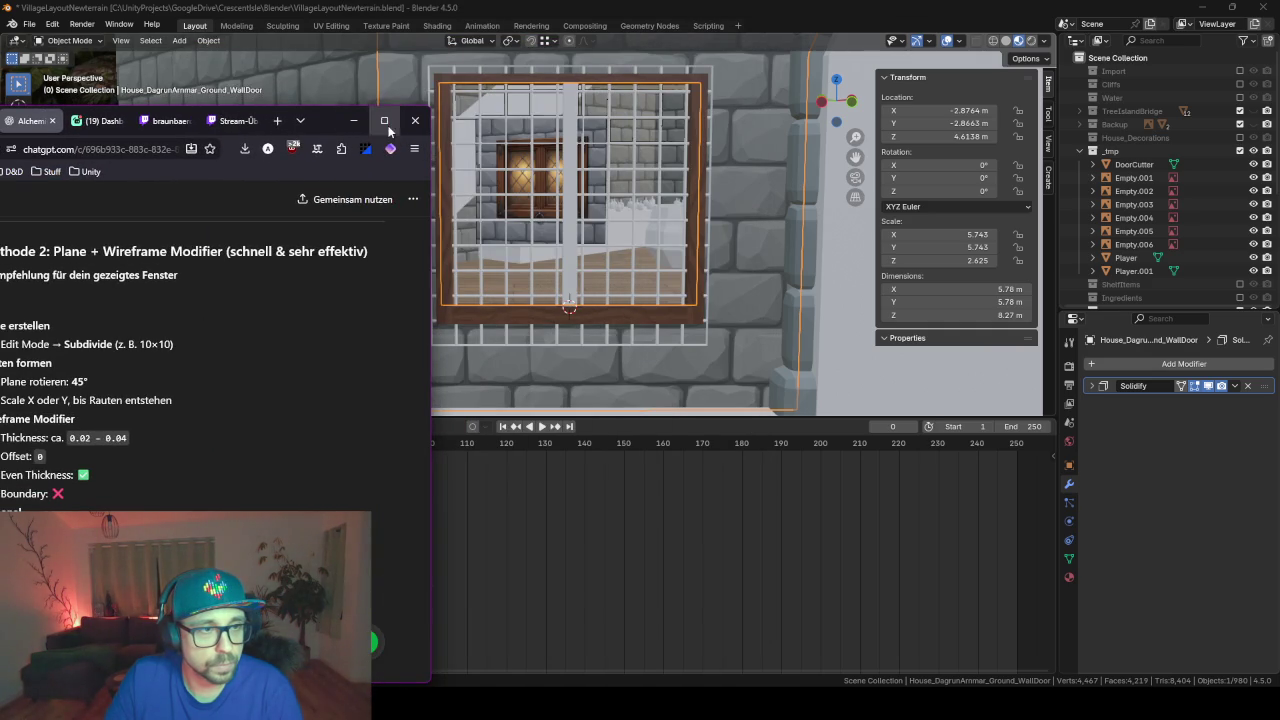
left_click(357, 121)
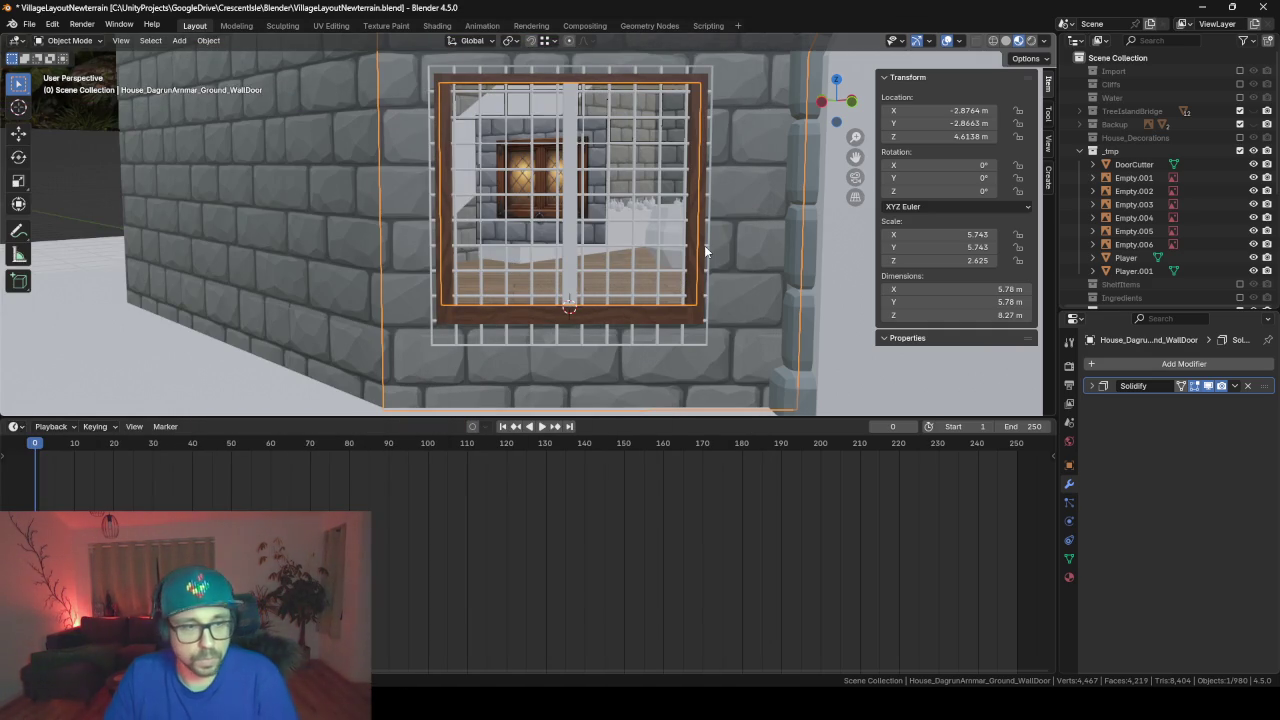
Select the wireframe grid plane, enter Edit Mode, and cancel two trial rotations while orbiting the view
left_click(661, 227)
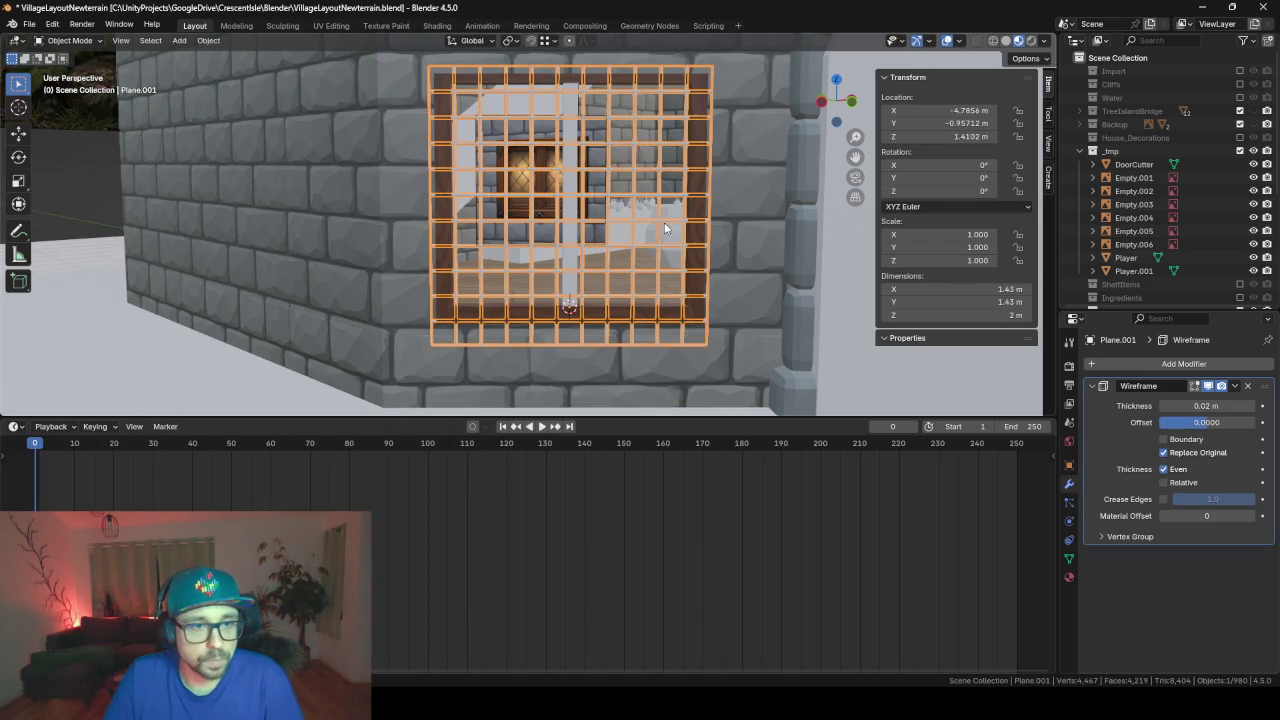
key("Tab")
key("r")
key("y")
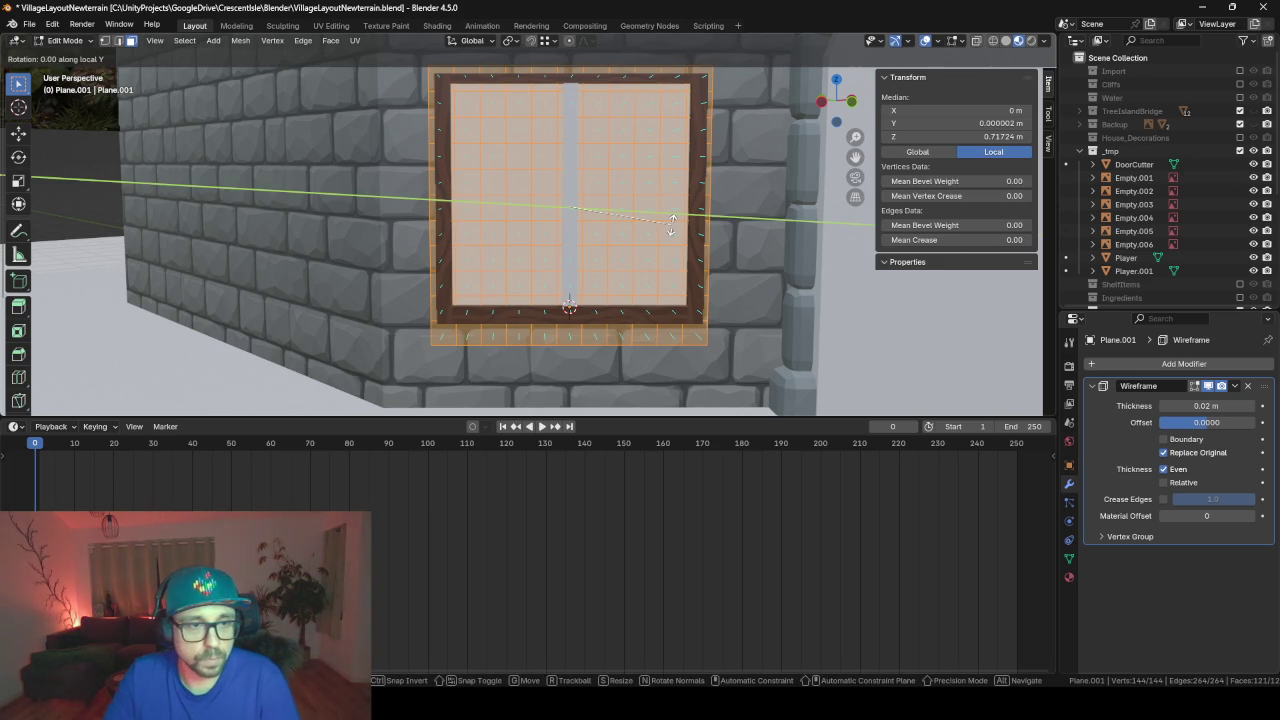
right_click(672, 222)
scroll(700, 235, "down", 3)
middle_click_drag(706, 240, 705, 275)
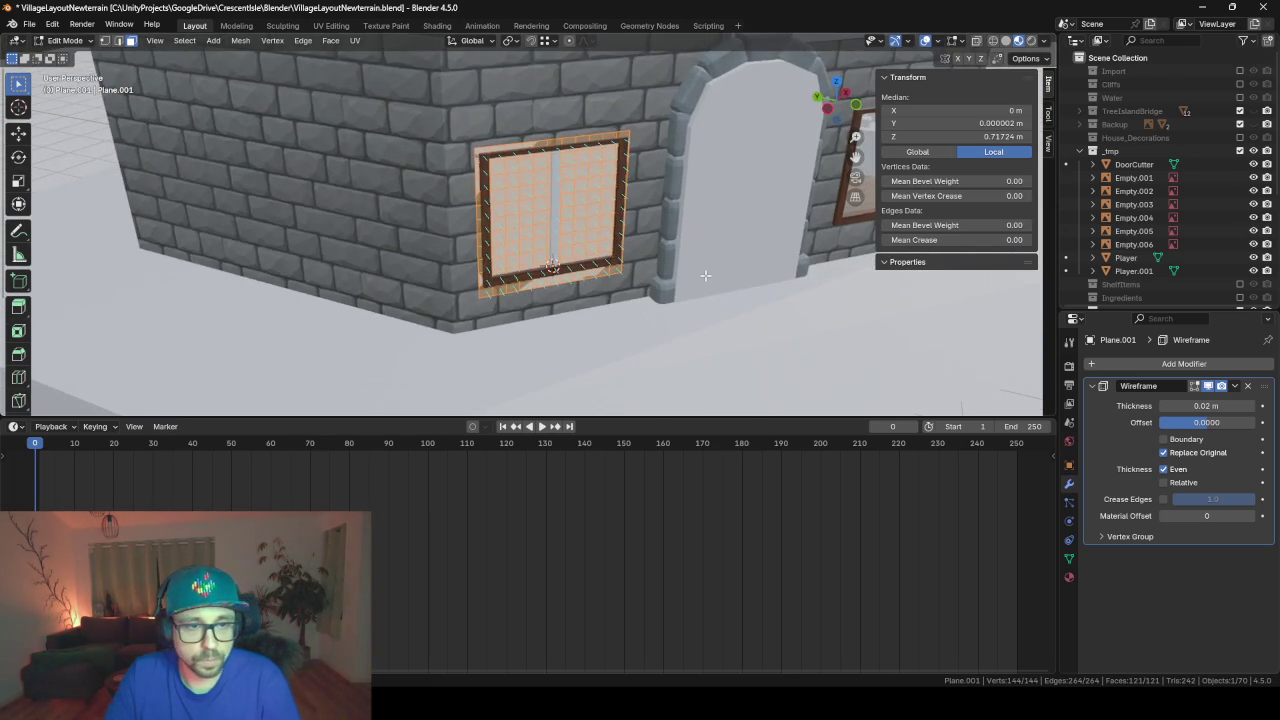
key("r")
right_click(779, 237)
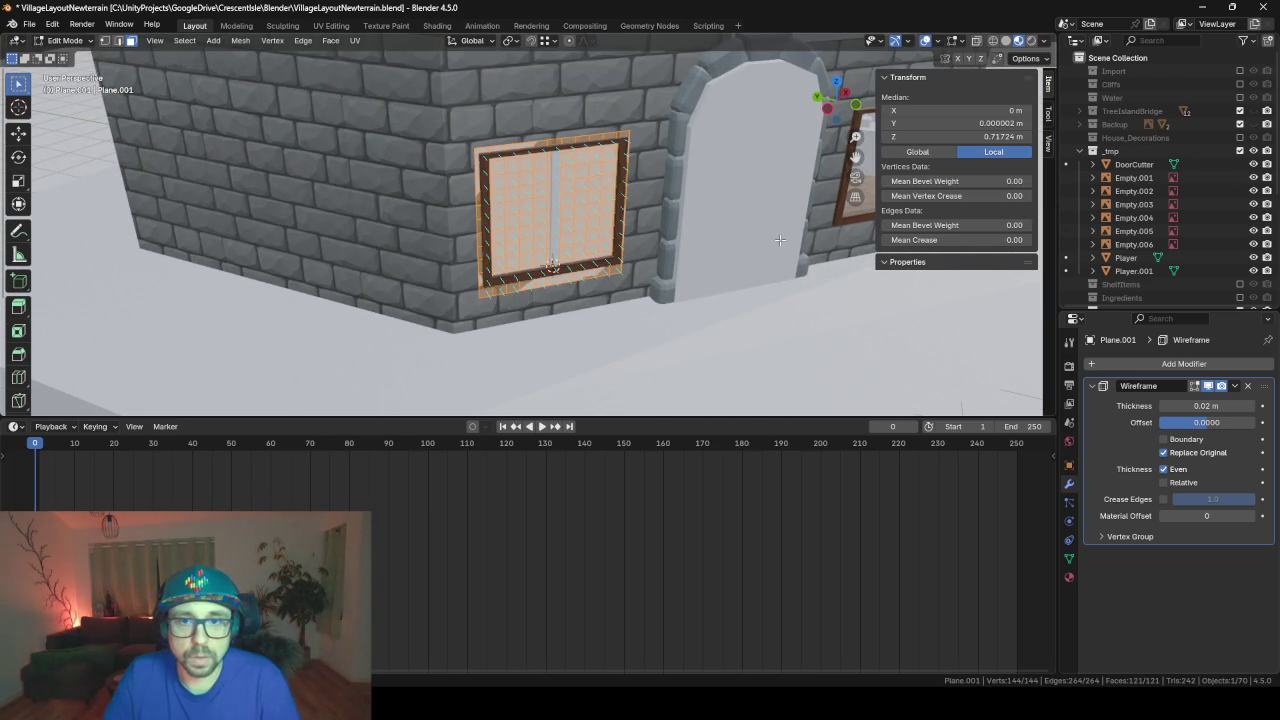
middle_click_drag(734, 263, 701, 279)
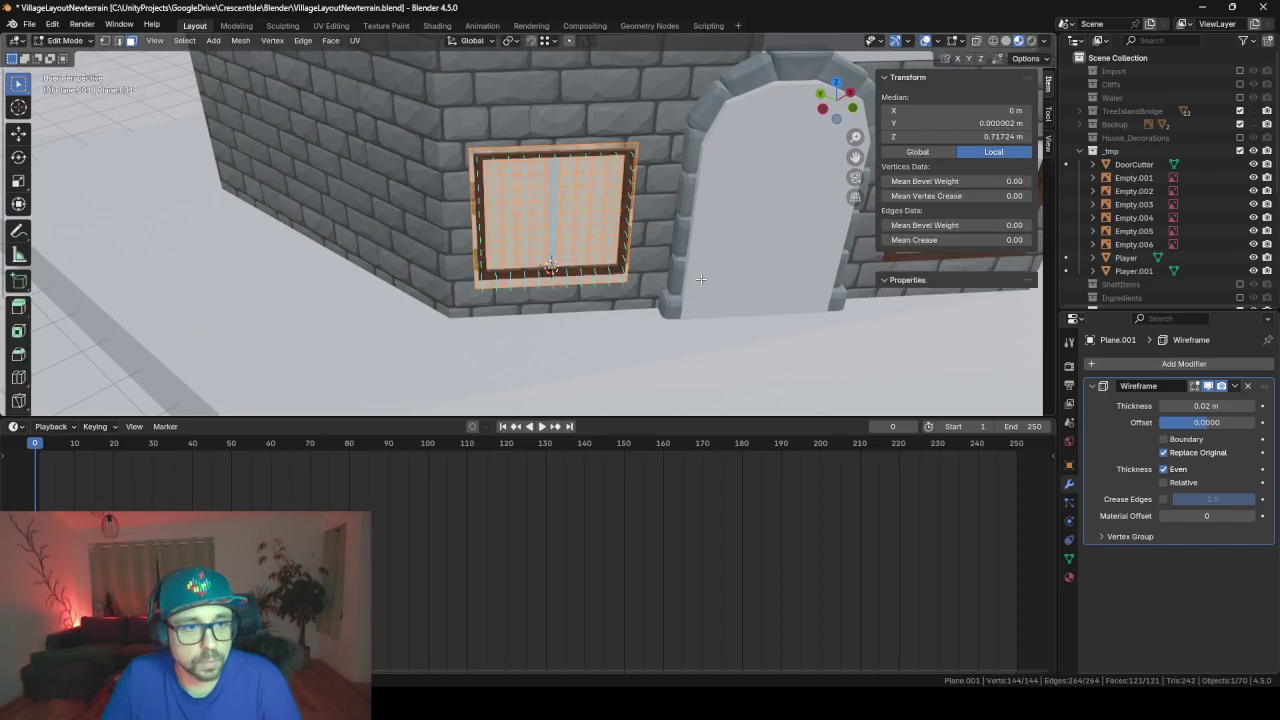
Undo an accidental selection and return to editing the grid plane's mesh
key("Tab")
left_click(701, 283)
key("ctrl+z")
key("ctrl+z")
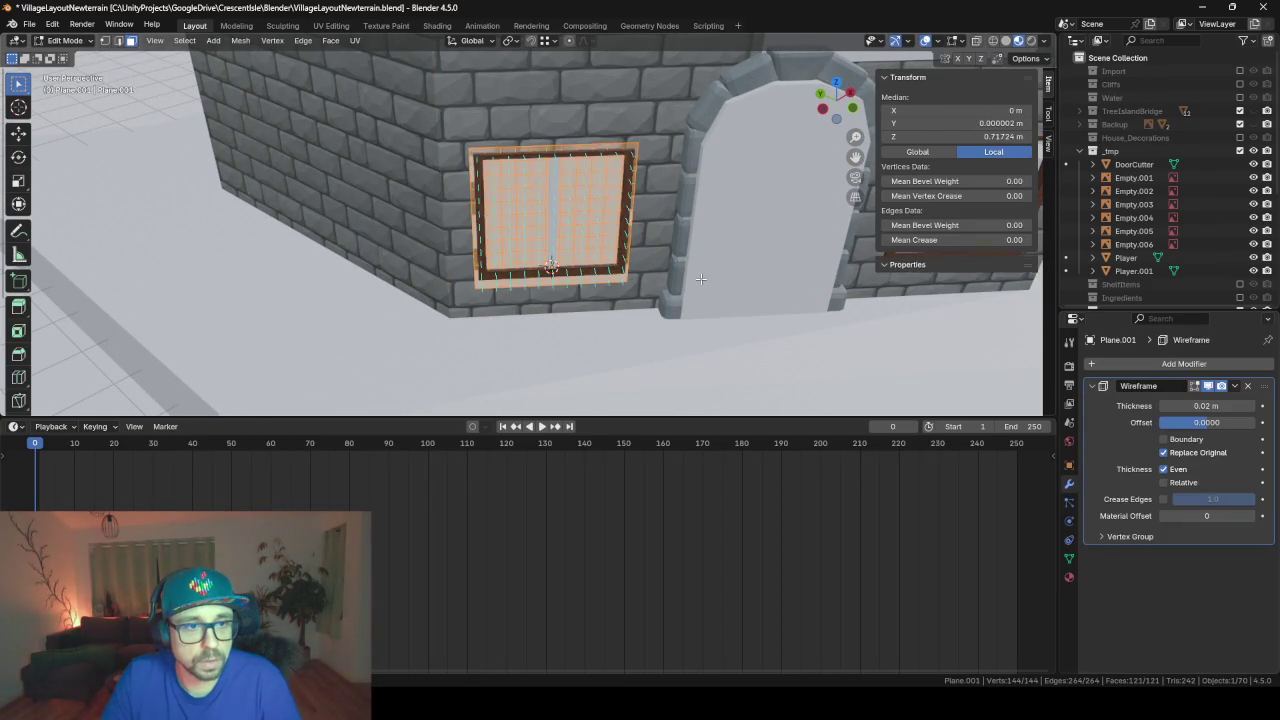
key("ctrl+z")
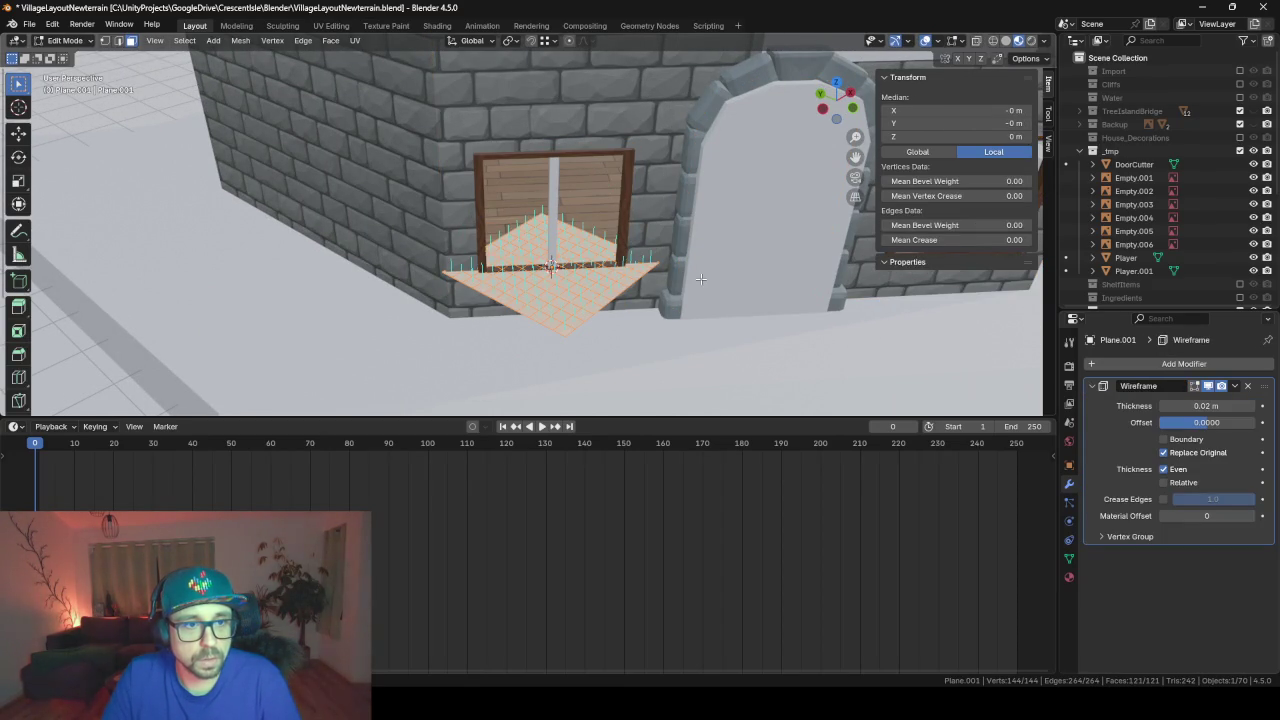
key("Tab")
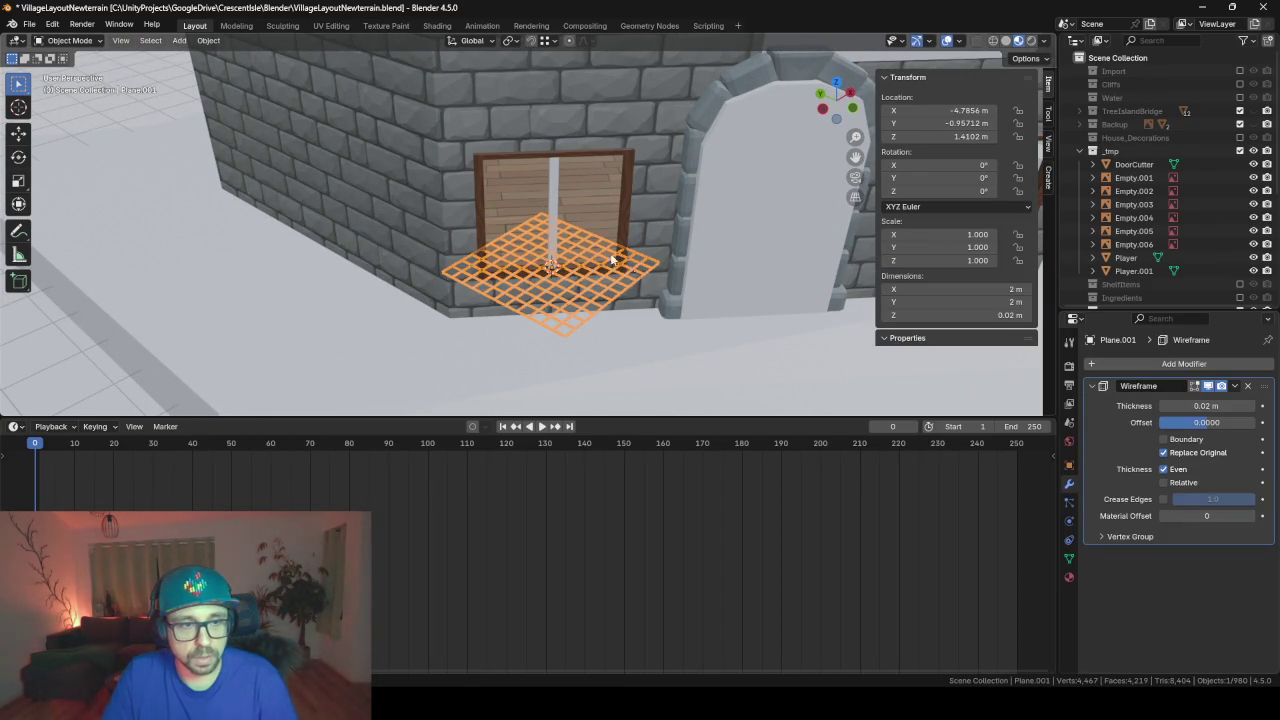
key("Tab")
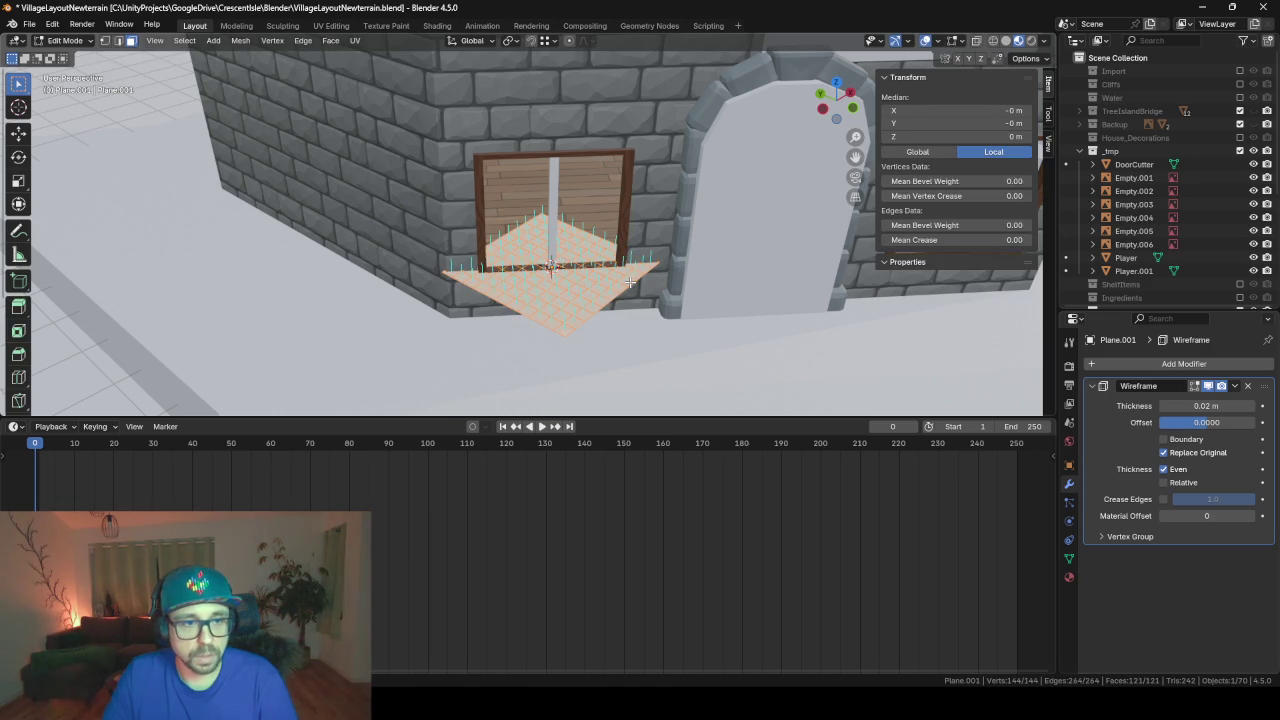
Rotate the grid mesh 90° about X and then 45° about Y into diamonds
key("r")
type("x")
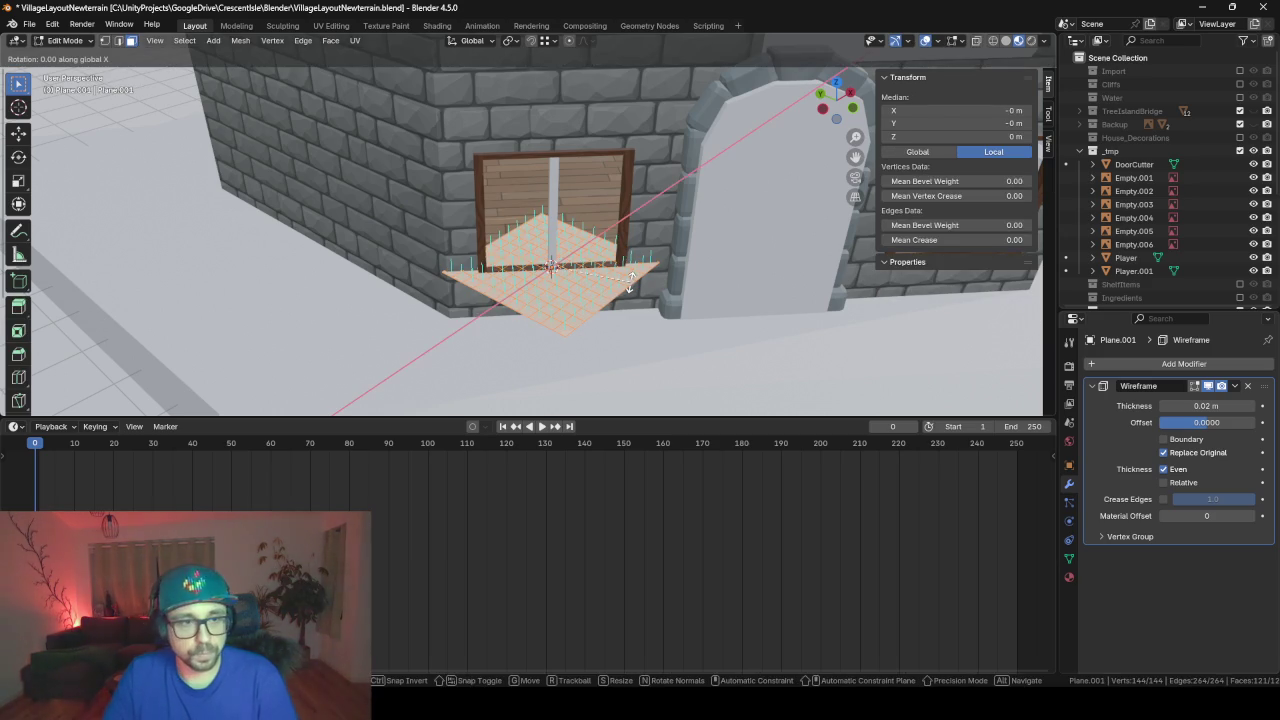
type("90")
key("Return")
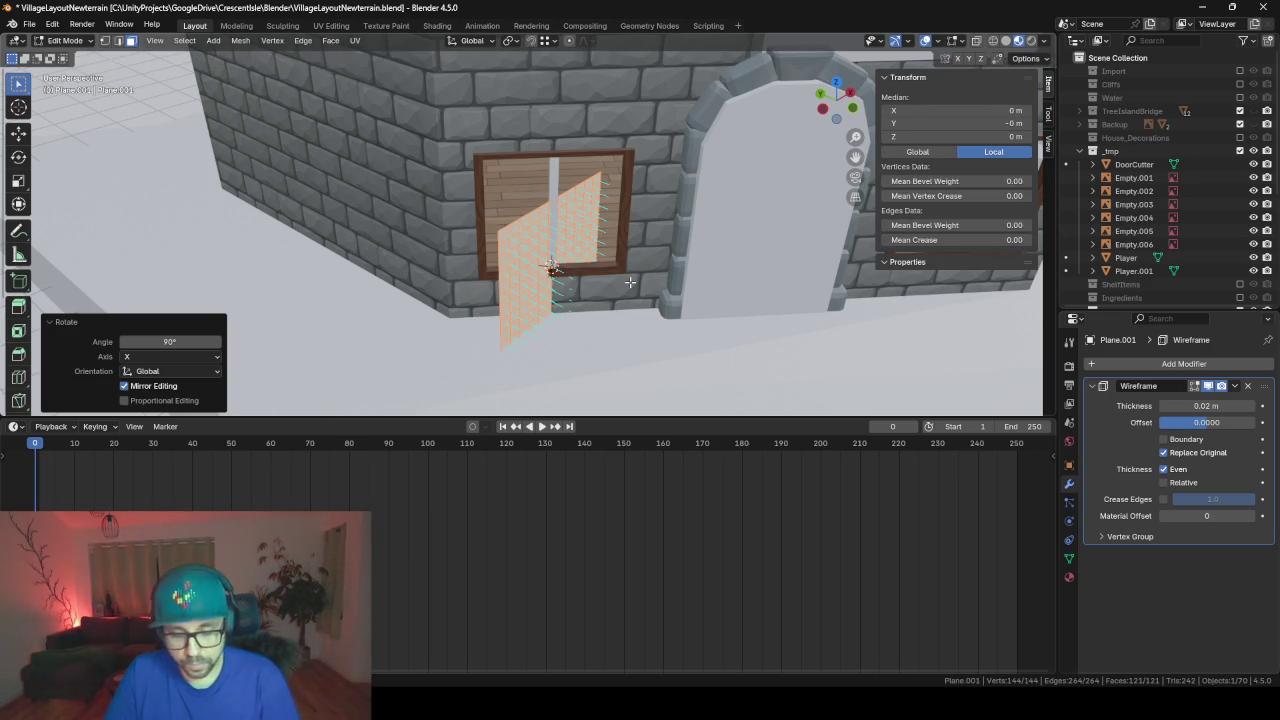
type("ry")
type("45")
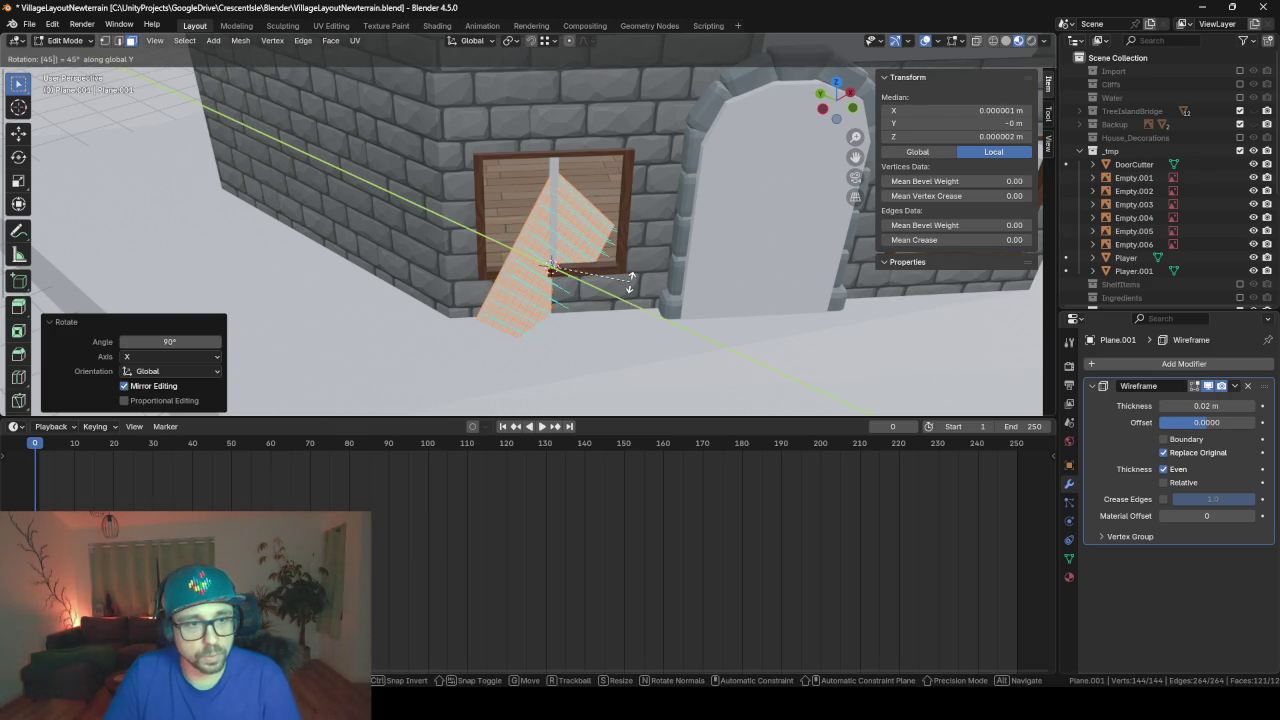
key("Return")
Rotate the whole lattice object -45° about Z in Object Mode
middle_click_drag(641, 284, 608, 287)
key("Tab")
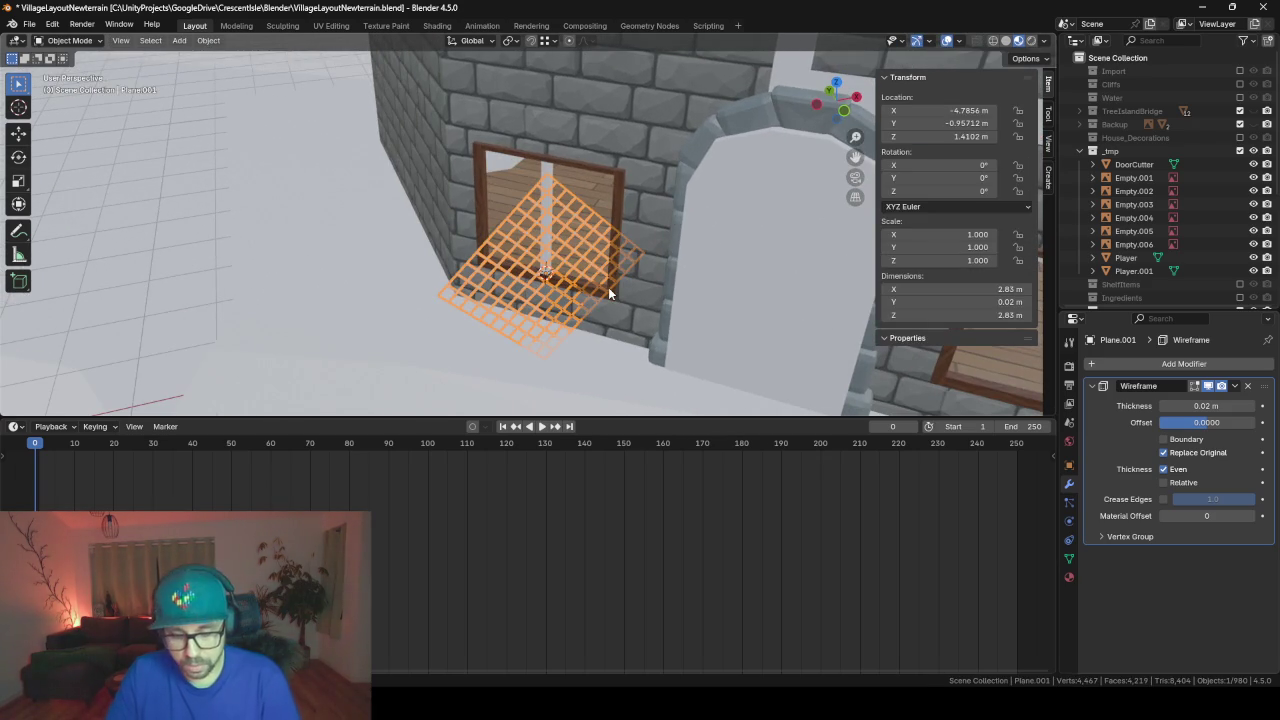
key("r")
type("z")
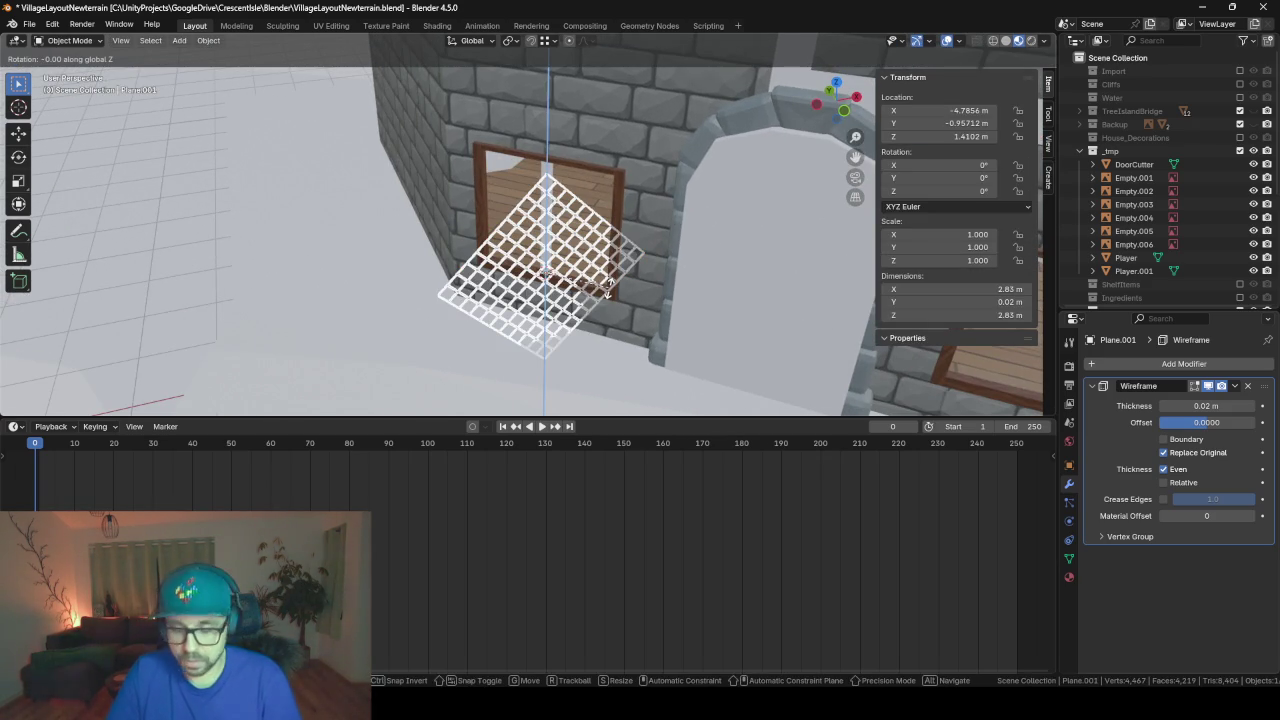
type("-45")
key("Return")
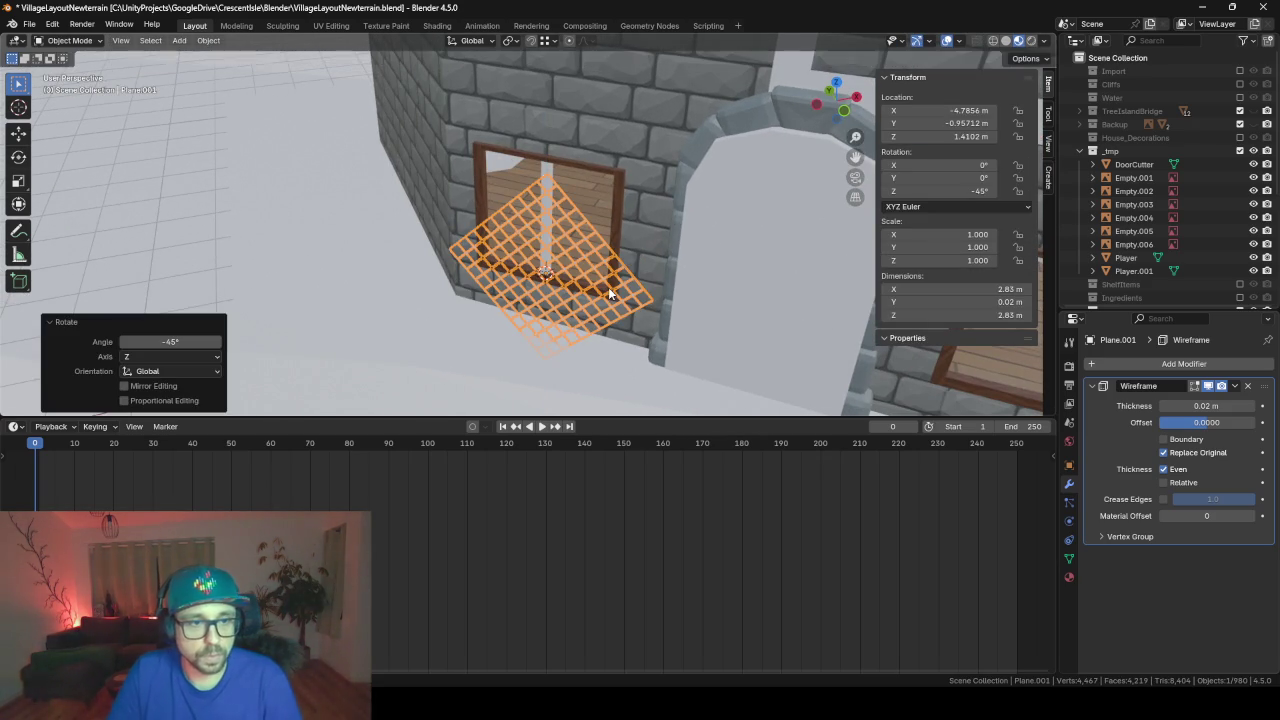
Raise the lattice mesh vertically into the window and enlarge it
middle_click_drag(613, 260, 630, 256)
scroll(640, 253, "up", 2)
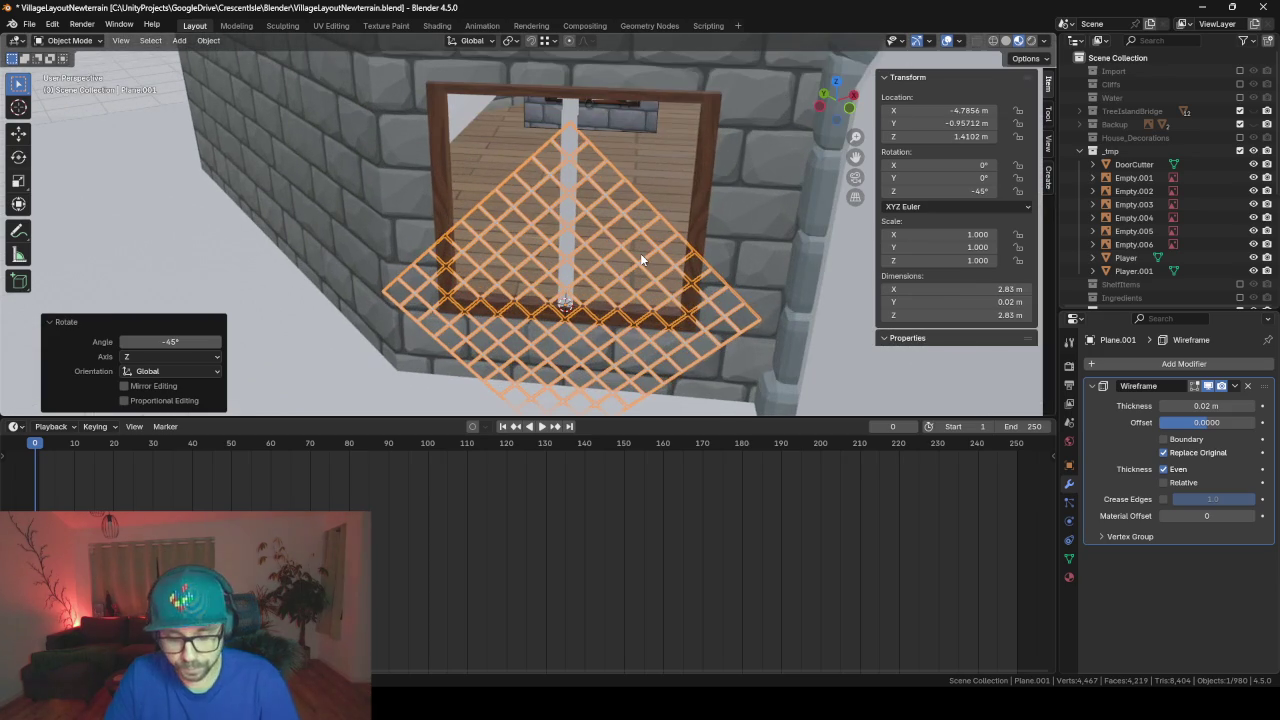
key("Tab")
key("g")
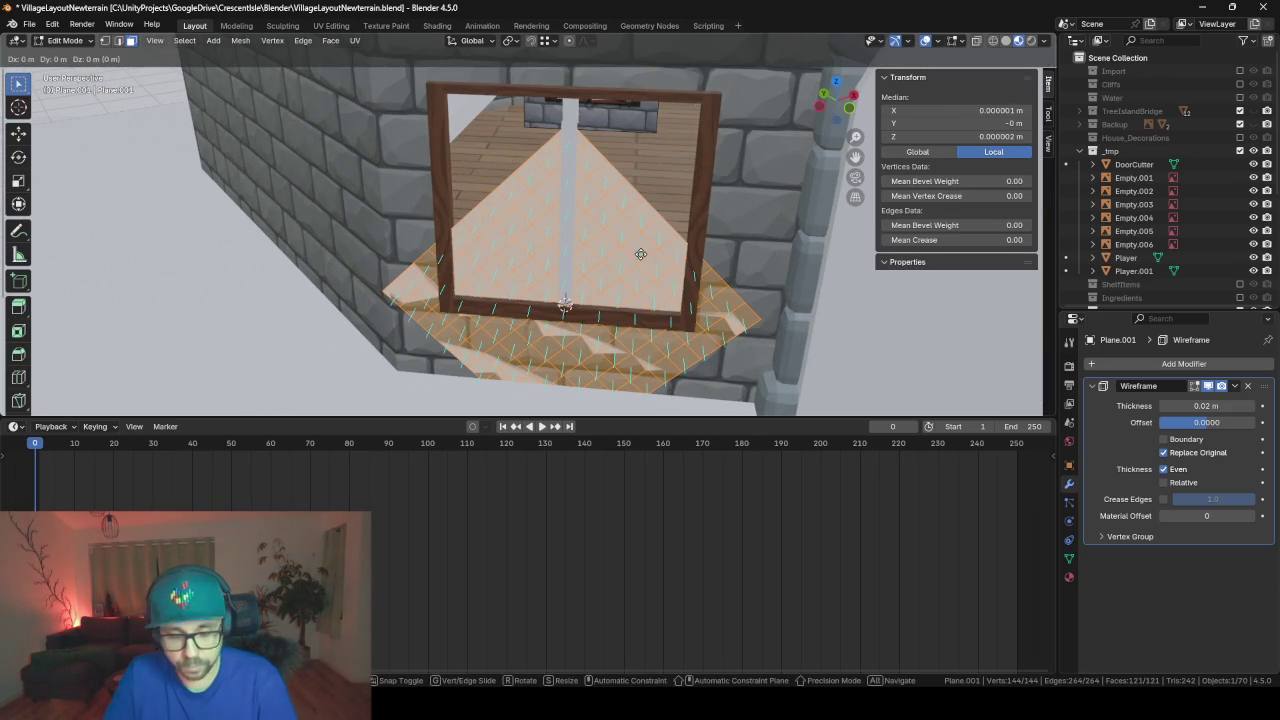
key("z")
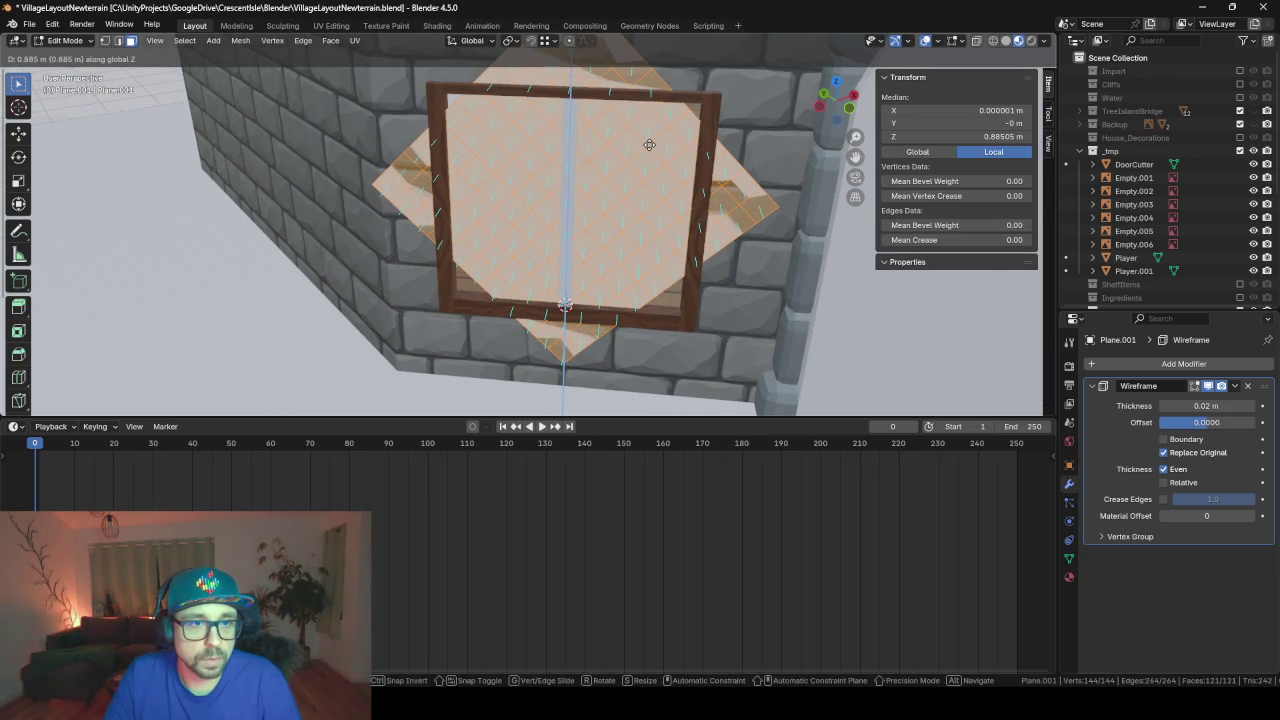
left_click(649, 145)
middle_click_drag(738, 246, 775, 232)
key("s")
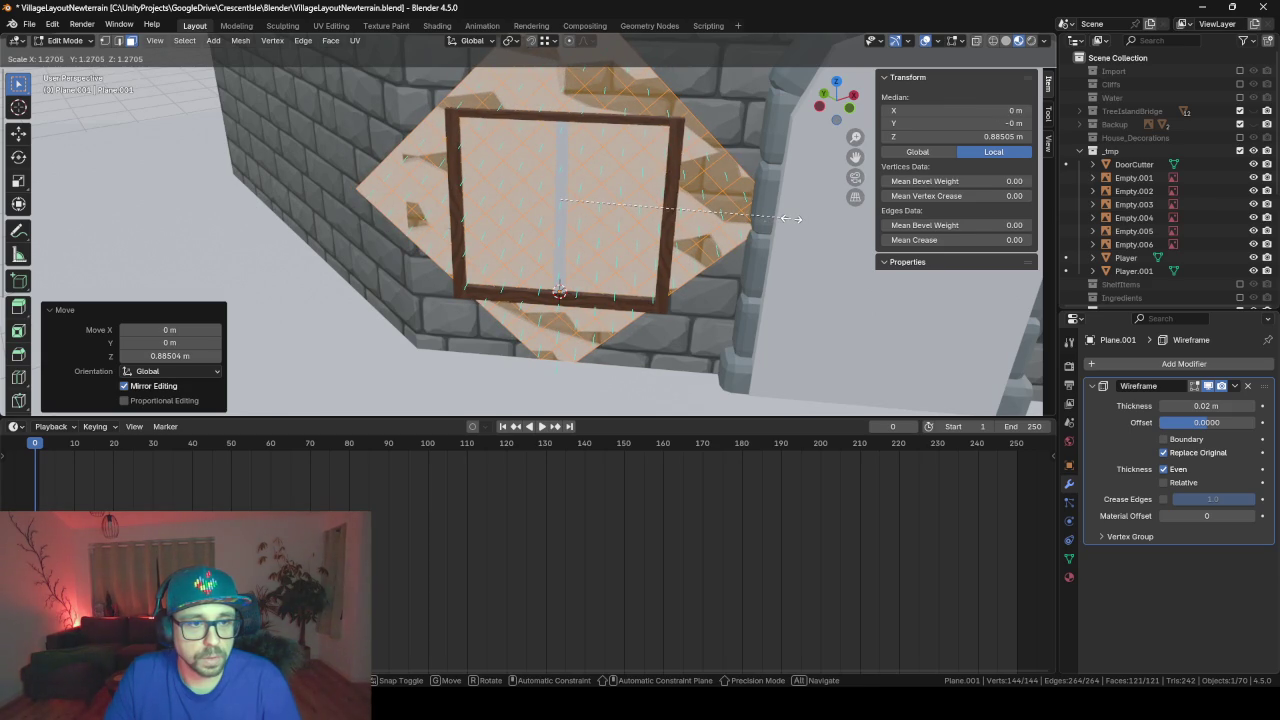
left_click(791, 218)
Check the lattice in Object Mode, then reselect the lattice plane and re-enter Edit Mode
key("Tab")
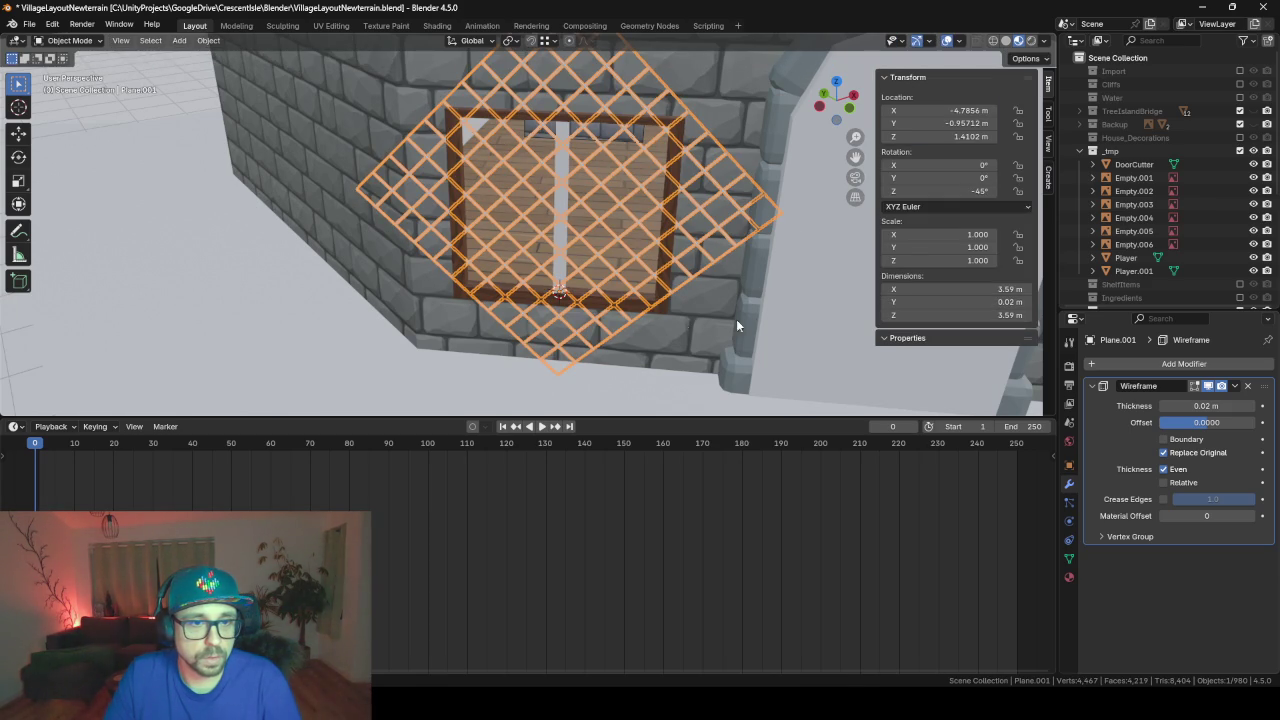
left_click(739, 322)
scroll(673, 304, "up", 2)
mouse_move(673, 304)
middle_mouse_down()
mouse_move(700, 280)
mouse_move(683, 267)
middle_mouse_up()
key("Tab")
key("Tab")
left_click(684, 265)
key("Tab")
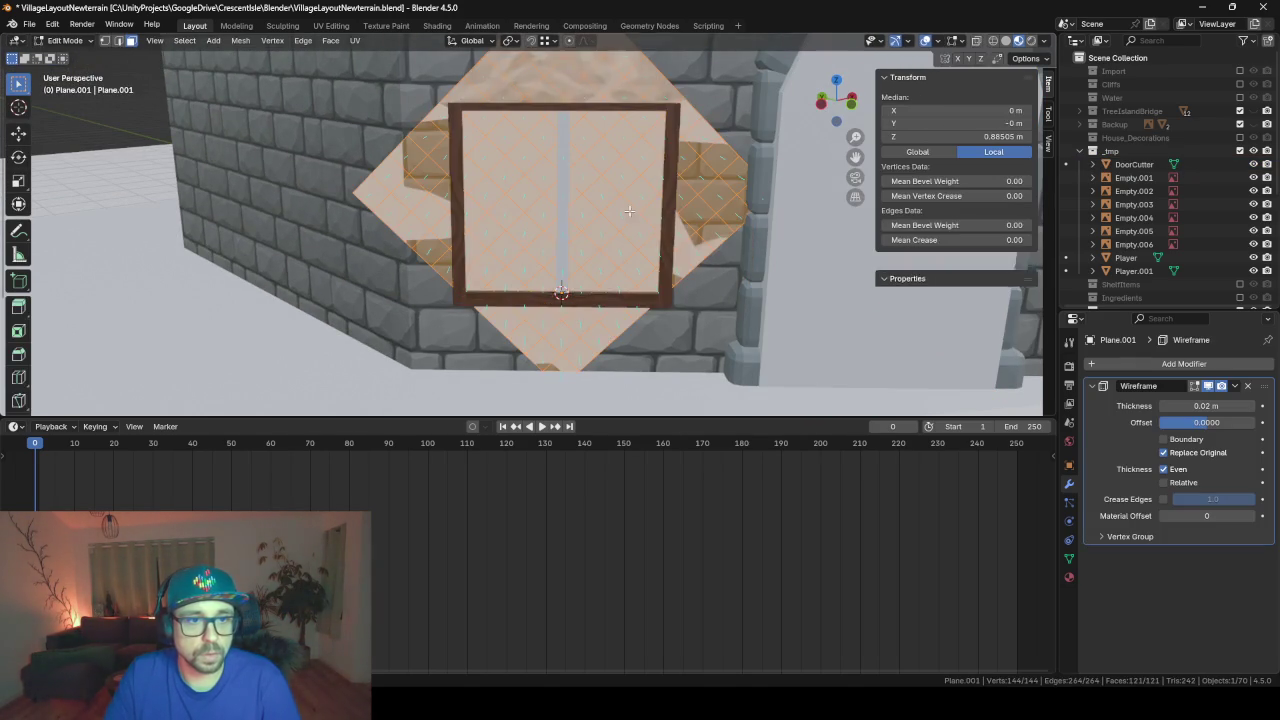
Stretch the lattice vertically to 1.413, scale it to 0.856, and lower it slightly
key("s")
key("z")
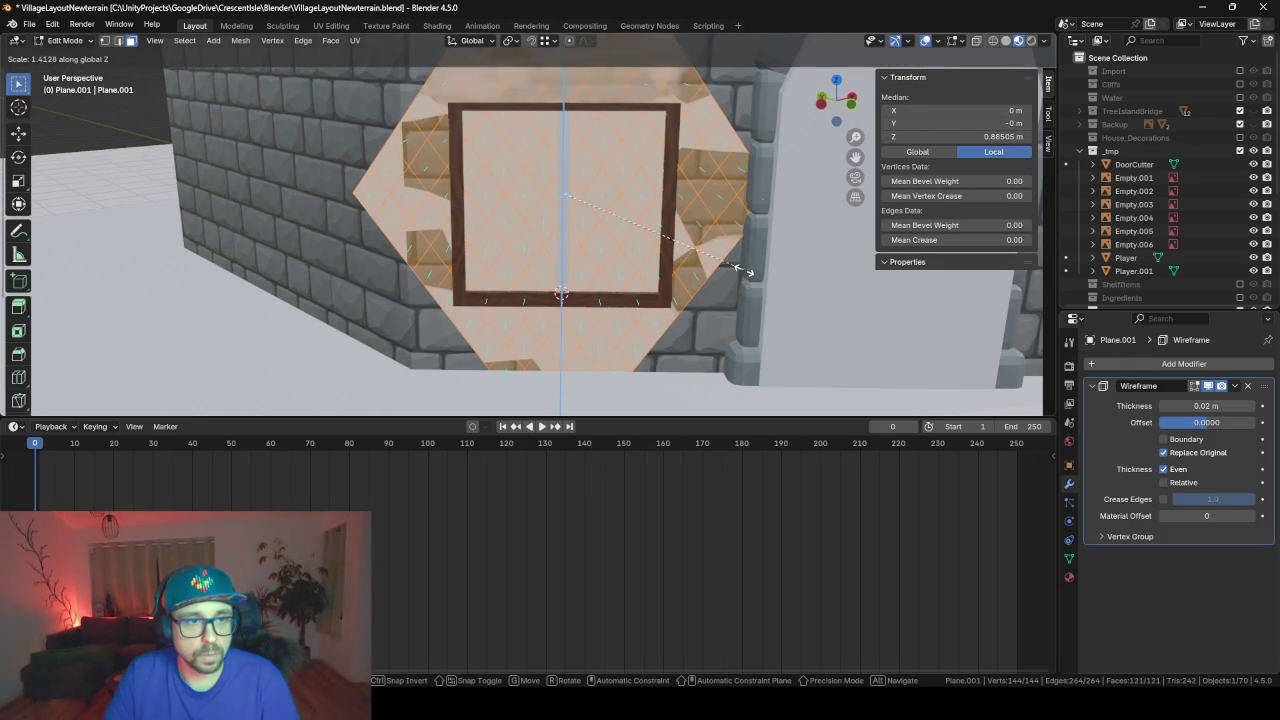
left_click(748, 271)
key("s")
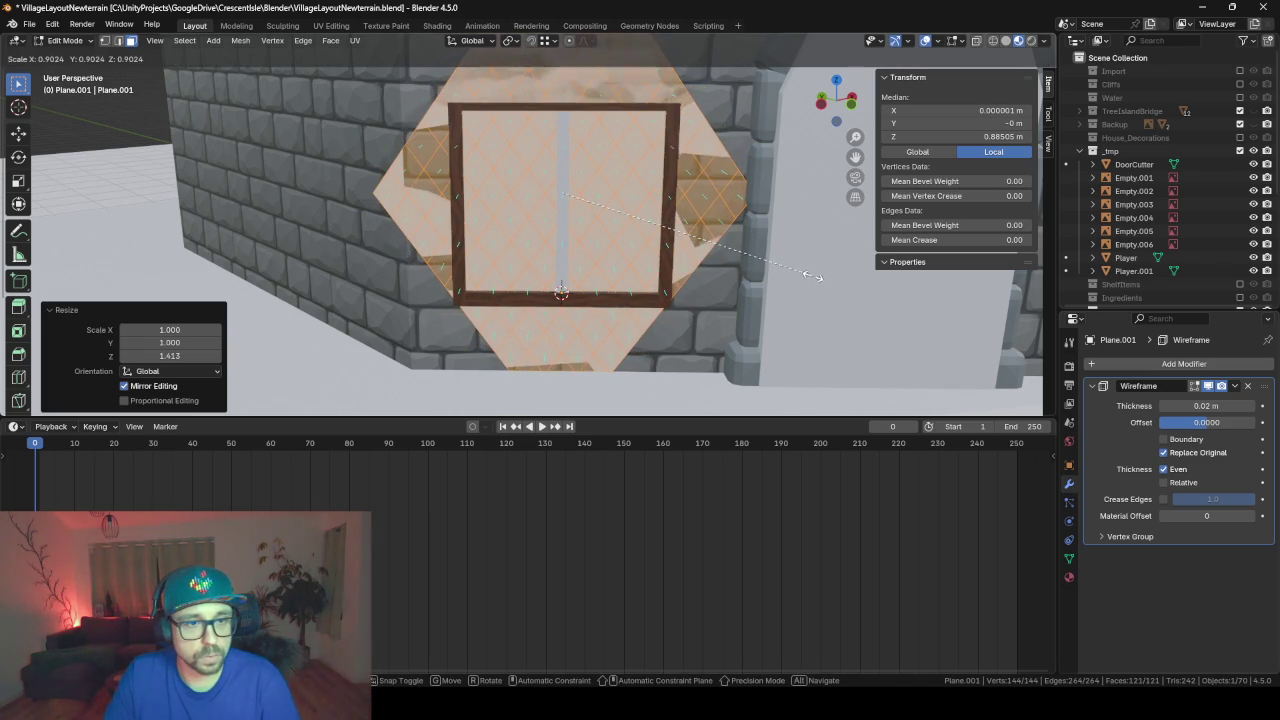
left_click(801, 269)
key("g")
key("z")
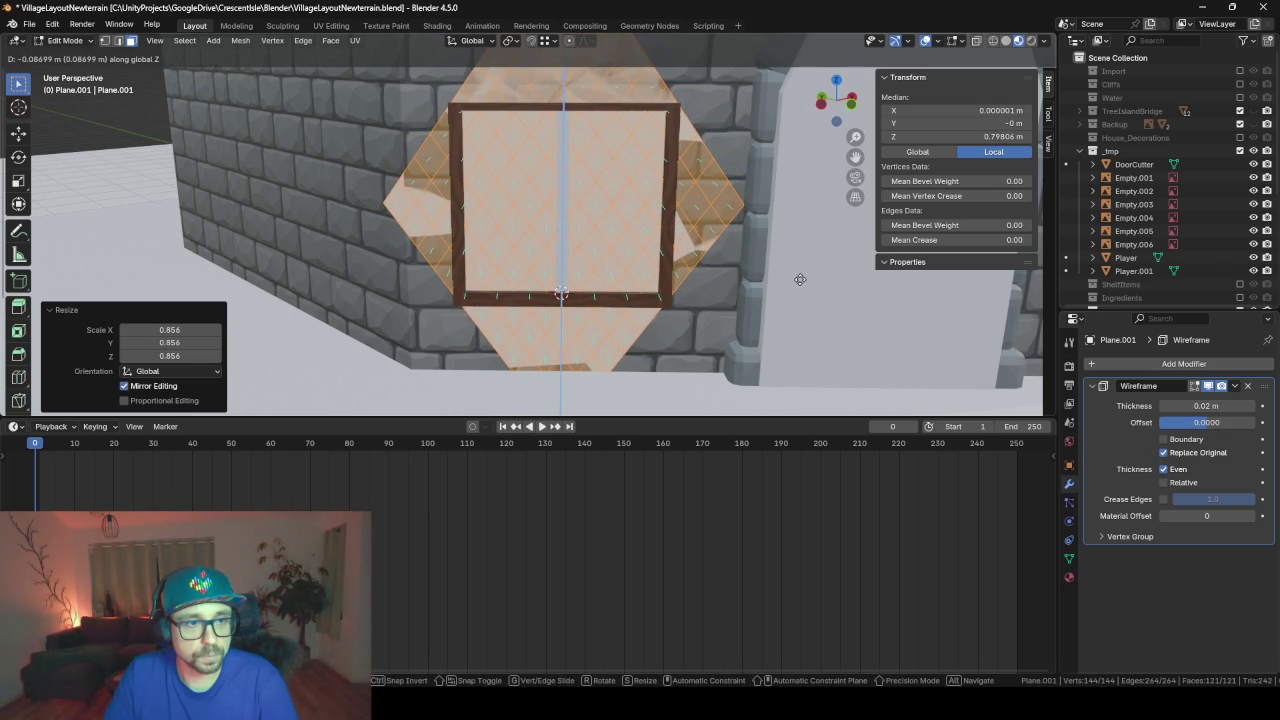
left_click(800, 279)
key("Tab")
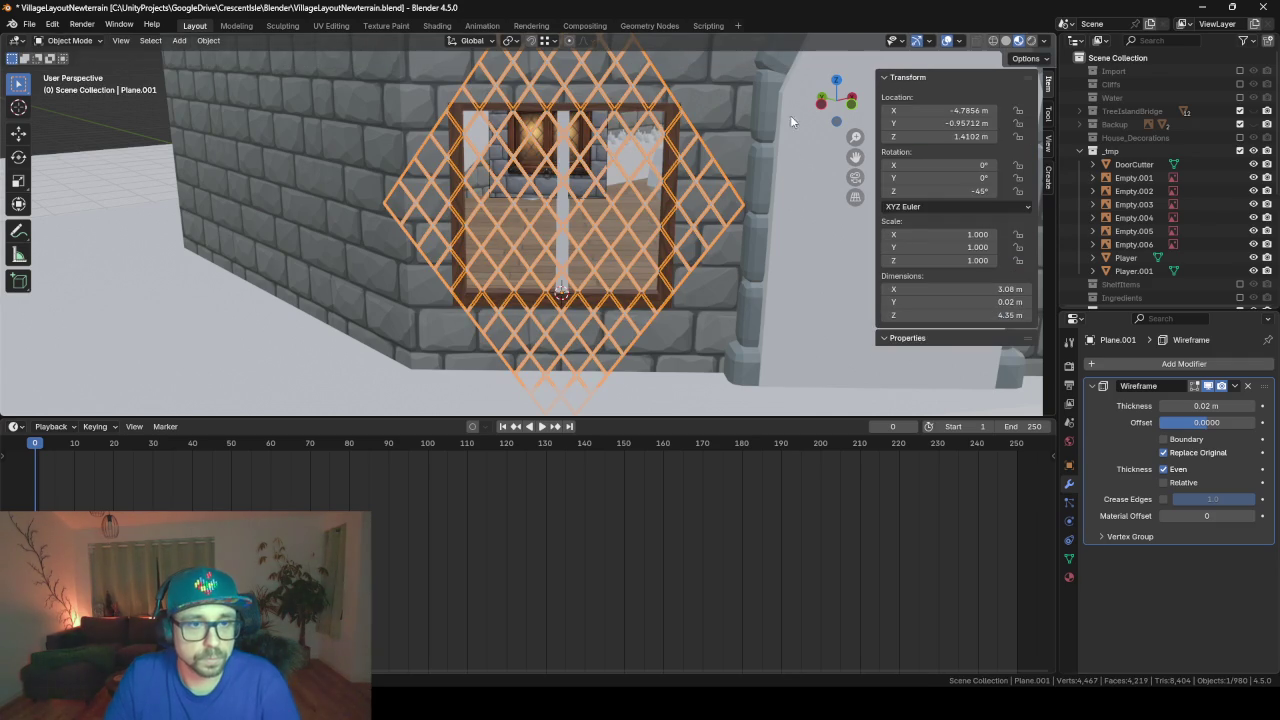
Select the wooden window frame and zoom to a head-on view of it
left_click(663, 113)
scroll(679, 172, "up", 3)
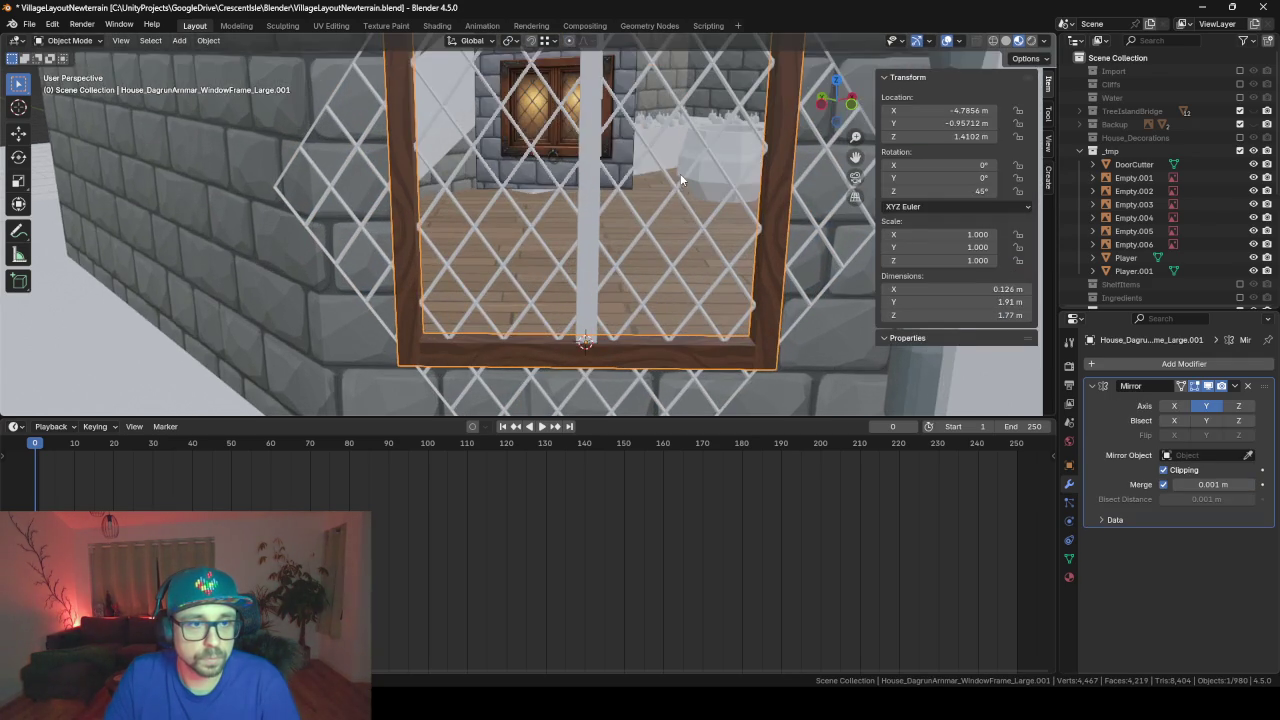
scroll(684, 172, "up", 2)
mouse_move(686, 171)
middle_mouse_down()
mouse_move(677, 240)
mouse_move(606, 263)
mouse_move(479, 268)
mouse_move(528, 283)
mouse_move(338, 305)
mouse_move(566, 170)
middle_mouse_up()
scroll(615, 258, "up", 1)
scroll(606, 263, "up", 2)
scroll(606, 263, "up", 2)
scroll(566, 170, "down", 3)
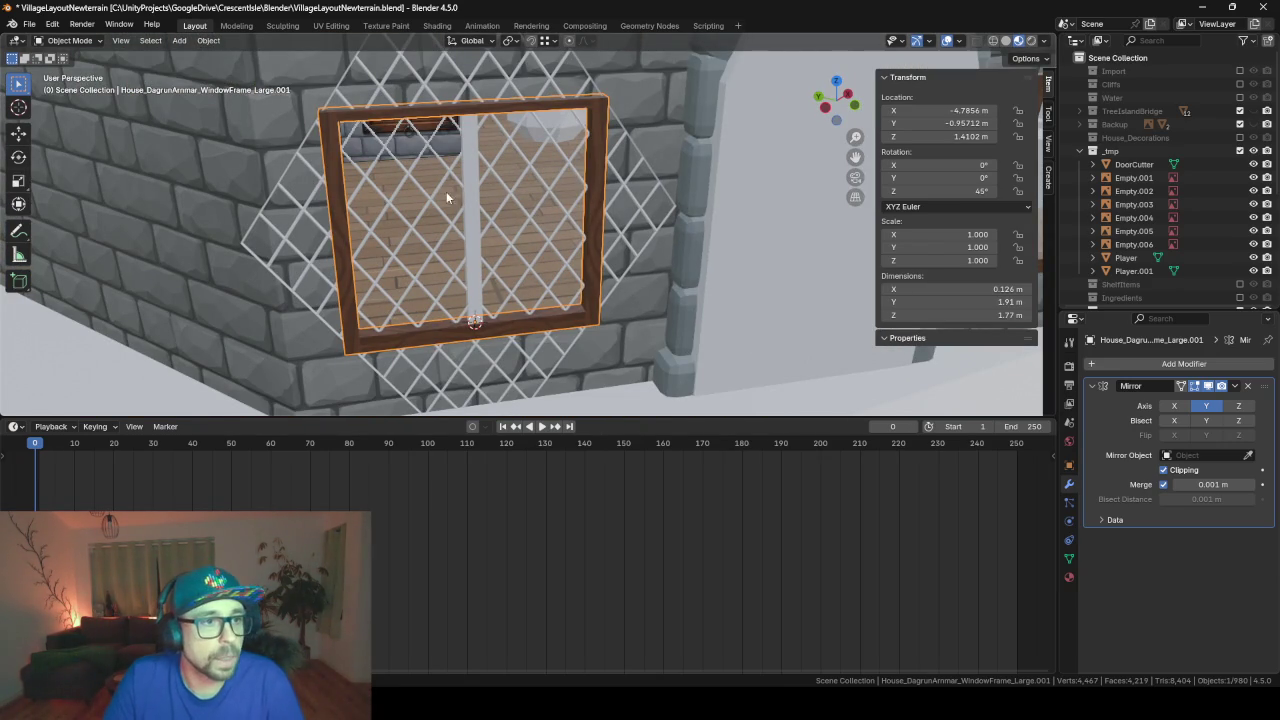
middle_click_drag(456, 179, 400, 180)
Switch from the frame to Plane.001, edit its whole mesh, and enable circle select
key("Tab")
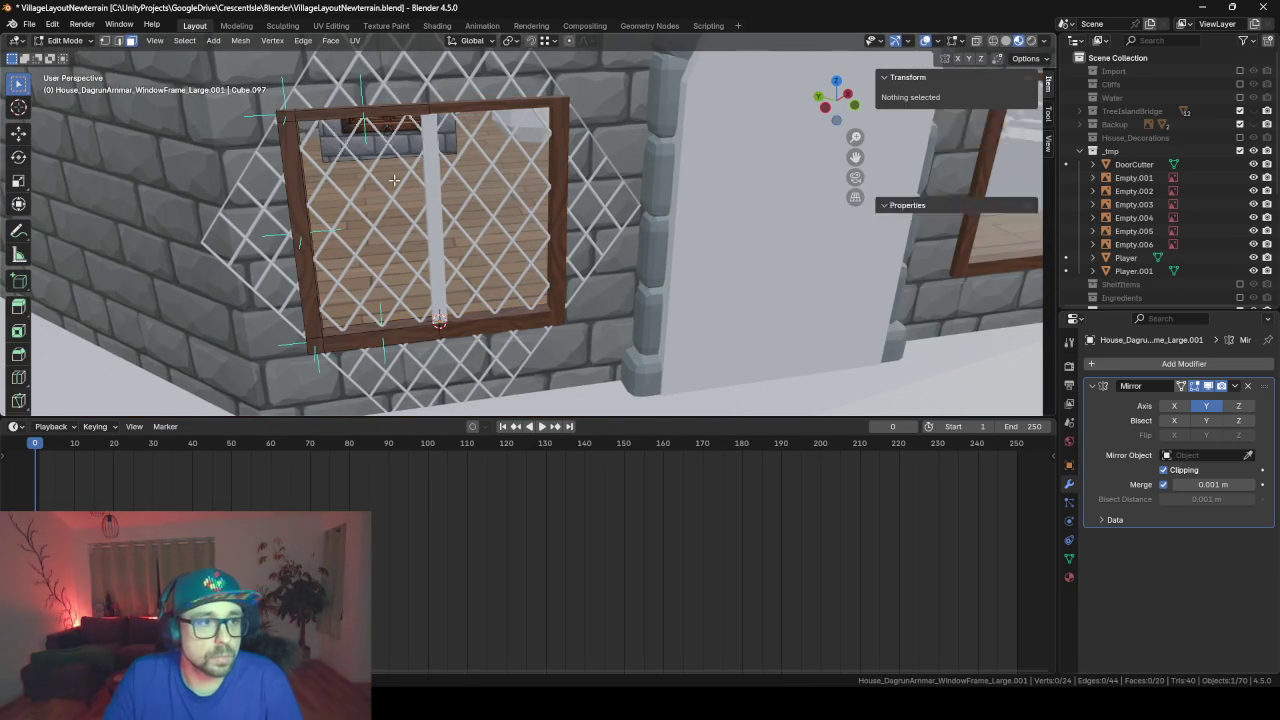
key("Tab")
left_click(396, 97)
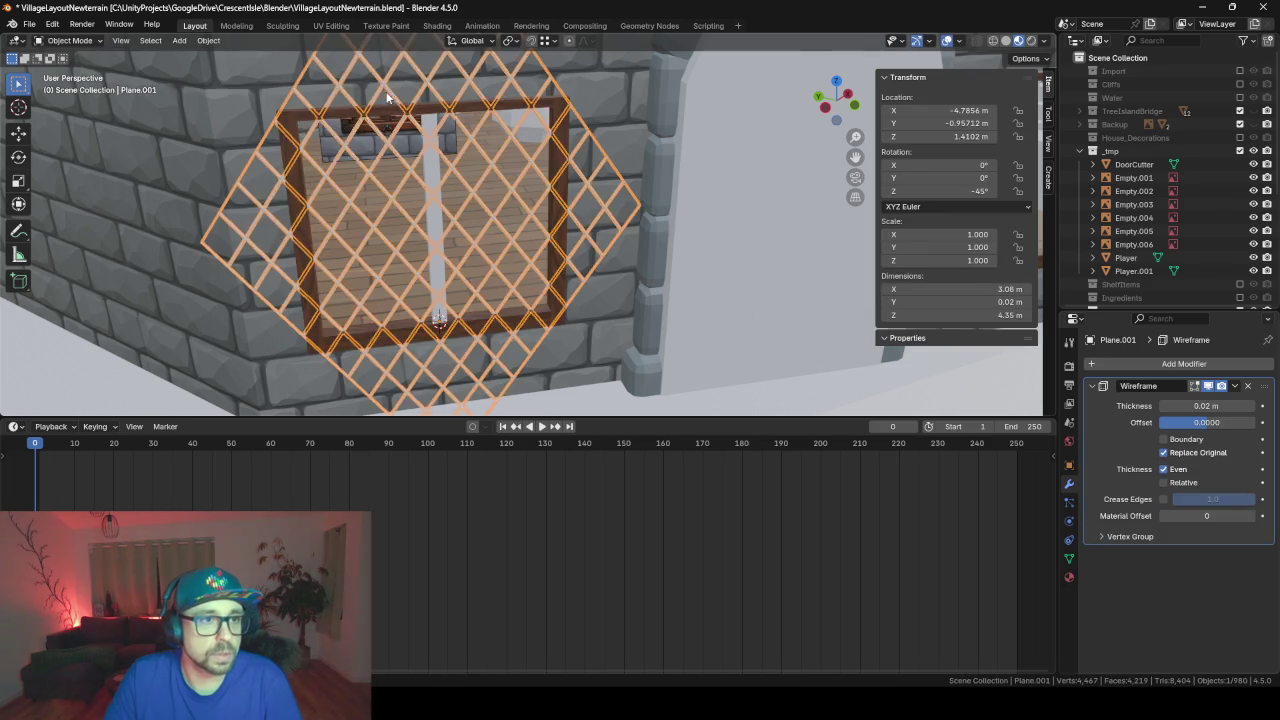
key("Tab")
mouse_move(516, 129)
middle_mouse_down()
mouse_move(450, 151)
mouse_move(463, 97)
middle_mouse_up()
scroll(450, 151, "down", 2)
key("c")
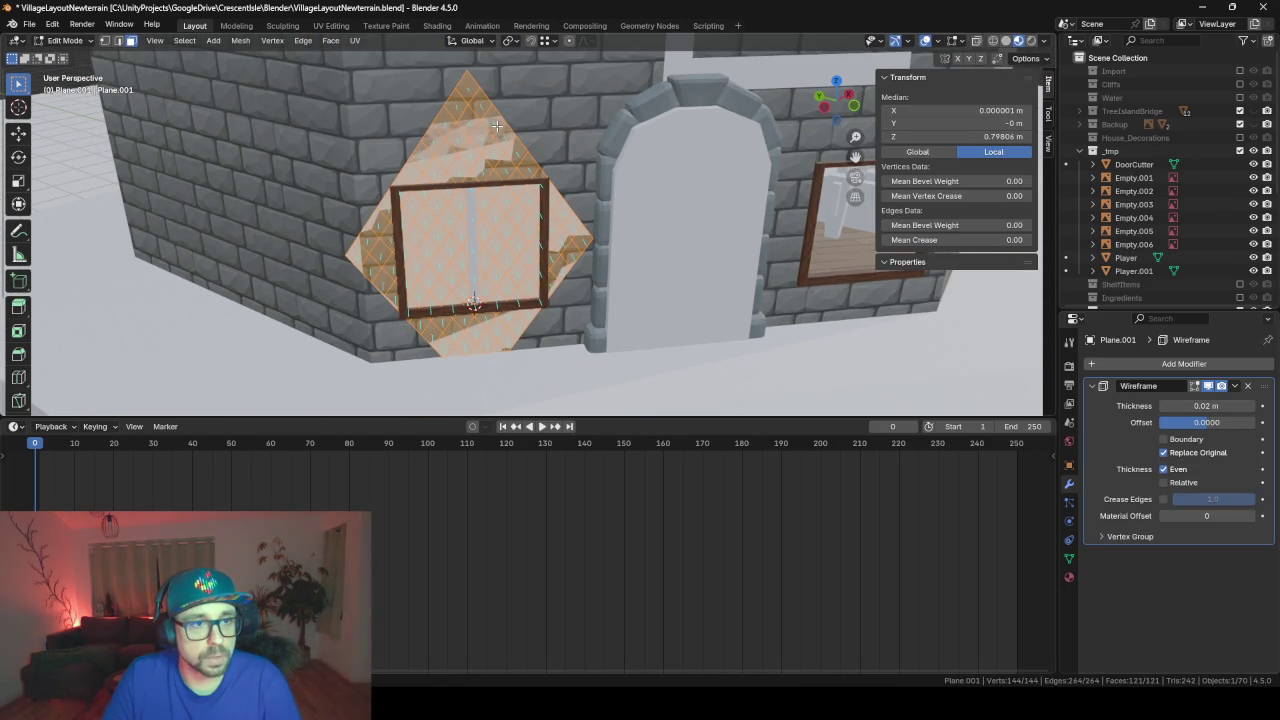
Deselect all and circle-select the lattice faces that overhang the window frame
key("shift+a")
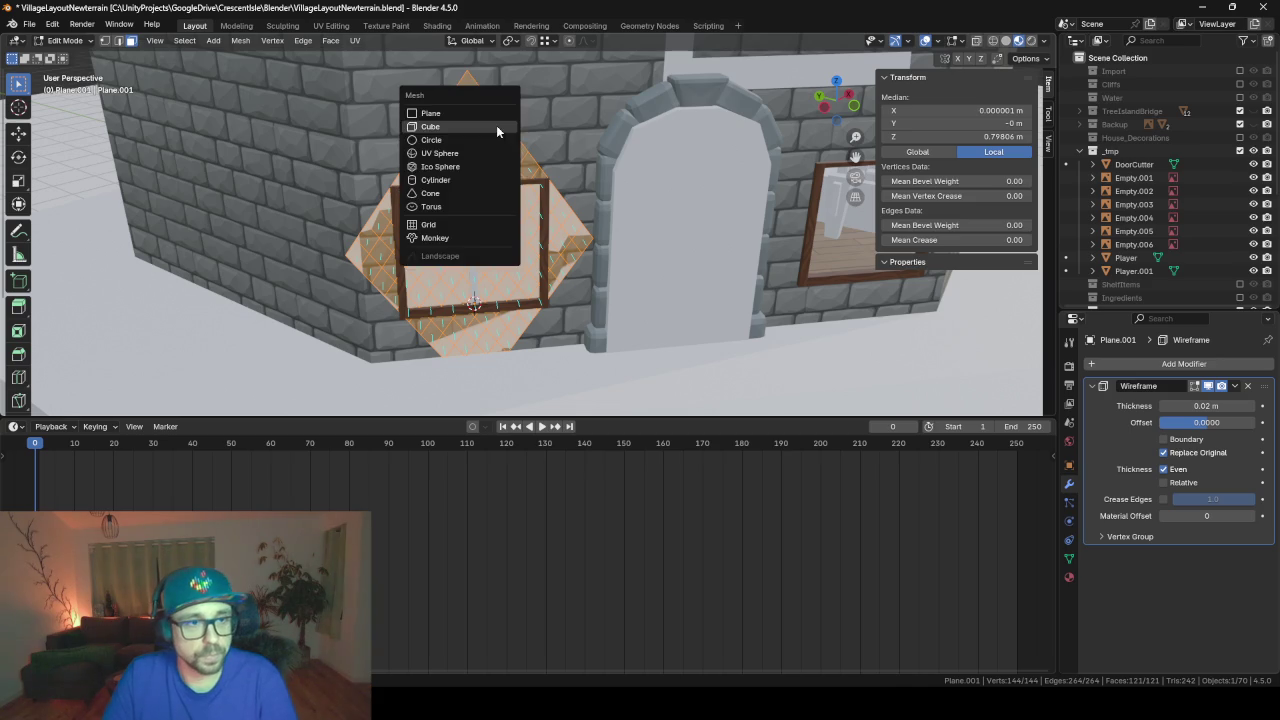
key("Escape")
key("alt+a")
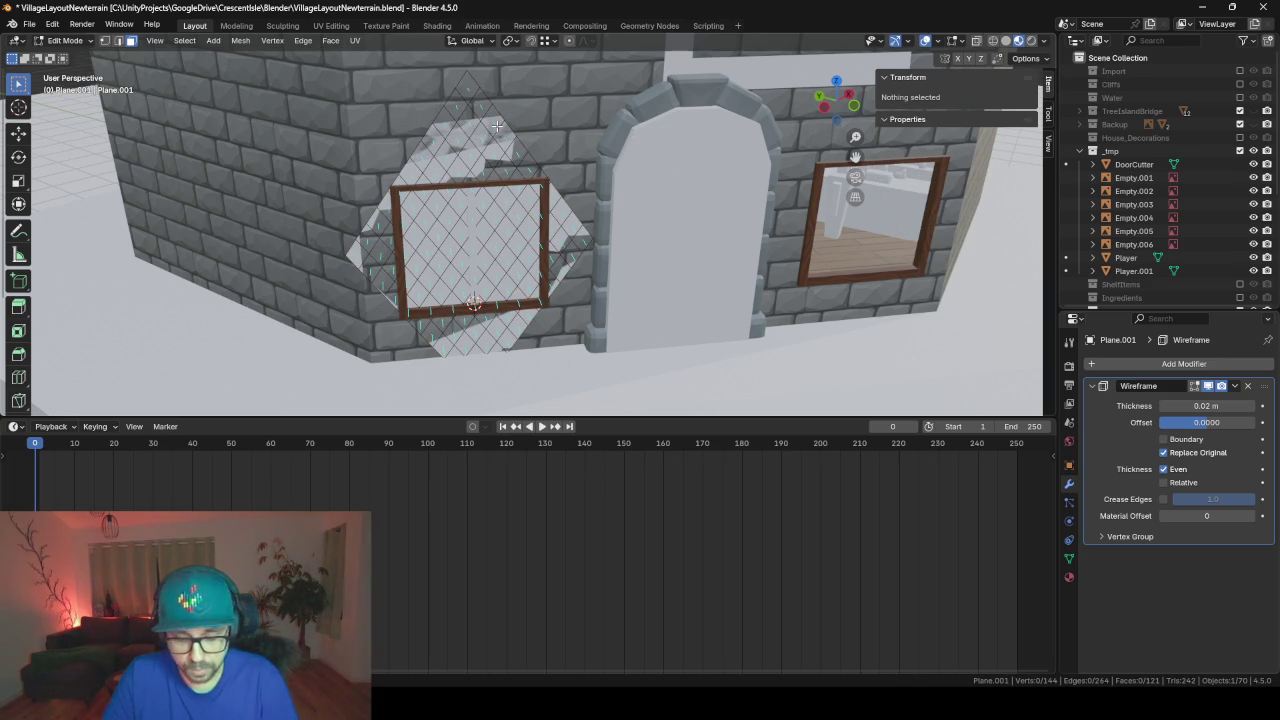
mouse_move(470, 88)
left_mouse_down()
mouse_move(529, 148)
mouse_move(411, 156)
mouse_move(370, 235)
mouse_move(372, 290)
mouse_move(358, 302)
mouse_move(400, 338)
mouse_move(535, 335)
mouse_move(578, 314)
mouse_move(575, 87)
mouse_move(584, 119)
left_mouse_up()
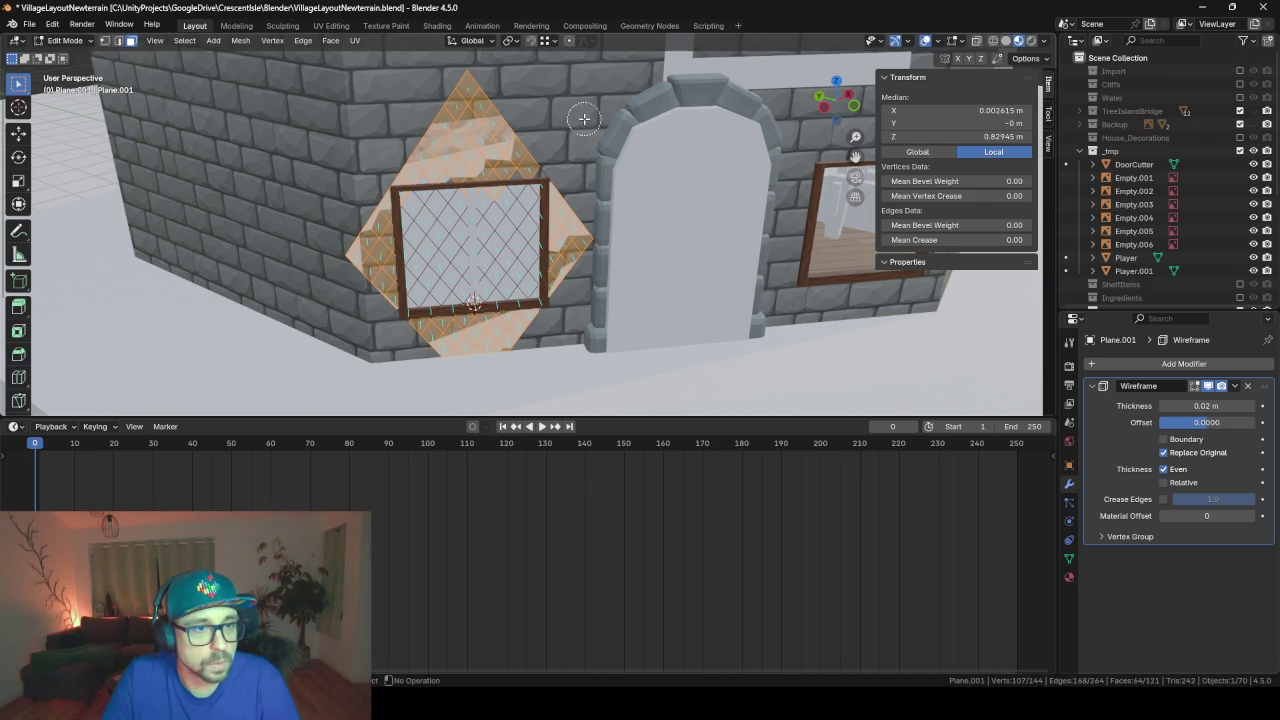
left_click(496, 195, "shift")
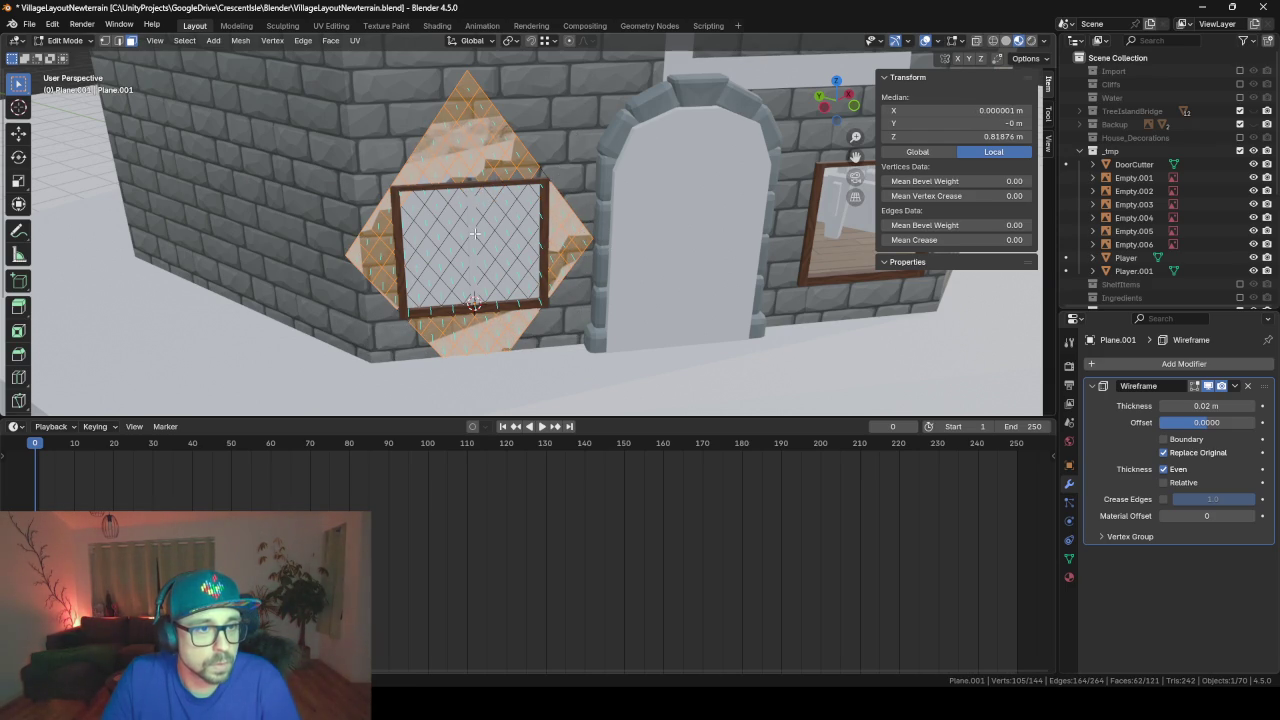
scroll(475, 233, "up", 2)
middle_click_drag(426, 254, 412, 207)
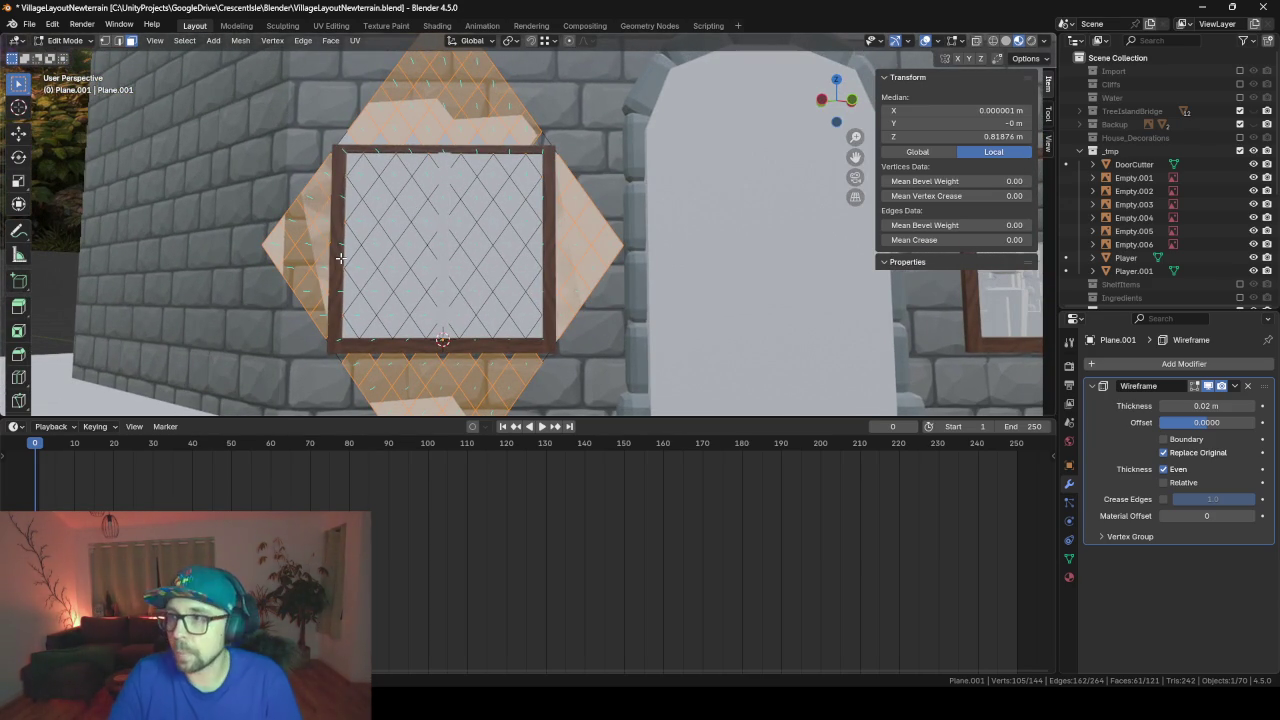
Delete the selected overhanging faces and check the trimmed lattice
key("x")
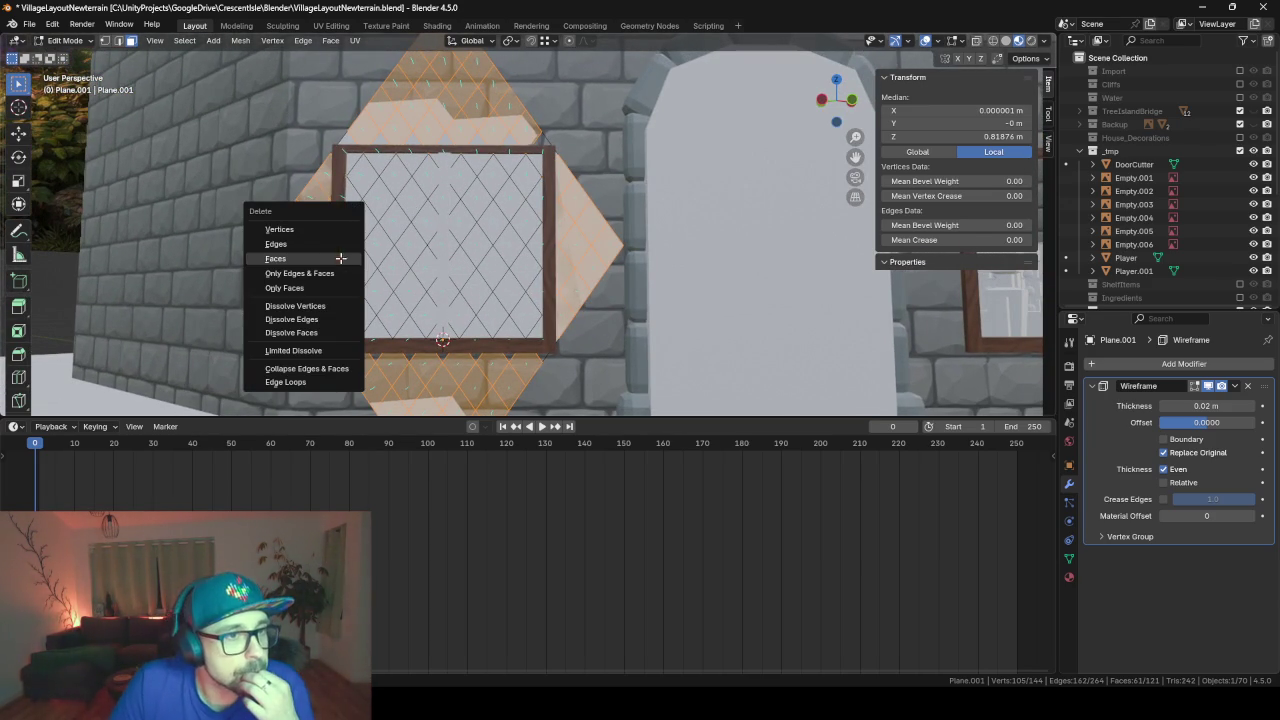
left_click(340, 257)
middle_click_drag(447, 285, 455, 123)
key("2")
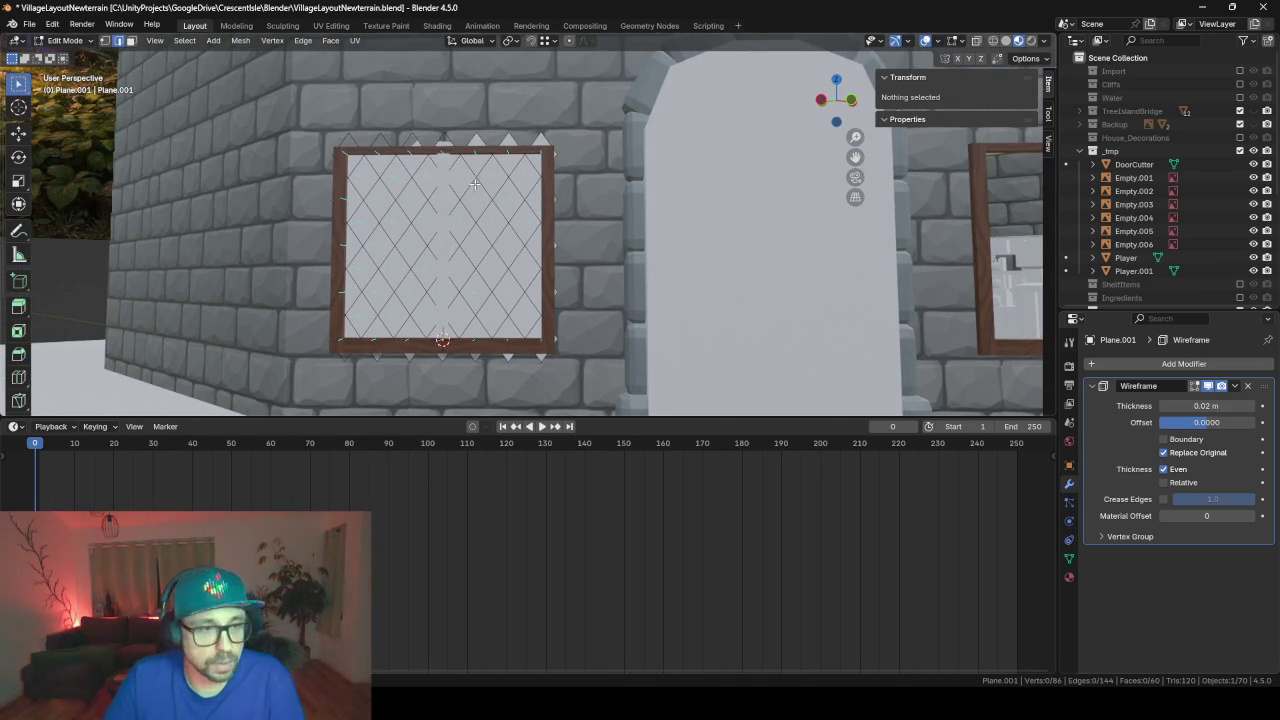
Circle-select the leftover lattice tips above and below the frame and delete them as faces
key("c")
mouse_move(358, 118)
left_mouse_down()
mouse_move(445, 125)
mouse_move(596, 208)
left_mouse_up()
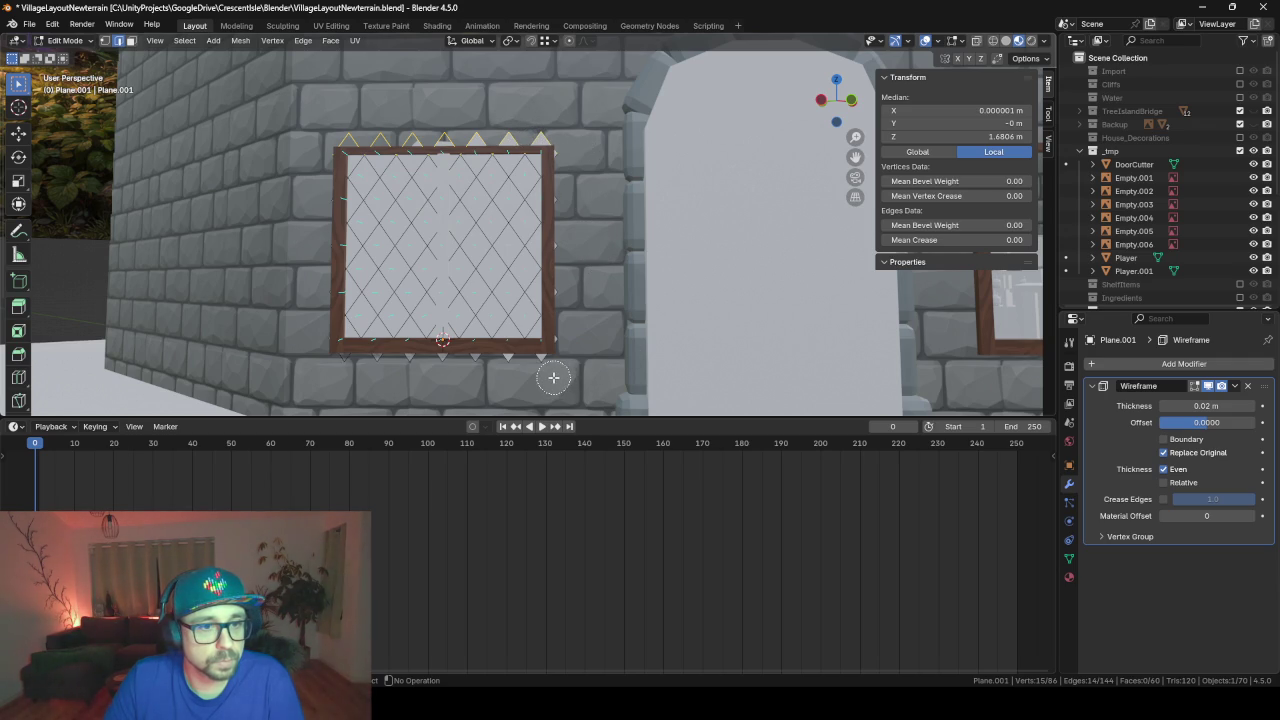
left_click_drag(560, 373, 343, 373)
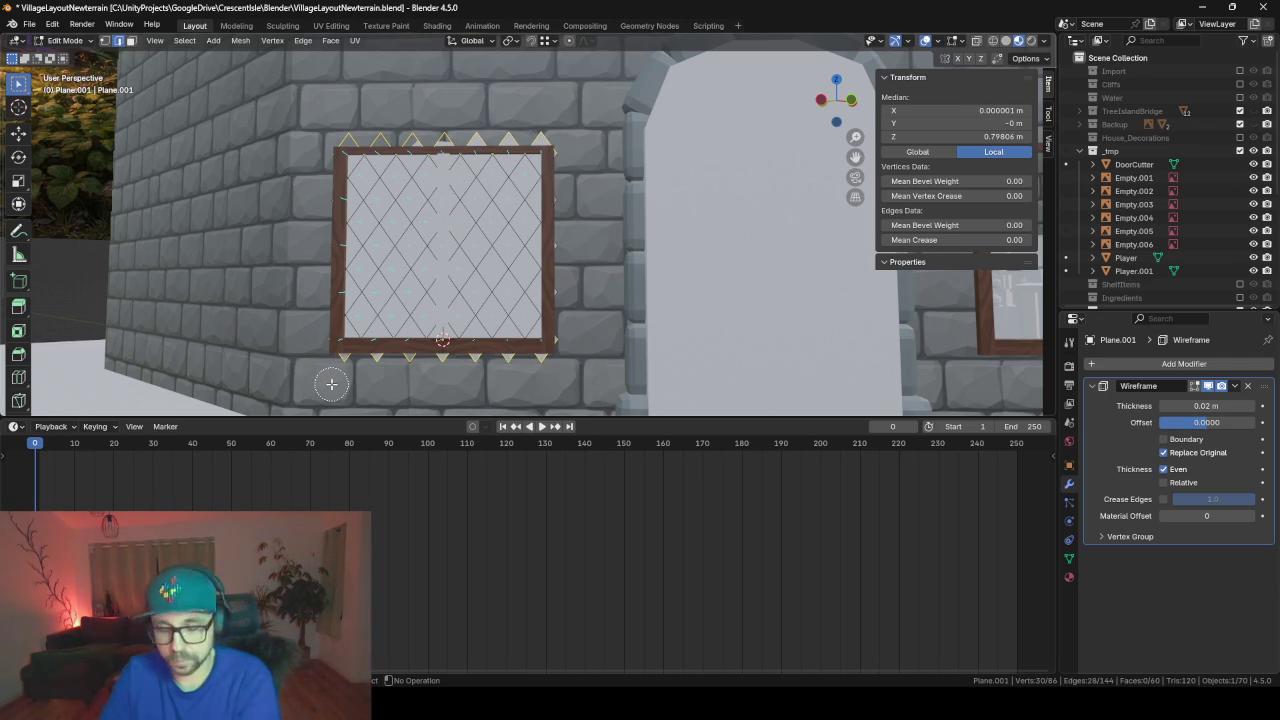
right_click(324, 378)
key("x")
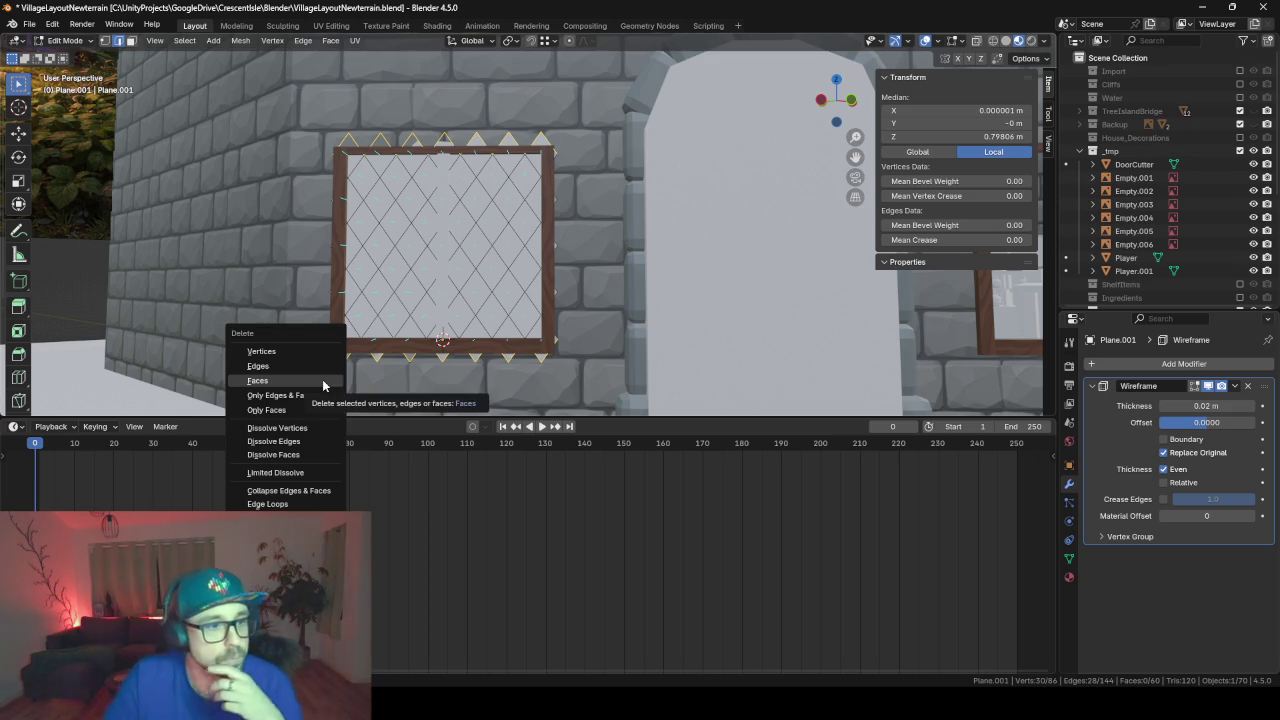
left_click(317, 365)
Select the leftover edges along the frame's left and right sides and delete them
mouse_move(374, 260)
middle_mouse_down()
mouse_move(360, 262)
mouse_move(381, 280)
mouse_move(470, 250)
middle_mouse_up()
left_click(558, 205, "alt")
left_click(556, 250, "alt+shift")
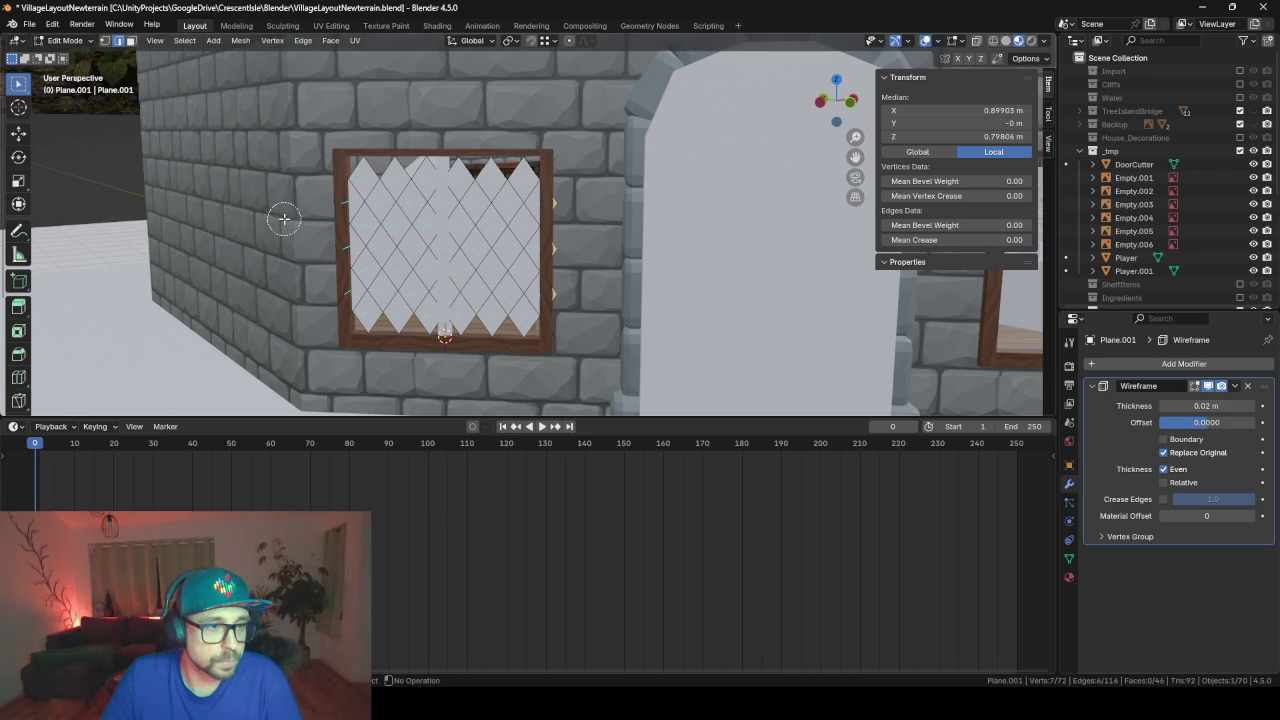
left_click(318, 206, "alt+shift")
left_click(323, 248, "alt+shift")
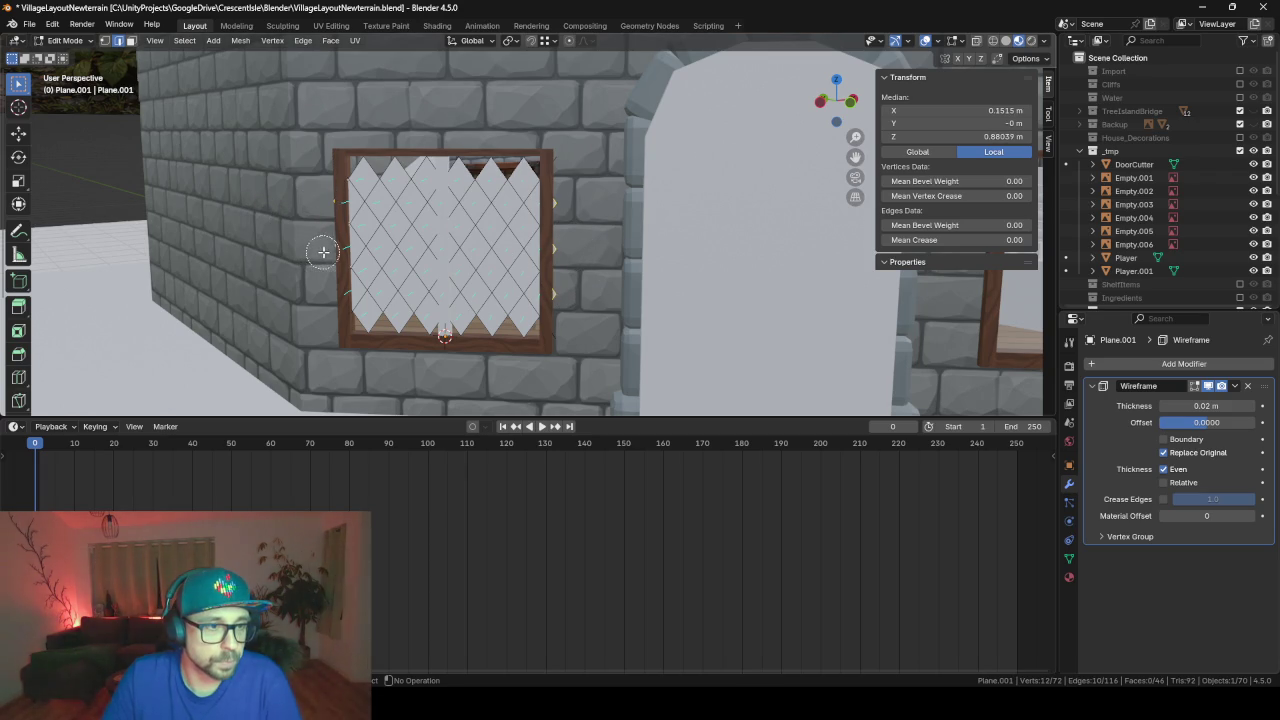
key("x")
left_click(285, 298)
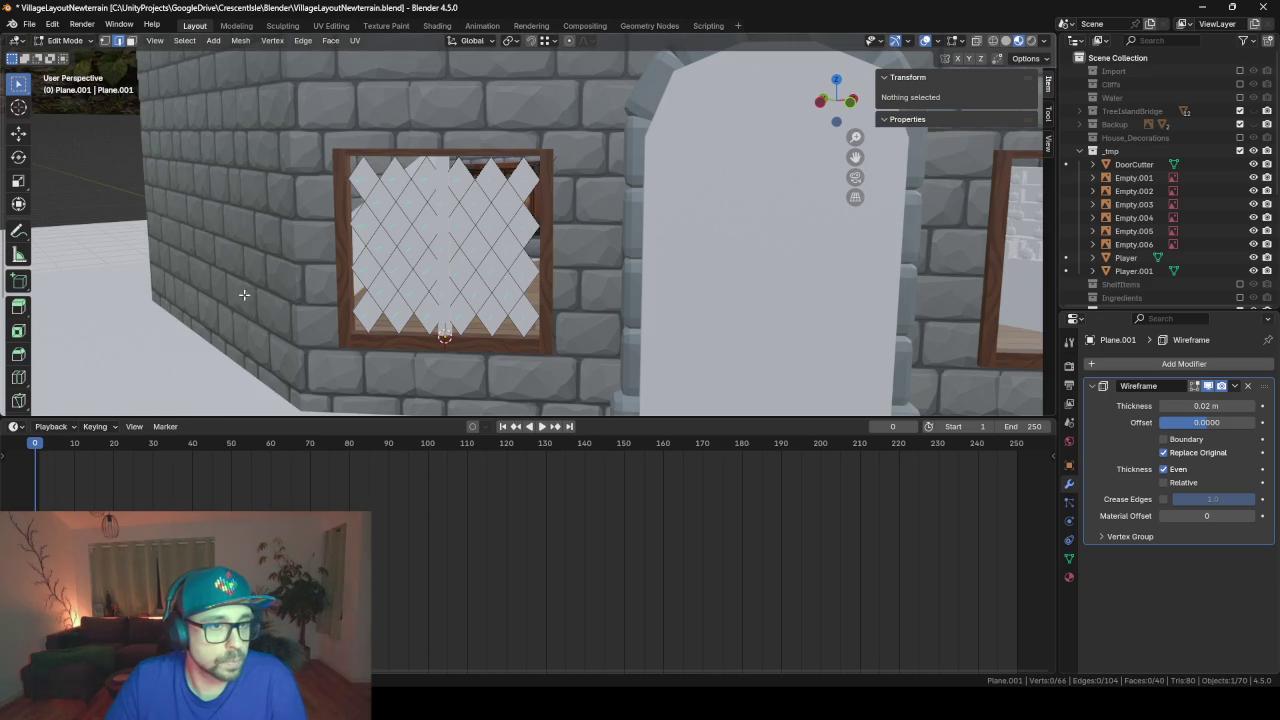
Leave Edit Mode to preview the lattice, then select the window frame and open its mesh
middle_click_drag(247, 296, 263, 291)
key("Tab")
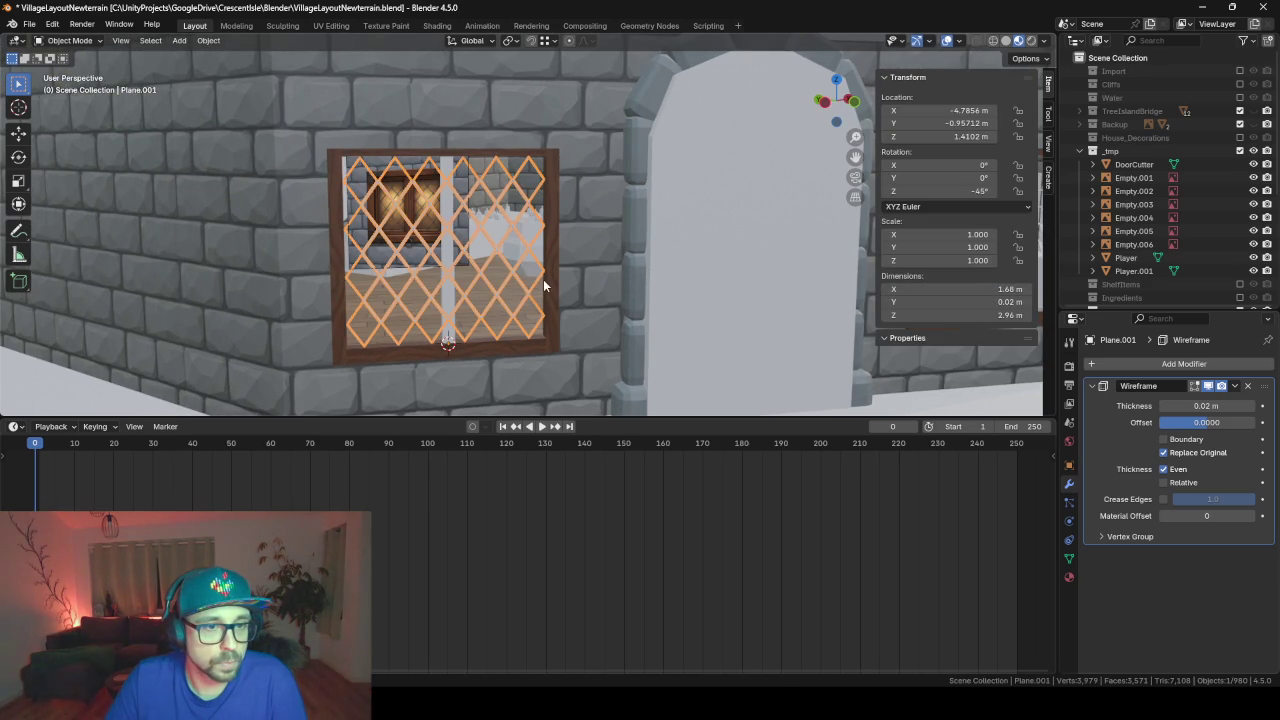
left_click(548, 278)
middle_click_drag(548, 278, 418, 275)
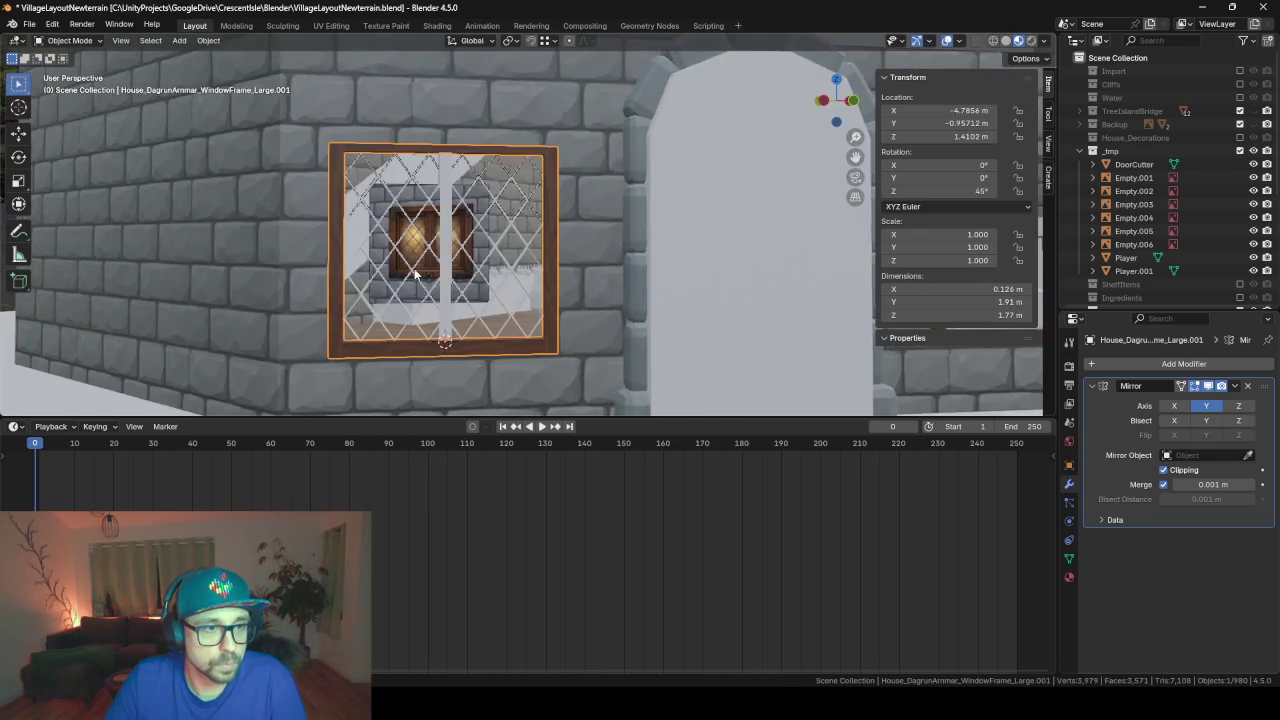
scroll(418, 275, "up", 3)
scroll(490, 235, "up", 3)
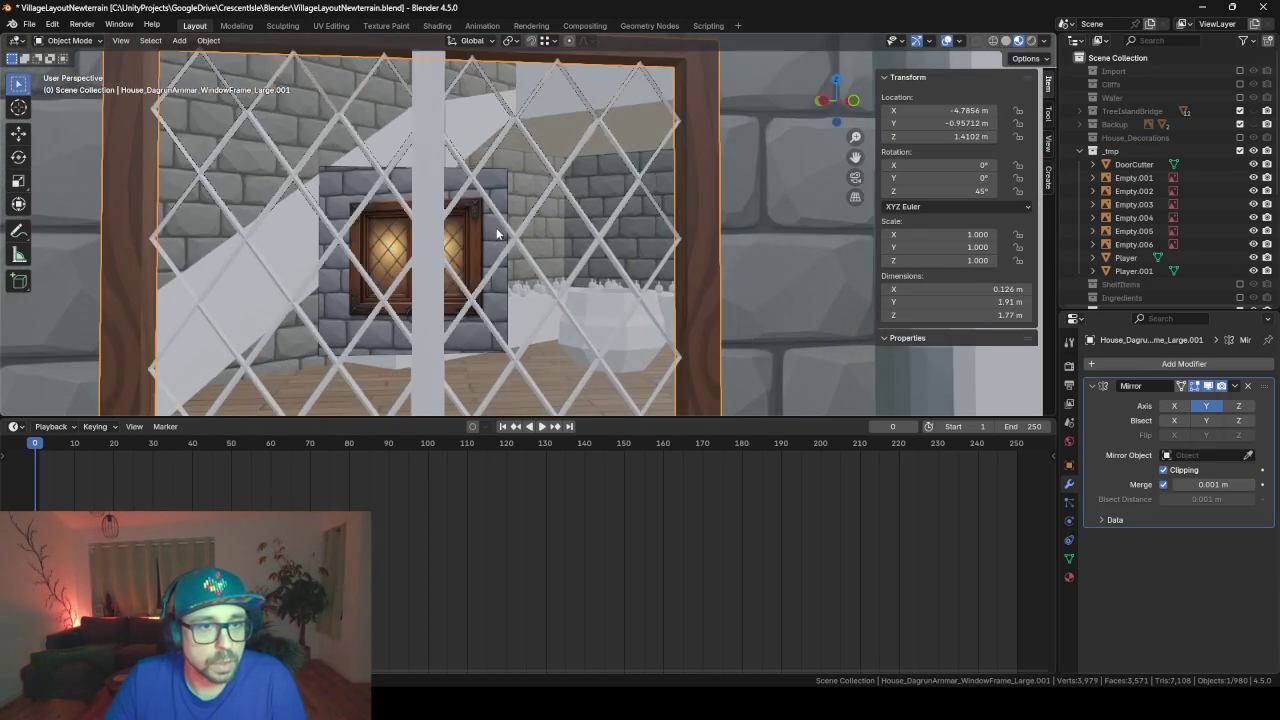
scroll(563, 167, "up", 2)
scroll(509, 251, "up", 1)
mouse_move(509, 258)
middle_mouse_down()
mouse_move(520, 251)
mouse_move(534, 280)
mouse_move(571, 297)
mouse_move(489, 295)
mouse_move(475, 286)
mouse_move(530, 282)
mouse_move(437, 246)
mouse_move(433, 268)
mouse_move(523, 114)
mouse_move(461, 226)
mouse_move(608, 211)
mouse_move(537, 223)
mouse_move(521, 200)
mouse_move(482, 210)
middle_mouse_up()
key("Tab")
scroll(482, 210, "down", 3)
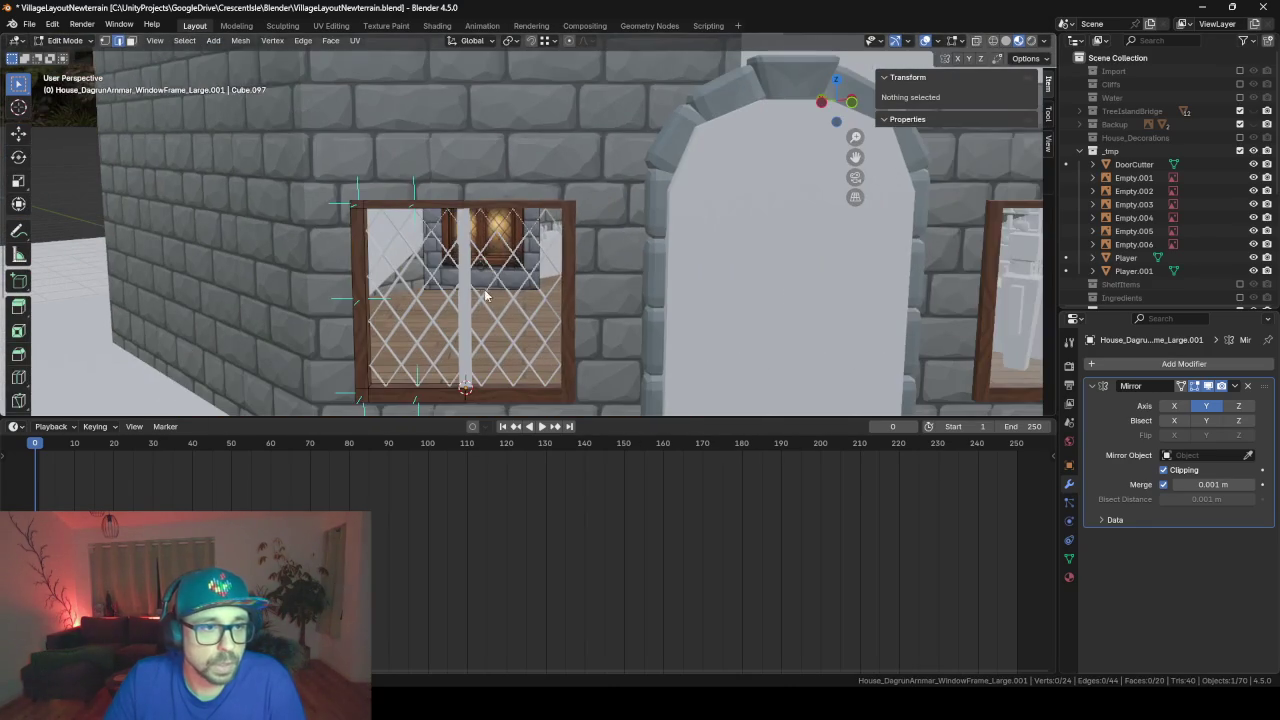
key("Tab")
Isolate the lattice plane and delete a stray edge in Edit Mode
left_click(432, 283)
key("Tab")
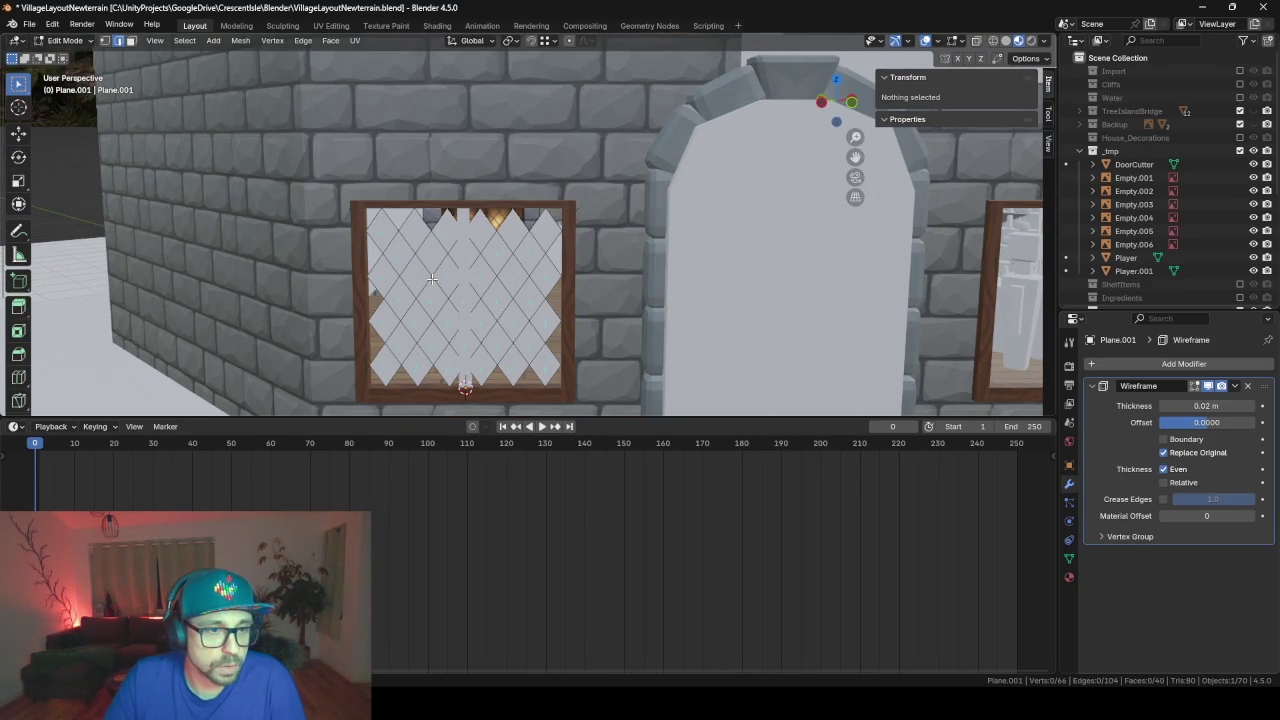
key("Tab")
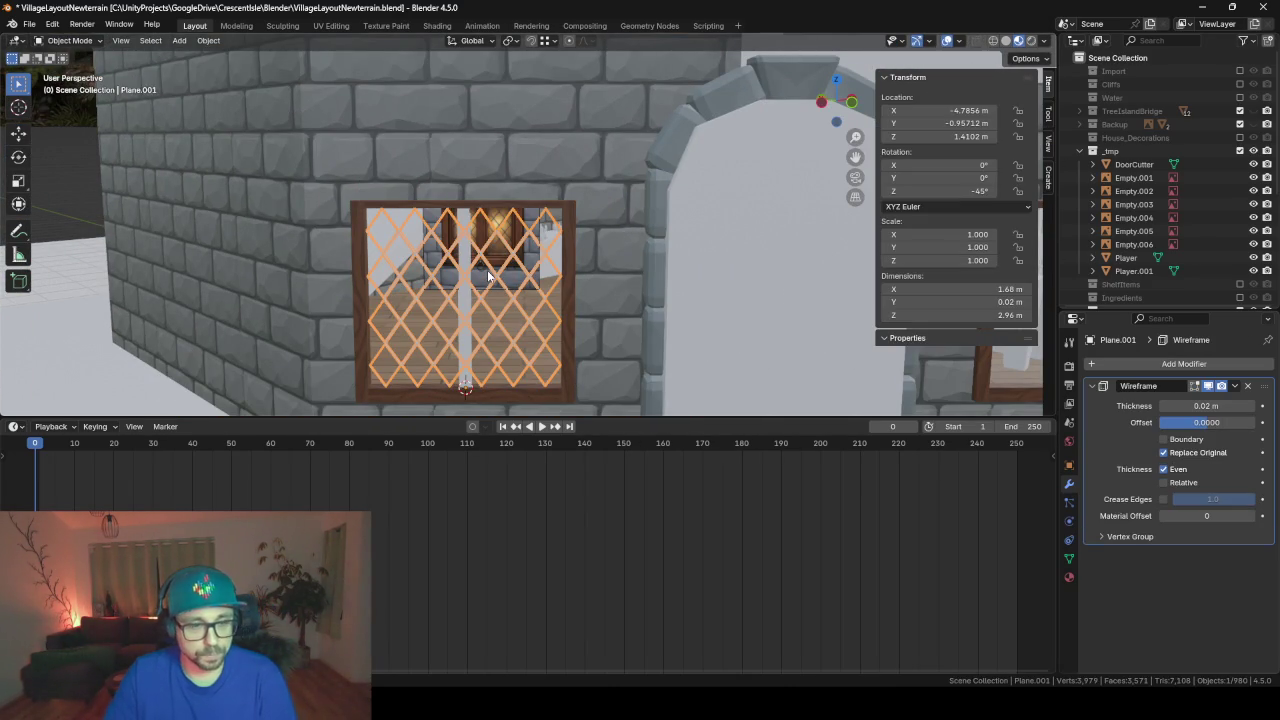
key("KP_Divide")
key("Tab")
middle_click_drag(428, 250, 470, 258)
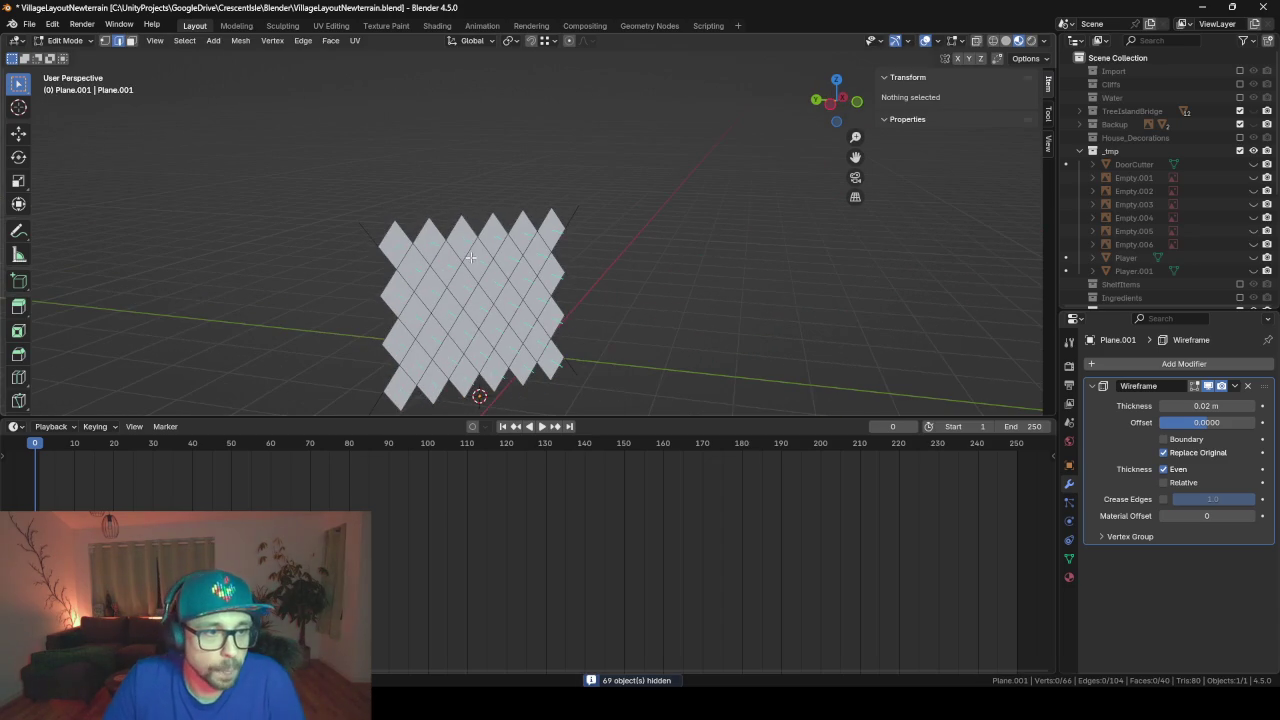
left_click(370, 241)
key("x")
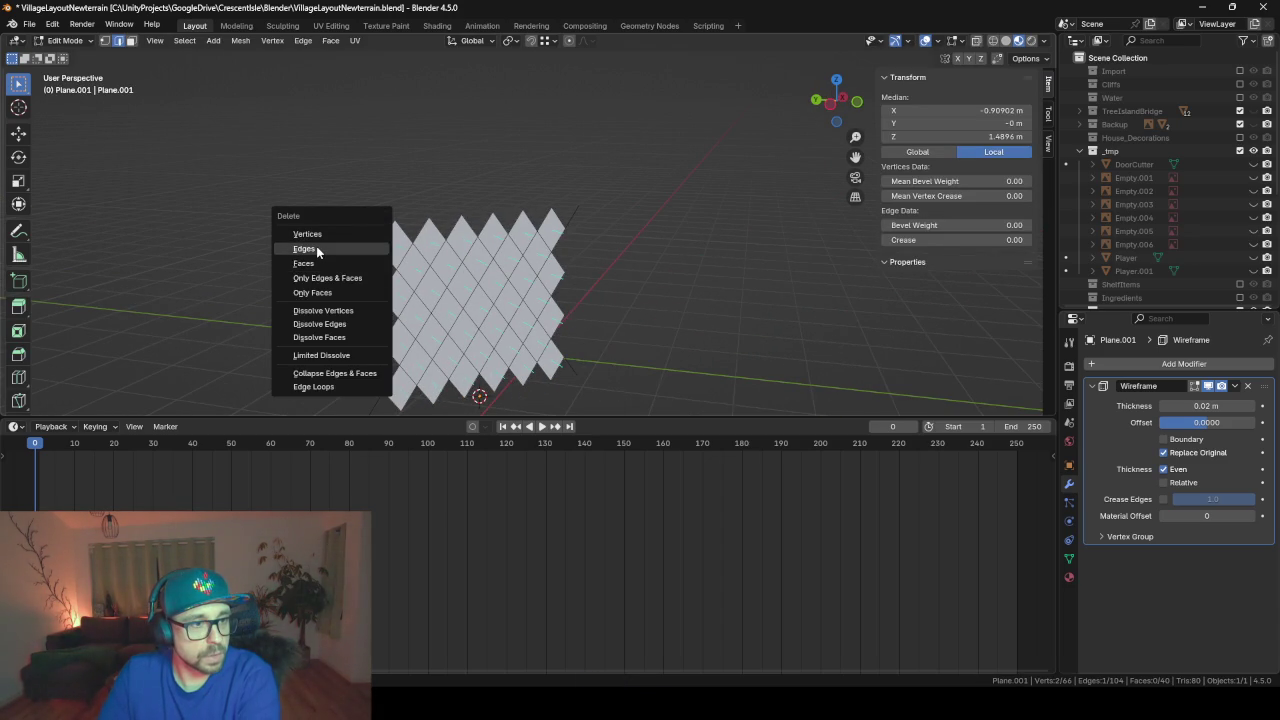
left_click(322, 248)
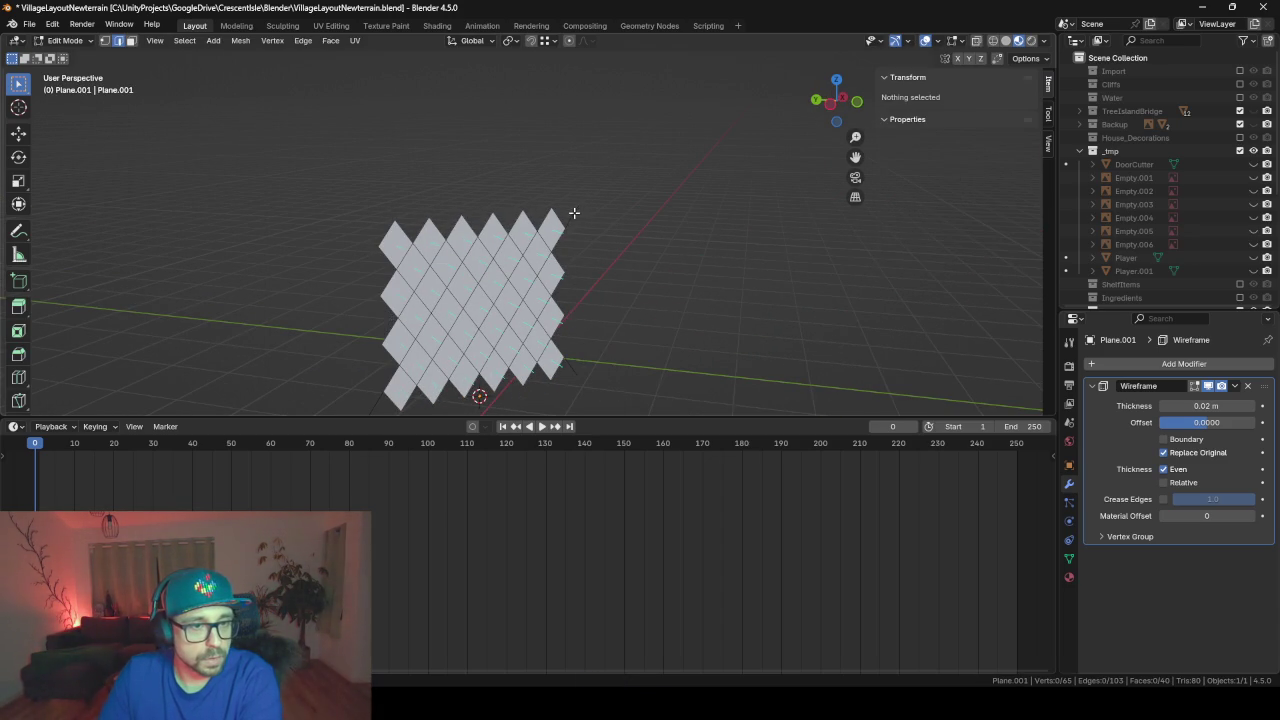
Delete two stray vertices and another stray edge from the lattice
left_click(577, 366)
key("x")
left_click(577, 368)
left_click(575, 368)
key("x")
left_click(574, 369)
left_click(373, 404)
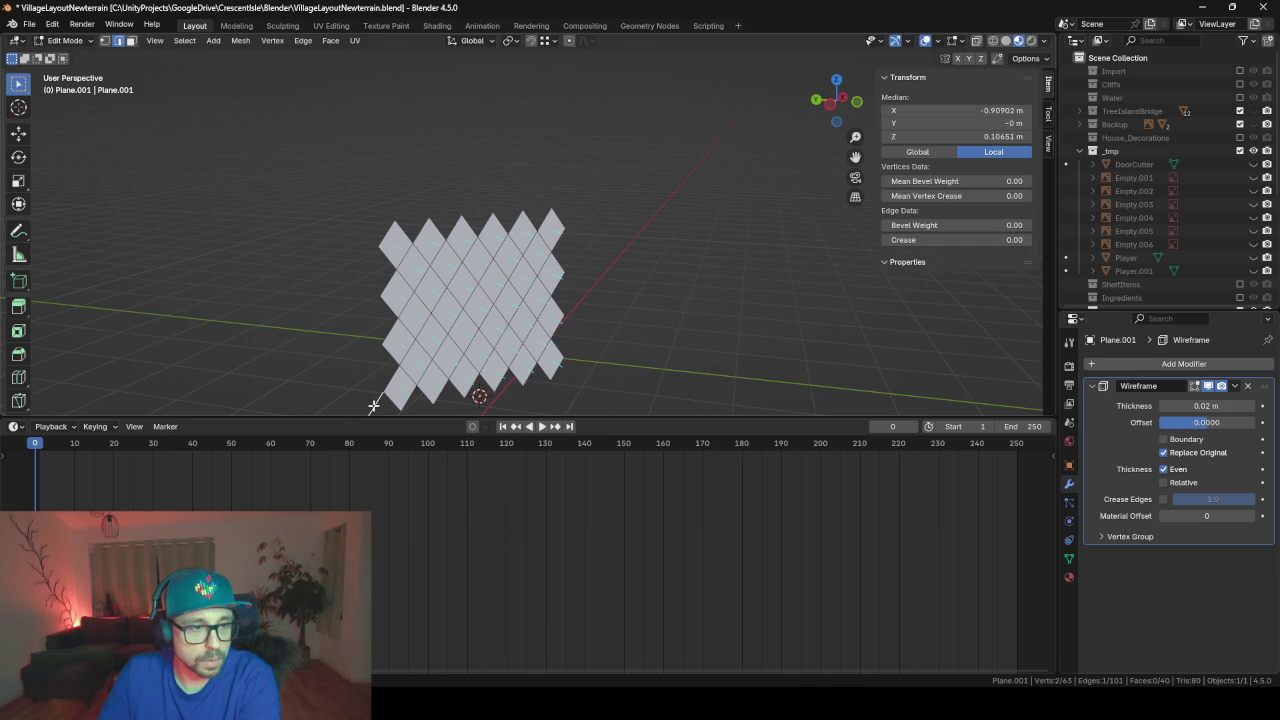
key("x")
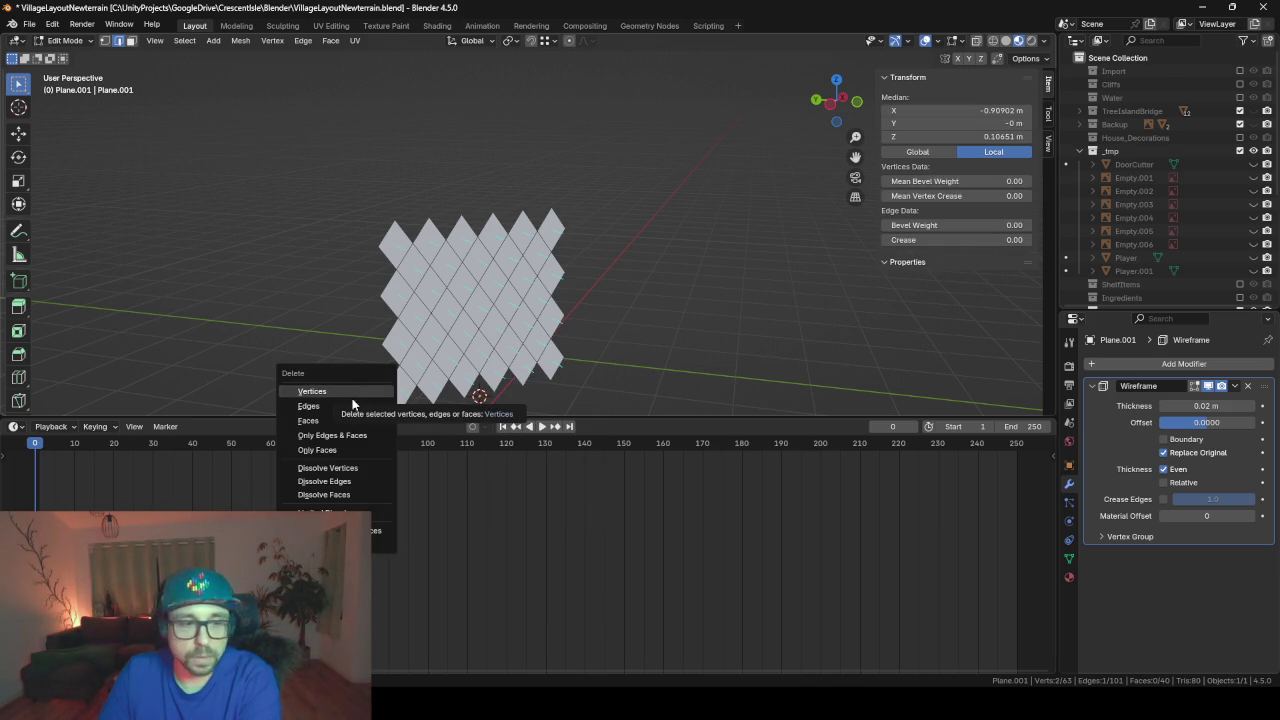
left_click(354, 404)
mouse_move(589, 363)
middle_mouse_down()
mouse_move(541, 358)
mouse_move(509, 334)
middle_mouse_up()
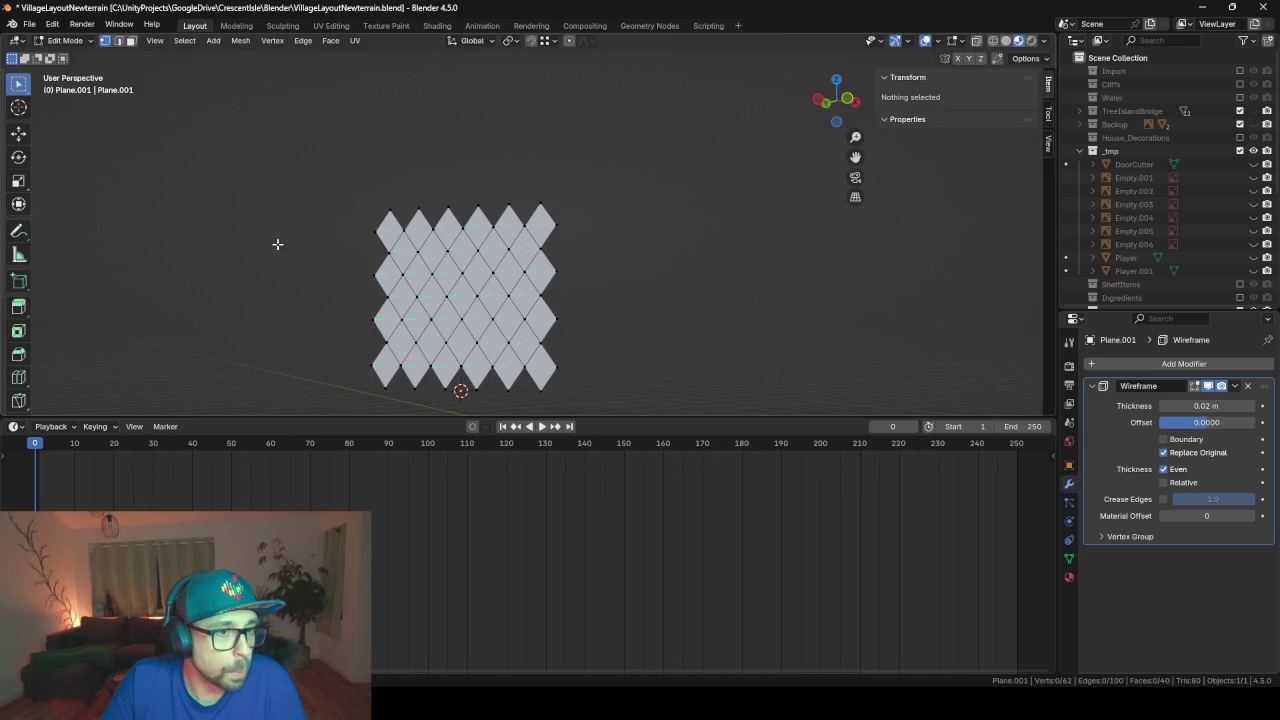
middle_click_drag(251, 243, 335, 247)
In edge mode, fill the left-side notches and the first bottom notch with faces
left_click(367, 217)
left_click(370, 262, "shift")
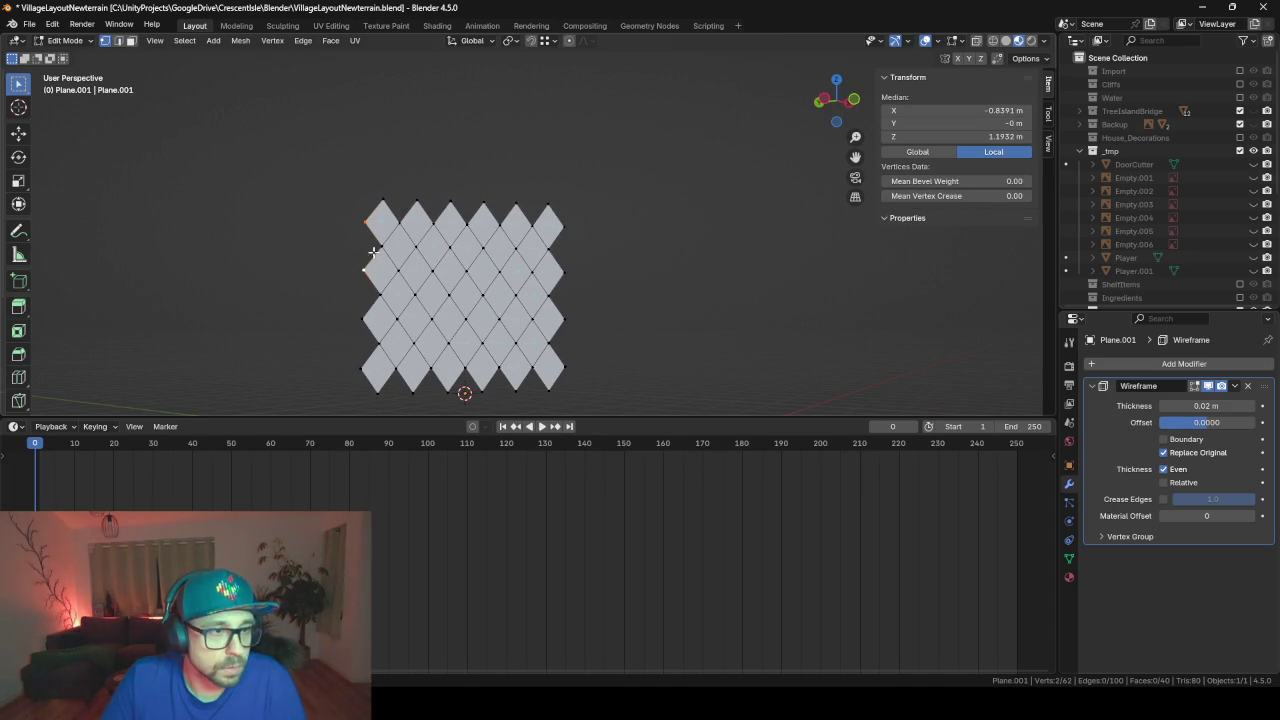
left_click(118, 41)
left_click(372, 238)
left_click(380, 250, "shift")
left_click(371, 262, "shift")
left_click(377, 283, "shift")
left_click(377, 333)
left_click(372, 355, "shift")
key("f")
left_click(395, 378)
left_click(419, 383, "shift")
key("f")
Fill the remaining bottom notches and the right-side notch with faces
left_click(441, 381)
left_click(480, 378)
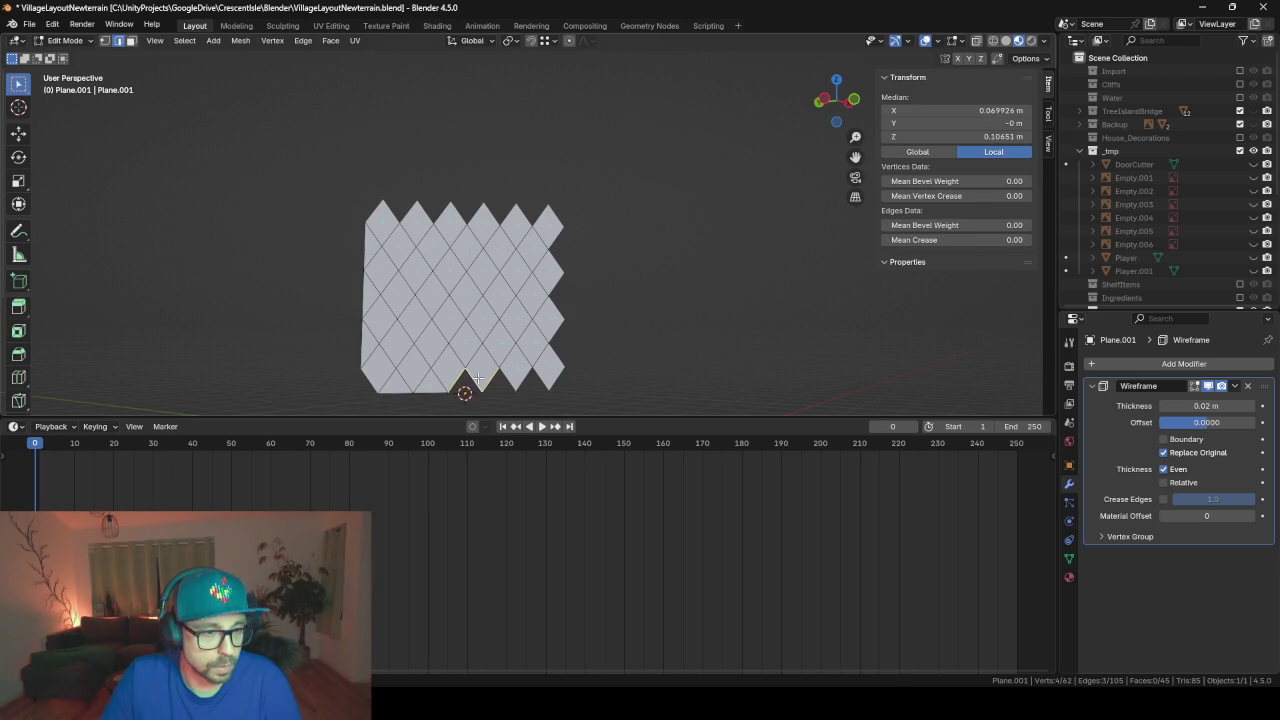
left_click(488, 380)
left_click(505, 381, "shift")
key("f")
left_click(516, 380)
left_click(533, 377, "shift")
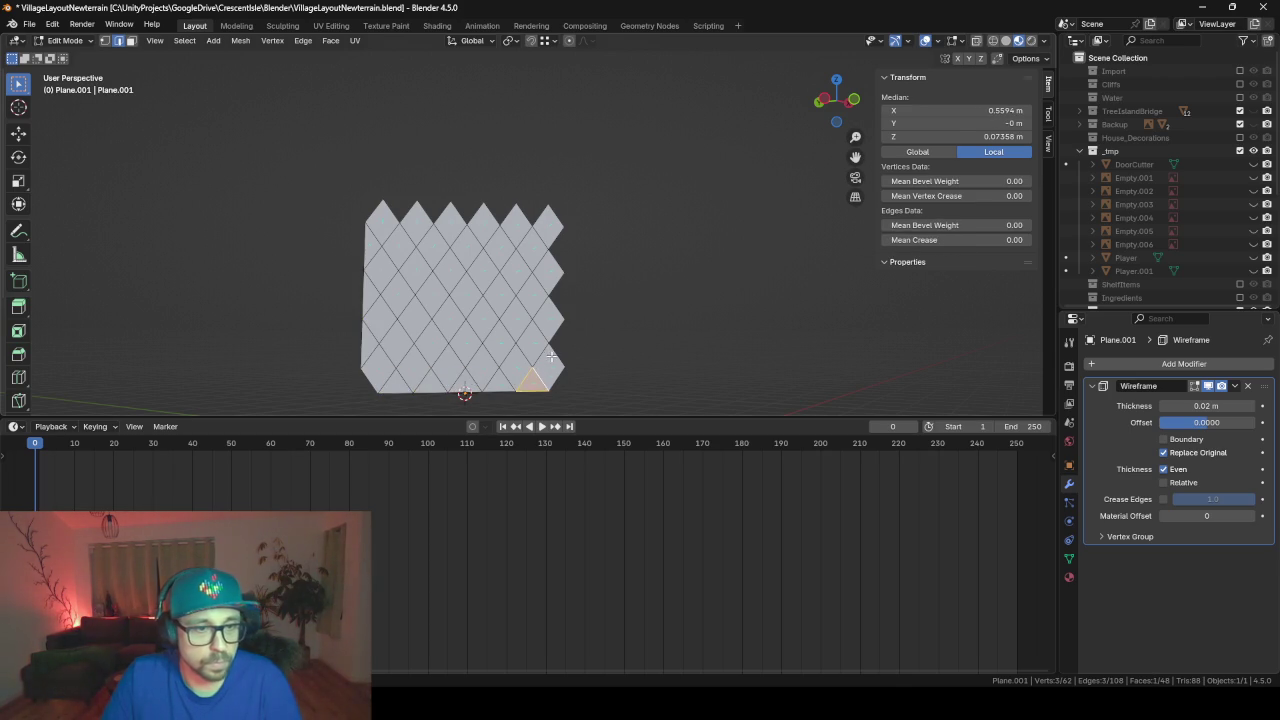
left_click(555, 345)
left_click(557, 318, "shift")
key("f")
Fill the top-right and top-edge notches with faces
left_click(553, 289)
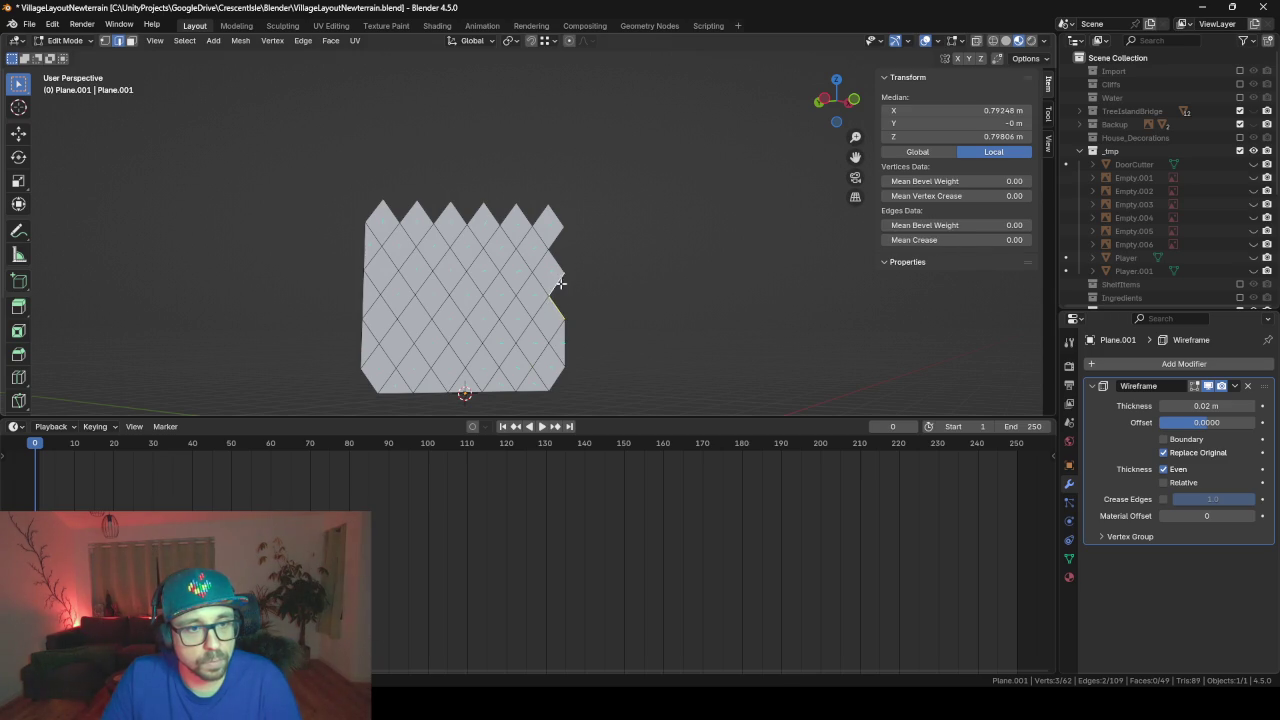
left_click(552, 241)
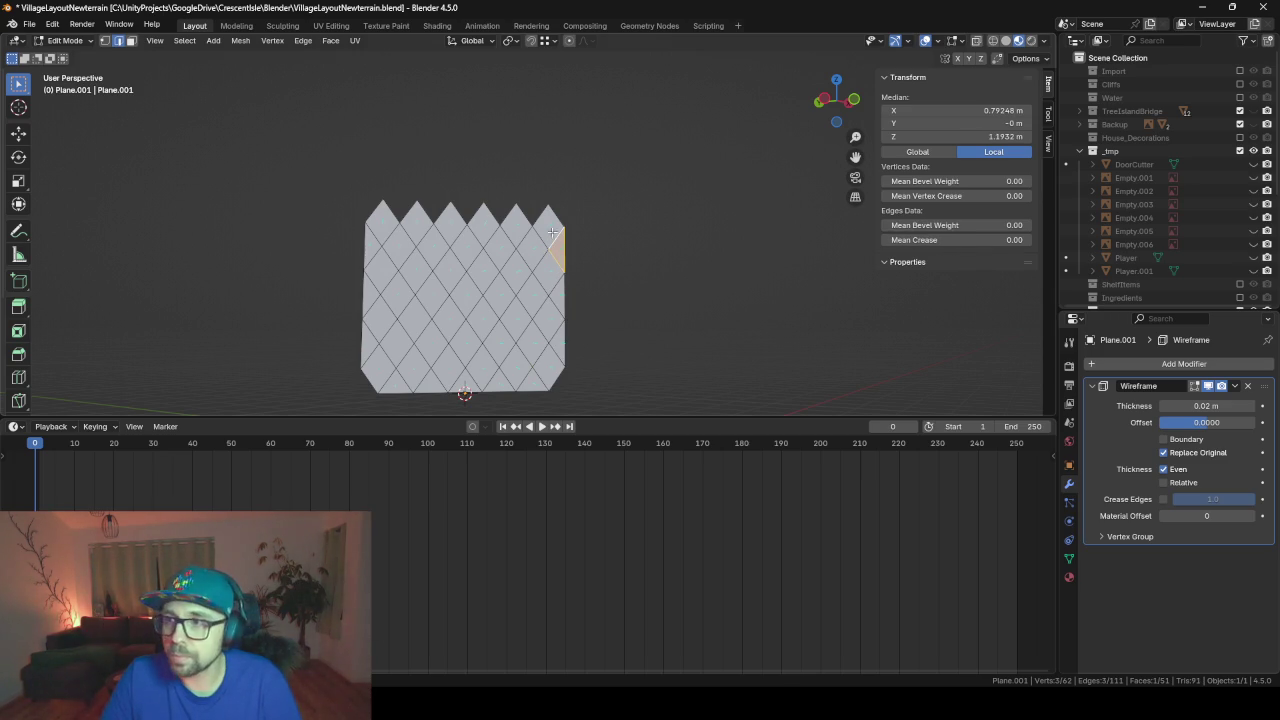
left_click(543, 208)
left_click(522, 210, "shift")
key("f")
left_click(497, 215)
left_click(453, 213)
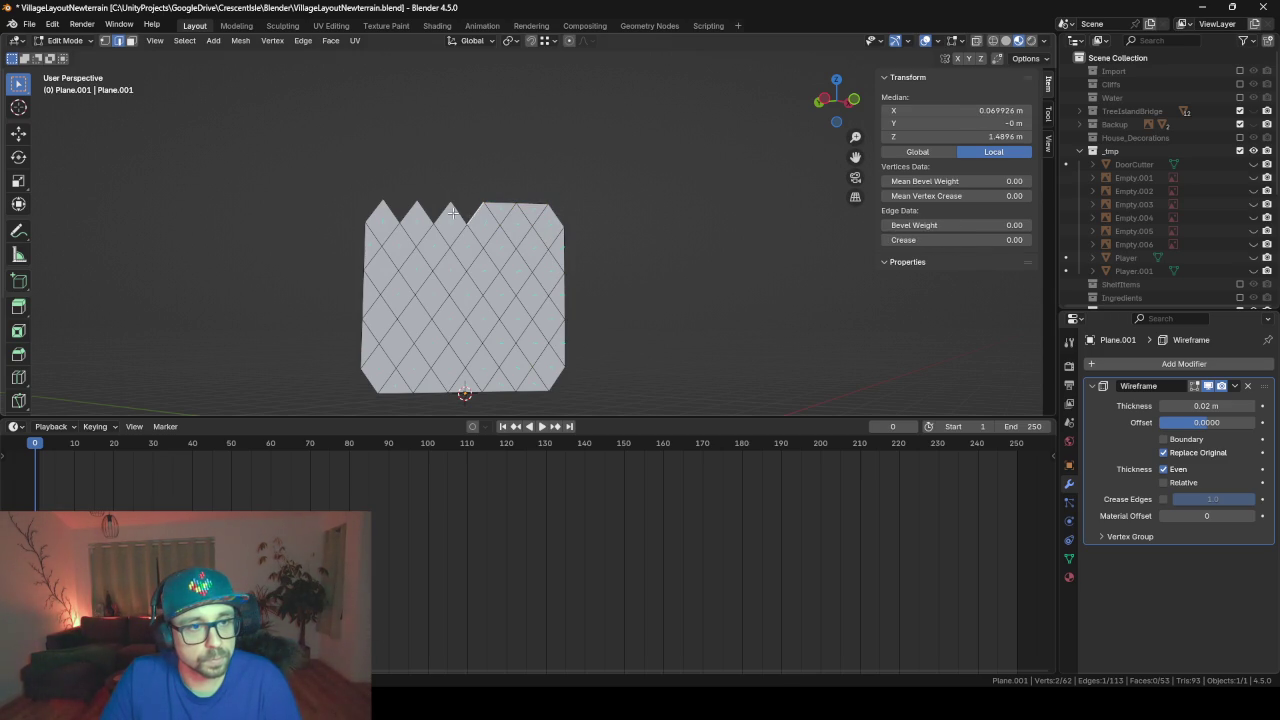
left_click(441, 210)
key("f")
left_click(415, 208)
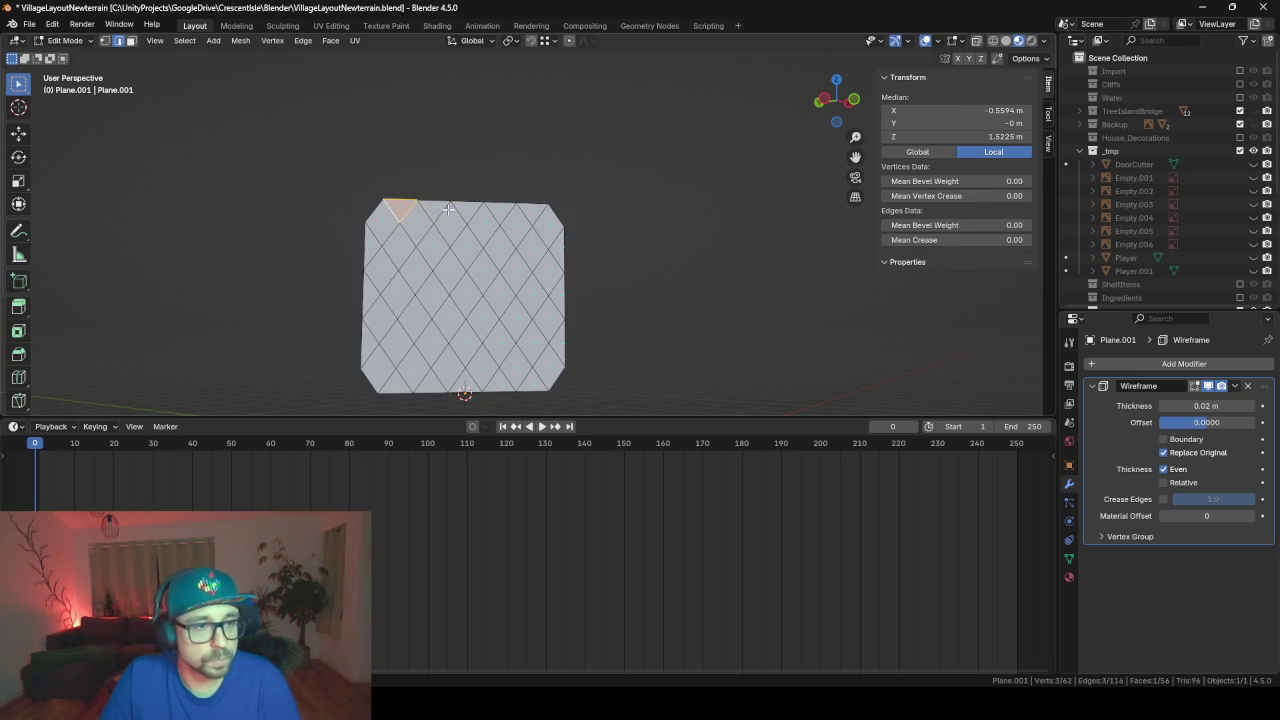
middle_click_drag(551, 242, 569, 277)
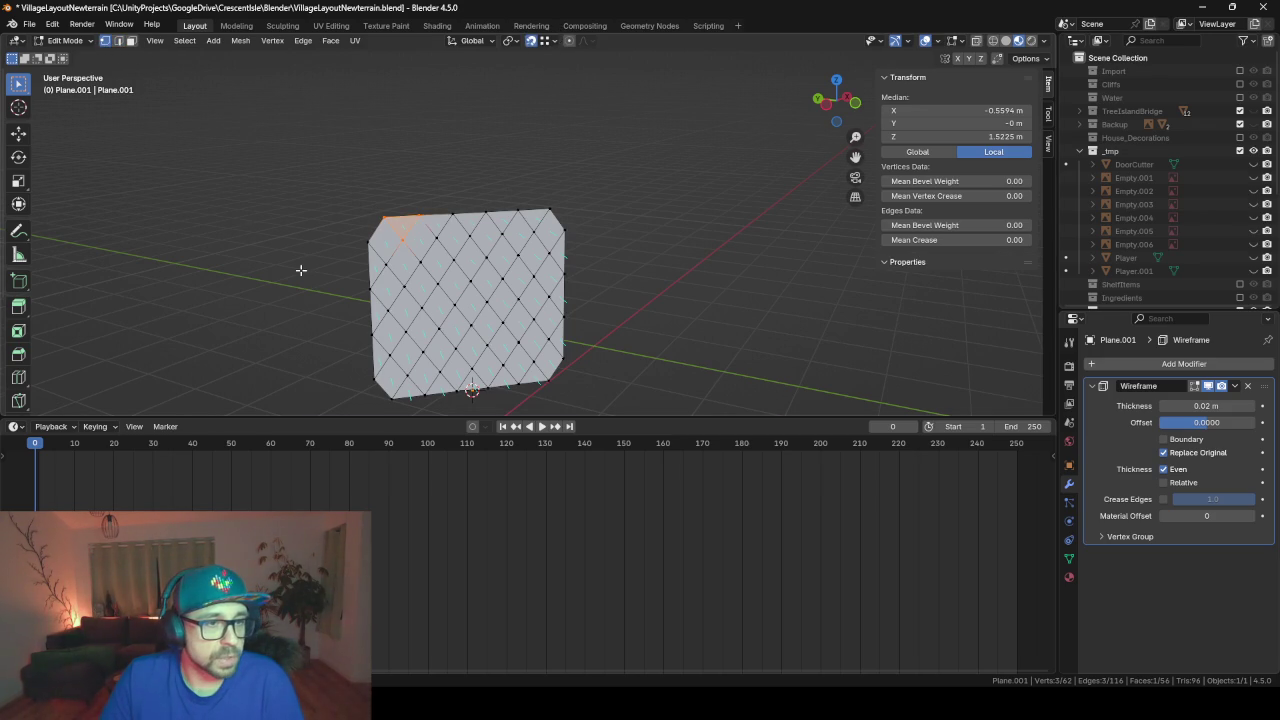
Extrude the top-left and top-right corner vertices outward along X
scroll(301, 270, "up", 3)
middle_click_drag(316, 297, 416, 237, "shift")
left_click(377, 176)
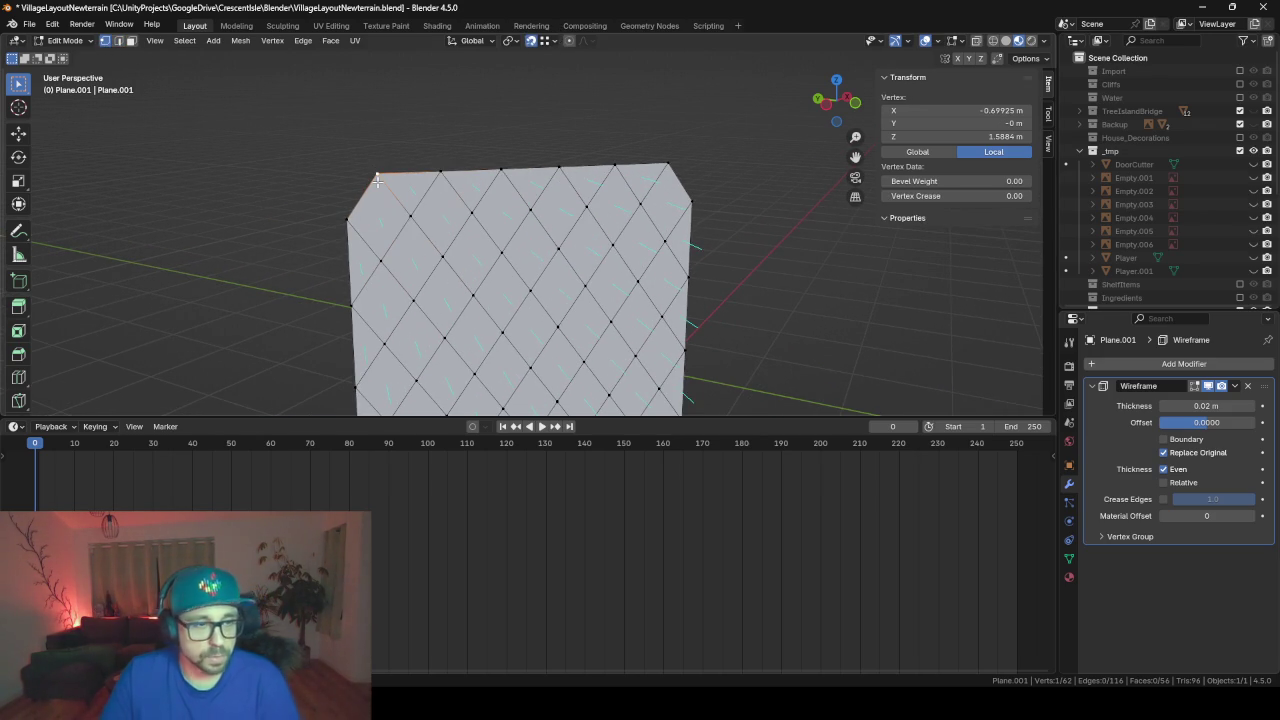
key("e")
key("y")
key("y")
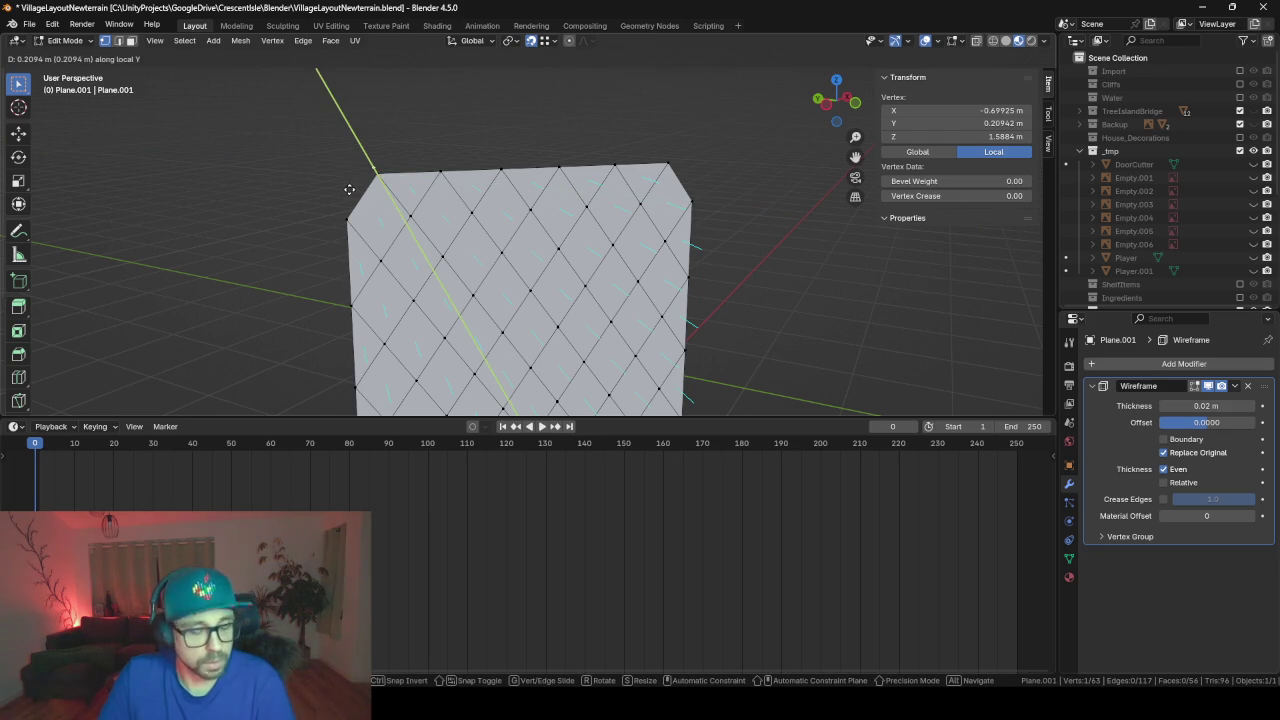
key("x")
left_click(345, 190)
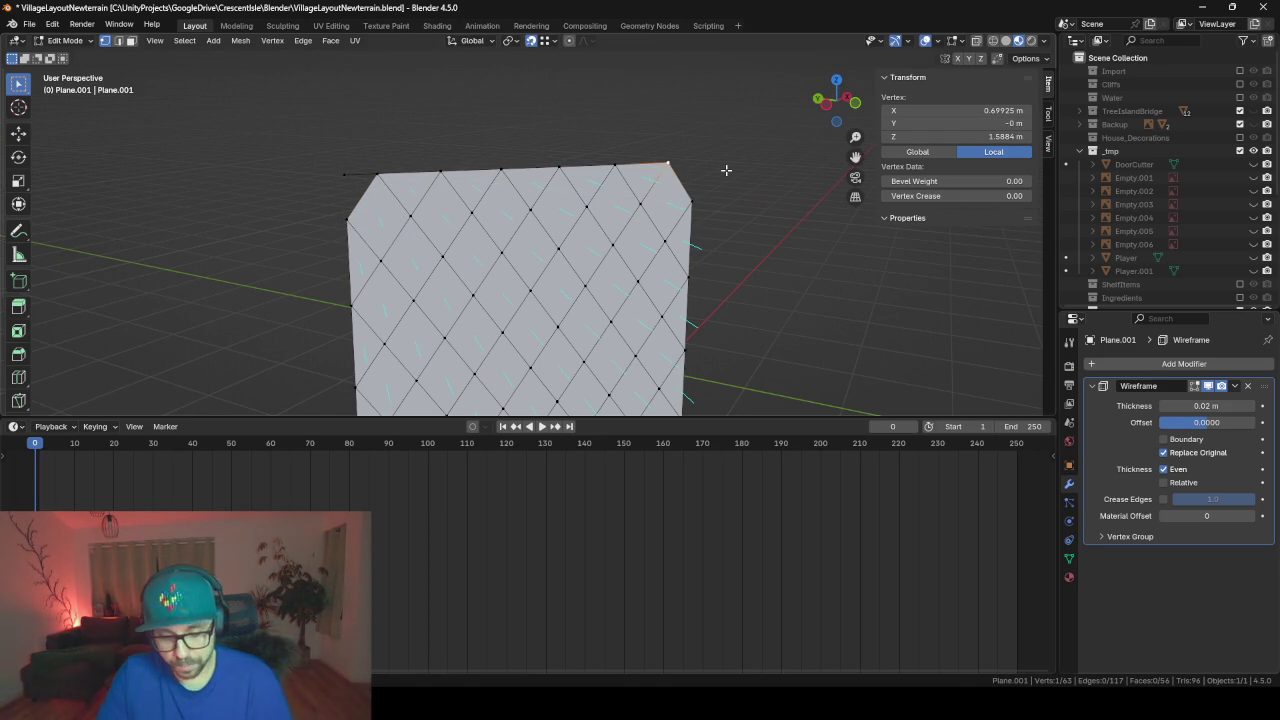
key("e")
key("x")
left_click(694, 194)
Extrude the bottom-right and bottom-left corner vertices outward along X
middle_click_drag(709, 251, 624, 243, "shift")
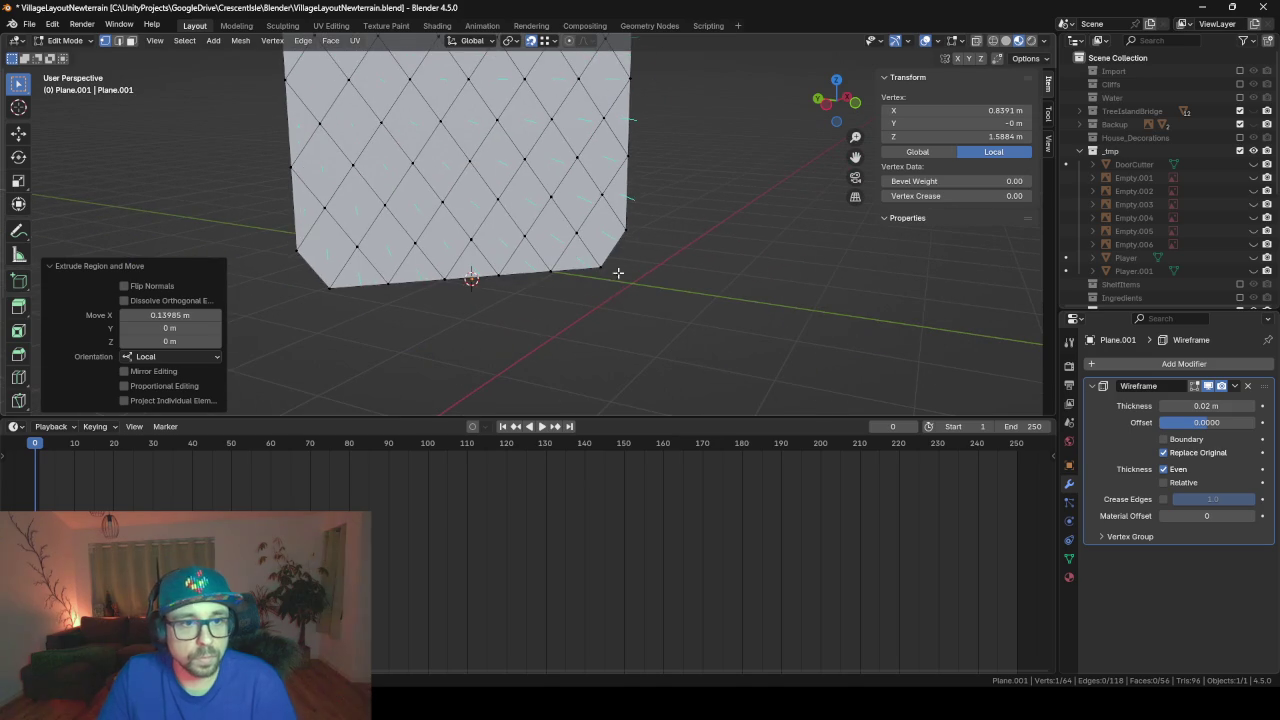
left_click(599, 271)
key("e")
key("x")
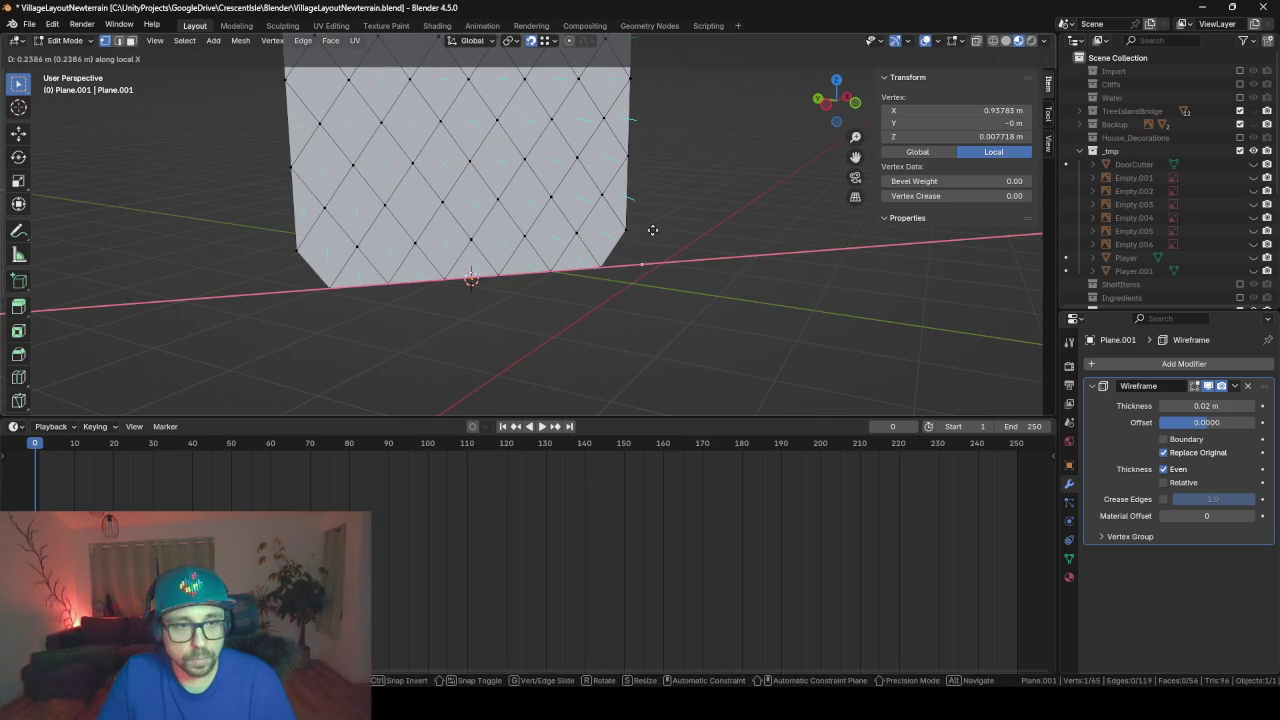
left_click(627, 231)
left_click(332, 290)
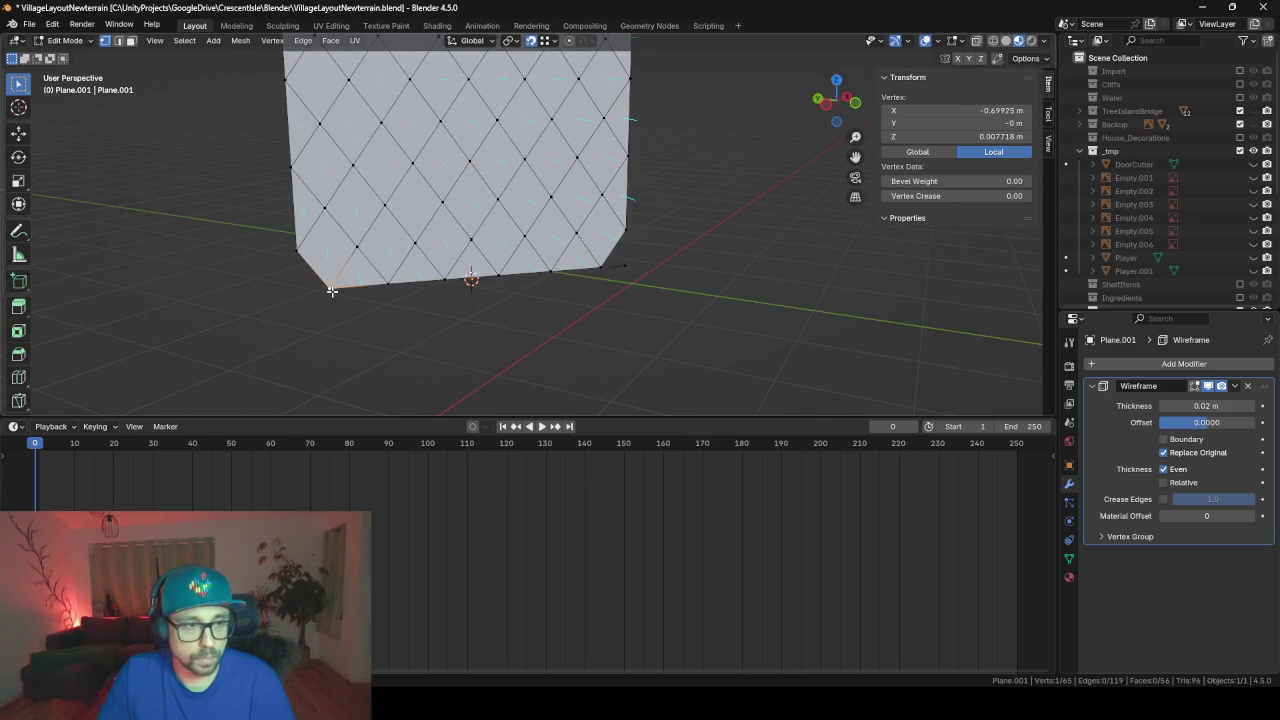
key("e")
key("x")
left_click(301, 251)
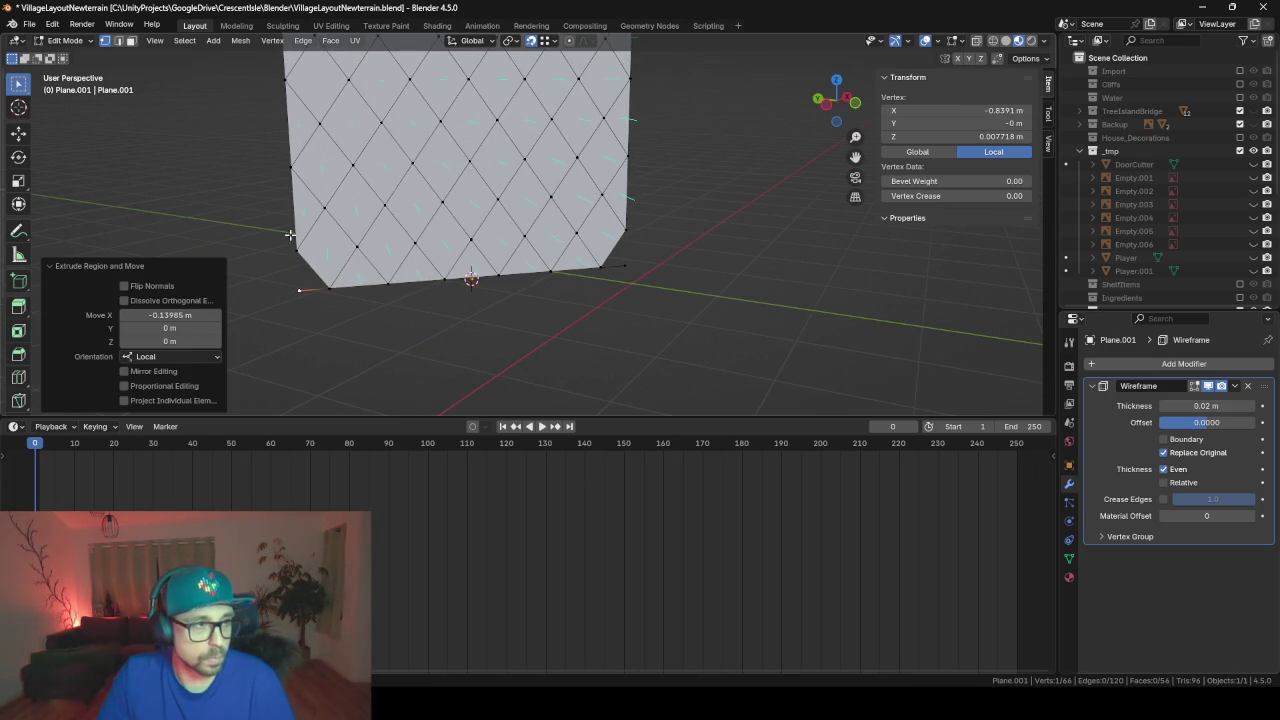
Fill the corner triangles with faces and return to Object Mode to view the lattice
left_click(118, 41)
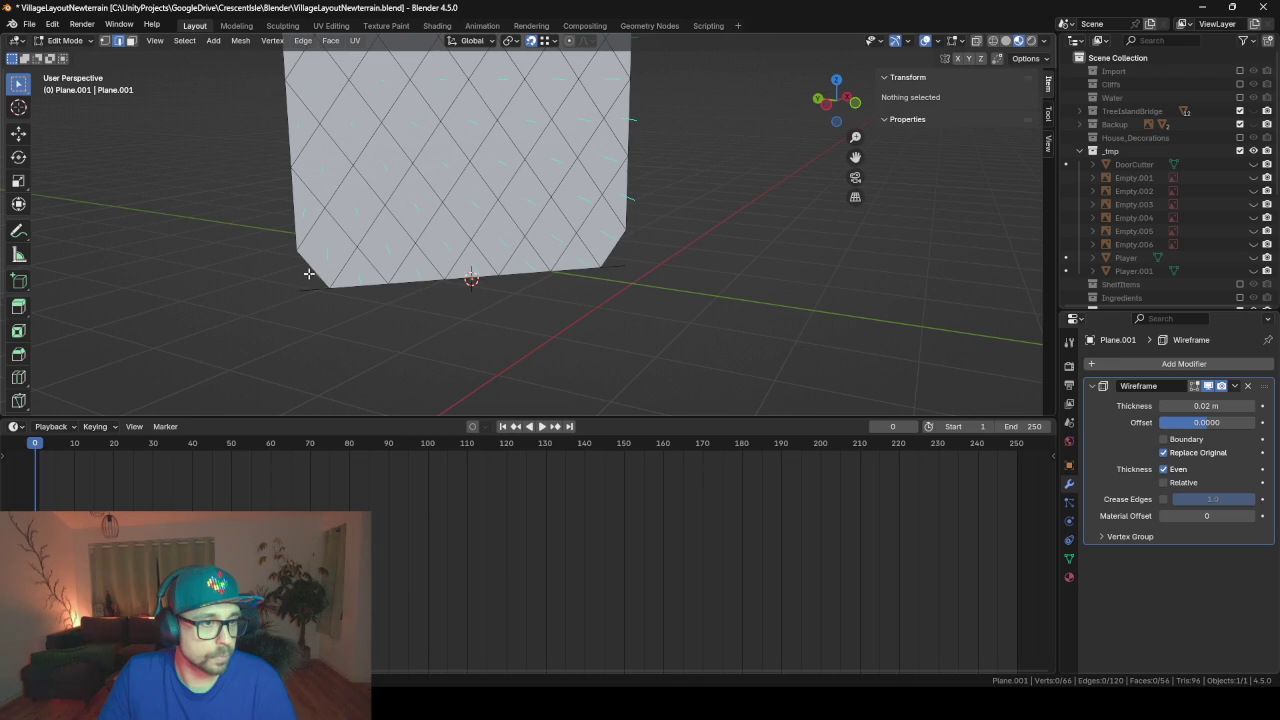
left_click(308, 274)
key("f")
key("g")
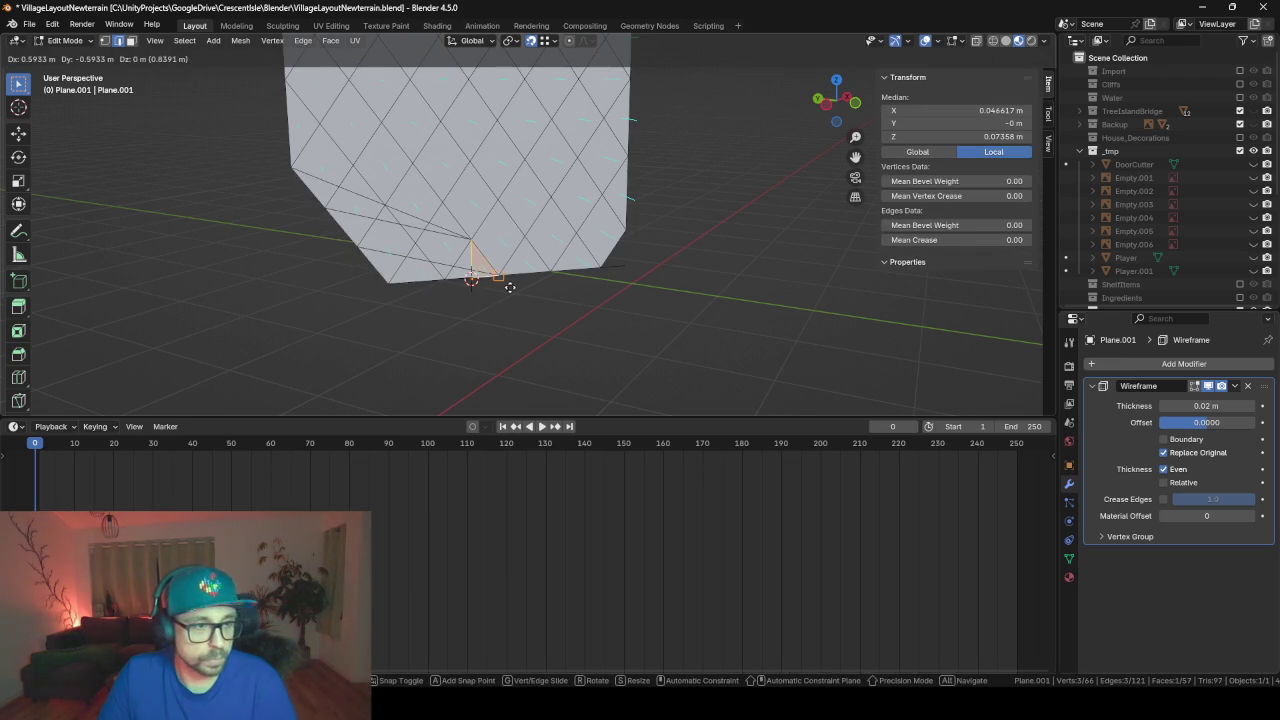
key("Escape")
key("ctrl+shift+m")
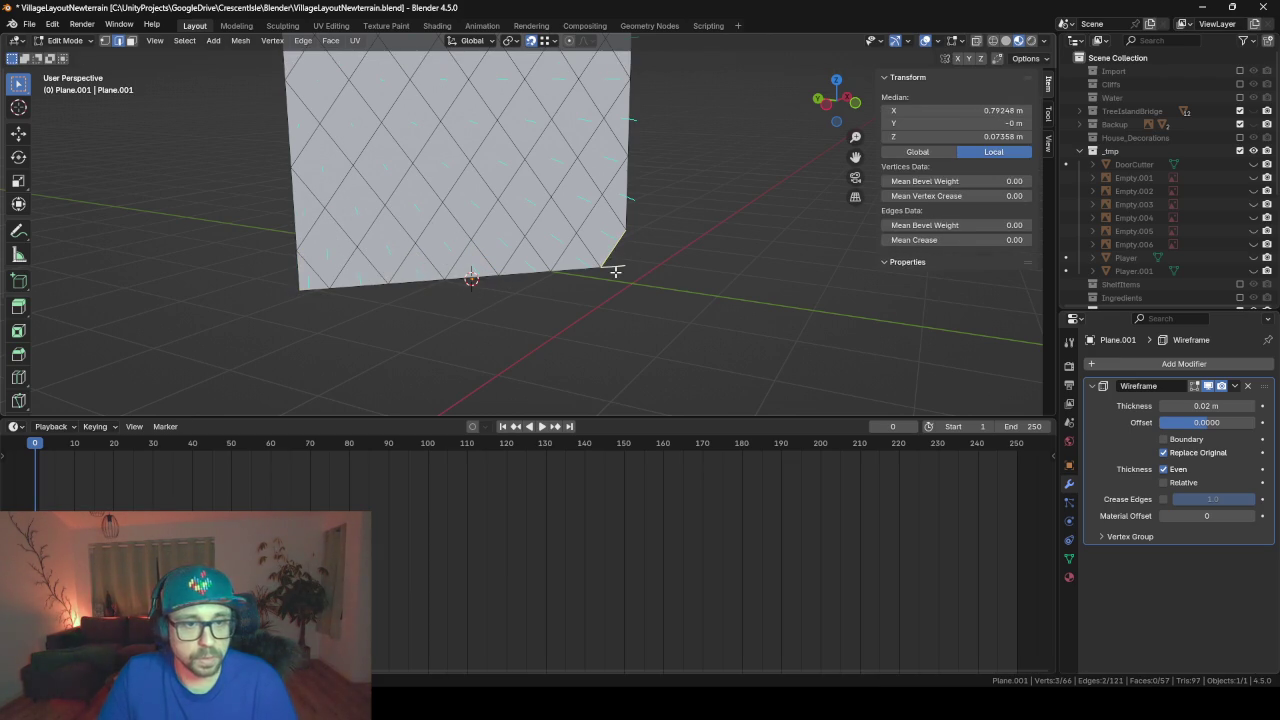
middle_click_drag(589, 231, 581, 291)
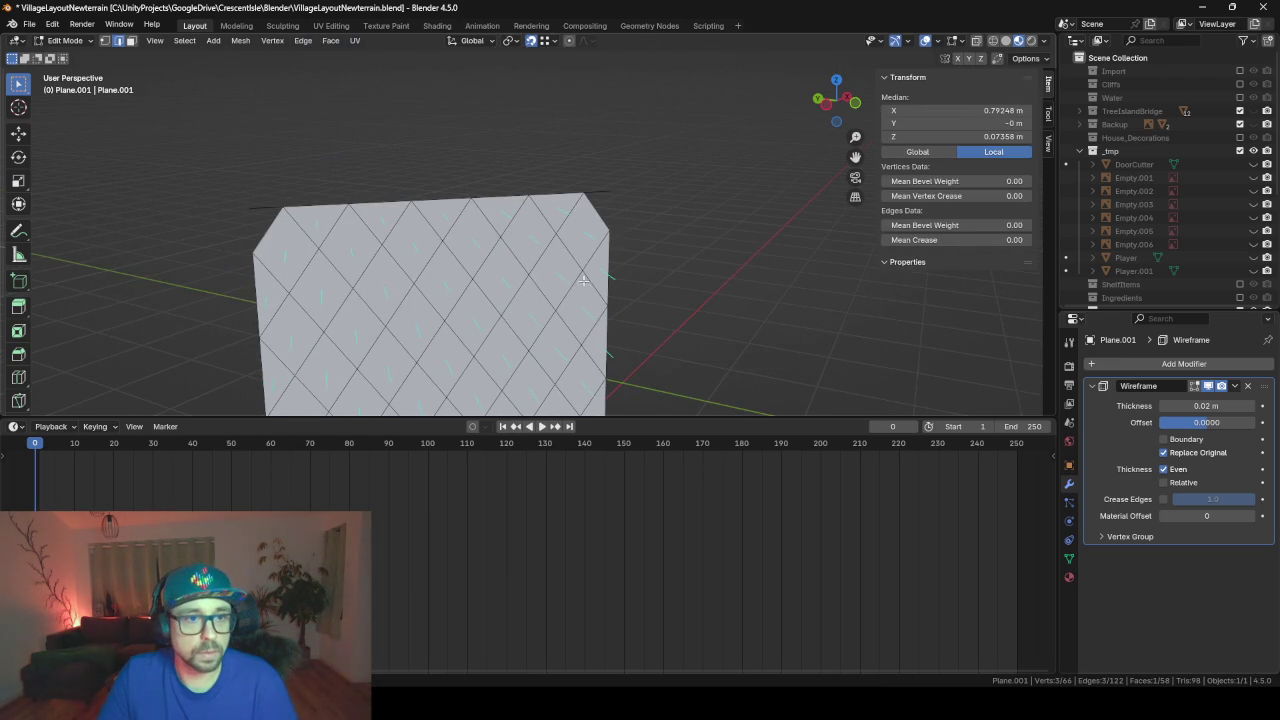
left_click(594, 189)
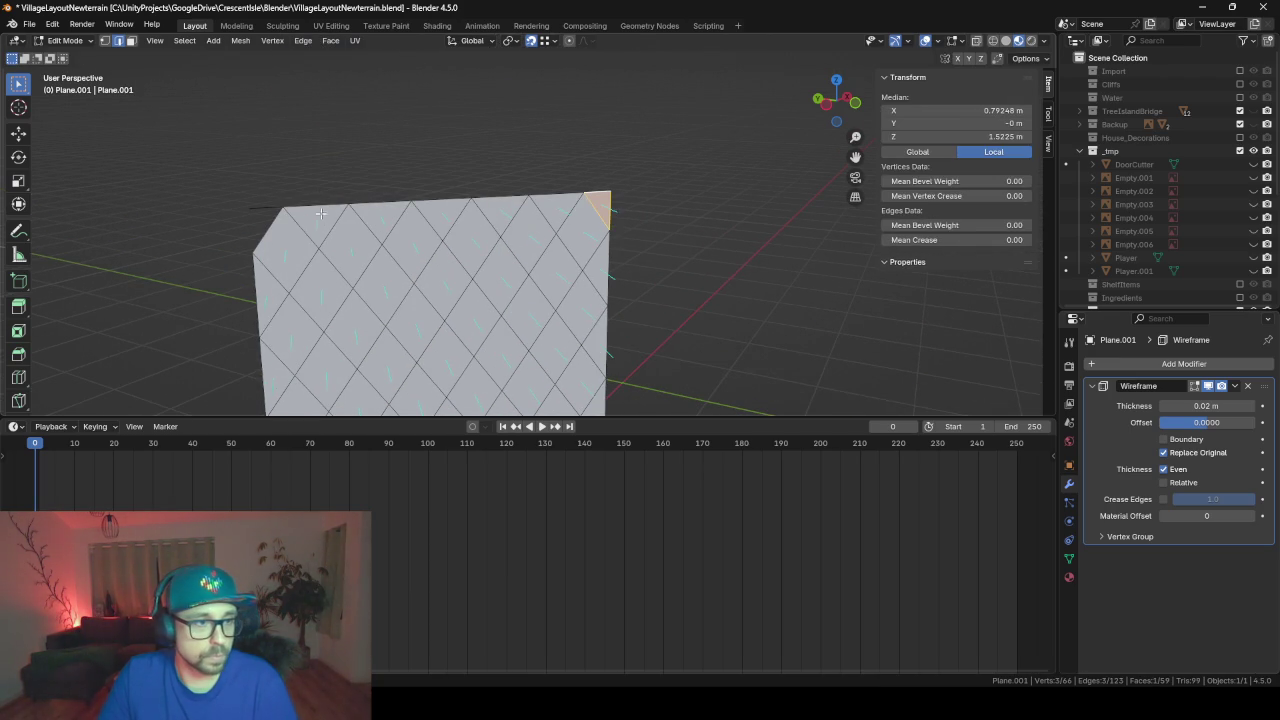
left_click(262, 202)
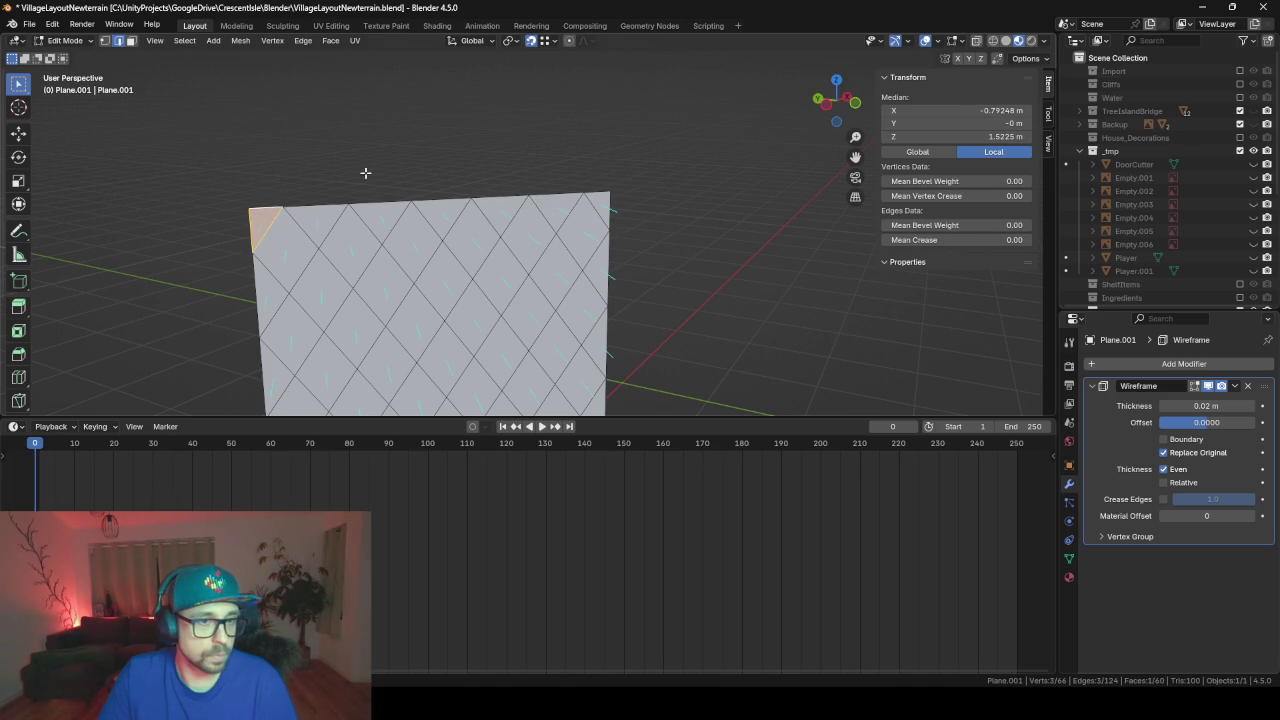
scroll(366, 174, "down", 2)
scroll(366, 174, "down", 2)
key("Tab")
scroll(550, 250, "up", 2)
scroll(527, 302, "up", 3)
Hide the lattice, then reveal all hidden scene objects with Alt+H
left_click(519, 210)
mouse_move(570, 216)
middle_mouse_down()
mouse_move(551, 265)
mouse_move(533, 222)
mouse_move(500, 217)
mouse_move(623, 203)
mouse_move(526, 236)
mouse_move(494, 266)
mouse_move(423, 266)
mouse_move(531, 177)
mouse_move(554, 223)
middle_mouse_up()
scroll(525, 236, "down", 1)
scroll(423, 266, "down", 2)
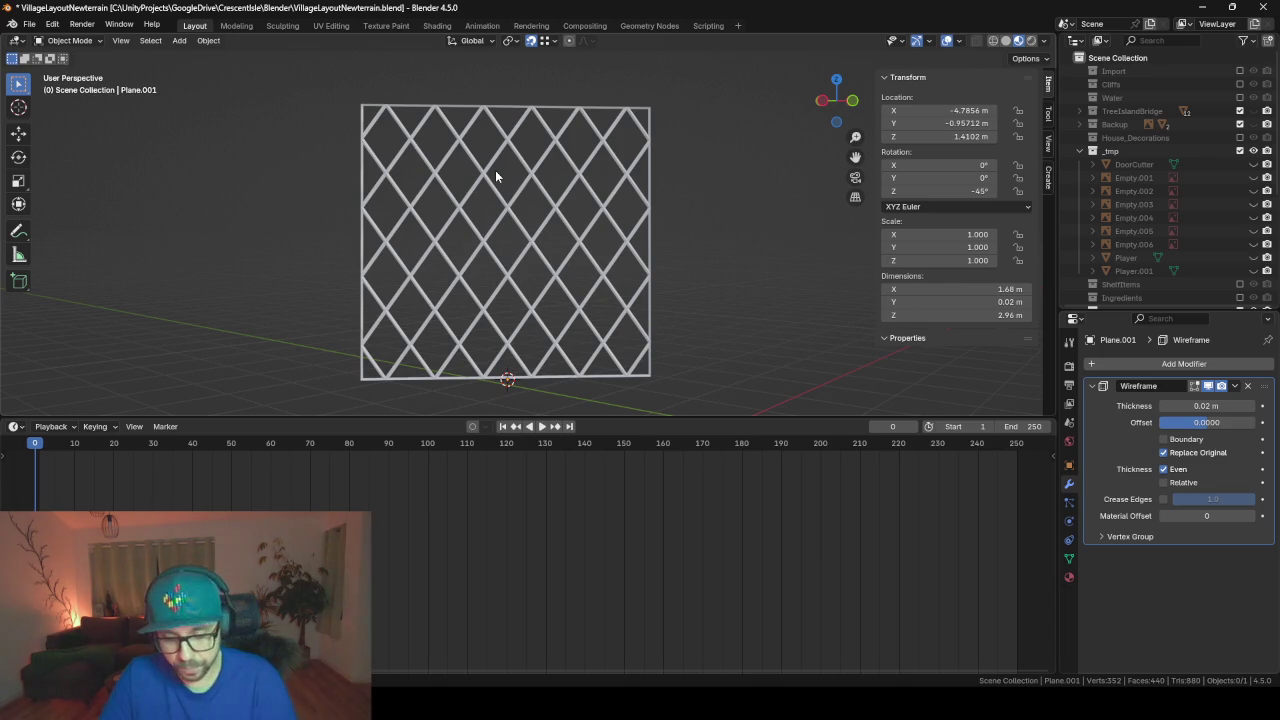
key("h")
key("alt+h")
scroll(528, 257, "down", 3)
scroll(529, 262, "up", 2)
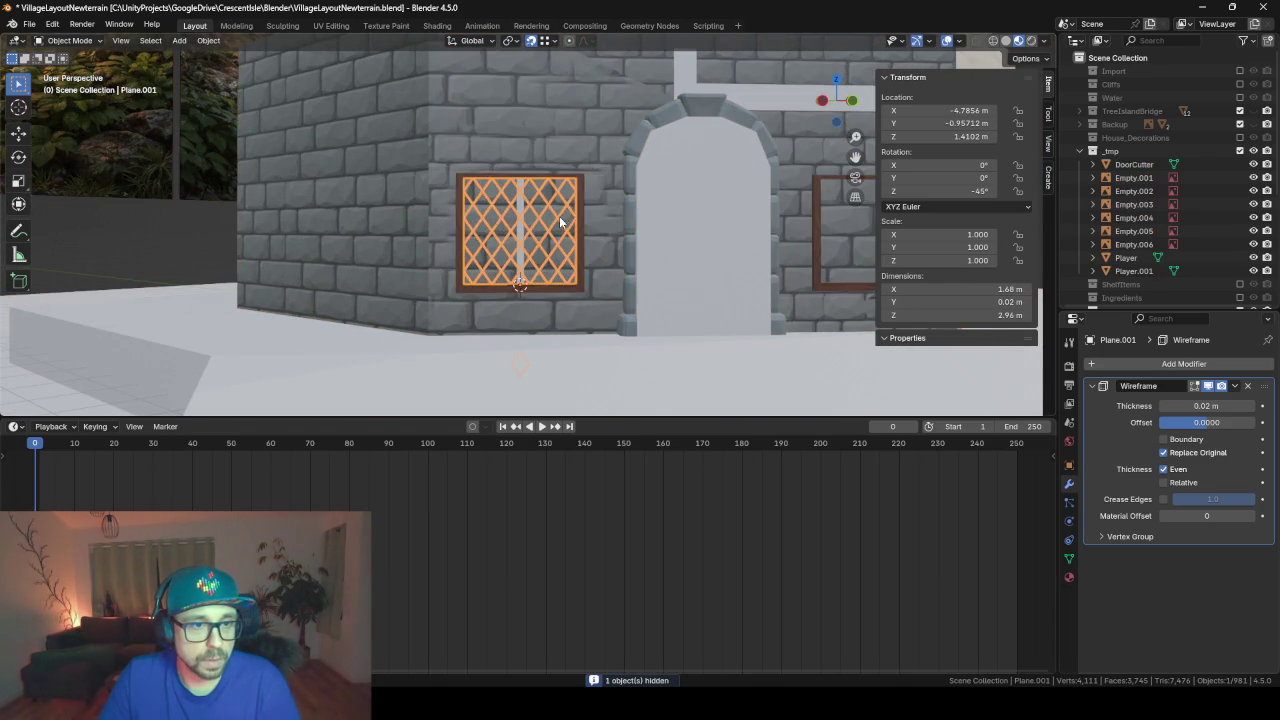
Hide the house ground object and orbit to inspect the lattice in the window frame
left_click(566, 218)
key("h")
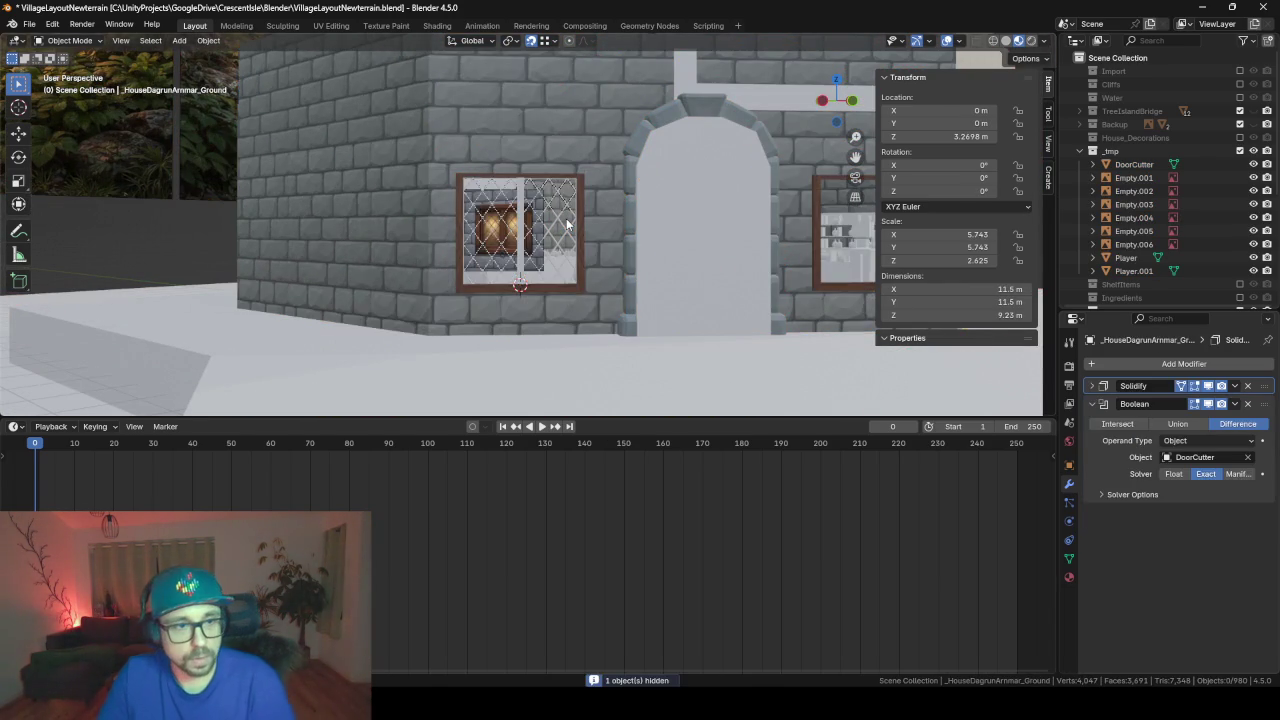
scroll(566, 218, "up", 2)
scroll(566, 218, "up", 2)
scroll(560, 222, "up", 2)
mouse_move(538, 233)
middle_mouse_down()
mouse_move(621, 229)
mouse_move(526, 242)
mouse_move(542, 243)
mouse_move(533, 278)
middle_mouse_up()
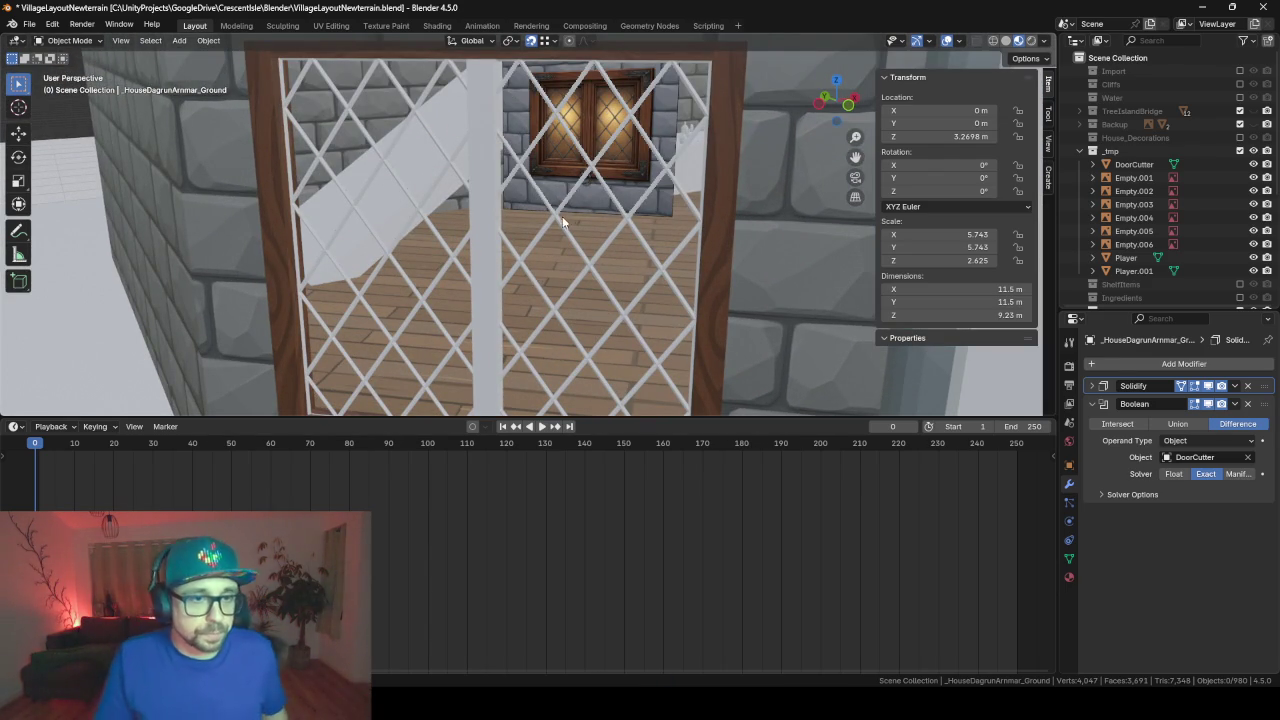
mouse_move(610, 59)
middle_mouse_down()
mouse_move(606, 153)
mouse_move(580, 142)
mouse_move(659, 164)
mouse_move(601, 172)
middle_mouse_up()
scroll(580, 142, "down", 4)
scroll(596, 151, "down", 2)
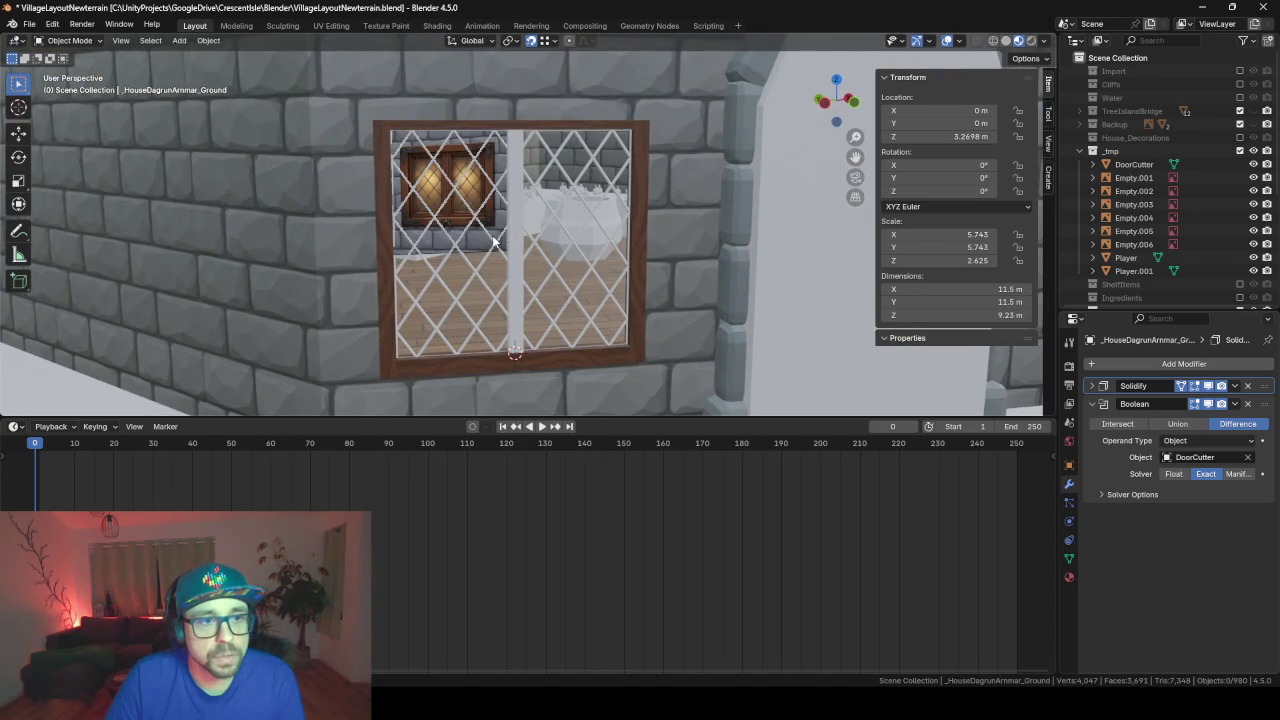
scroll(493, 240, "up", 2)
mouse_move(535, 242)
middle_mouse_down()
mouse_move(552, 208)
mouse_move(484, 192)
mouse_move(482, 222)
mouse_move(514, 239)
middle_mouse_up()
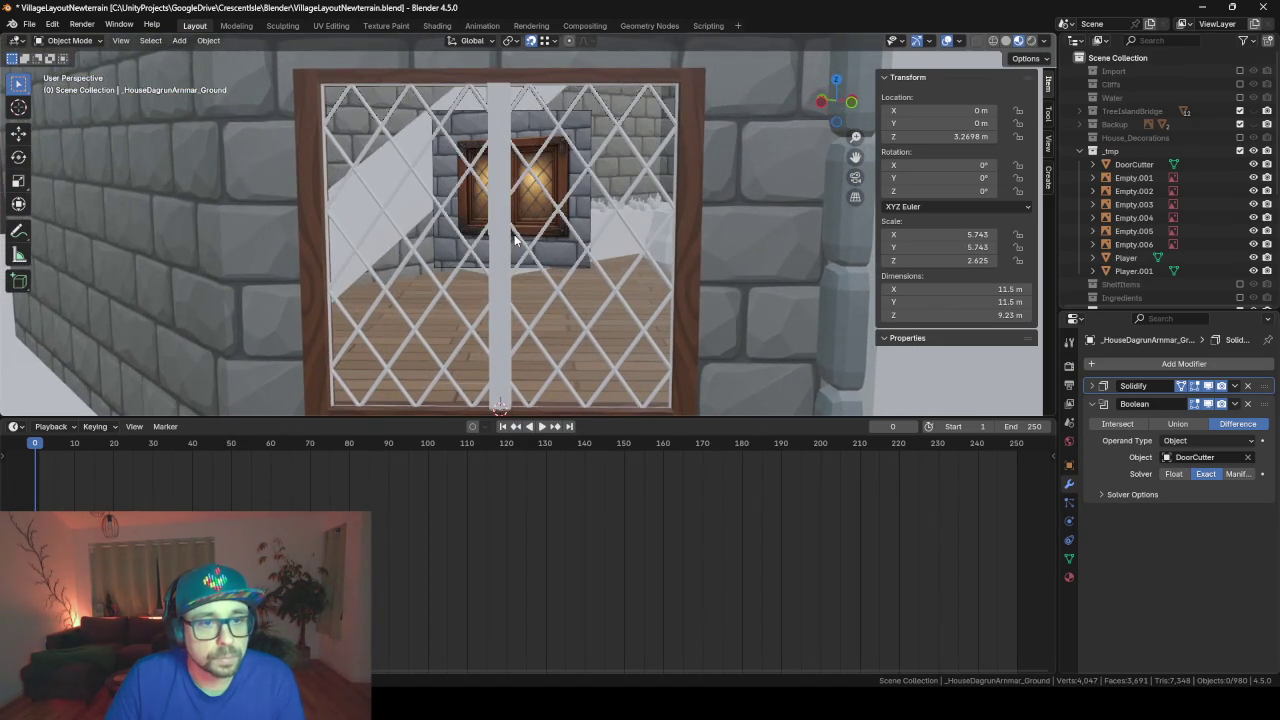
left_click(548, 212)
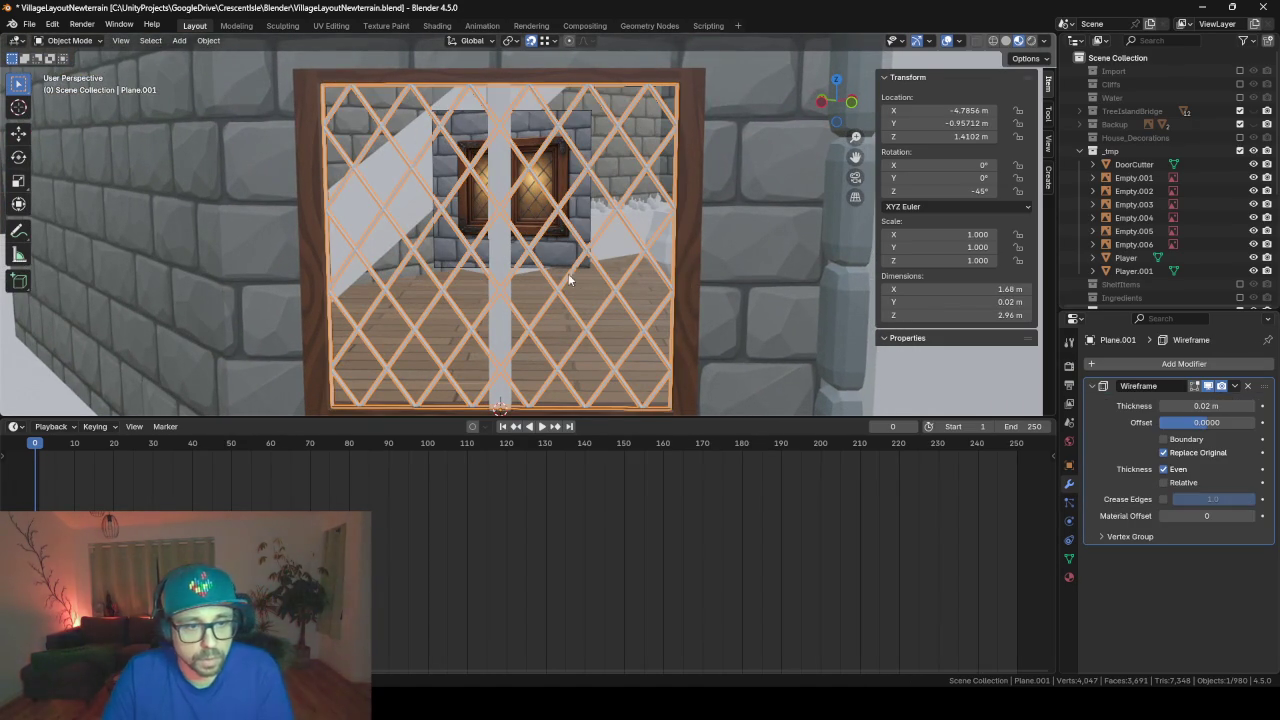
middle_click_drag(575, 275, 570, 223)
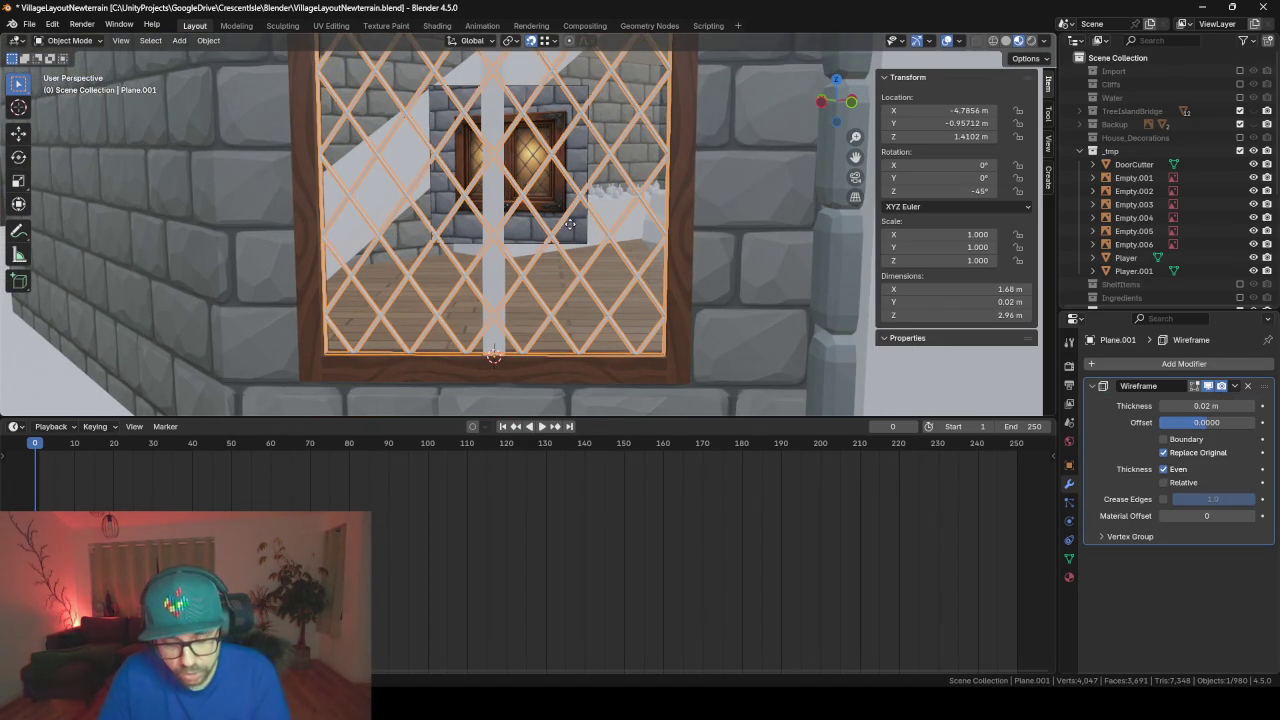
key("g")
key("z")
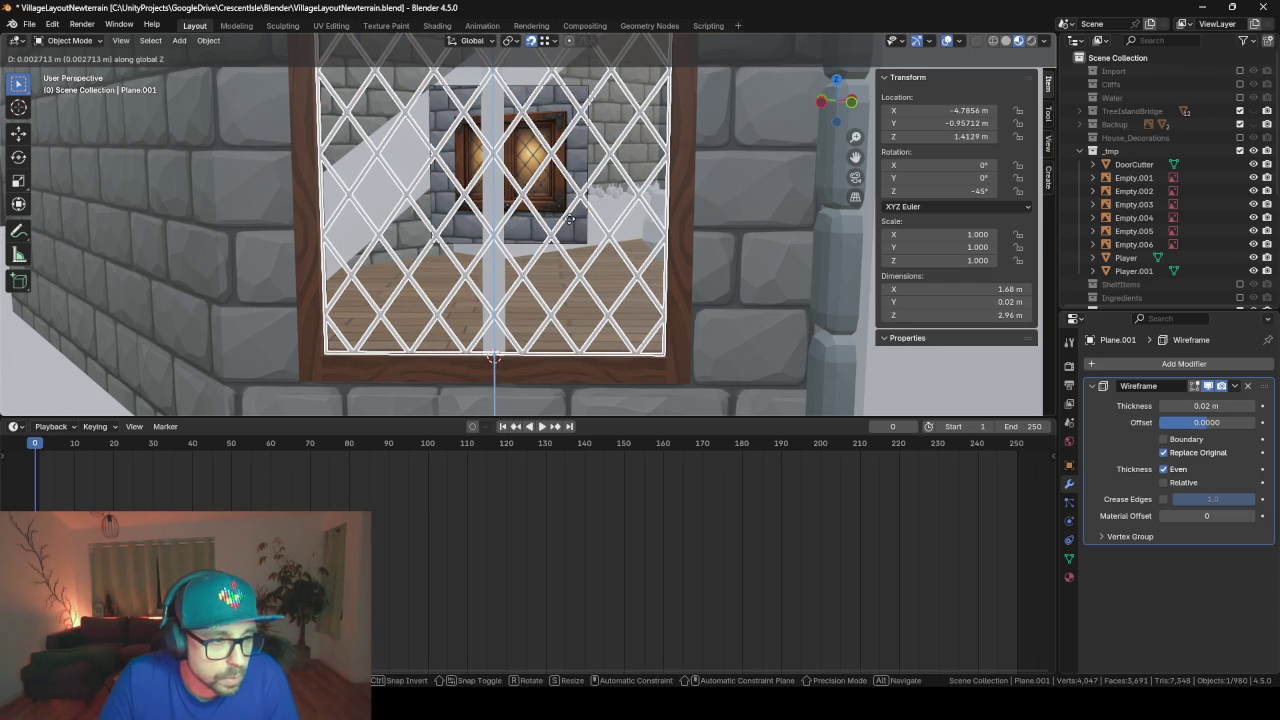
left_click(598, 252)
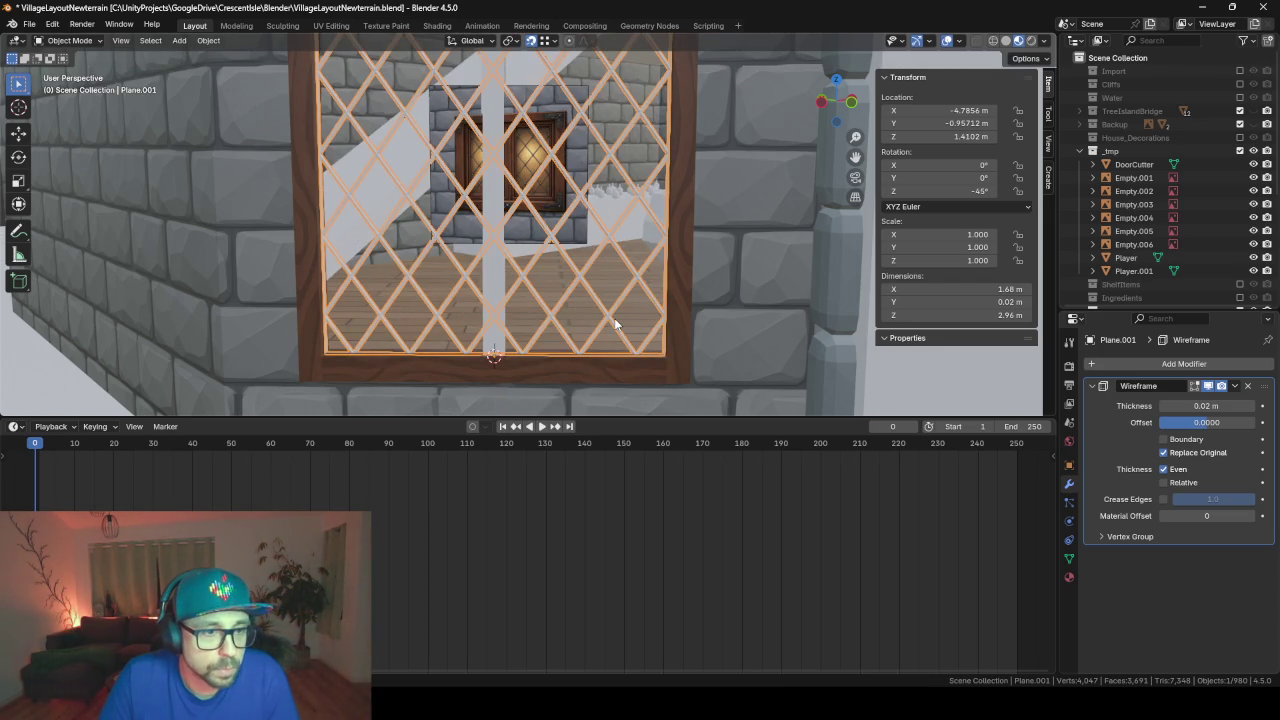
key("g")
key("z")
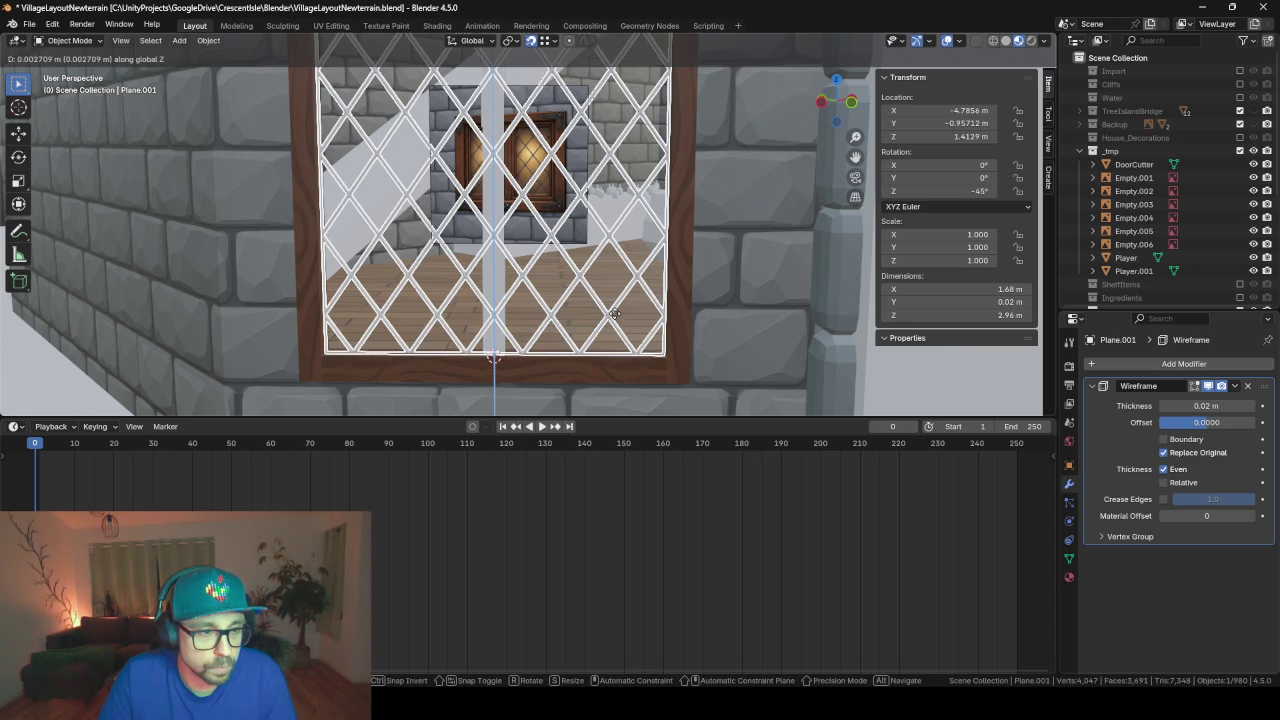
left_click(614, 314)
scroll(512, 358, "up", 2)
scroll(512, 358, "up", 2)
scroll(512, 358, "up", 1)
right_click(565, 296)
scroll(748, 310, "down", 3)
mouse_move(748, 310)
middle_mouse_down()
mouse_move(596, 146)
mouse_move(558, 254)
middle_mouse_up()
scroll(558, 254, "up", 2)
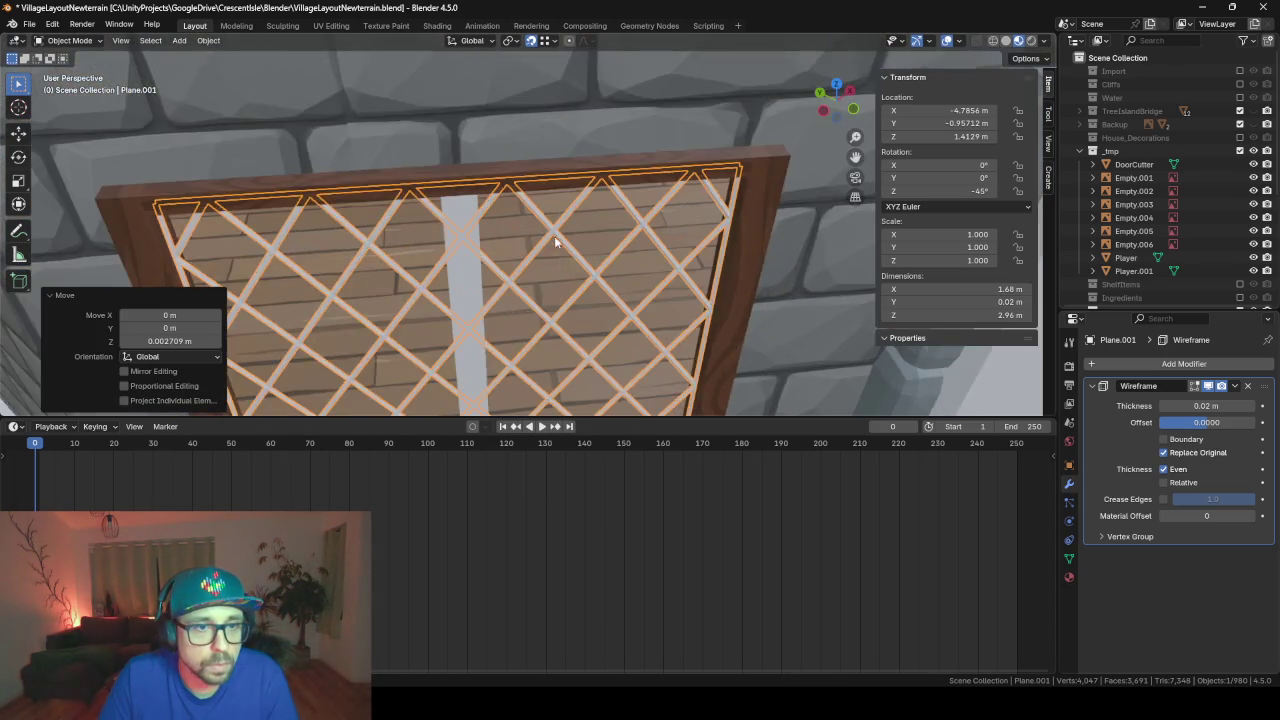
scroll(558, 254, "up", 2)
mouse_move(507, 159)
middle_mouse_down()
mouse_move(427, 110)
mouse_move(448, 206)
mouse_move(488, 216)
mouse_move(463, 229)
mouse_move(488, 263)
mouse_move(463, 263)
mouse_move(487, 222)
mouse_move(473, 261)
mouse_move(738, 258)
middle_mouse_up()
scroll(427, 110, "down", 3)
scroll(463, 229, "up", 2)
scroll(487, 230, "down", 3)
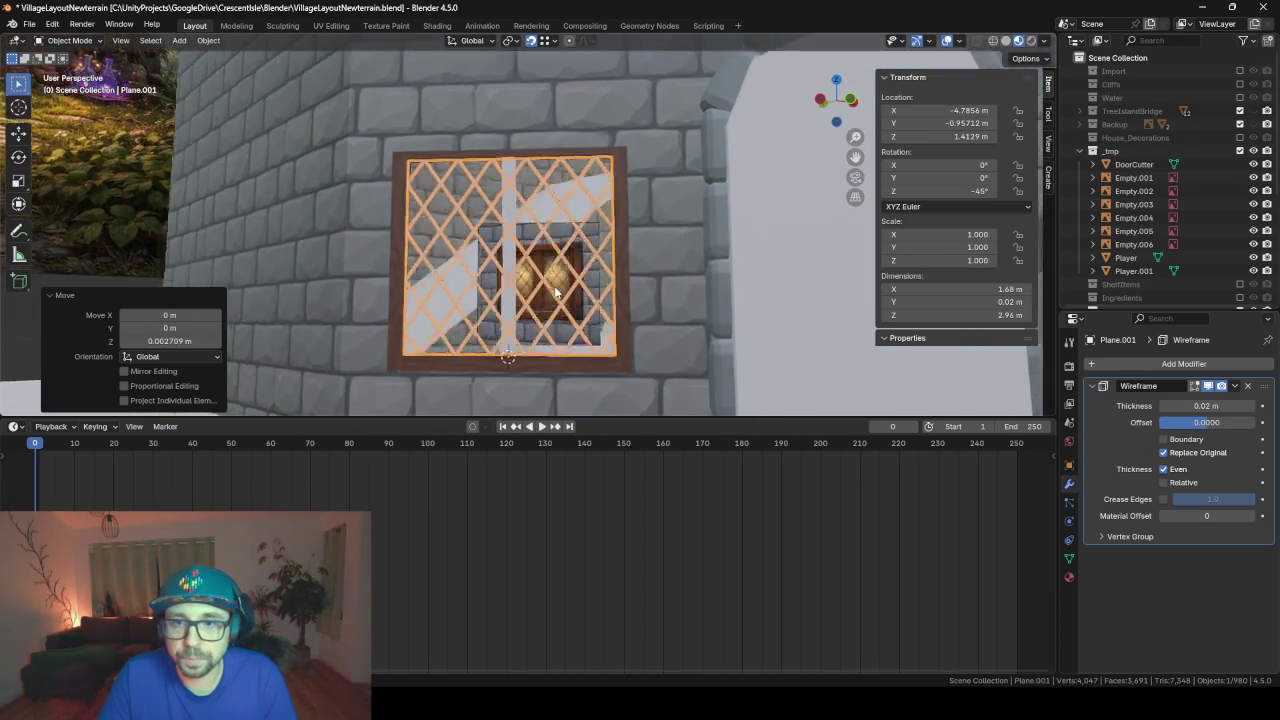
left_click_drag(1101, 309, 1101, 504)
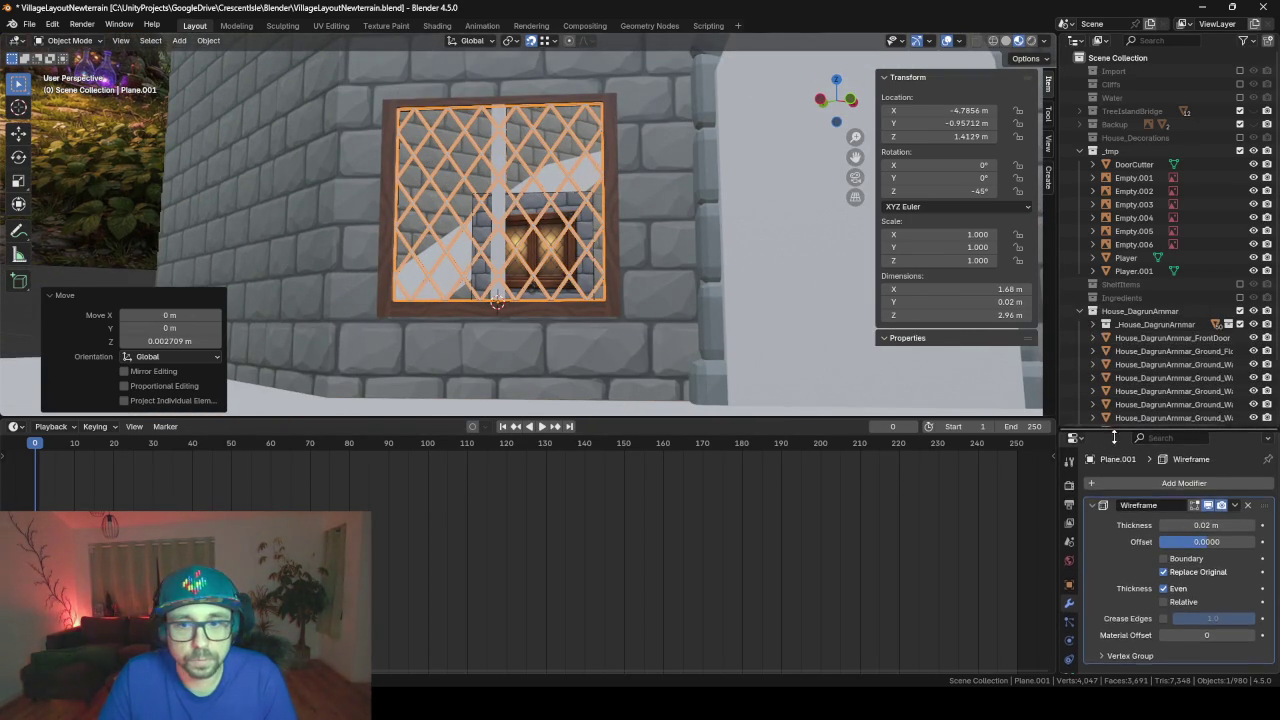
Add a plane at the window and rotate it 90° on X and -45° on Z
left_click(1120, 471)
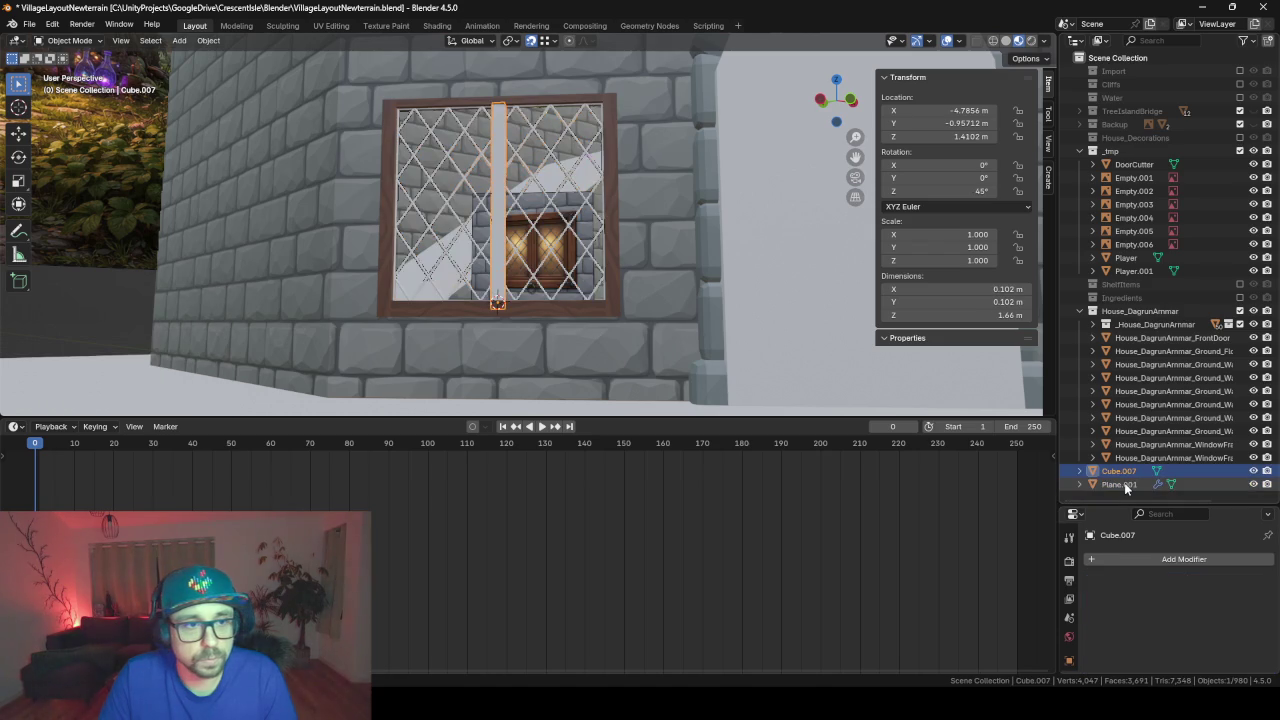
middle_click_drag(386, 208, 430, 270)
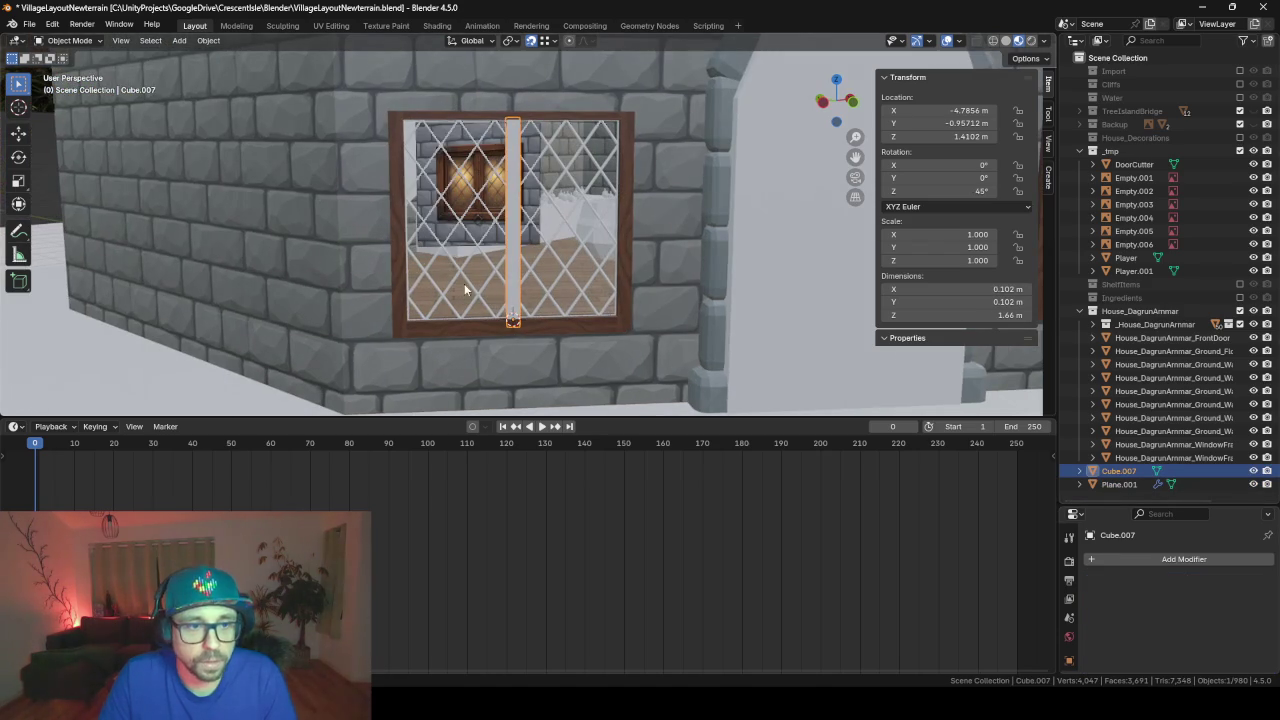
key("shift+a")
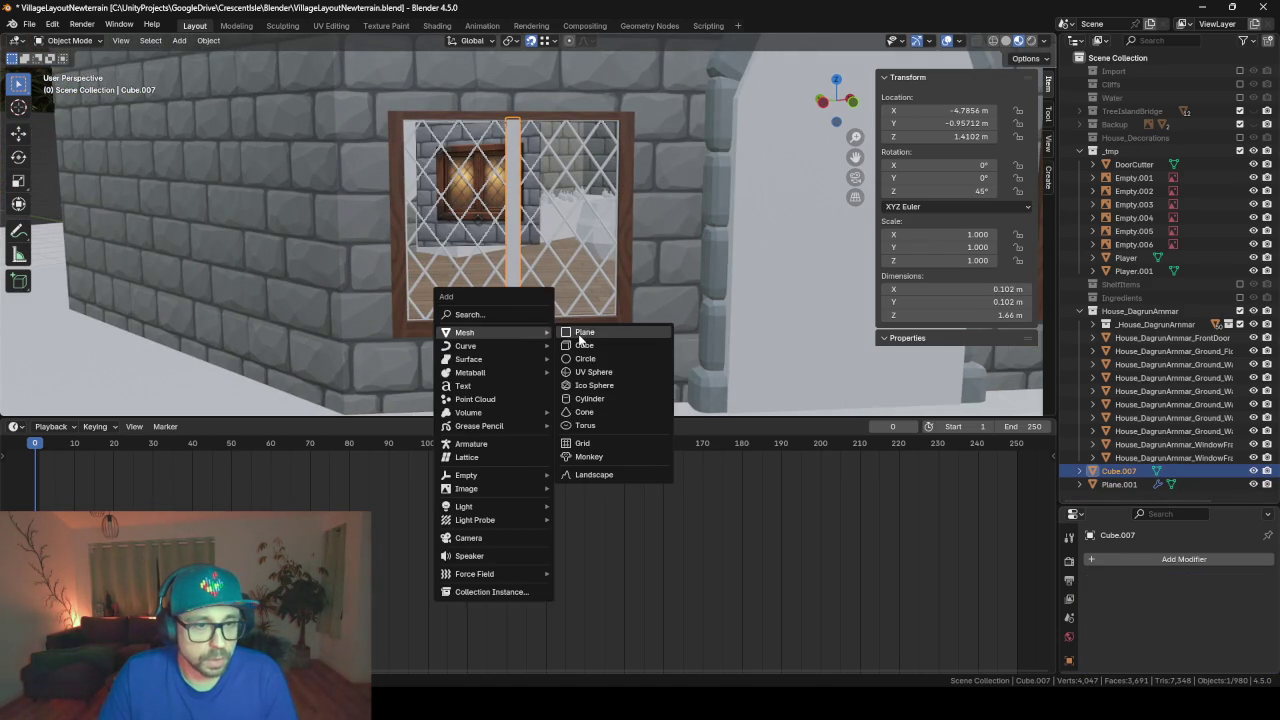
left_click(585, 332)
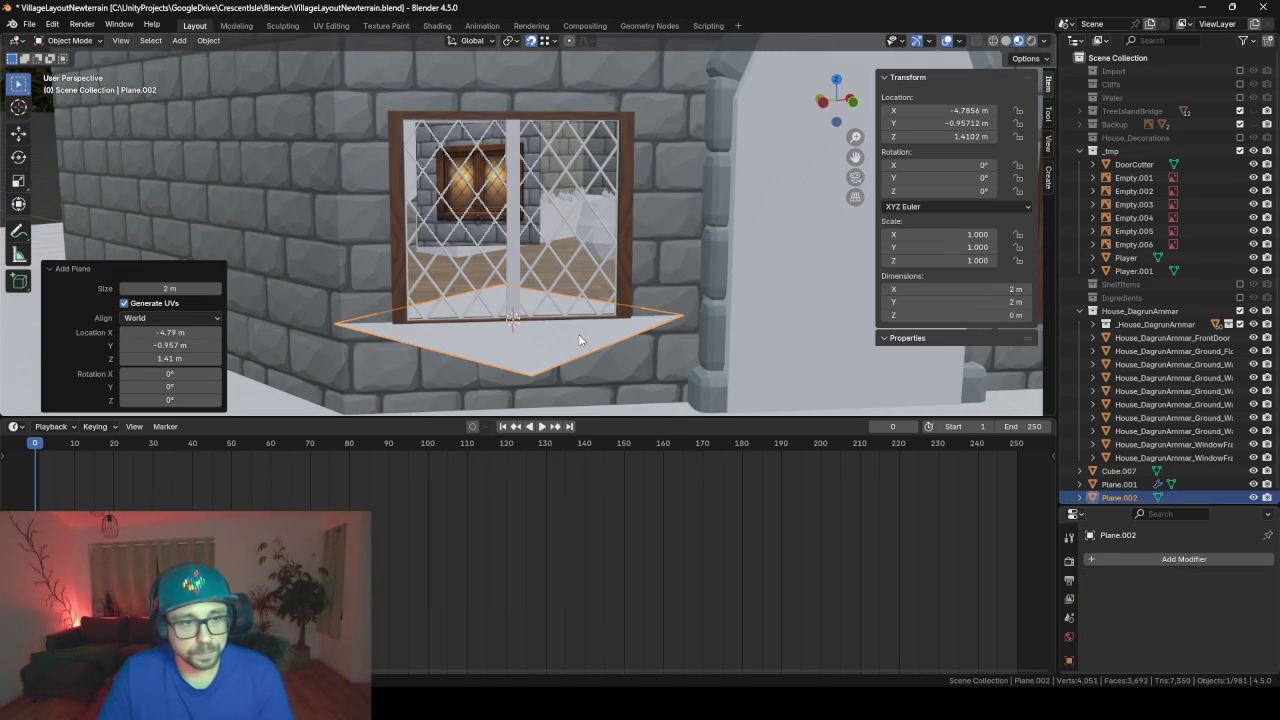
key("r")
key("x")
key("9")
key("0")
key("Return")
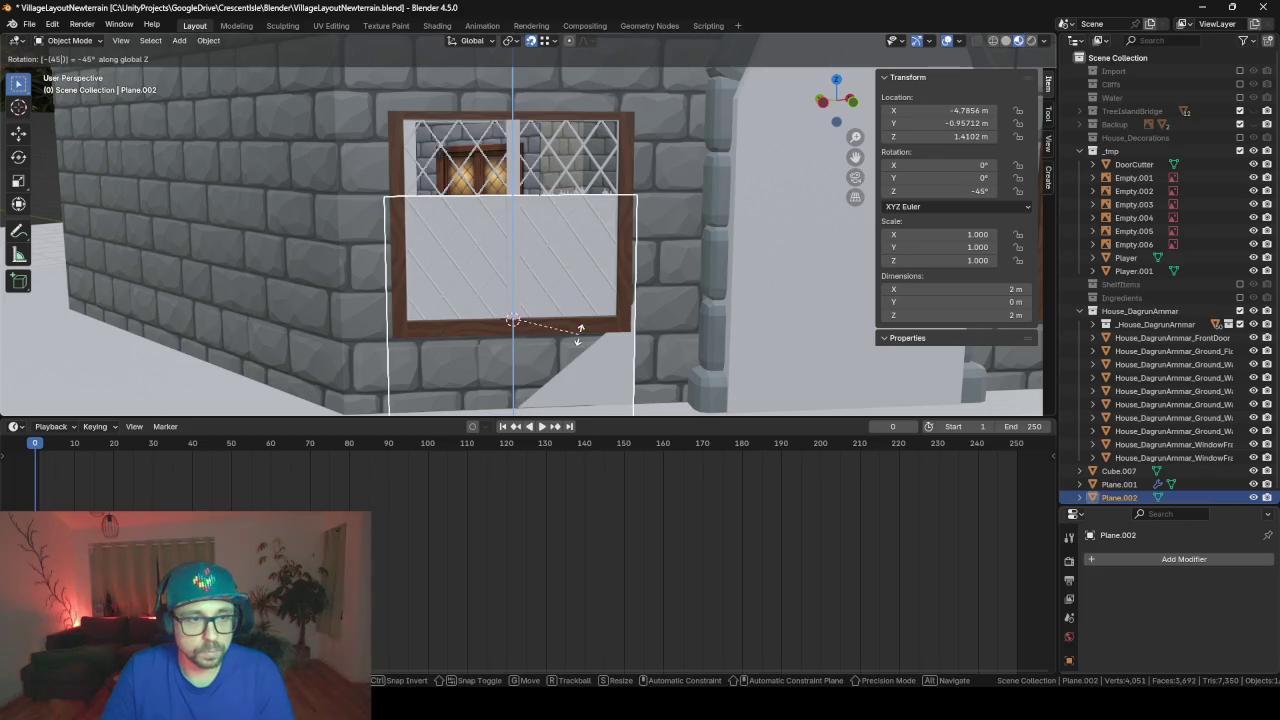
key("r")
key("z")
key("minus")
key("4")
key("5")
key("Return")
Raise the plane along Z over the opening and scale its mesh to 0.859
key("g")
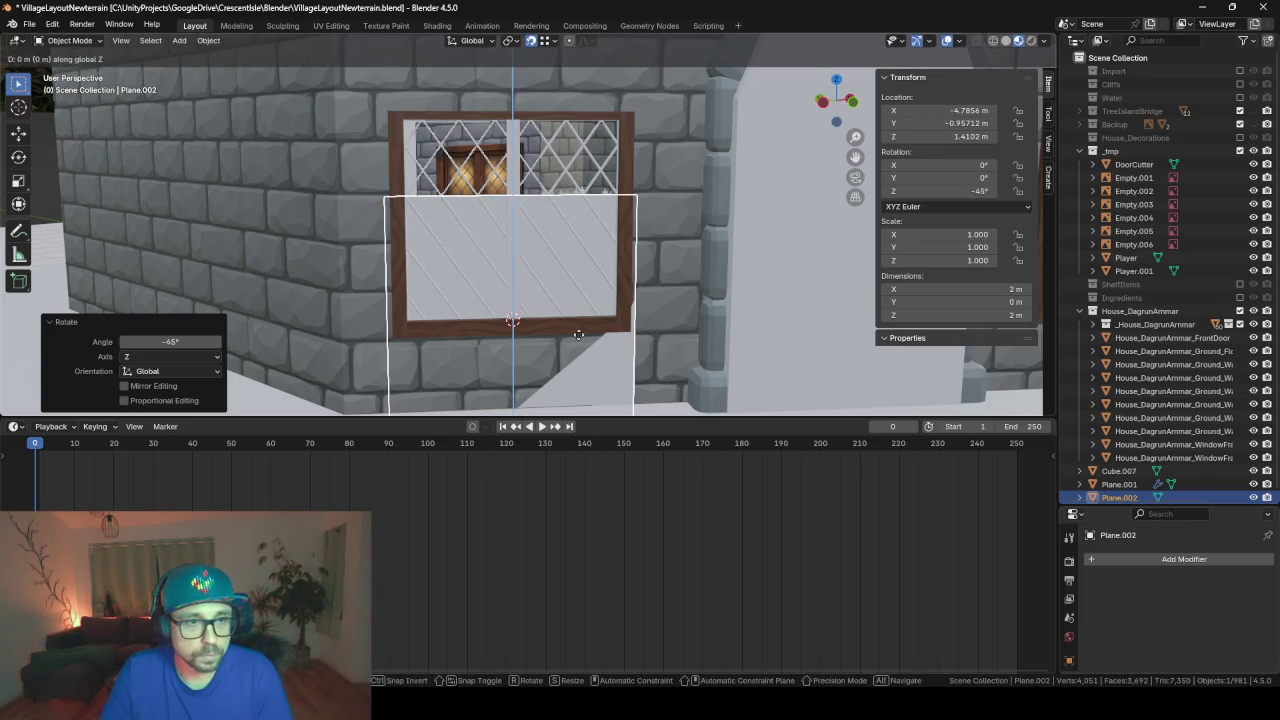
key("z")
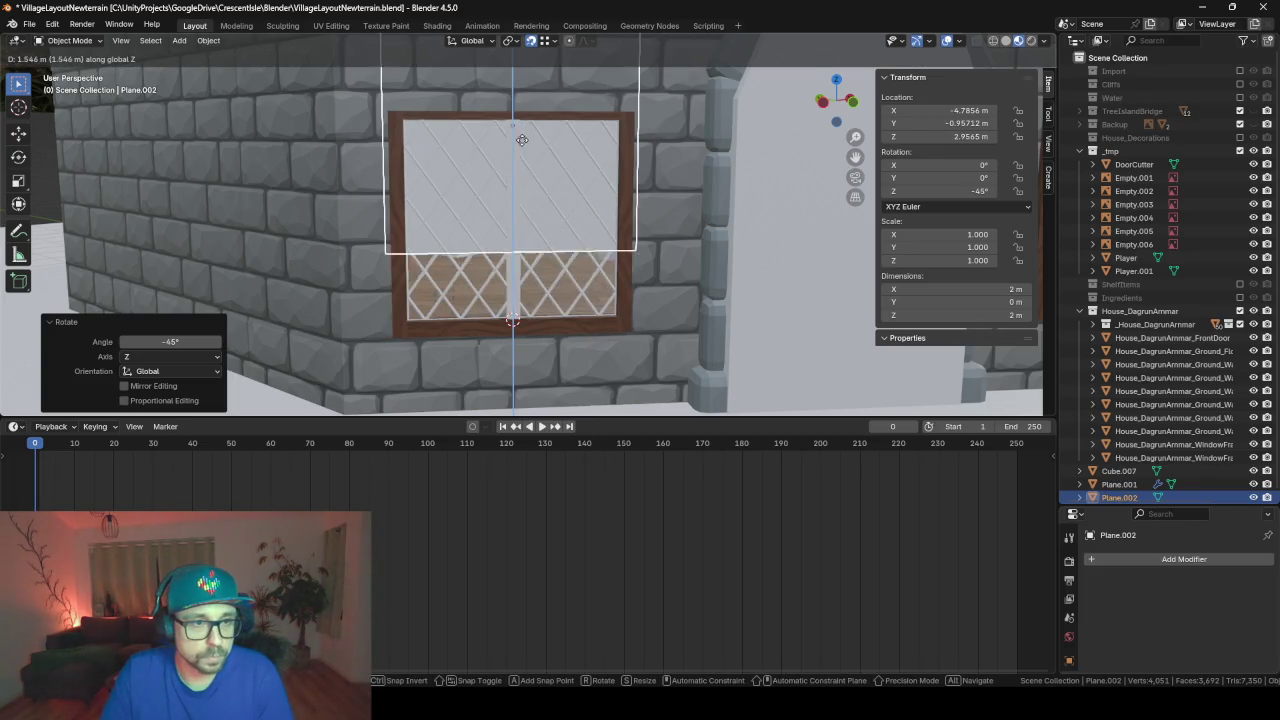
left_click(506, 244)
key("Tab")
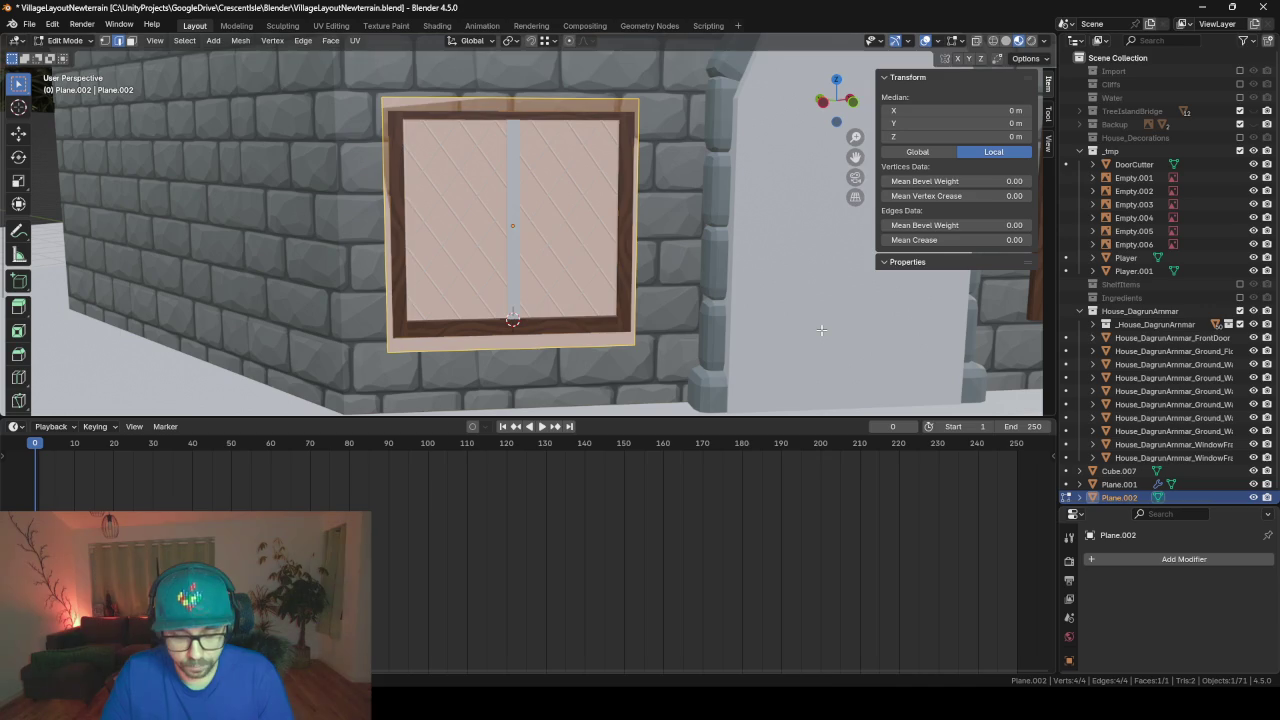
key("s")
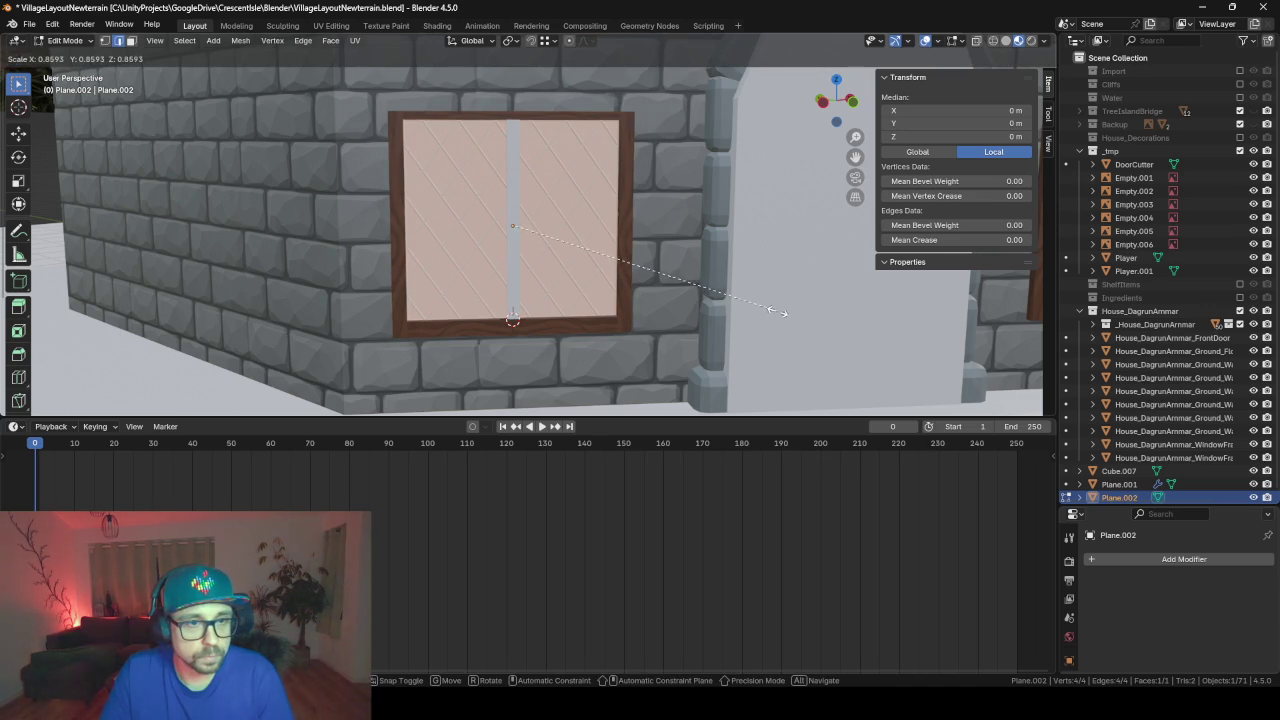
left_click(777, 312)
mouse_move(777, 312)
middle_mouse_down()
mouse_move(663, 277)
mouse_move(523, 343)
mouse_move(797, 212)
middle_mouse_up()
middle_click_drag(786, 213, 525, 228)
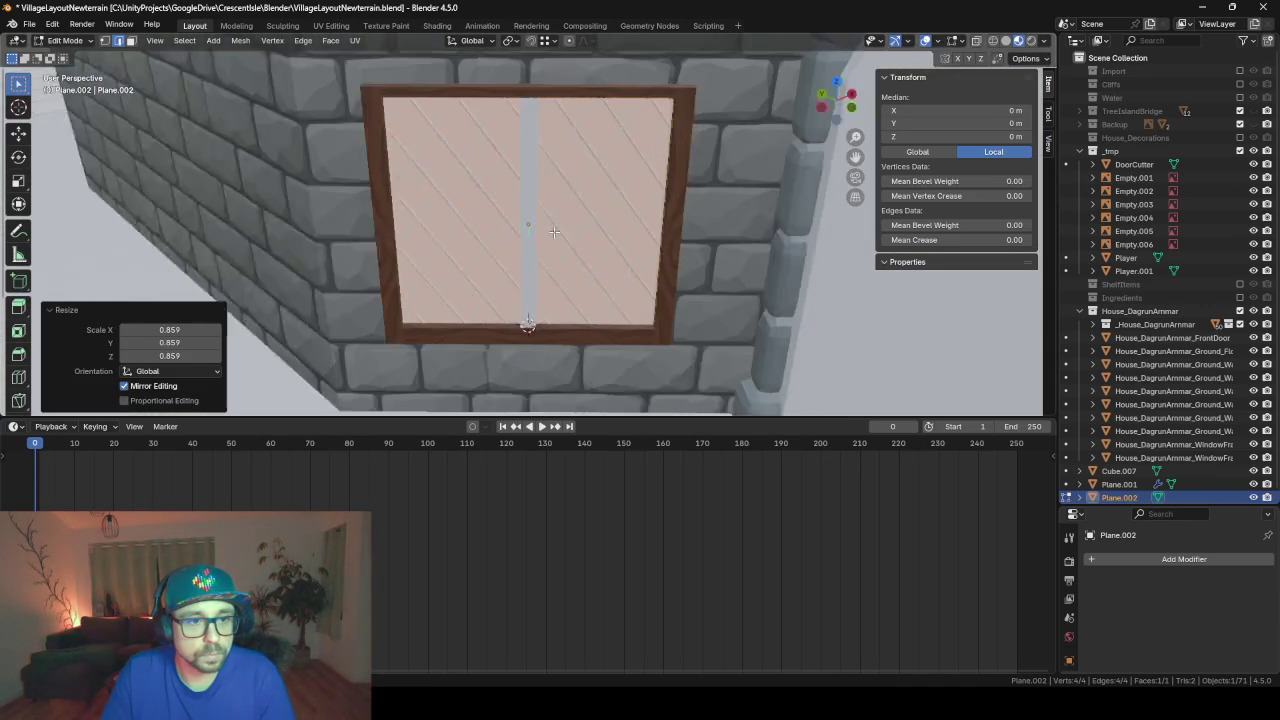
key("Tab")
Check the plane's fit edge-on, then select its bottom edge in Edit Mode
scroll(712, 300, "up", 3)
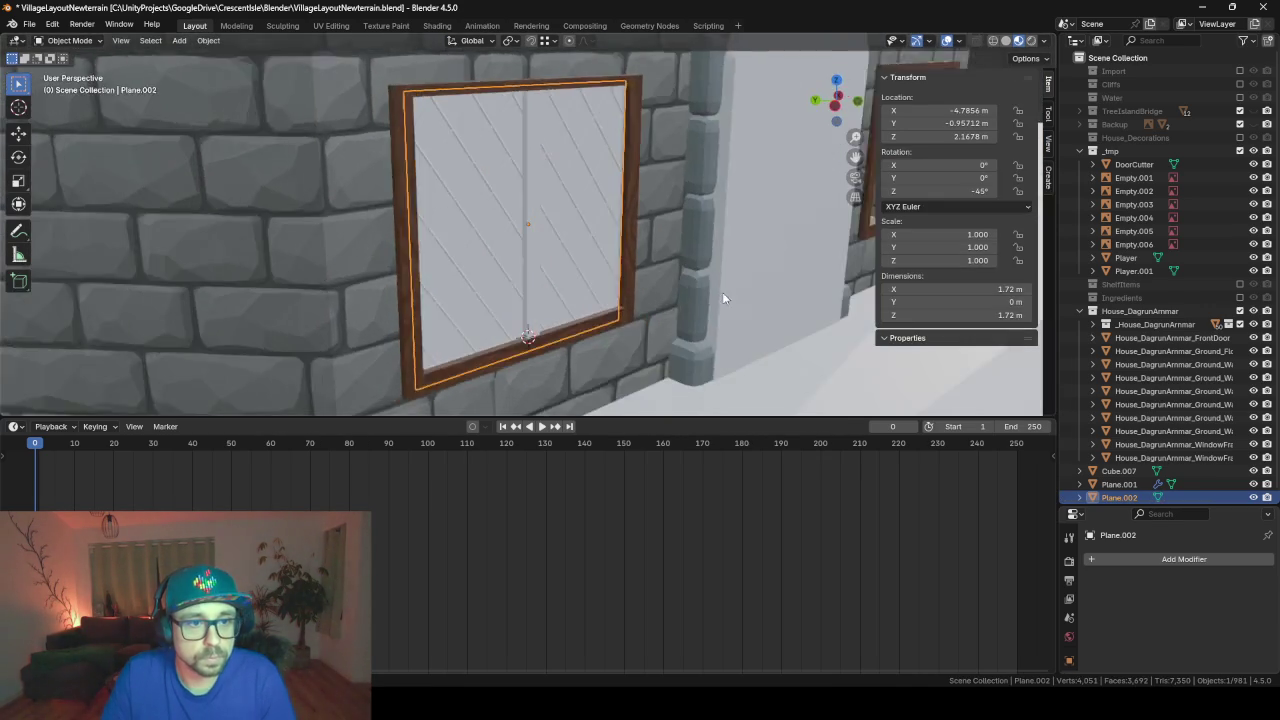
scroll(557, 220, "up", 3)
scroll(597, 265, "up", 3)
mouse_move(597, 265)
middle_mouse_down()
mouse_move(386, 297)
mouse_move(540, 259)
mouse_move(568, 180)
mouse_move(606, 229)
mouse_move(620, 286)
mouse_move(595, 252)
mouse_move(547, 280)
middle_mouse_up()
key("shift+h")
key("ctrl+z")
key("Tab")
left_click(520, 346)
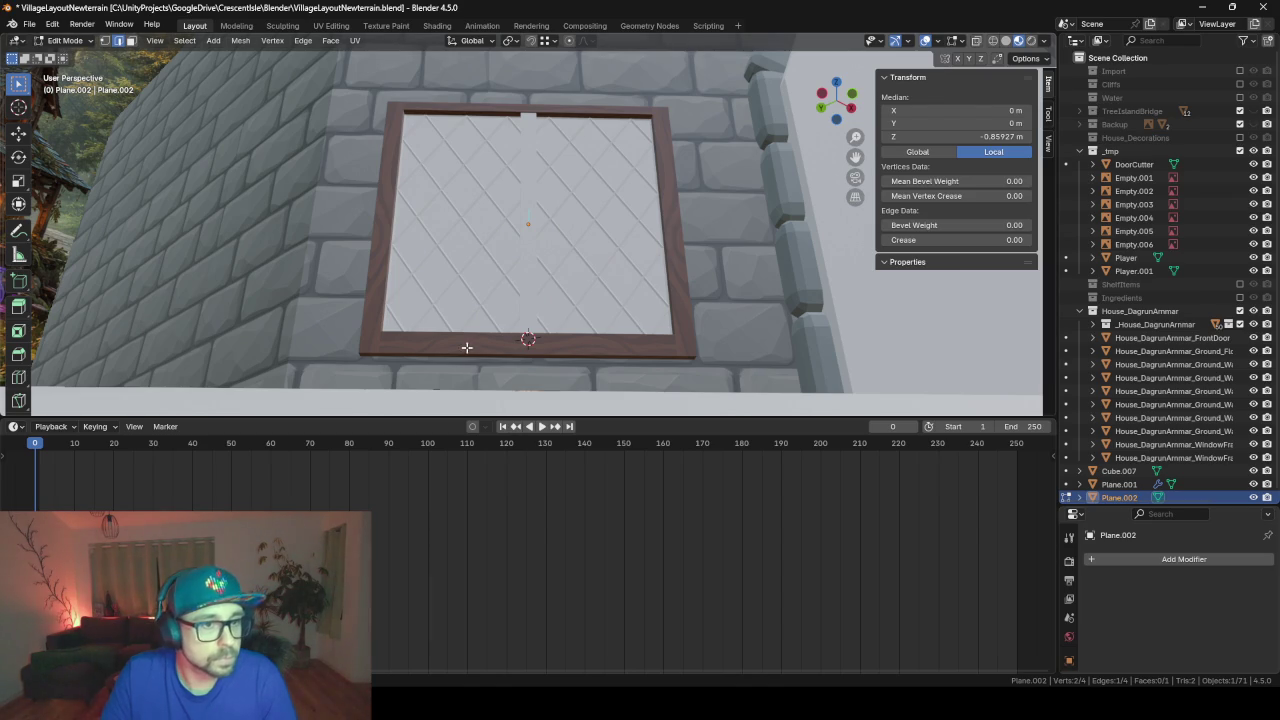
Raise the pane's bottom edge to -0.77944 m, just inside the frame, and leave Edit Mode
key("g")
key("z")
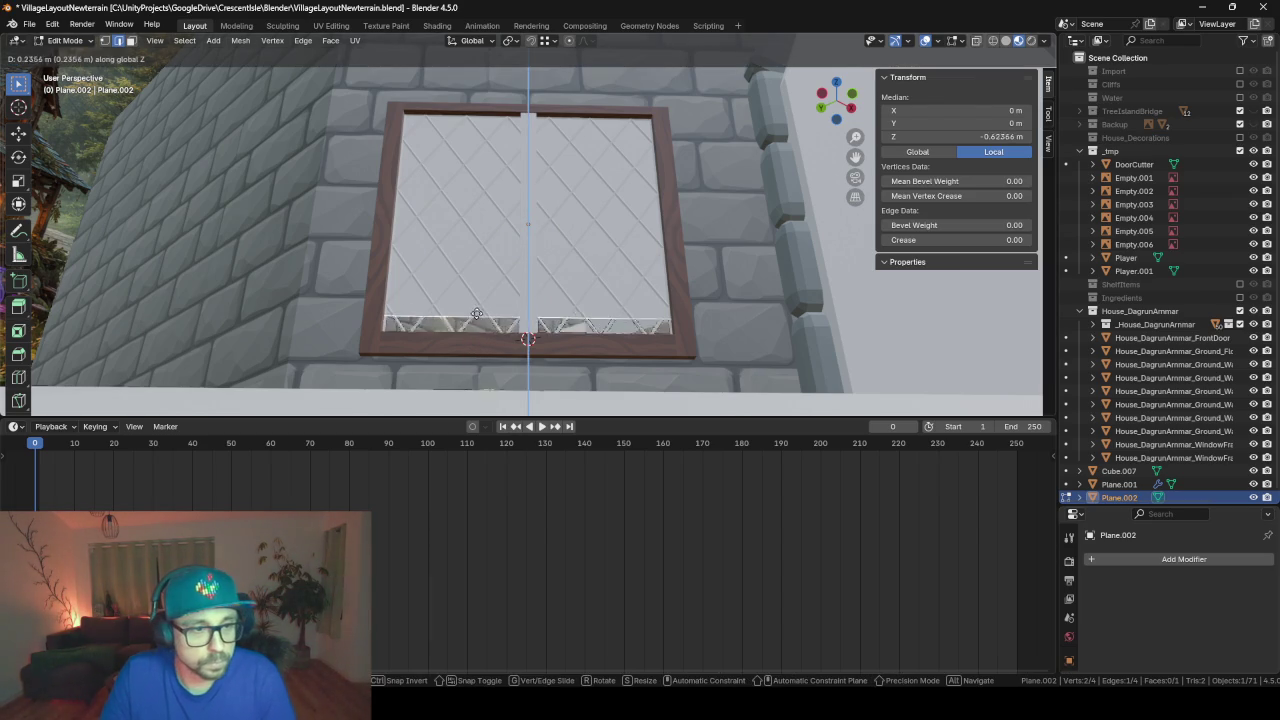
left_click(476, 333)
mouse_move(476, 333)
middle_mouse_down()
mouse_move(470, 201)
mouse_move(528, 232)
mouse_move(543, 226)
mouse_move(407, 211)
mouse_move(484, 220)
middle_mouse_up()
key("Tab")
key("Tab")
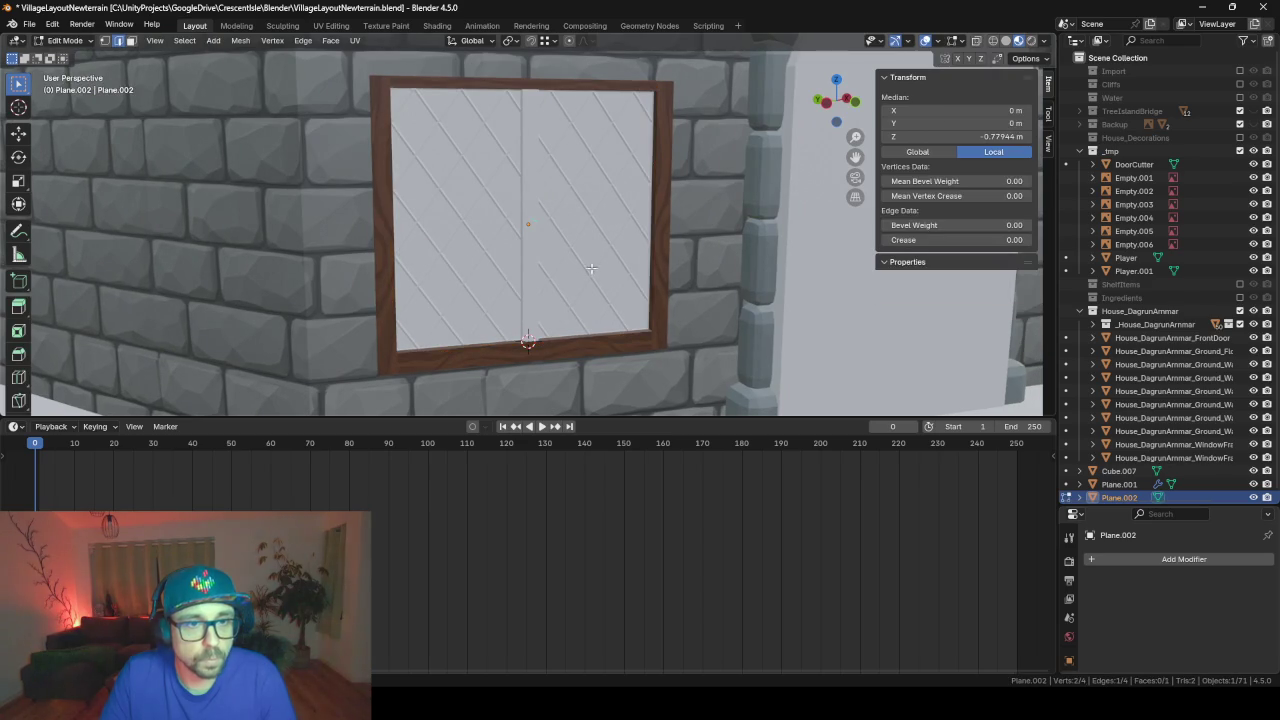
middle_click_drag(593, 269, 535, 289)
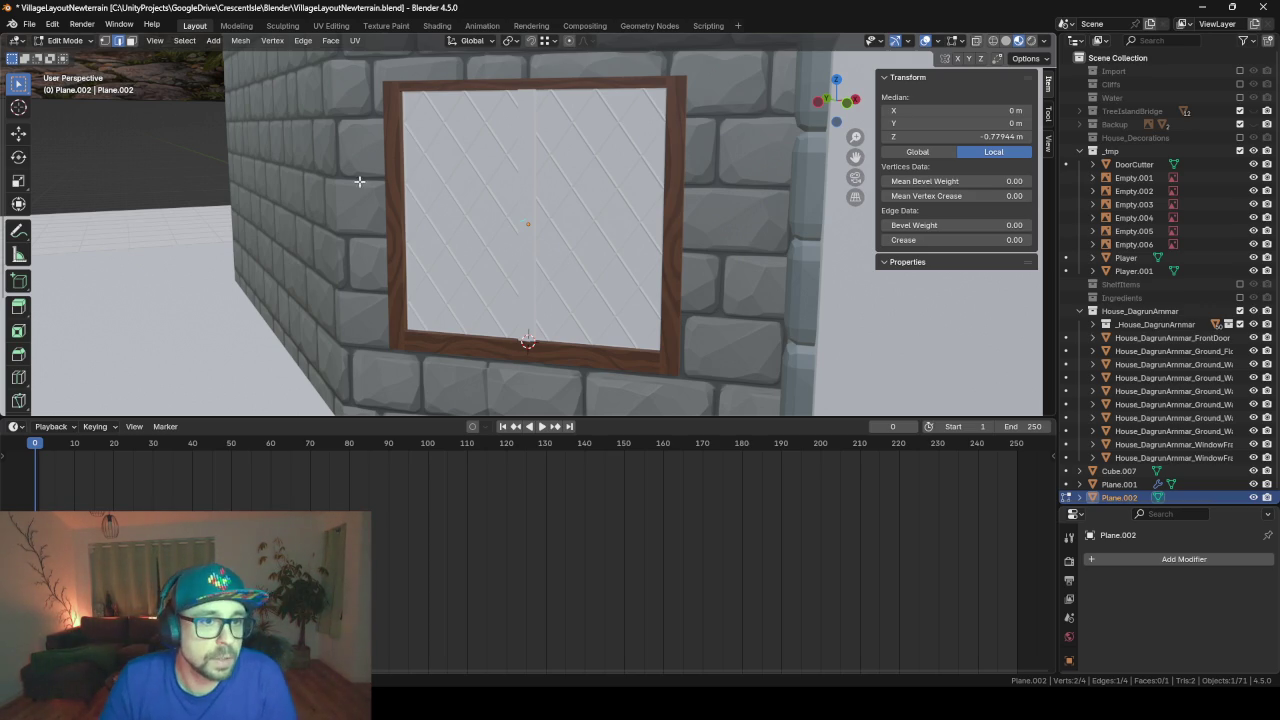
Enlarge the viewport, frame the window frontally, and exit the pane's Edit Mode
middle_click_drag(535, 289, 526, 194)
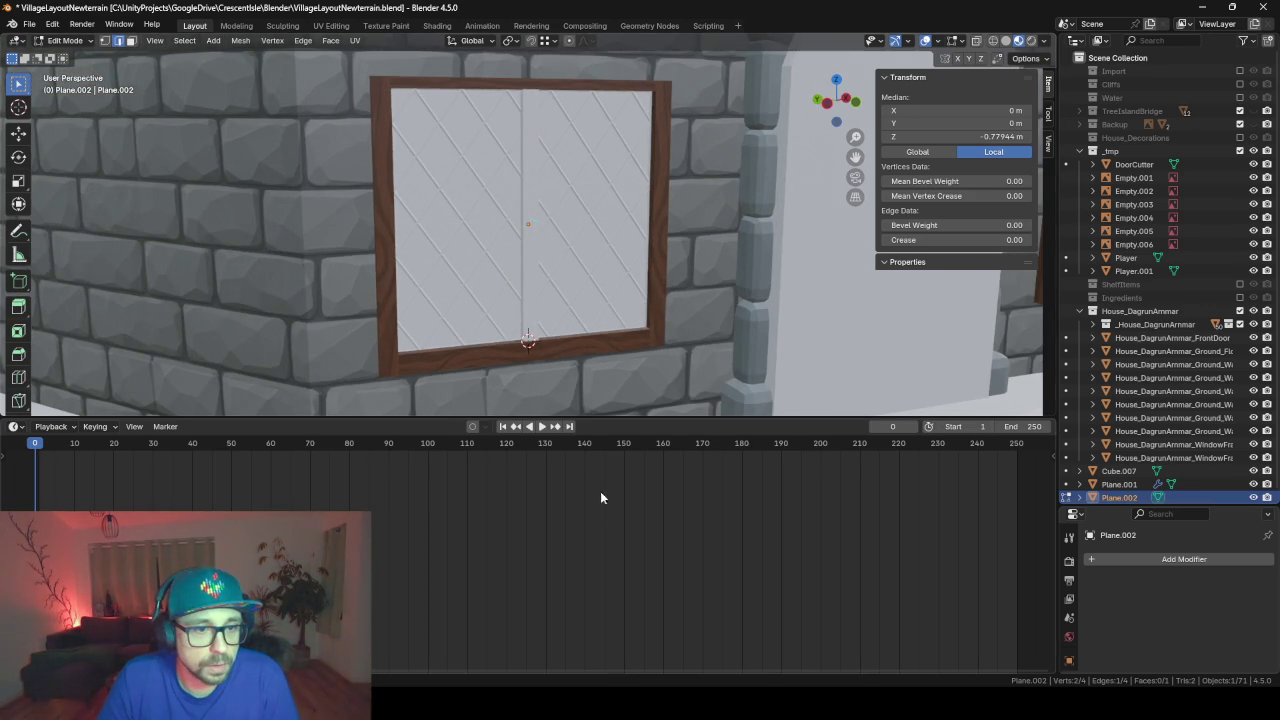
left_click_drag(586, 418, 598, 496)
scroll(556, 339, "down", 2)
middle_click_drag(556, 339, 540, 330)
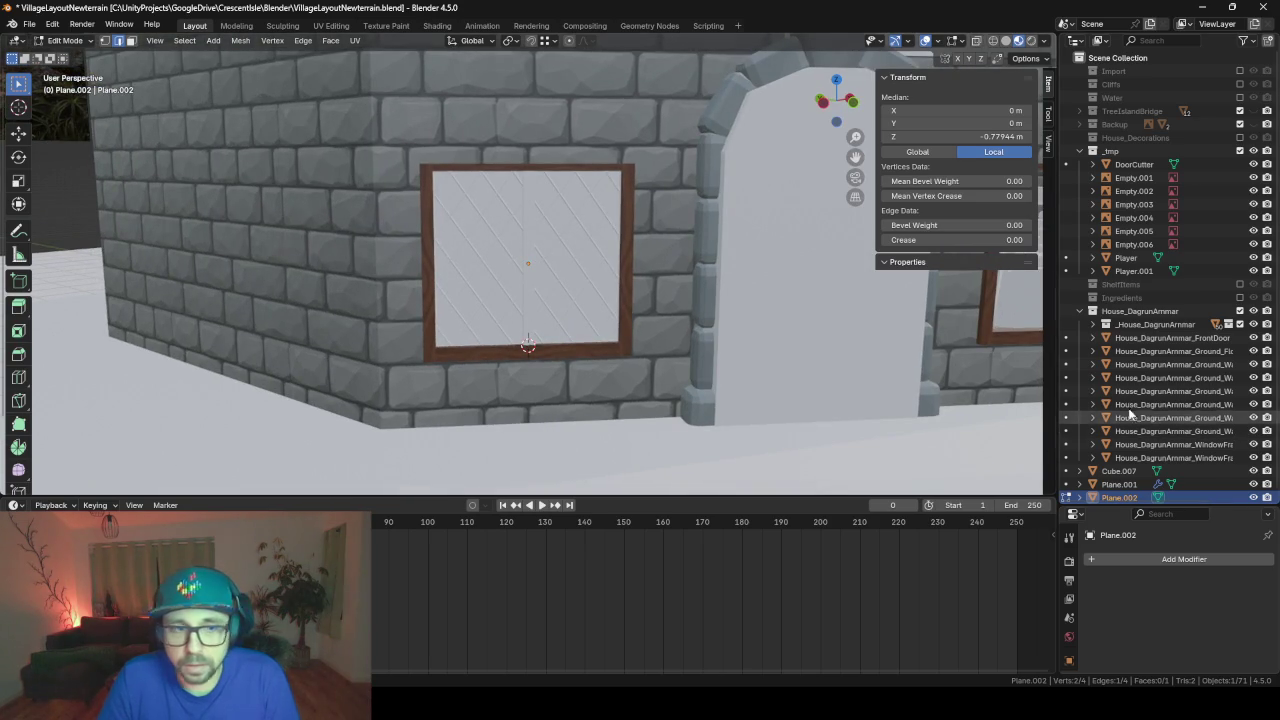
scroll(578, 355, "up", 2)
middle_click_drag(522, 289, 519, 281)
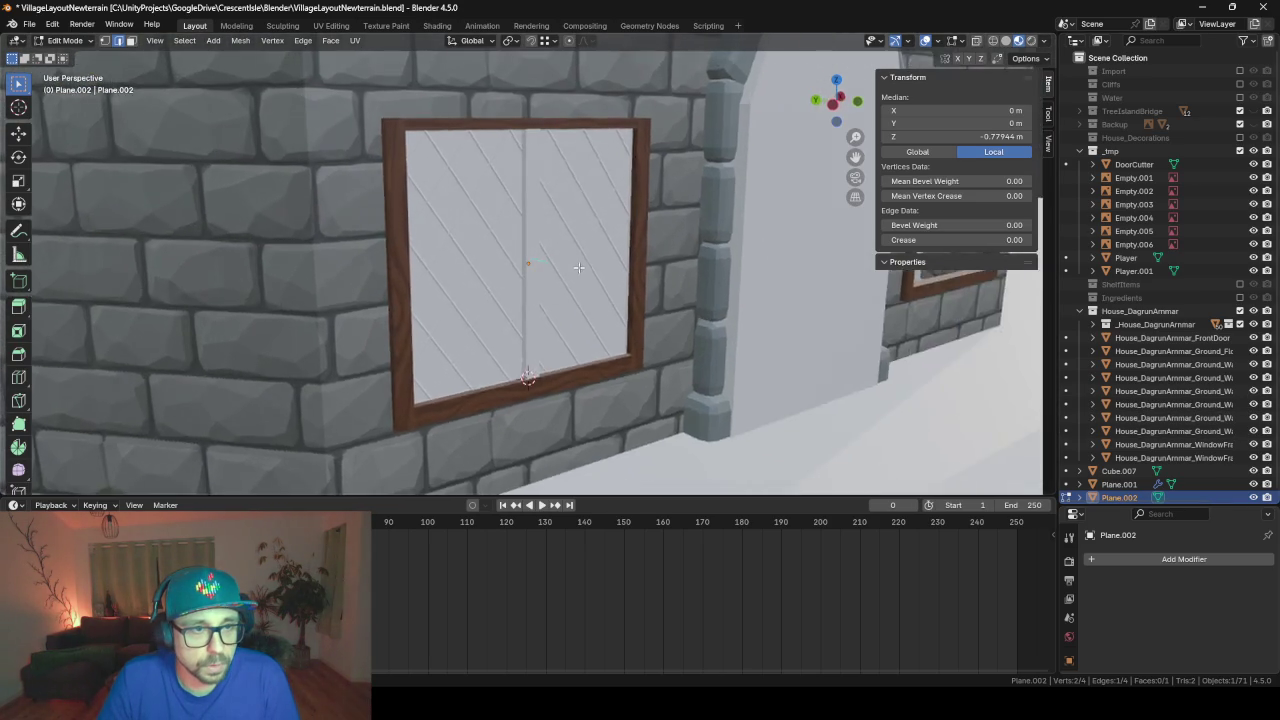
key("Tab")
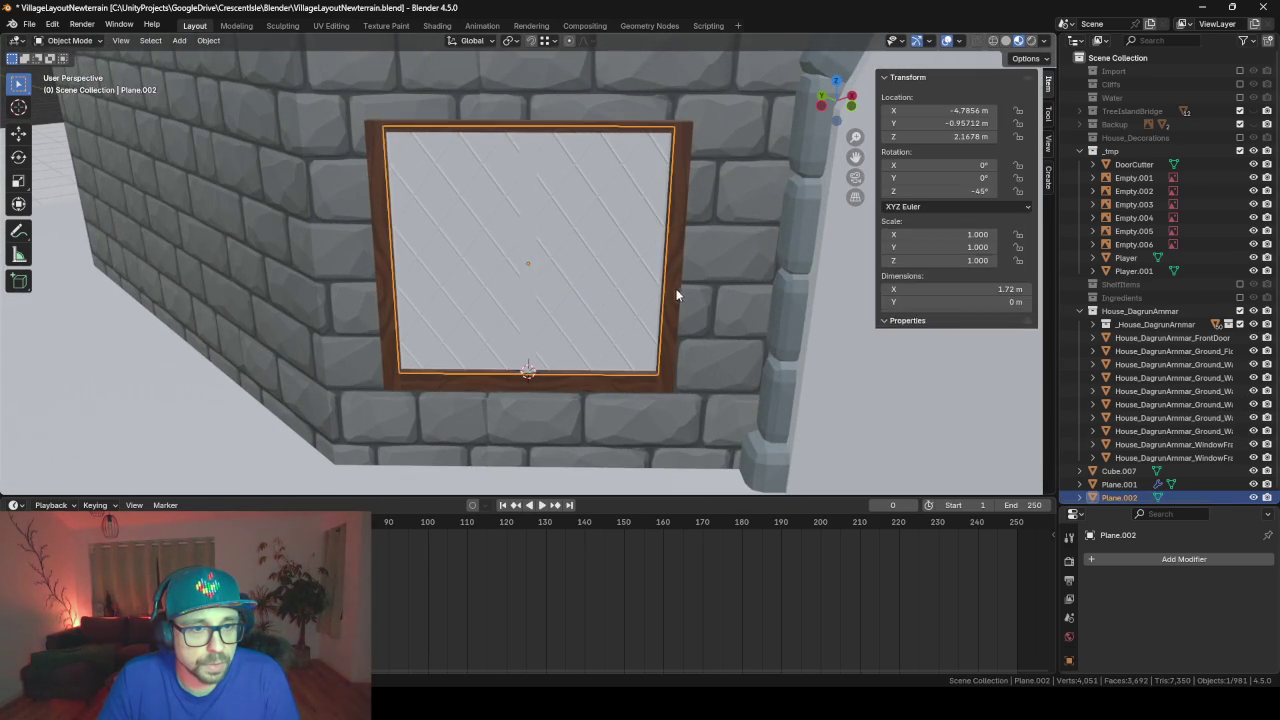
Select the wooden window frame and apply its Mirror modifier
left_click(678, 288)
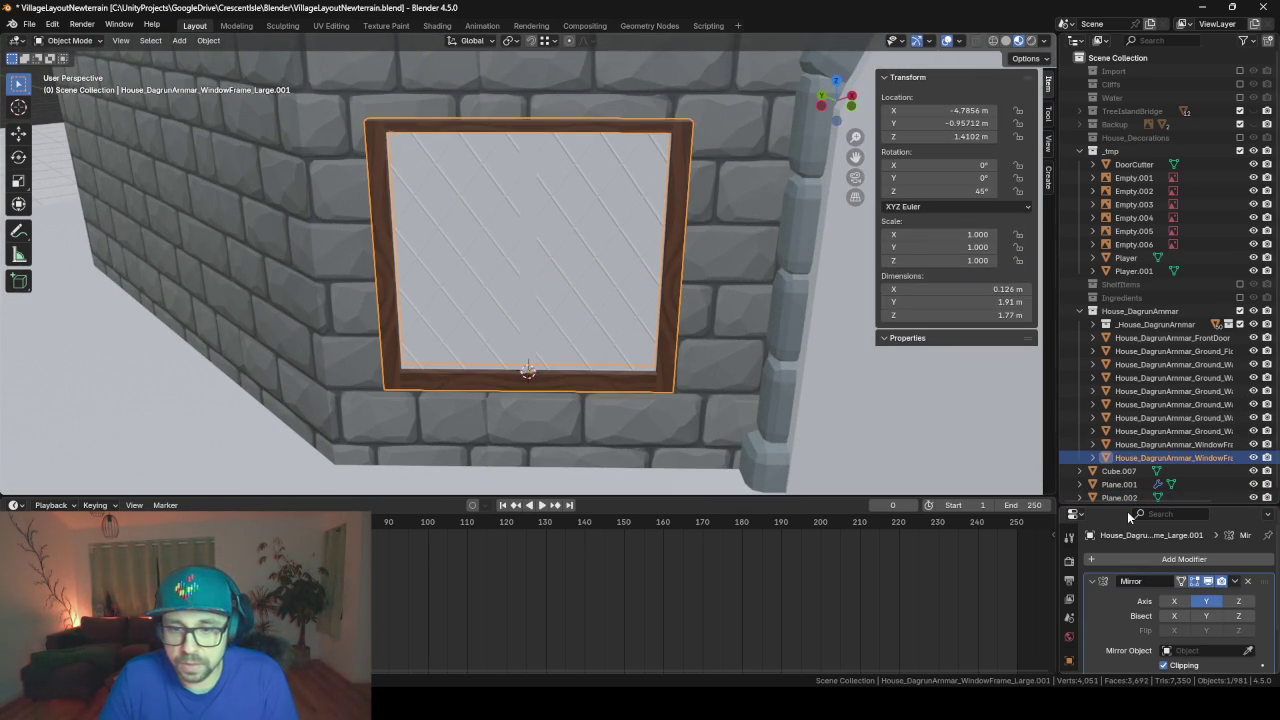
left_click_drag(1125, 507, 1125, 367)
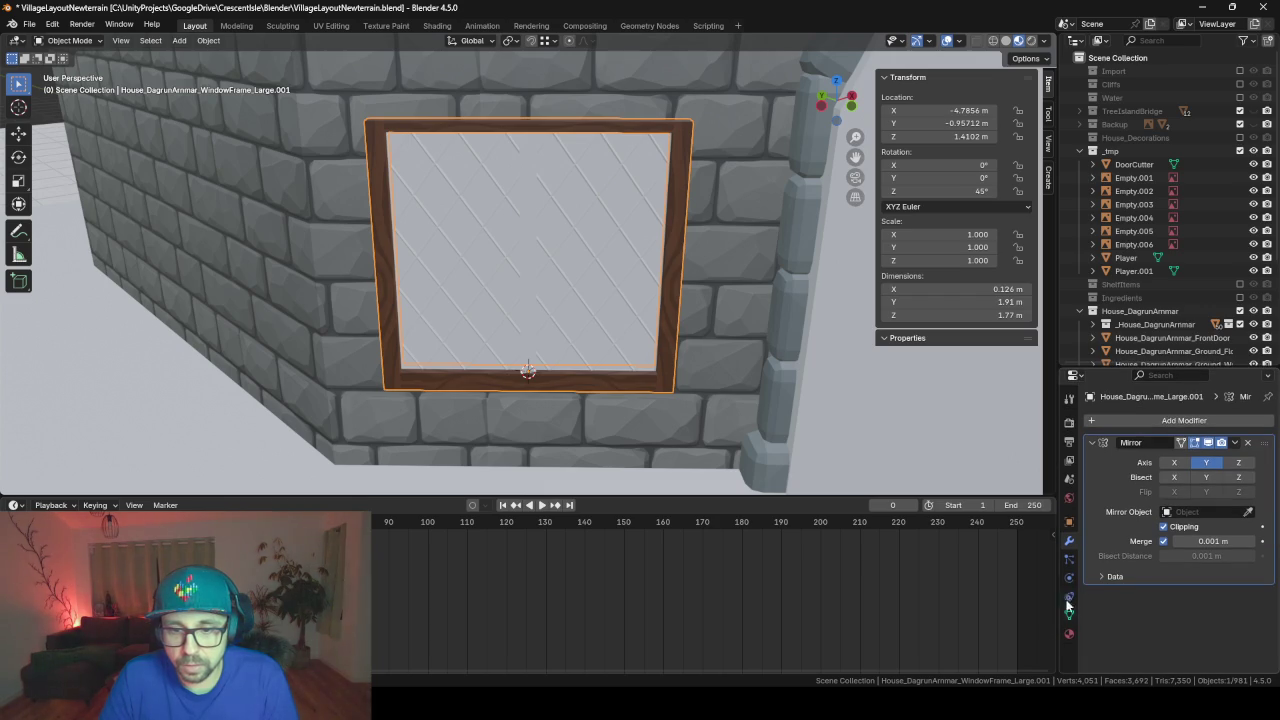
left_click(1235, 442)
left_click(1160, 456)
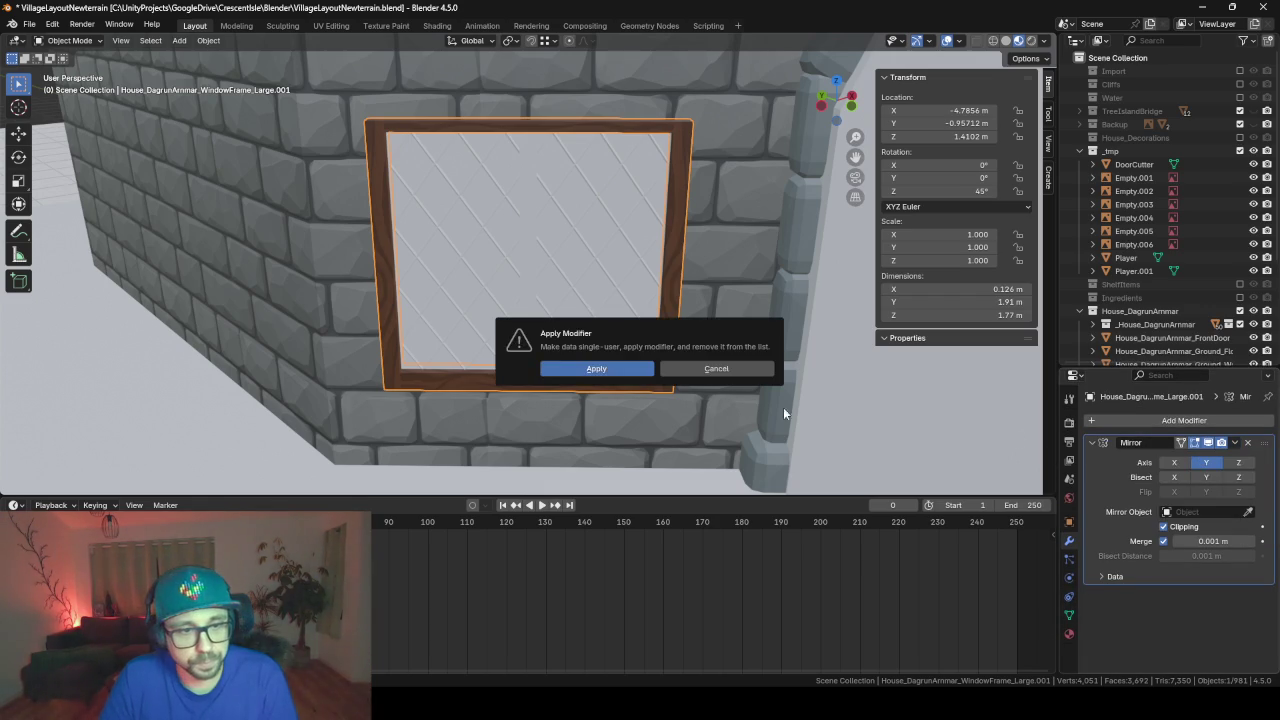
left_click(605, 369)
Enter Edit Mode on the frame and view its geometry head-on
key("Tab")
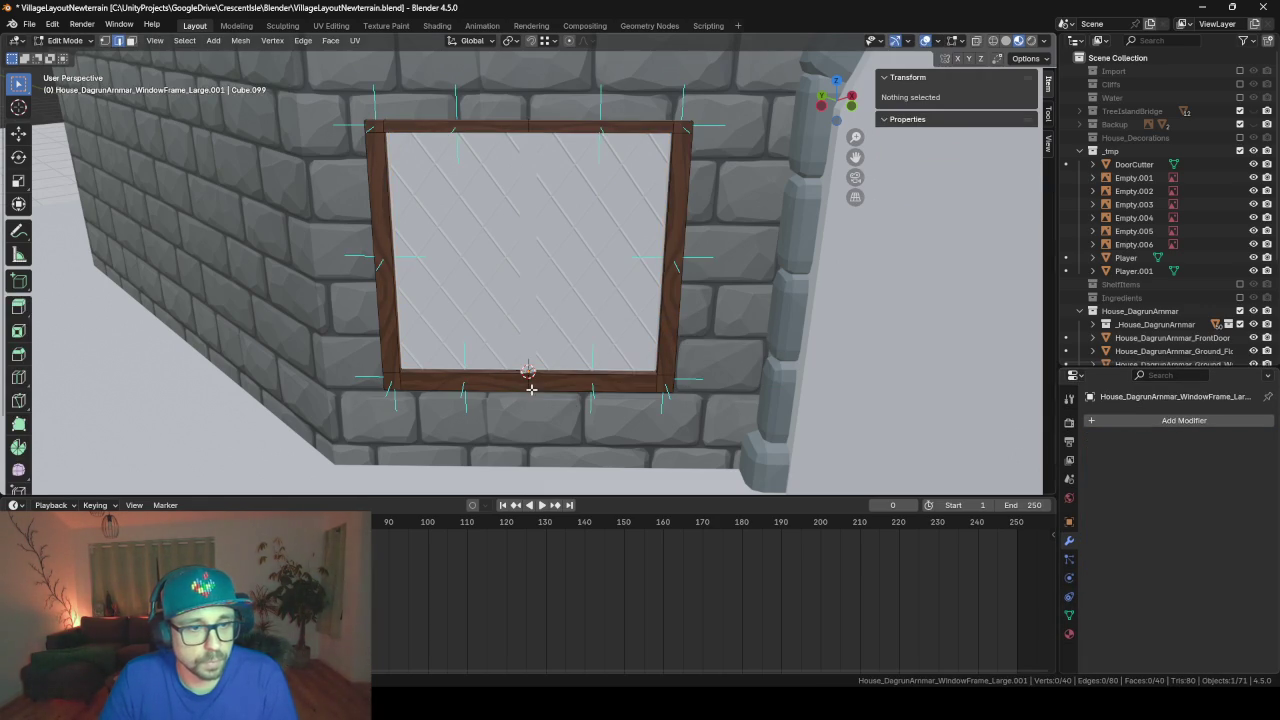
mouse_move(573, 380)
middle_mouse_down()
mouse_move(533, 371)
mouse_move(569, 377)
middle_mouse_up()
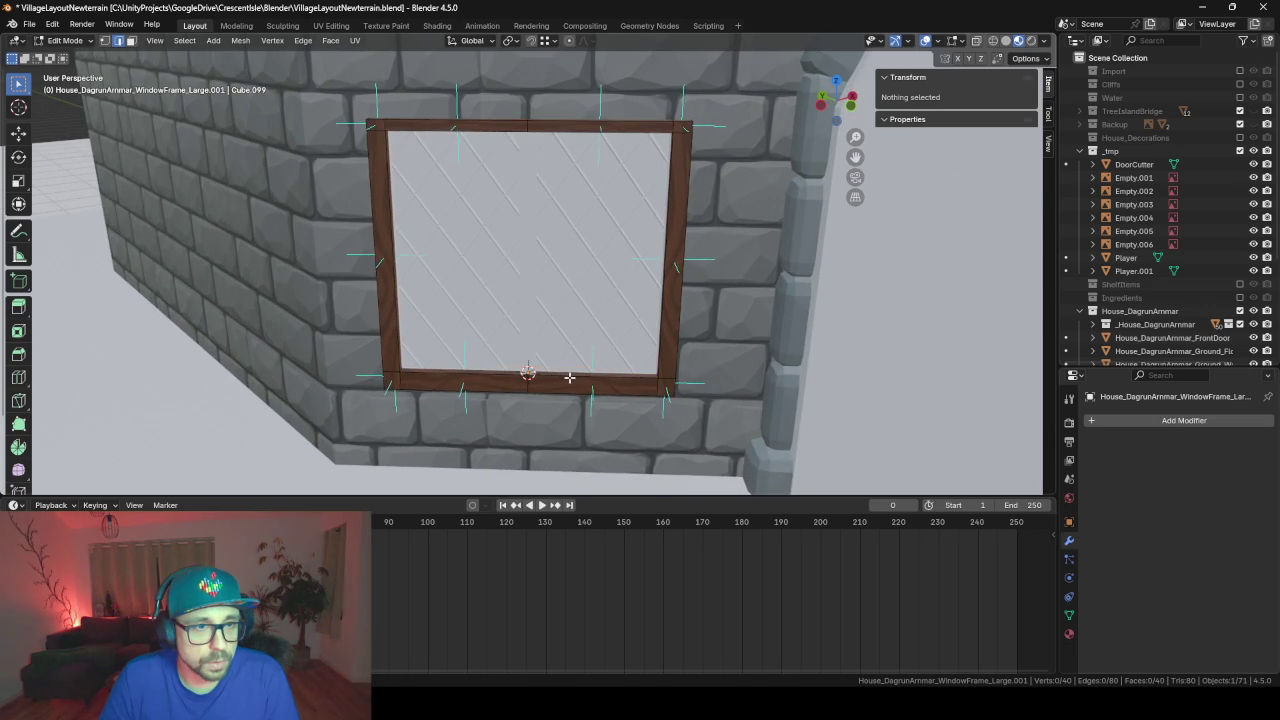
key("a")
key("alt+a")
scroll(435, 277, "up", 4)
mouse_move(435, 277)
middle_mouse_down()
mouse_move(509, 309)
mouse_move(480, 315)
mouse_move(506, 323)
mouse_move(578, 271)
middle_mouse_up()
scroll(509, 309, "down", 2)
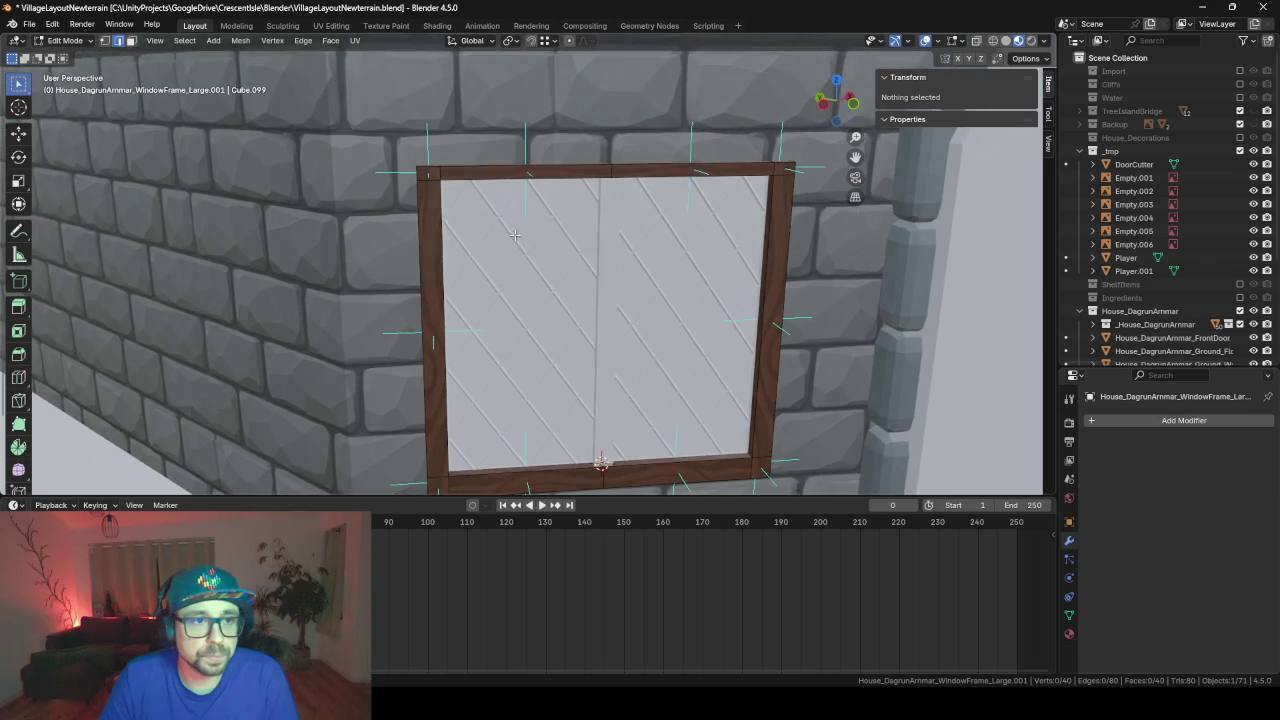
scroll(469, 169, "up", 2)
left_click(540, 224)
Add two edge loops across the window frame, the second near the corner
key("alt+a")
key("Tab")
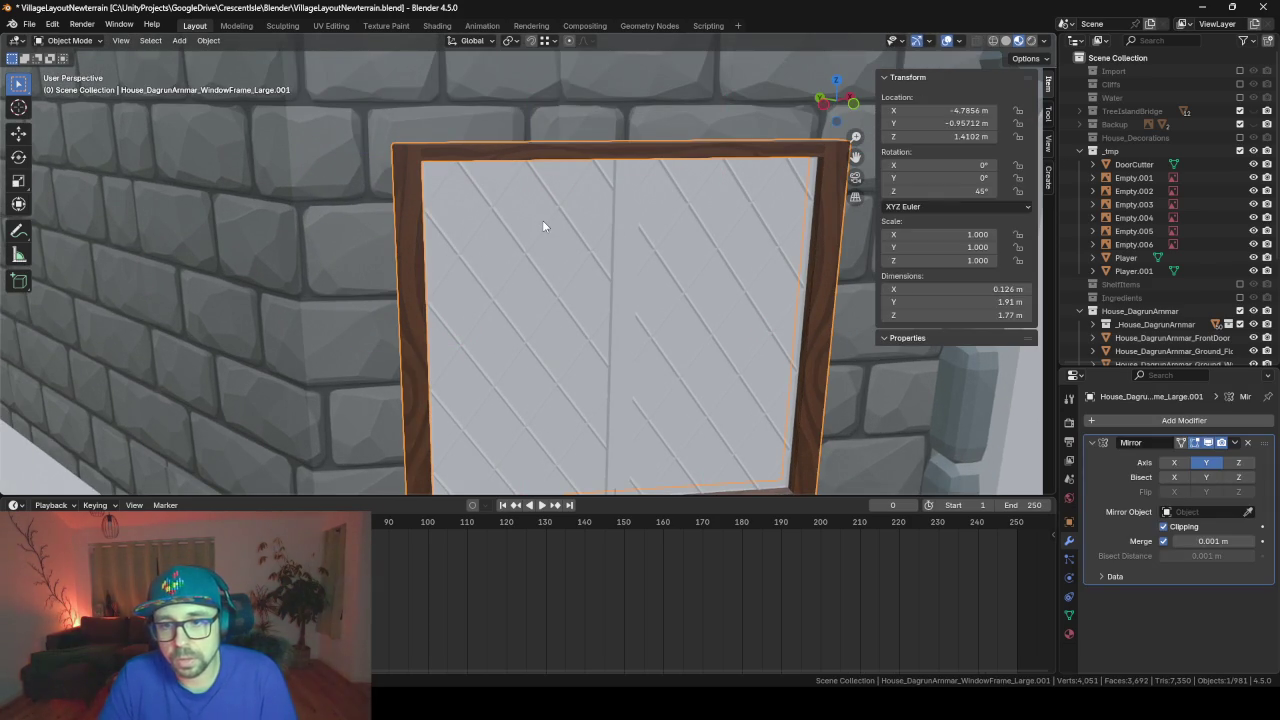
key("Tab")
mouse_move(542, 202)
middle_mouse_down()
mouse_move(425, 167)
mouse_move(504, 191)
middle_mouse_up()
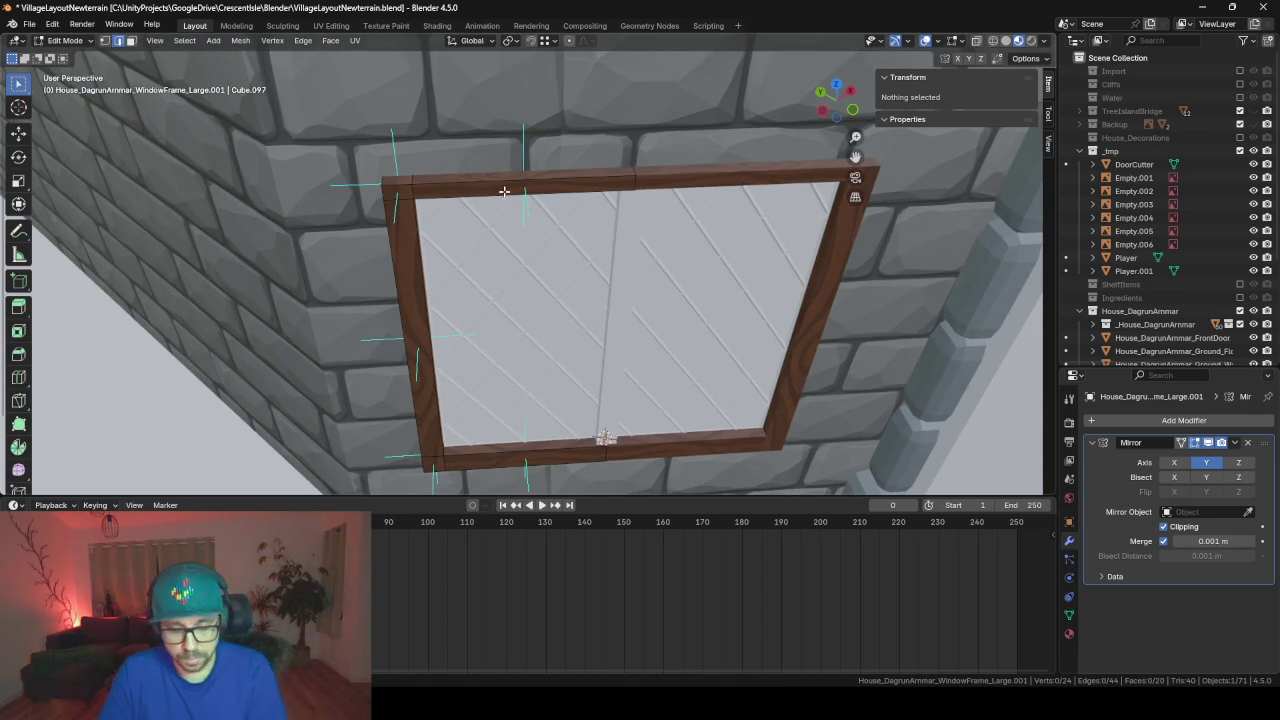
key("ctrl+r")
left_click(460, 189)
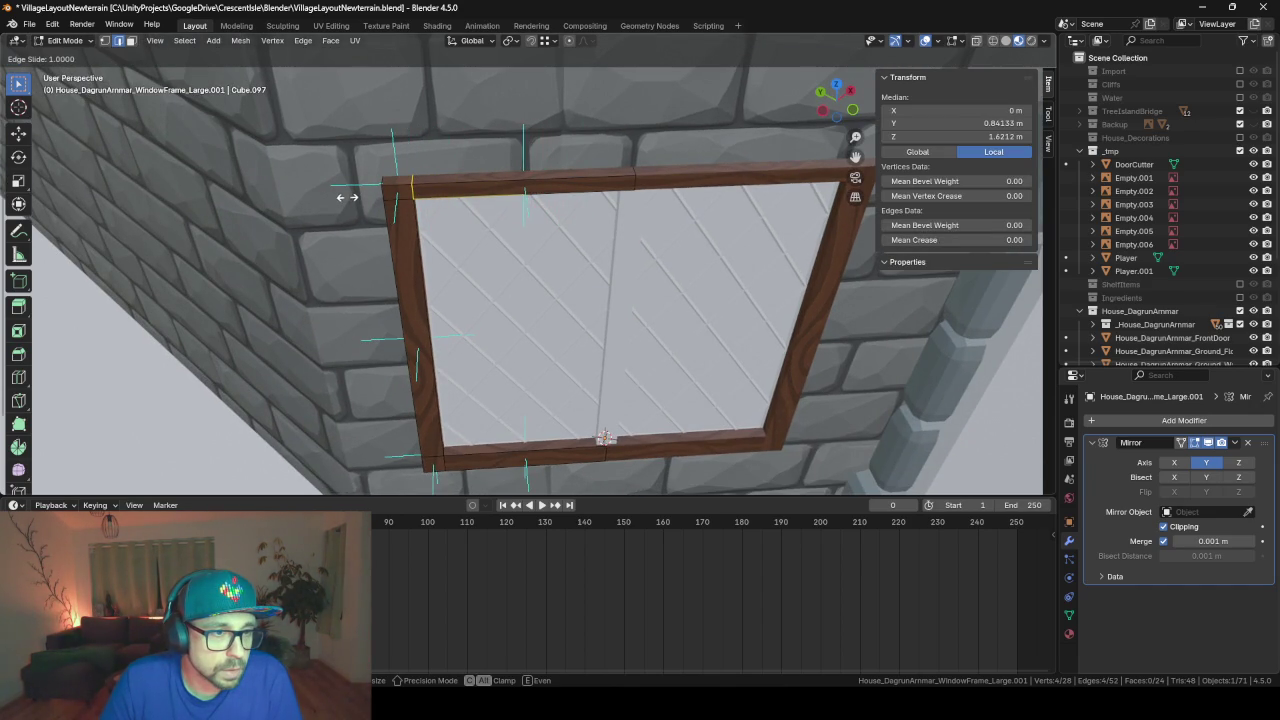
left_click(347, 197)
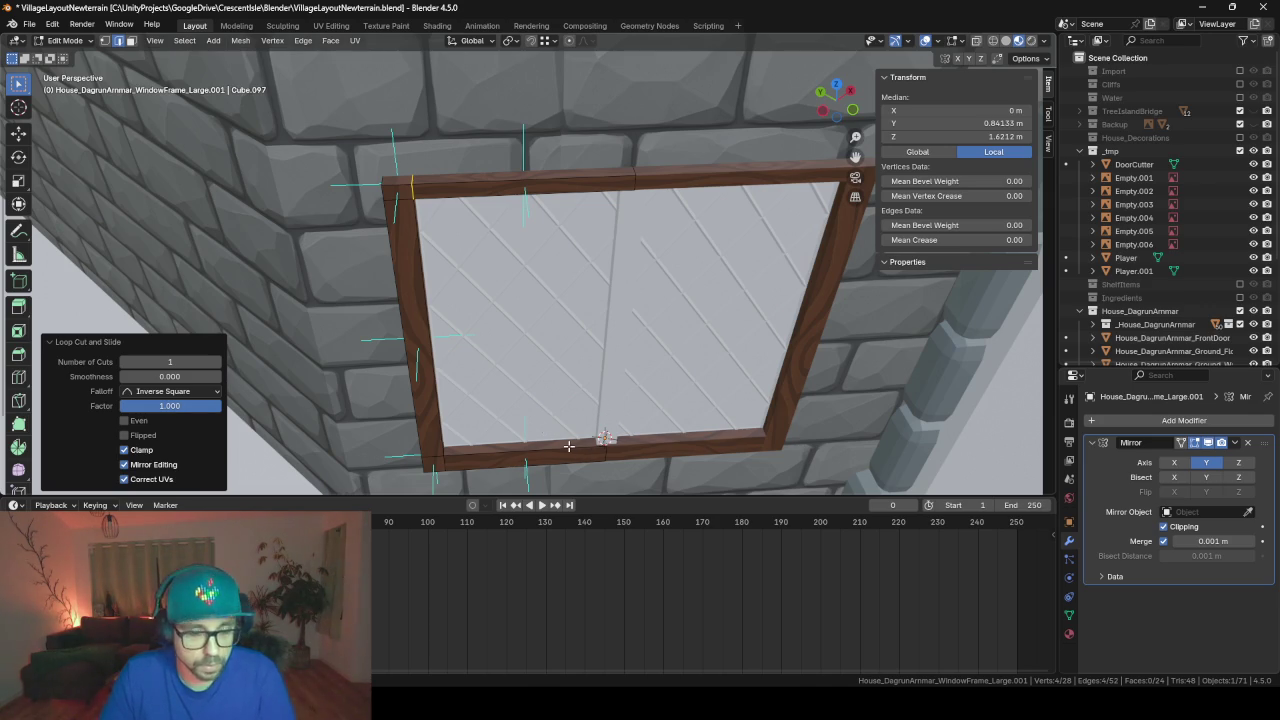
key("ctrl+r")
left_click(445, 458)
left_click(370, 472)
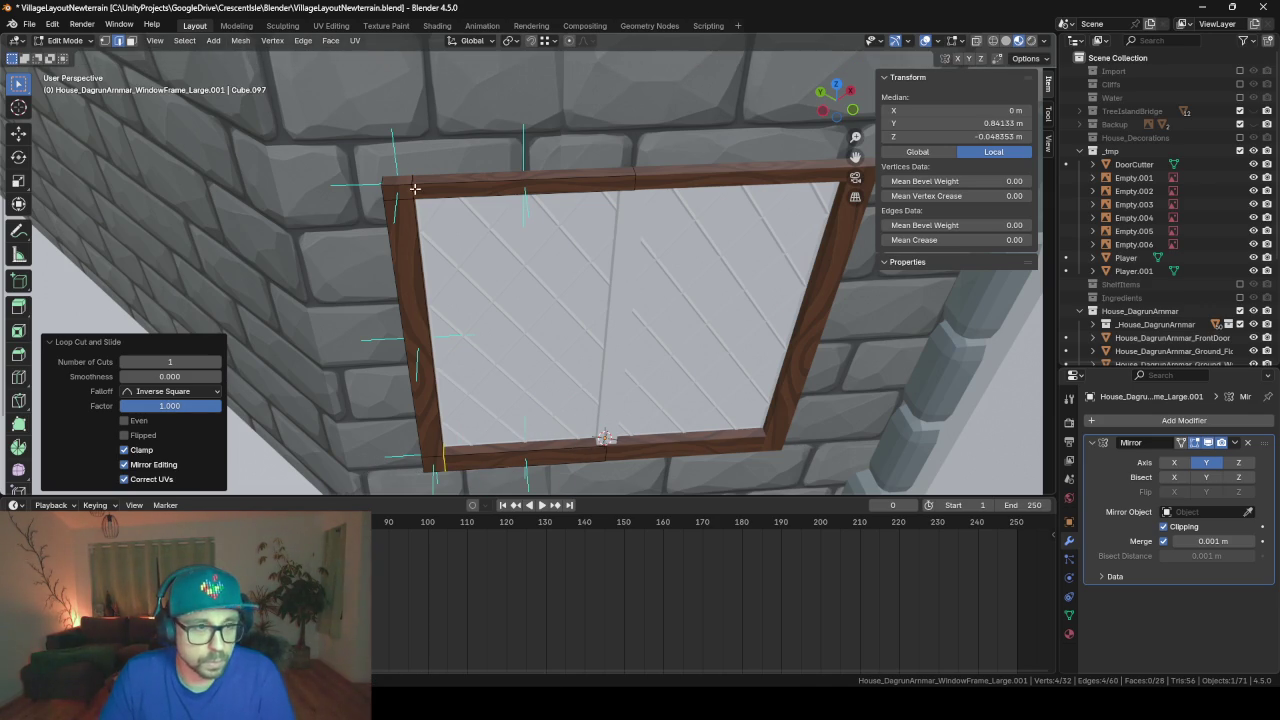
Scale the top and bottom rail faces to 0.779 around Individual Origins, keeping rail length
left_click(130, 41)
left_click(516, 181)
left_click(523, 455, "shift")
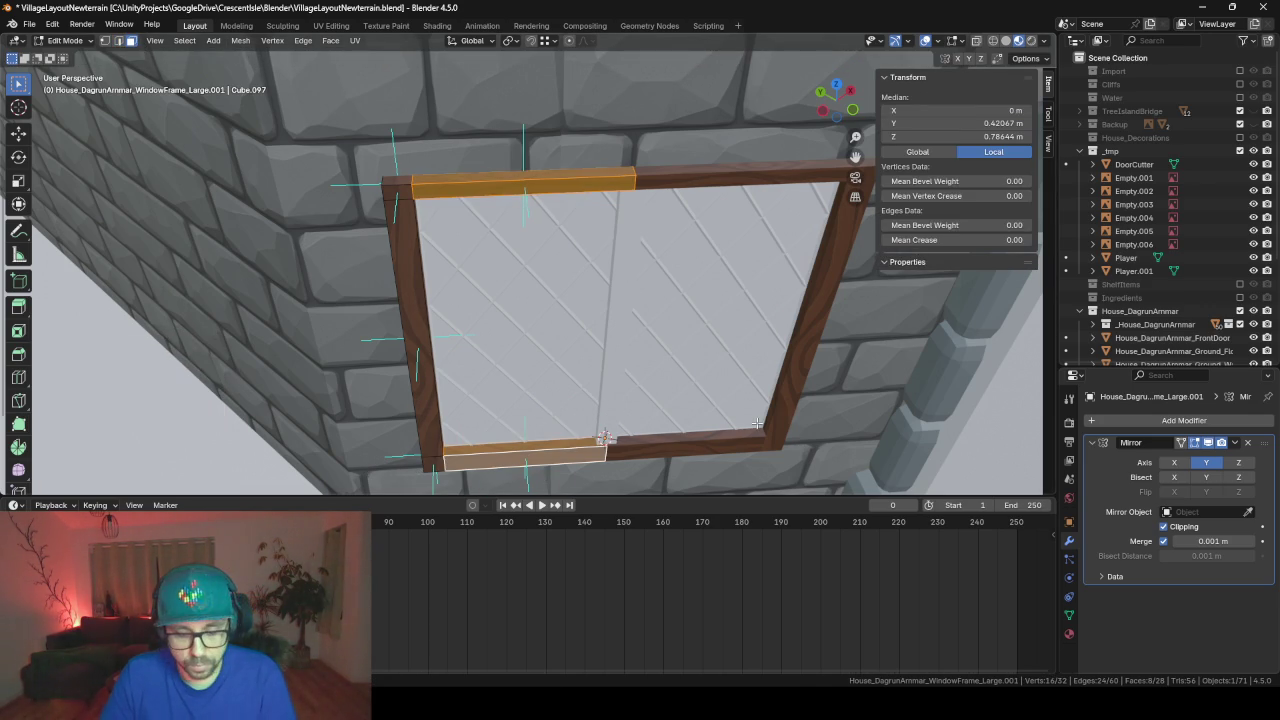
key("s")
key("shift+x")
key("shift+x")
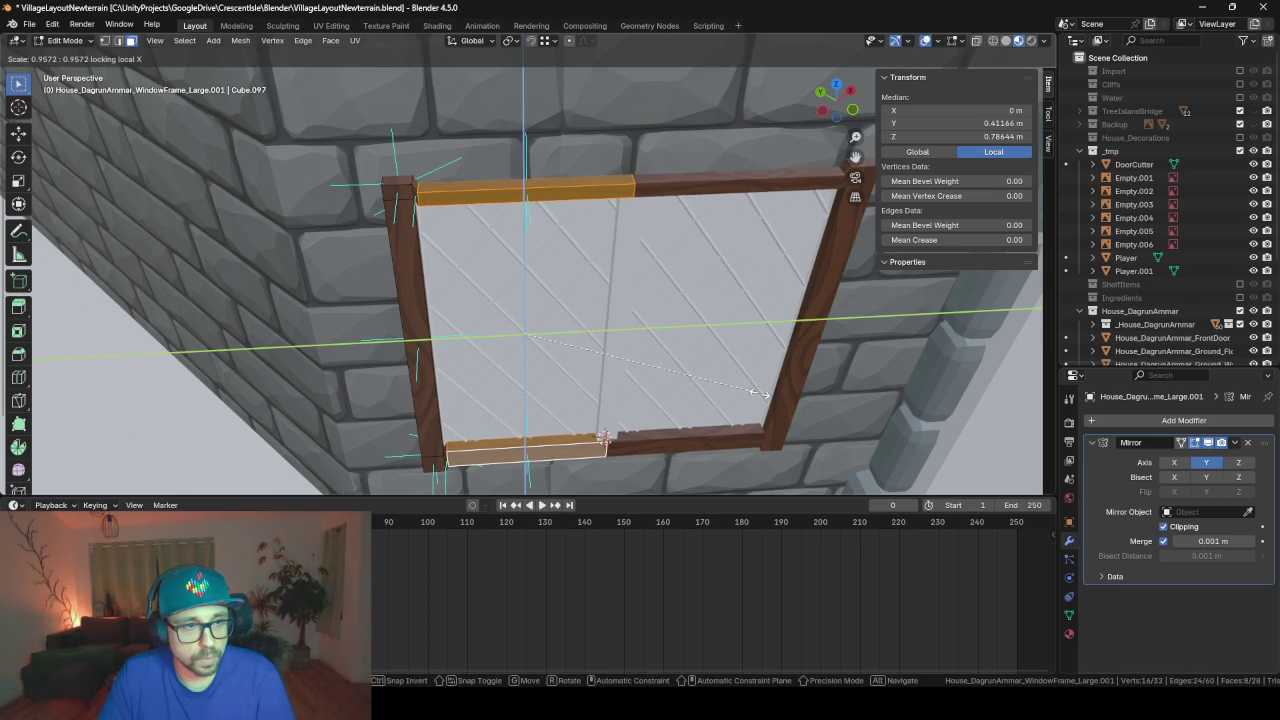
key("Escape")
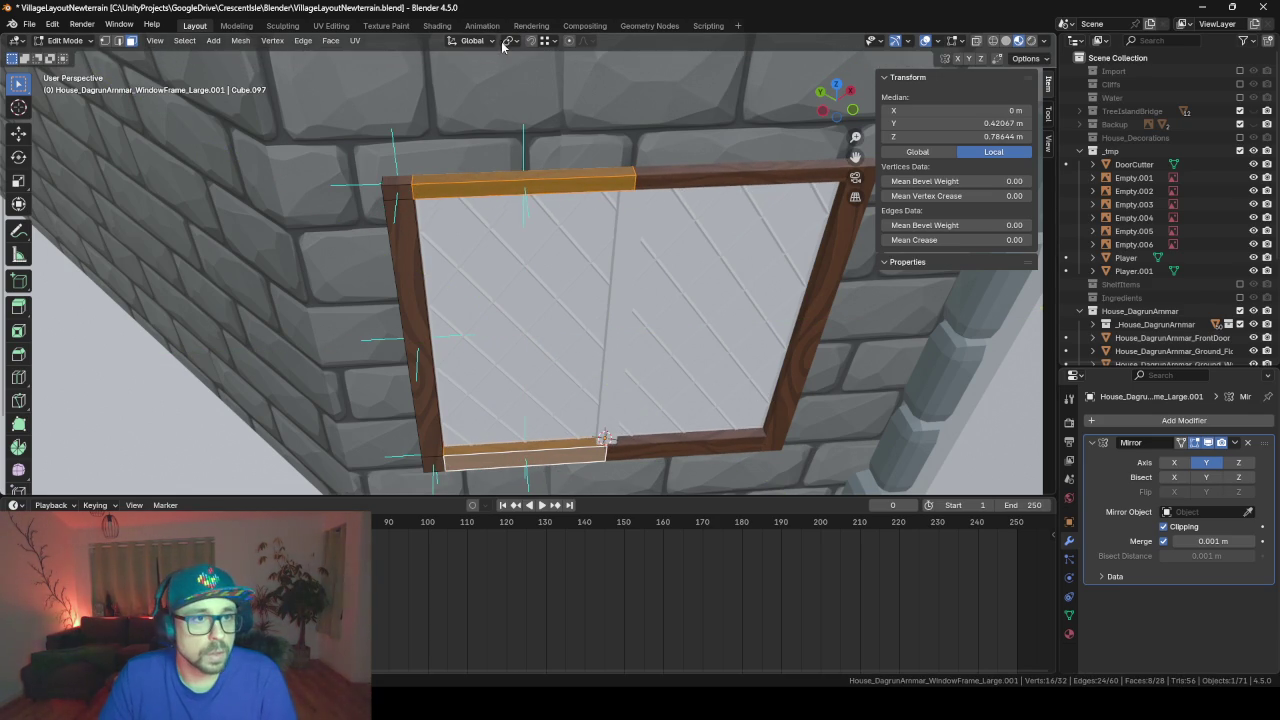
left_click(511, 40)
left_click(552, 104)
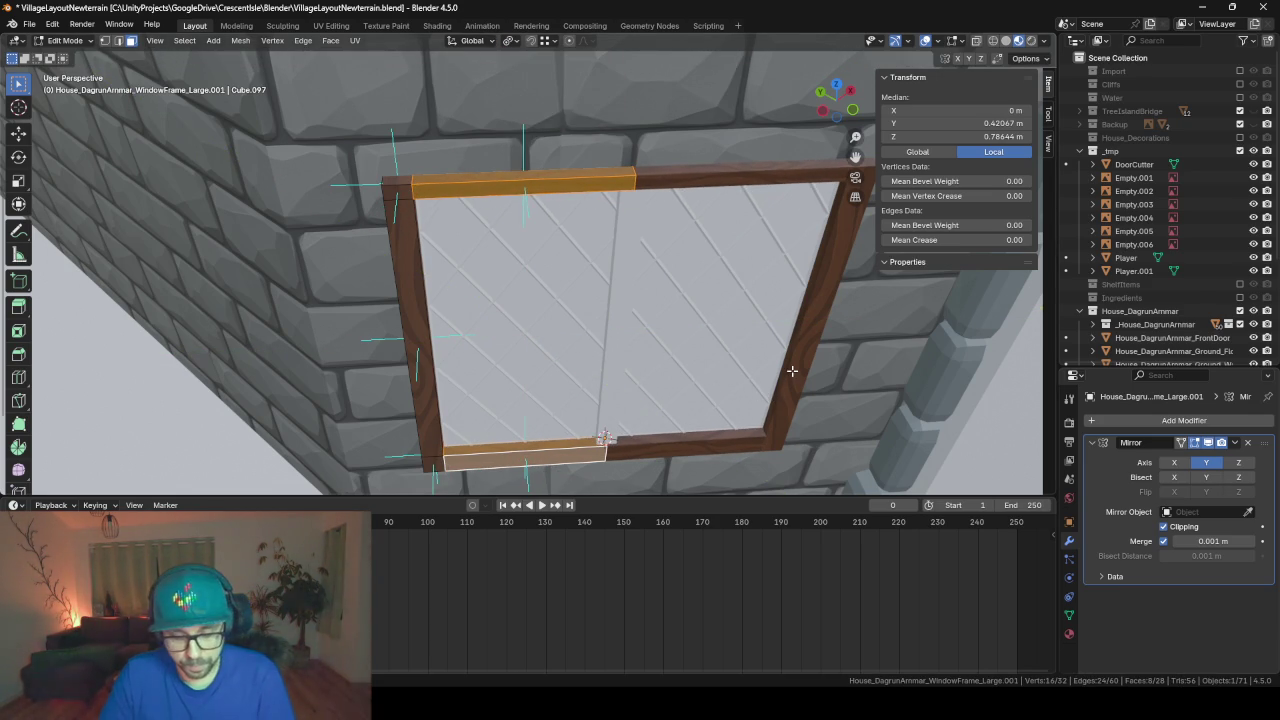
key("s")
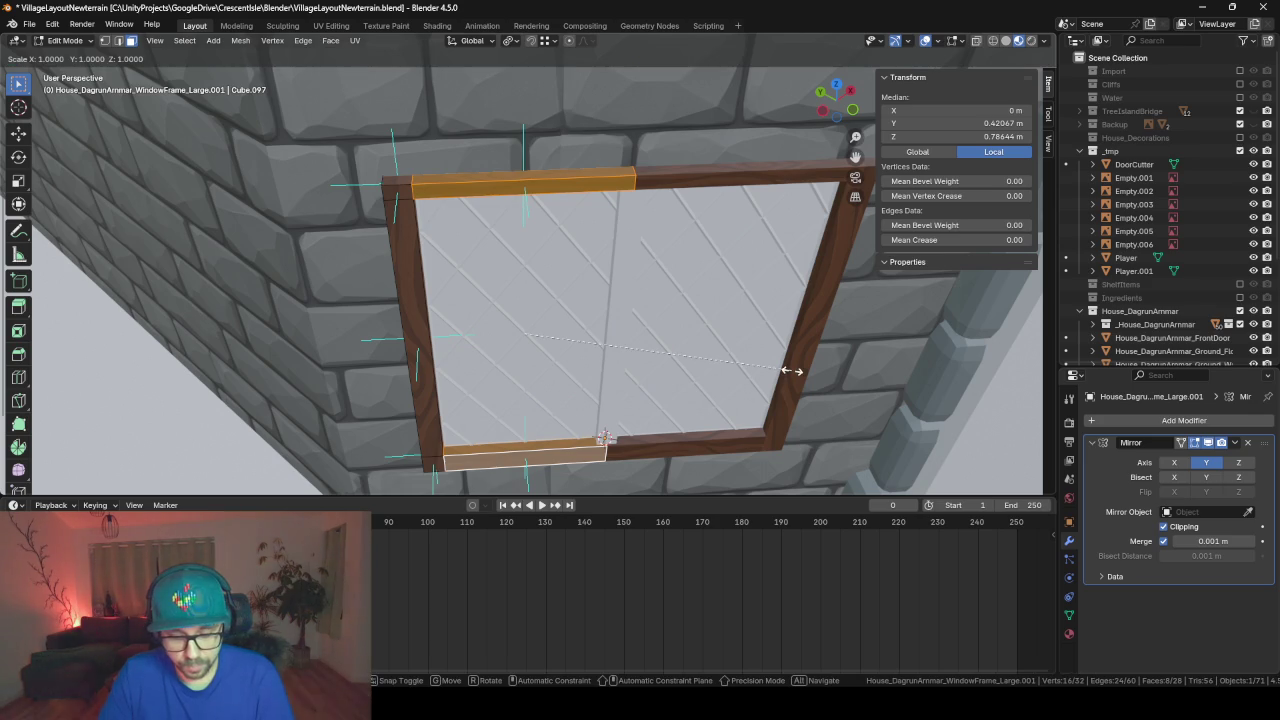
key("shift+y")
key("shift+y")
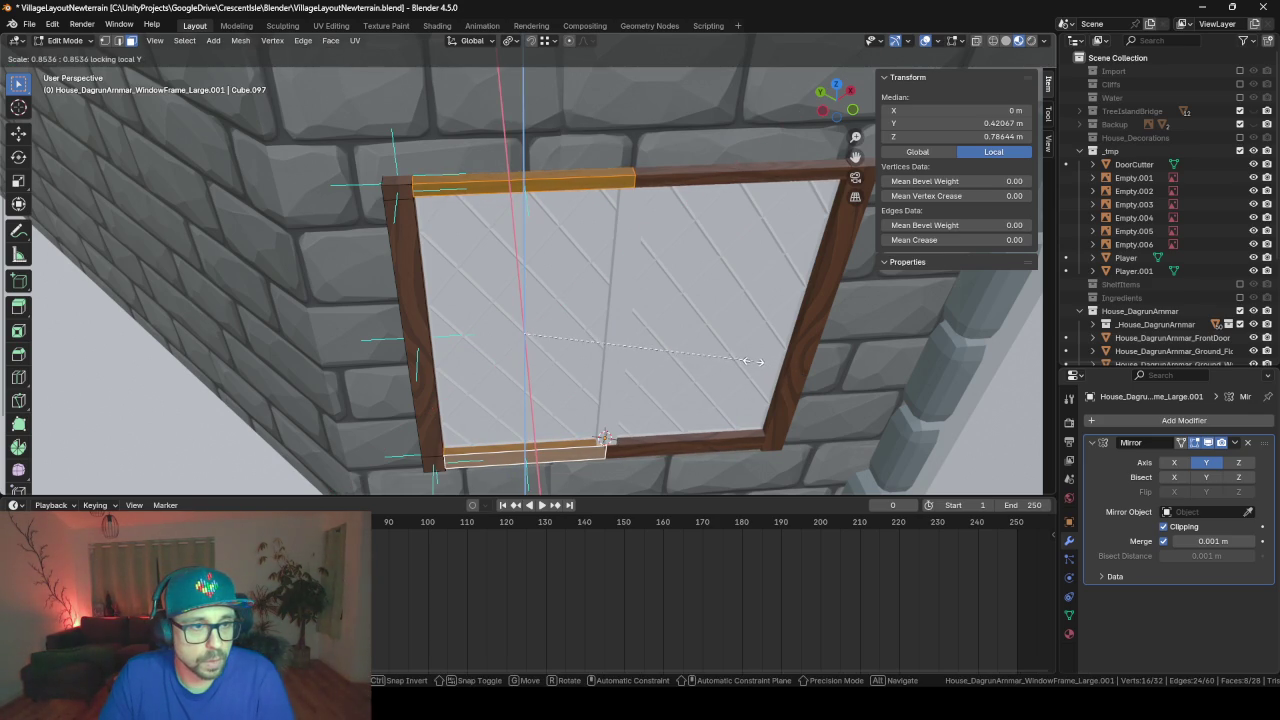
left_click(740, 355)
Return to Object Mode and orbit to look along the wall
scroll(690, 280, "up", 4)
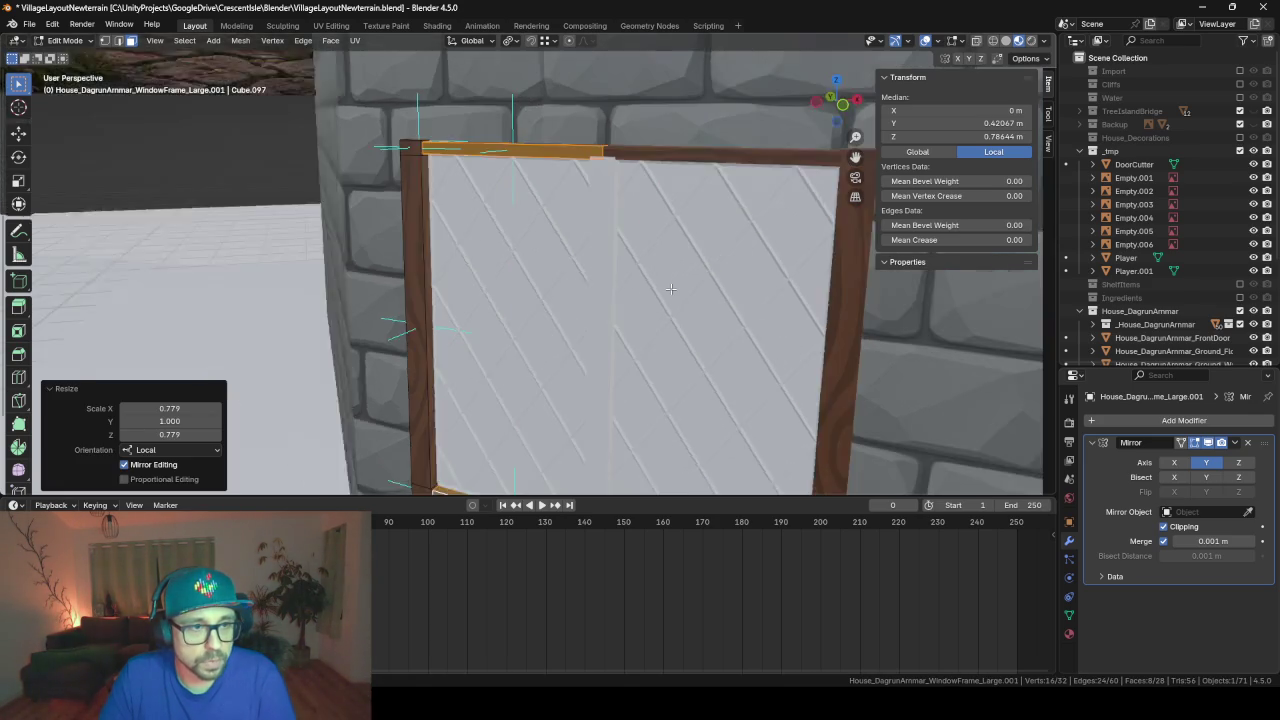
key("Tab")
scroll(461, 164, "up", 3)
scroll(478, 256, "down", 1)
mouse_move(478, 256)
middle_mouse_down()
mouse_move(397, 248)
mouse_move(420, 213)
mouse_move(447, 434)
middle_mouse_up()
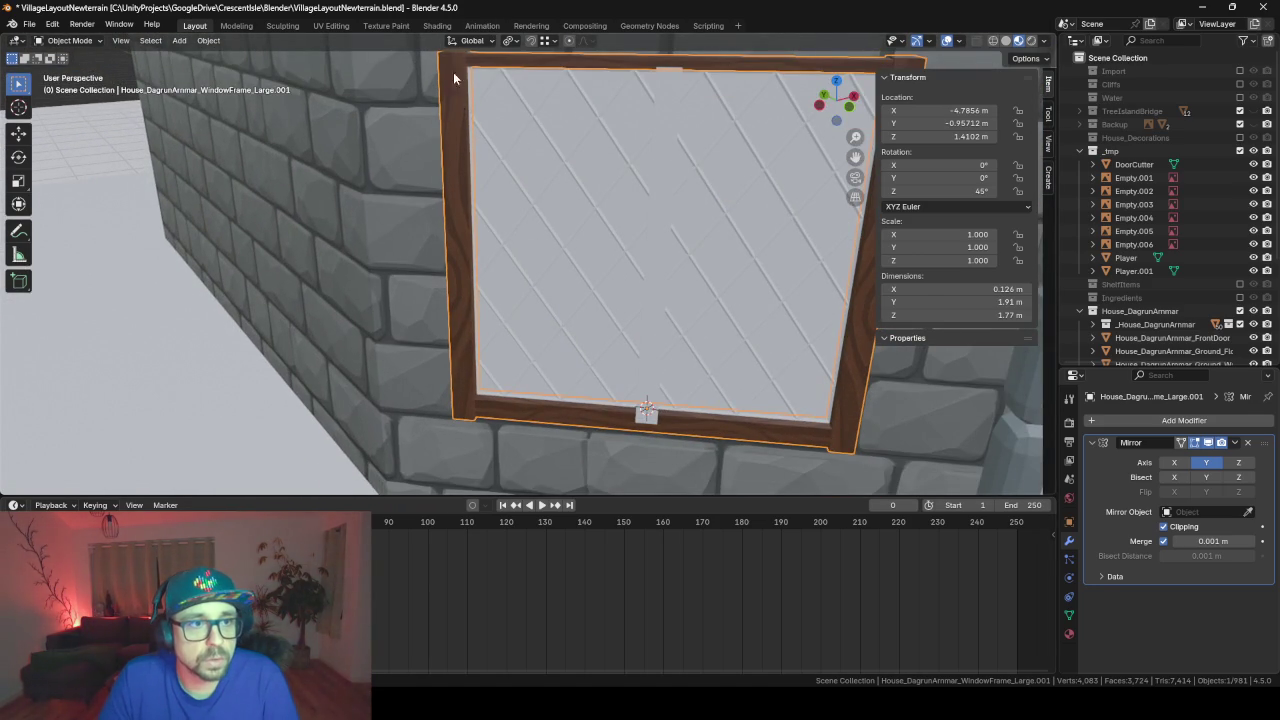
Select the window frame and apply its Mirror modifier
middle_click_drag(491, 128, 567, 128)
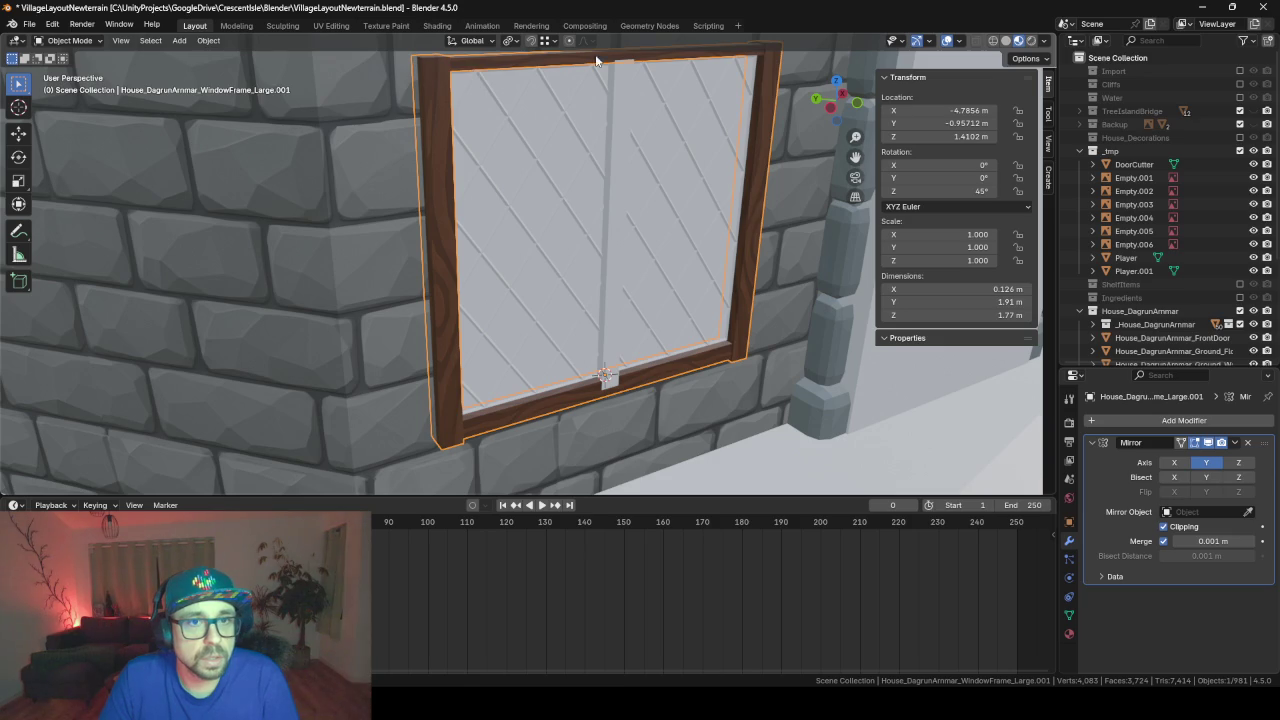
middle_click_drag(559, 157, 595, 200)
left_click(595, 200)
middle_click_drag(645, 240, 489, 262)
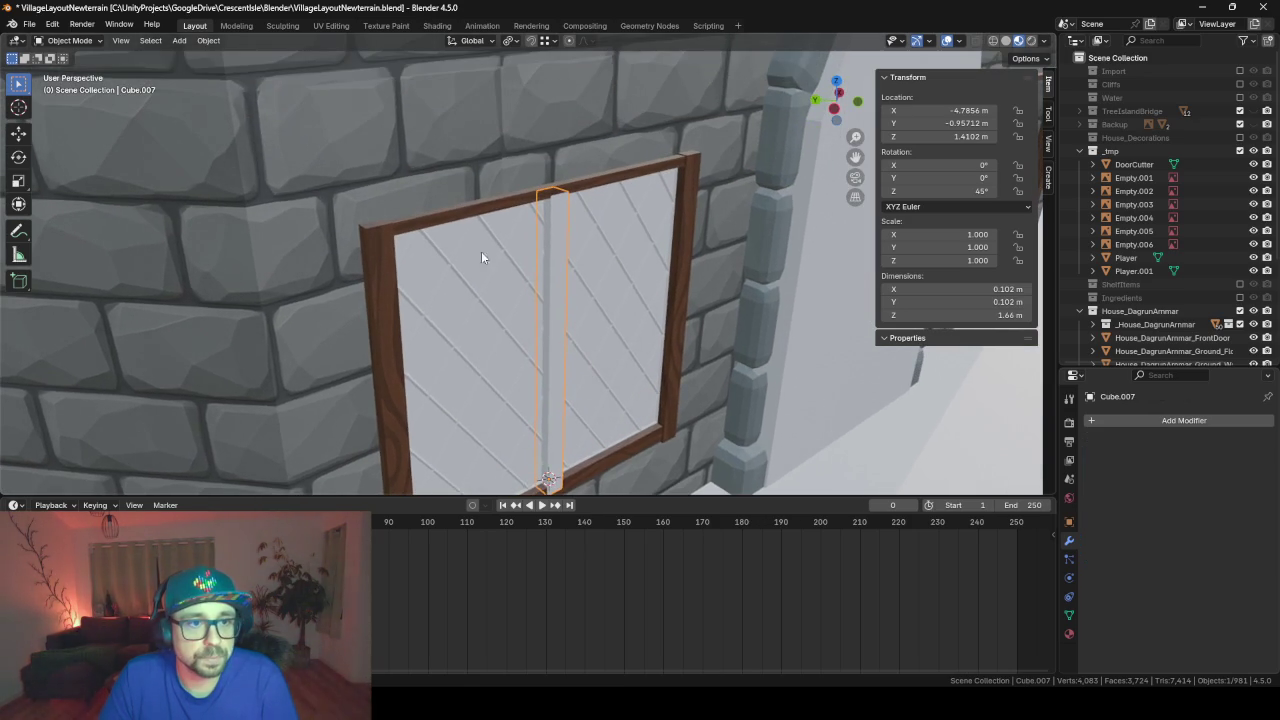
left_click(462, 202)
mouse_move(462, 202)
middle_mouse_down()
mouse_move(534, 214)
mouse_move(393, 205)
mouse_move(474, 222)
middle_mouse_up()
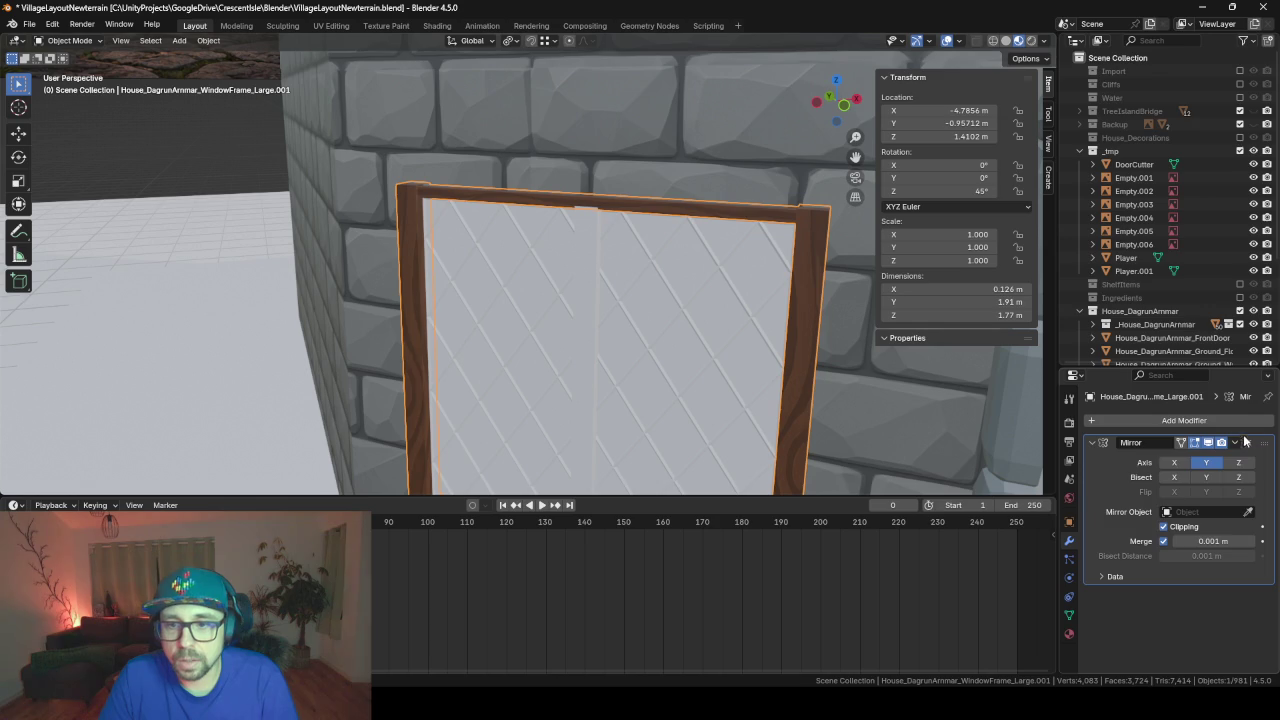
left_click(1235, 442)
left_click(1190, 453)
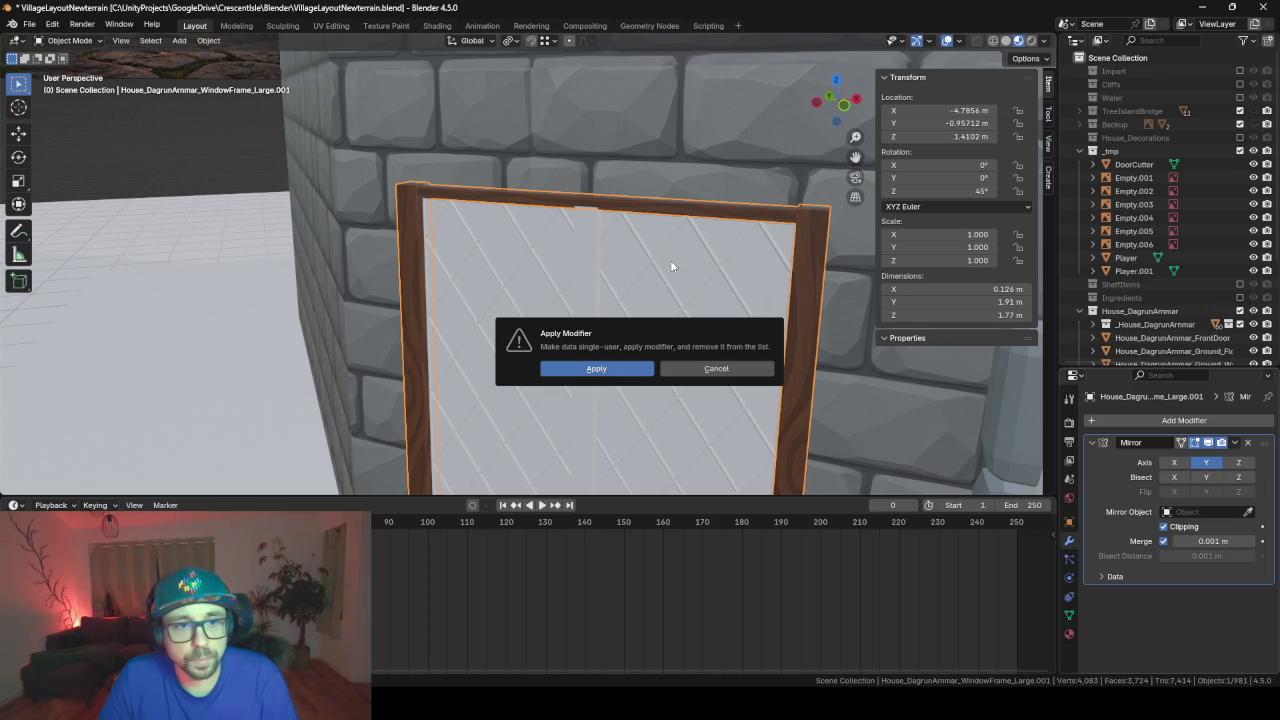
left_click(600, 368)
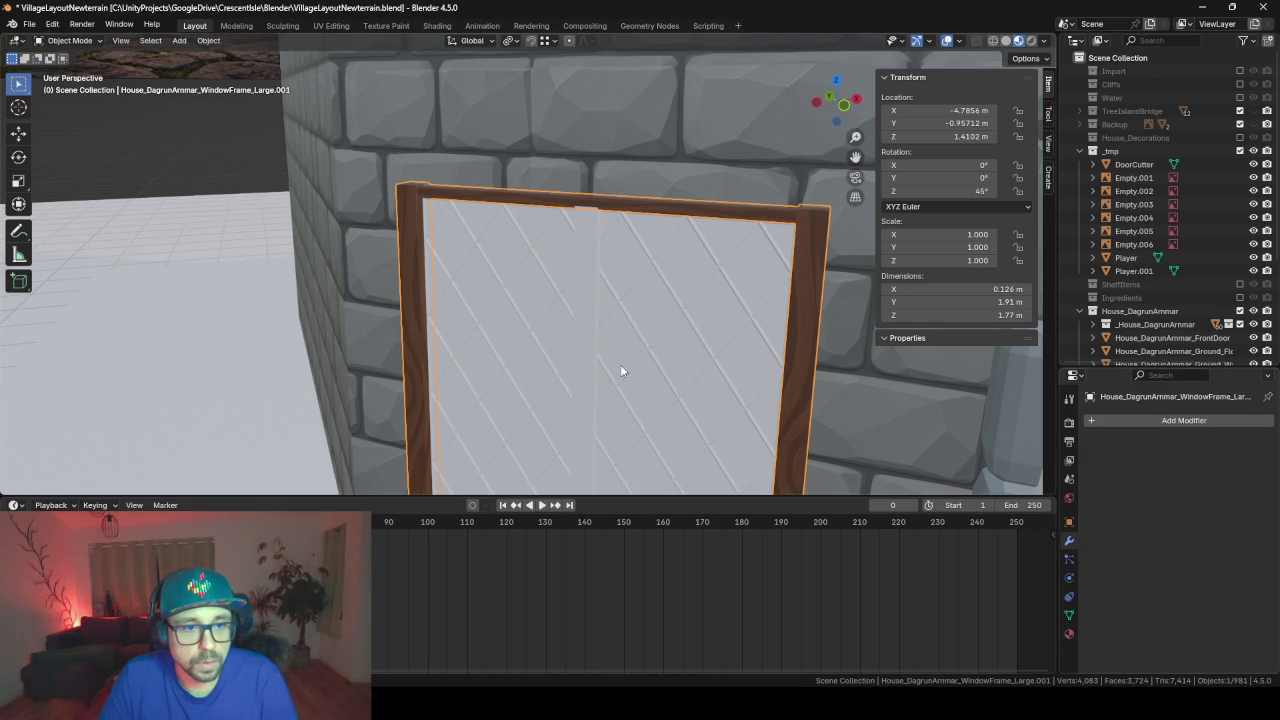
Join mullion Cube.007 into the frame with Ctrl+J, then select the joined WindowFrame_Large.001
left_click(587, 241)
left_click(579, 204, "shift")
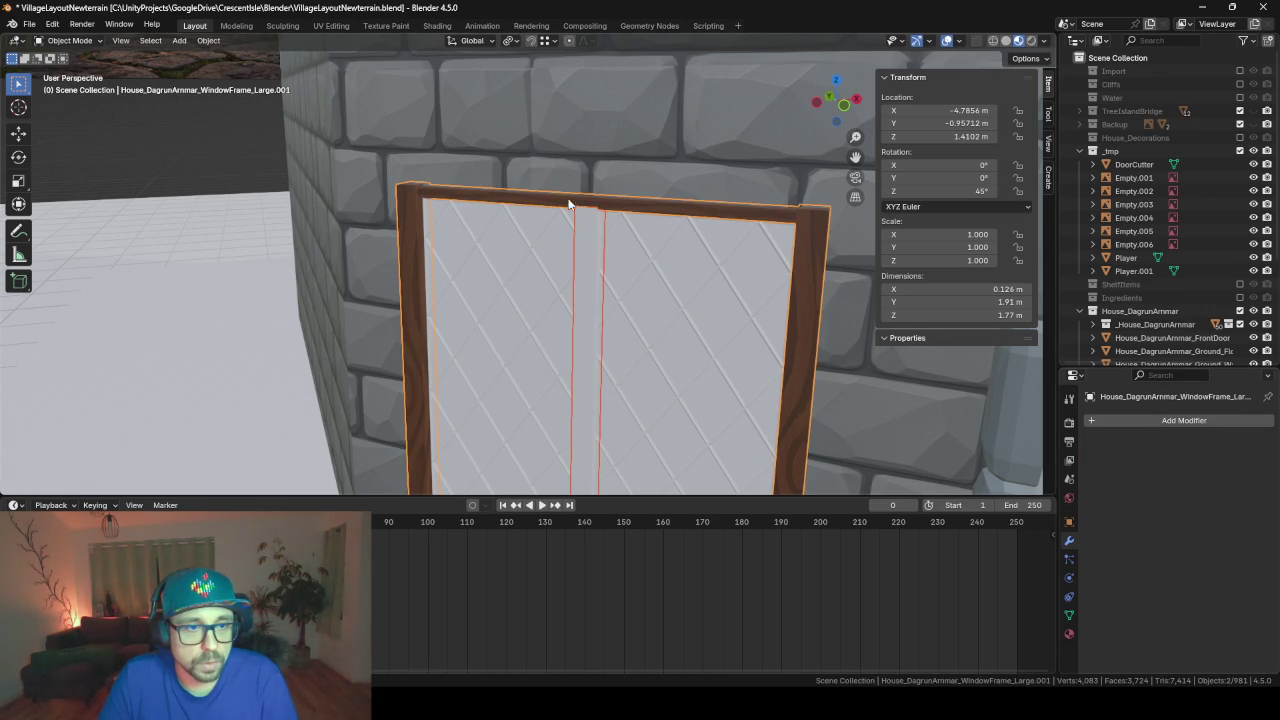
key("ctrl+j")
mouse_move(586, 284)
middle_mouse_down()
mouse_move(748, 287)
mouse_move(766, 263)
mouse_move(540, 282)
mouse_move(175, 345)
middle_mouse_up()
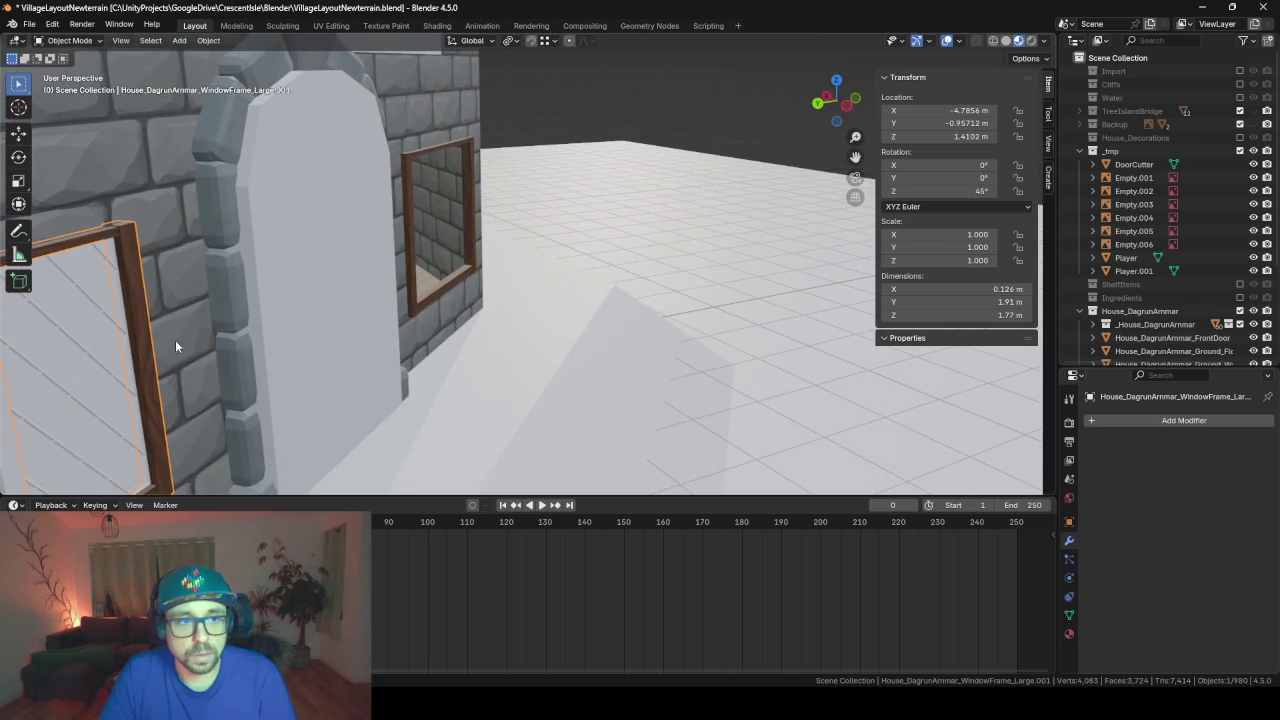
left_click(452, 285)
mouse_move(452, 285)
middle_mouse_down()
mouse_move(466, 309)
mouse_move(445, 174)
middle_mouse_up()
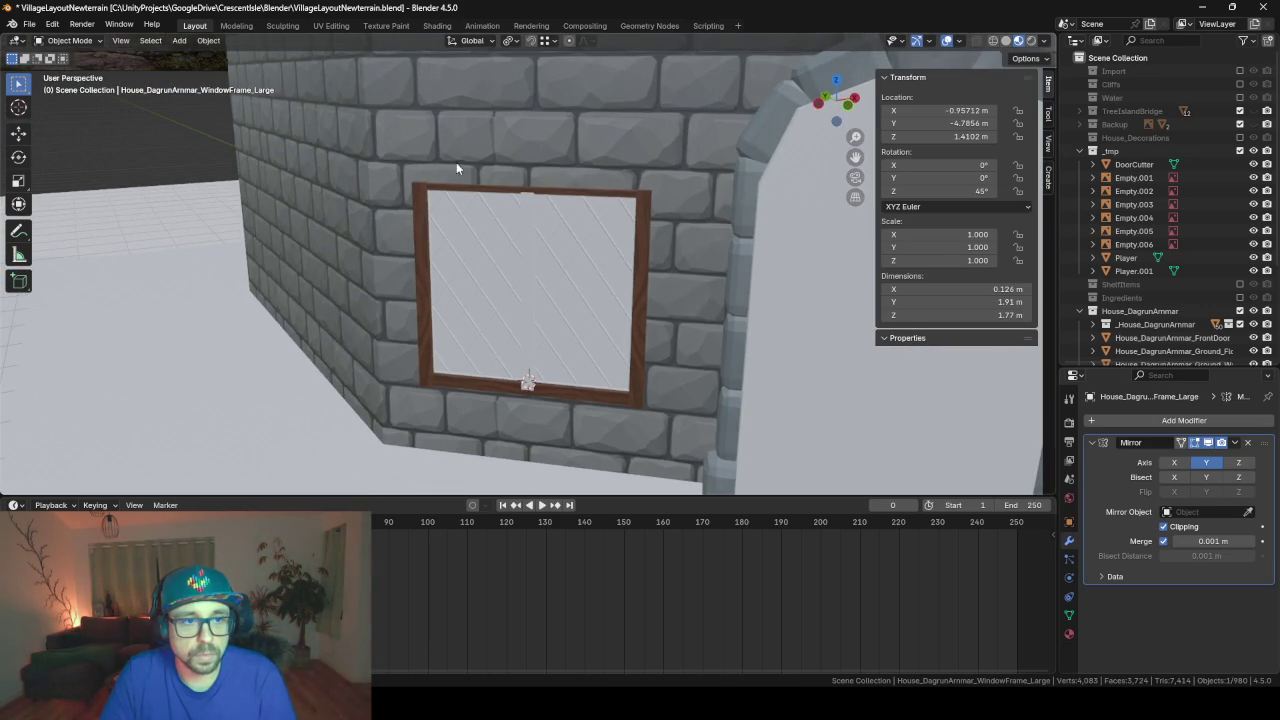
left_click(532, 195)
scroll(530, 197, "up", 2)
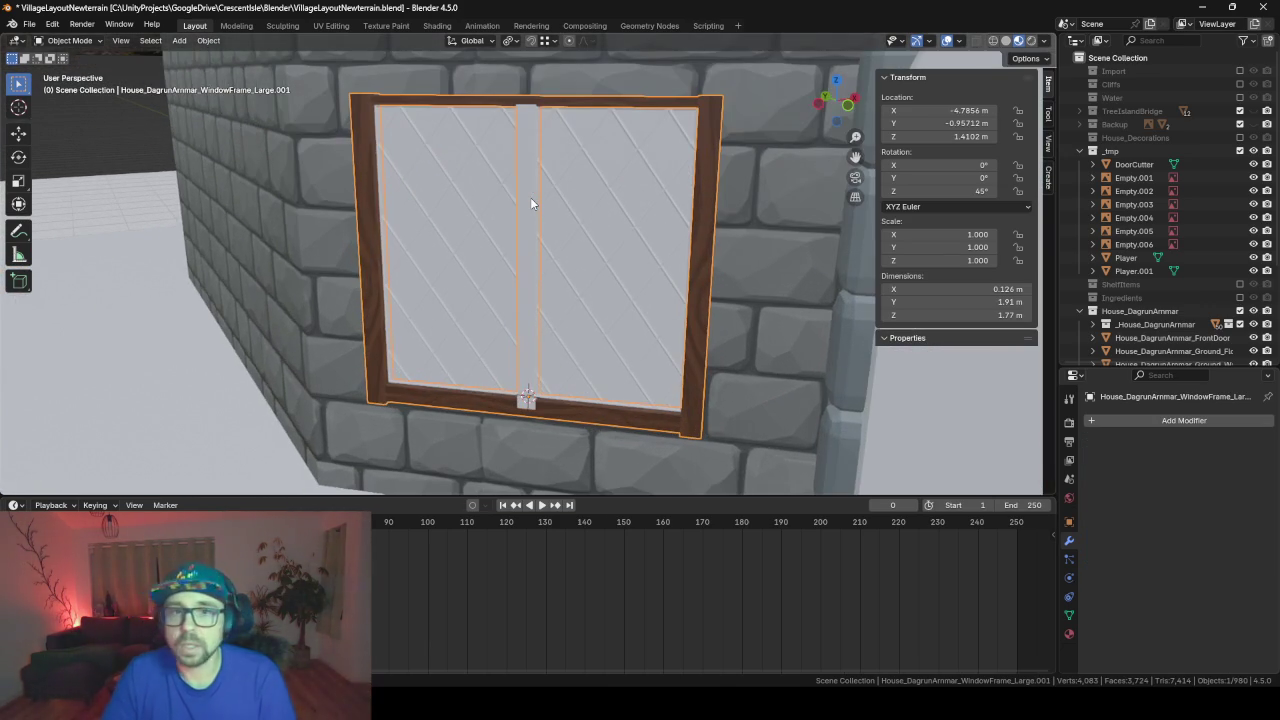
mouse_move(530, 202)
middle_mouse_down()
mouse_move(486, 166)
mouse_move(544, 177)
middle_mouse_up()
Scale the central mullion to 0.856 on X and Y, keeping its height, then exit Edit Mode
key("Tab")
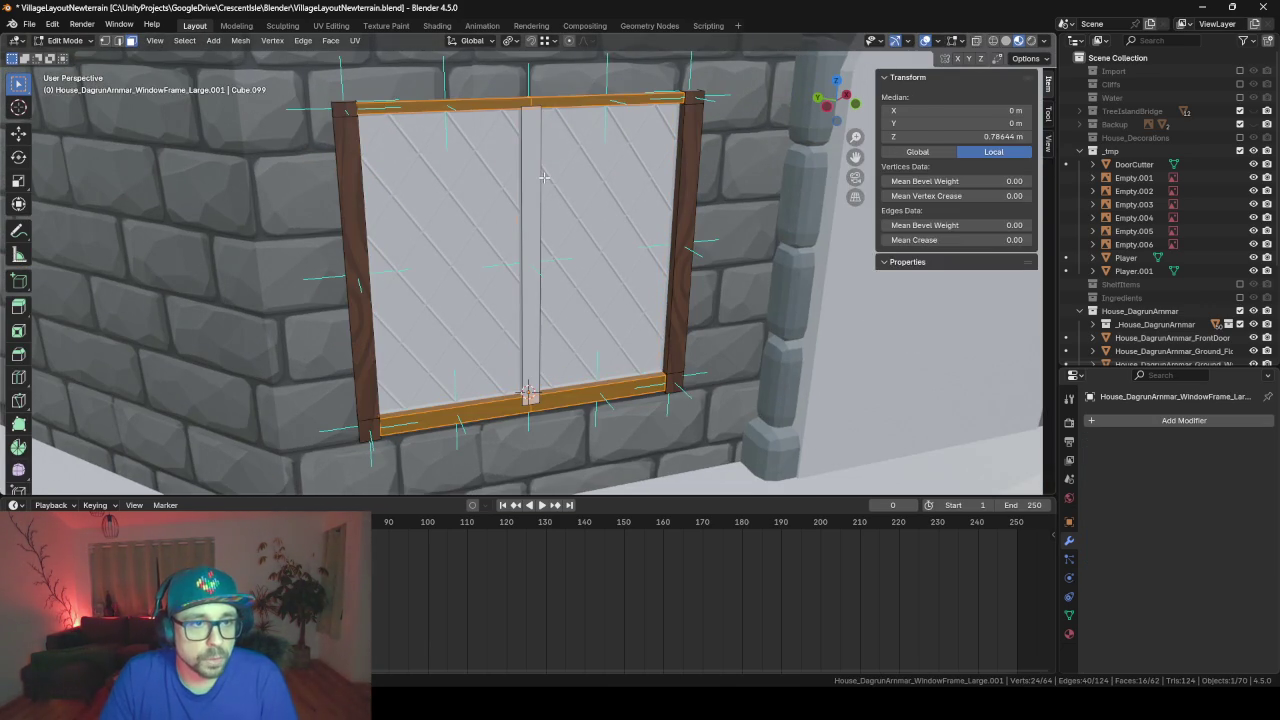
left_click(539, 207, "alt")
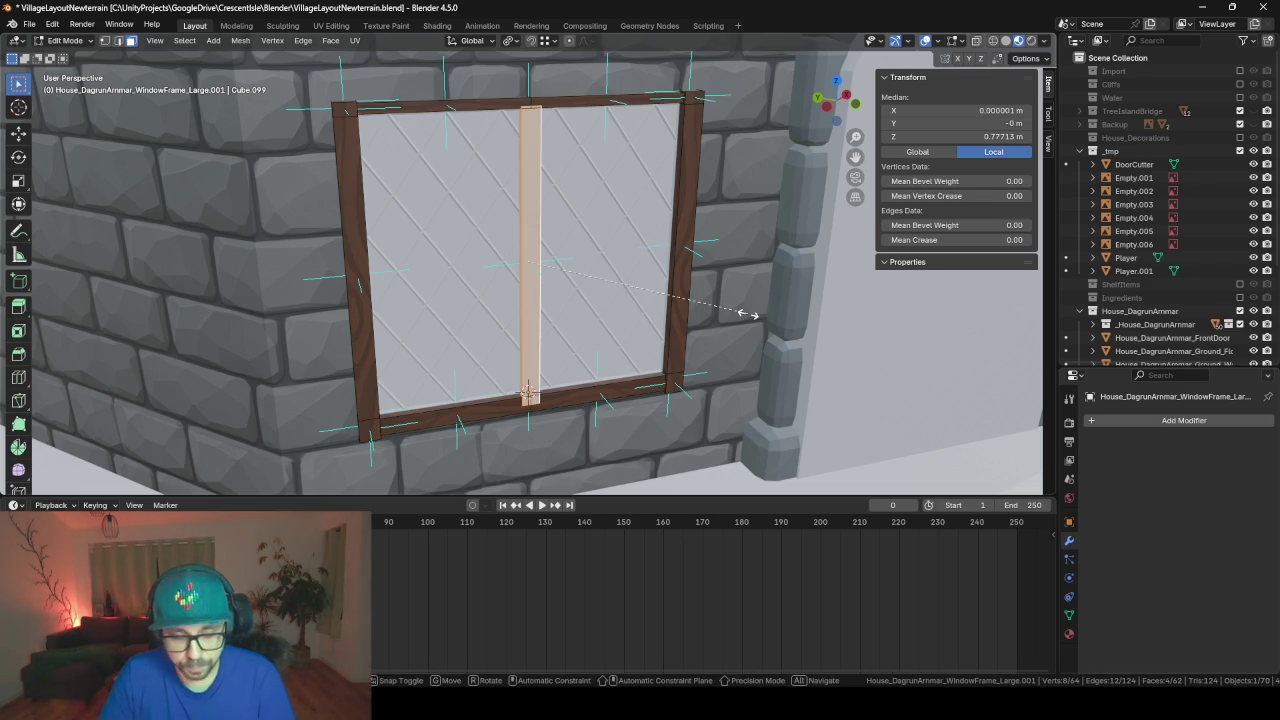
key("s")
key("shift+z")
left_click(720, 298)
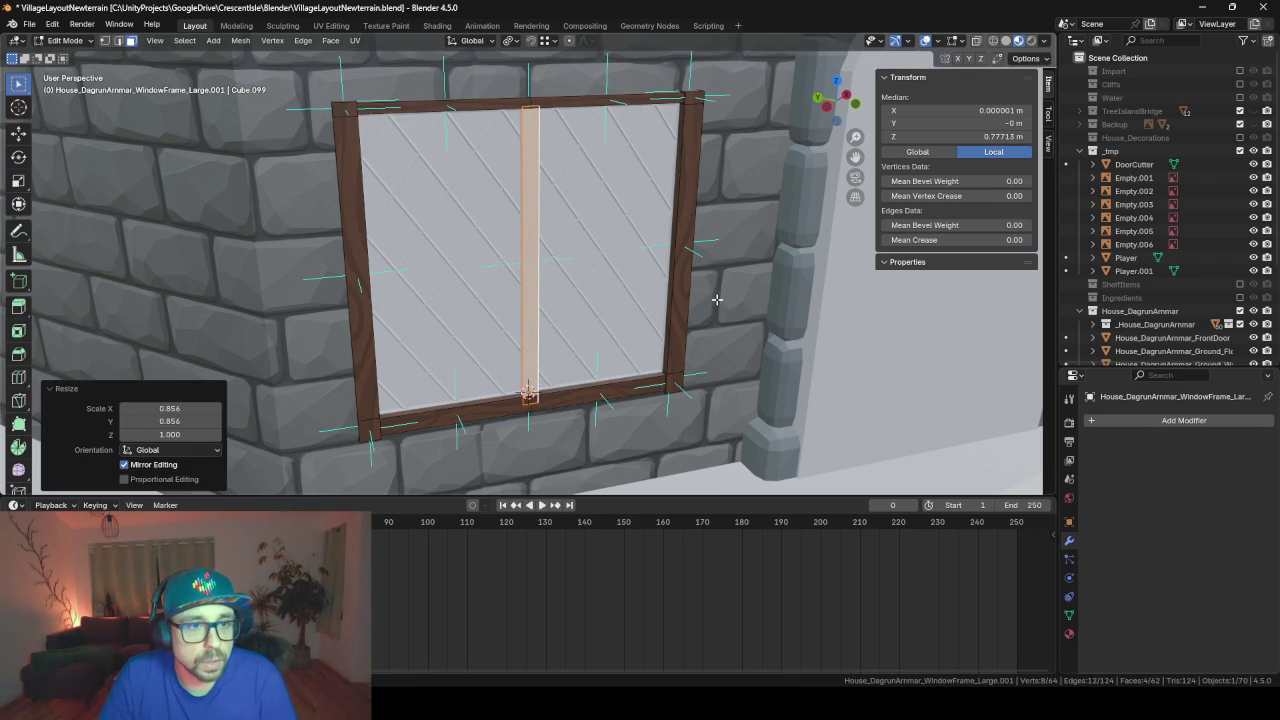
scroll(700, 270, "up", 1)
scroll(700, 265, "up", 3)
scroll(697, 258, "up", 2)
key("Tab")
mouse_move(697, 258)
middle_mouse_down()
mouse_move(680, 237)
mouse_move(532, 219)
mouse_move(598, 215)
mouse_move(574, 214)
middle_mouse_up()
scroll(564, 221, "down", 2)
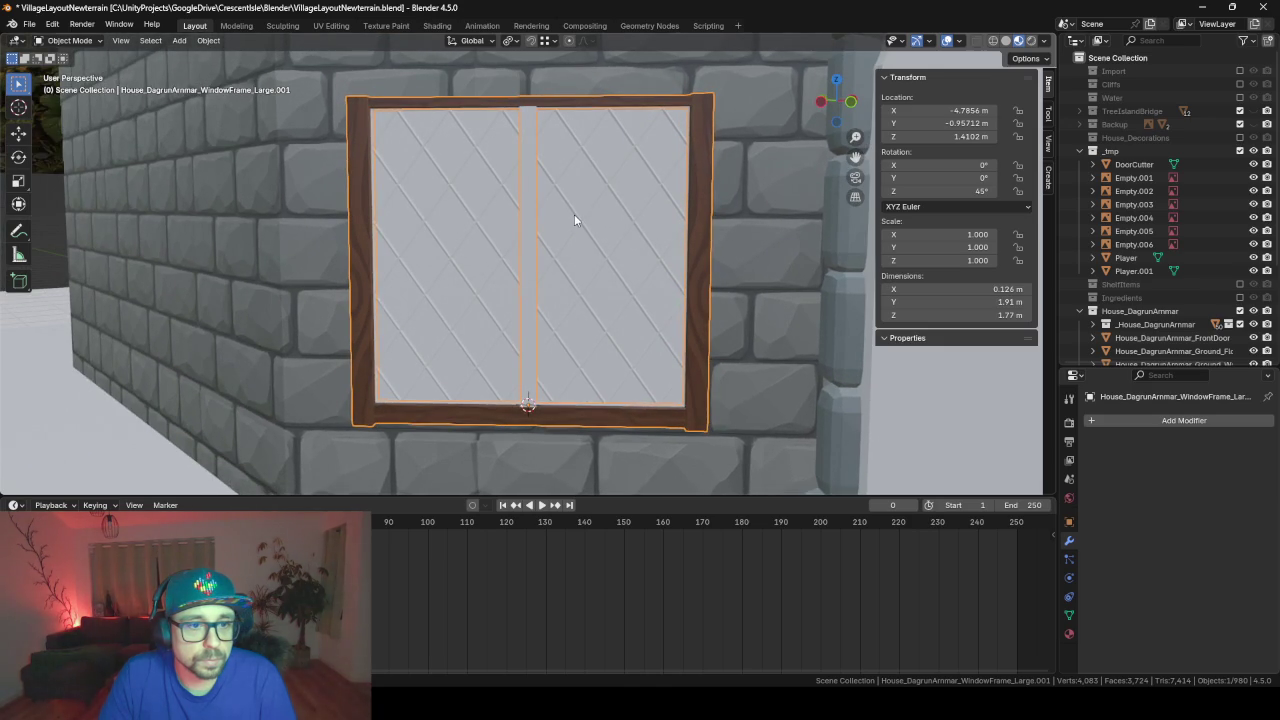
mouse_move(546, 298)
middle_mouse_down()
mouse_move(582, 299)
mouse_move(536, 299)
middle_mouse_up()
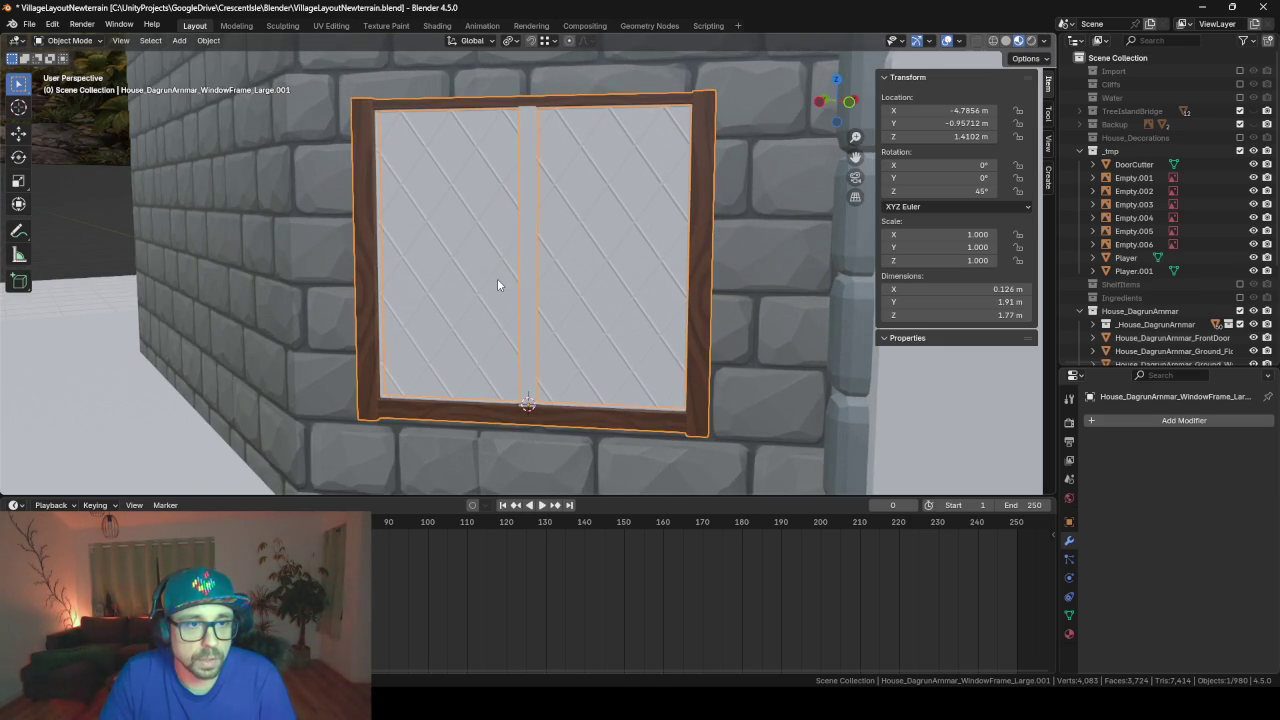
mouse_move(460, 269)
middle_mouse_down()
mouse_move(520, 274)
mouse_move(497, 278)
middle_mouse_up()
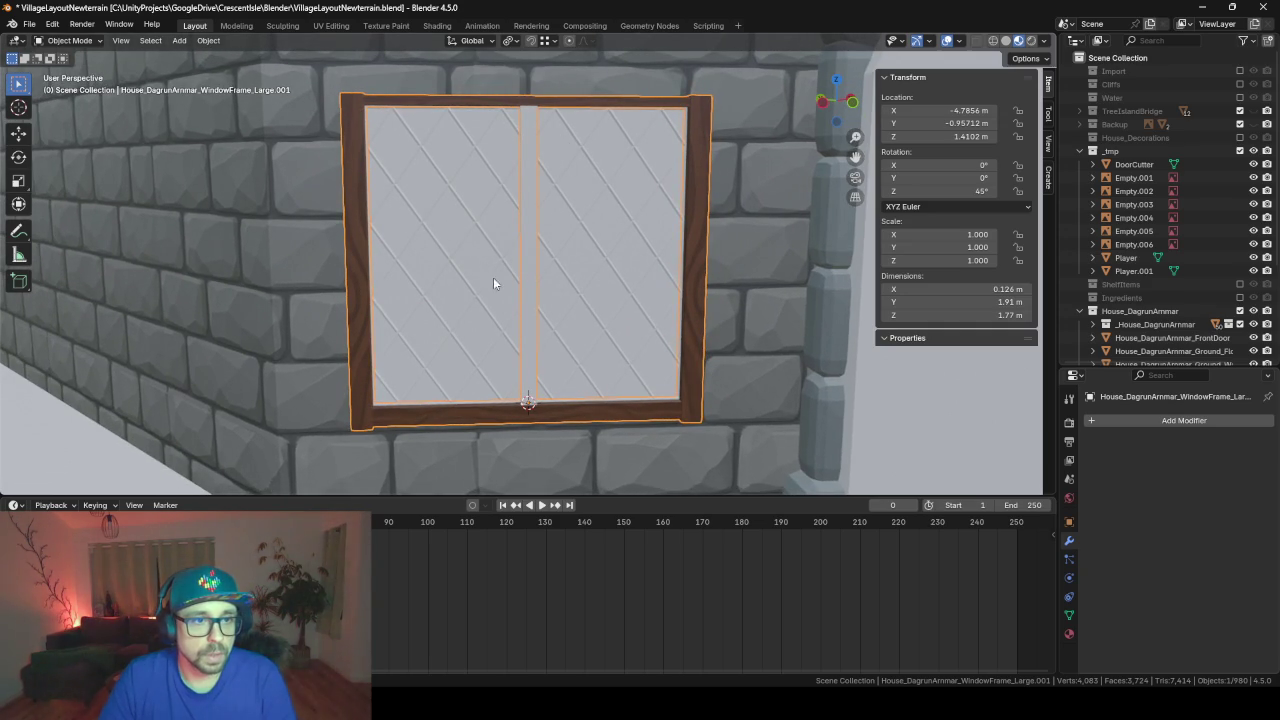
middle_click_drag(607, 258, 597, 257)
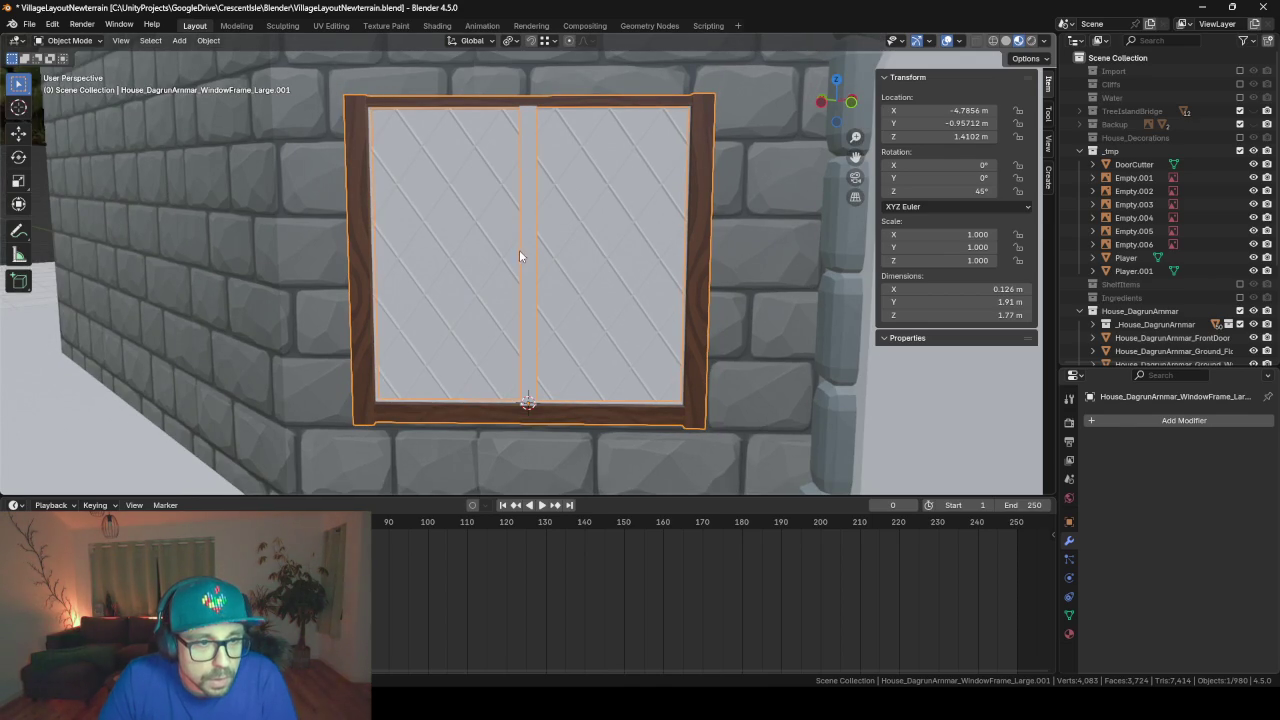
mouse_move(551, 233)
middle_mouse_down()
mouse_move(571, 266)
mouse_move(546, 266)
mouse_move(563, 266)
middle_mouse_up()
middle_click_drag(546, 322, 410, 300)
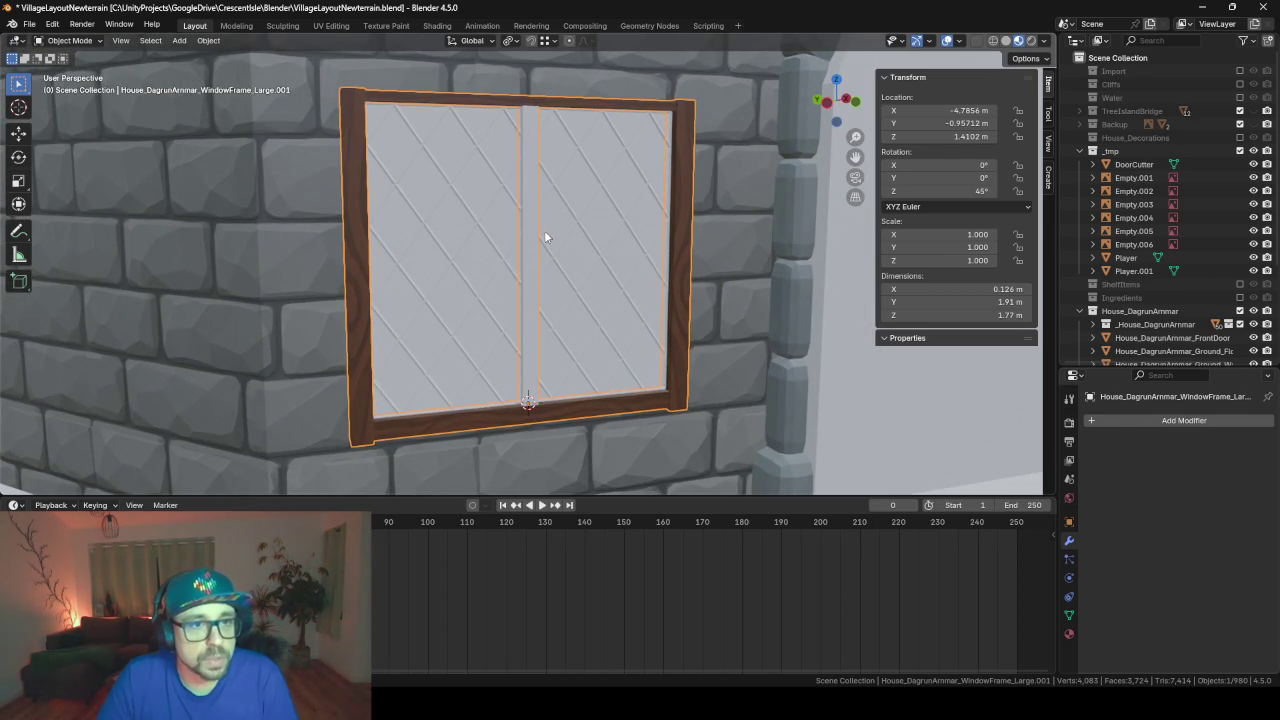
left_click(331, 25)
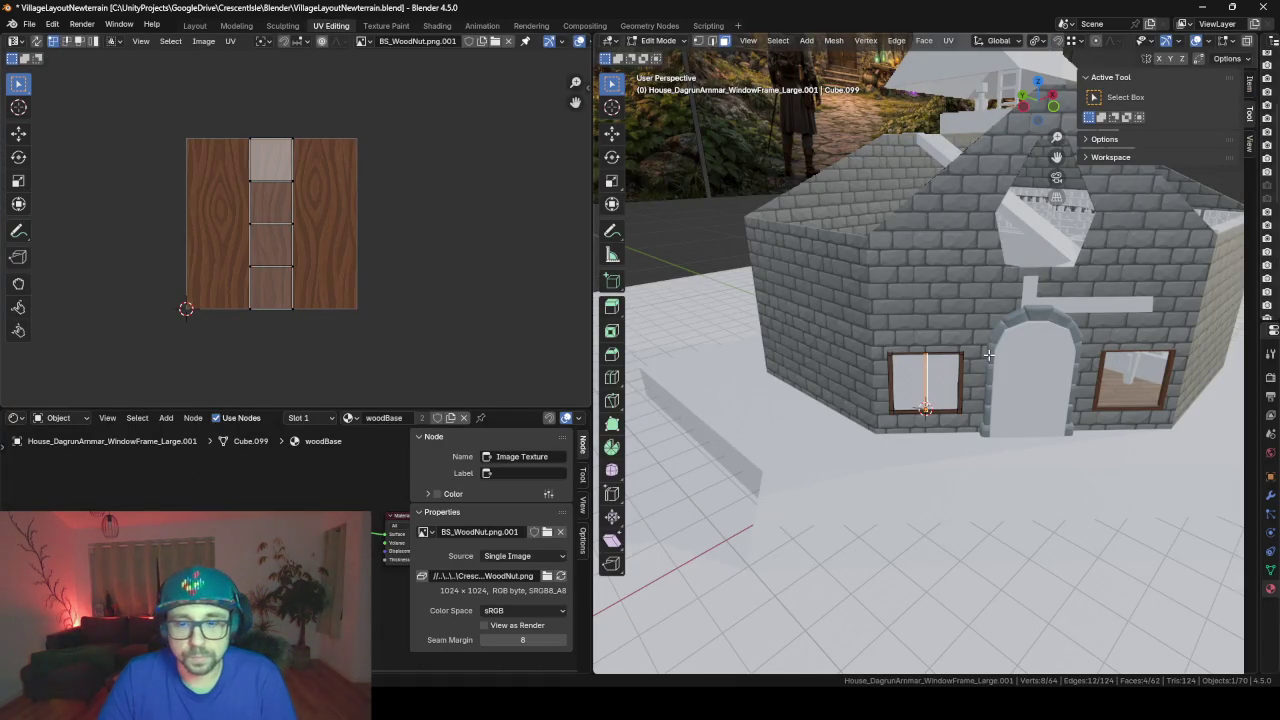
Centre the view on the frame and check face selections and side-panel settings
key("KP_Decimal")
scroll(955, 350, "down", 4)
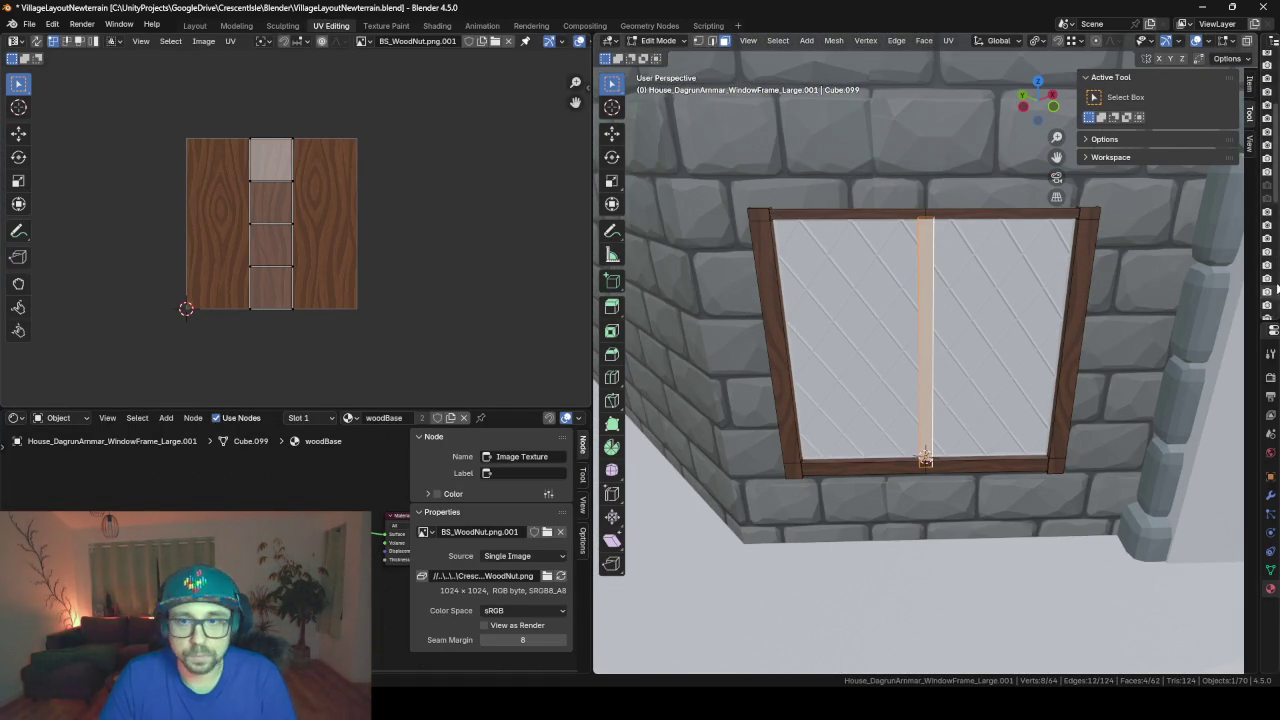
scroll(960, 320, "up", 3)
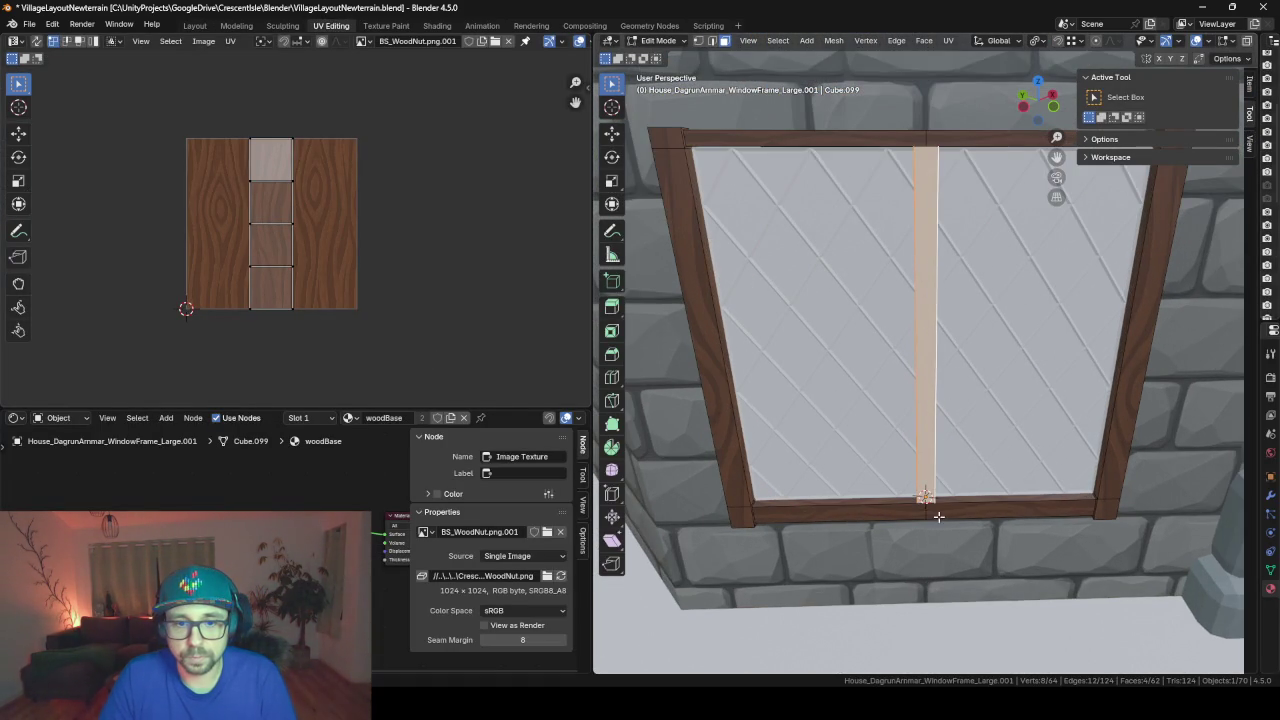
left_click(913, 360)
left_click(925, 296)
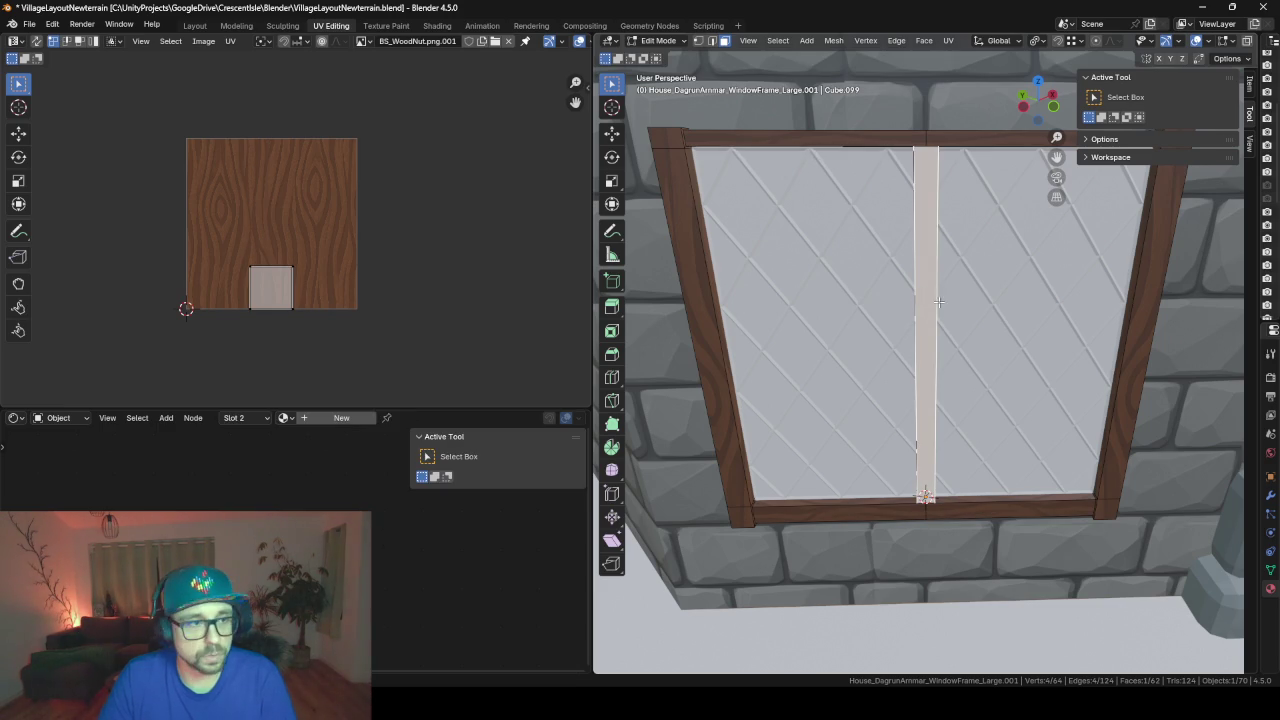
left_click(746, 140)
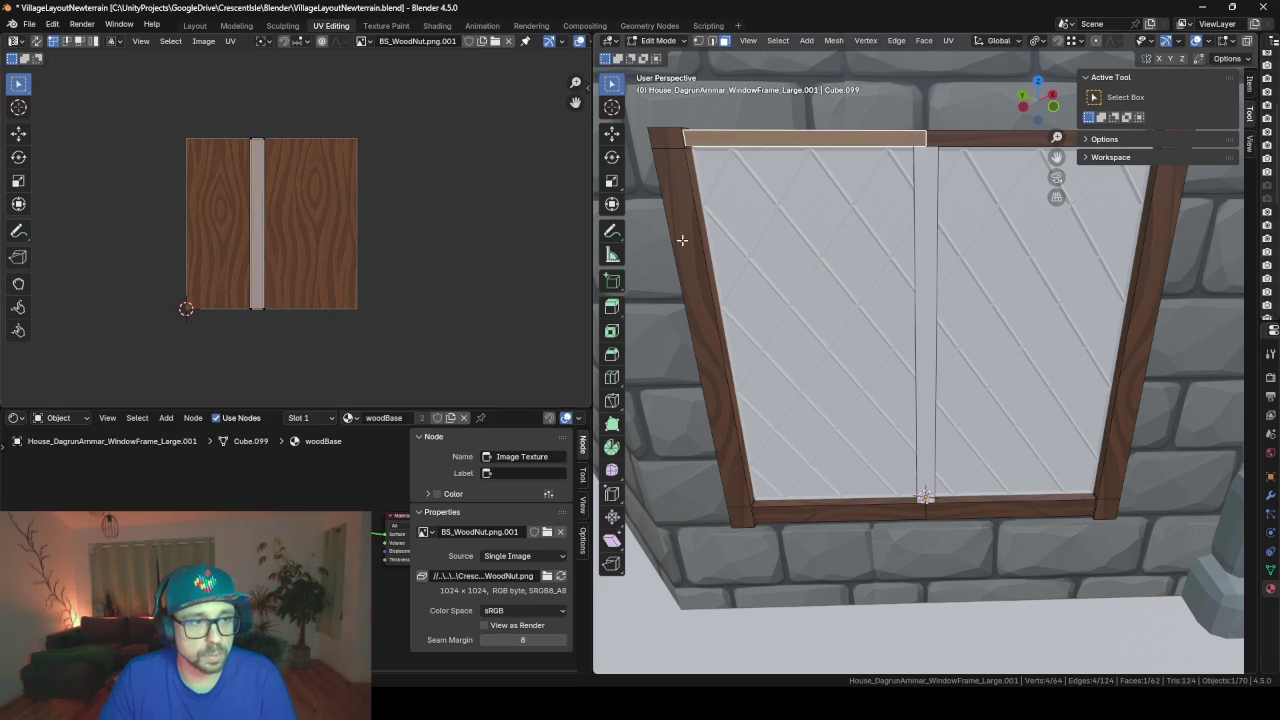
left_click(1249, 87)
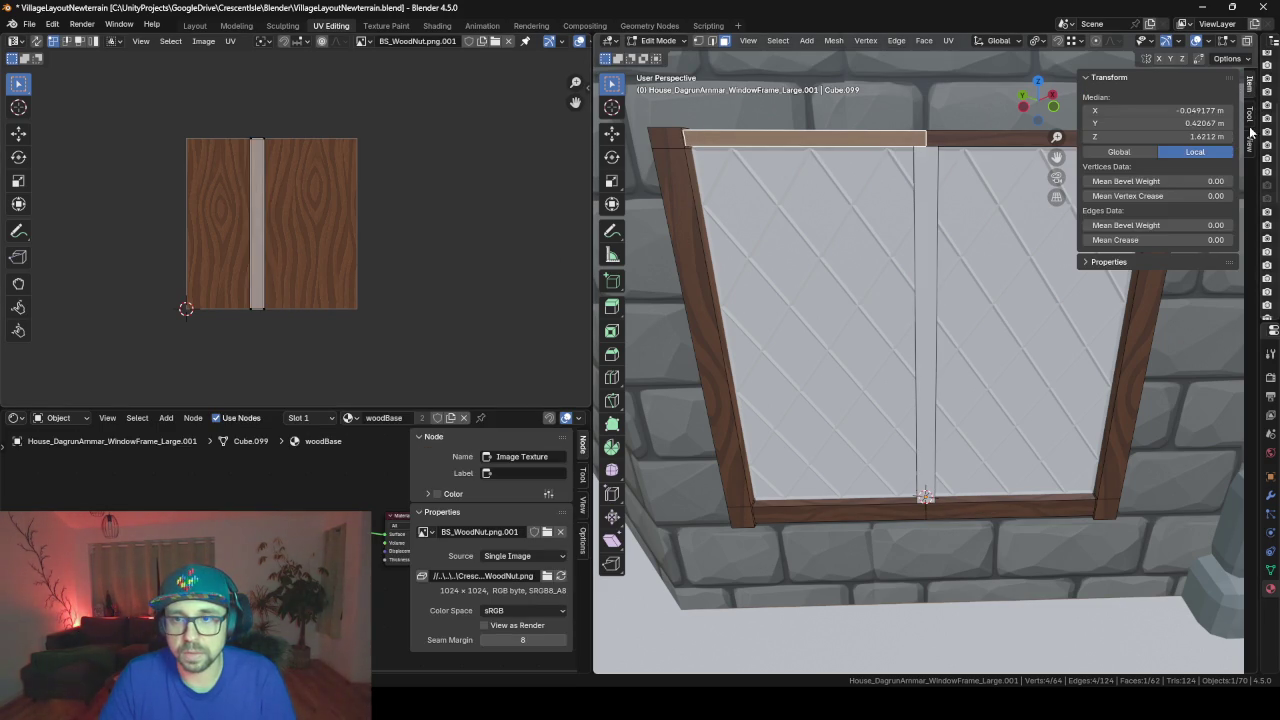
left_click(1249, 143)
left_click(1250, 114)
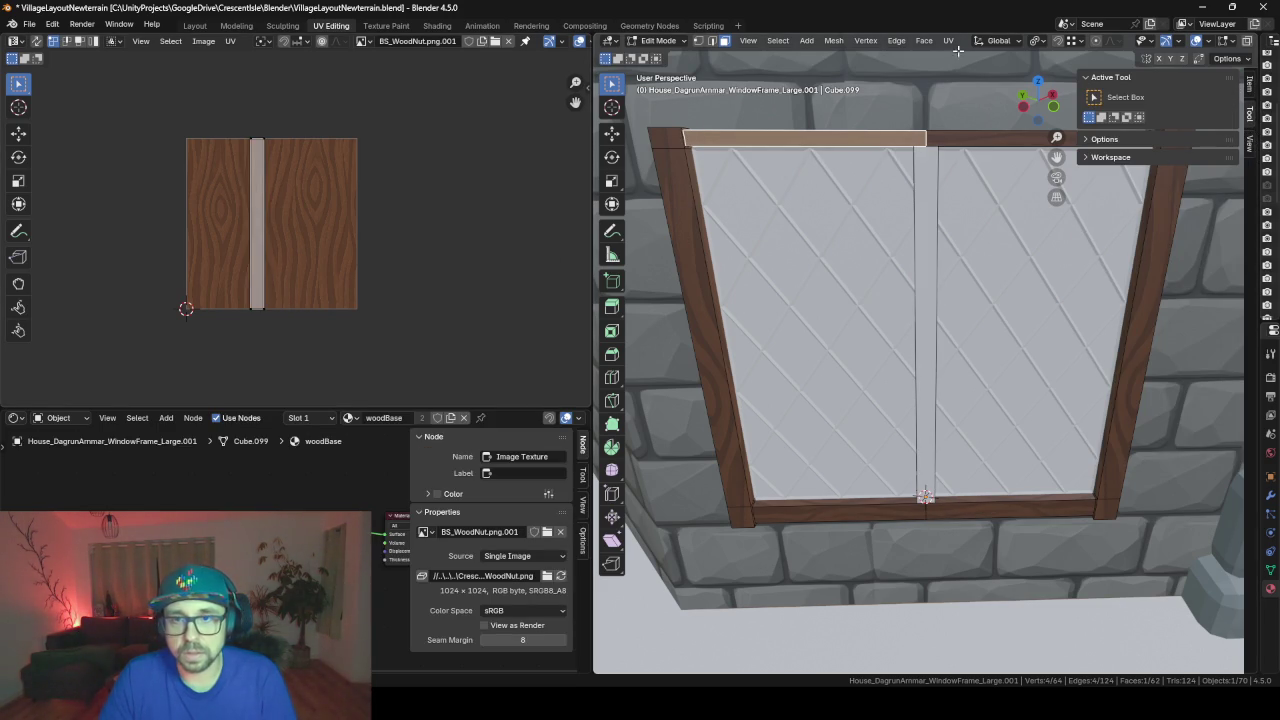
In Layout, remove the frame's empty second material slot, leaving only woodBase
left_click(195, 26)
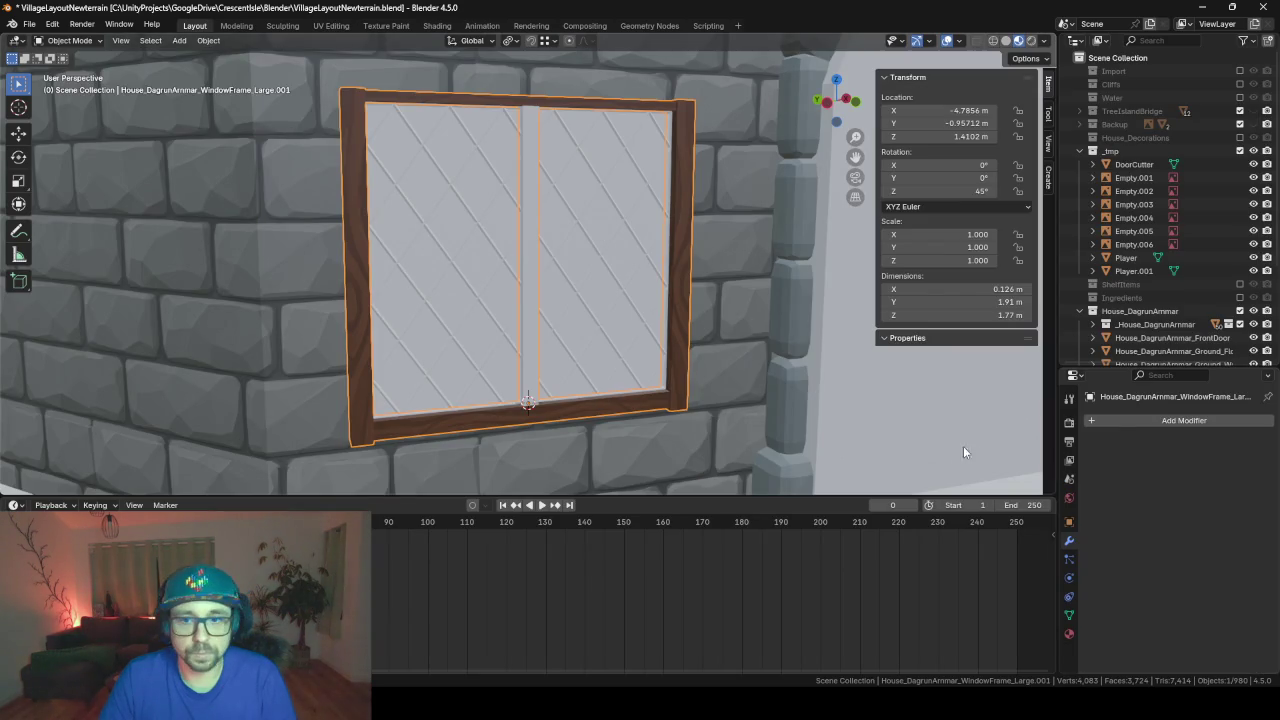
left_click(1069, 634)
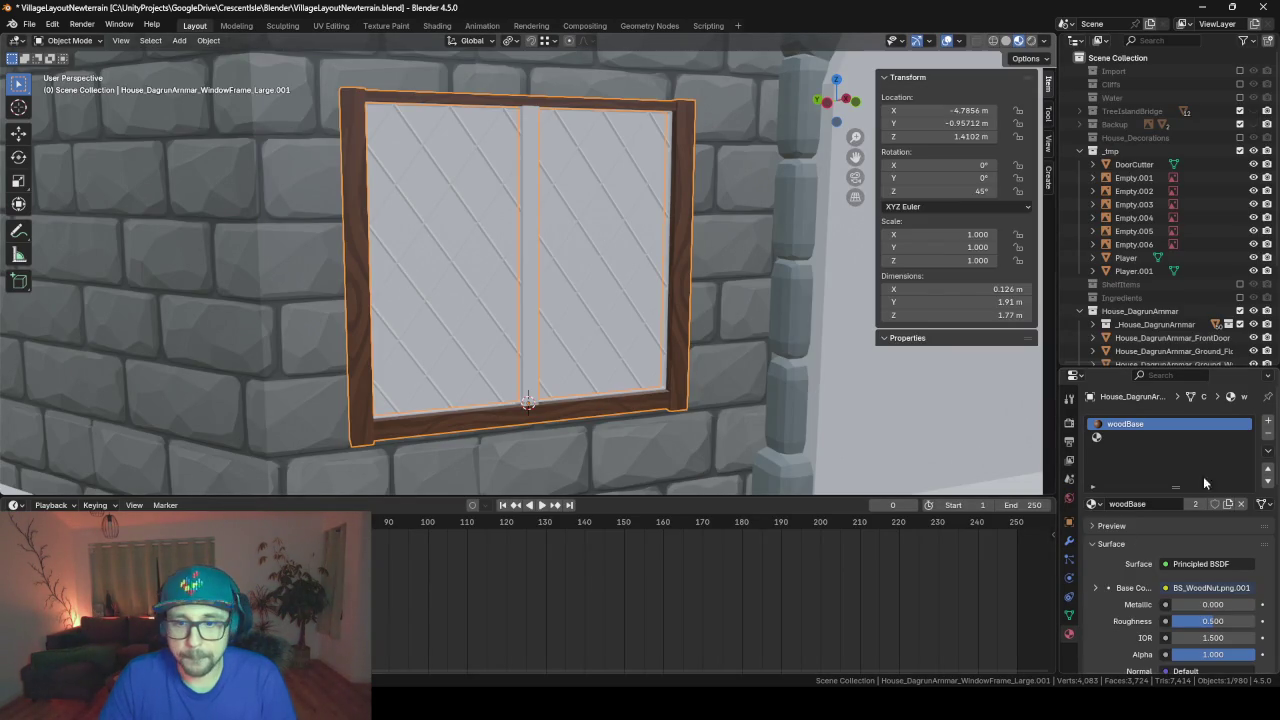
left_click(1127, 438)
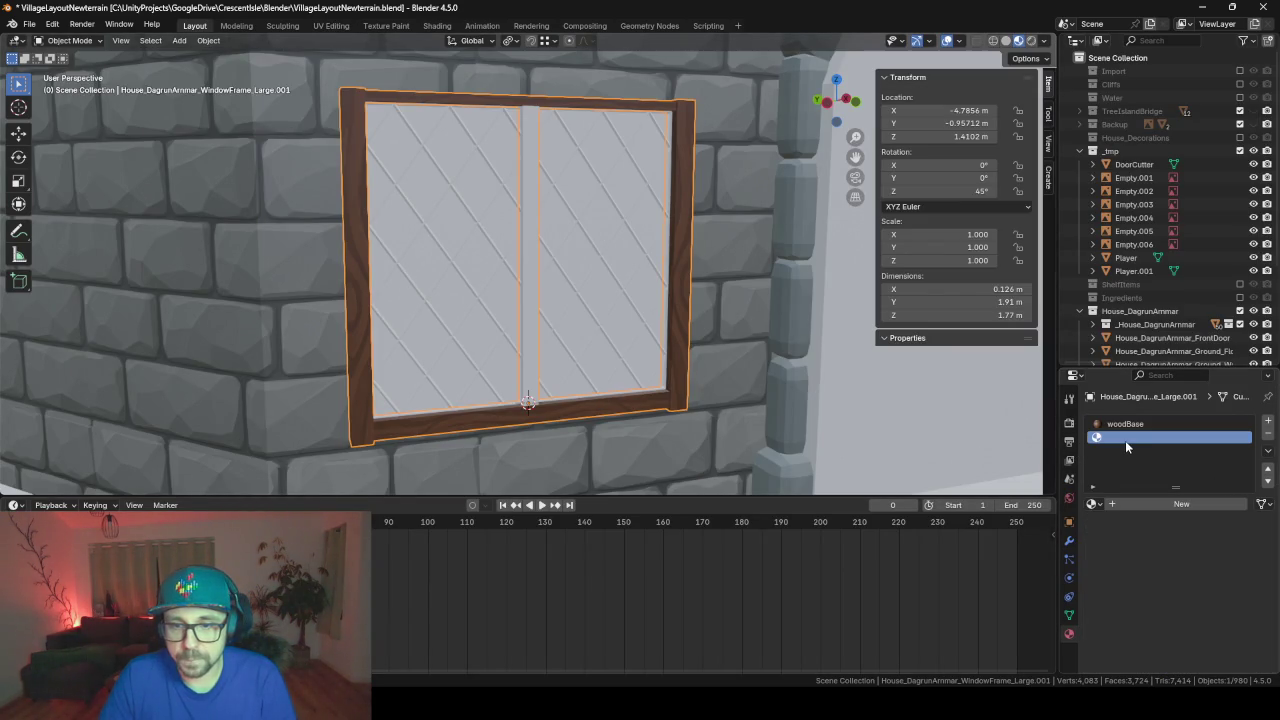
left_click(1268, 433)
Smart UV Project the central mullion in UV Editing so it shows wood grain
key("Tab")
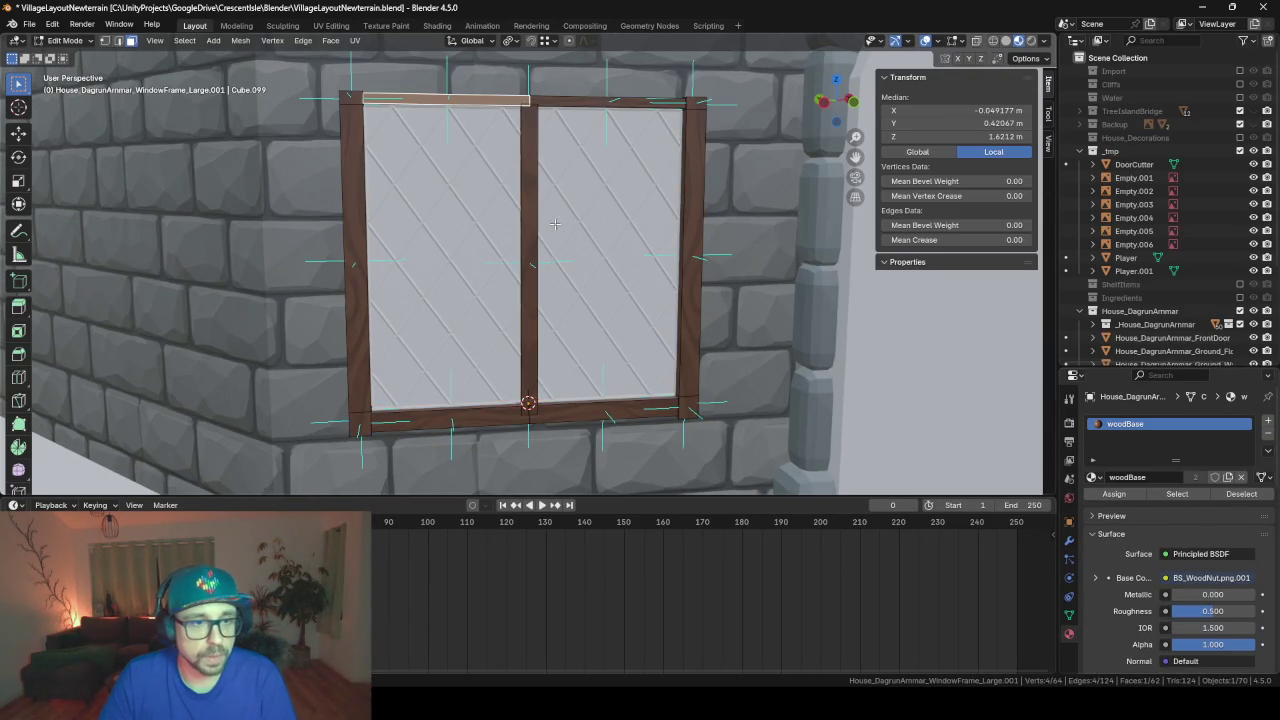
middle_click_drag(547, 241, 505, 270)
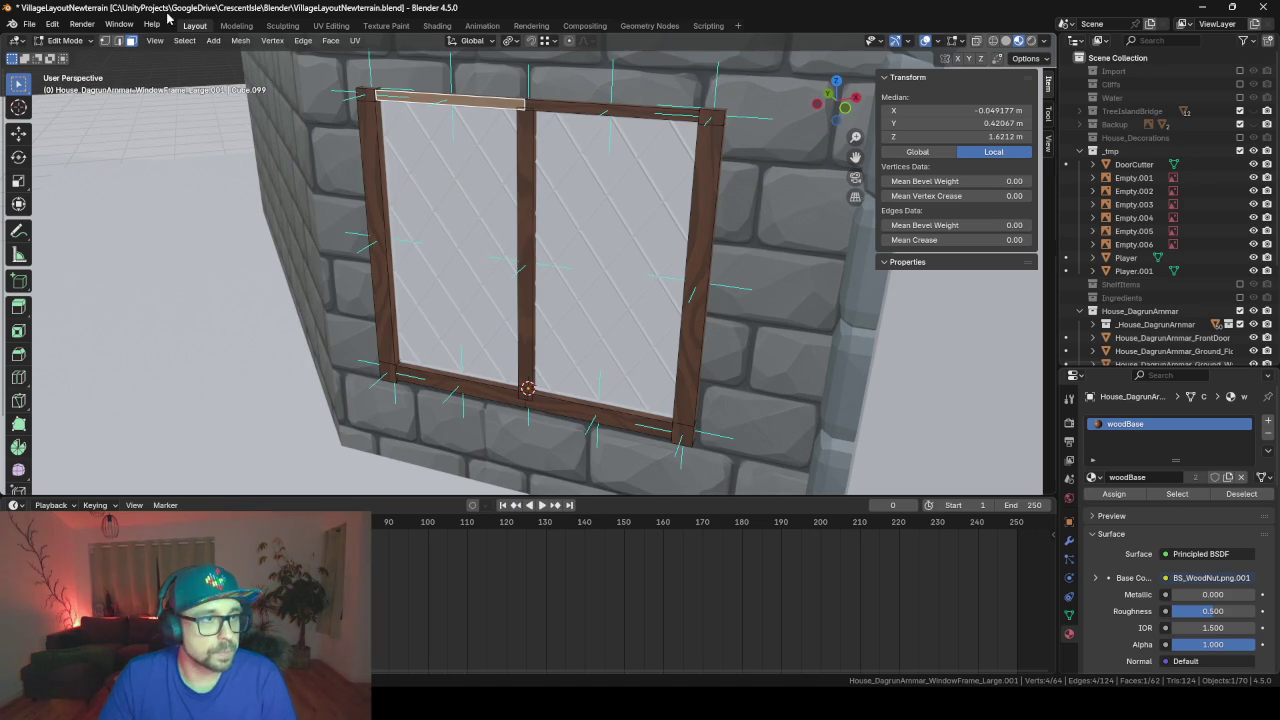
left_click(331, 25)
key("l")
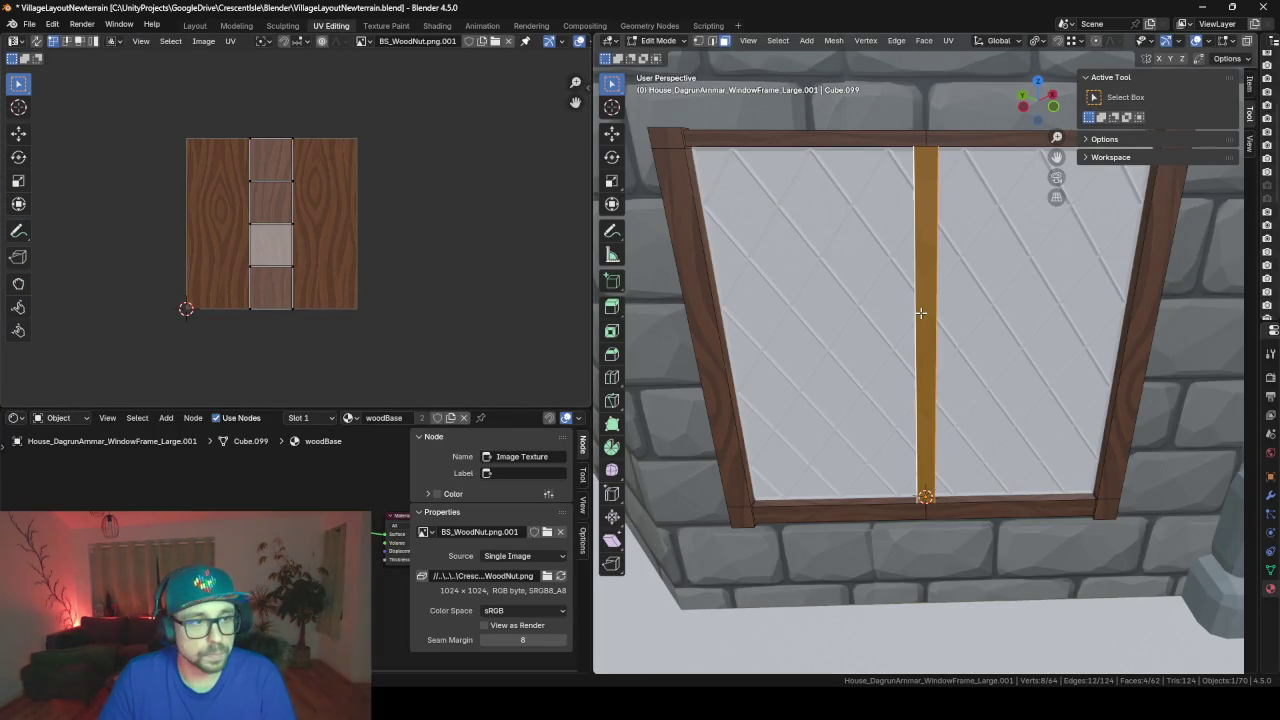
key("u")
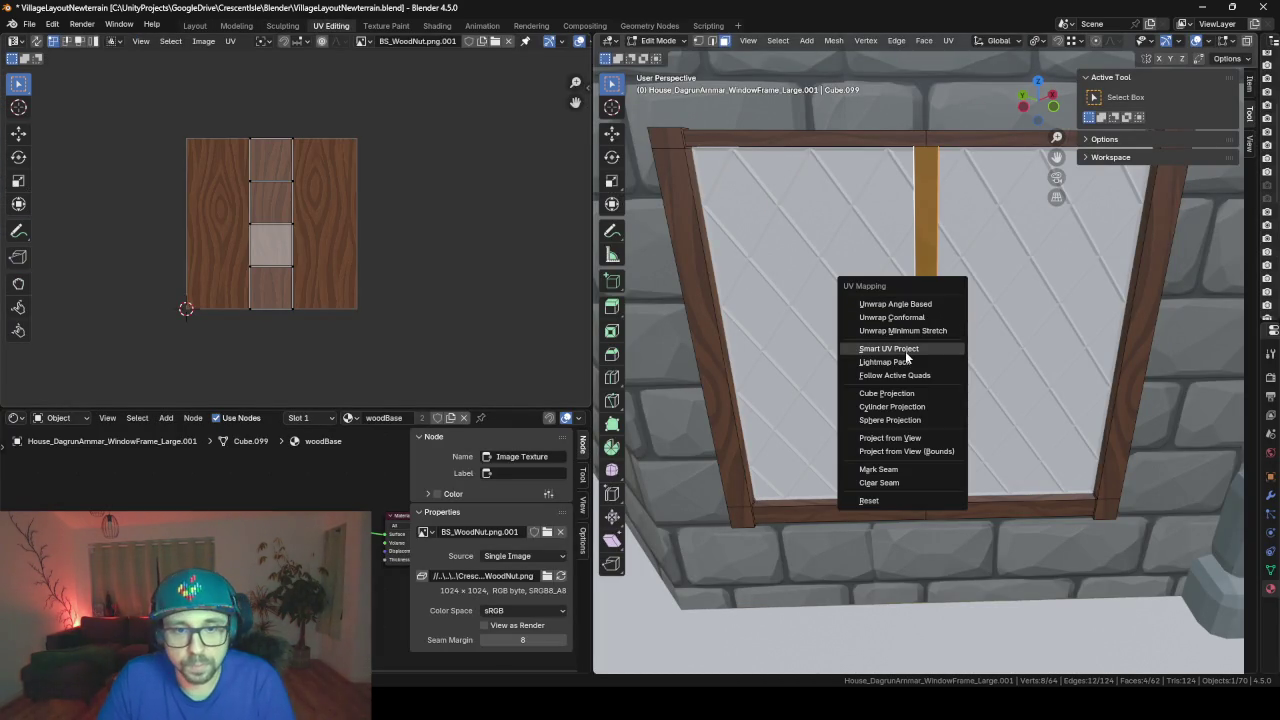
left_click(901, 348)
left_click(867, 476)
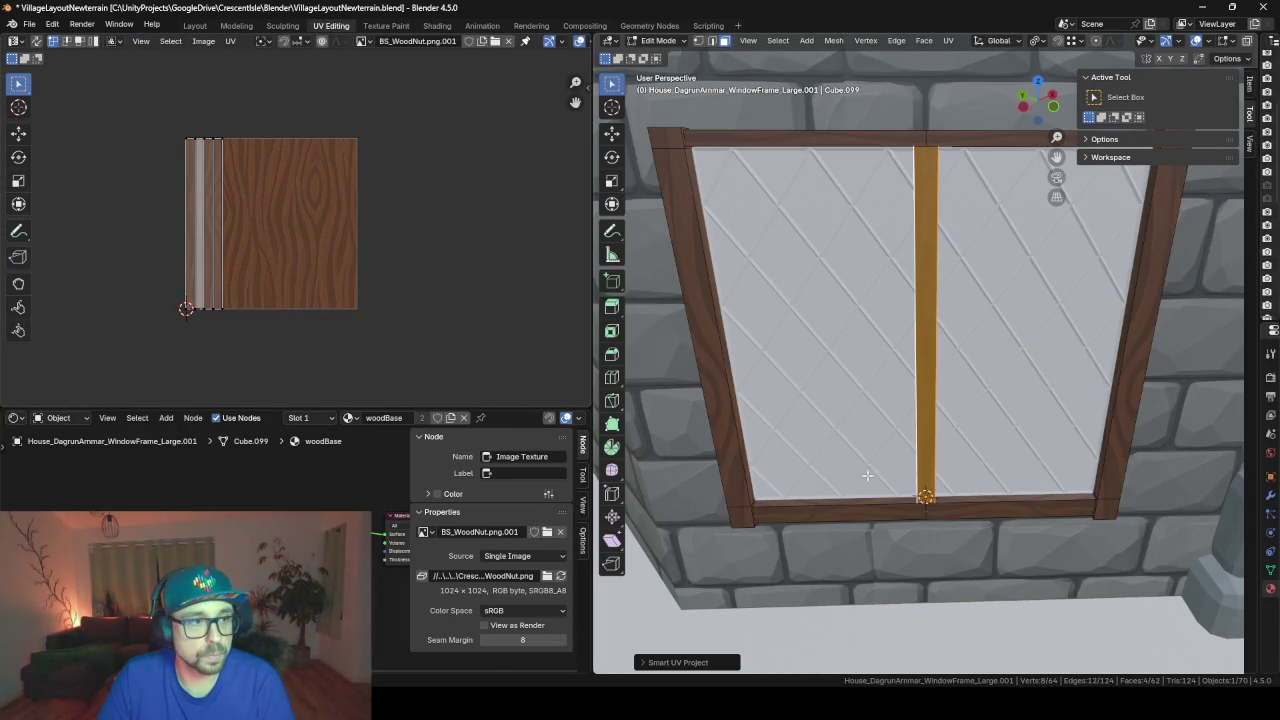
key("Tab")
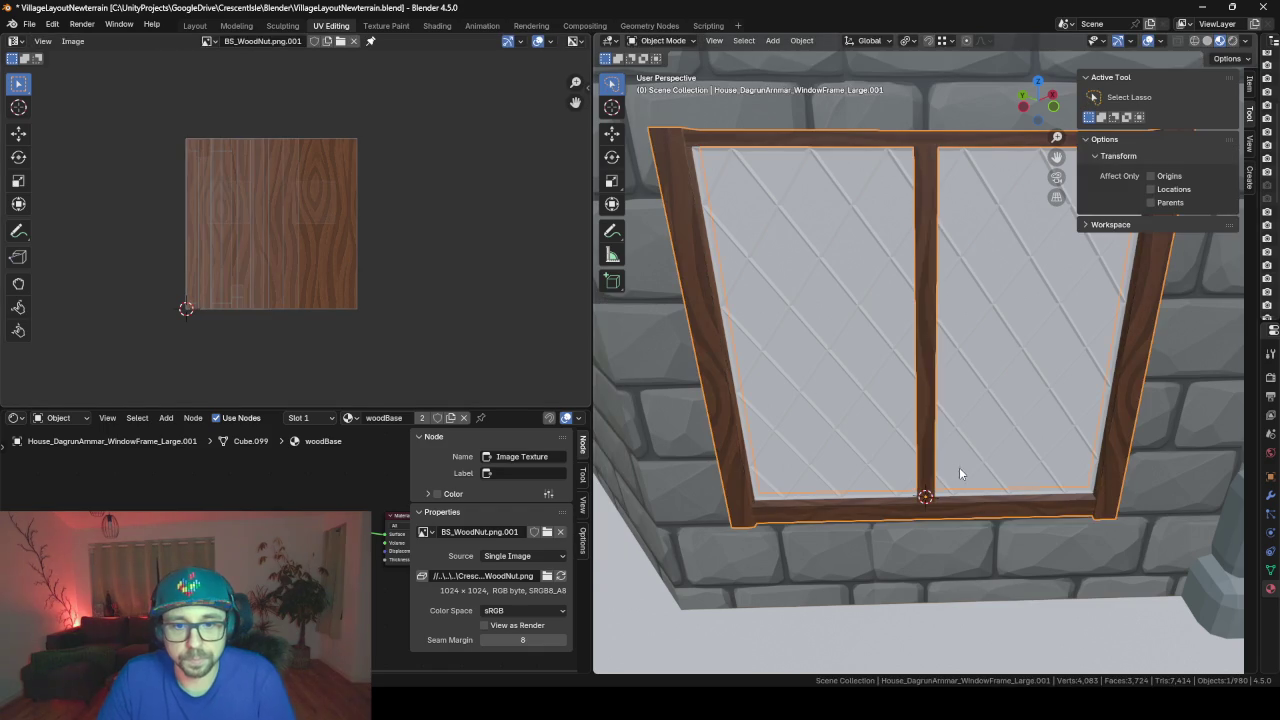
Link the right window frame to the left frame's mesh data with Ctrl+L
mouse_move(959, 467)
middle_mouse_down()
mouse_move(924, 449)
mouse_move(996, 446)
mouse_move(956, 447)
middle_mouse_up()
mouse_move(990, 554)
middle_mouse_down()
mouse_move(908, 542)
mouse_move(1011, 550)
mouse_move(947, 566)
middle_mouse_up()
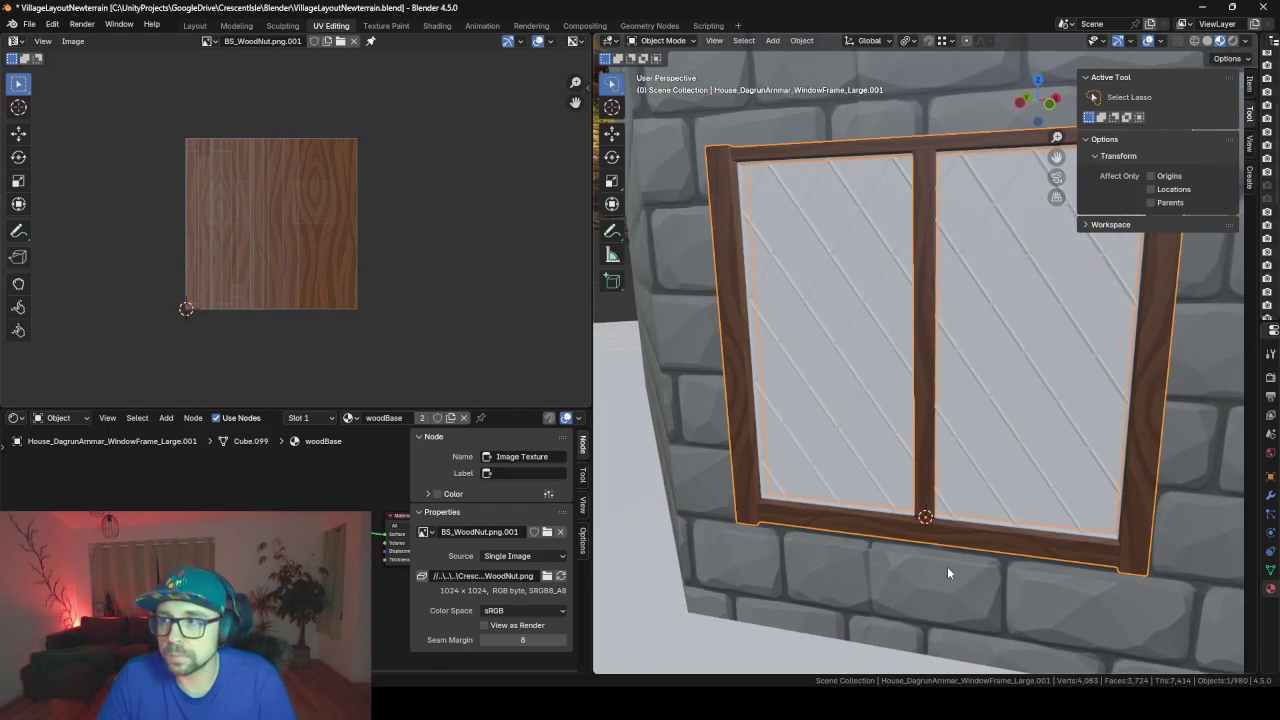
scroll(897, 473, "up", 2)
mouse_move(897, 473)
middle_mouse_down()
mouse_move(966, 469)
mouse_move(839, 435)
middle_mouse_up()
scroll(856, 336, "down", 2)
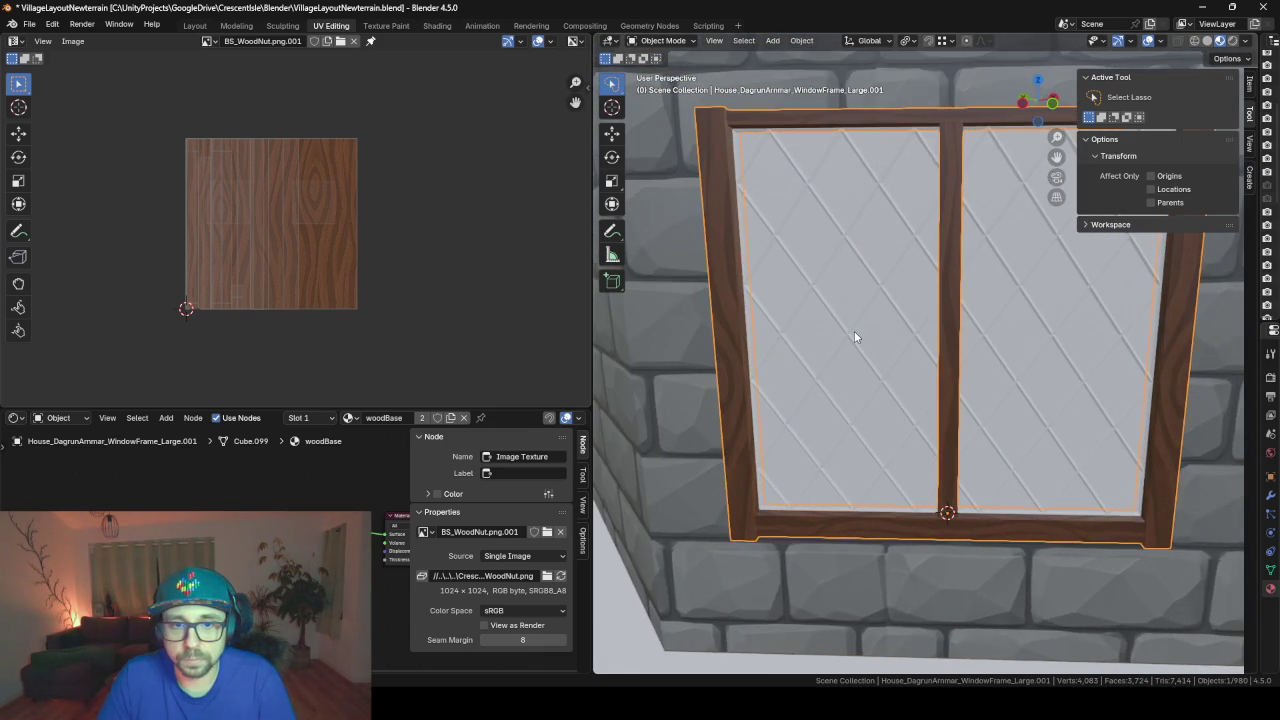
scroll(854, 331, "down", 3)
mouse_move(854, 331)
middle_mouse_down()
mouse_move(985, 365)
mouse_move(950, 395)
middle_mouse_up()
left_click(1055, 421)
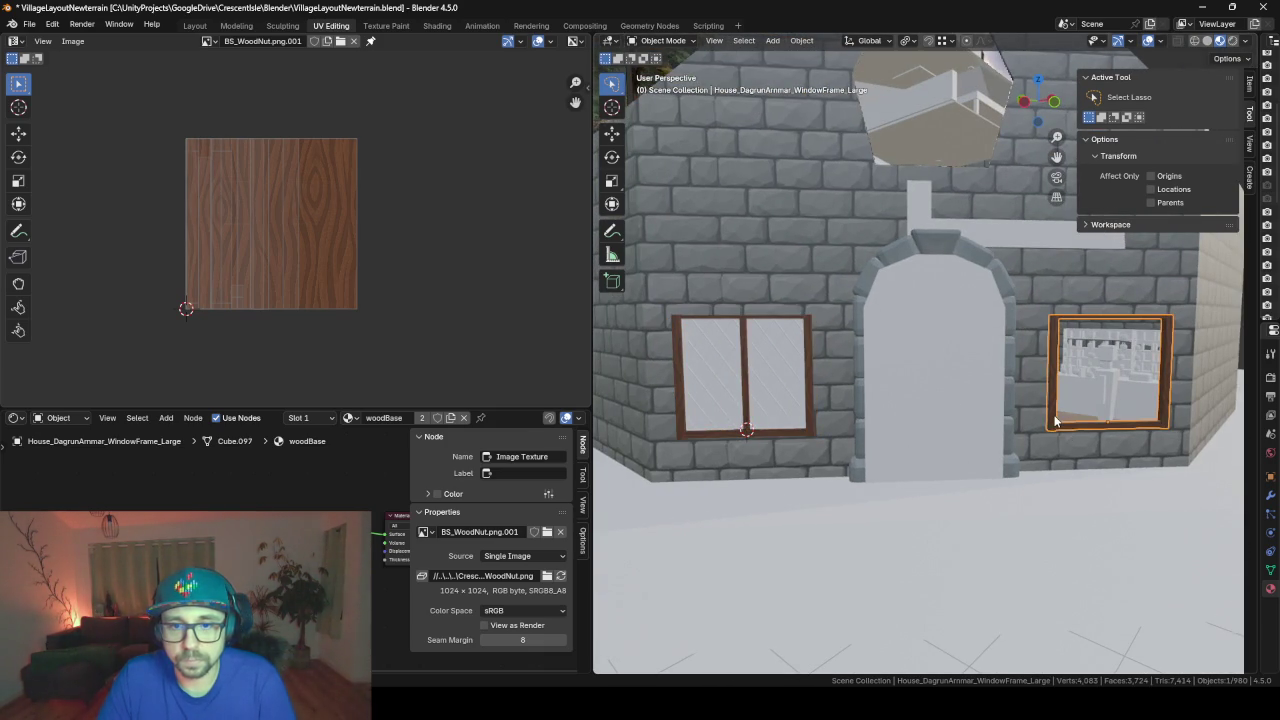
left_click(808, 340)
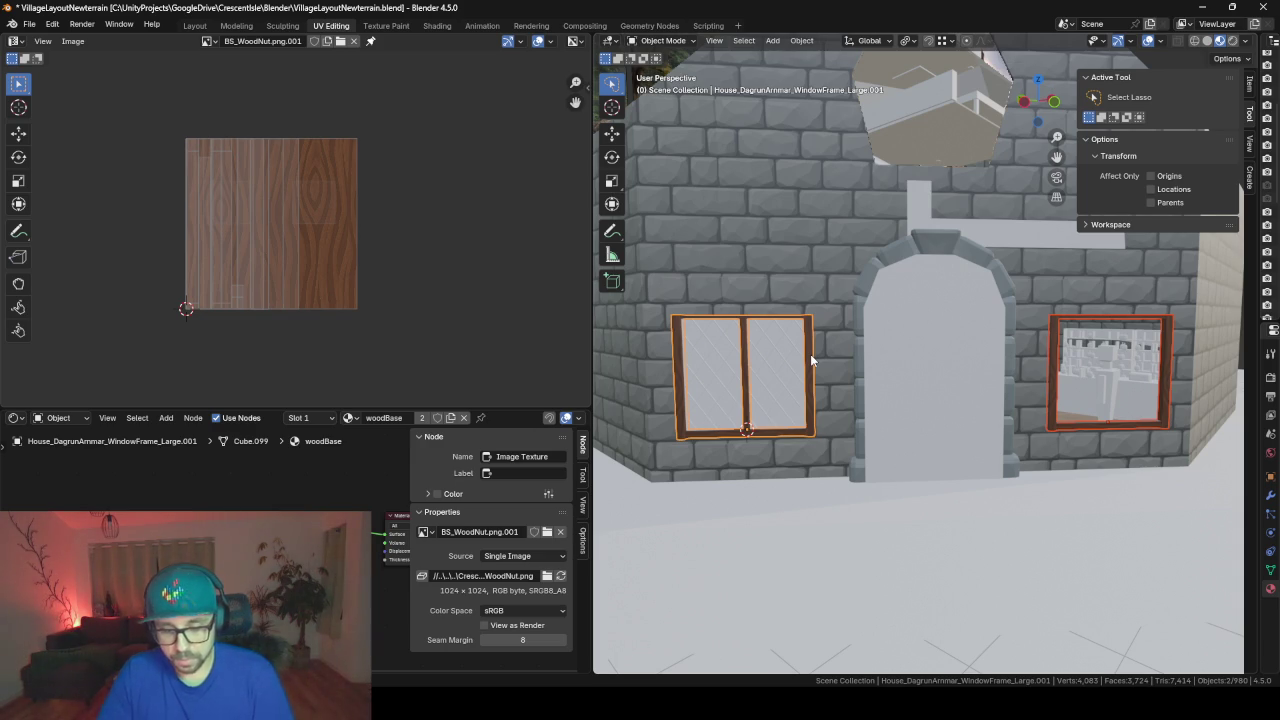
key("ctrl+l")
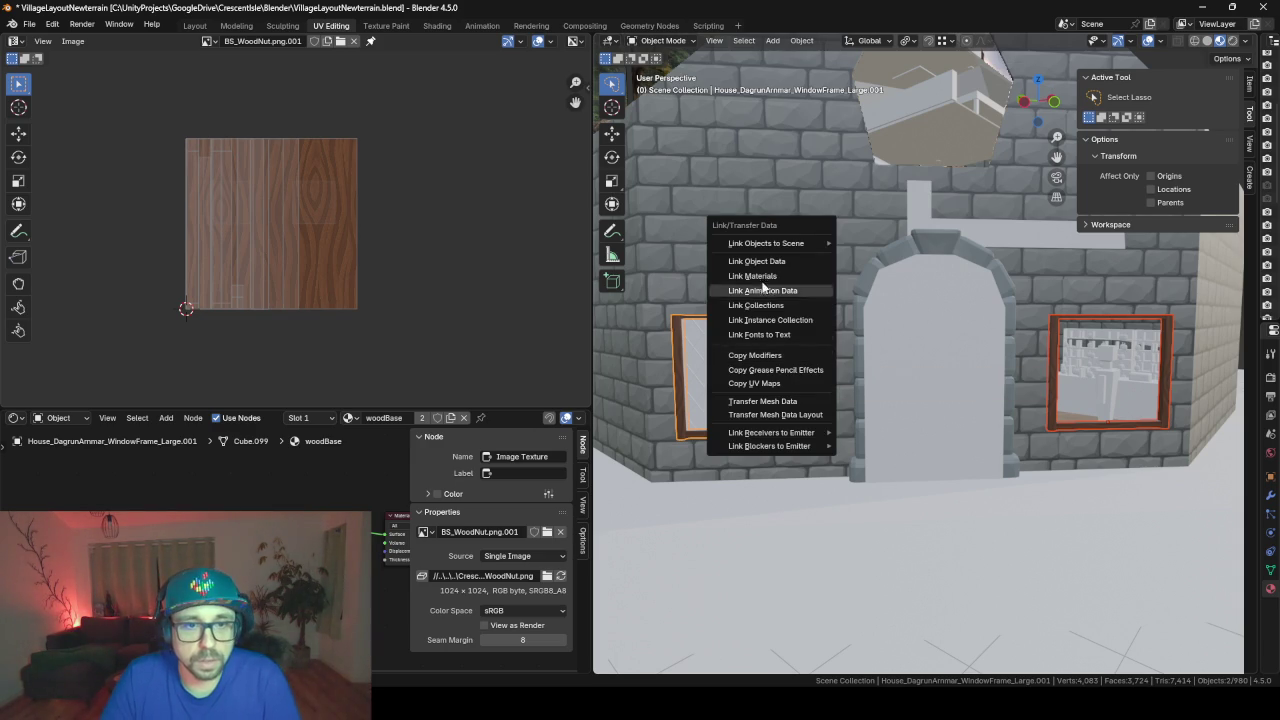
left_click(757, 261)
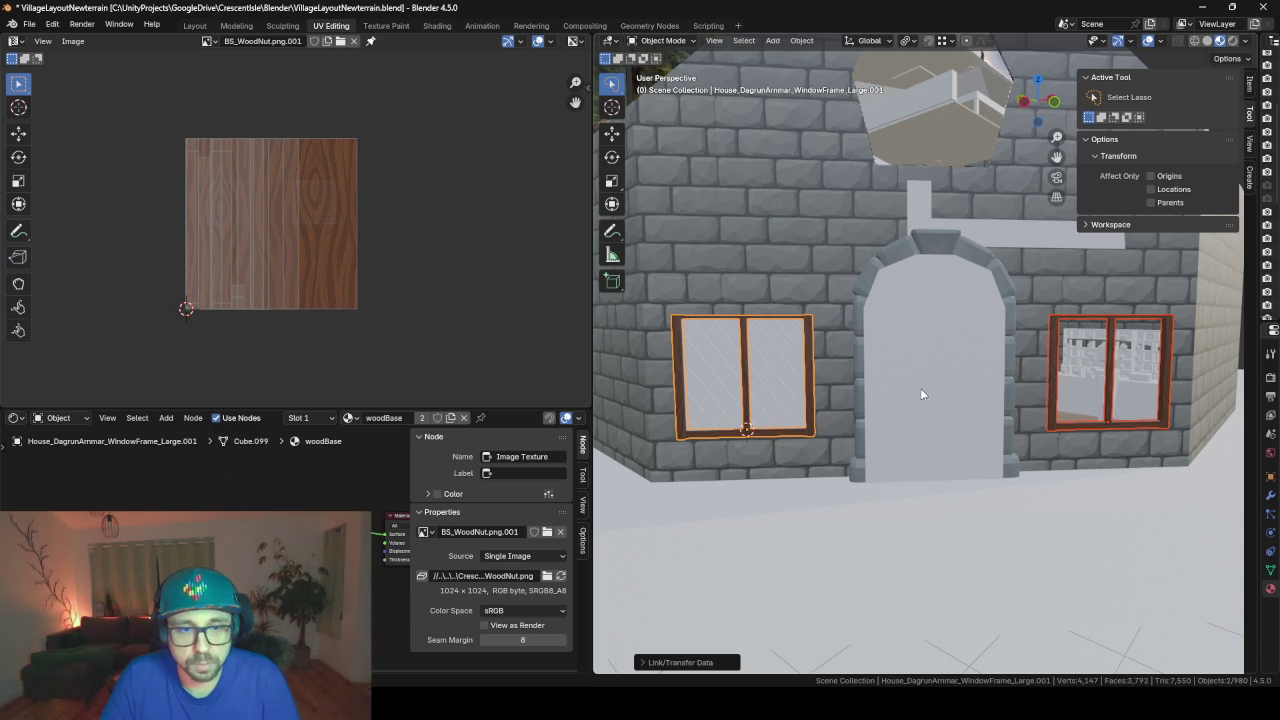
Select the glass pane Plane.002 behind the lattice Plane.001
left_click(785, 376)
left_click(768, 371)
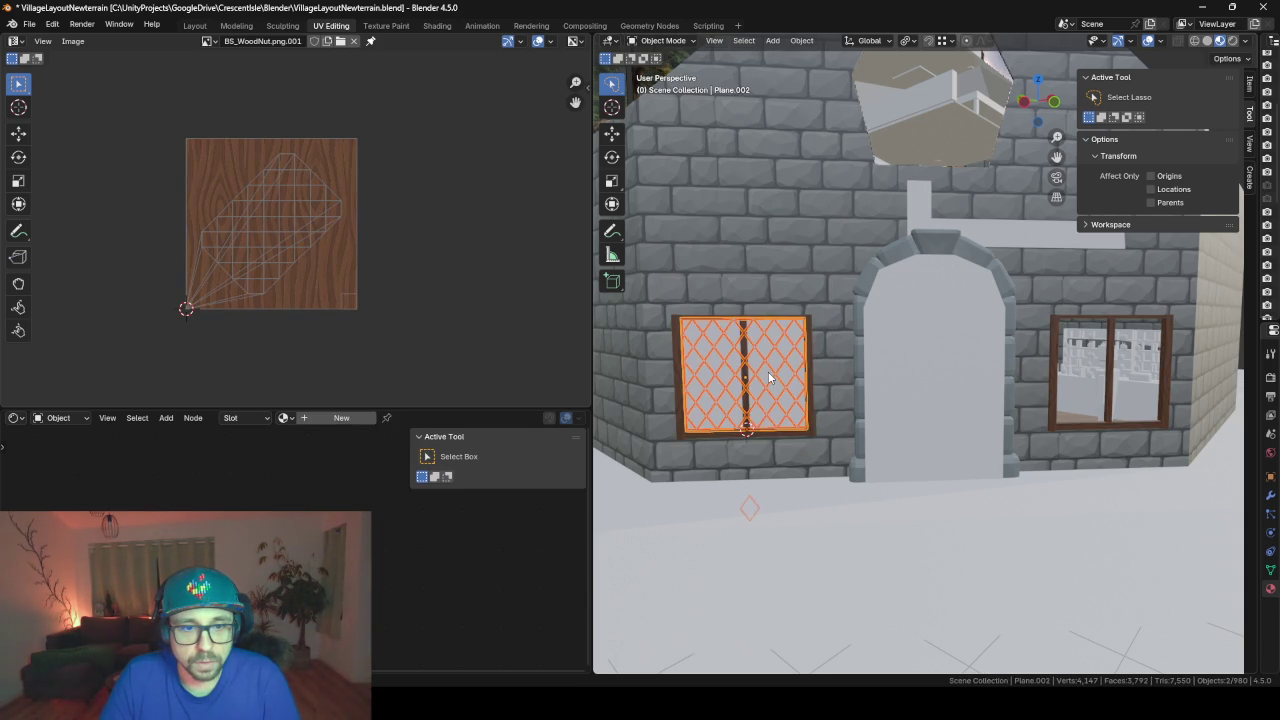
middle_click_drag(741, 491, 719, 452)
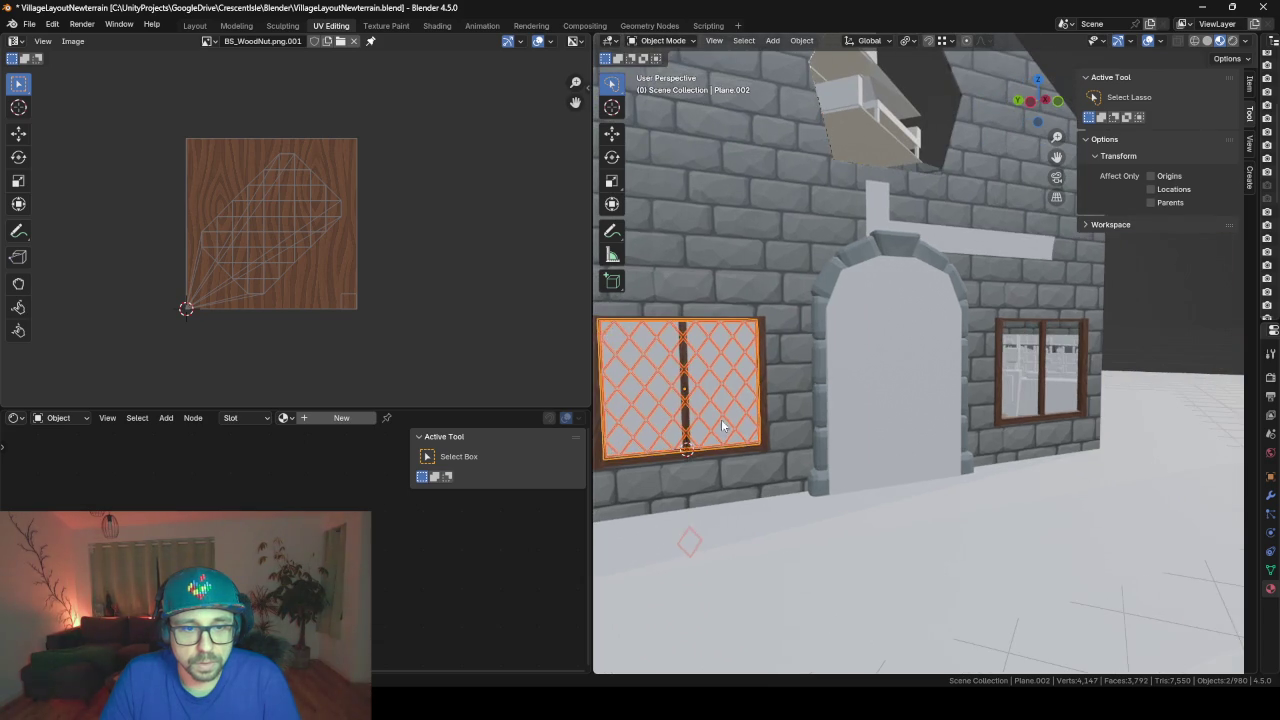
left_click(719, 452)
left_click(684, 431)
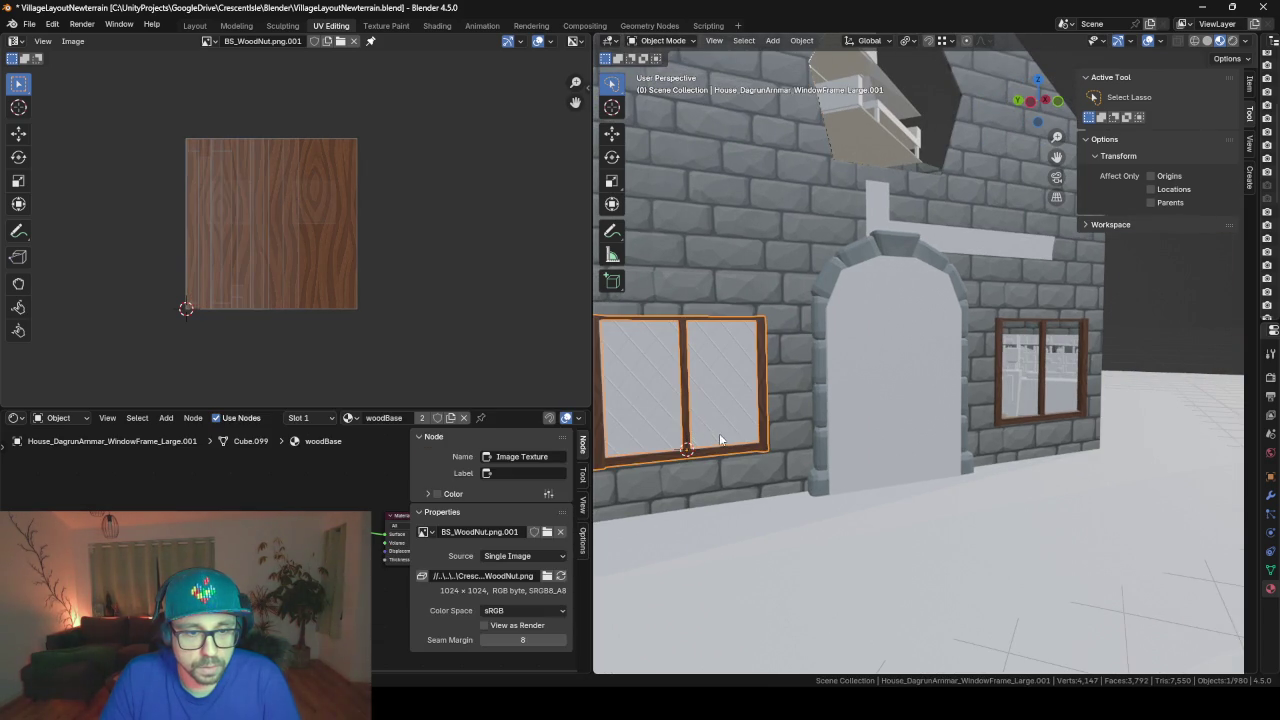
left_click(709, 420)
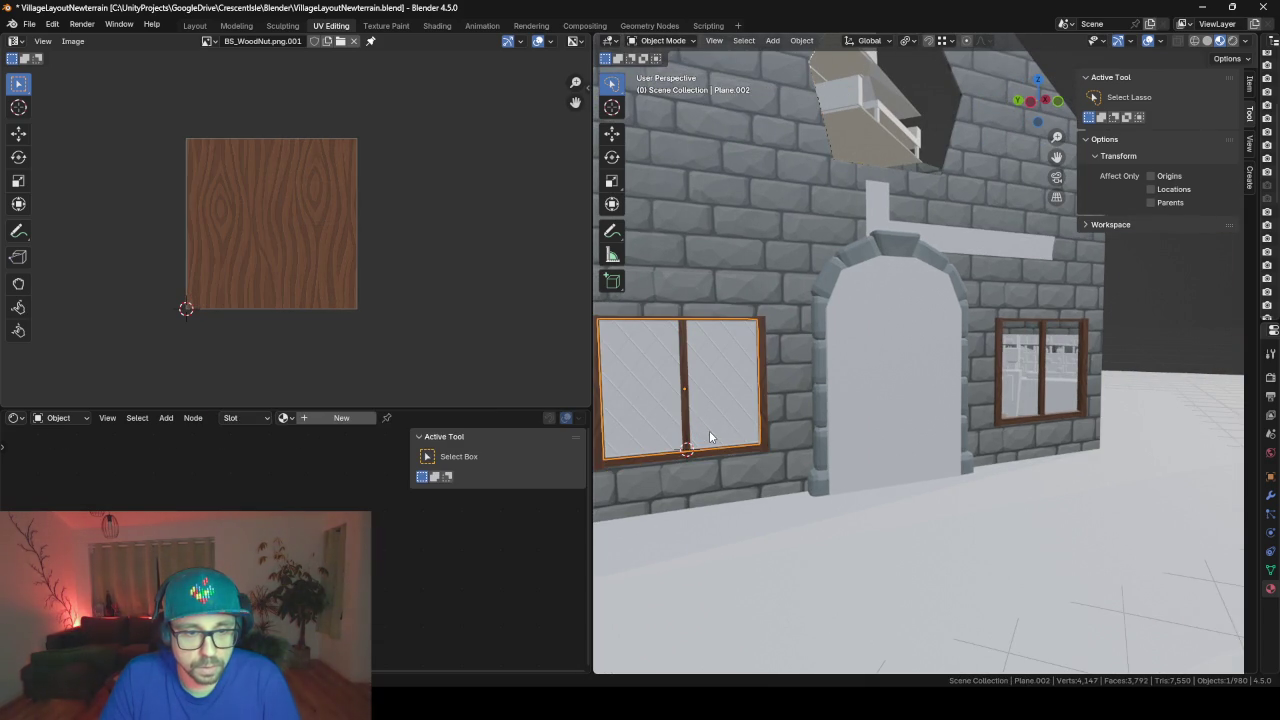
left_click(716, 430)
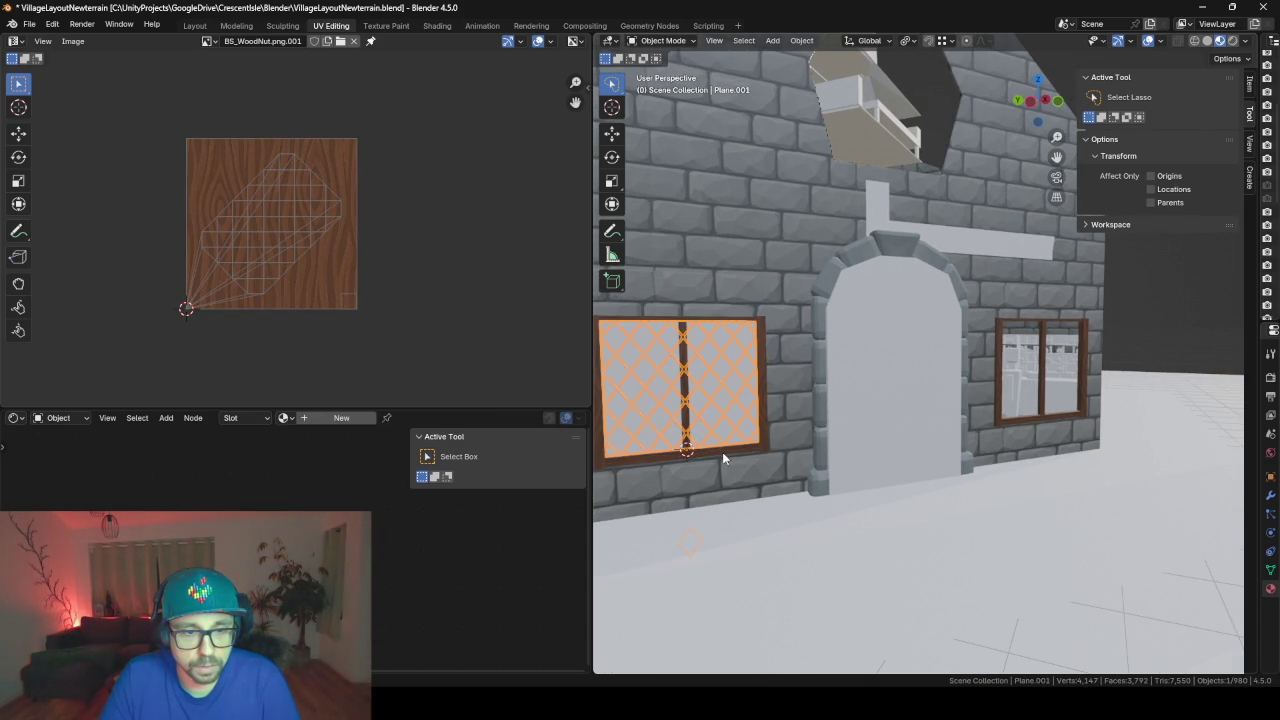
left_click(701, 411)
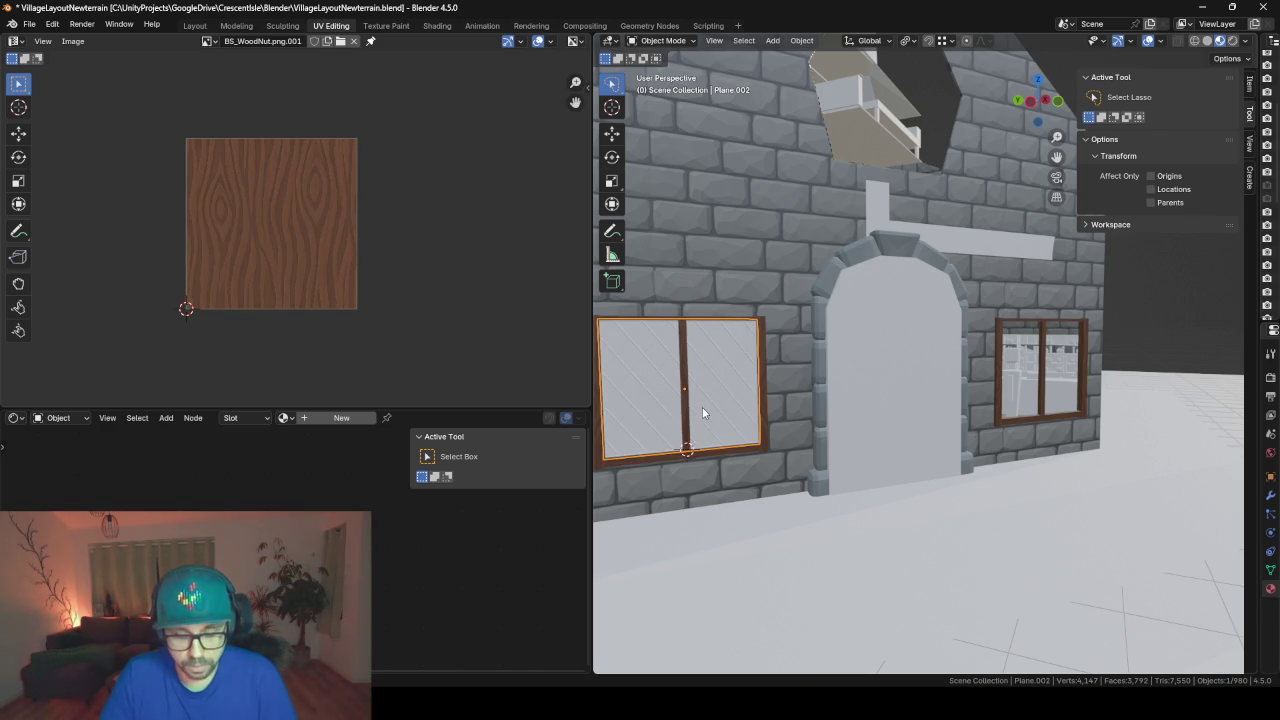
key("F3")
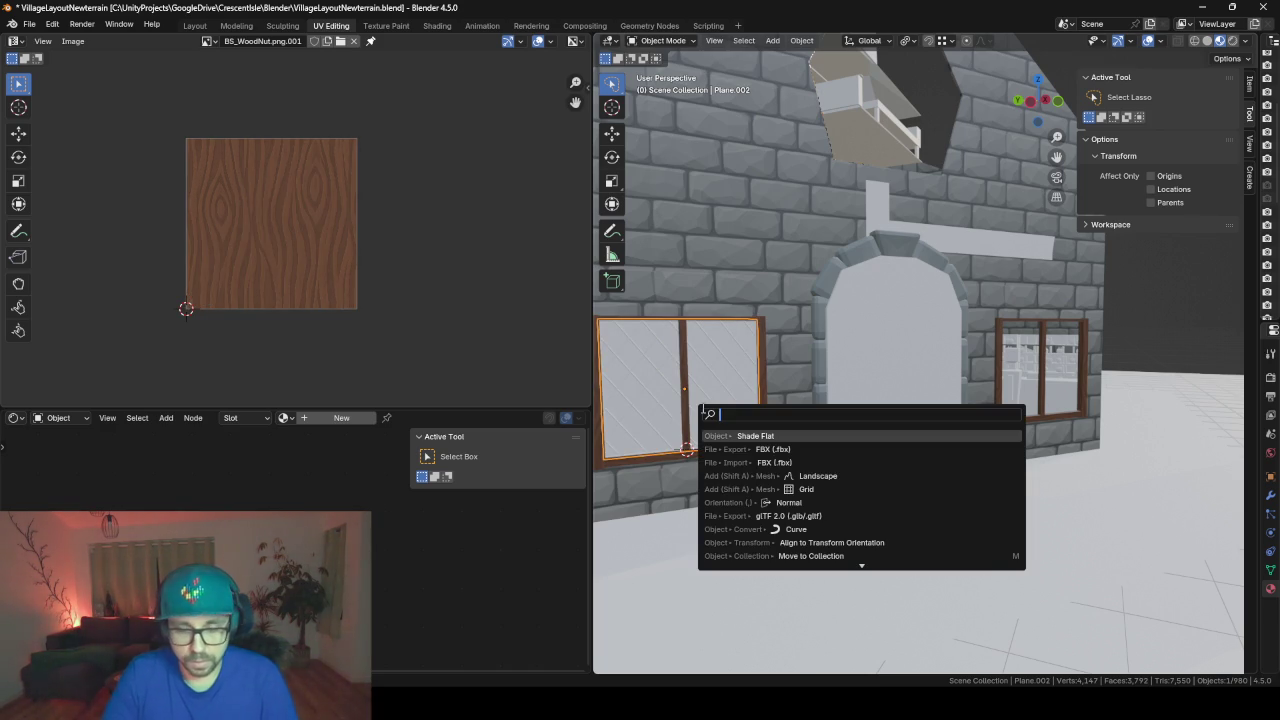
Move Plane.002's origin to the 3D cursor at the window's bottom centre
type("s")
key("BackSpace")
key("Escape")
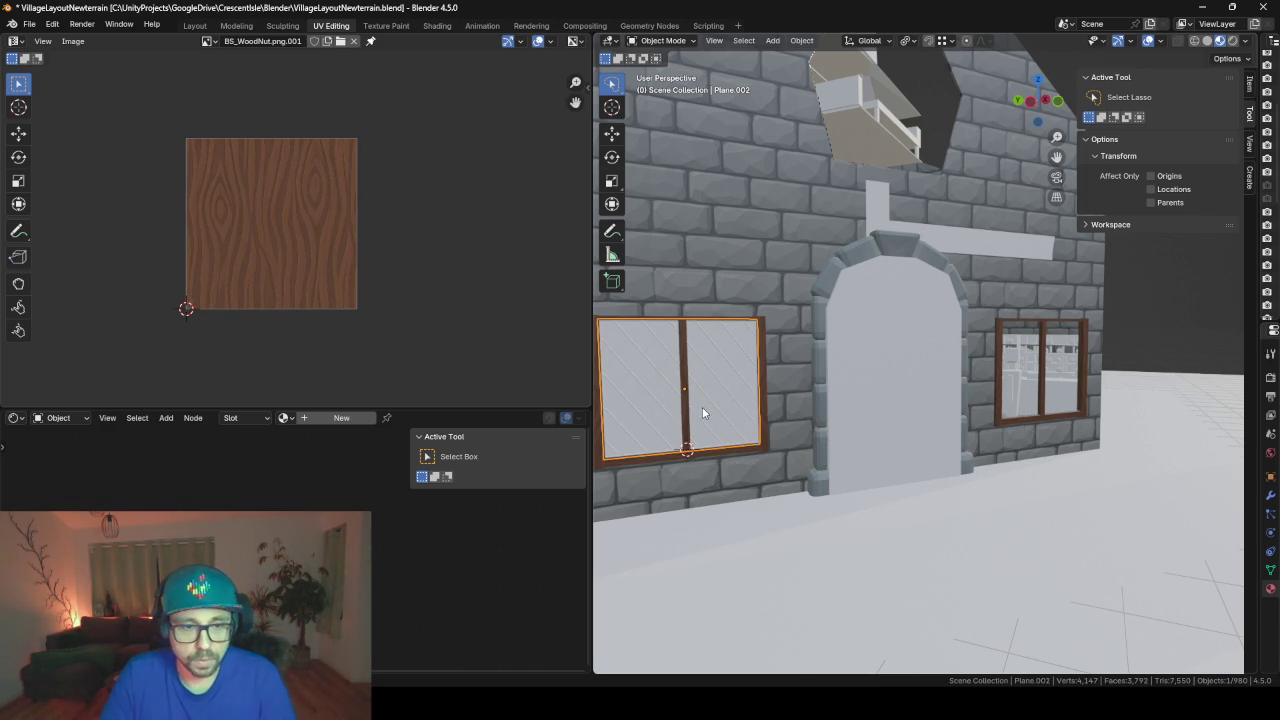
right_click(702, 410)
mouse_move(617, 465)
left_click(817, 499)
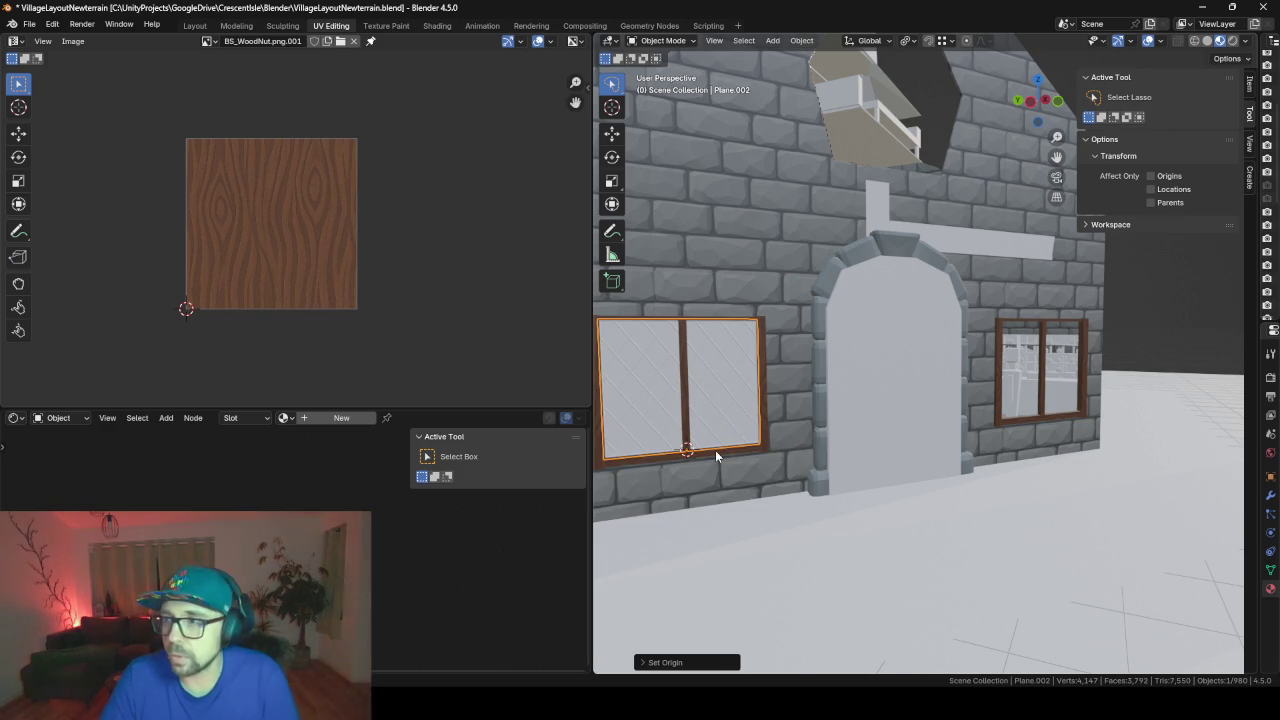
Select lattice Plane.001, switch to the Layout workspace, and isolate it in local view
mouse_move(754, 426)
middle_mouse_down()
mouse_move(740, 415)
mouse_move(762, 394)
middle_mouse_up()
left_click(766, 396, "shift")
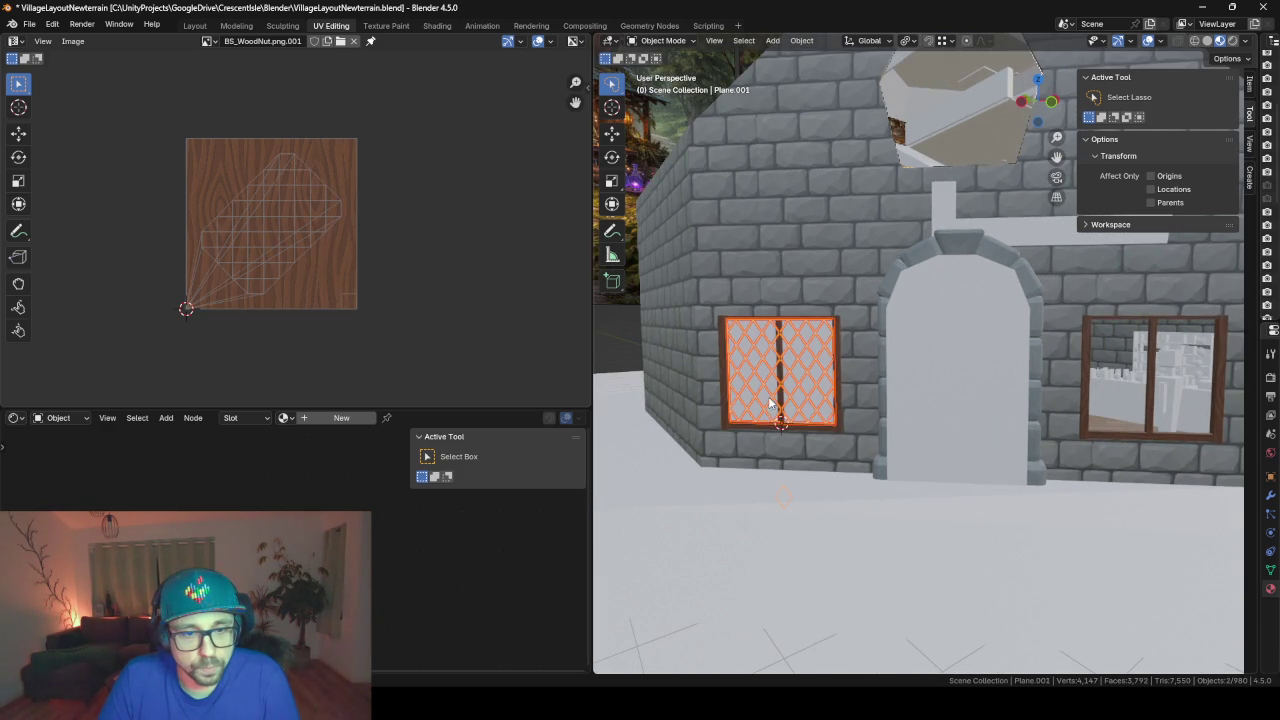
scroll(814, 392, "up", 3)
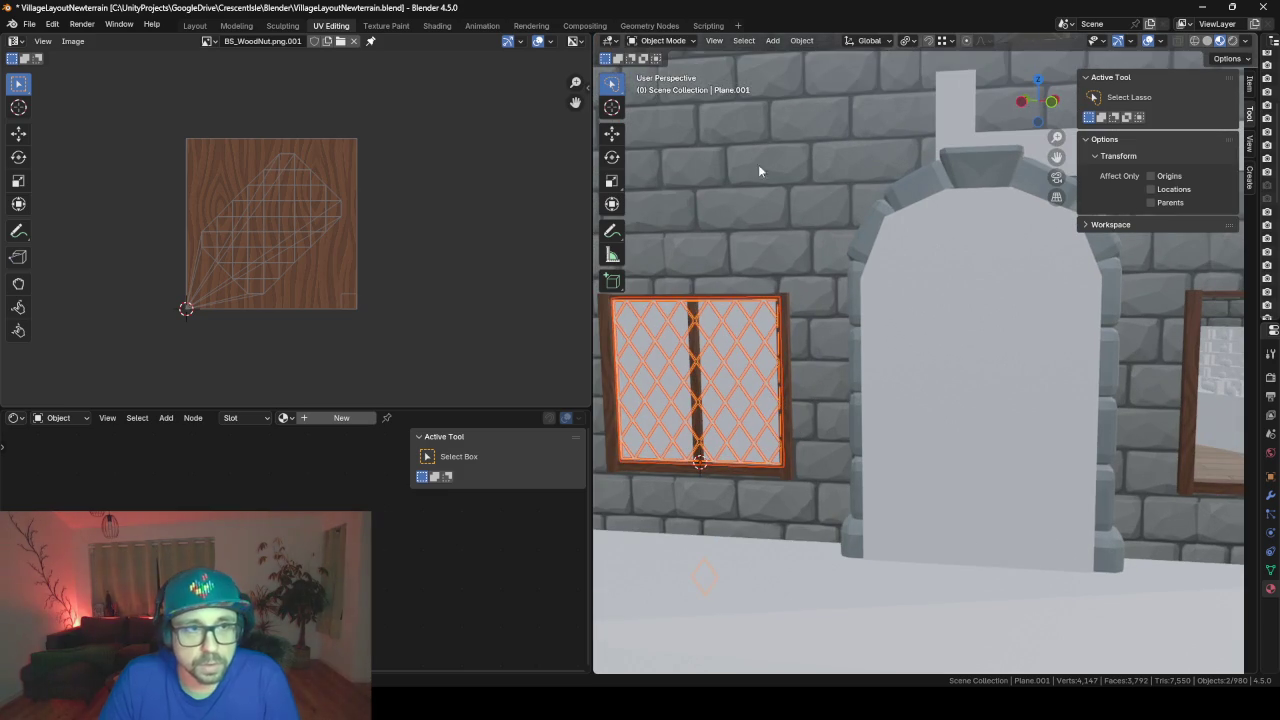
left_click(195, 25)
middle_click_drag(768, 397, 713, 373)
scroll(713, 373, "down", 3)
key("KP_Divide")
key("KP_Divide")
Edit the window lattice mesh, select all of it, and inspect it from the side
key("Tab")
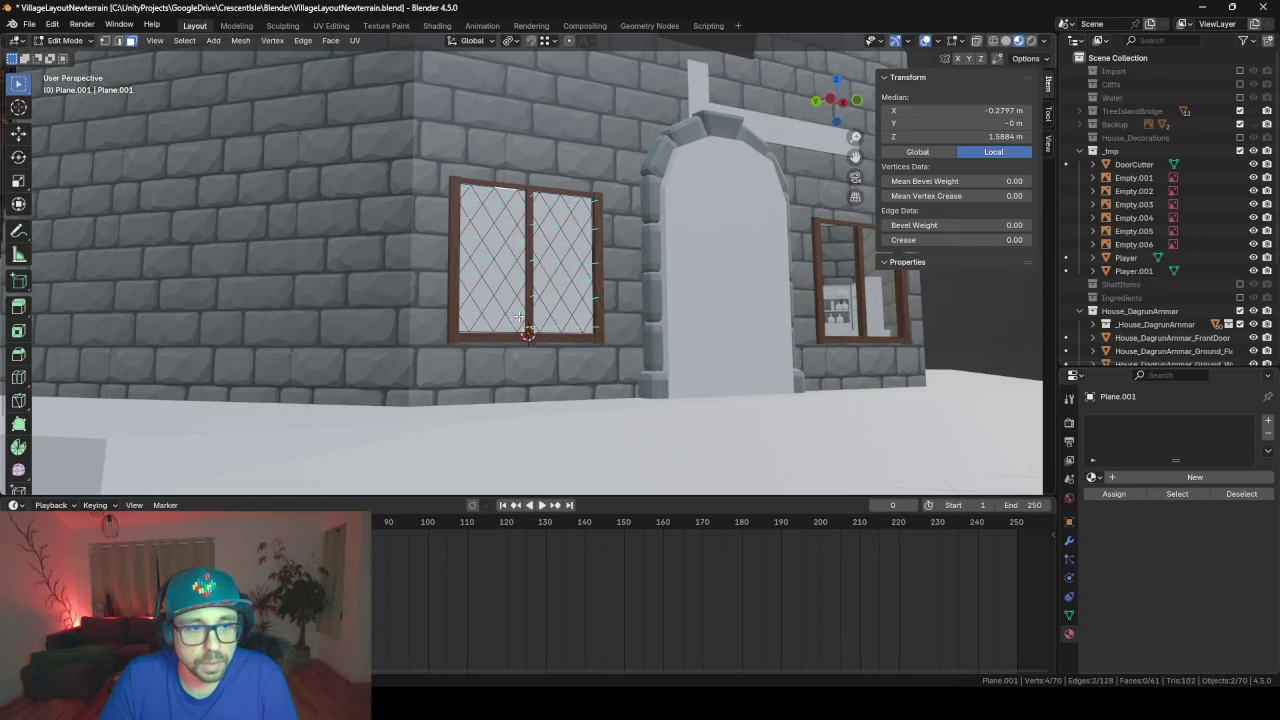
scroll(592, 415, "up", 5)
scroll(560, 274, "down", 2)
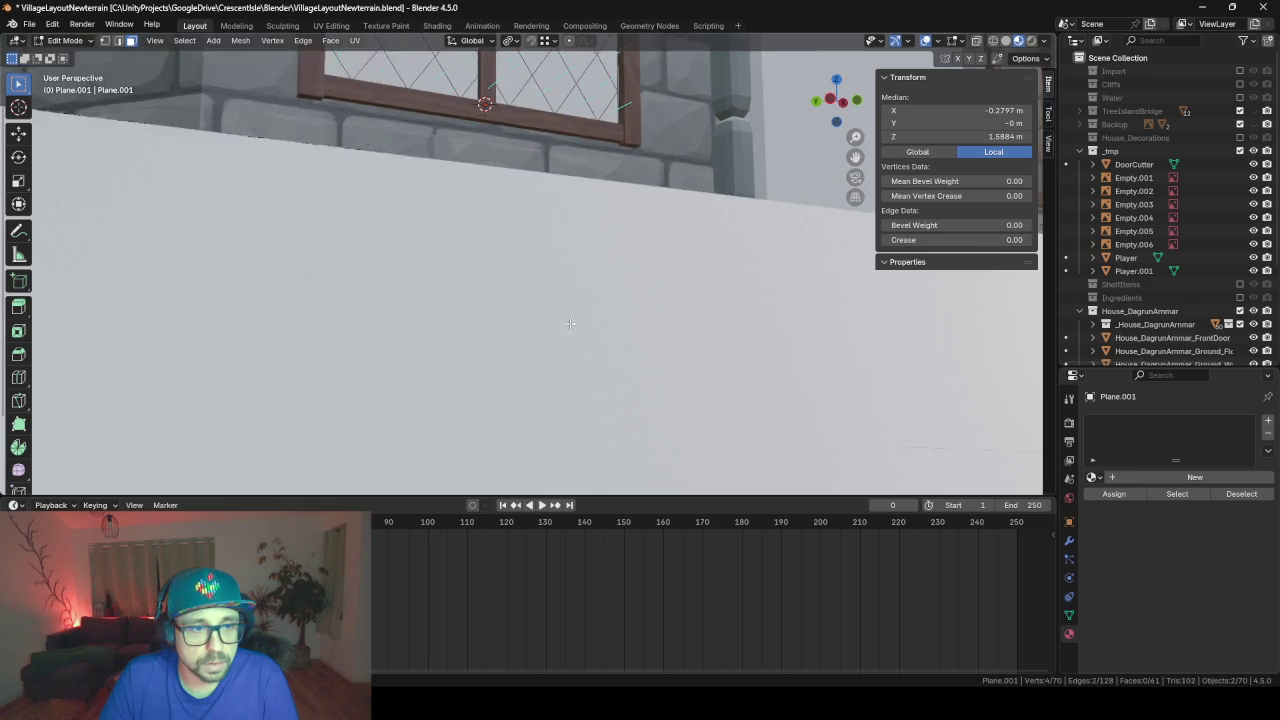
middle_click_drag(560, 274, 653, 478)
key("a")
scroll(651, 323, "down", 2)
mouse_move(651, 323)
middle_mouse_down()
mouse_move(764, 405)
mouse_move(632, 219)
middle_mouse_up()
key("Tab")
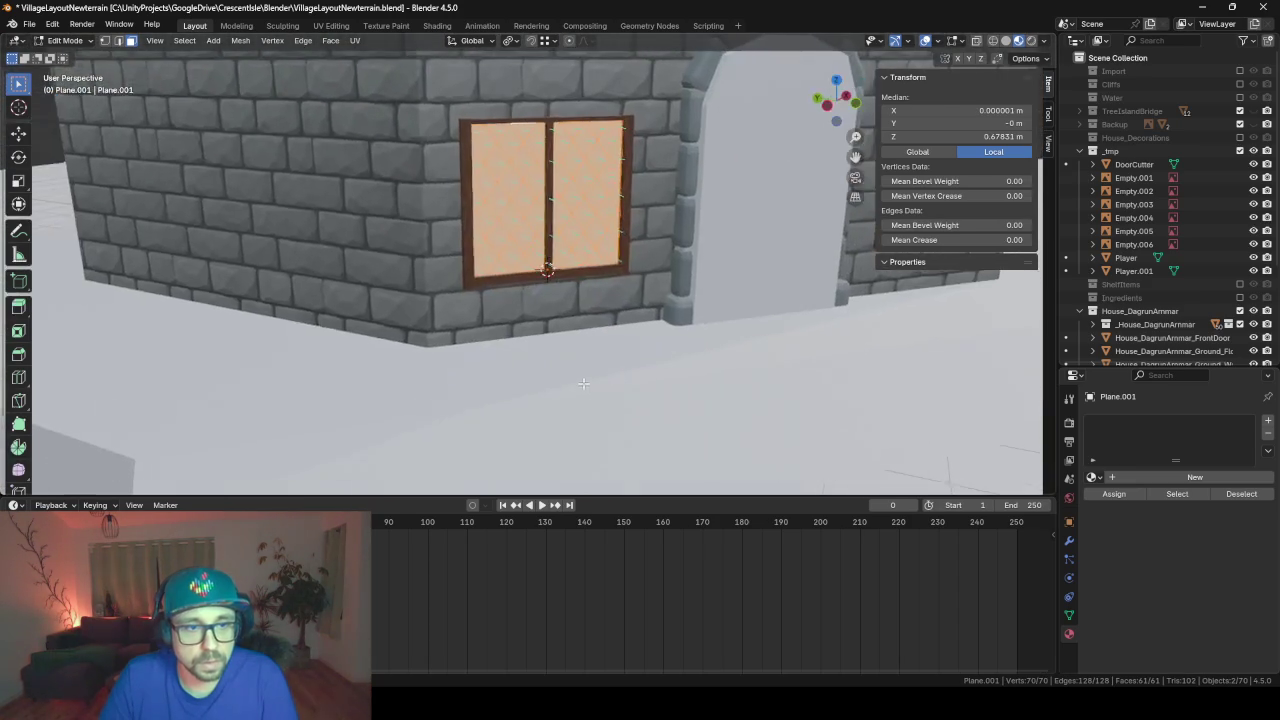
Hide the floor, then delete the stray diamond face from lattice Plane.001
left_click(538, 391)
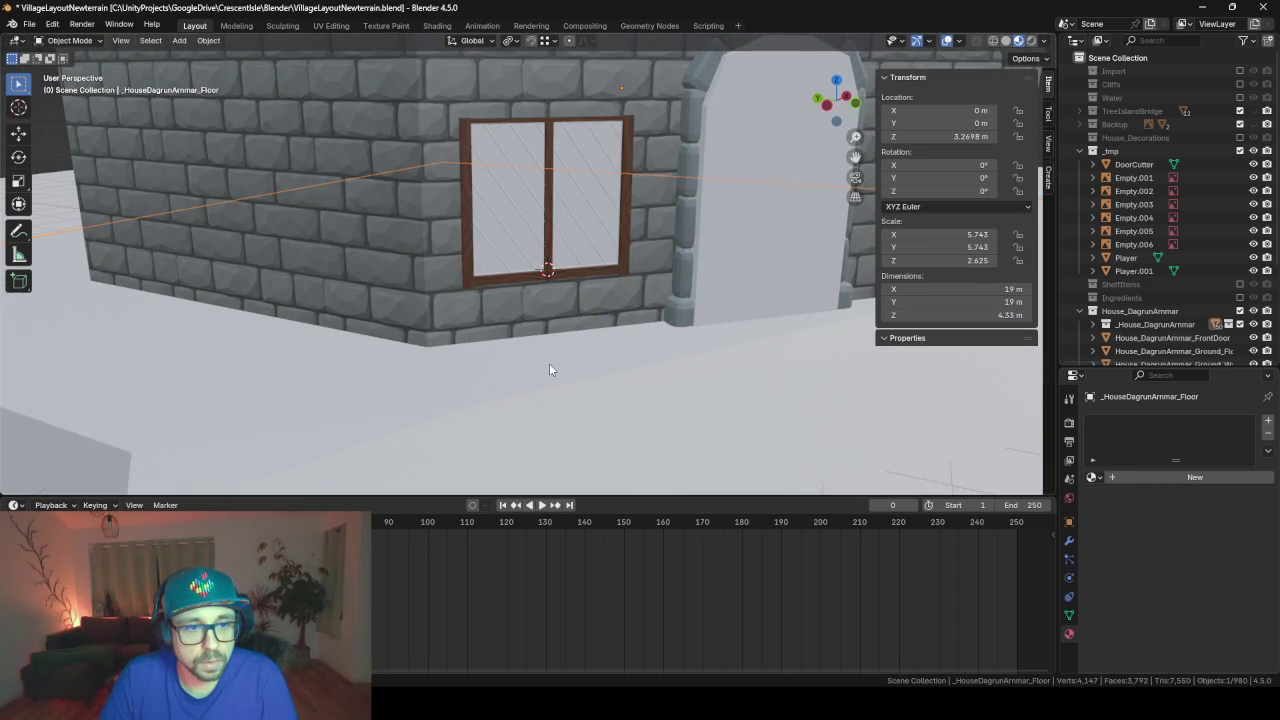
key("h")
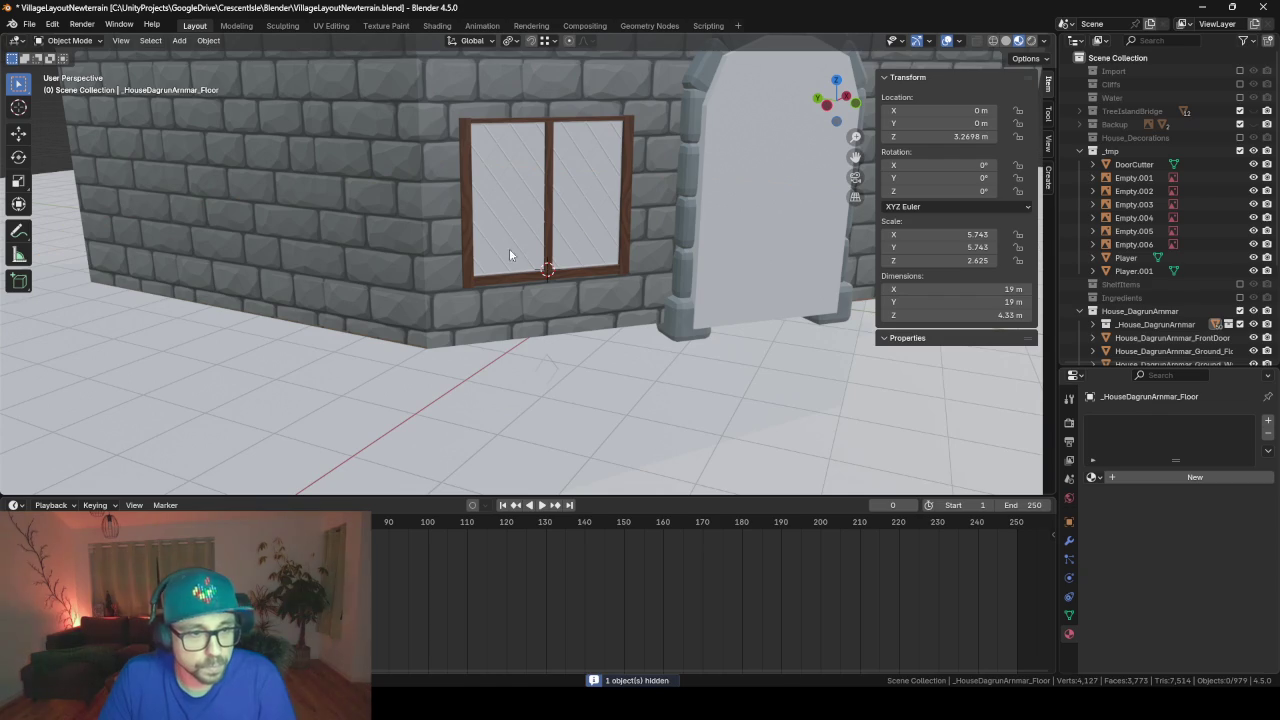
left_click(546, 368)
key("Tab")
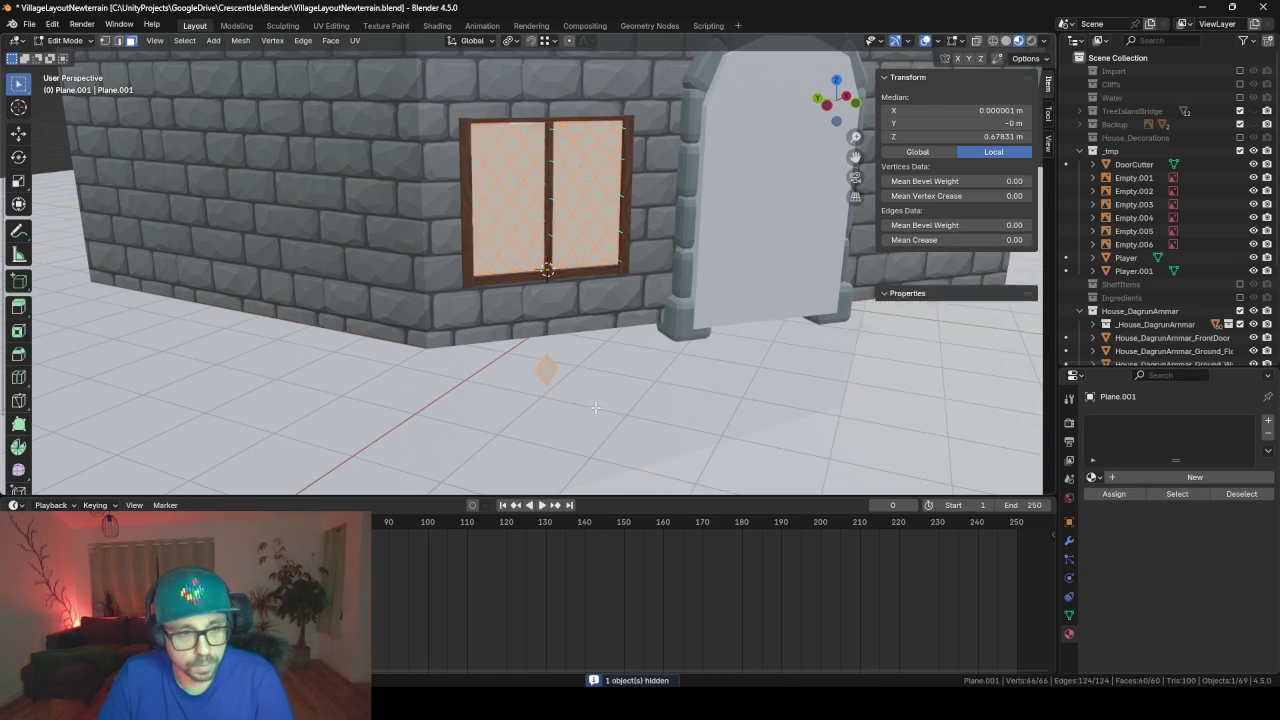
scroll(548, 380, "up", 2)
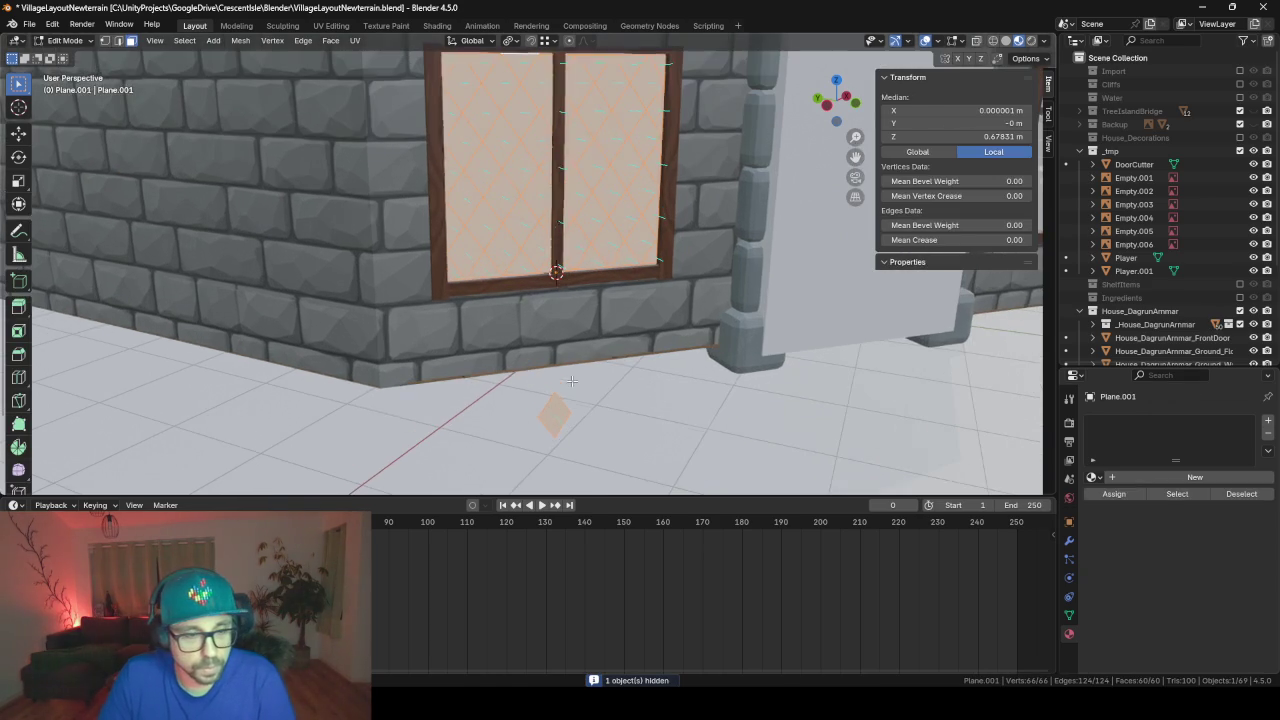
key("x")
left_click(562, 440)
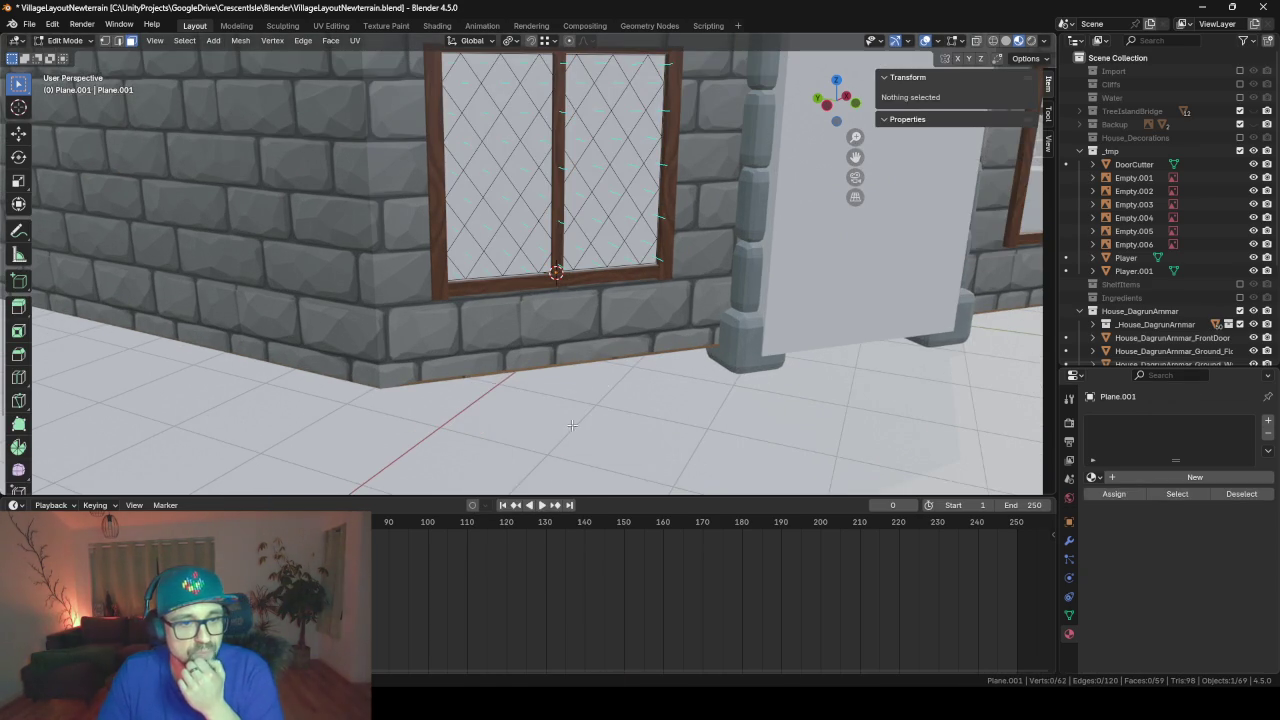
Reveal the hidden mesh geometry and the hidden floor object again
scroll(600, 400, "down", 5)
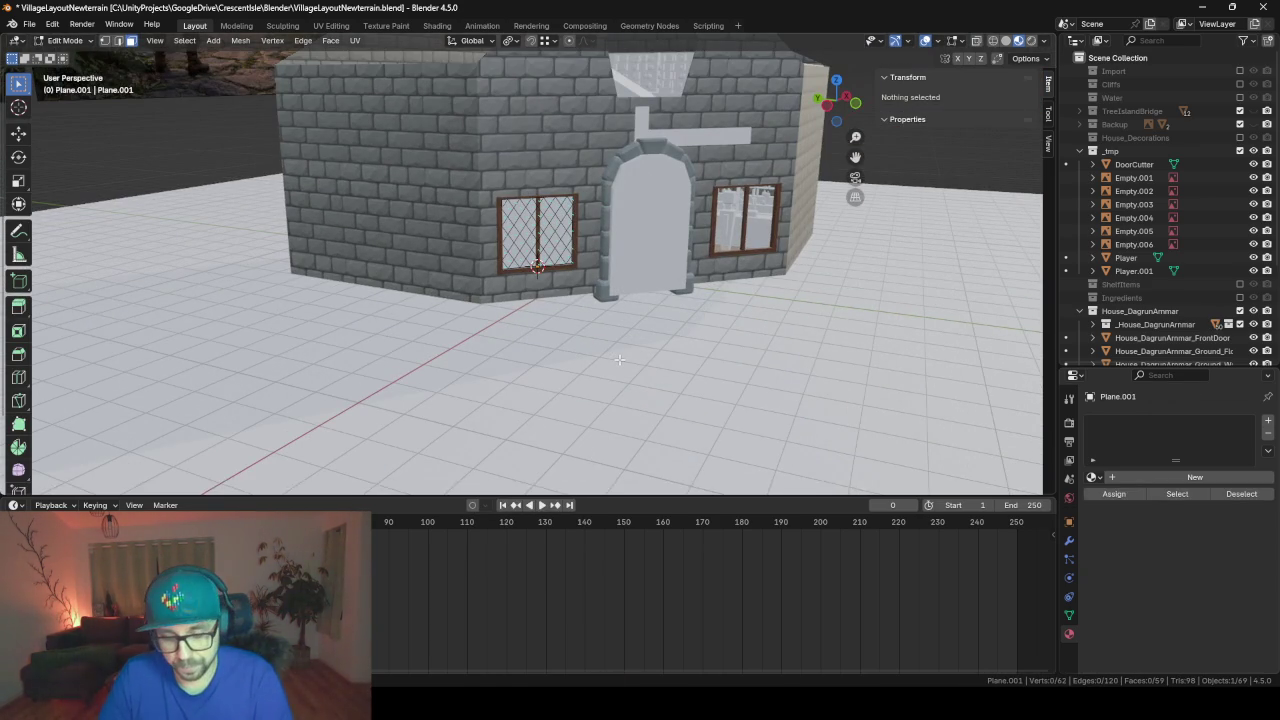
key("alt+h")
key("Tab")
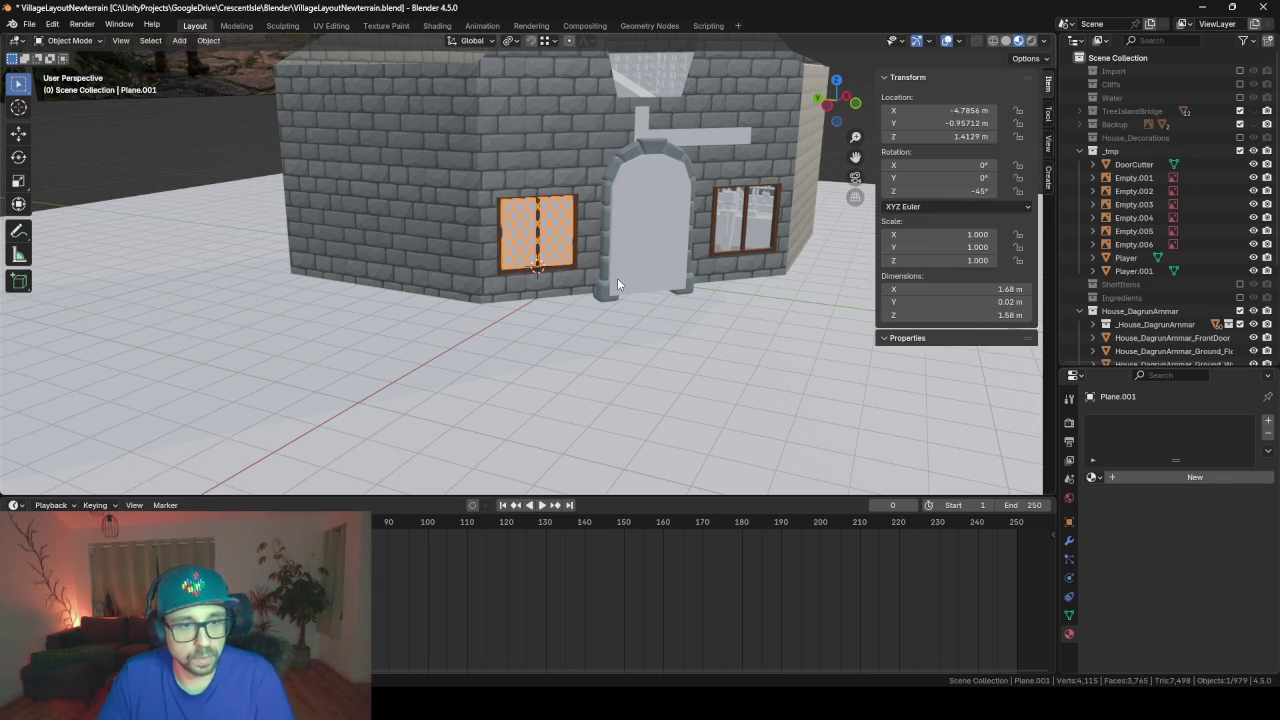
key("alt+h")
left_click(660, 224)
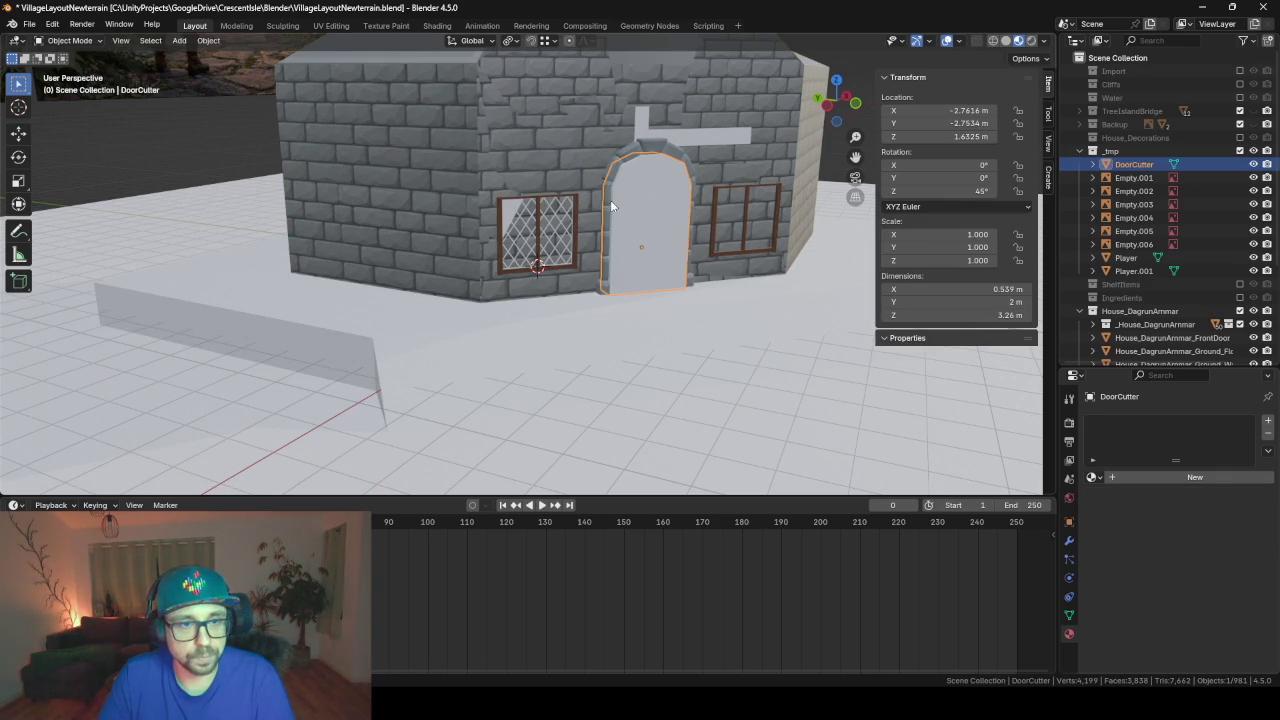
Hide the door cutter and the roof to open up the house
key("h")
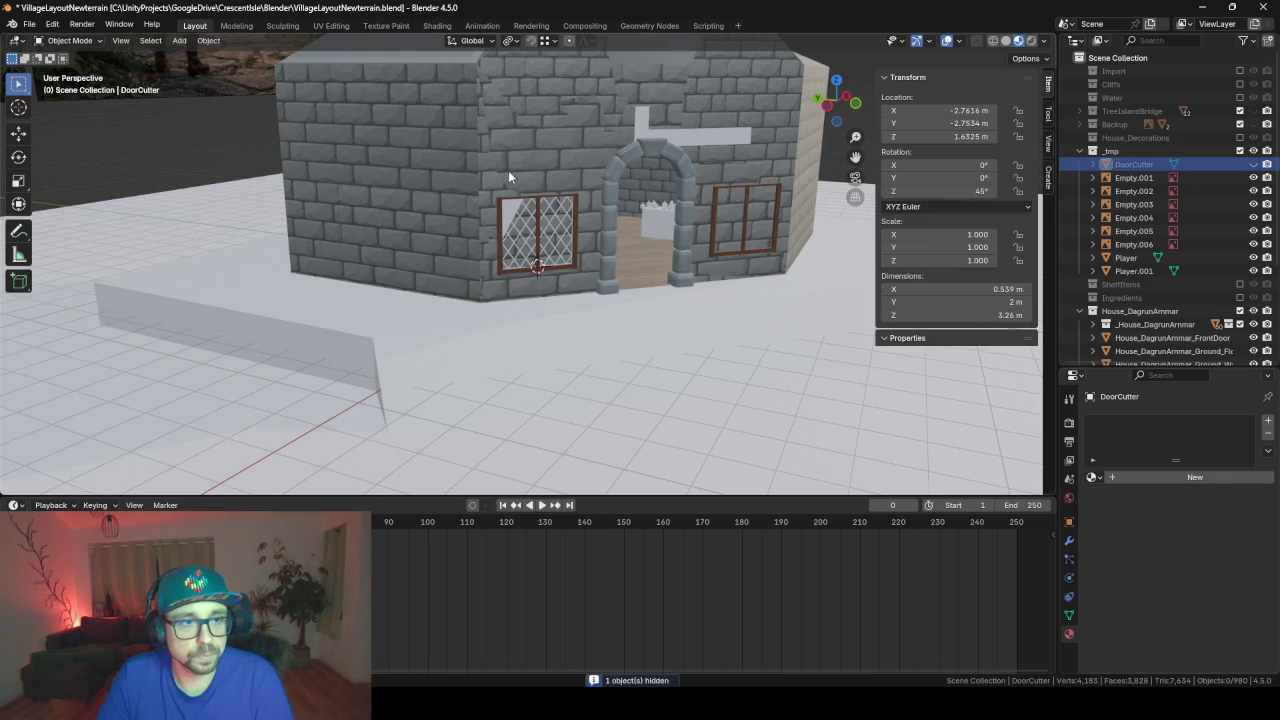
scroll(508, 164, "down", 5)
scroll(544, 362, "down", 2)
left_click(568, 242)
scroll(557, 290, "up", 4)
mouse_move(557, 290)
middle_mouse_down()
mouse_move(496, 308)
mouse_move(574, 316)
mouse_move(546, 190)
middle_mouse_up()
key("h")
scroll(544, 287, "up", 3)
Snap the 3D cursor onto the right window frame
left_click(557, 275)
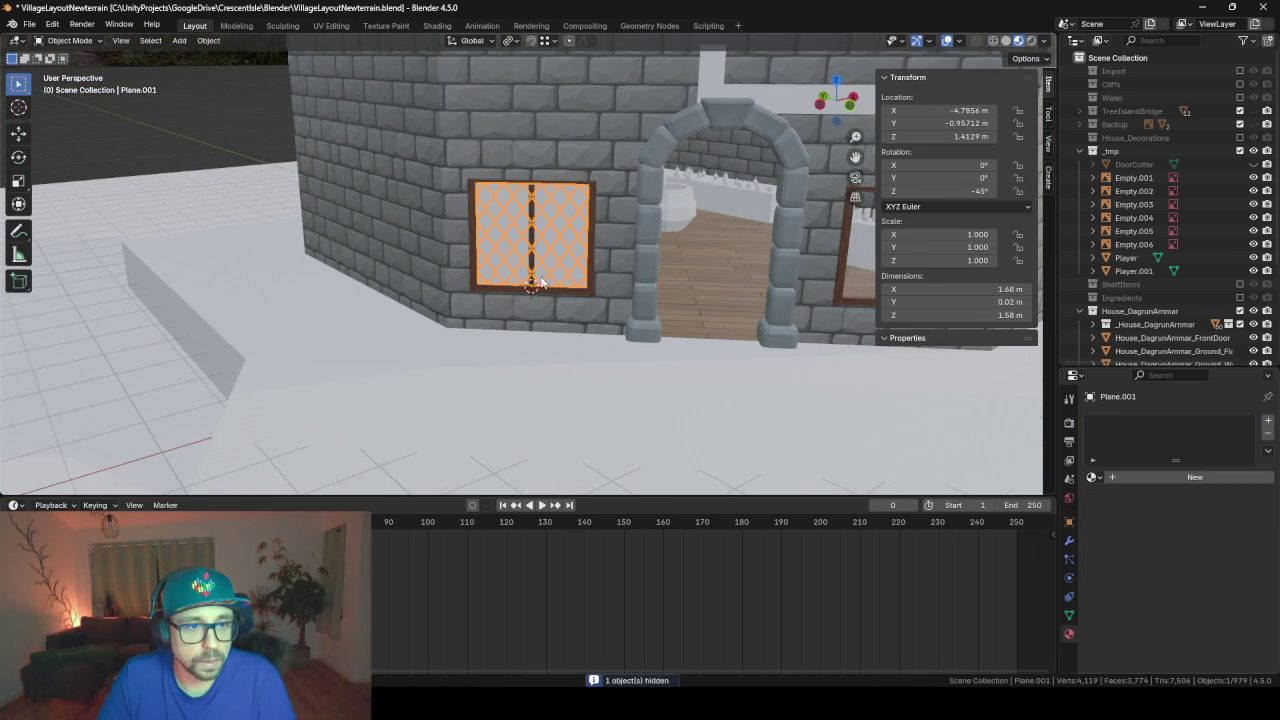
key("alt+a")
left_click(554, 245)
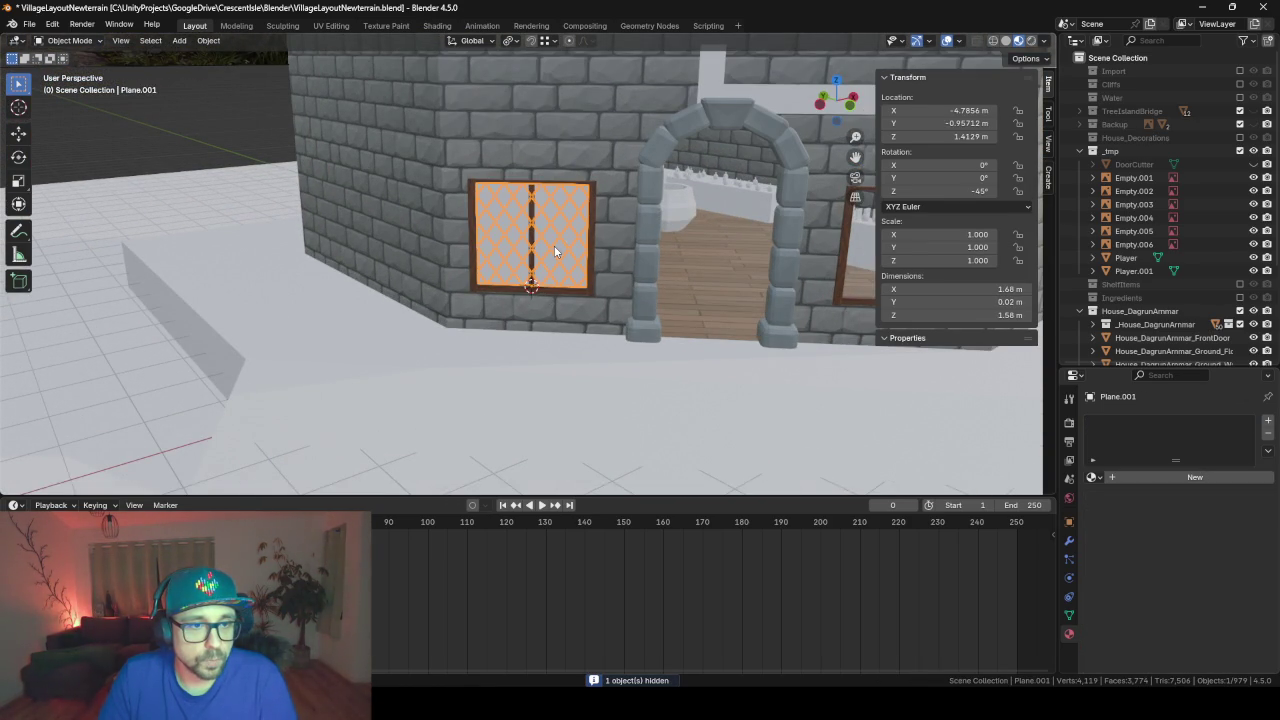
left_click(549, 238, "shift")
mouse_move(601, 322)
middle_mouse_down()
mouse_move(576, 299)
mouse_move(492, 279)
middle_mouse_up()
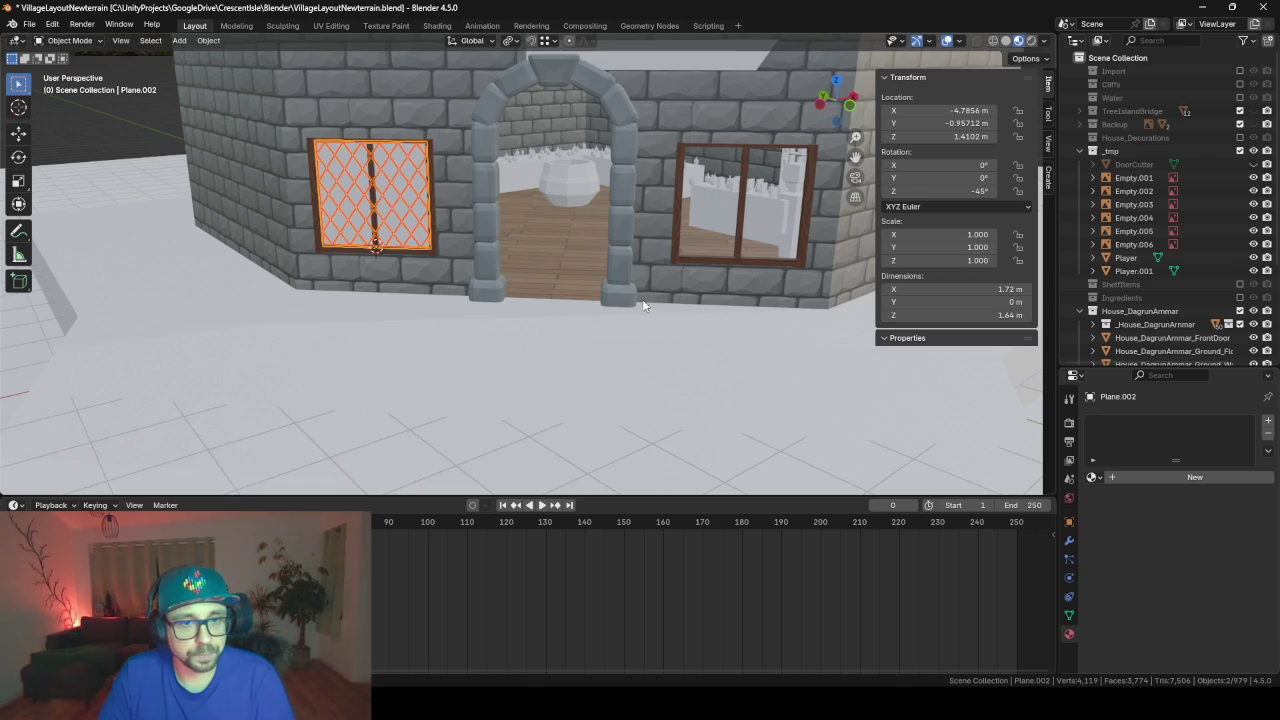
left_click(736, 263)
key("shift+s")
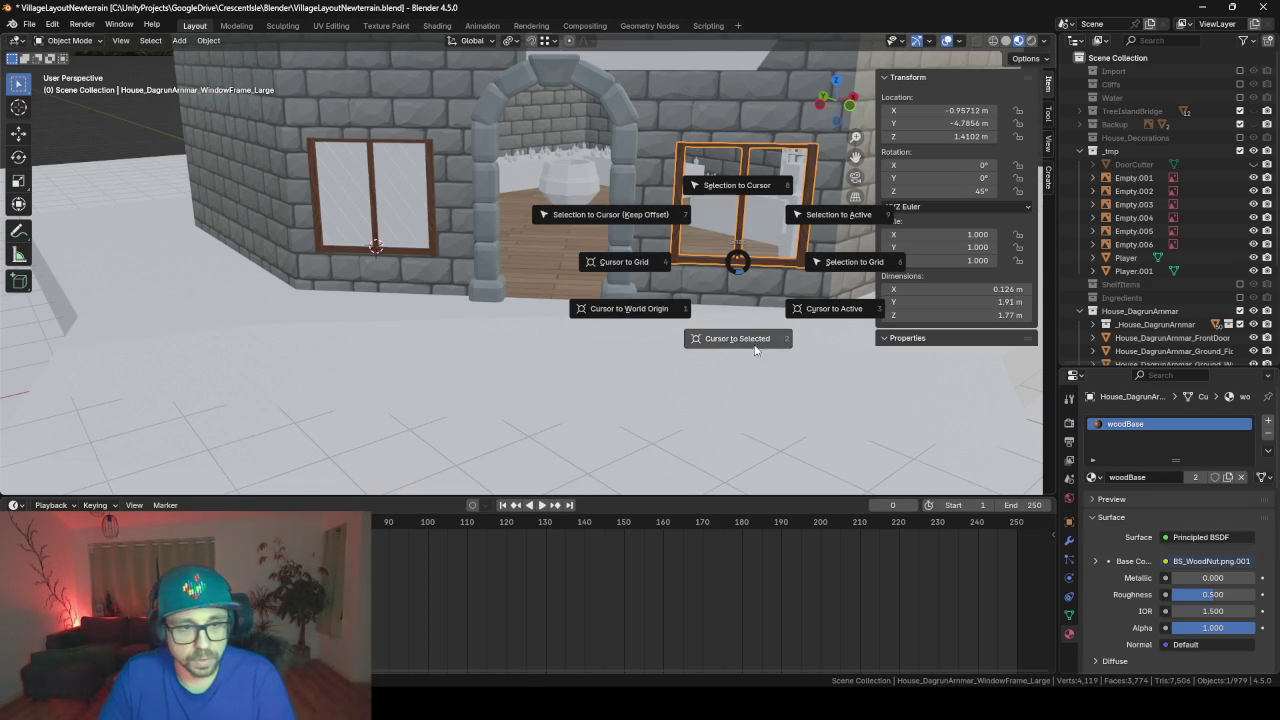
left_click(670, 313)
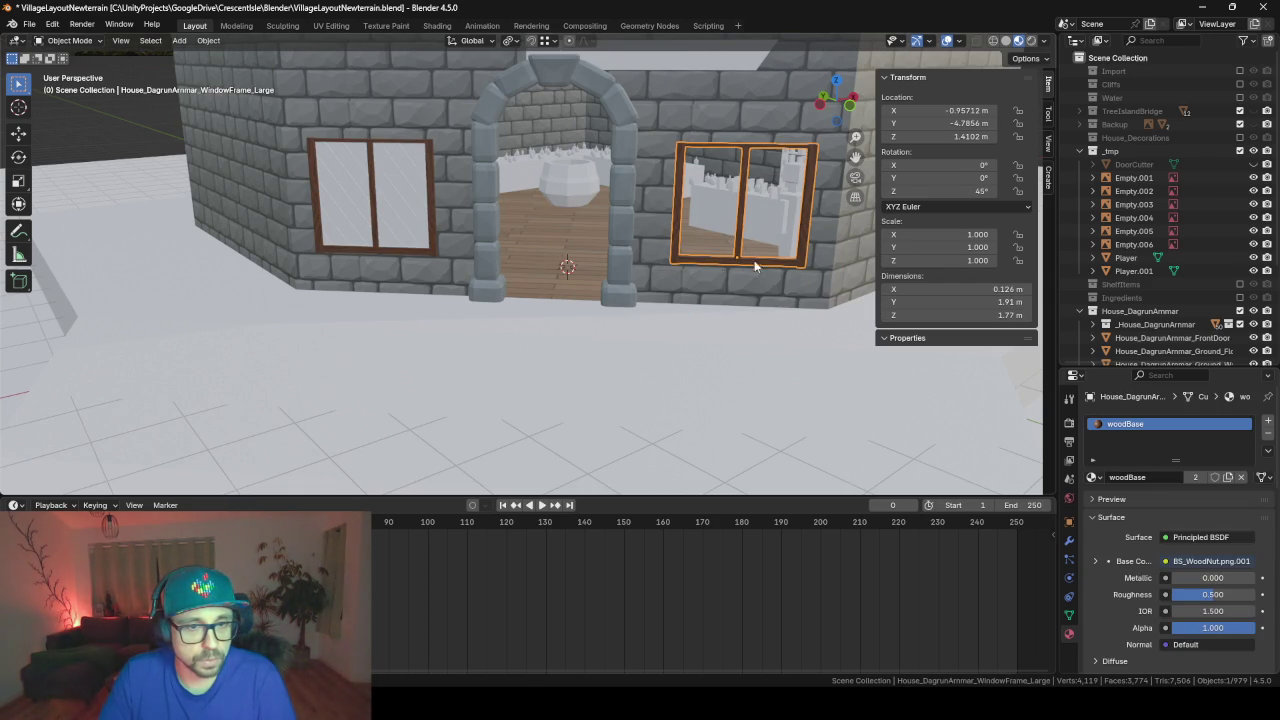
key("shift+s")
left_click(741, 344)
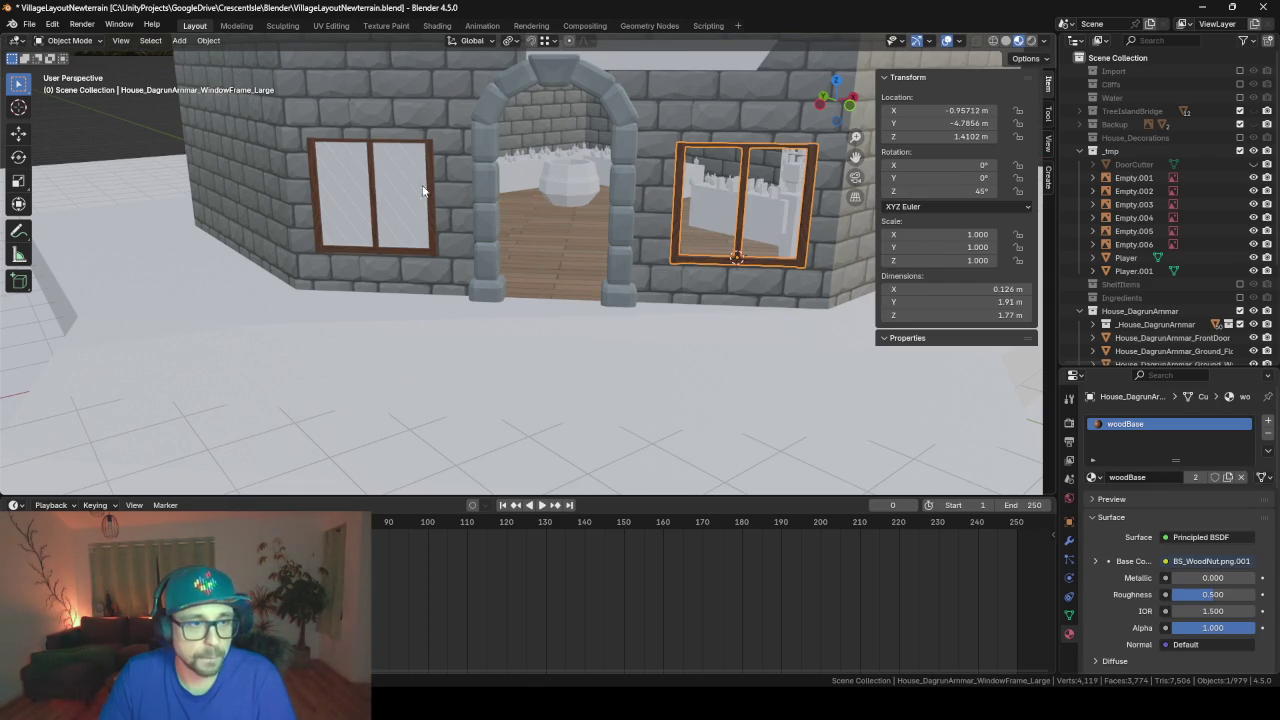
Duplicate the left lattice plane and snap the copy into the right window
left_click(410, 188)
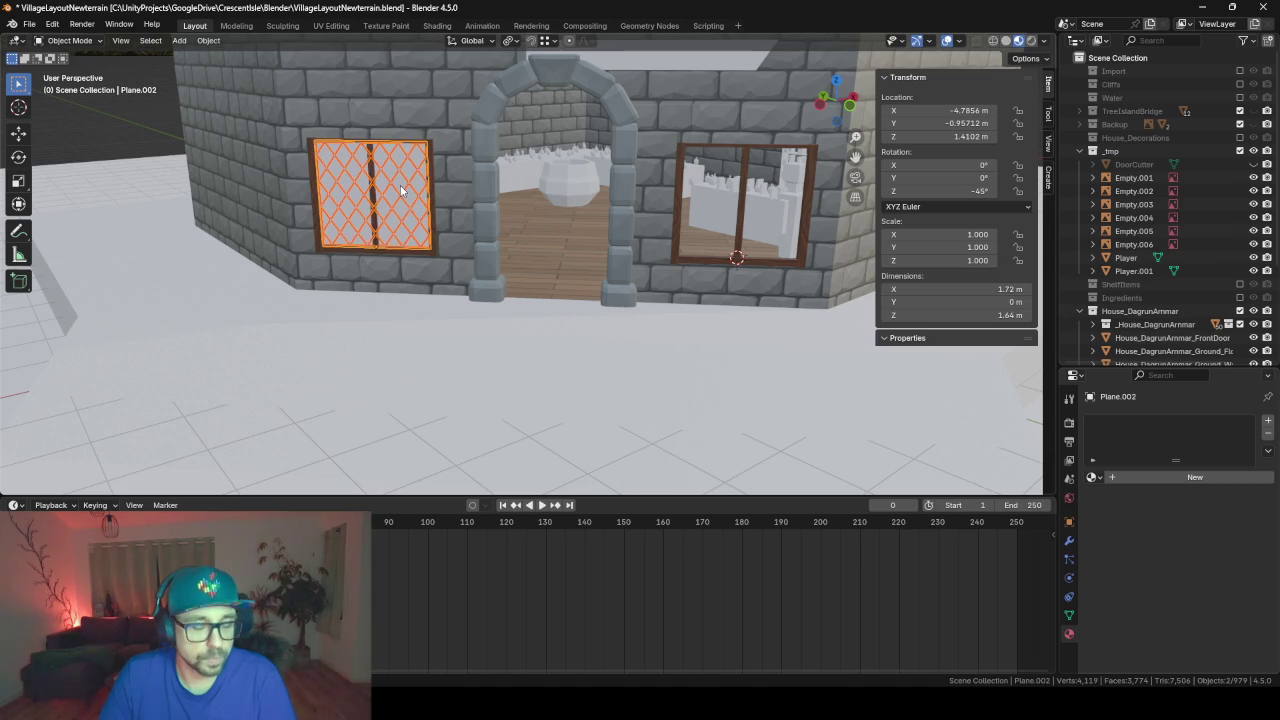
key("shift+d")
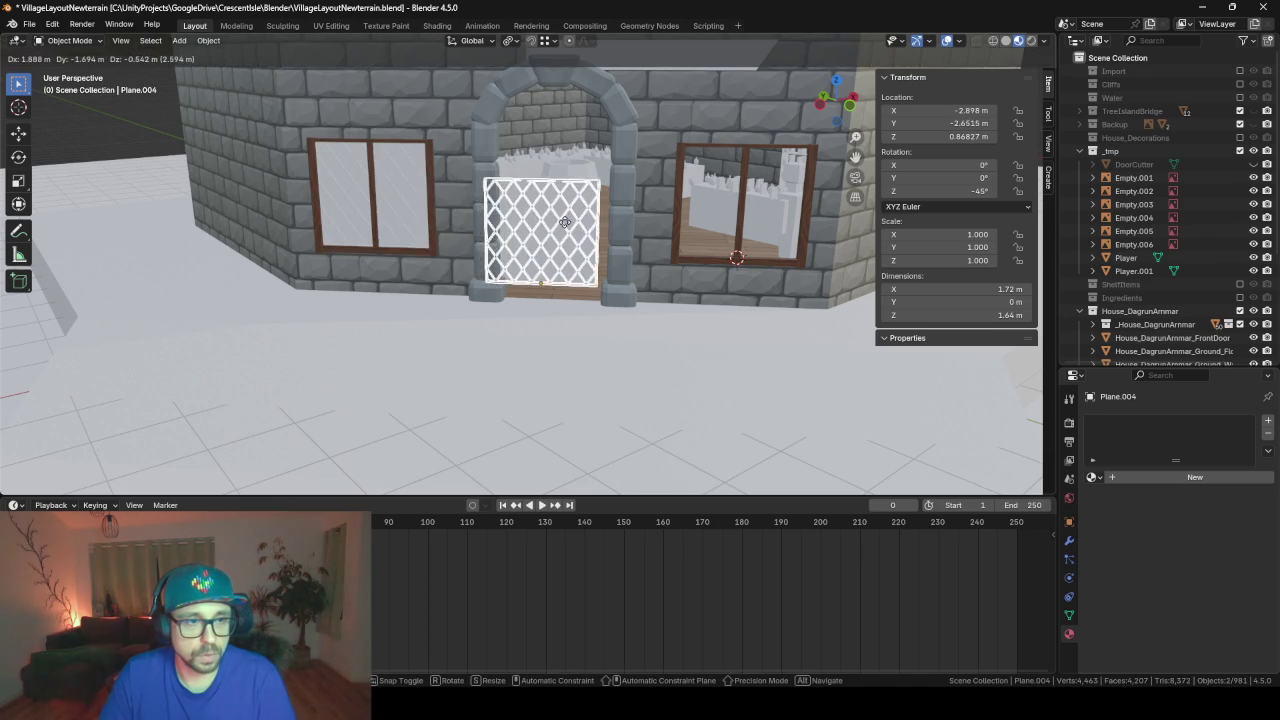
right_click(564, 221)
key("shift+s")
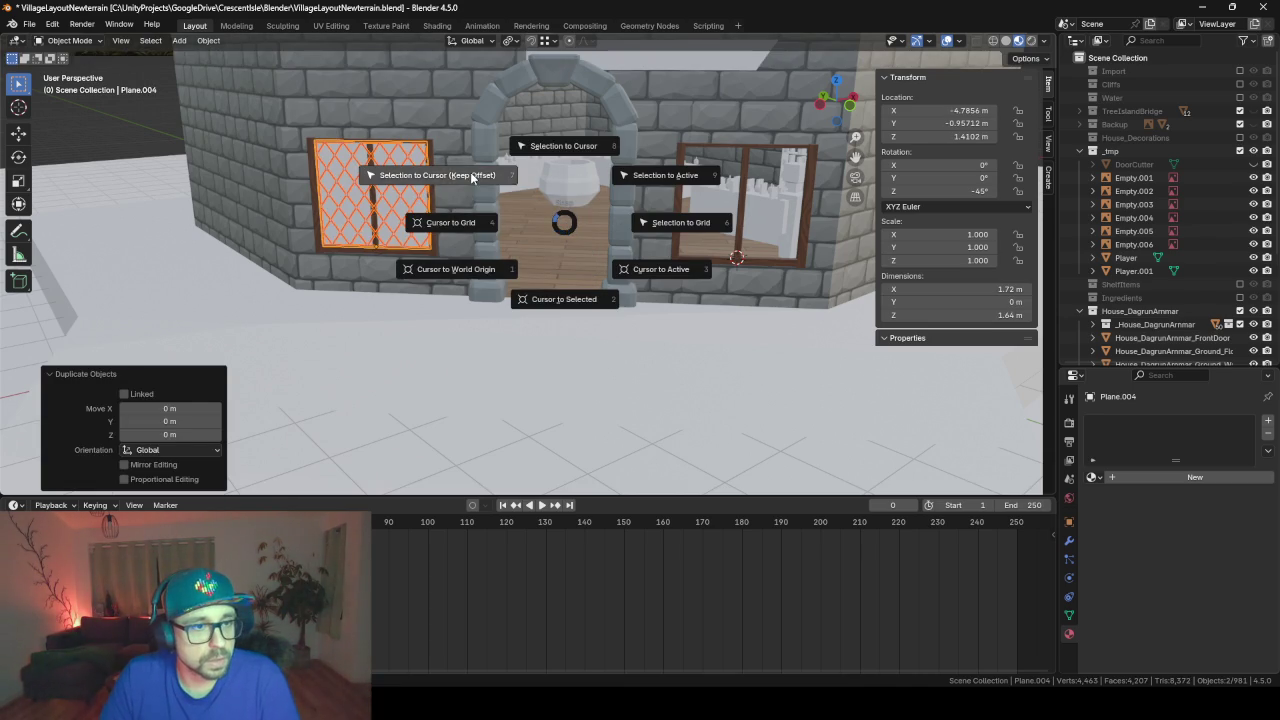
left_click(469, 174)
key("Tab")
key("Tab")
left_click(734, 275)
mouse_move(734, 275)
middle_mouse_down()
mouse_move(565, 315)
mouse_move(602, 332)
mouse_move(571, 280)
mouse_move(657, 257)
mouse_move(655, 289)
mouse_move(594, 225)
mouse_move(532, 360)
mouse_move(525, 343)
middle_mouse_up()
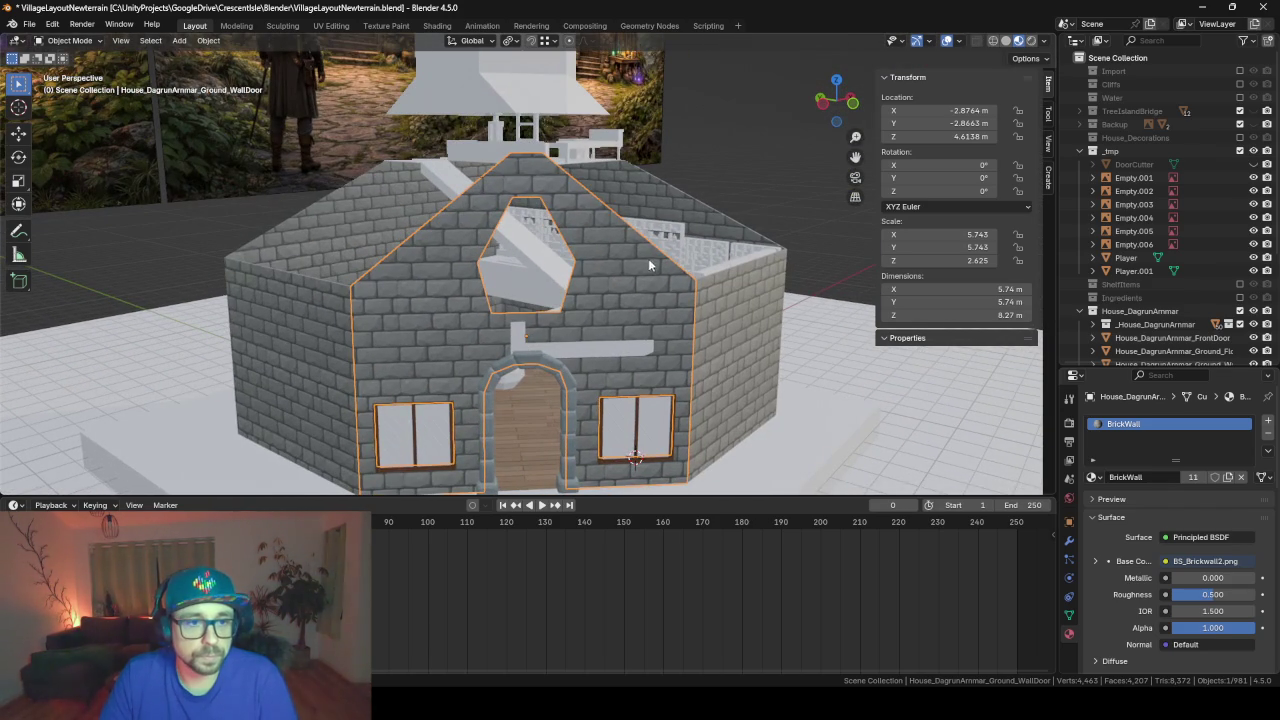
Create a new orange material named Window on the right-window plane
left_click(647, 420, "shift")
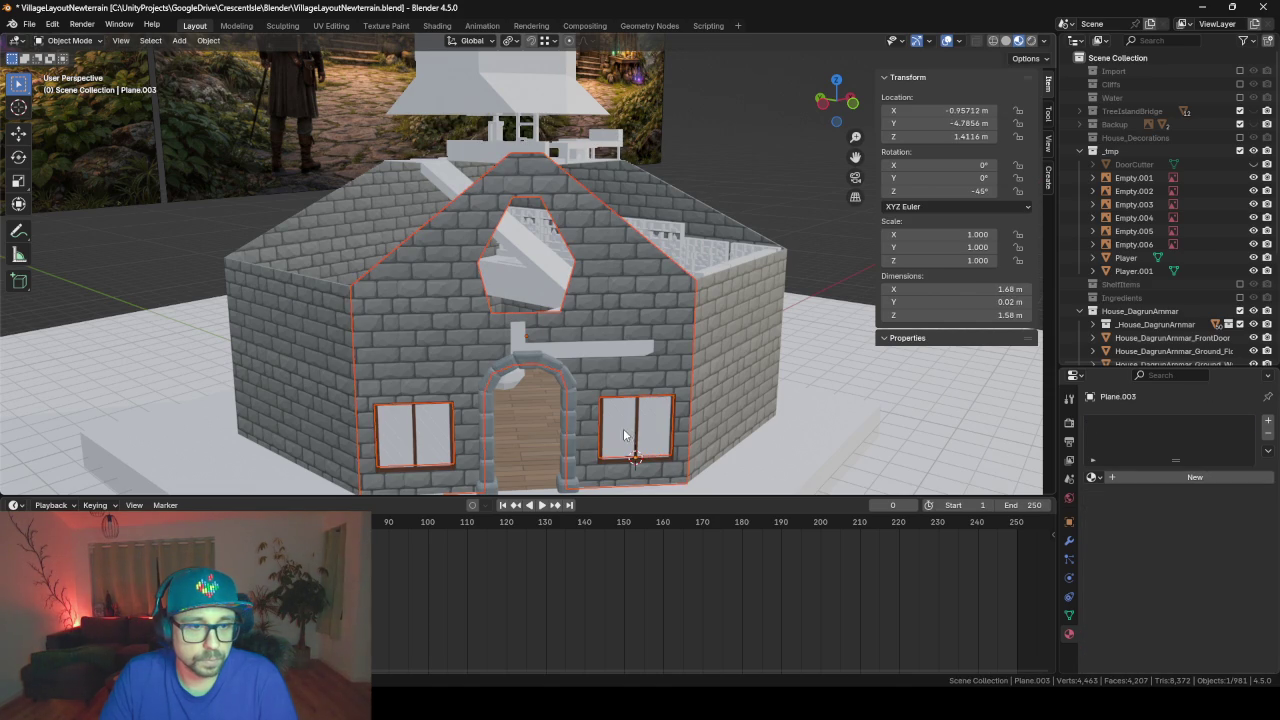
scroll(608, 323, "down", 3)
scroll(610, 322, "up", 5)
scroll(752, 287, "up", 2)
left_click(720, 290)
scroll(720, 290, "down", 3)
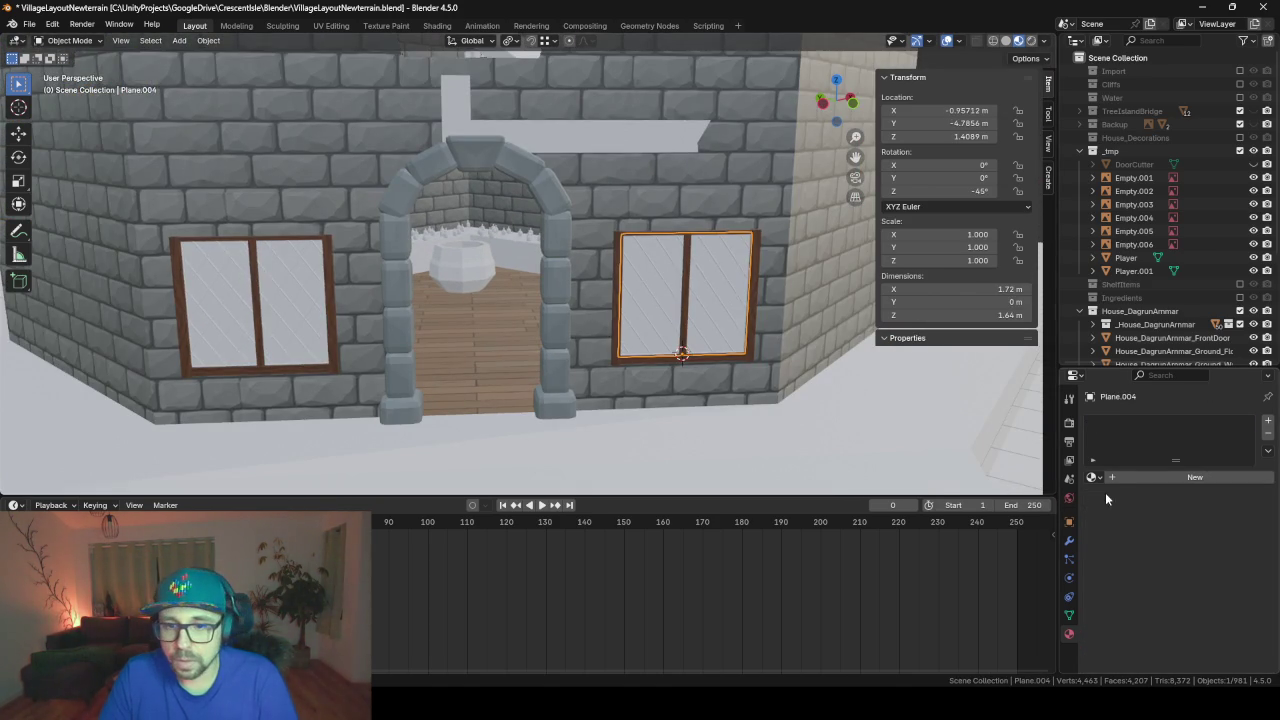
left_click(1131, 478)
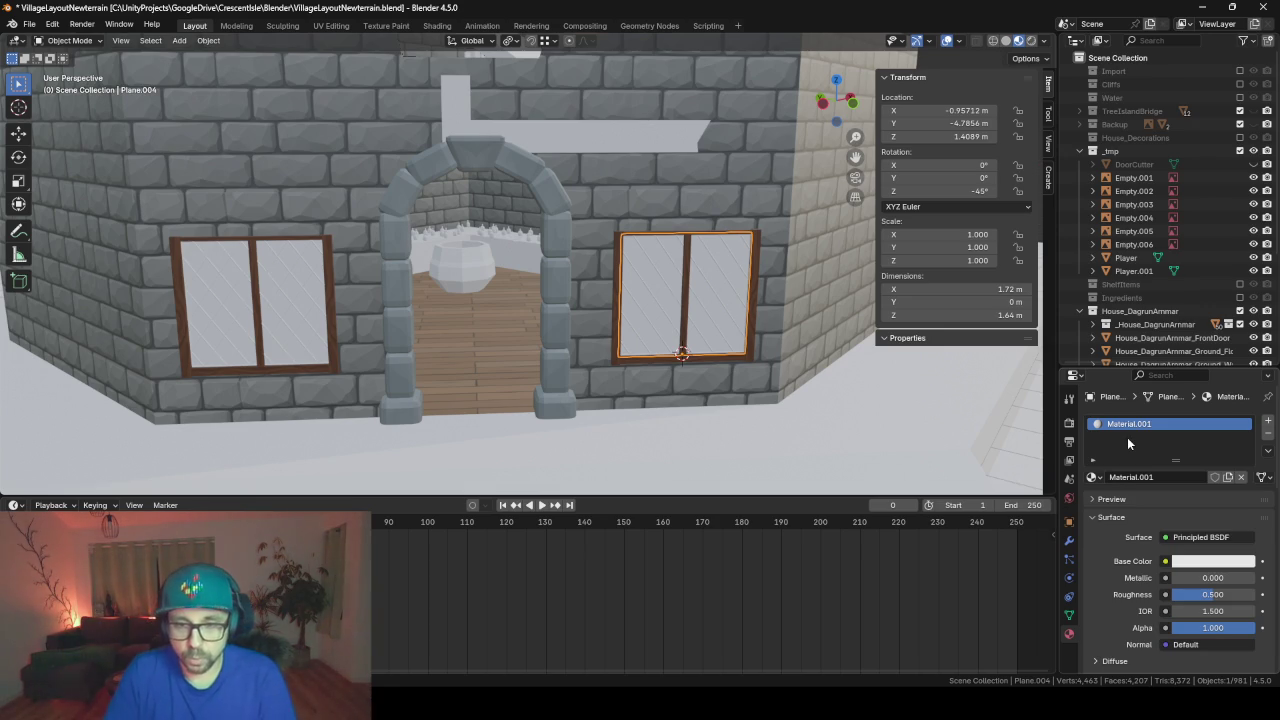
left_click(1145, 476)
type("Window")
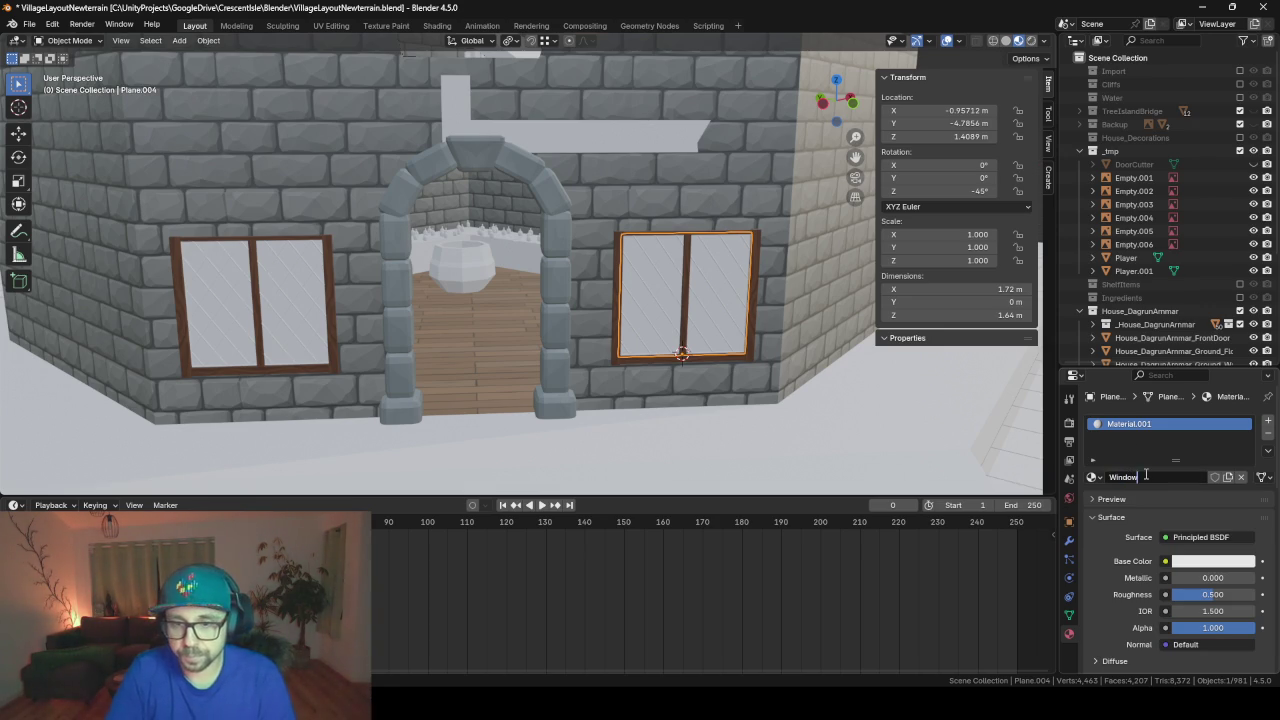
key("Return")
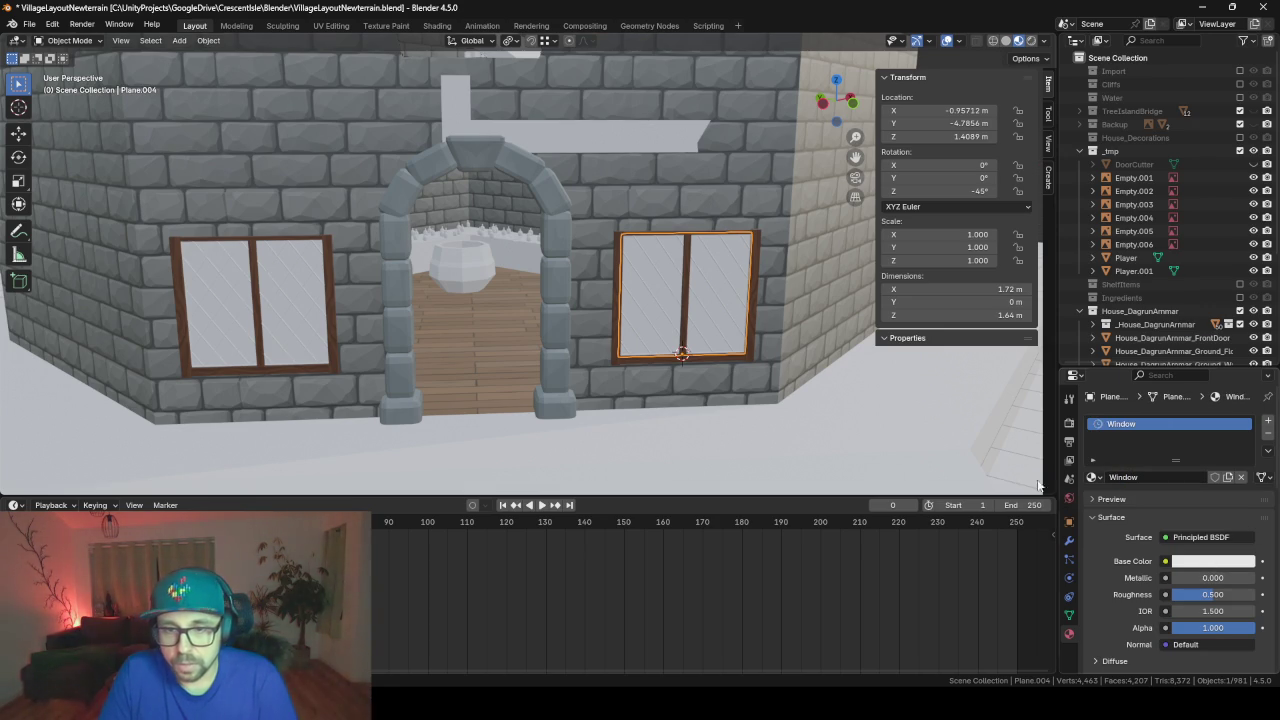
left_click(1205, 565)
left_click_drag(1164, 415, 1165, 424)
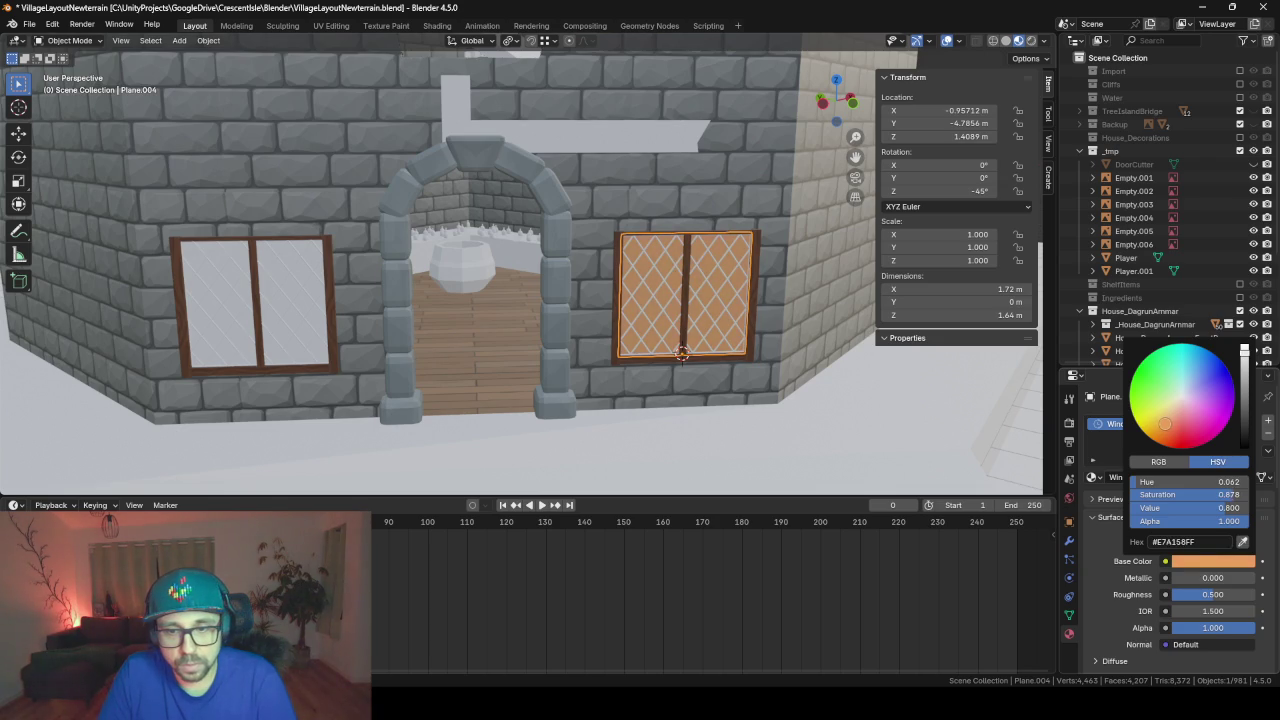
Assign the existing Window material to the window's glass pane
left_click(277, 302)
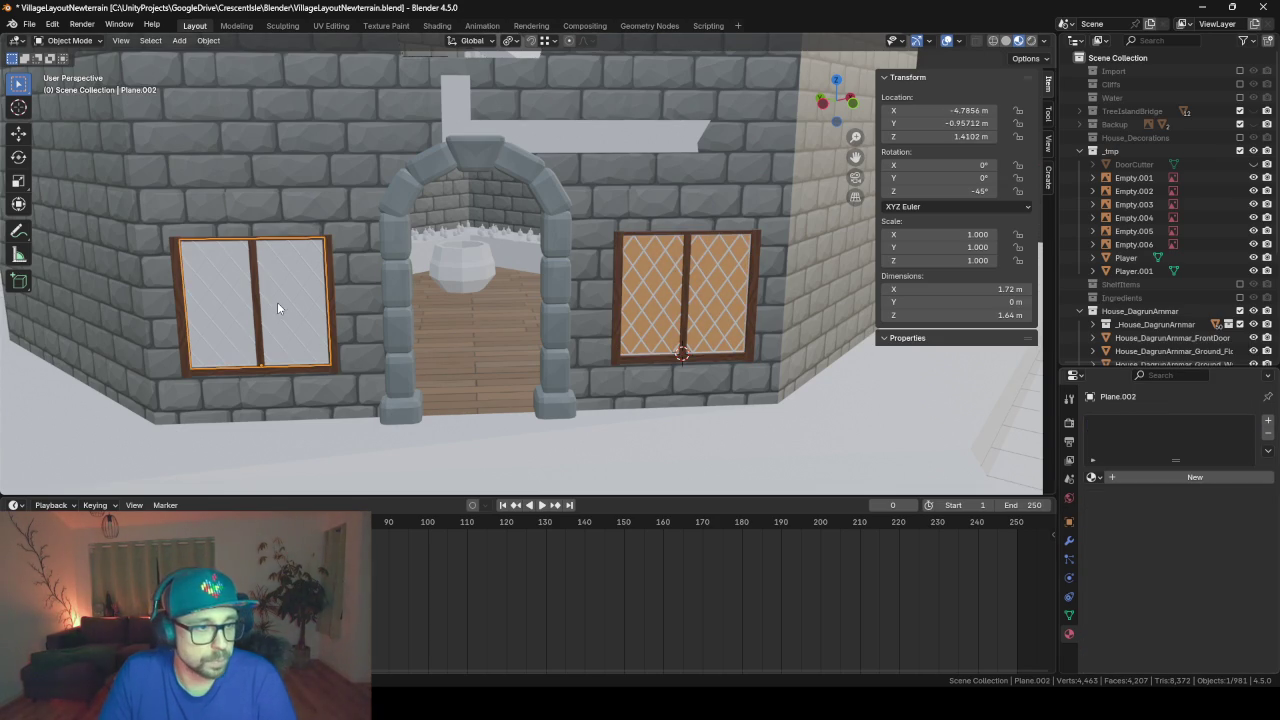
left_click(1094, 477)
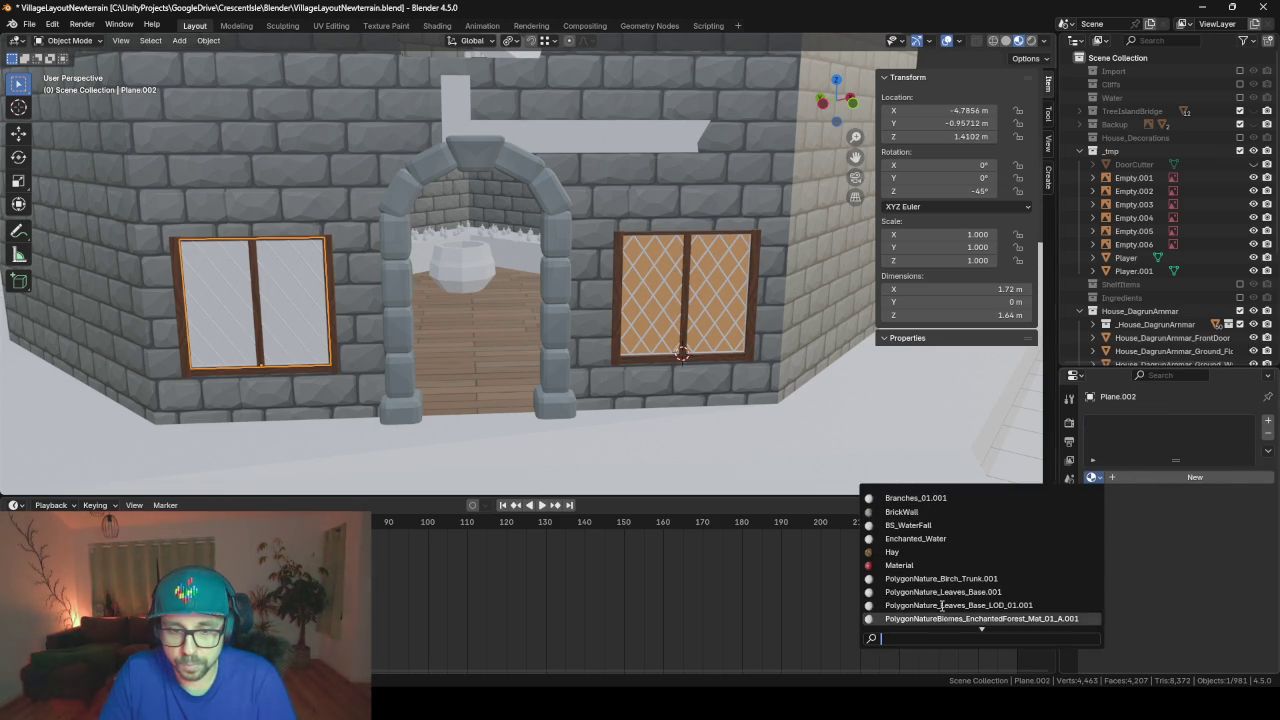
type("window")
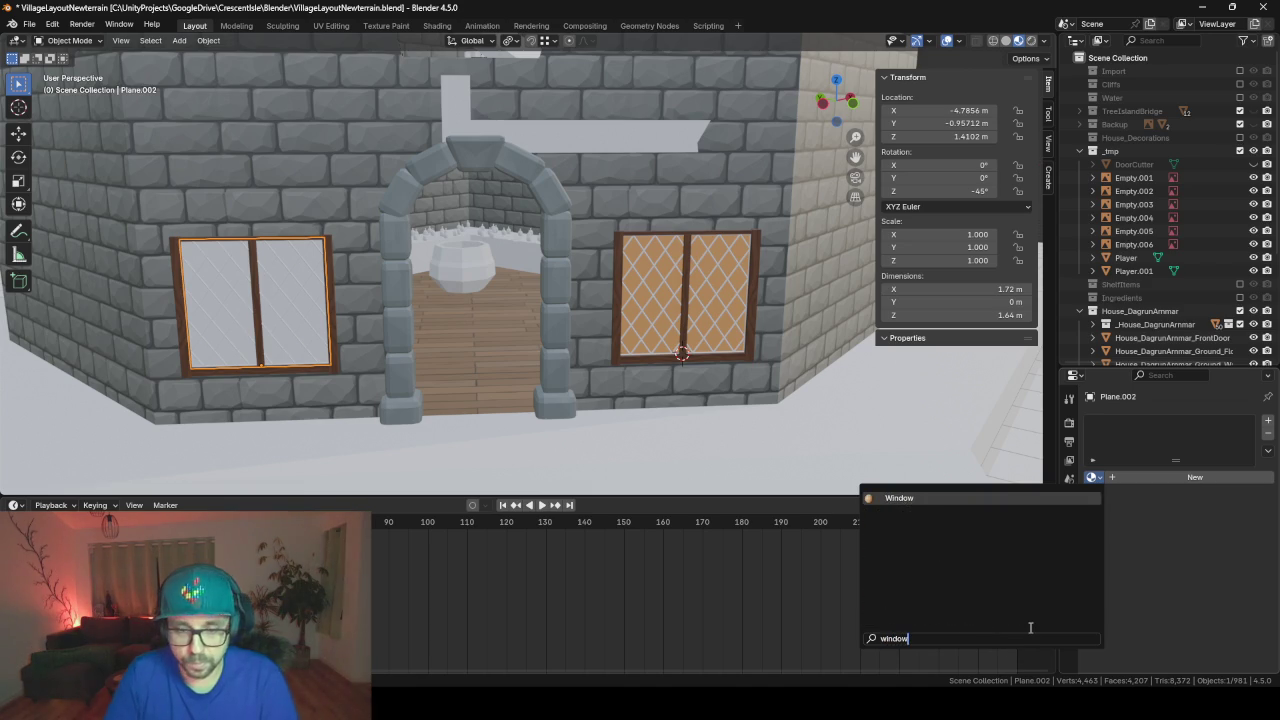
key("Return")
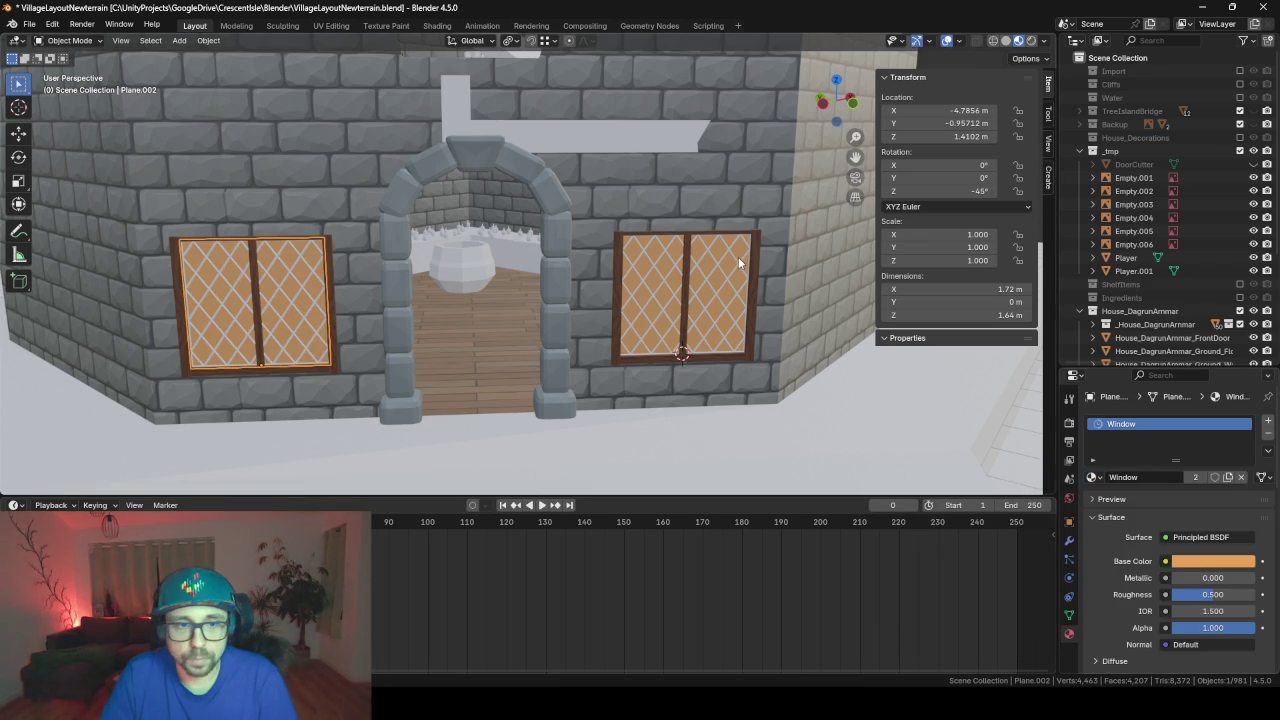
Give the selected lattice planes a new near-black material named Lattice
left_click(704, 272)
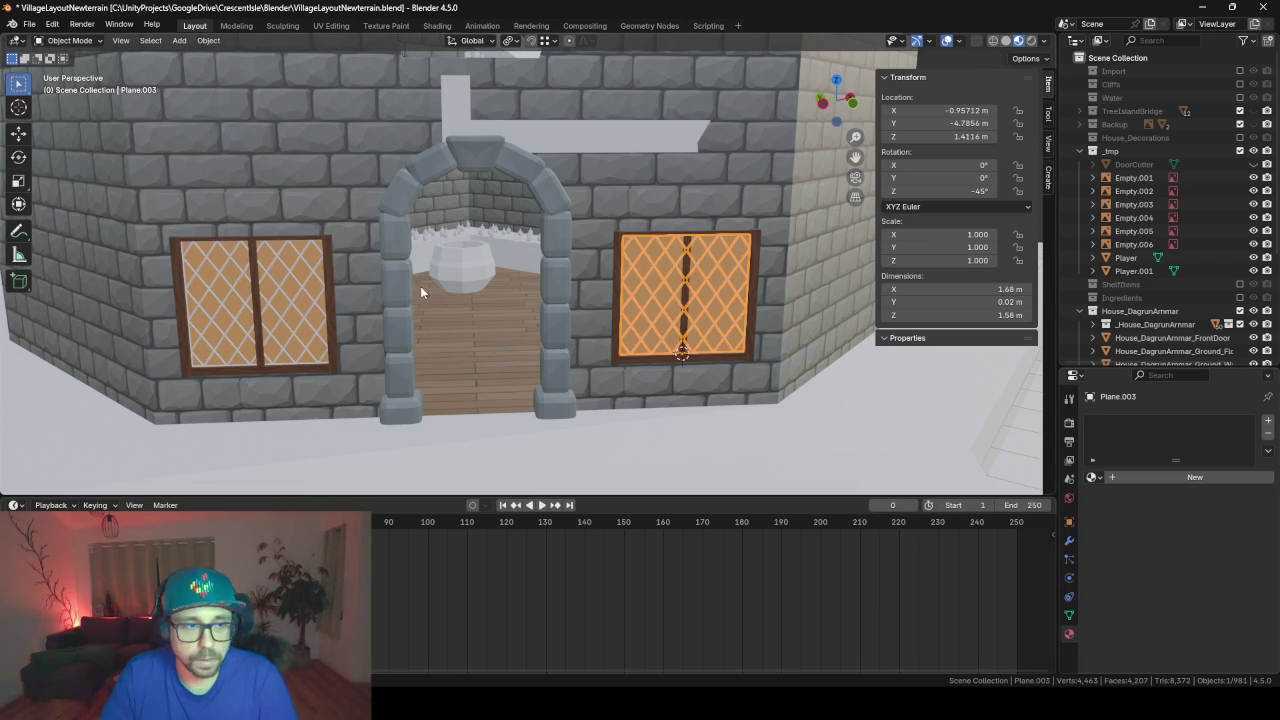
left_click(303, 289, "shift")
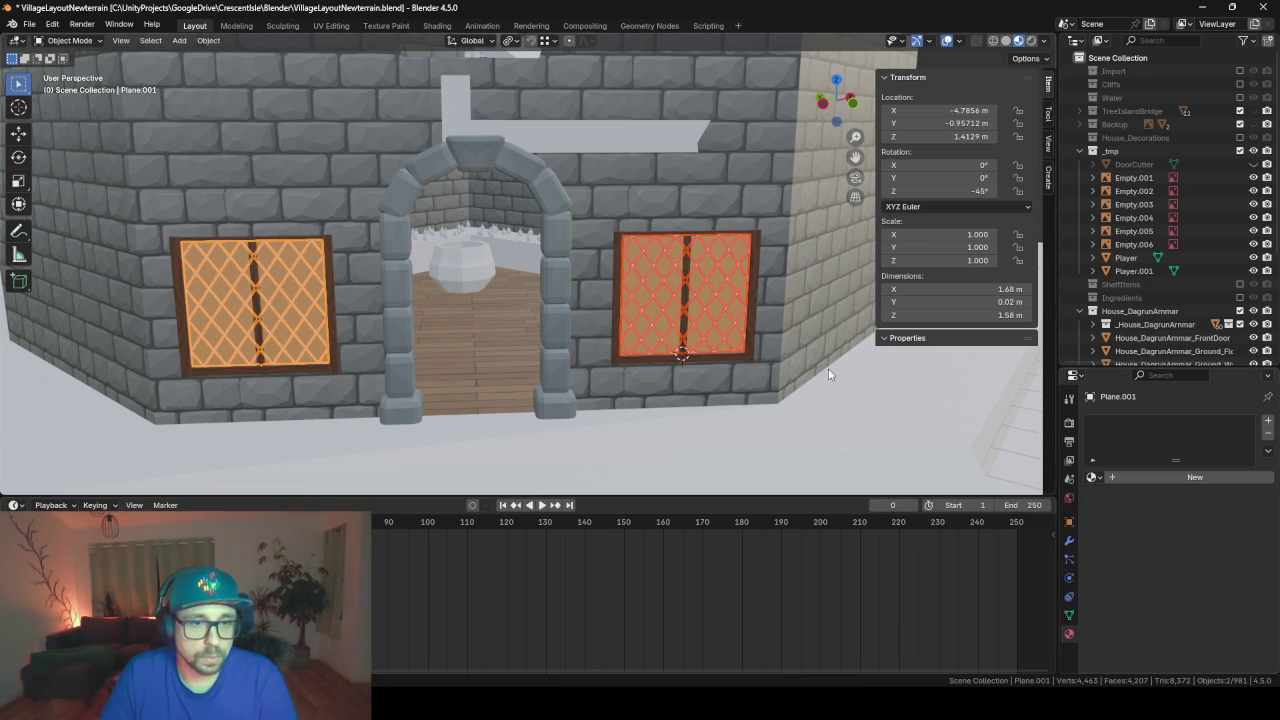
left_click(1140, 478)
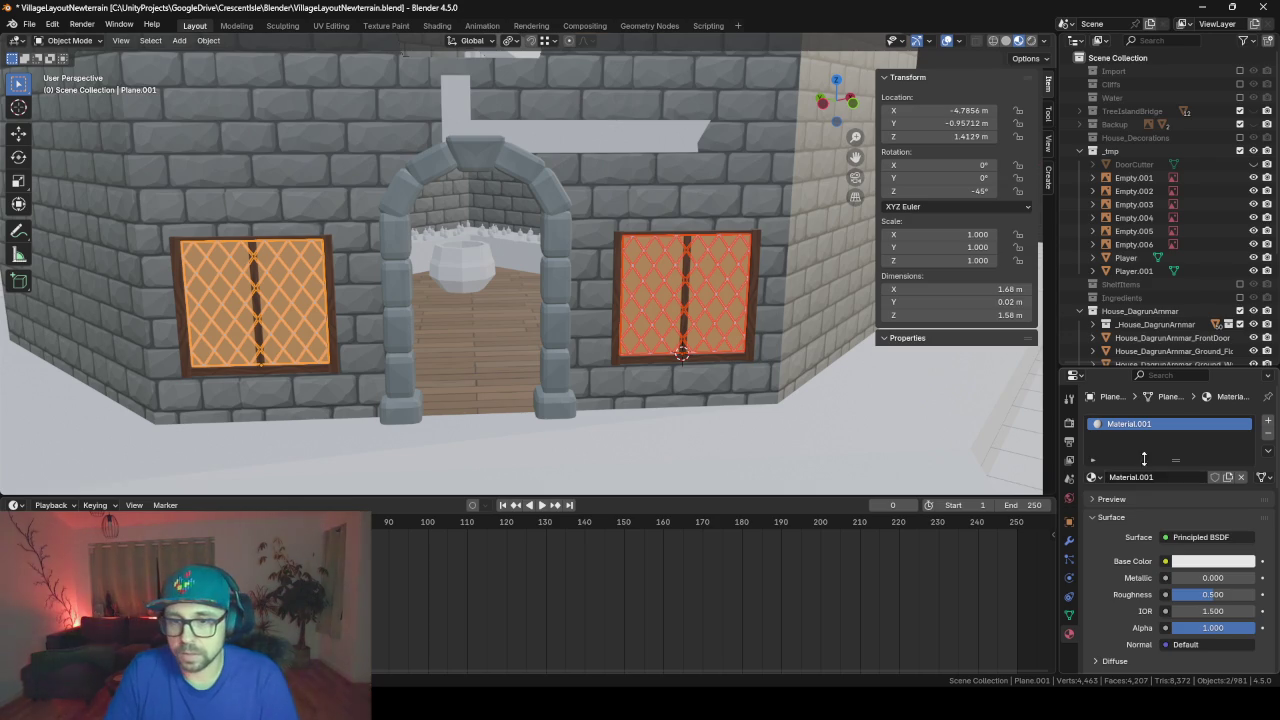
left_click(1148, 479)
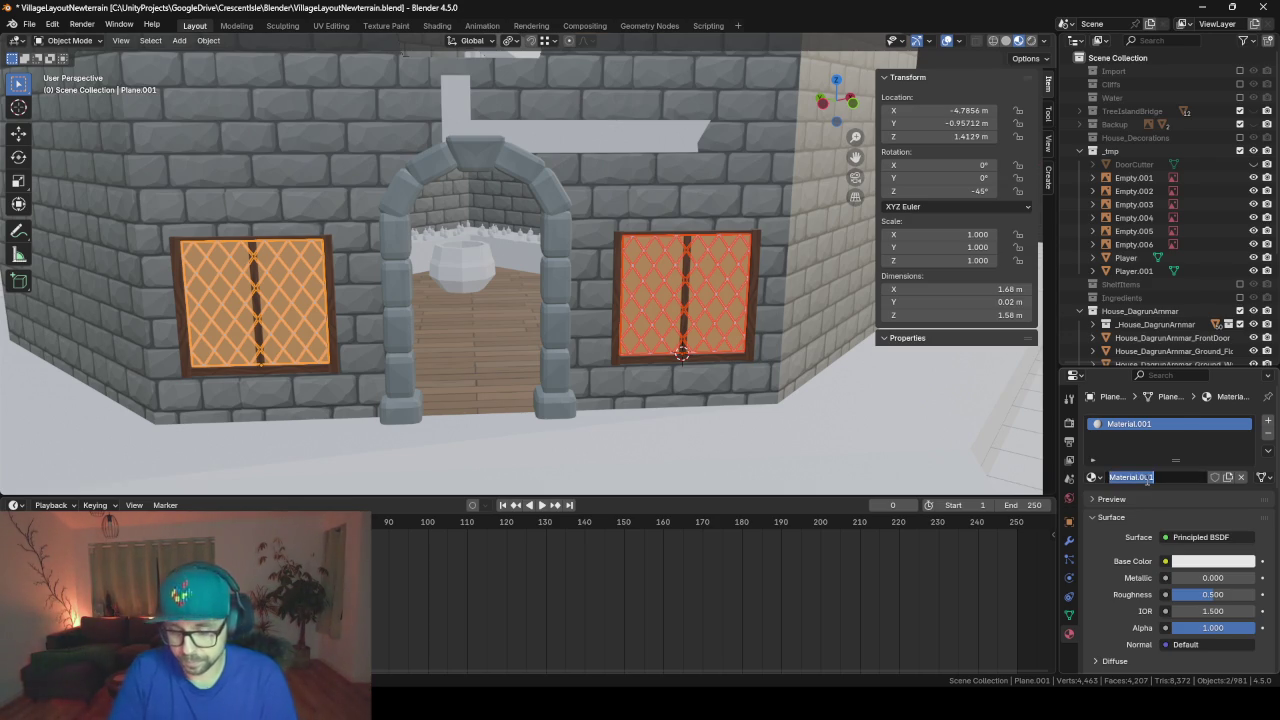
type("Lat")
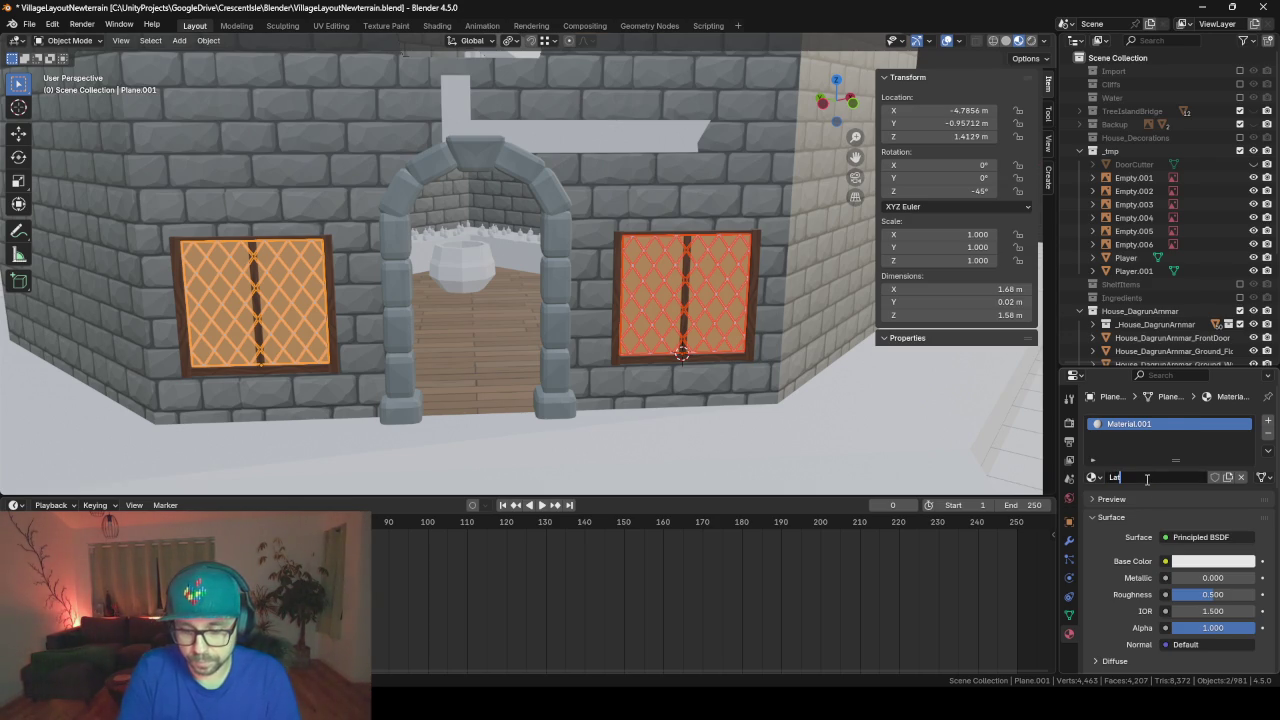
key("Return")
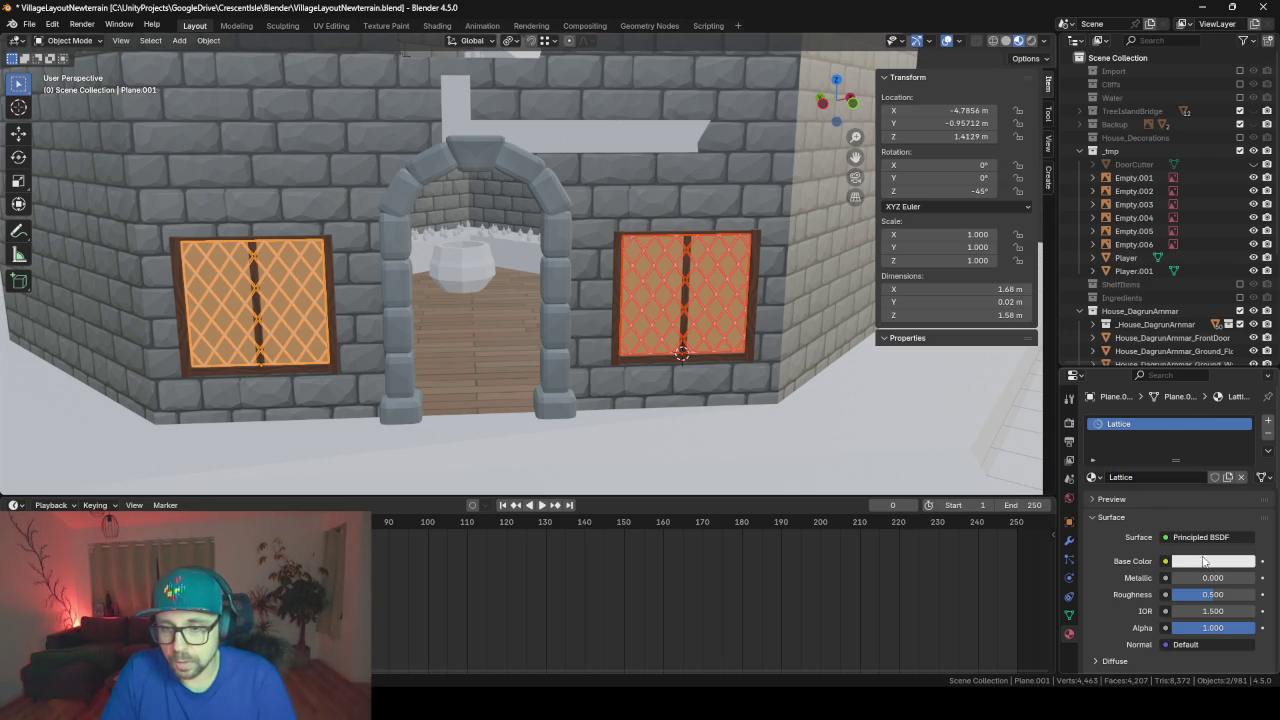
left_click(1210, 561)
left_click_drag(1248, 410, 1248, 448)
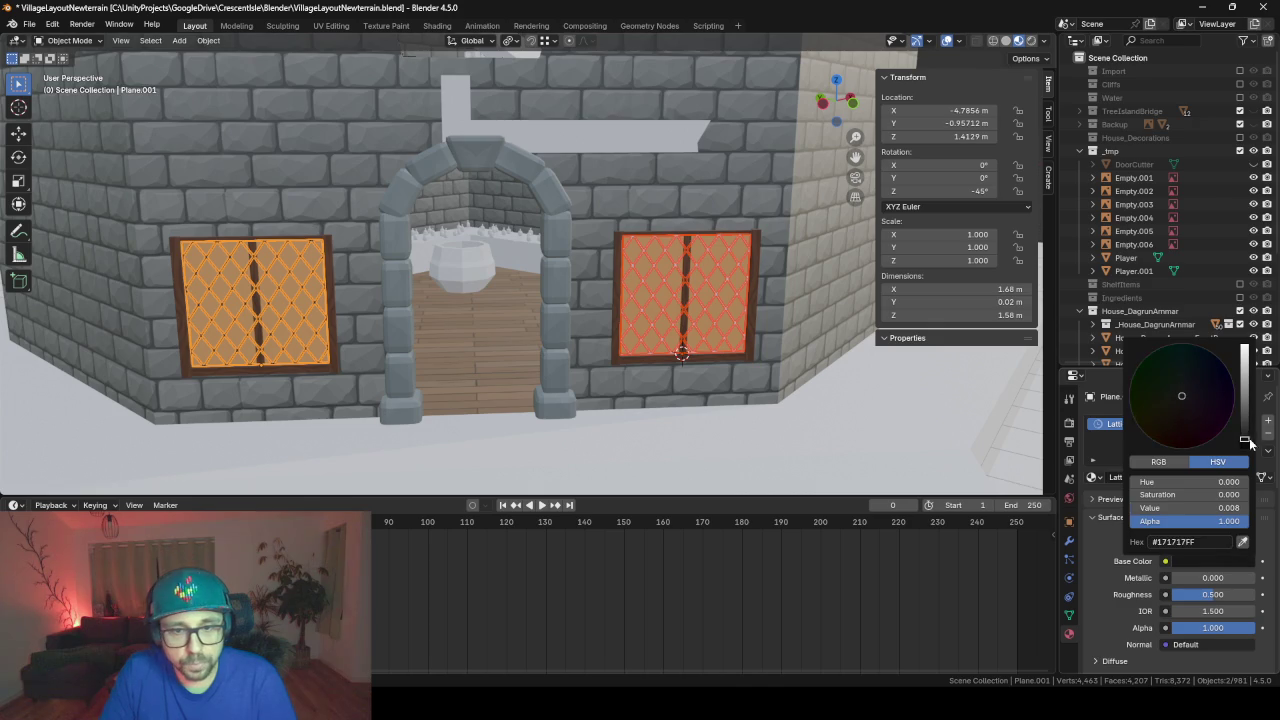
key("Tab")
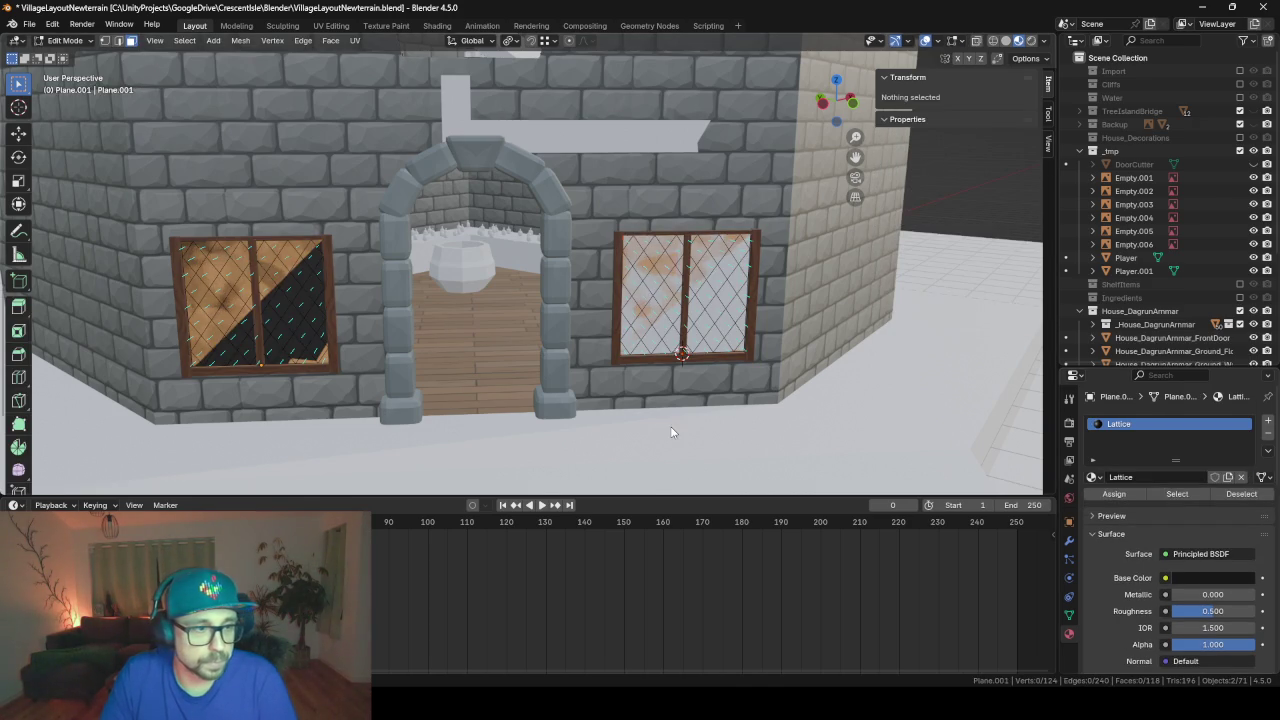
key("Tab")
Assign the Lattice material to the right window's lattice plane
left_click(368, 226)
scroll(412, 216, "up", 3)
scroll(477, 146, "up", 3)
mouse_move(754, 198)
middle_mouse_down()
mouse_move(293, 283)
mouse_move(296, 332)
middle_mouse_up()
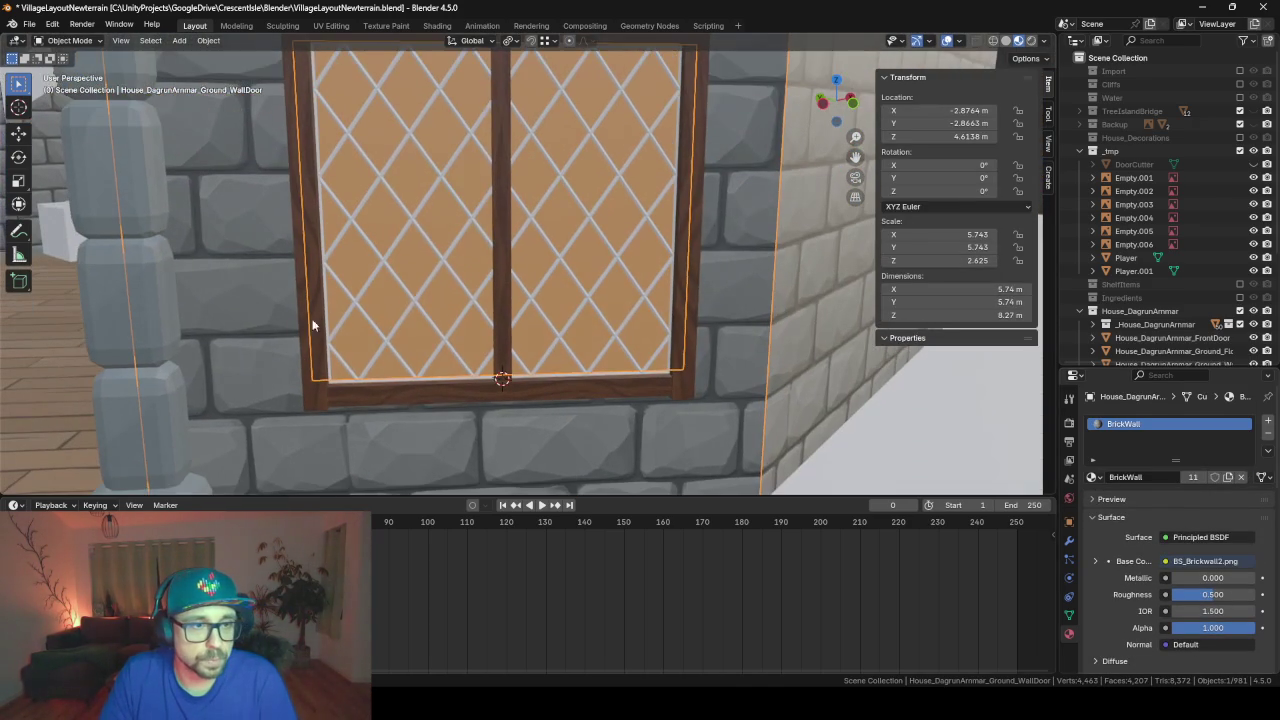
left_click(420, 224)
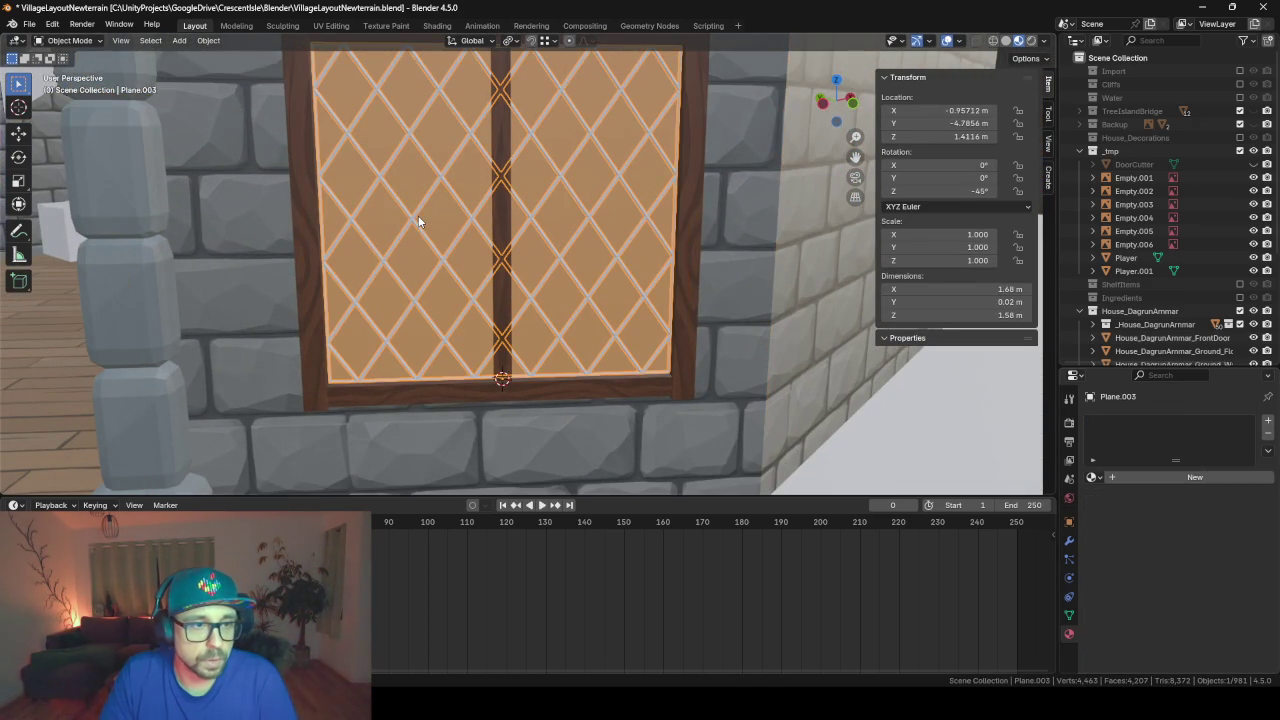
left_click(1095, 477)
type("lattic")
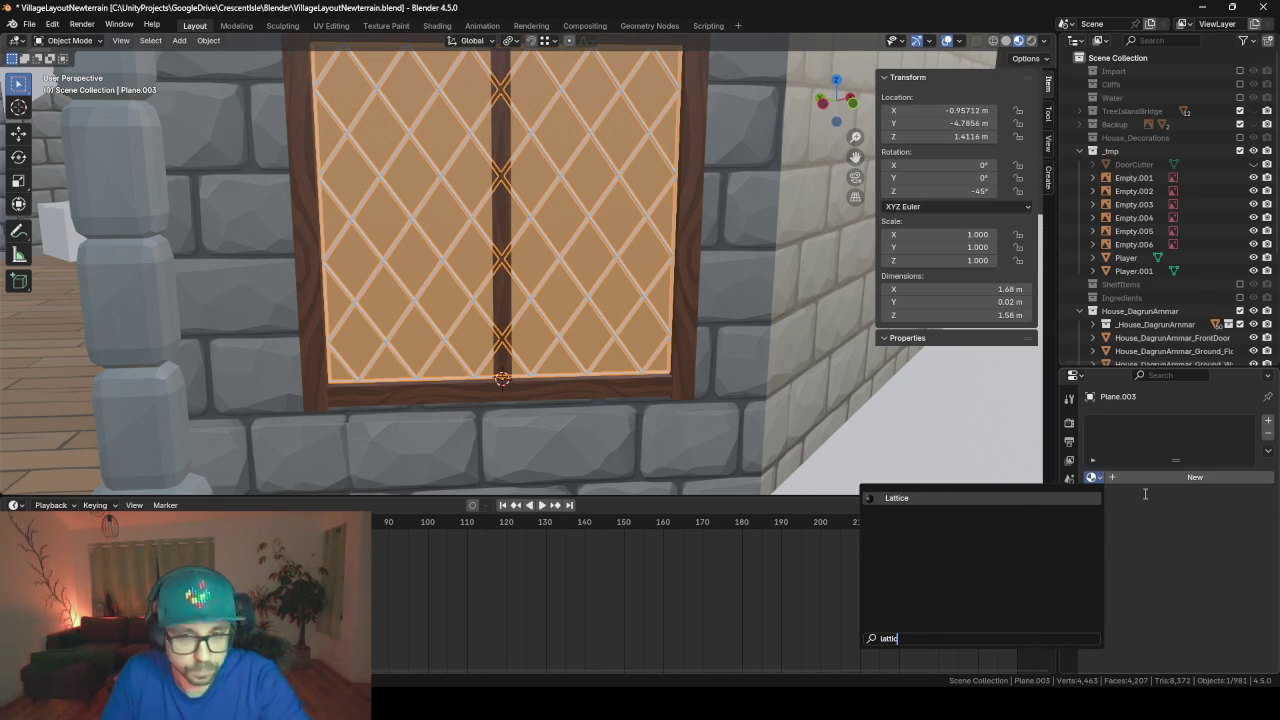
left_click(940, 500)
Orbit out around the house and isolate the front brick wall, hiding everything else
scroll(512, 179, "down", 3)
scroll(512, 179, "down", 2)
scroll(512, 179, "down", 5)
left_click(538, 225)
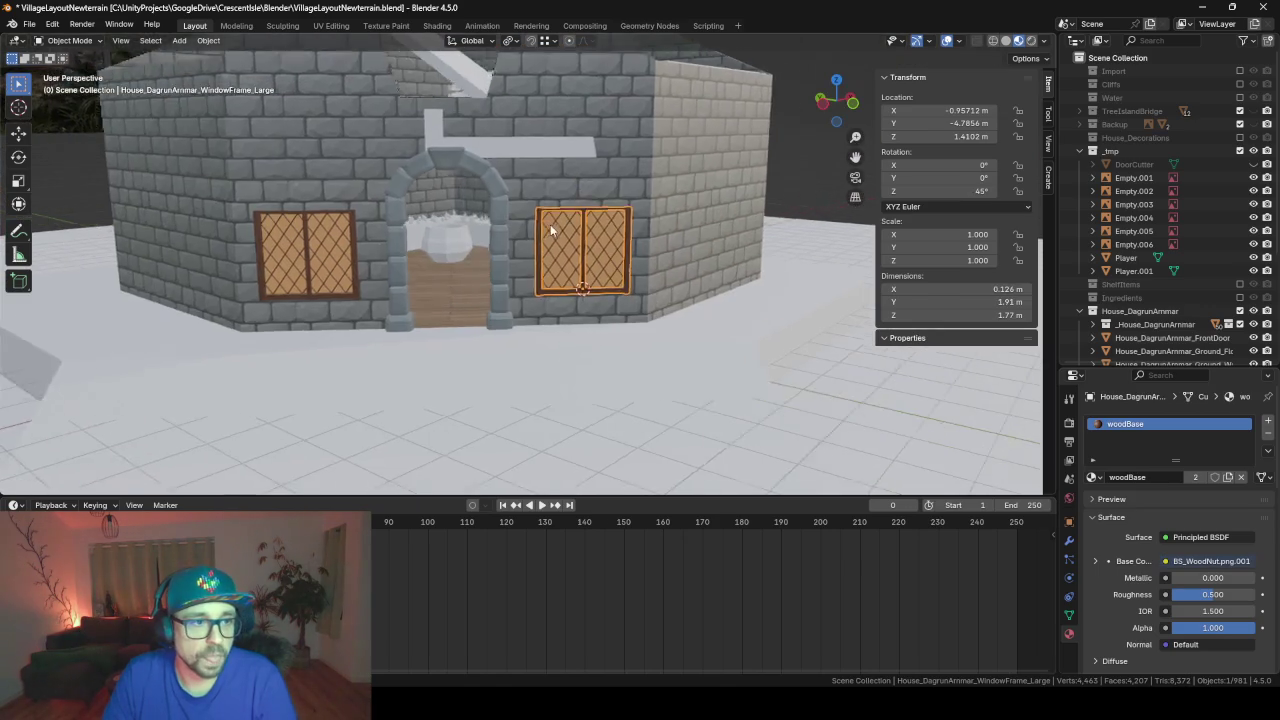
middle_click_drag(538, 230, 600, 230)
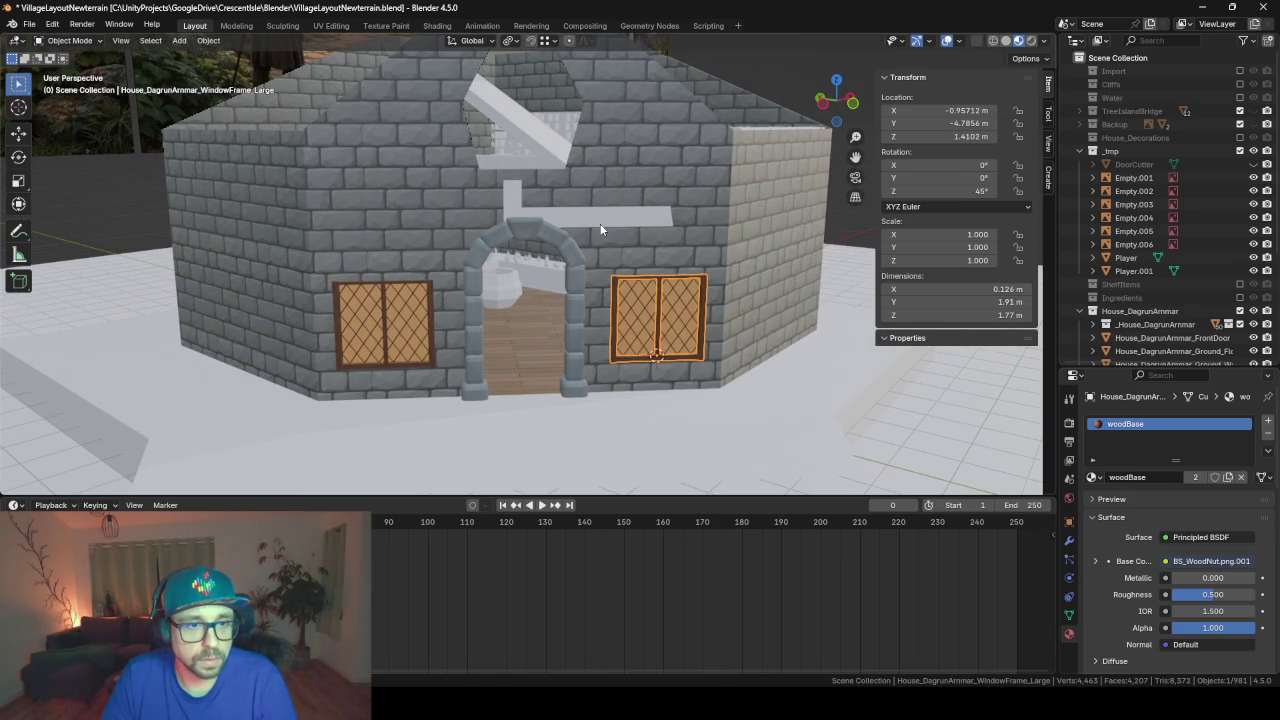
scroll(450, 272, "up", 1)
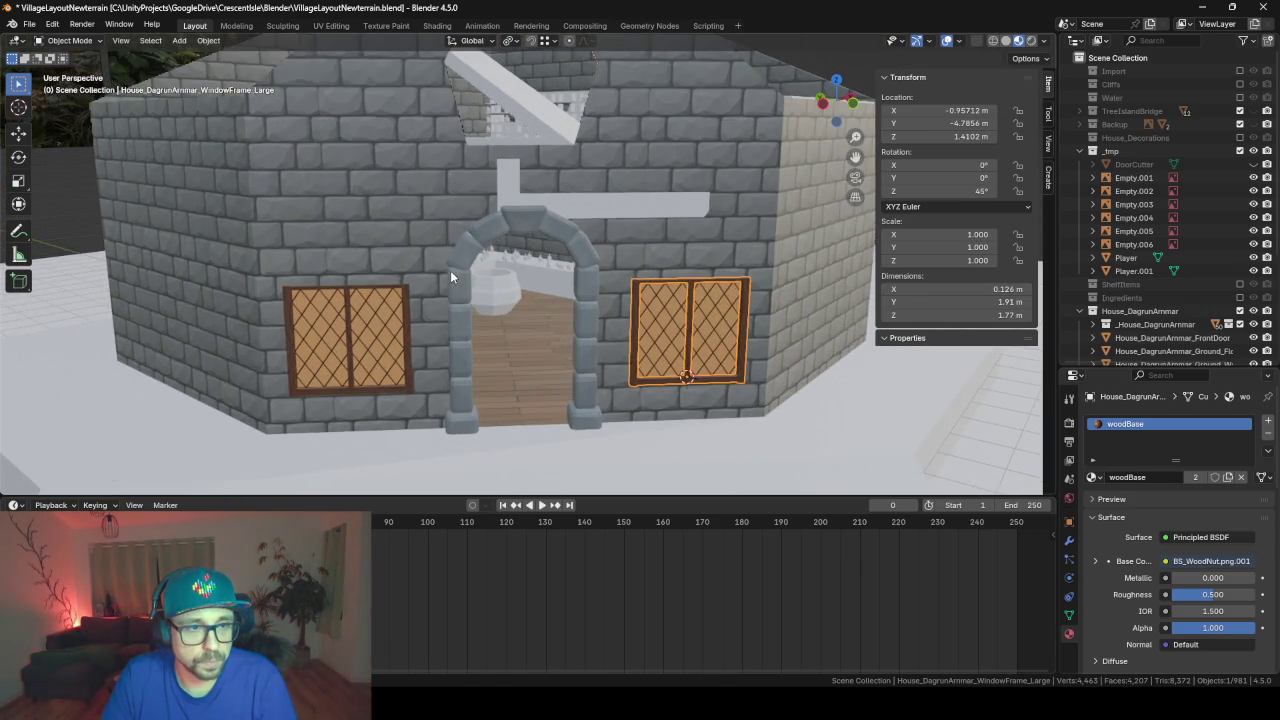
middle_click_drag(450, 277, 510, 391)
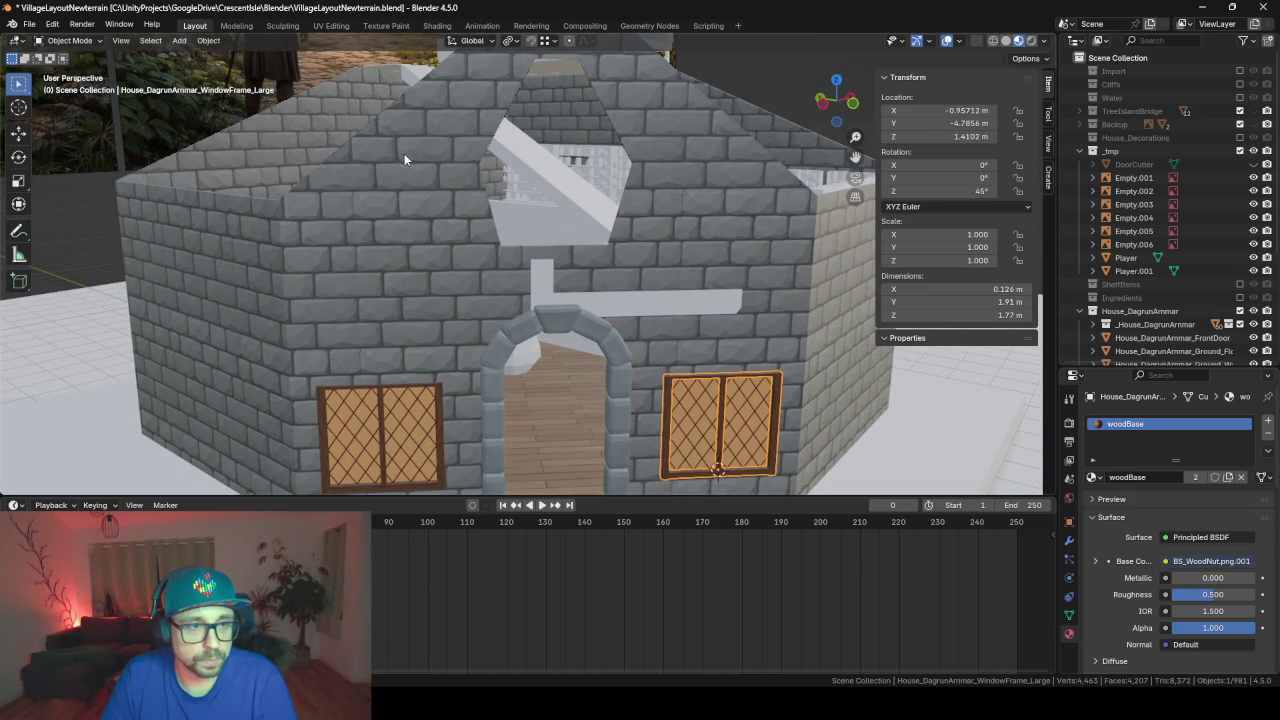
left_click(404, 158)
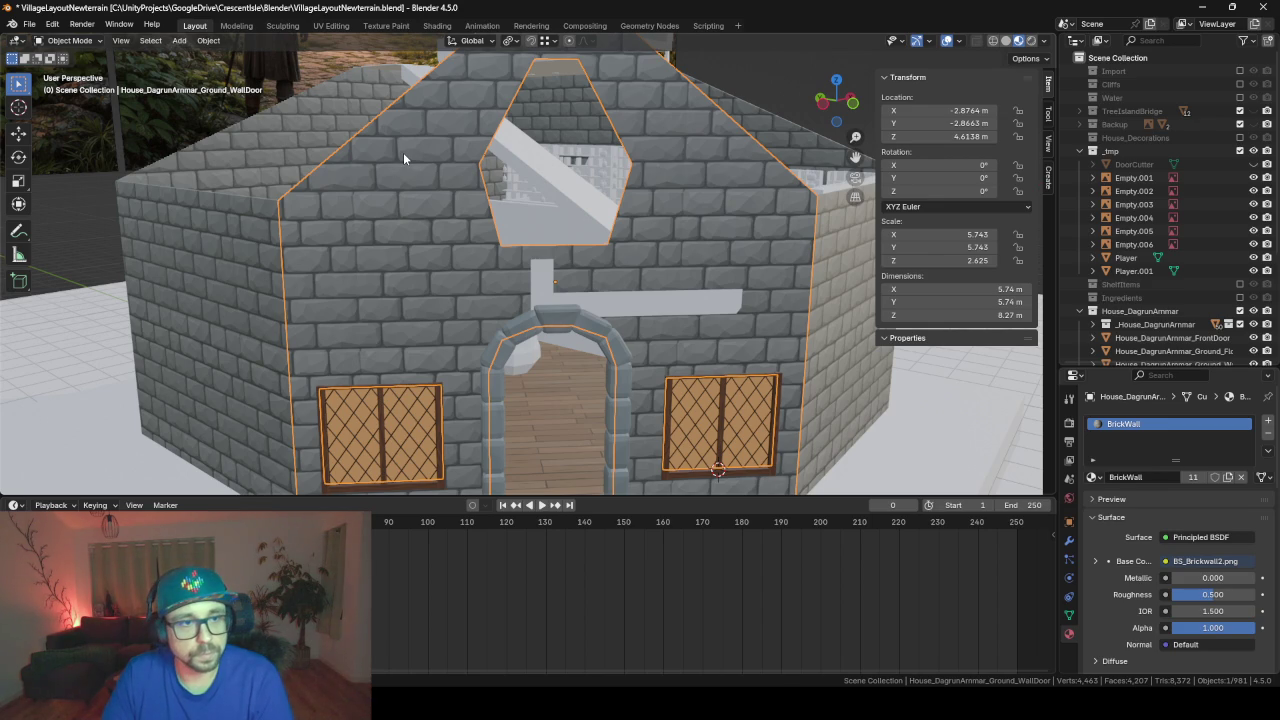
key("shift+h")
Capture a screenshot of the isolated gabled brick wall
mouse_move(745, 250)
middle_mouse_down()
mouse_move(750, 231)
mouse_move(711, 310)
middle_mouse_up()
left_click(840, 372)
middle_click_drag(846, 361, 841, 360)
key("c")
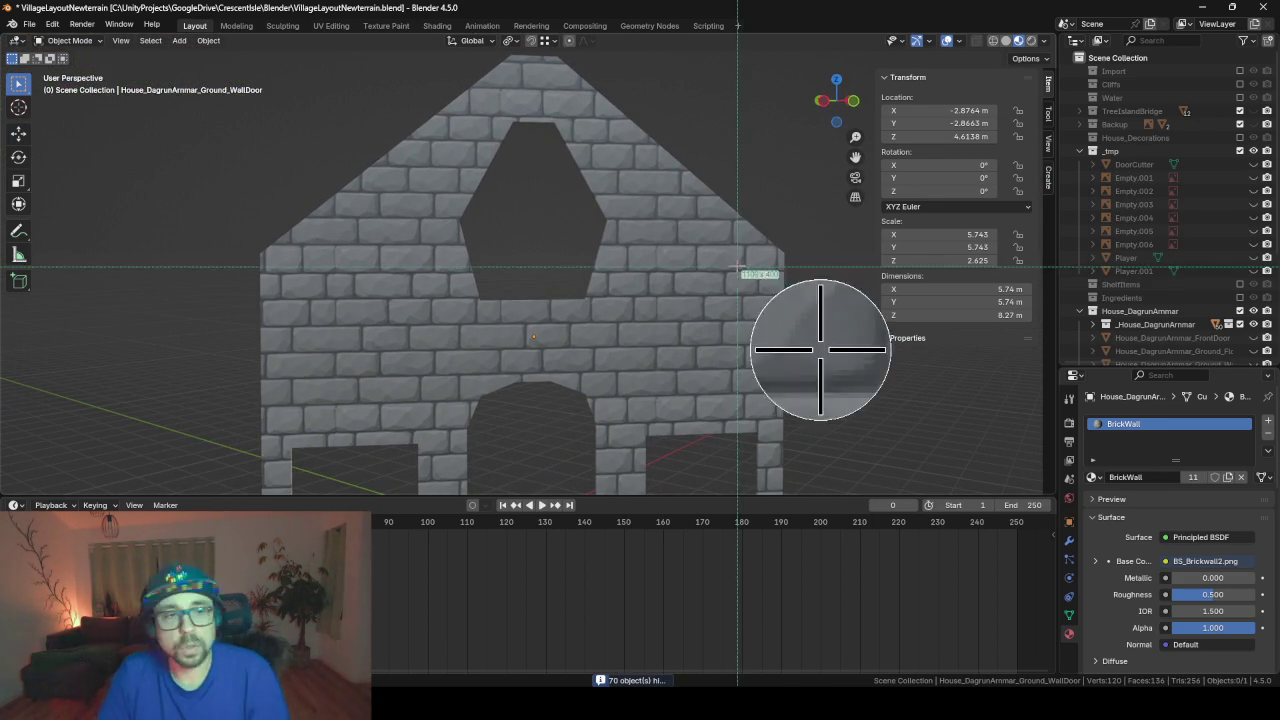
left_click_drag(441, 89, 632, 340)
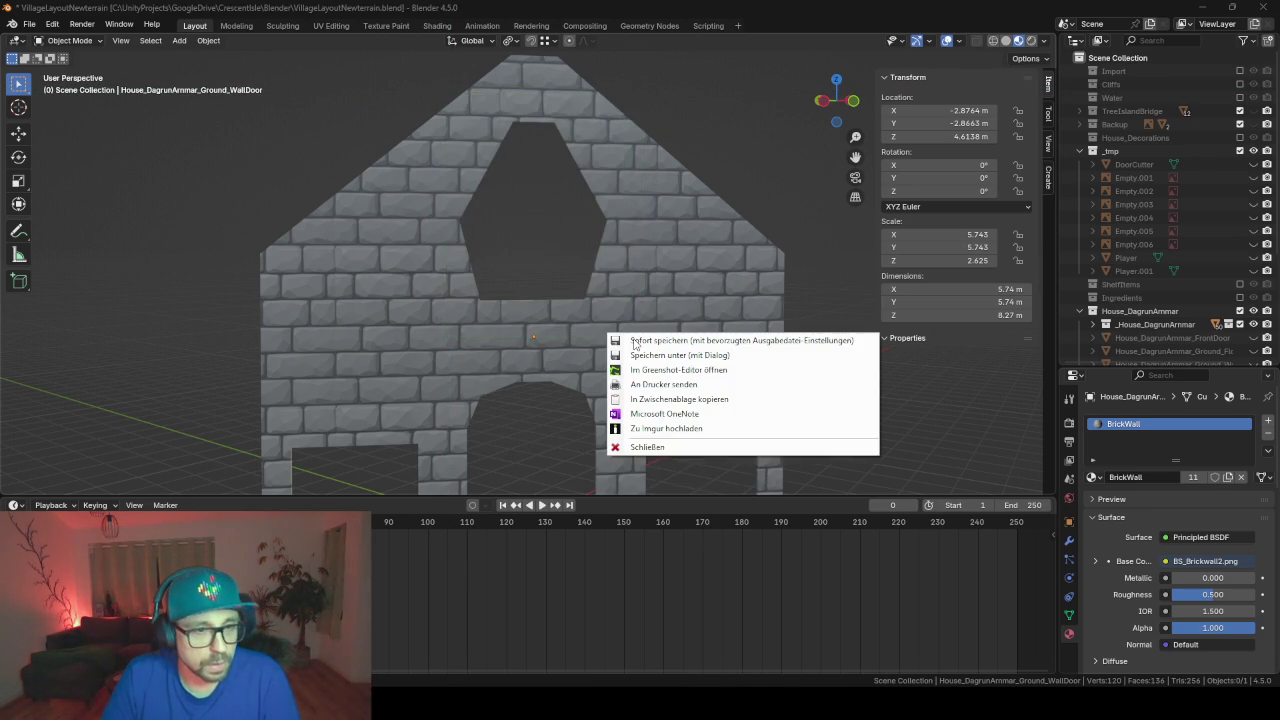
left_click(676, 400)
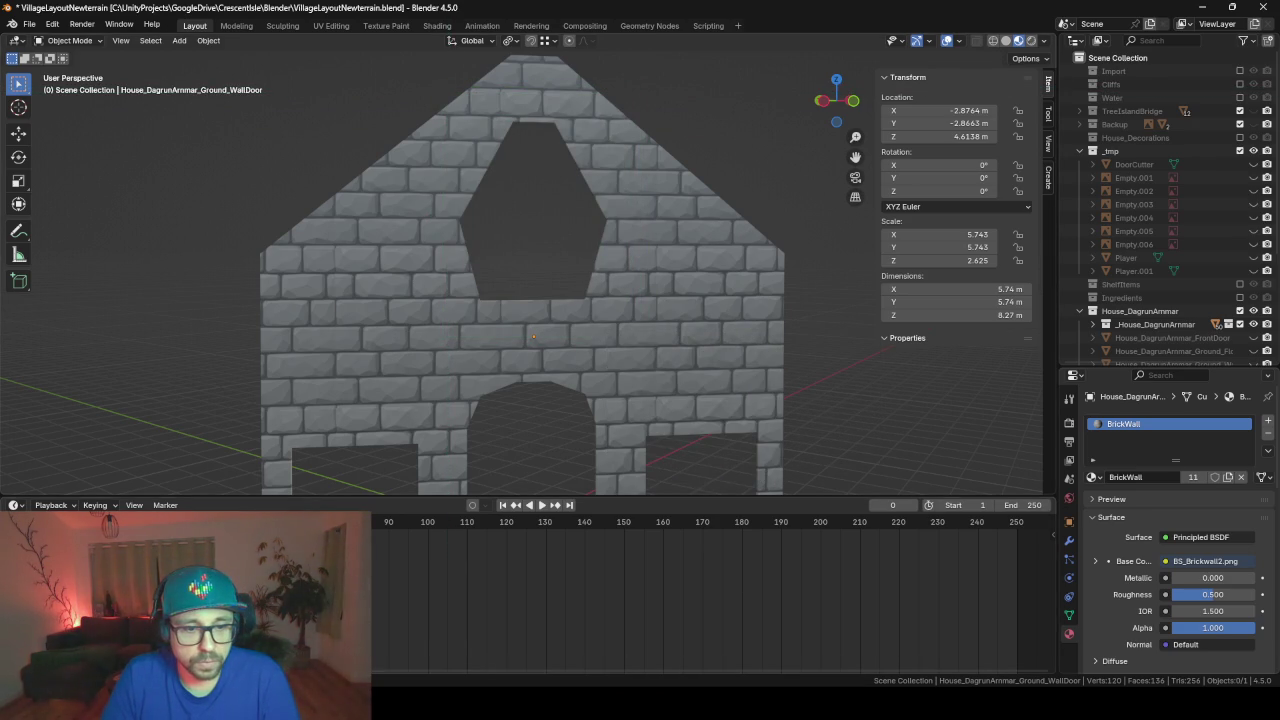
Switch to the ChatGPT browser window and scroll up through the conversation
key("alt+Tab")
mouse_move(336, 123)
left_mouse_down()
mouse_move(568, 137)
mouse_move(560, 2)
left_mouse_up()
scroll(520, 322, "up", 10)
scroll(520, 322, "up", 10)
scroll(520, 322, "up", 5)
scroll(857, 337, "up", 5)
Paste the wall screenshot and send 'Mach jetzt einen Entwurf fuer dieses Fenster'
left_click(657, 602)
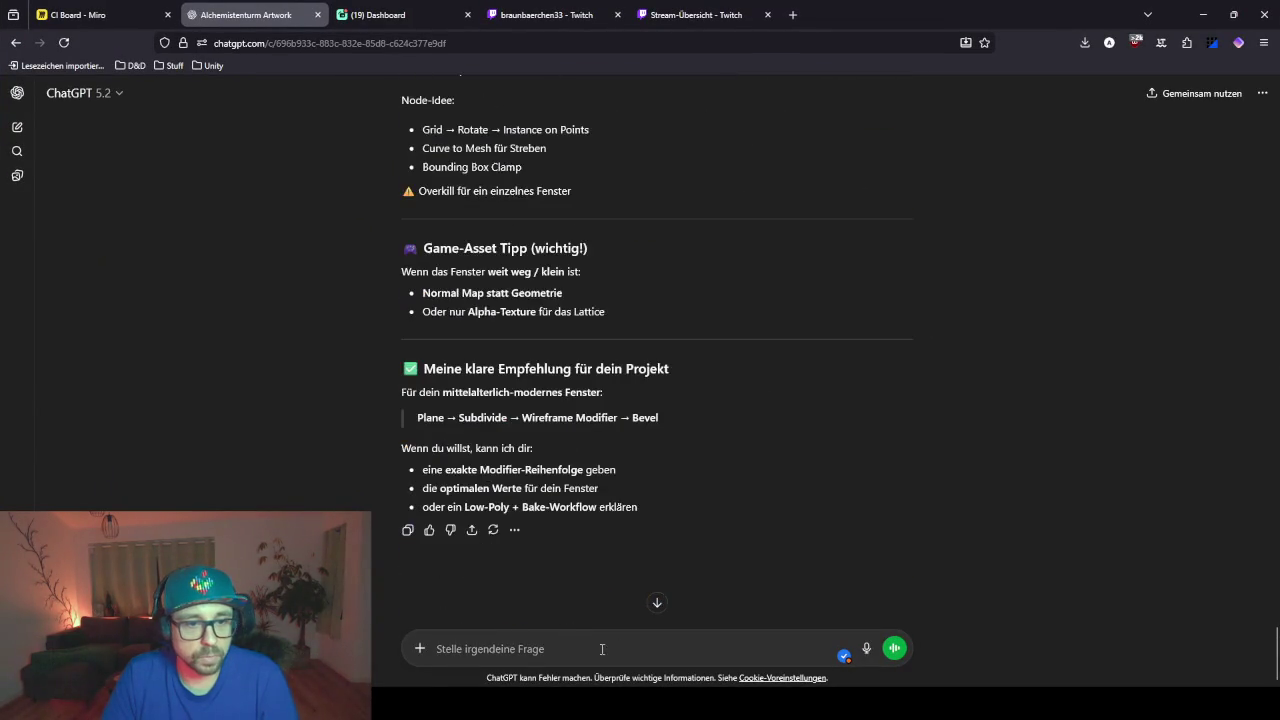
key("ctrl+v")
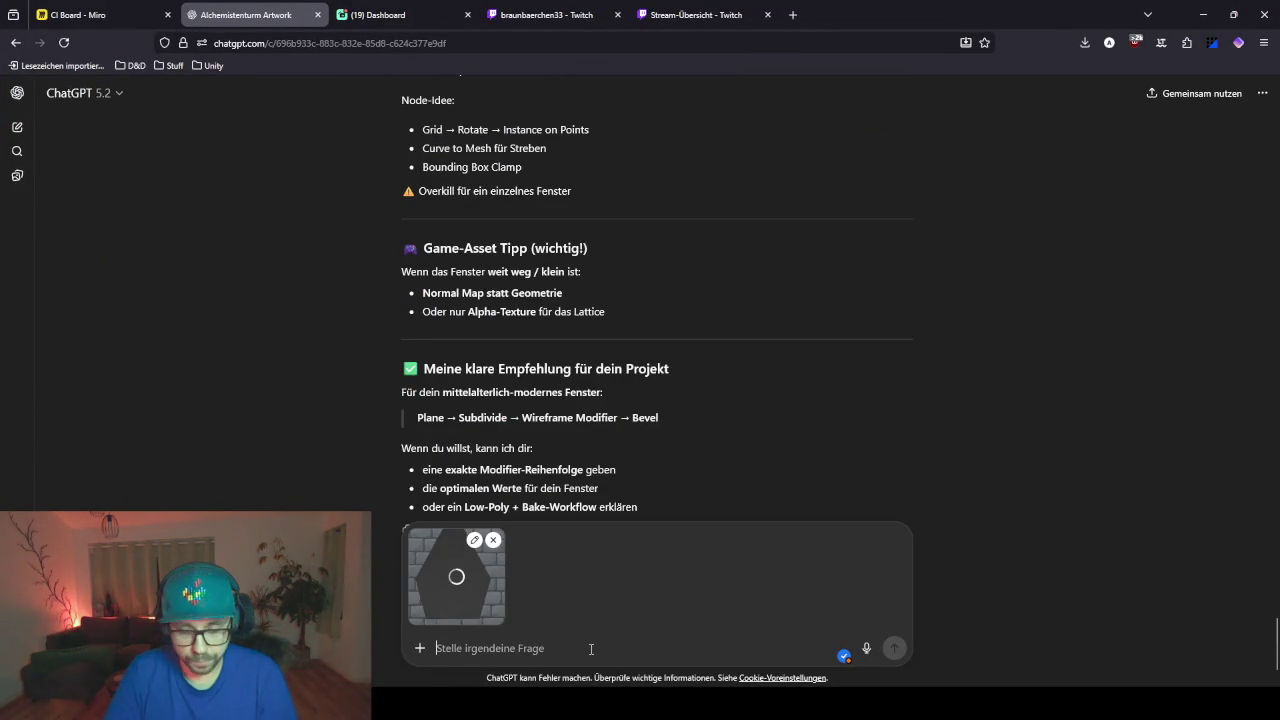
type("Mach jetzt einen Entwurf f")
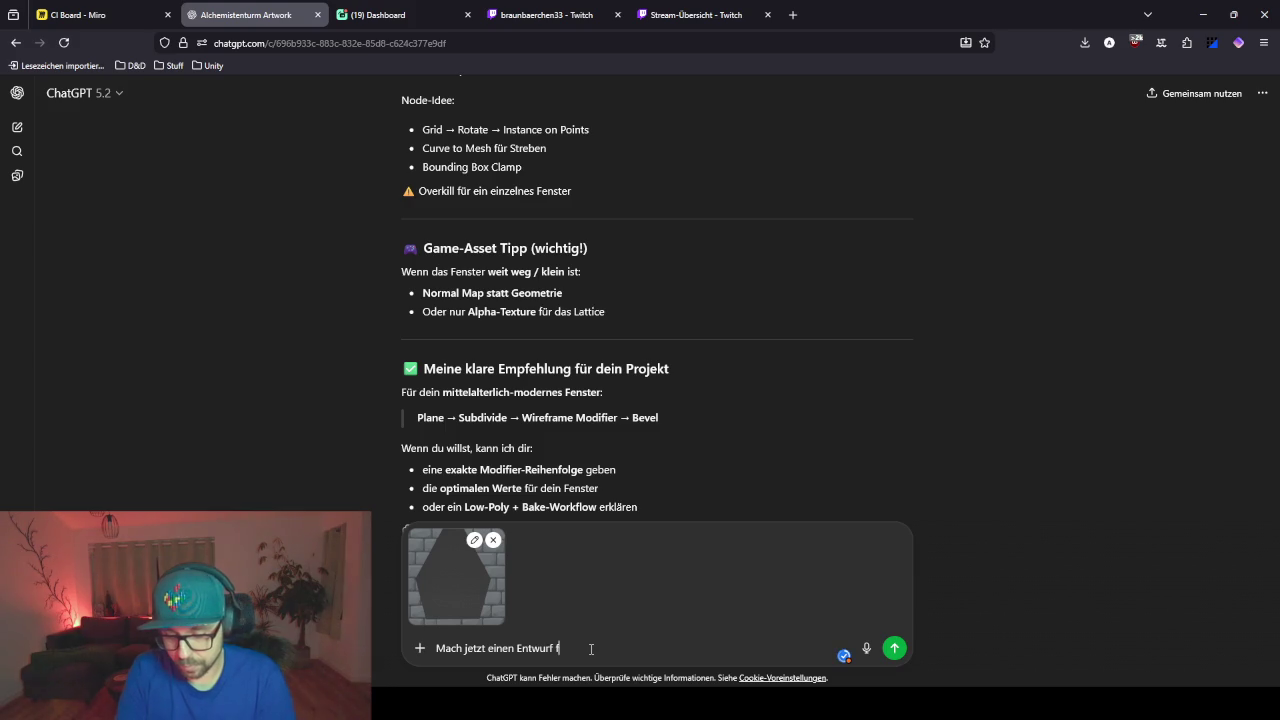
type("es")
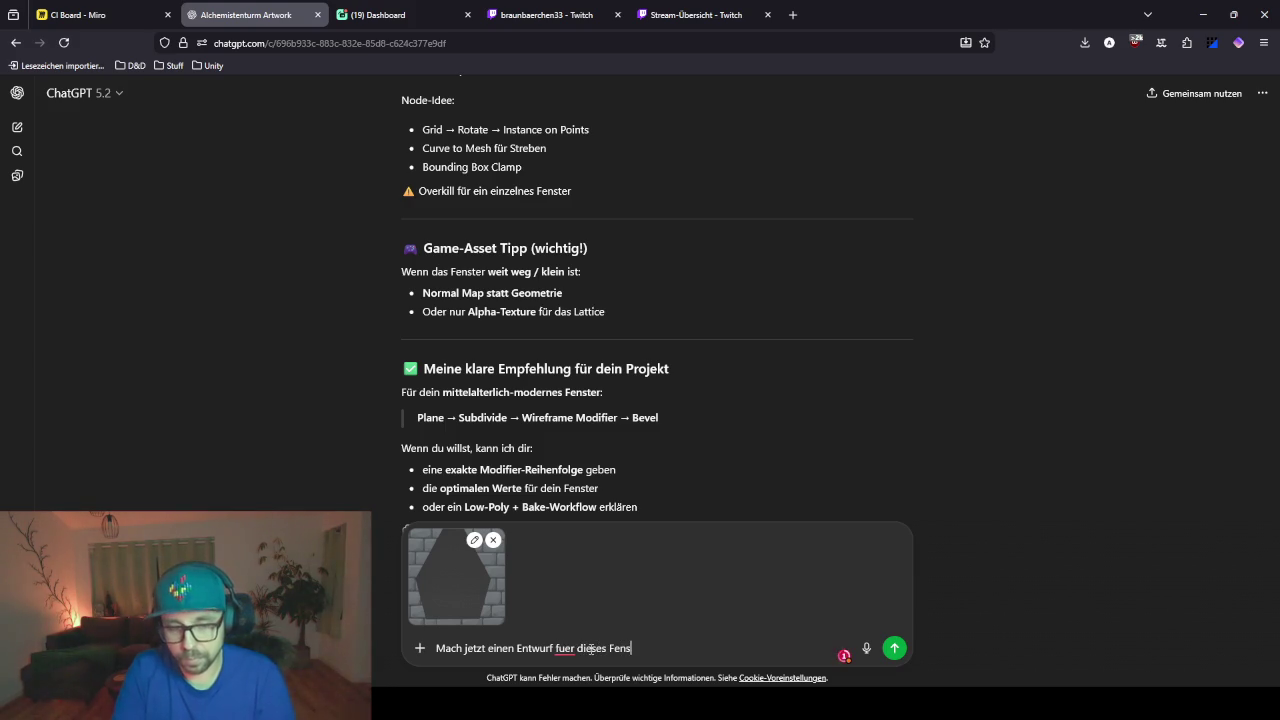
key("Return")
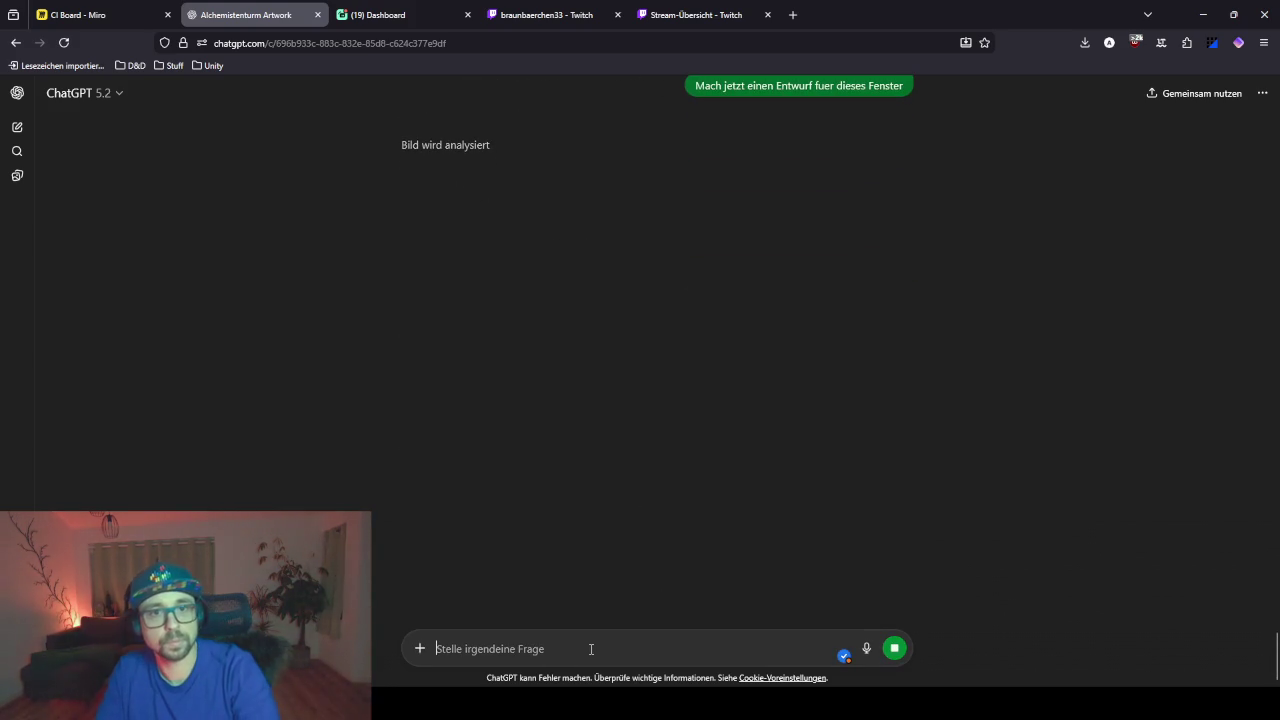
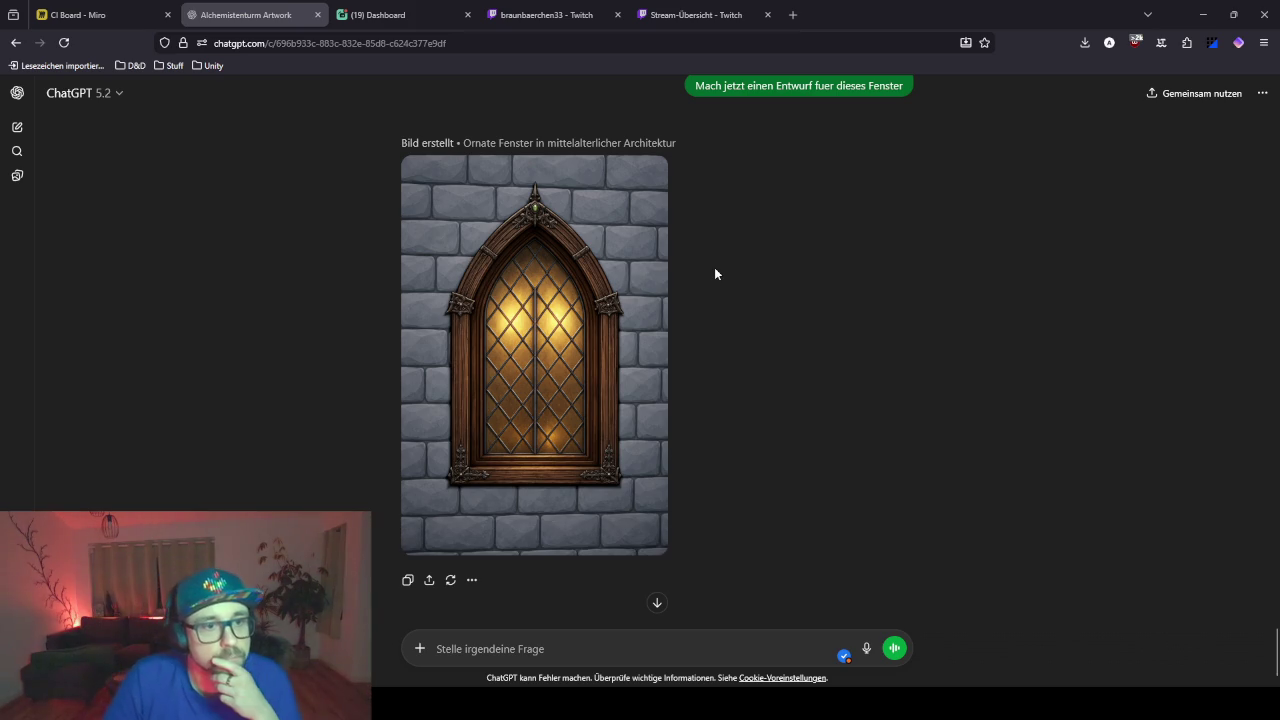
Ask ChatGPT to respect the original window shape more with 'beachte mehr die originlform'
scroll(714, 282, "up", 4)
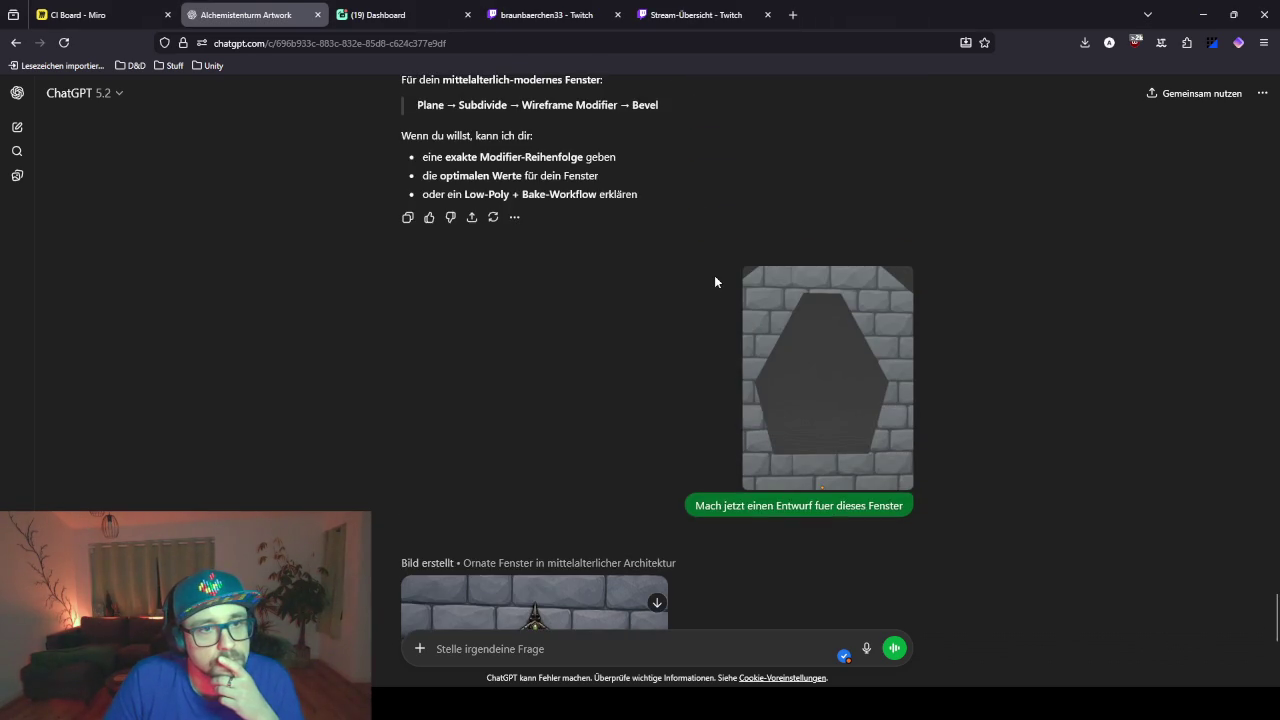
scroll(714, 282, "down", 3)
scroll(714, 282, "down", 3)
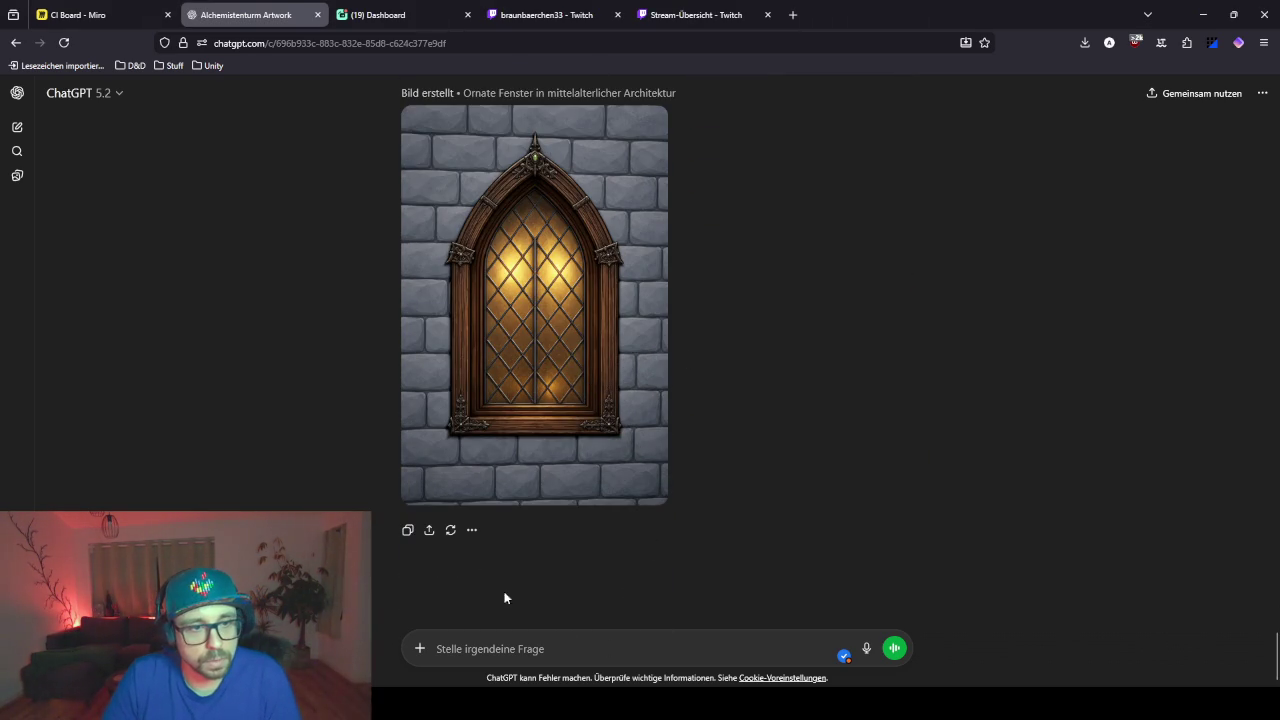
scroll(723, 466, "up", 3)
scroll(706, 460, "down", 3)
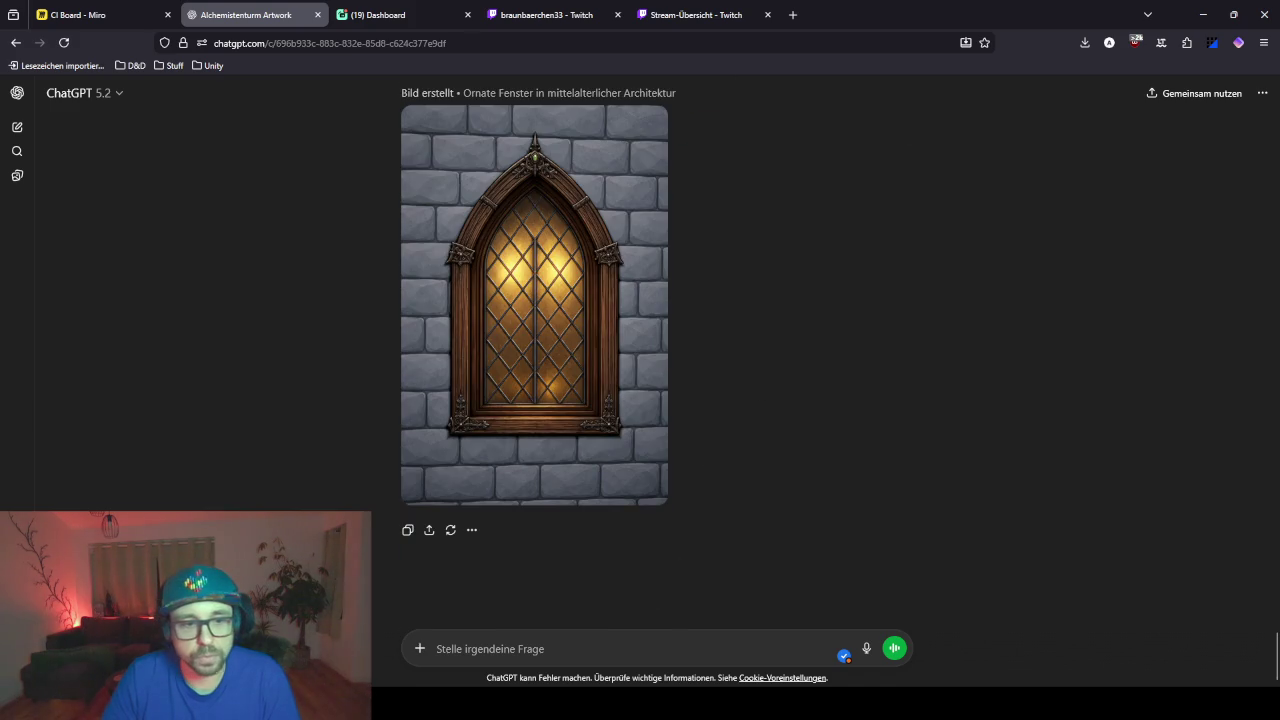
type("beachte mehr die originlfor")
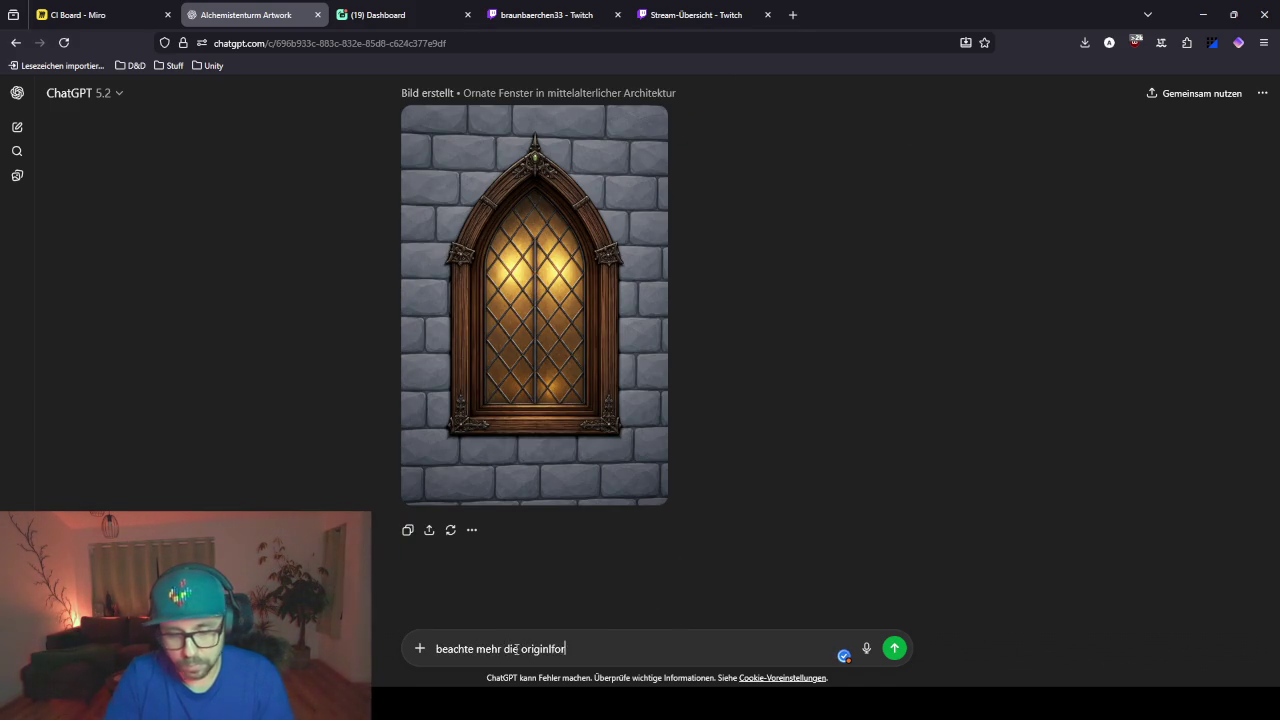
type("m")
key("Return")
Compare the new angular, hexagon-like window image with the earlier sketch, then return to Blender
scroll(671, 411, "up", 3)
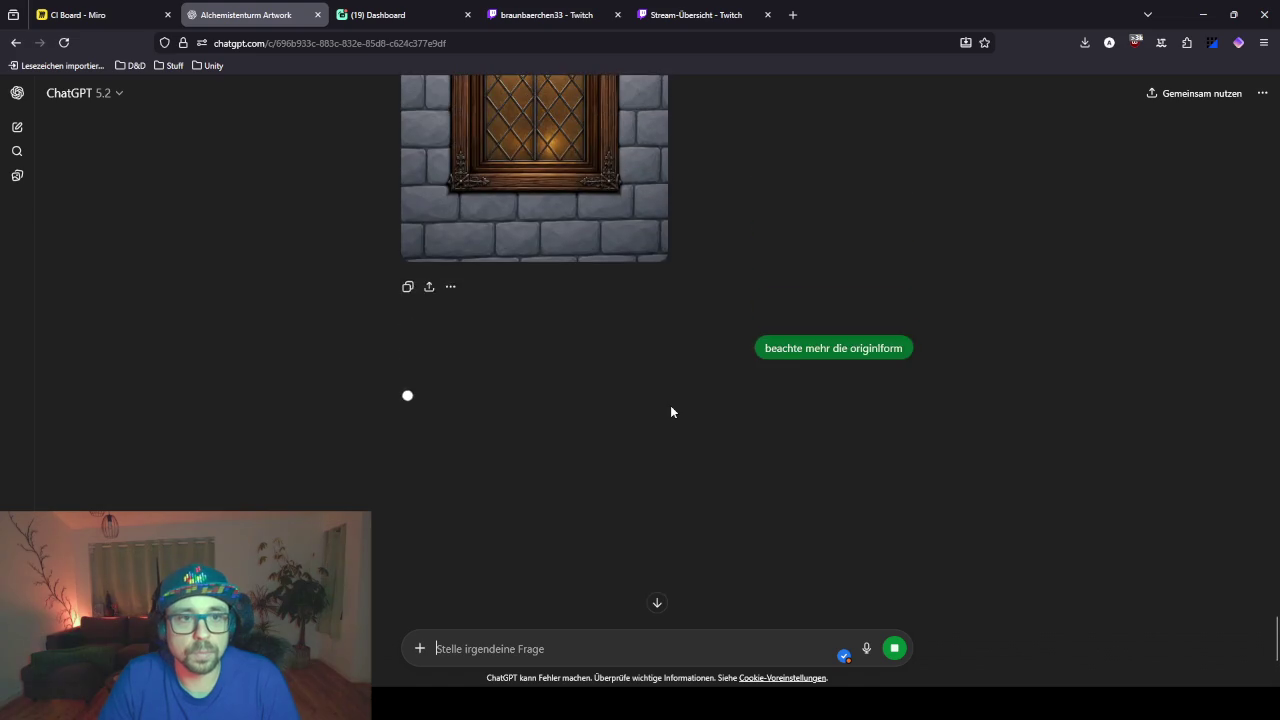
scroll(671, 411, "up", 2)
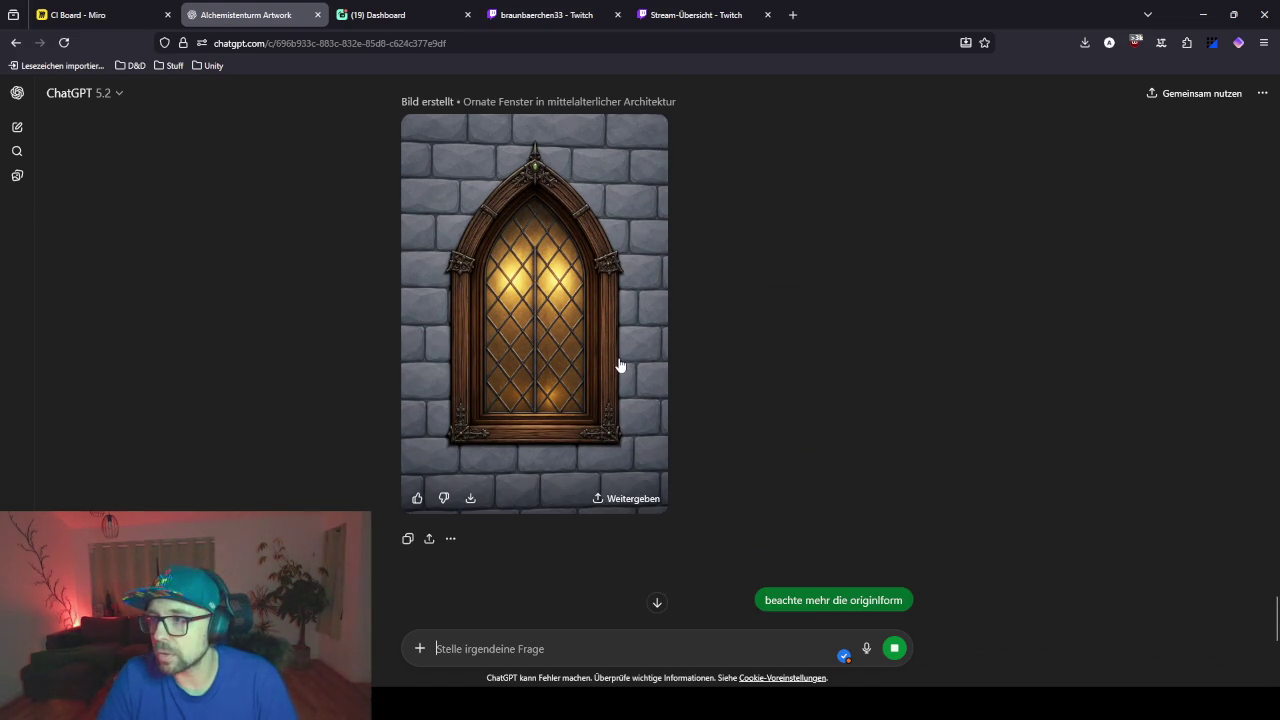
scroll(565, 420, "up", 2)
scroll(565, 420, "up", 2)
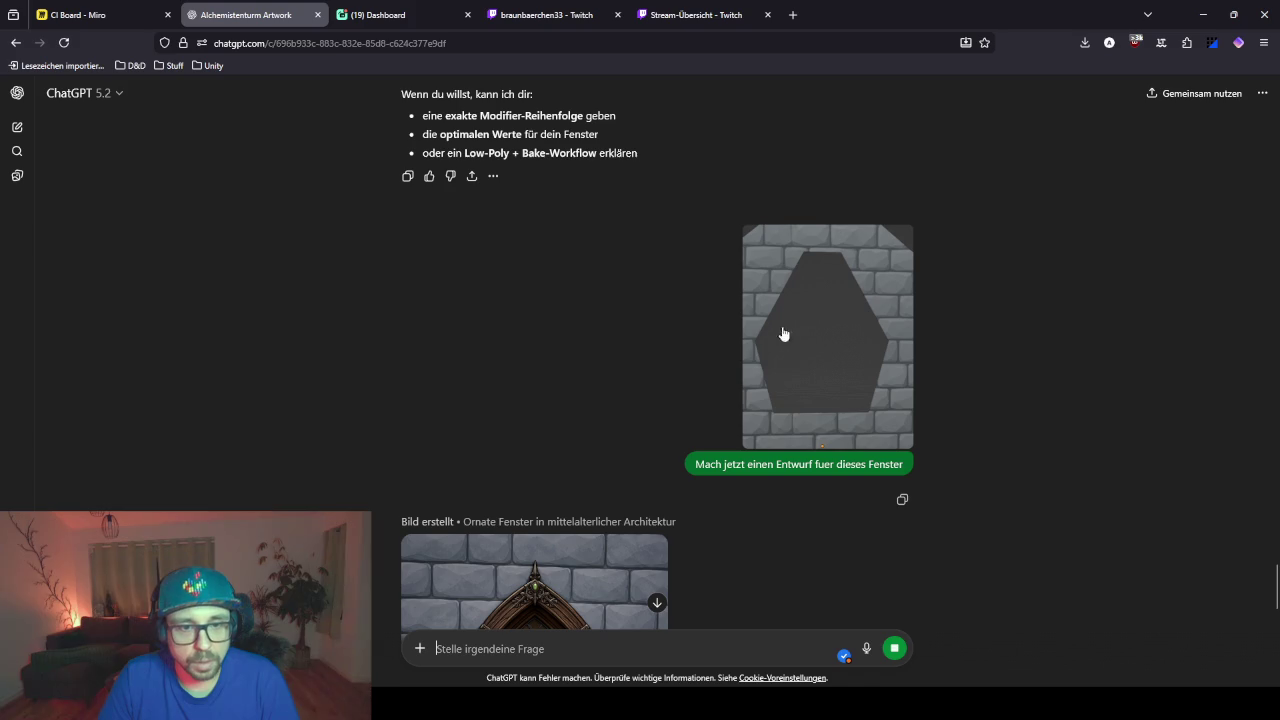
scroll(662, 445, "down", 2)
scroll(662, 442, "down", 2)
scroll(686, 330, "up", 1)
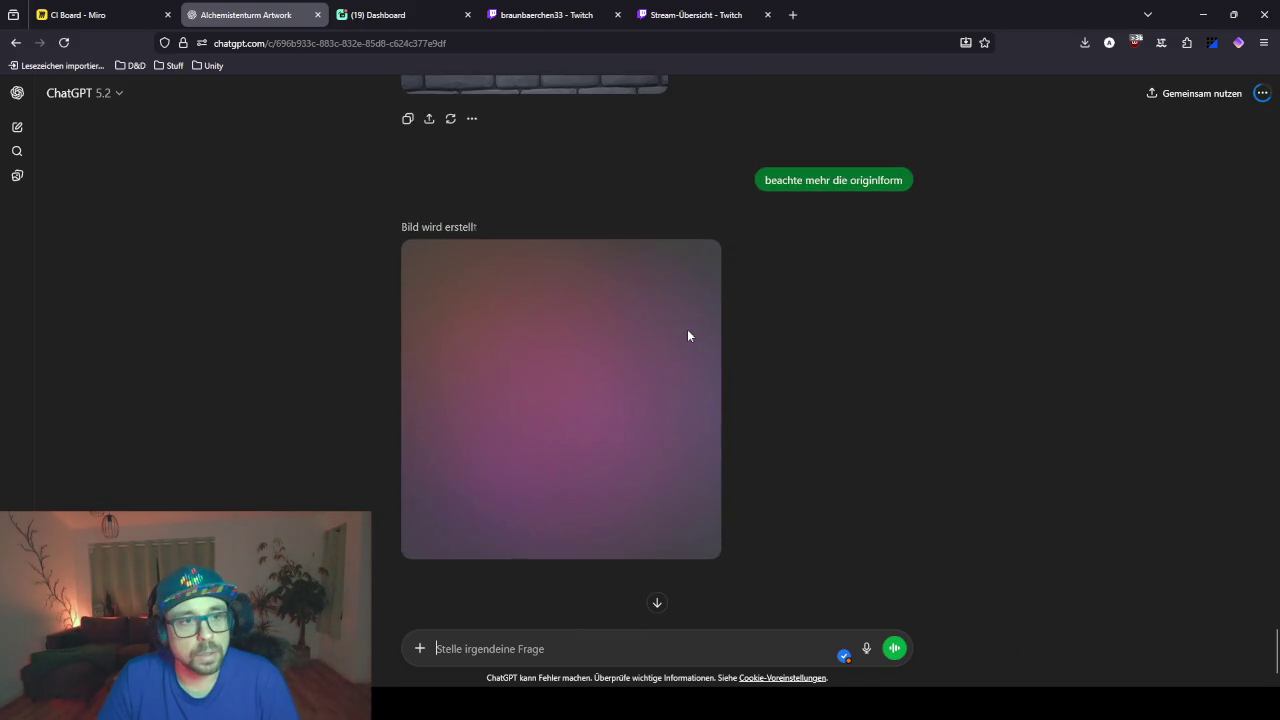
scroll(700, 418, "up", 2)
scroll(683, 420, "up", 2)
scroll(676, 400, "up", 2)
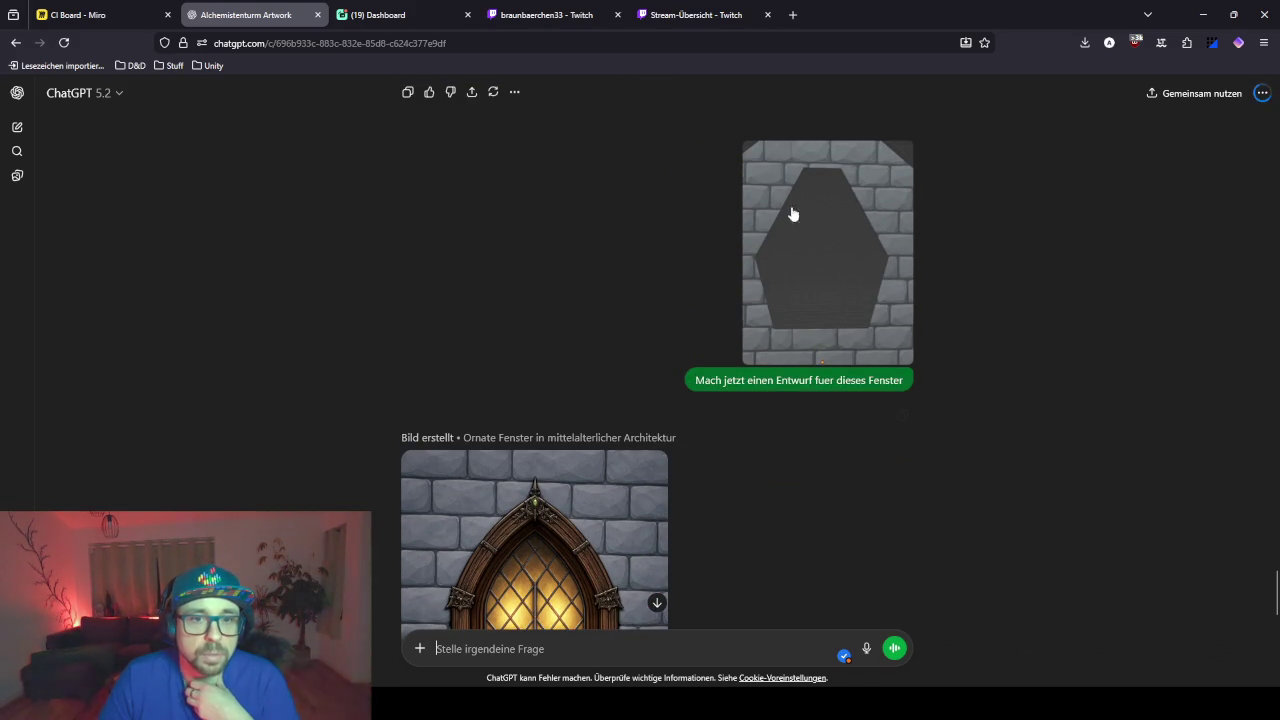
scroll(833, 283, "down", 3)
scroll(832, 283, "down", 3)
scroll(836, 290, "up", 1)
scroll(840, 293, "up", 2)
scroll(842, 296, "up", 2)
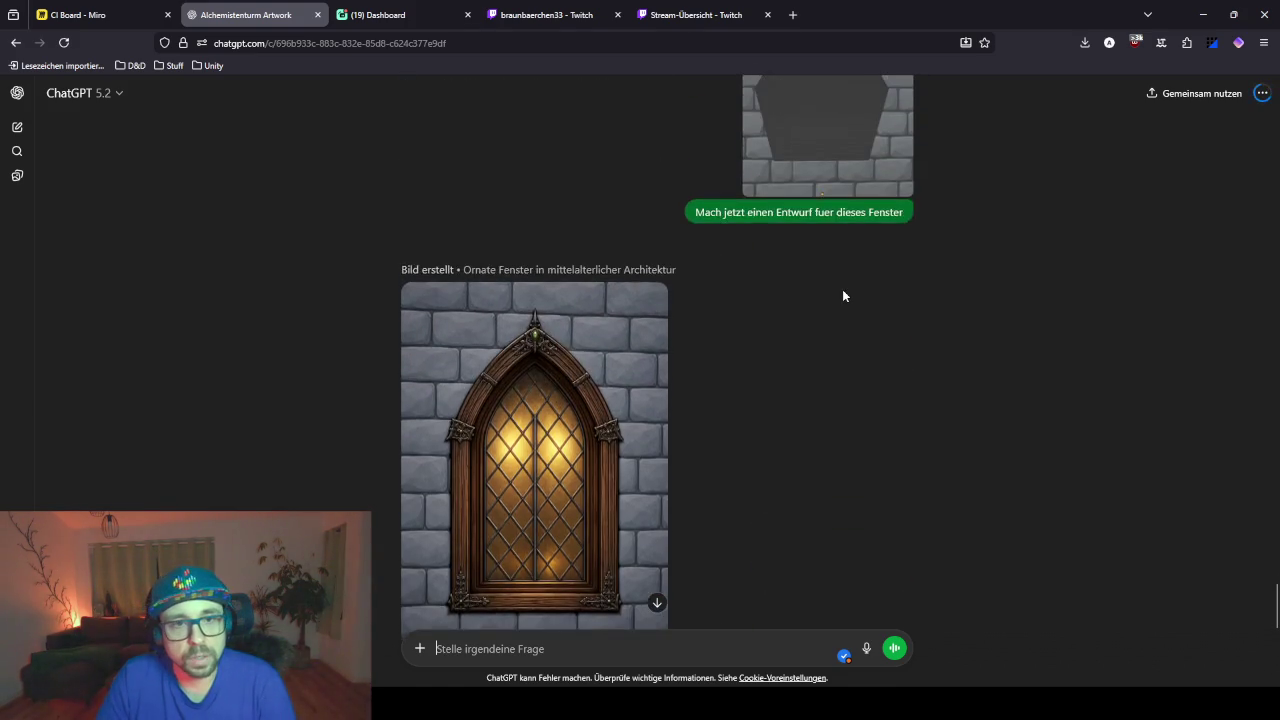
scroll(842, 296, "up", 3)
scroll(842, 296, "down", 6)
scroll(842, 296, "down", 3)
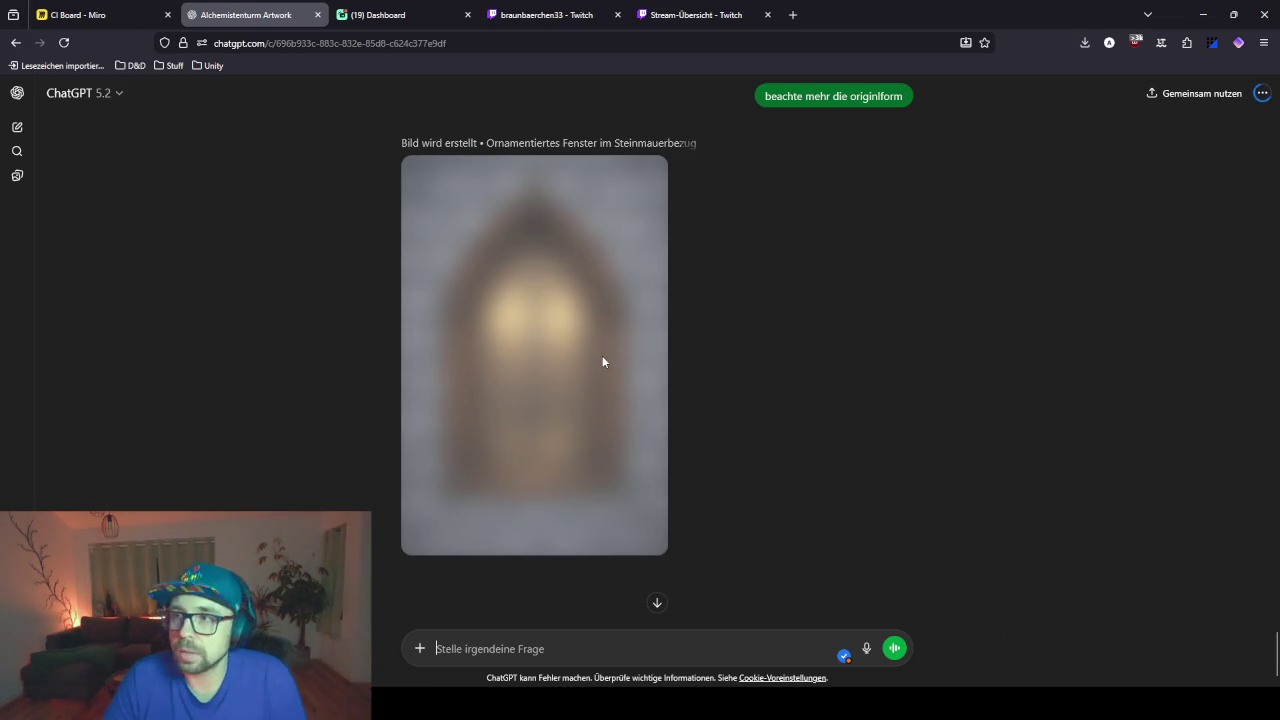
scroll(660, 305, "up", 3)
scroll(662, 310, "up", 1)
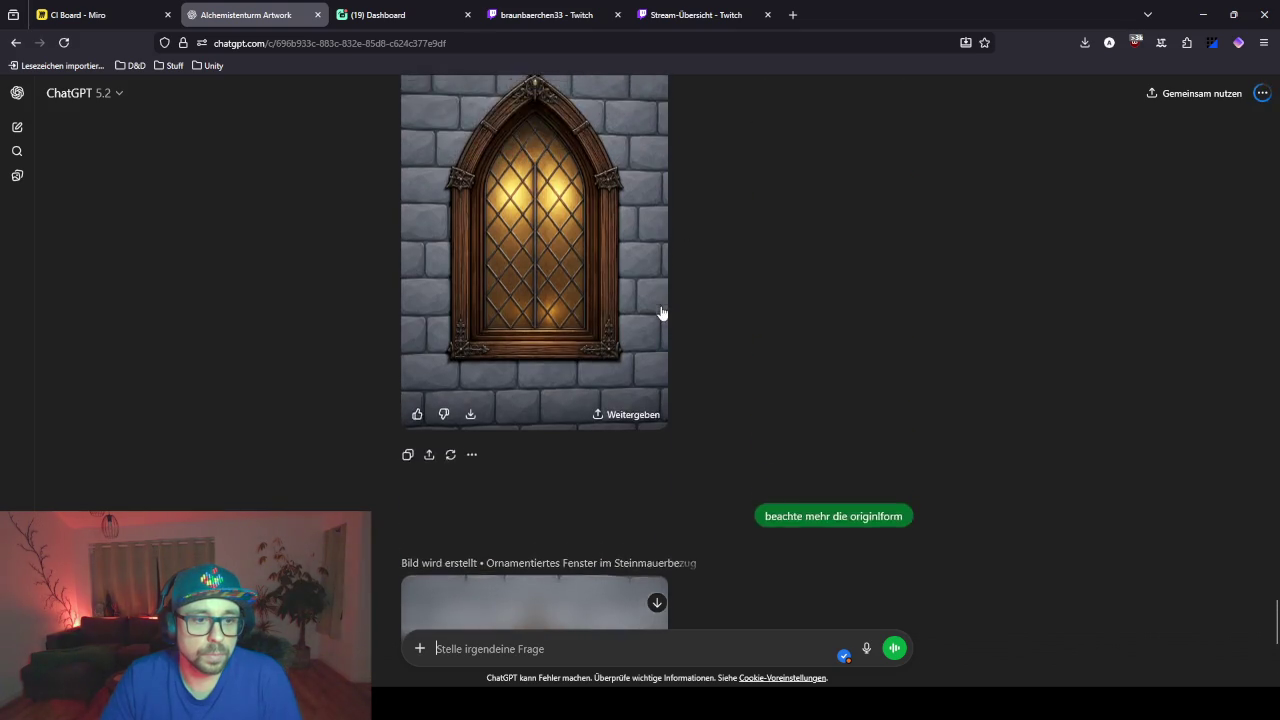
scroll(662, 310, "down", 5)
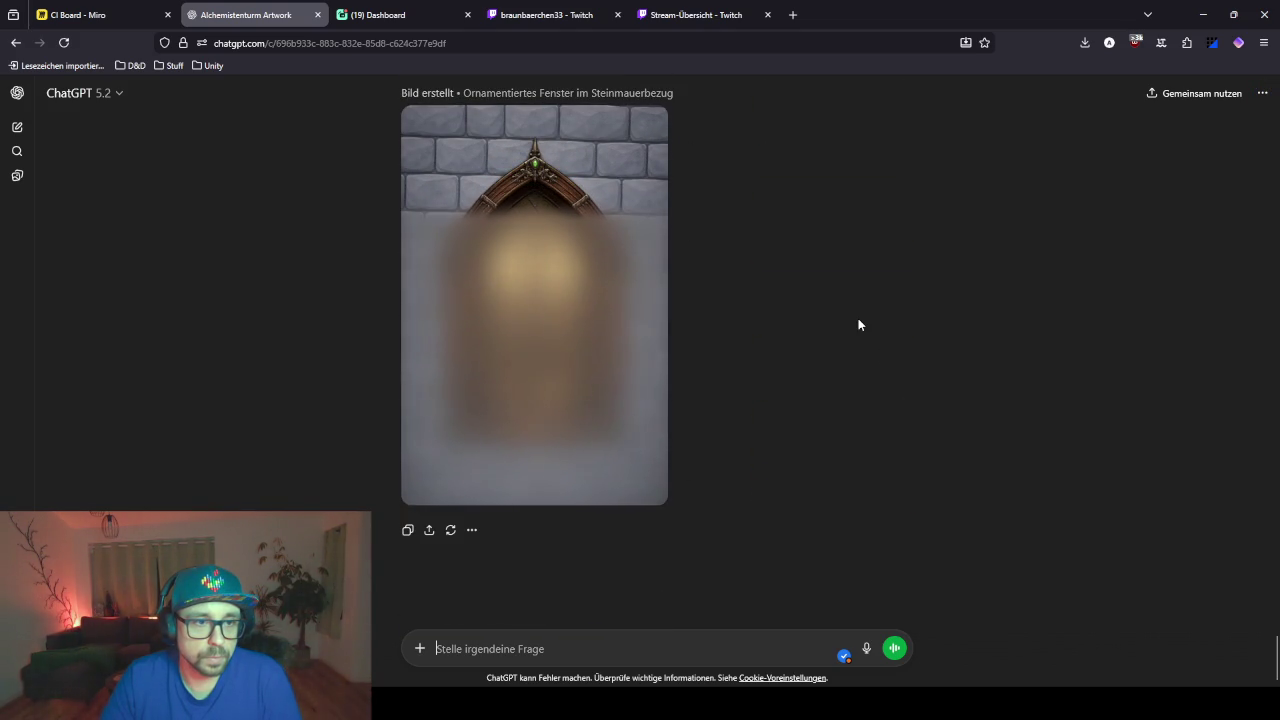
scroll(651, 368, "up", 2)
scroll(651, 363, "up", 2)
scroll(650, 360, "down", 1)
scroll(650, 360, "down", 3)
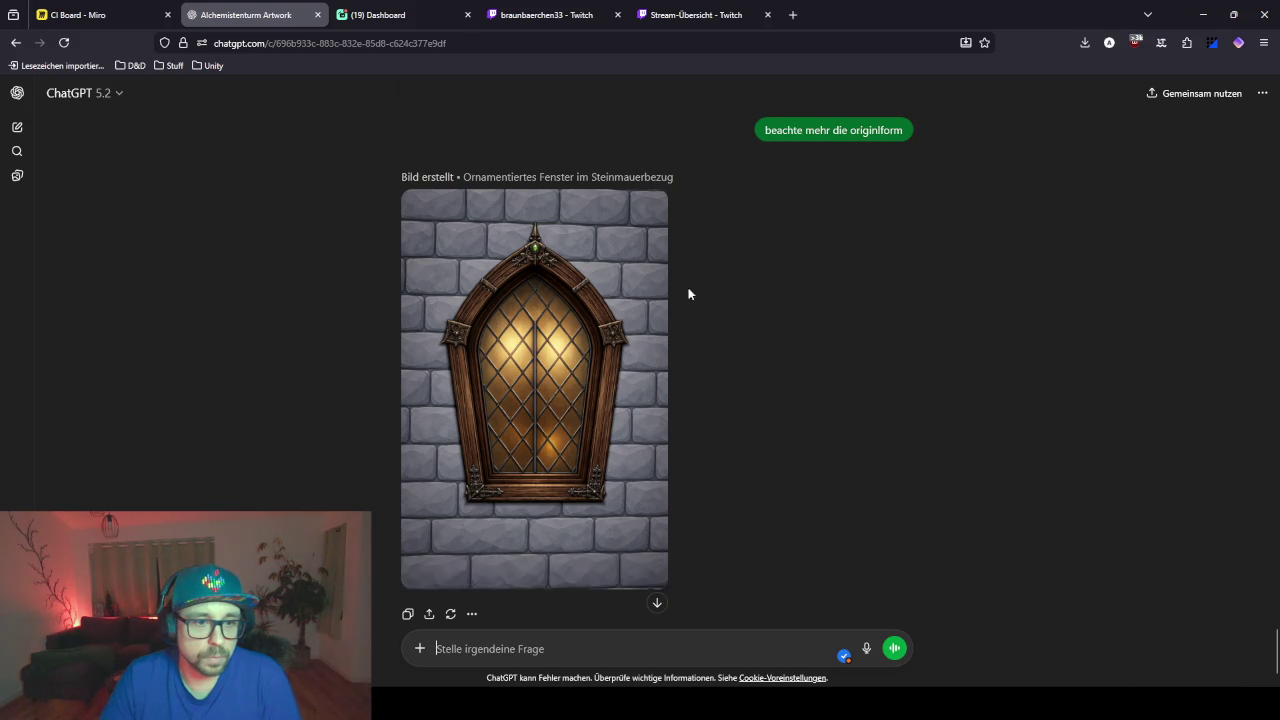
left_click(1203, 14)
Leave local view and hide the outer _HouseDagrunArmmar_Ground shell to expose the interior
middle_click_drag(534, 415, 528, 359, "shift")
key("KP_Divide")
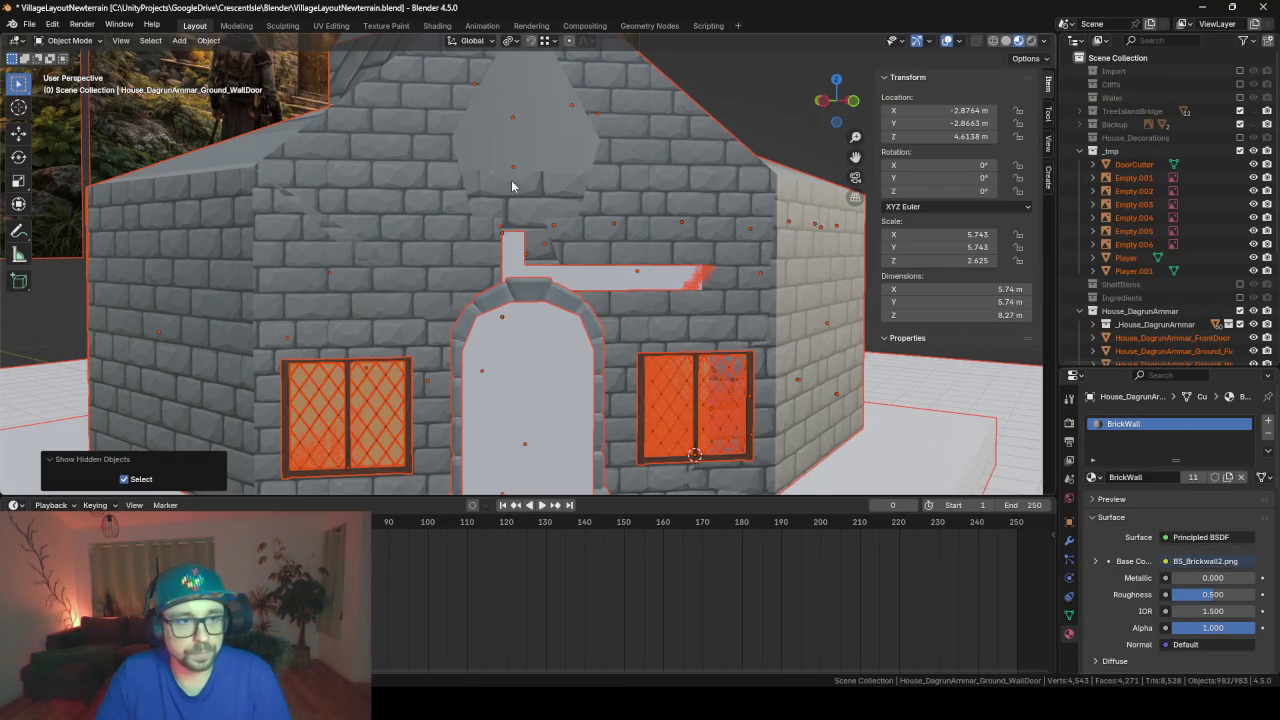
left_click(514, 155)
scroll(518, 143, "down", 3)
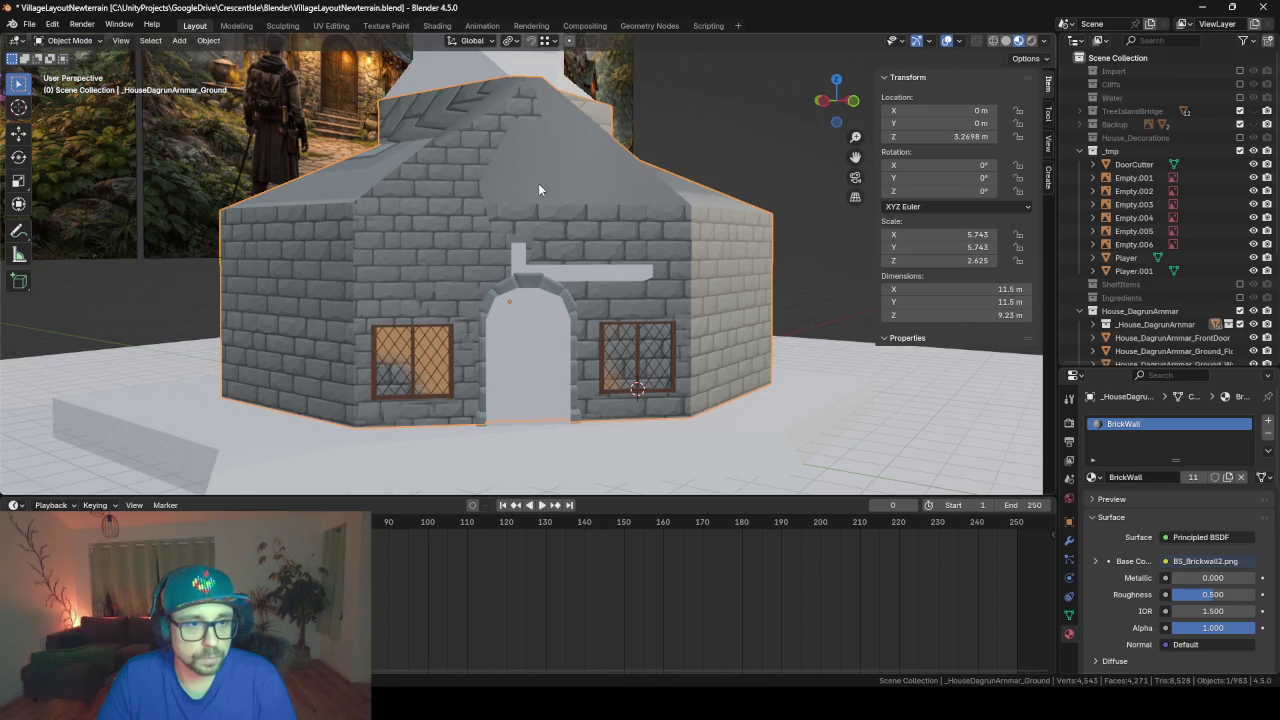
middle_click_drag(518, 143, 568, 213)
key("h")
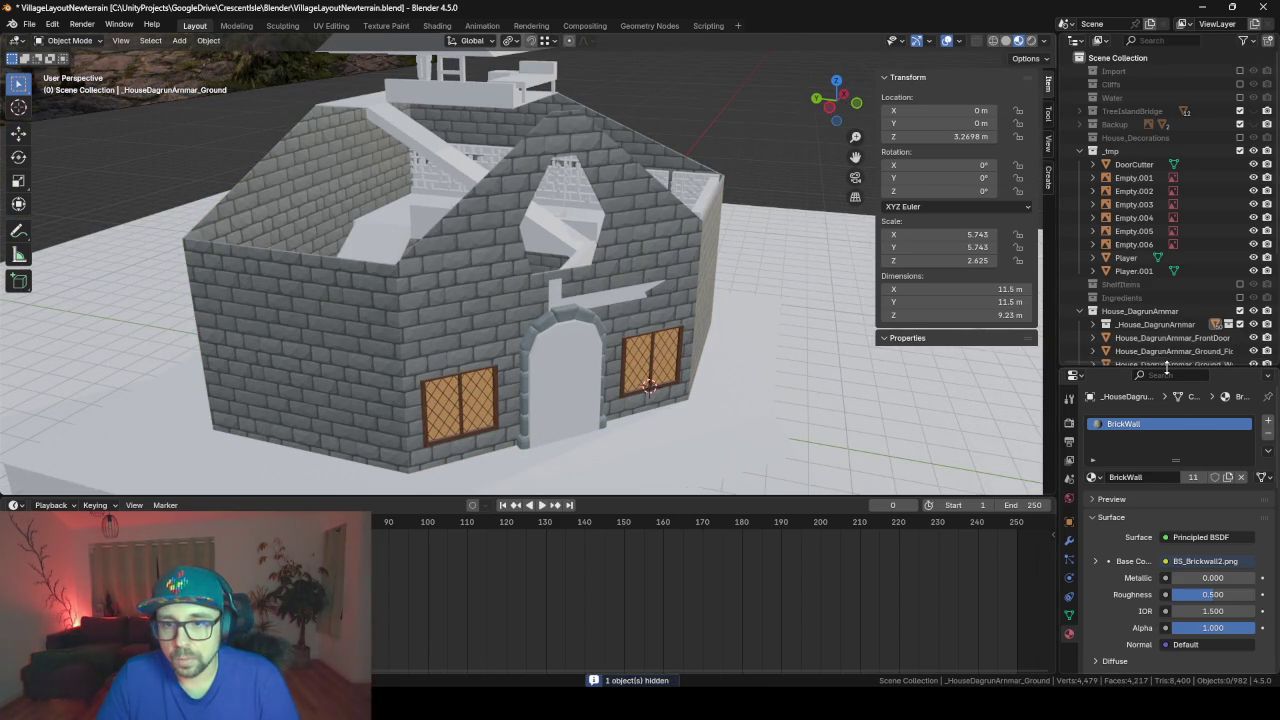
Enlarge the Outliner and expand the _House_DagrunArmmar and Interior collections to review their objects
left_click_drag(1160, 367, 1155, 565)
left_click(1093, 324)
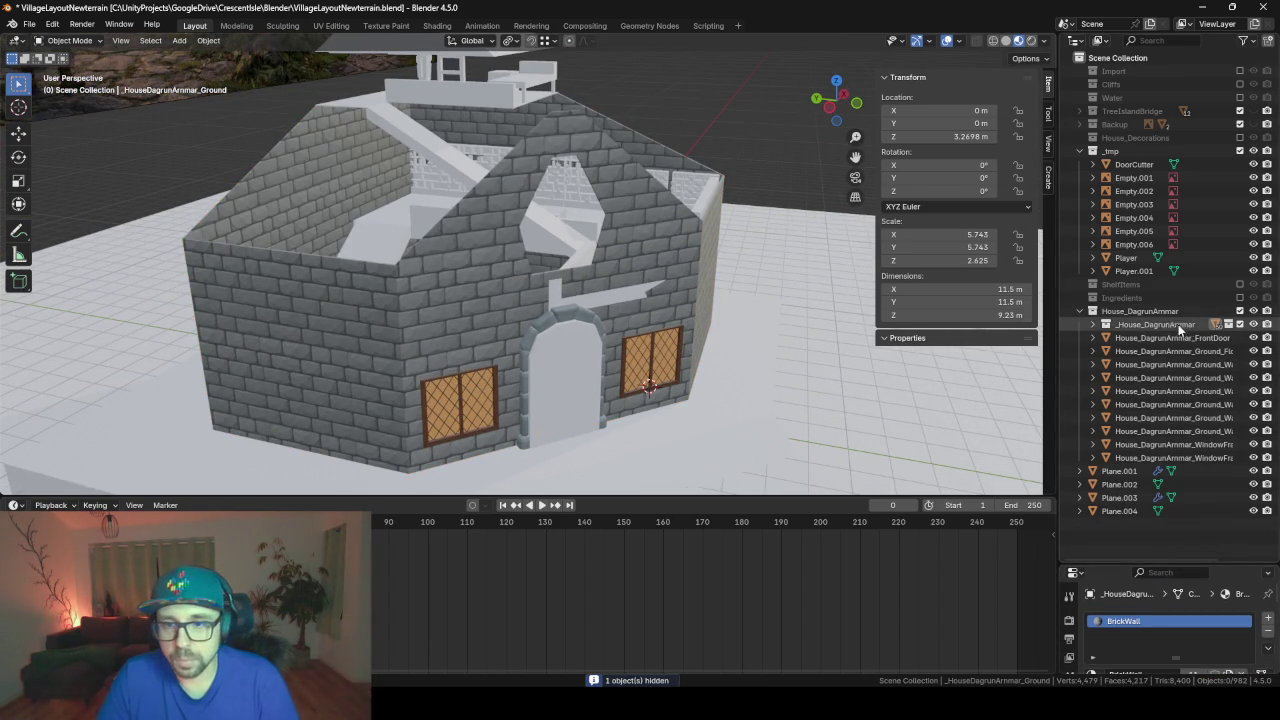
left_click(1106, 337)
scroll(1124, 347, "down", 8)
scroll(1128, 343, "down", 6)
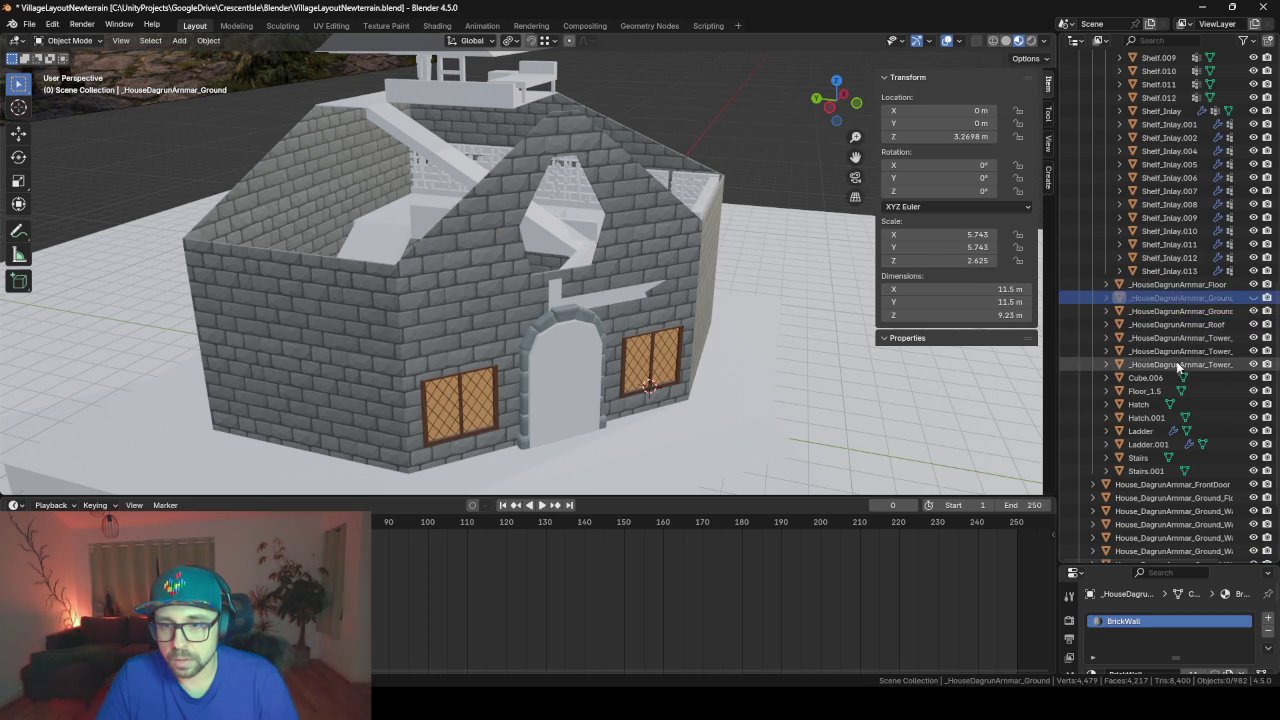
scroll(1185, 350, "down", 3)
scroll(1176, 372, "up", 6)
scroll(1176, 372, "up", 8)
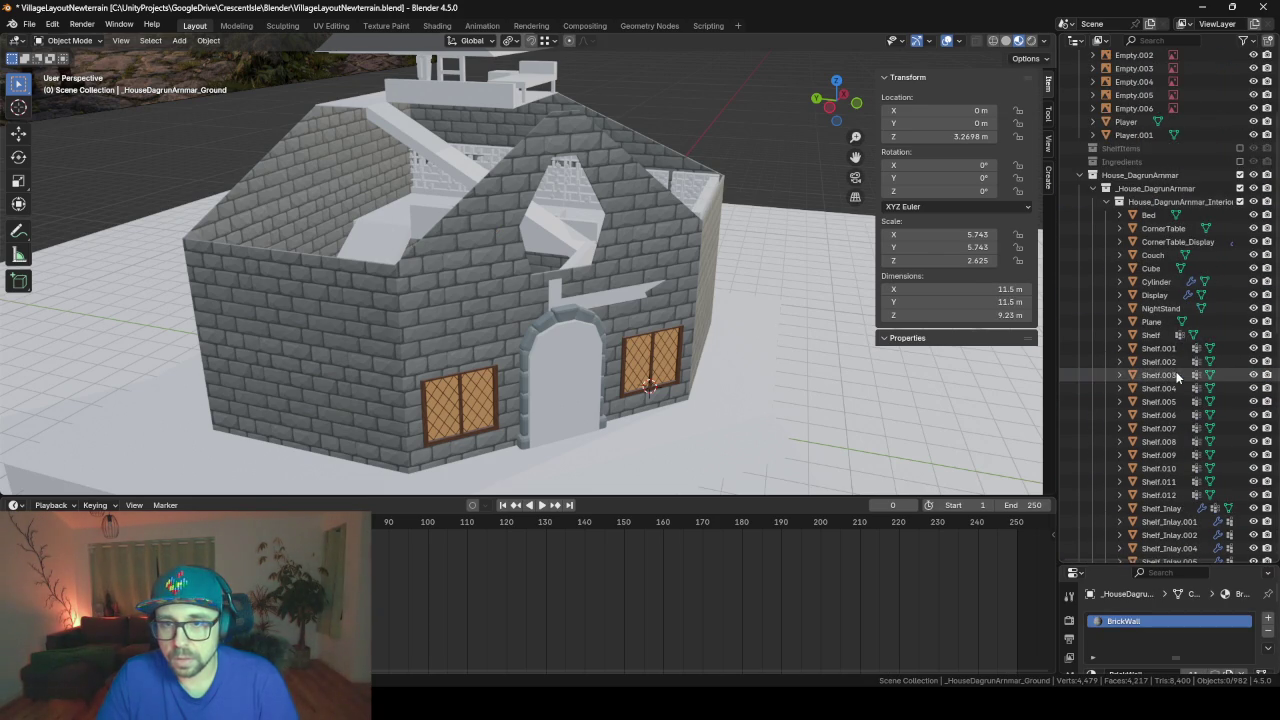
left_click(1094, 192)
Move _HouseDagrunArmmar_Ground into the _tmp collection, then select the left window plane Plane.001
key("m")
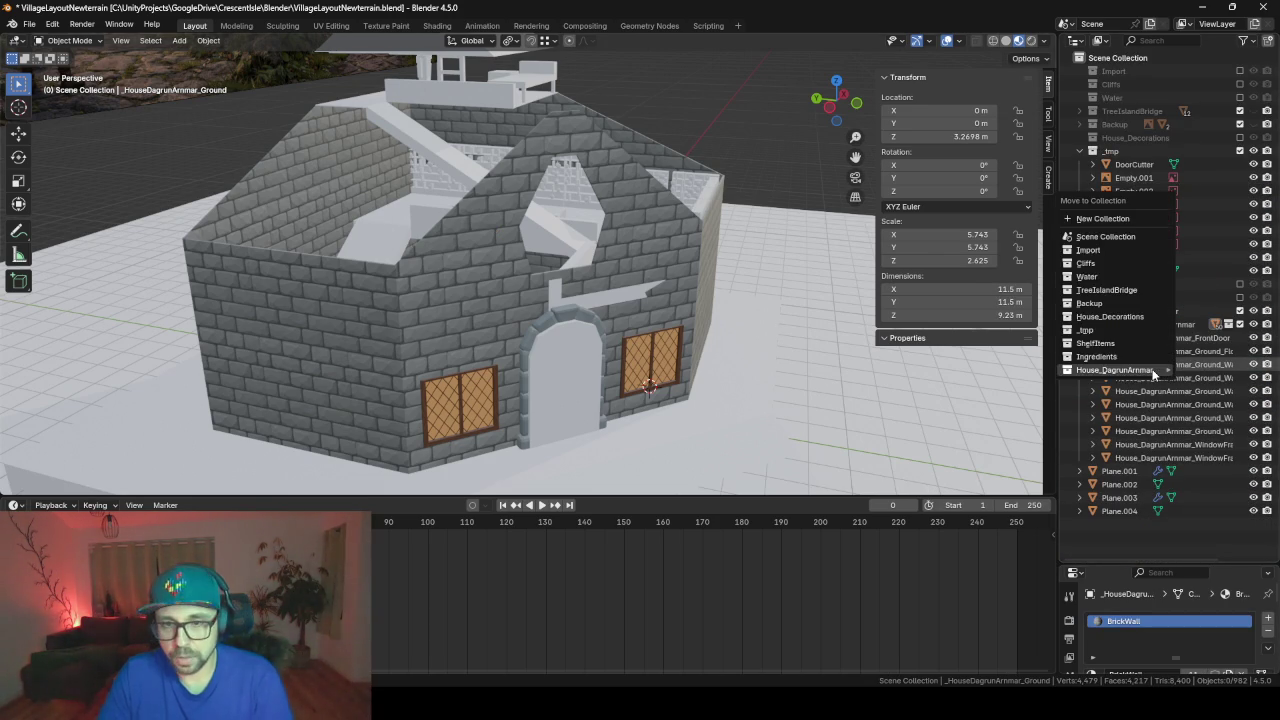
left_click(1092, 330)
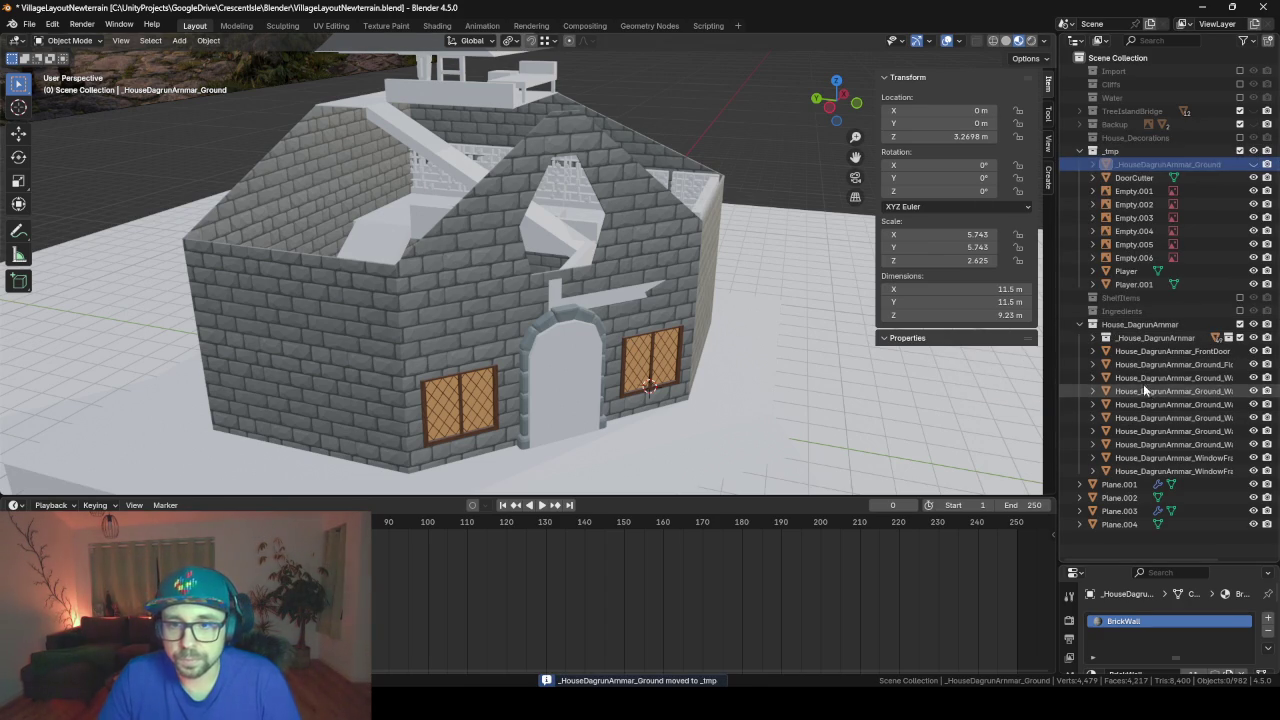
left_click(1150, 378)
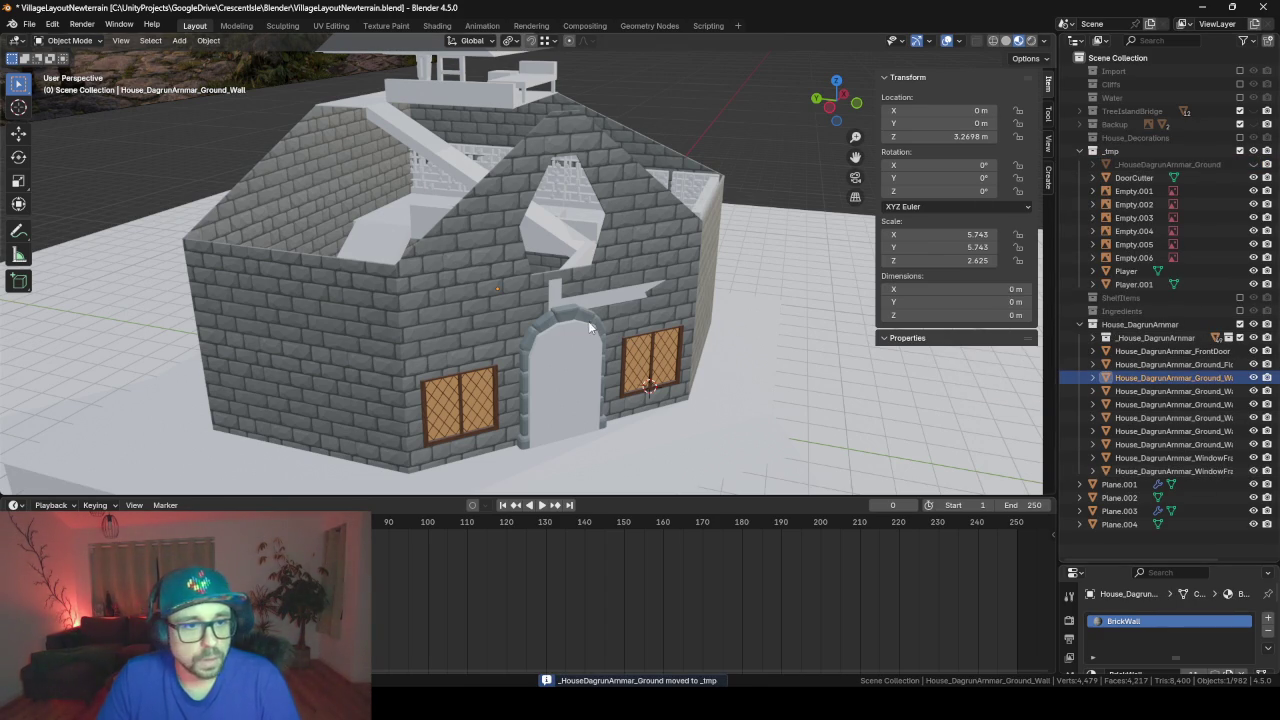
left_click(1122, 485)
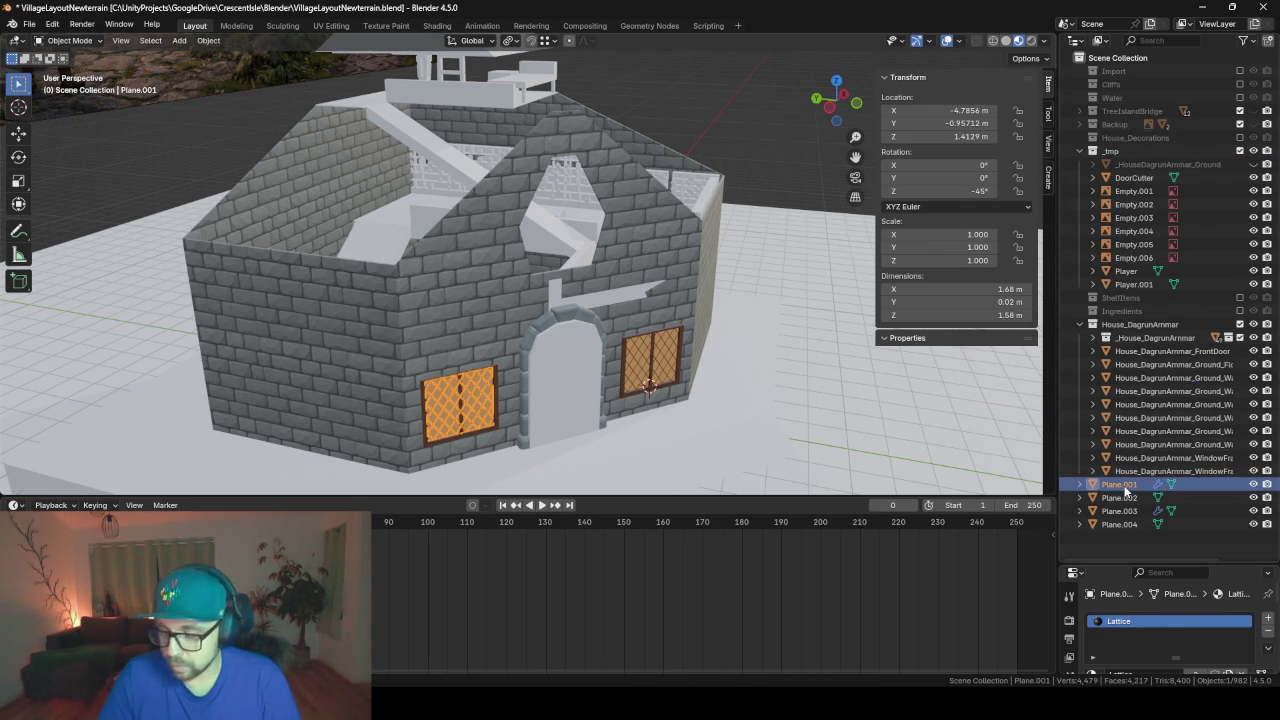
Rename Plane.001 and Plane.003 to House_DagrunAmmar_WindowLattice and its .001 copy
double_click(1124, 488)
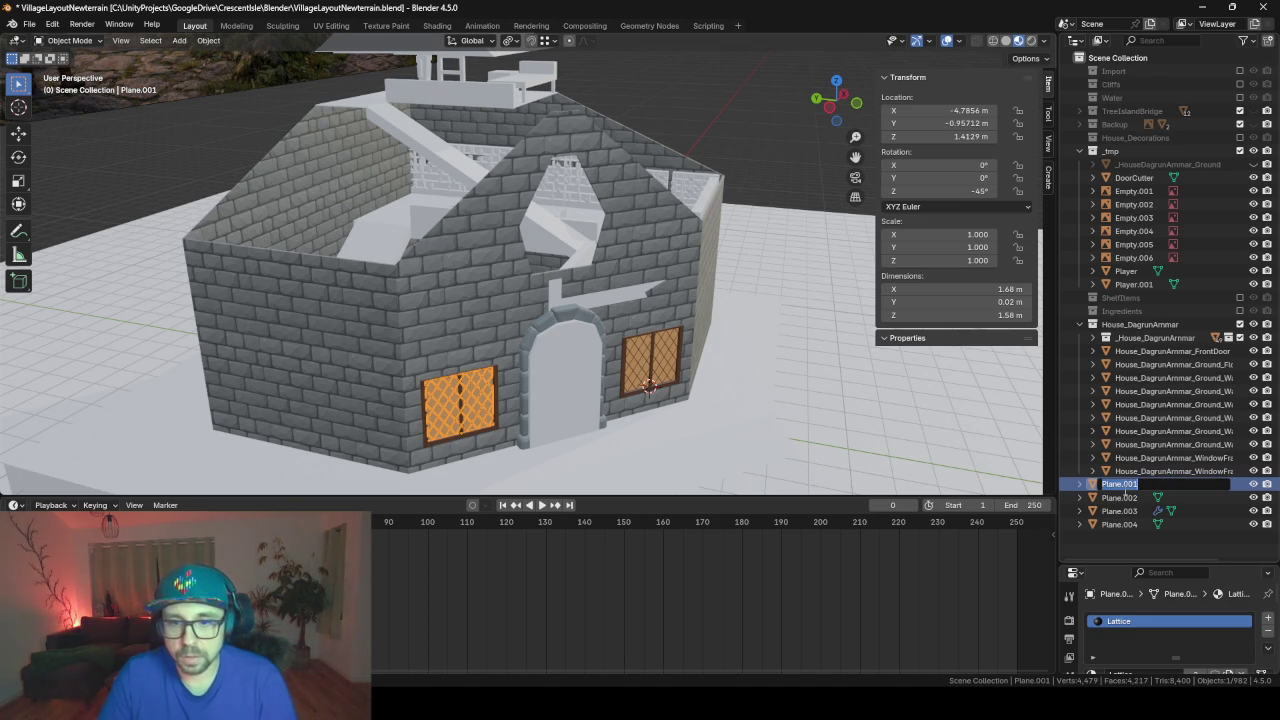
type("House_DagrunAmmar_Window")
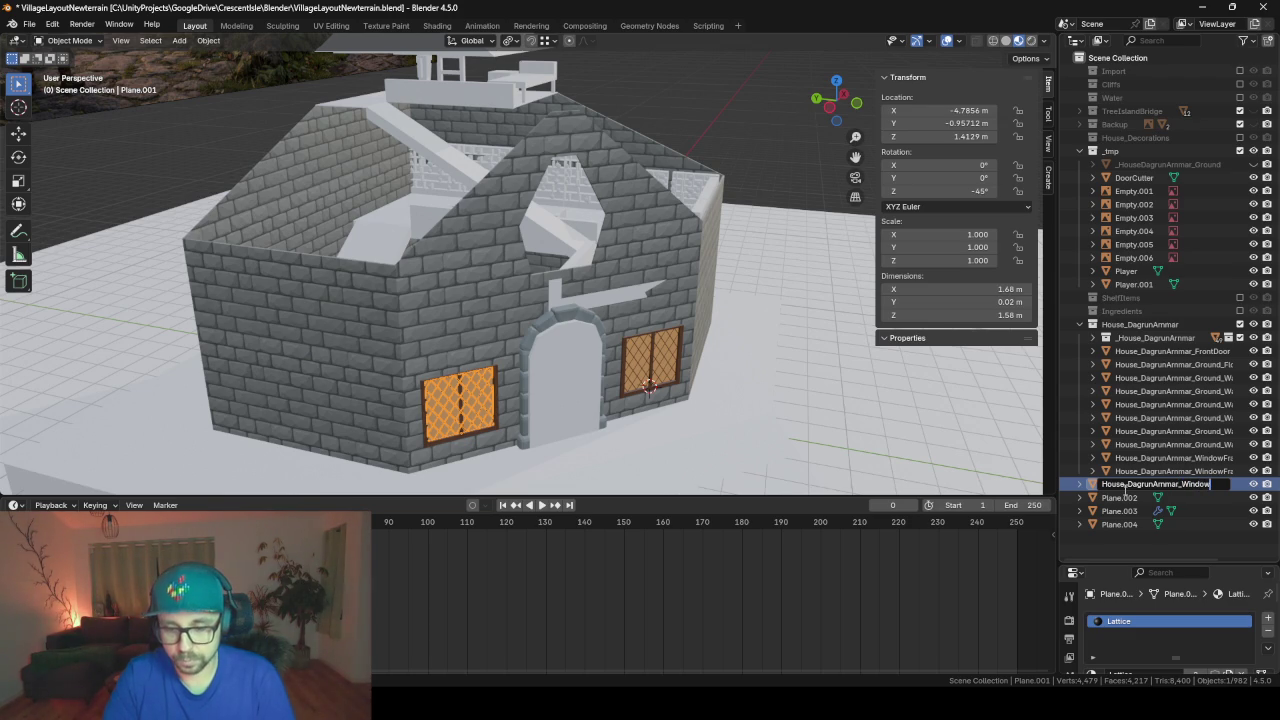
type("ice")
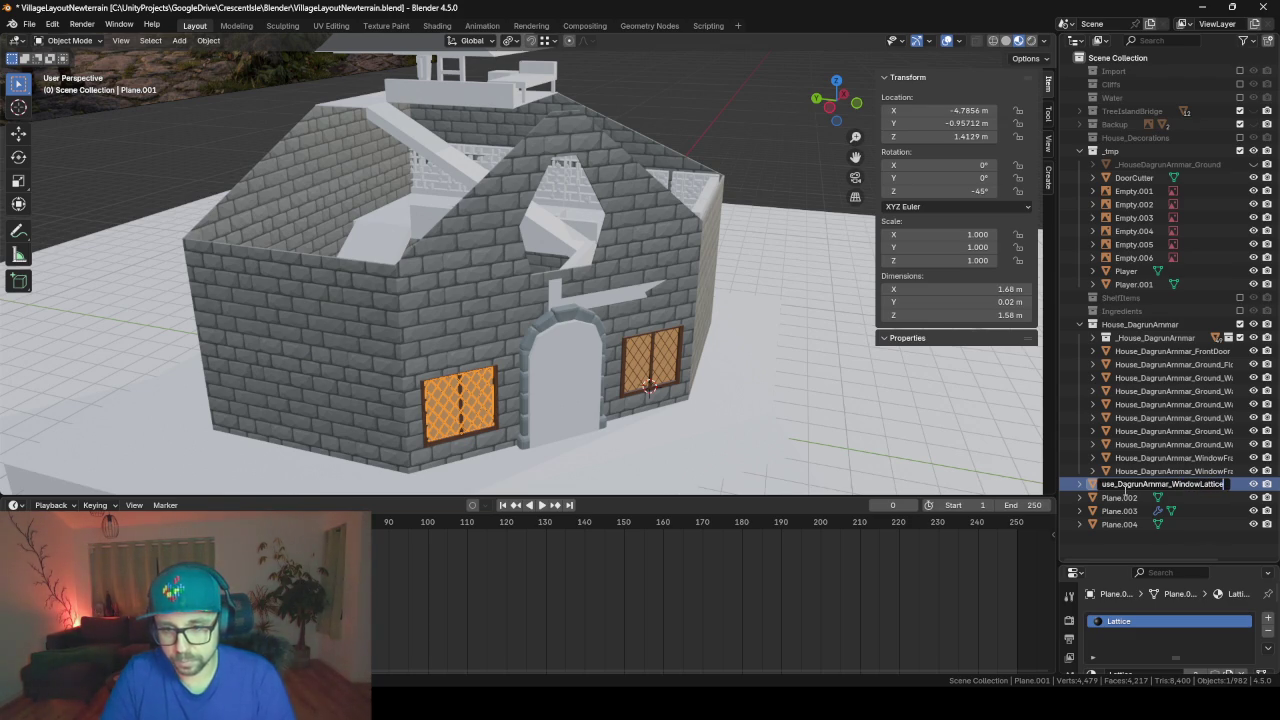
key("Return")
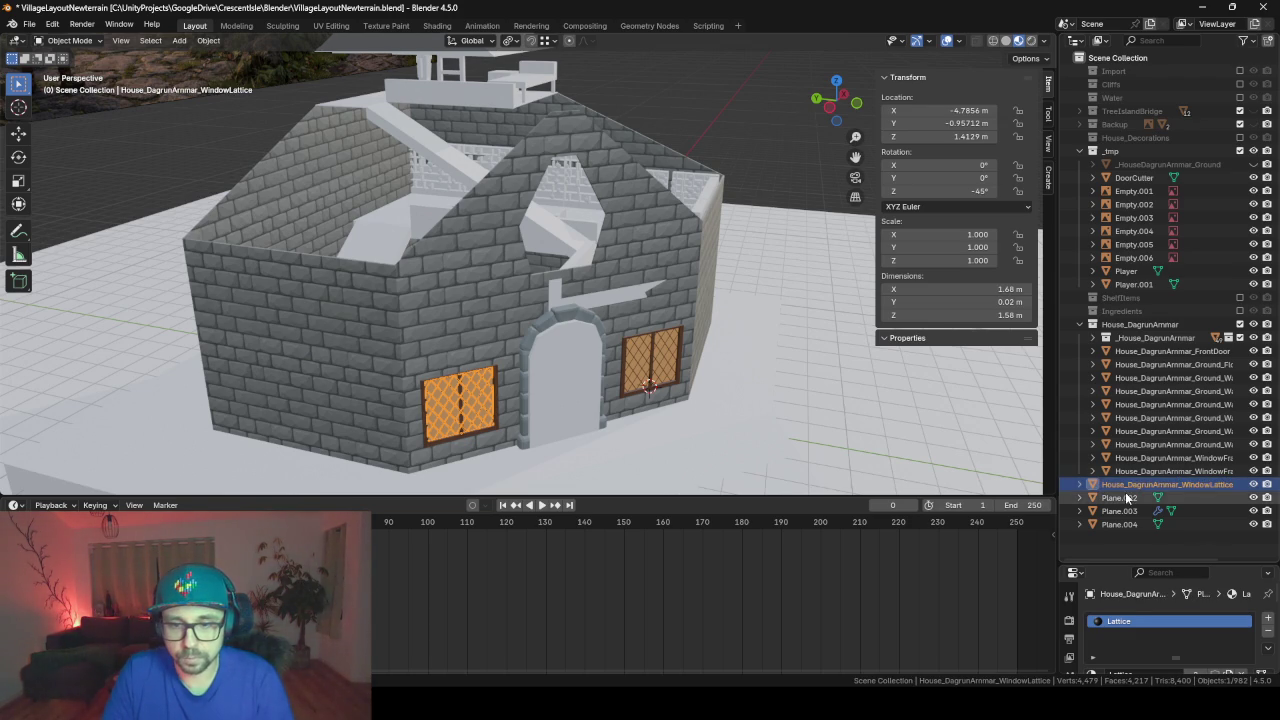
left_click(1120, 497)
left_click(1136, 511)
double_click(1136, 512)
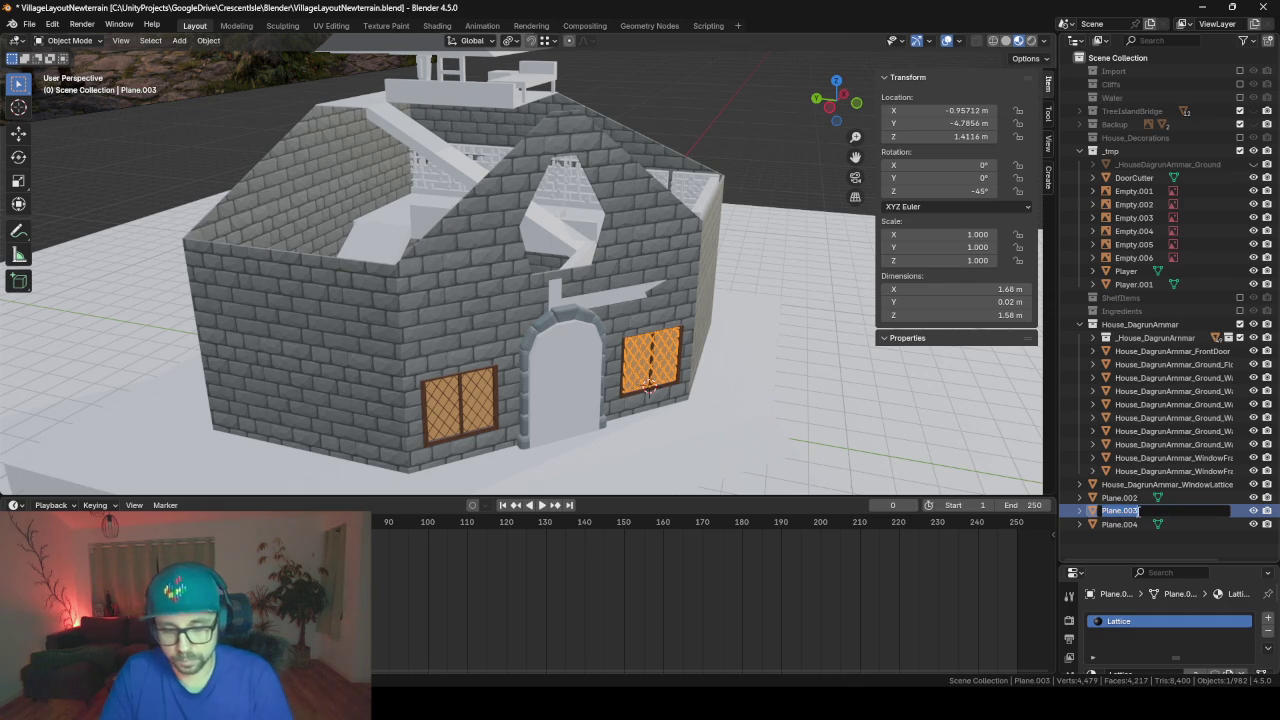
type("House_DagrunAmmar_WindowLattice")
key("Return")
Rename Plane.002 and Plane.004 to House_DagrunAmmar_Window and House_DagrunAmmar_Window.001
left_click(1136, 512)
double_click(1136, 512)
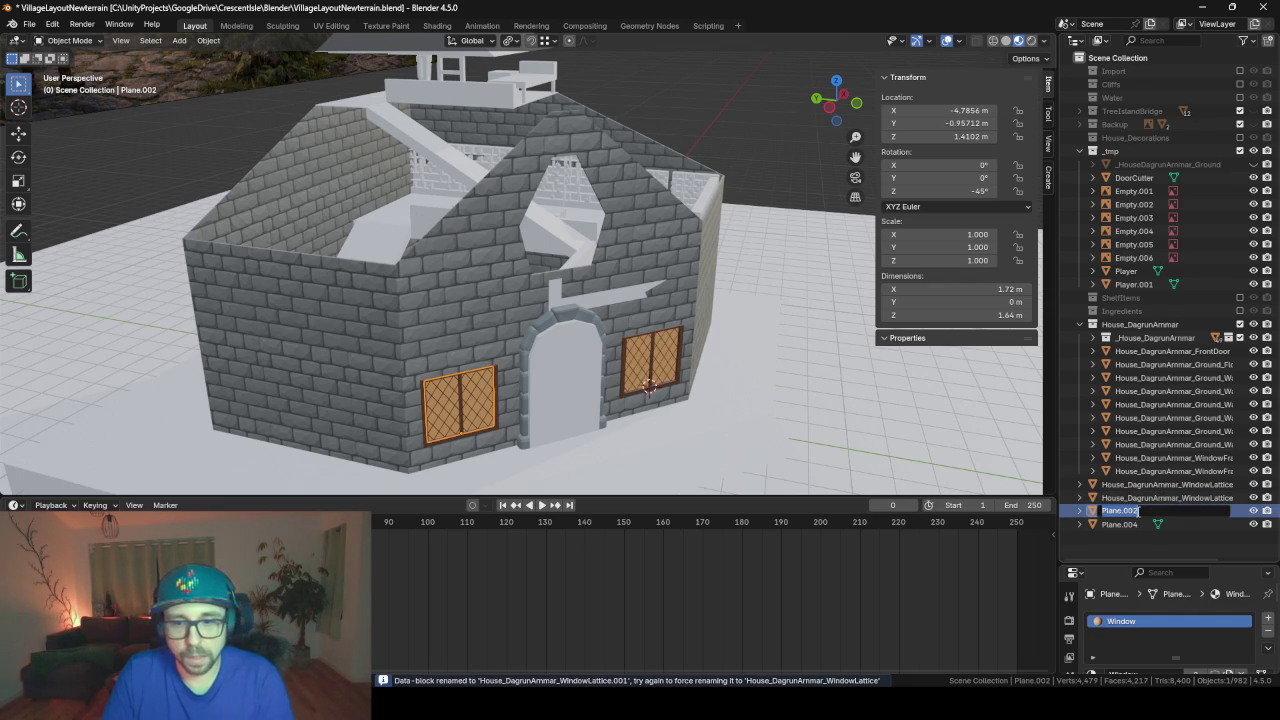
type("House_DagrunAmmar_WindowLattice")
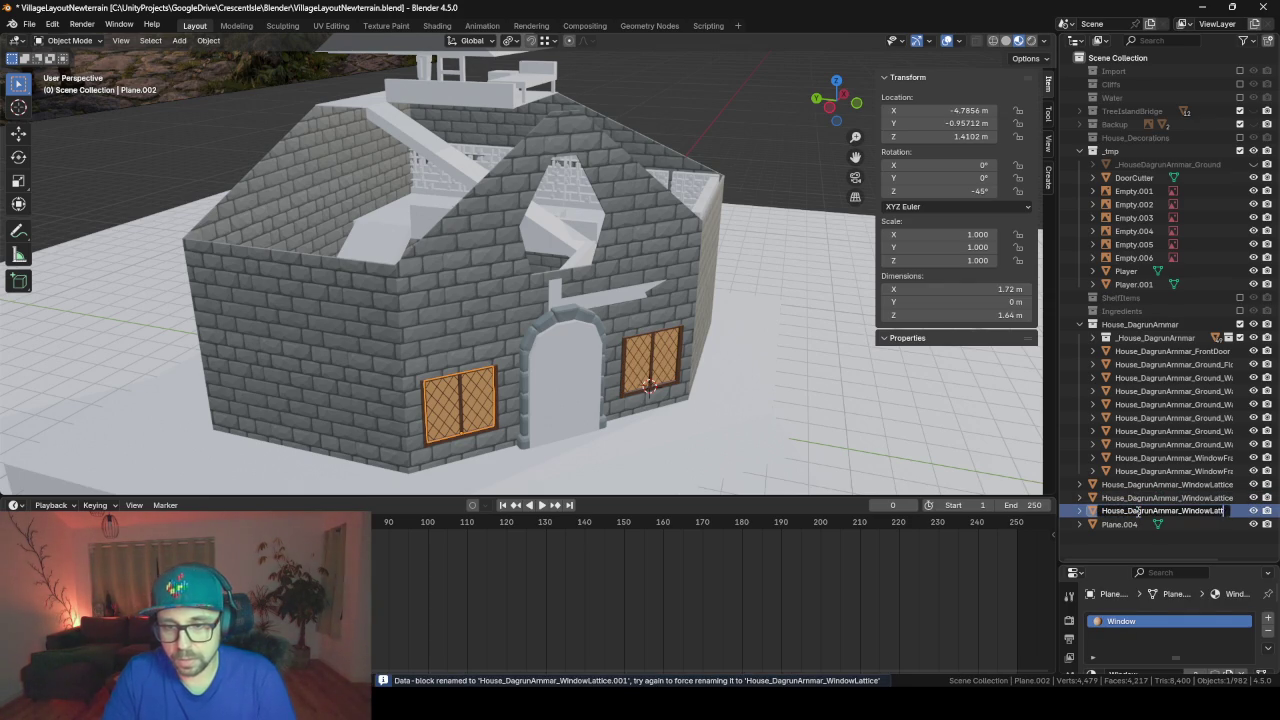
key("Return")
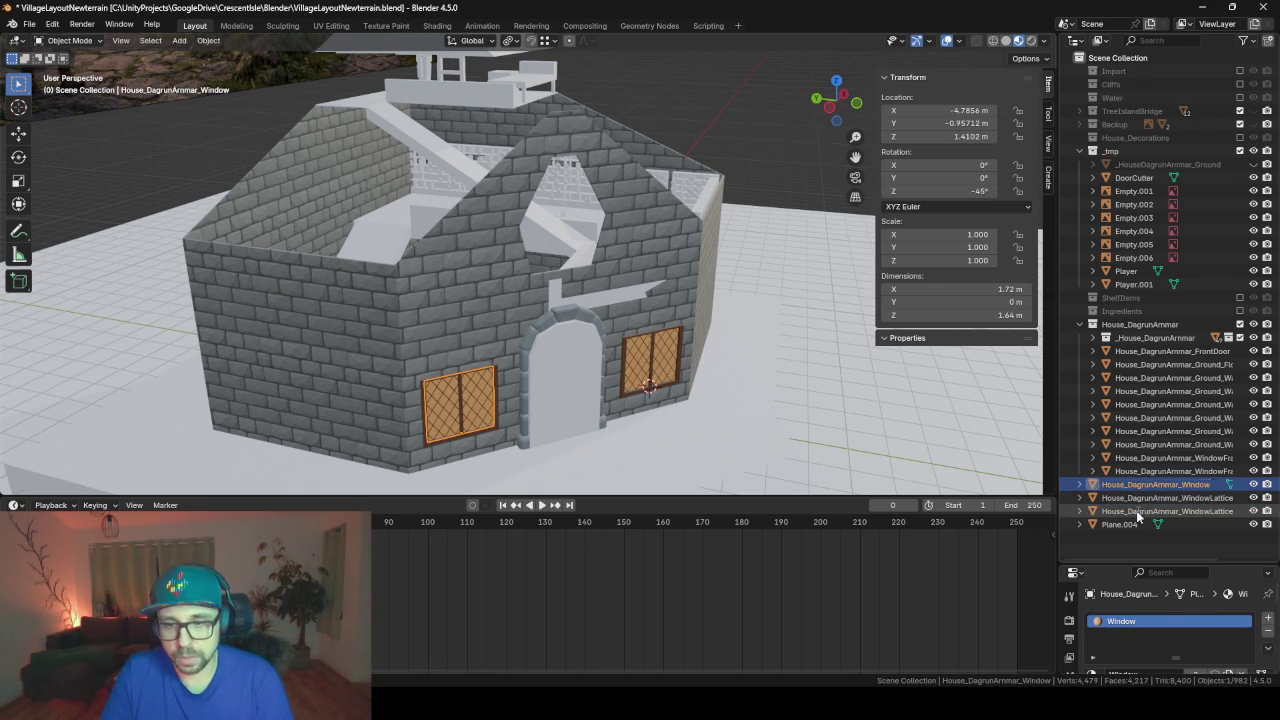
key("F2")
key("Return")
double_click(1120, 524)
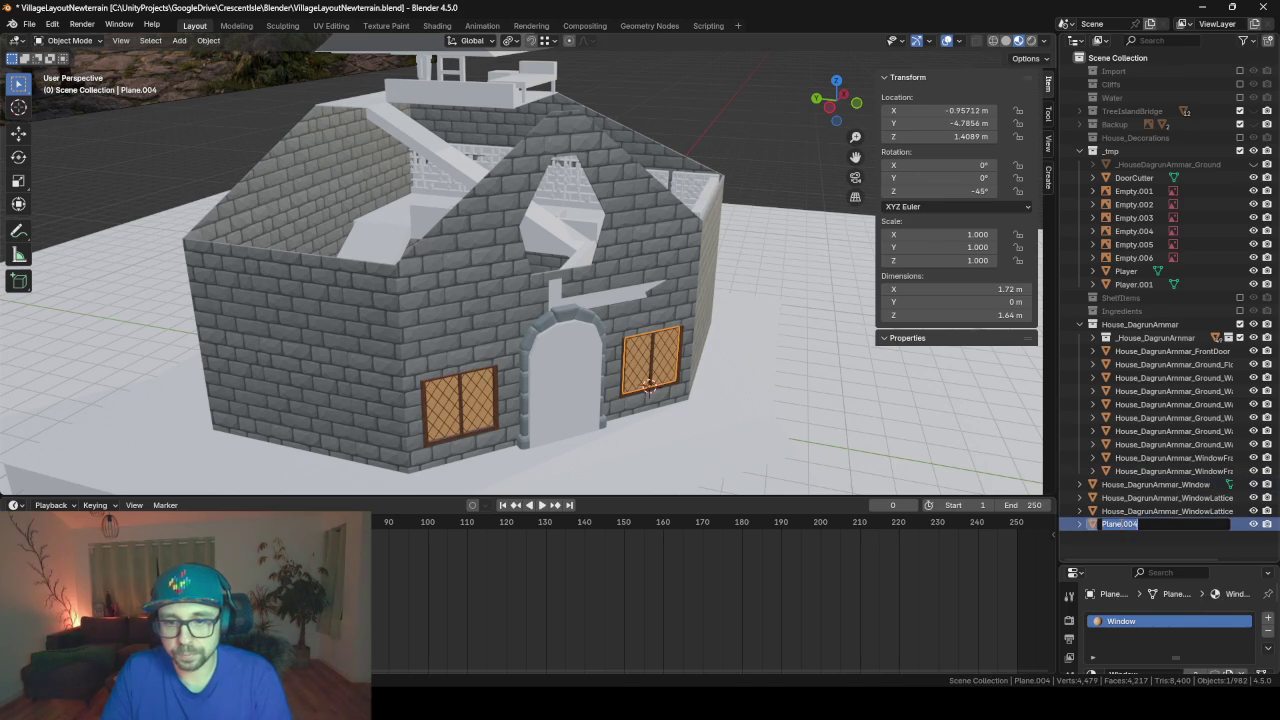
type("House_DagrunAmmar_Window")
key("Return")
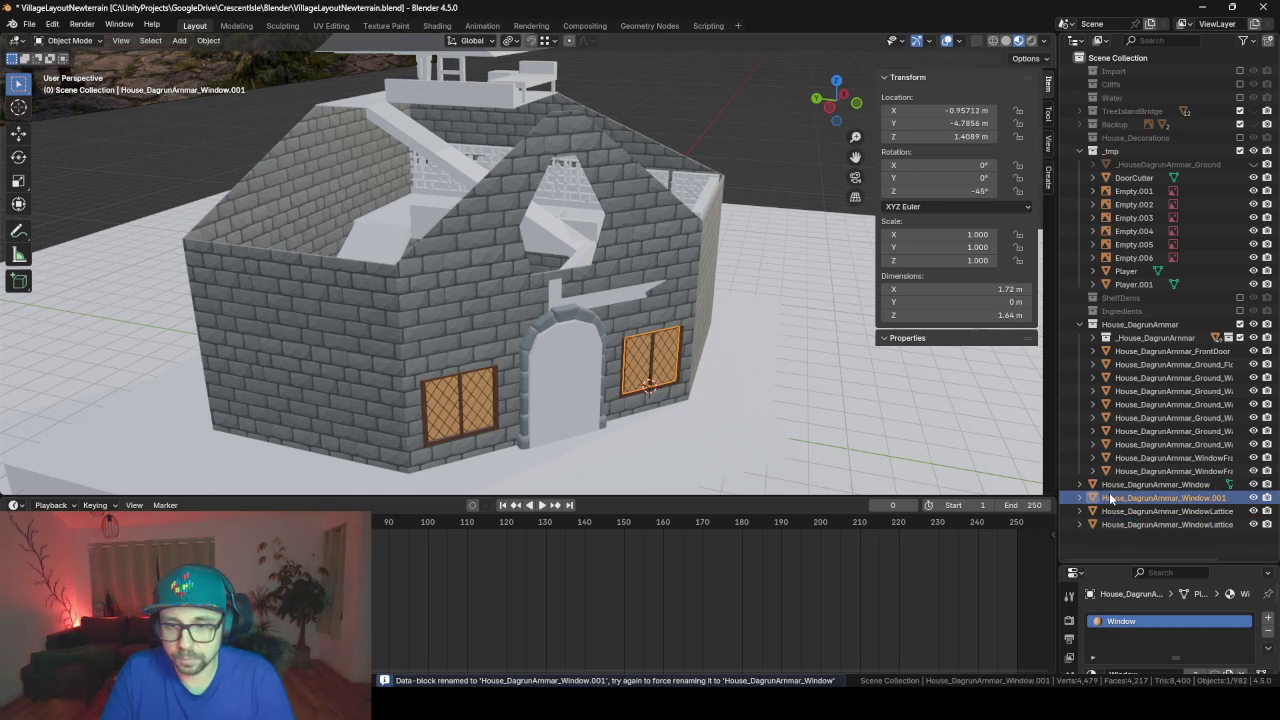
Move all four window and lattice planes into the House_DagrunAmmar collection
left_click(1125, 484)
left_click(1125, 524, "shift")
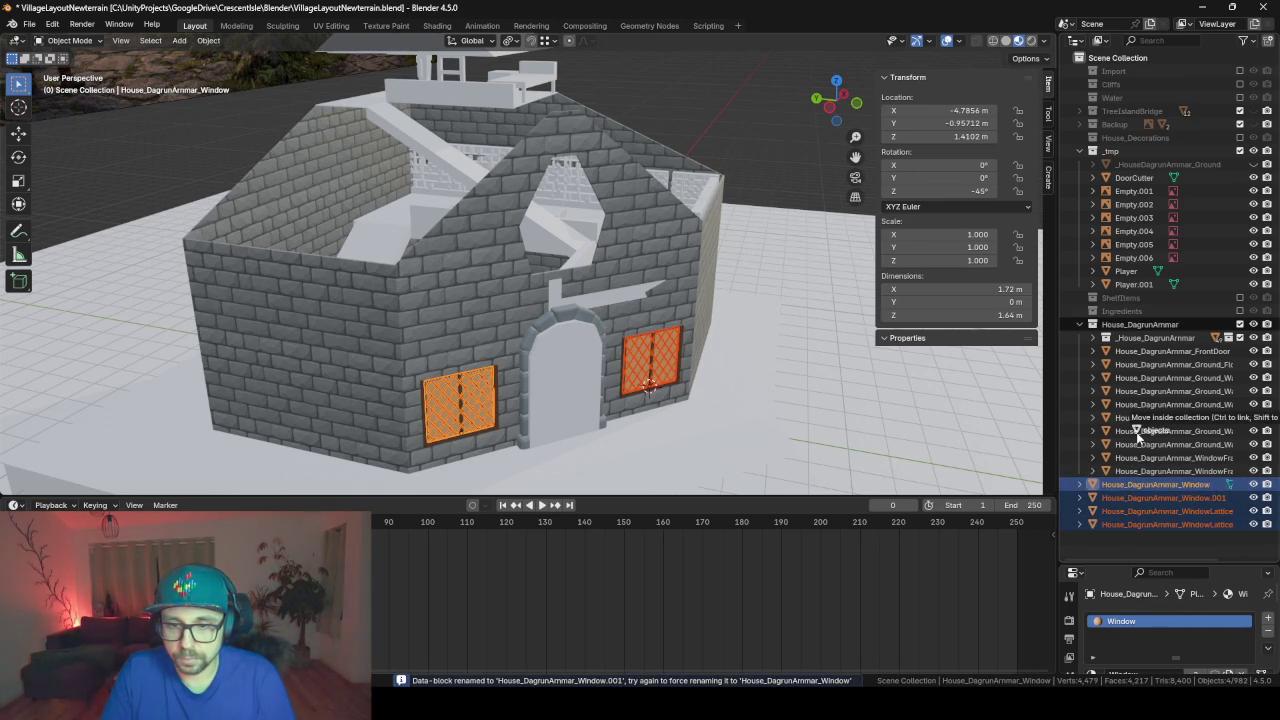
left_click_drag(1125, 493, 1140, 324)
middle_click_drag(641, 320, 588, 362)
Snap the 3D cursor to the origin of the door wall House_DagrunAmmar_Ground_WallDoor
left_click(549, 269)
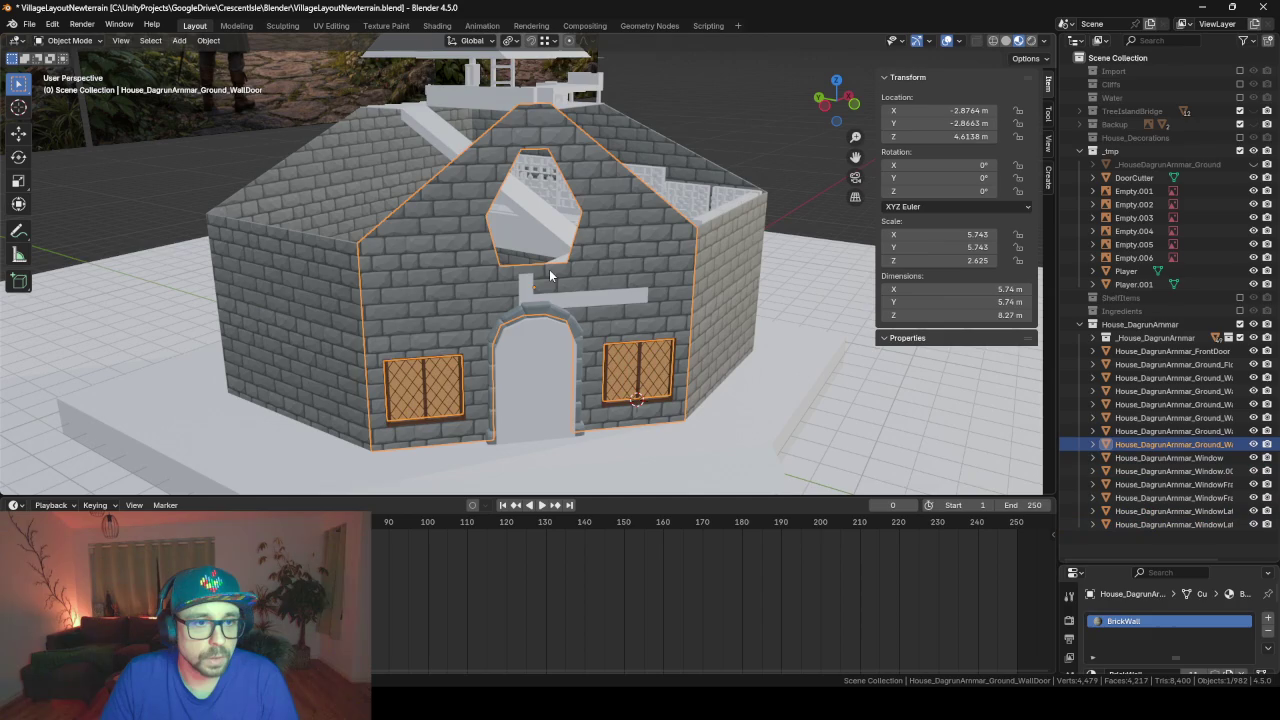
scroll(549, 269, "up", 2)
scroll(566, 308, "up", 2)
middle_click_drag(566, 310, 570, 319)
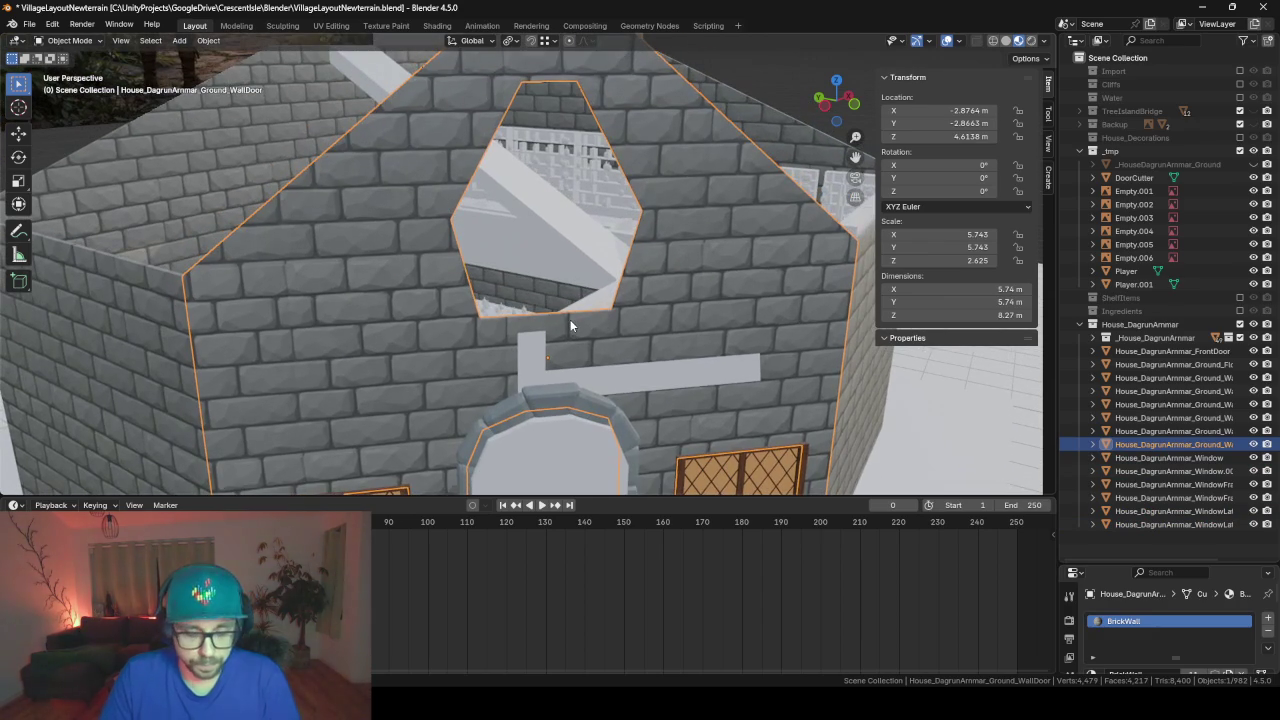
key("shift+s")
left_click(573, 397)
Orbit around the house to inspect the hexagonal gable opening from several angles
mouse_move(657, 361)
middle_mouse_down()
mouse_move(598, 304)
mouse_move(698, 310)
mouse_move(640, 306)
middle_mouse_up()
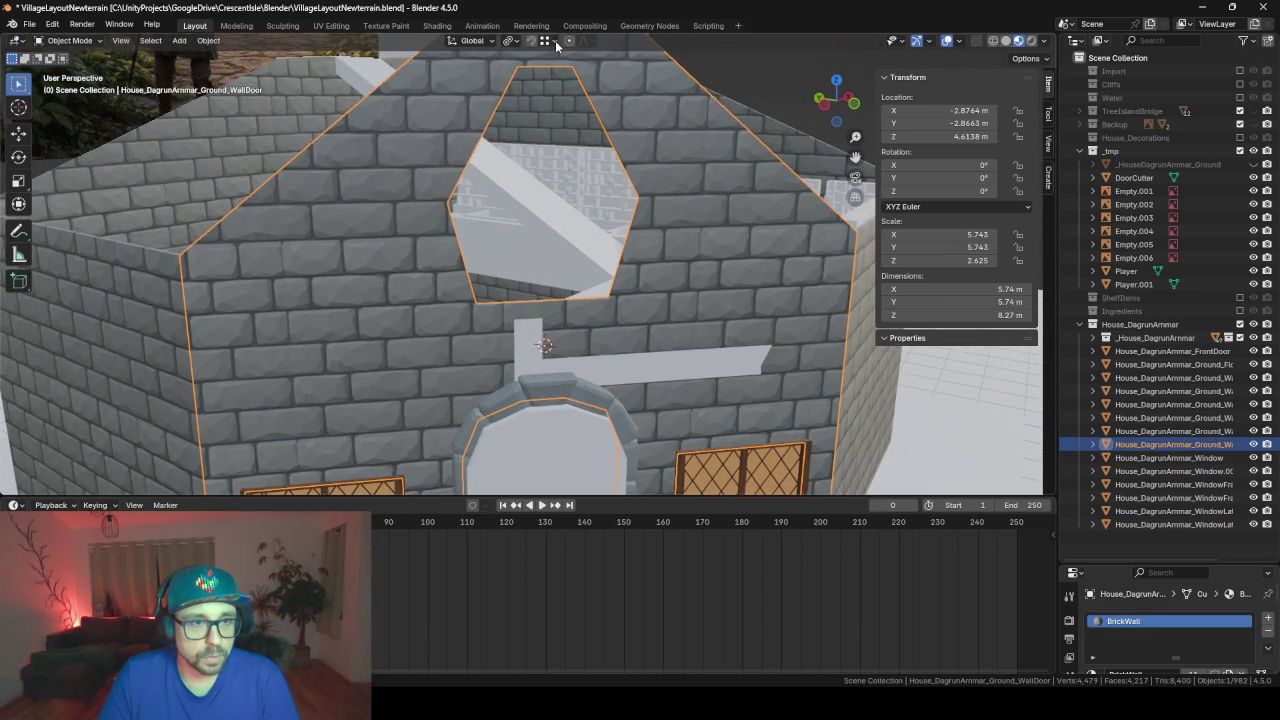
mouse_move(517, 138)
middle_mouse_down()
mouse_move(625, 276)
mouse_move(737, 260)
mouse_move(697, 244)
mouse_move(697, 271)
middle_mouse_up()
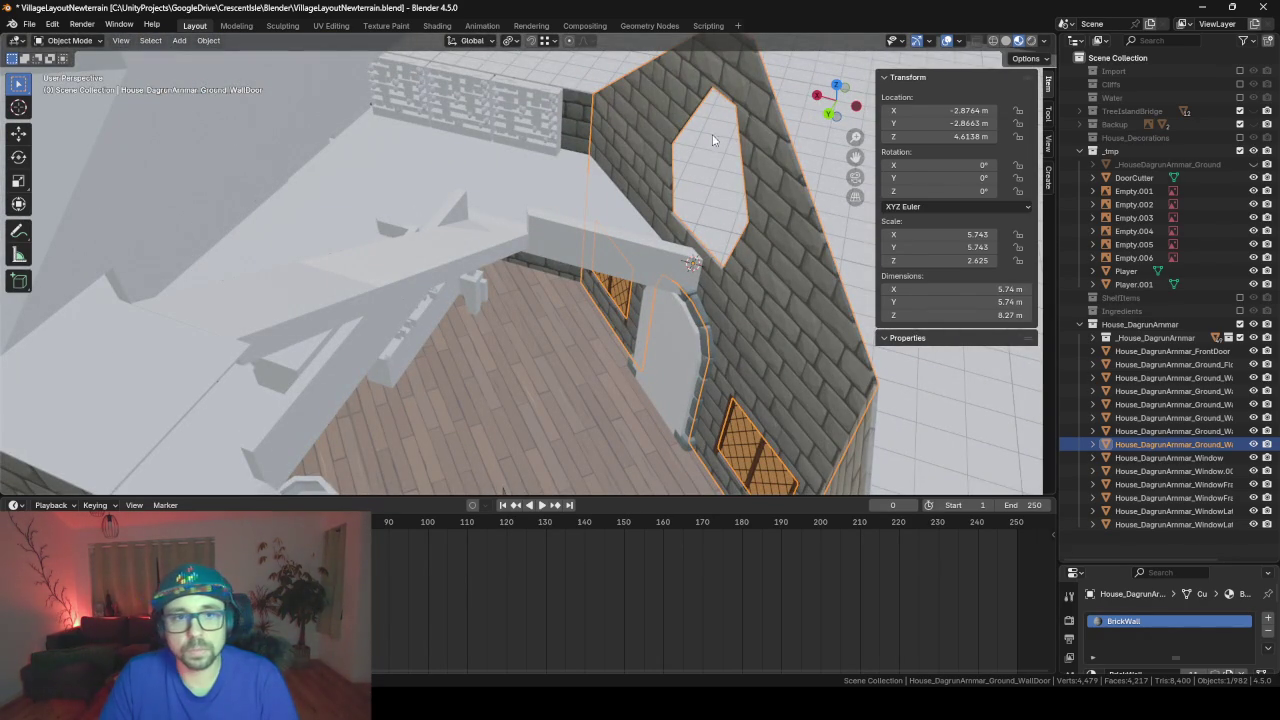
mouse_move(676, 179)
middle_mouse_down()
mouse_move(513, 137)
mouse_move(550, 143)
mouse_move(575, 190)
mouse_move(496, 132)
mouse_move(530, 254)
mouse_move(498, 108)
middle_mouse_up()
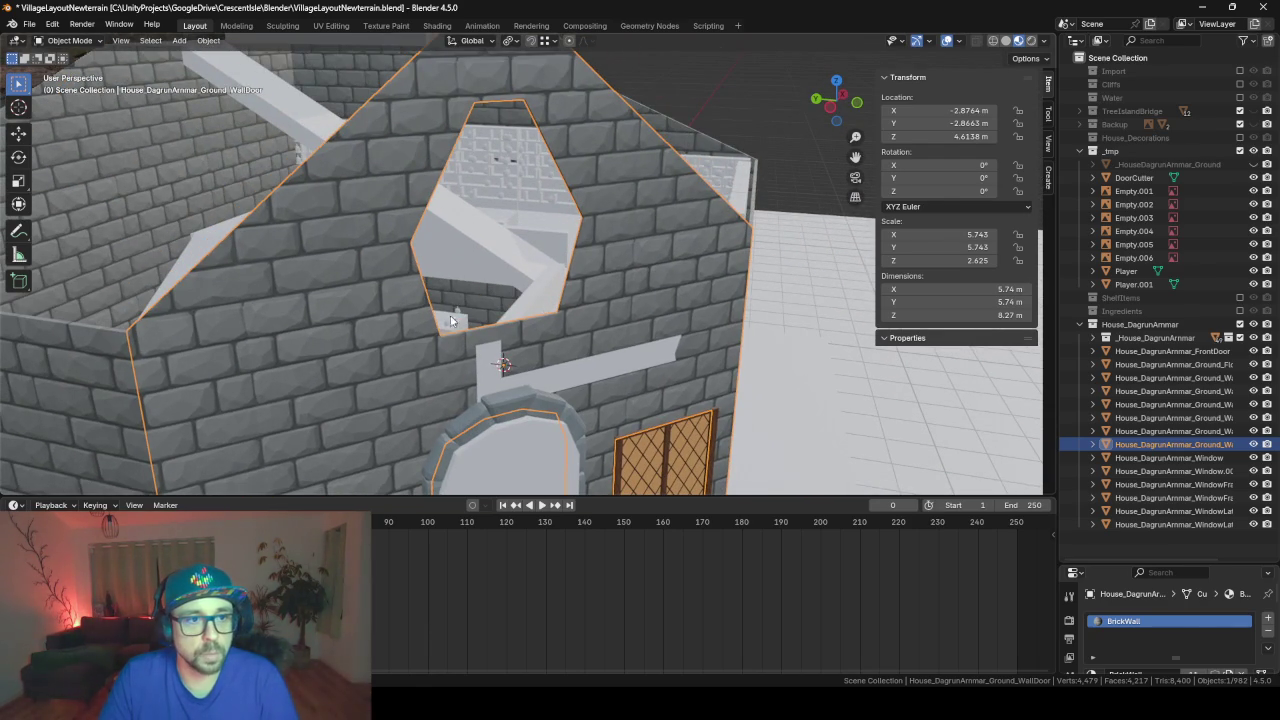
mouse_move(595, 204)
middle_mouse_down()
mouse_move(491, 206)
mouse_move(589, 267)
mouse_move(547, 265)
middle_mouse_up()
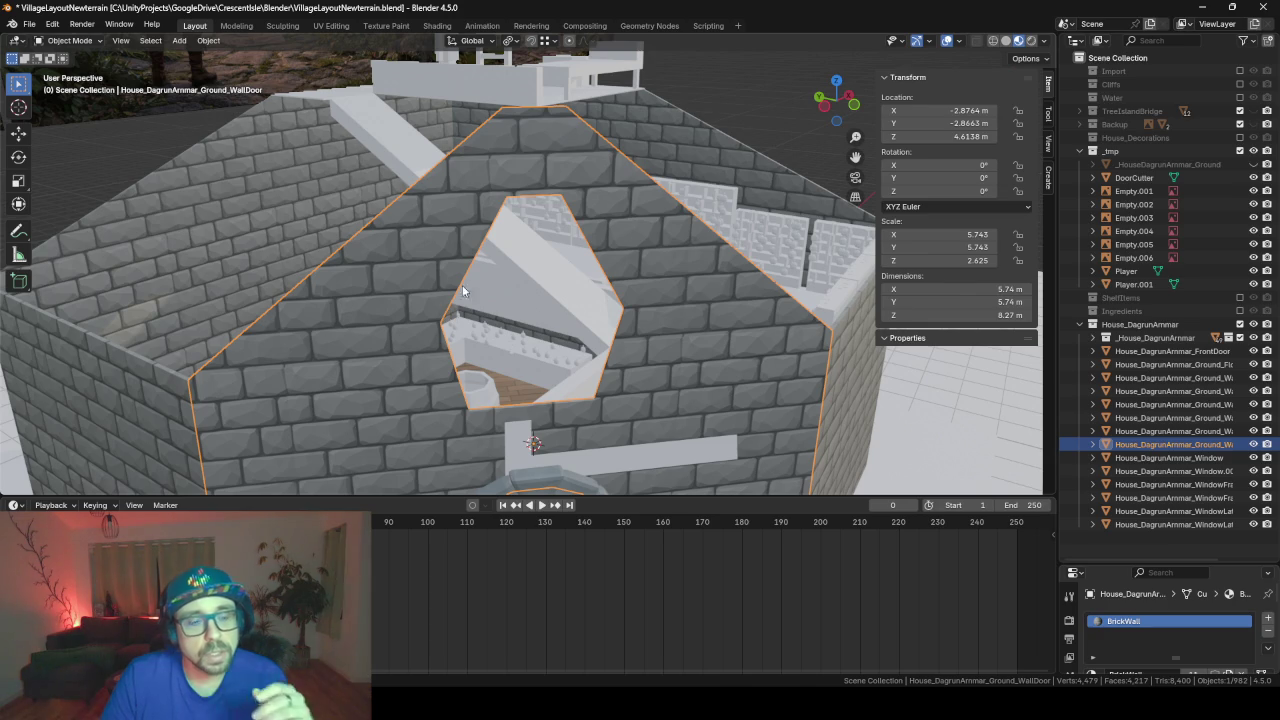
scroll(477, 253, "down", 5)
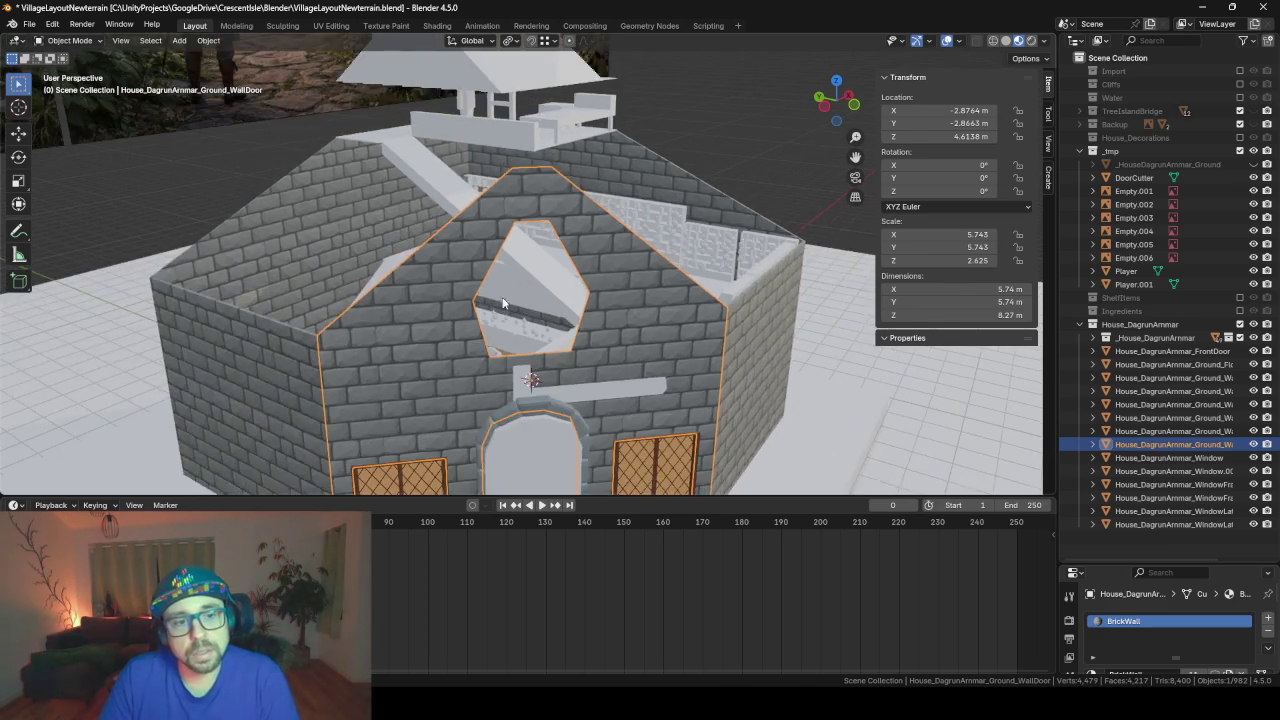
middle_click_drag(504, 285, 540, 292)
scroll(547, 295, "down", 2)
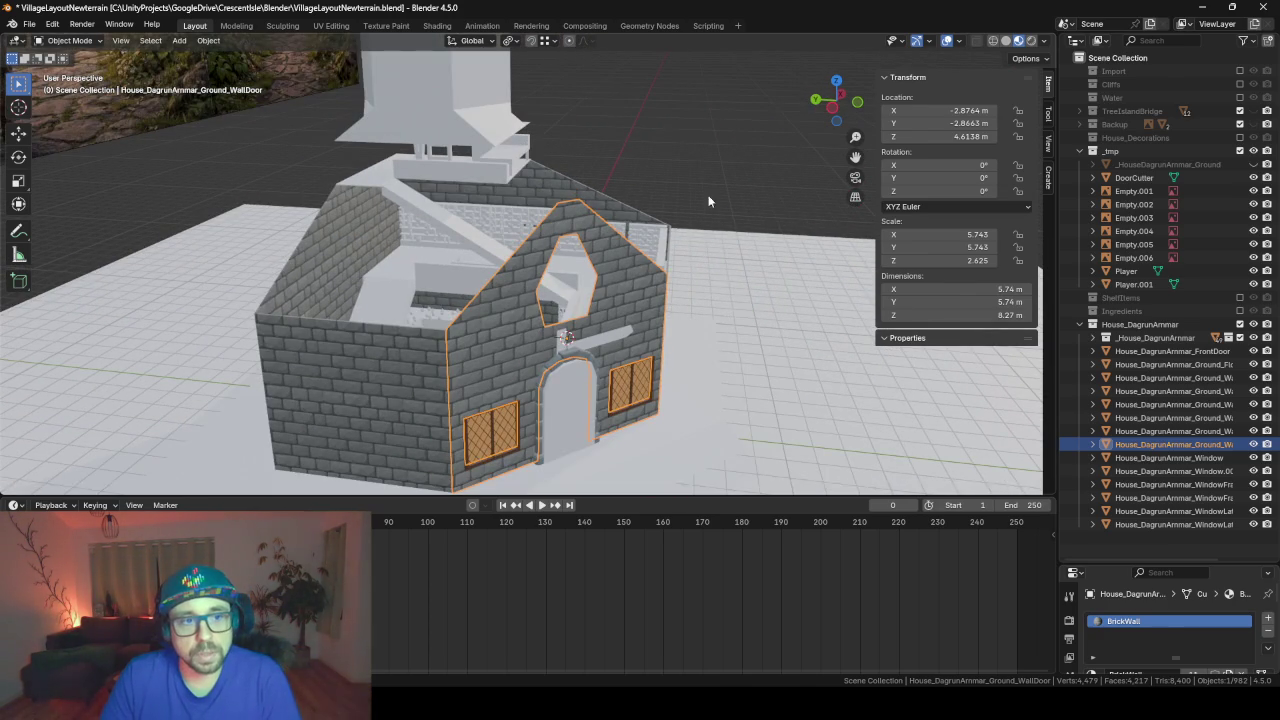
middle_click_drag(713, 310, 666, 239)
scroll(545, 230, "up", 2)
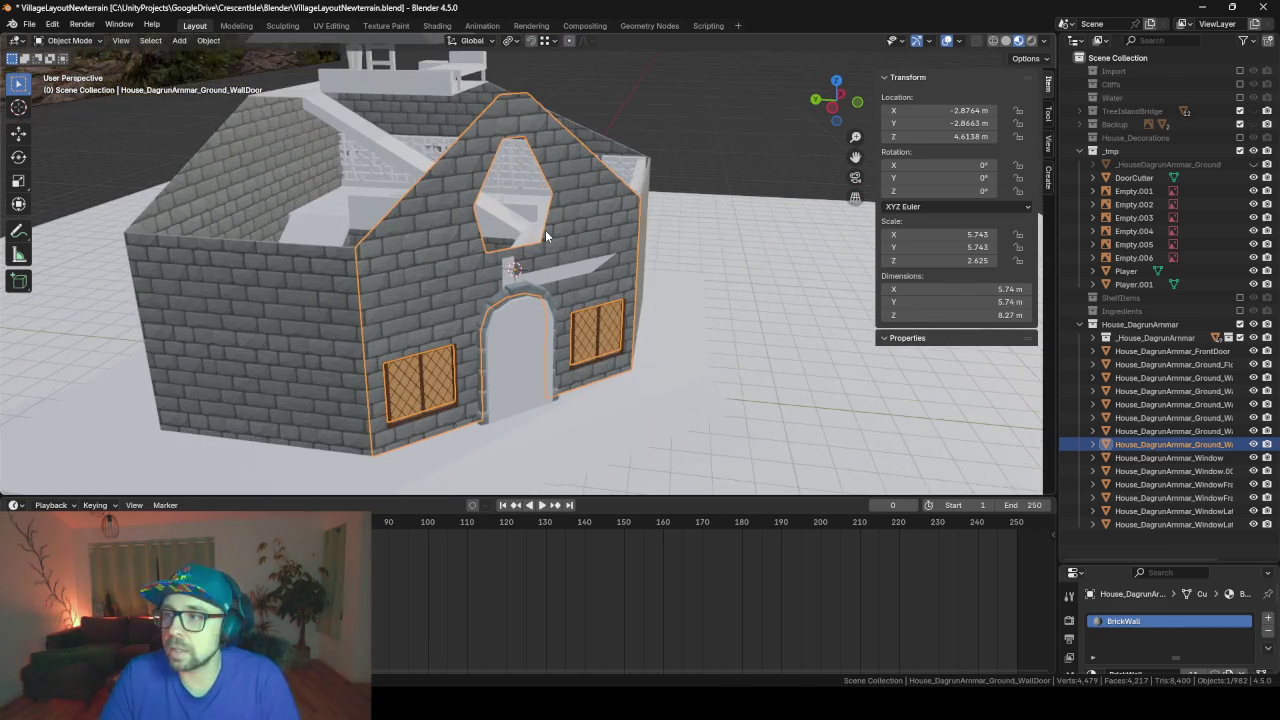
scroll(545, 230, "up", 2)
mouse_move(545, 235)
middle_mouse_down()
mouse_move(504, 251)
mouse_move(435, 123)
middle_mouse_up()
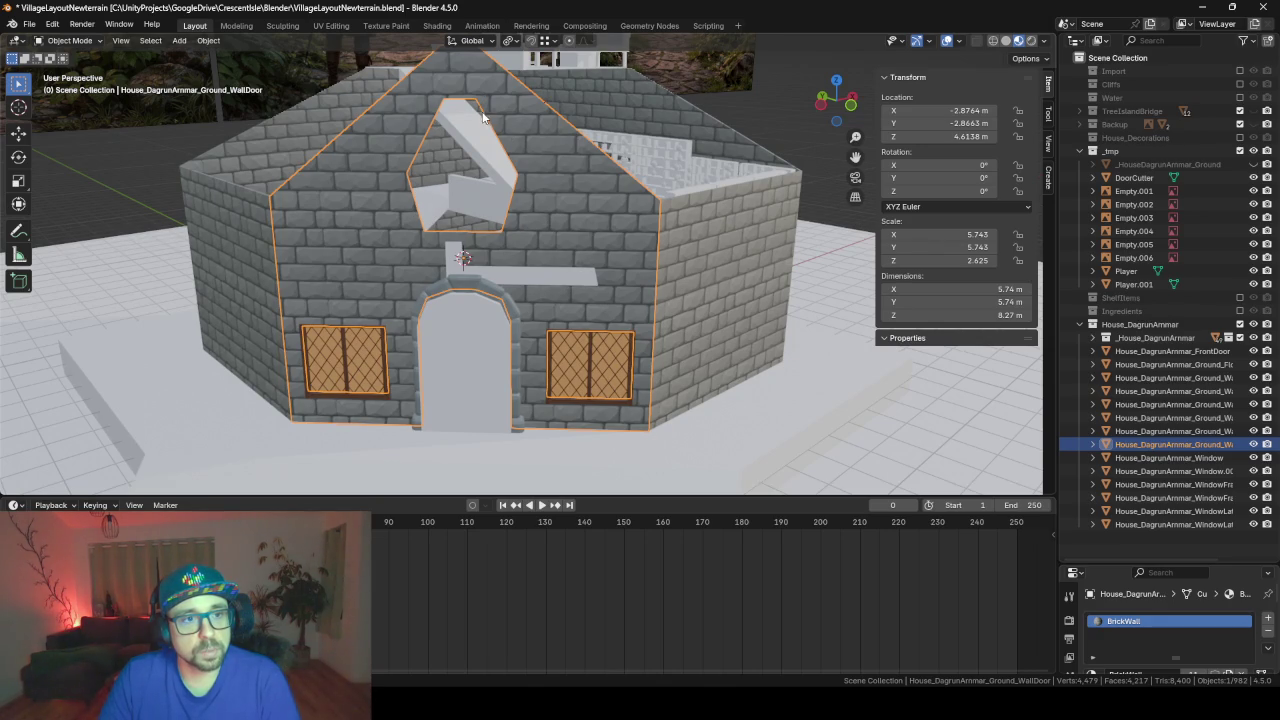
middle_click_drag(420, 137, 474, 139)
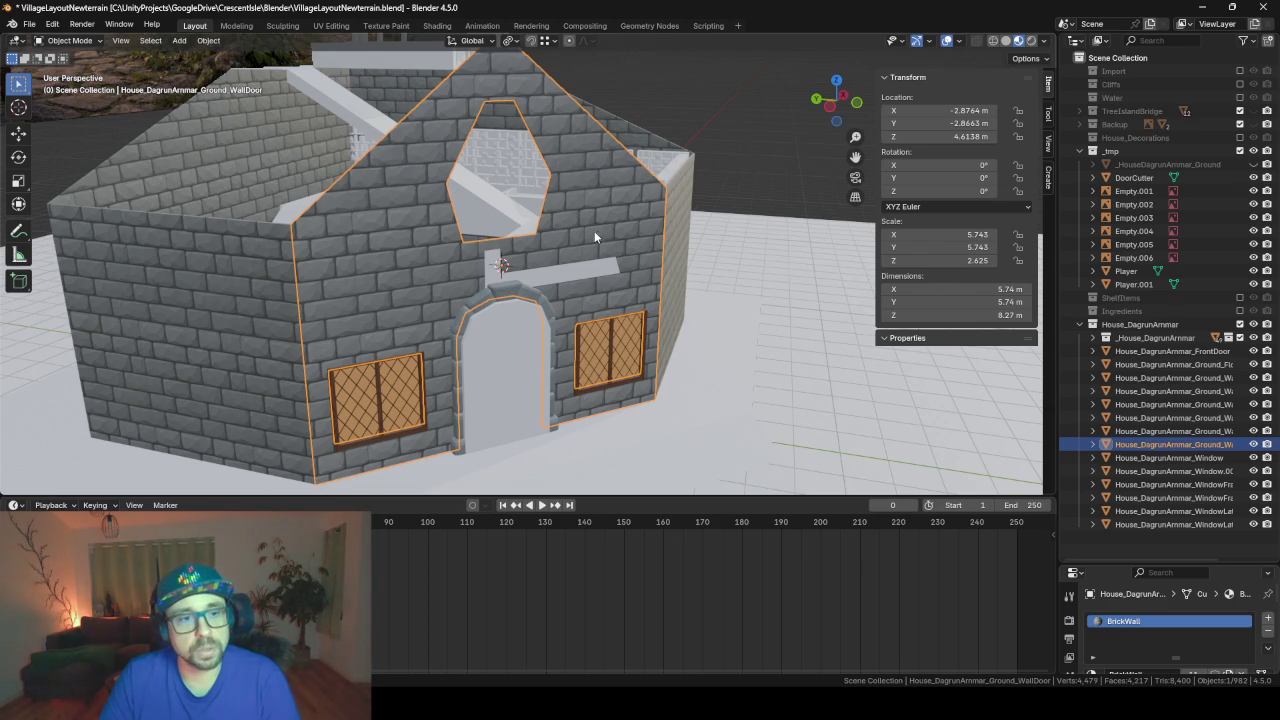
key("alt+Tab")
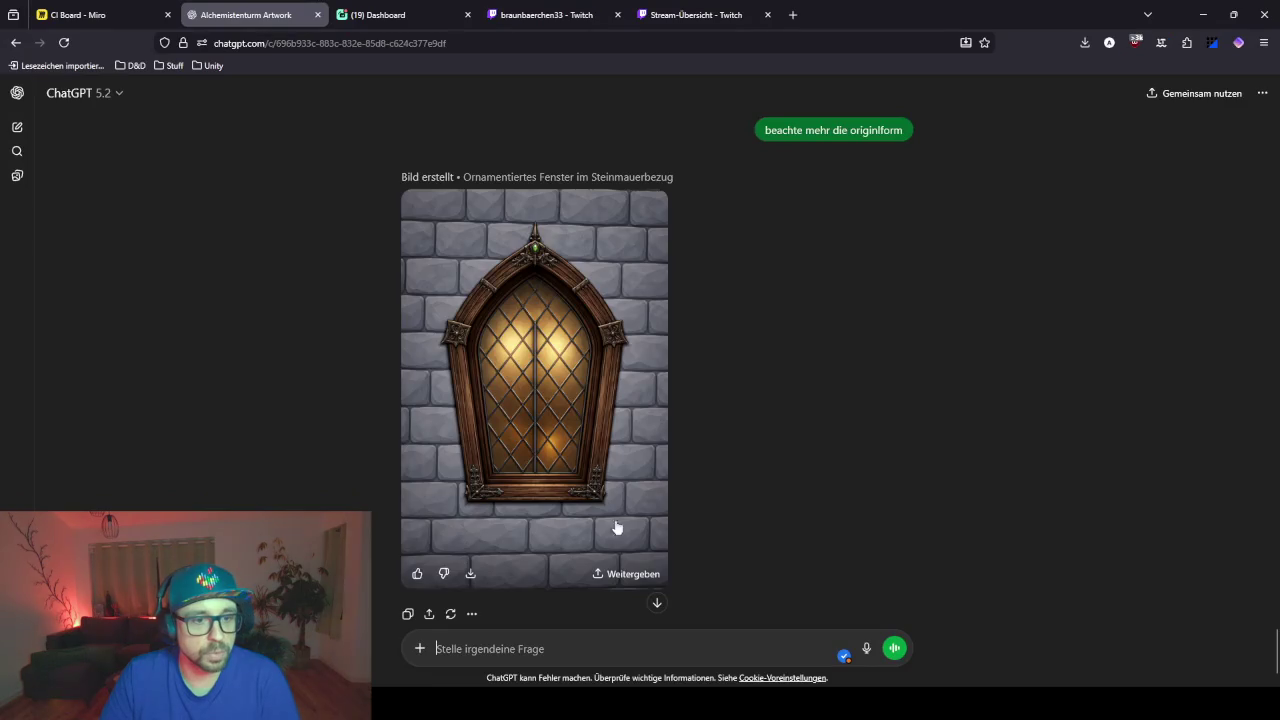
Write a prompt for a low-poly mosaic window showing an alchemist's bottle in bold colours
scroll(594, 471, "down", 2)
scroll(694, 486, "up", 2)
scroll(825, 400, "up", 2)
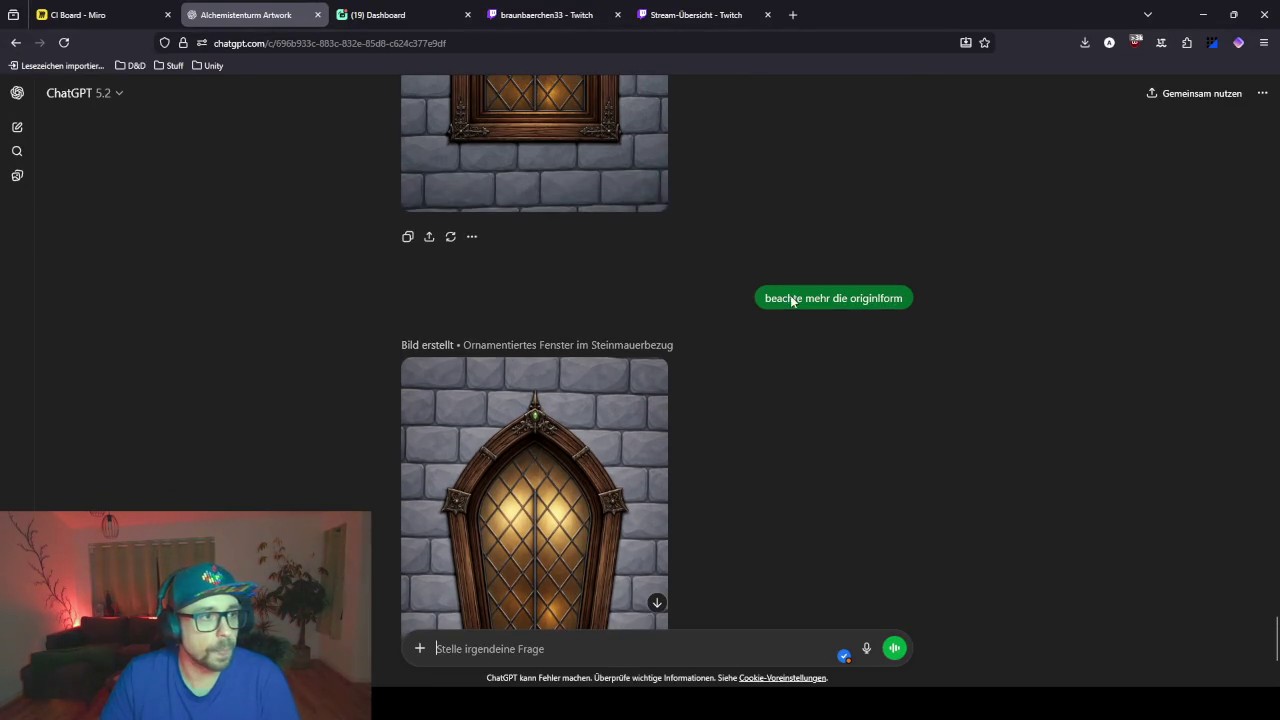
scroll(571, 303, "down", 3)
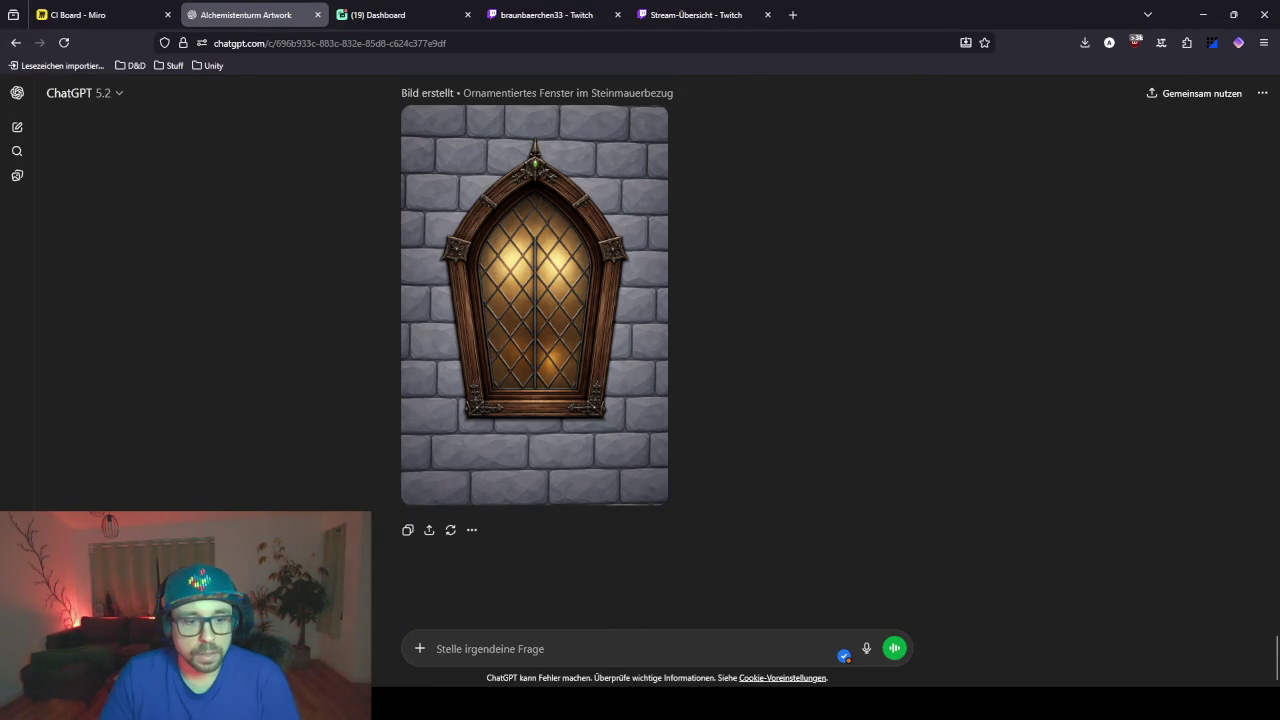
left_click(565, 652)
type("En")
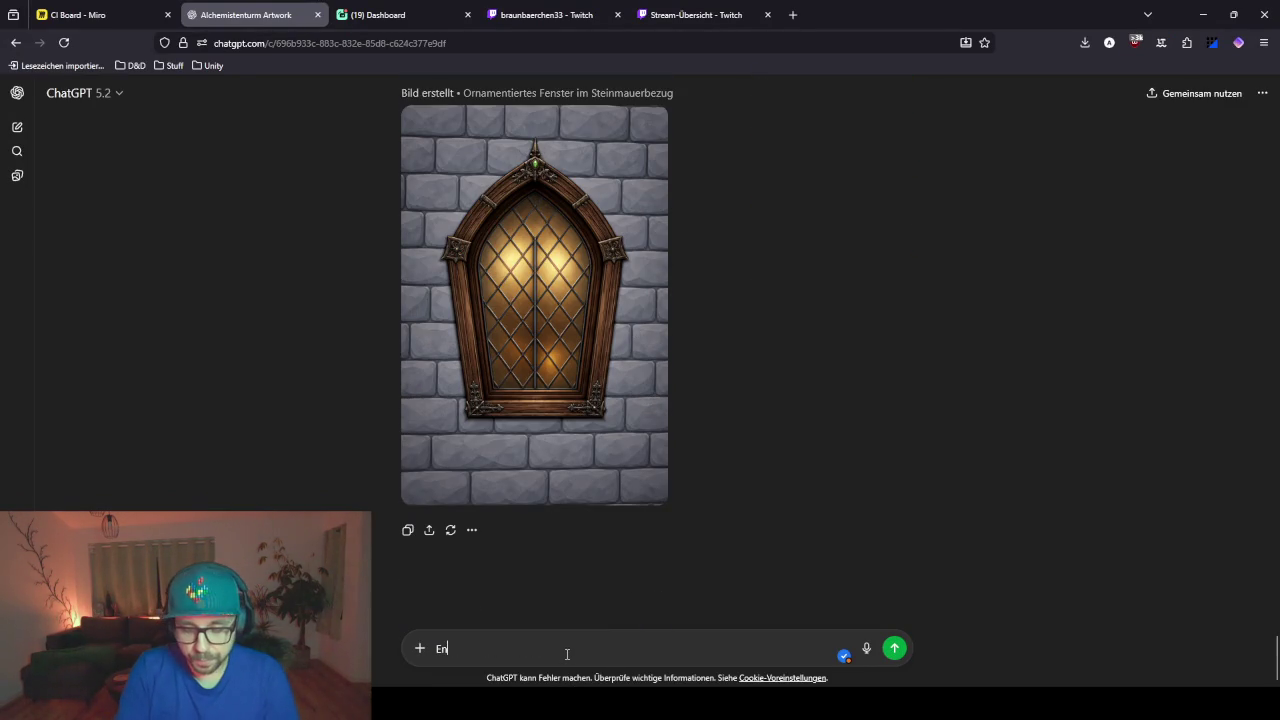
type("in")
key("BackSpace")
key("BackSpace")
key("BackSpace")
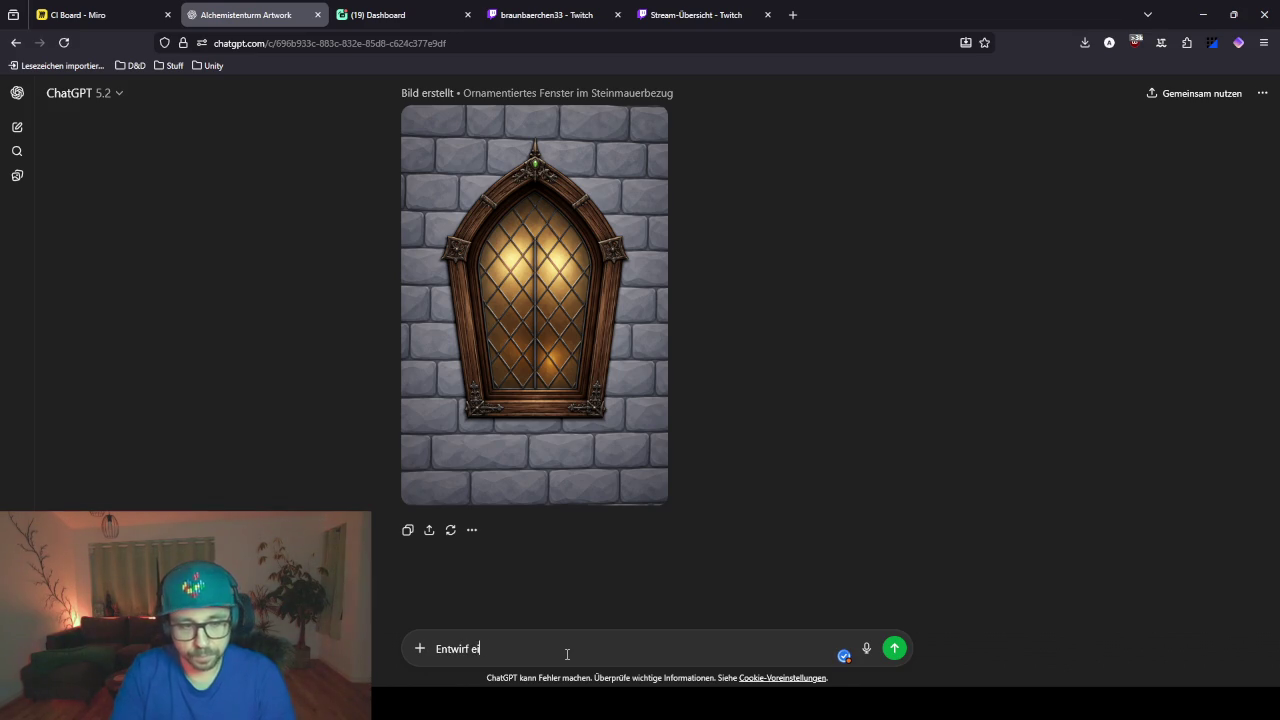
key("BackSpace")
key("BackSpace")
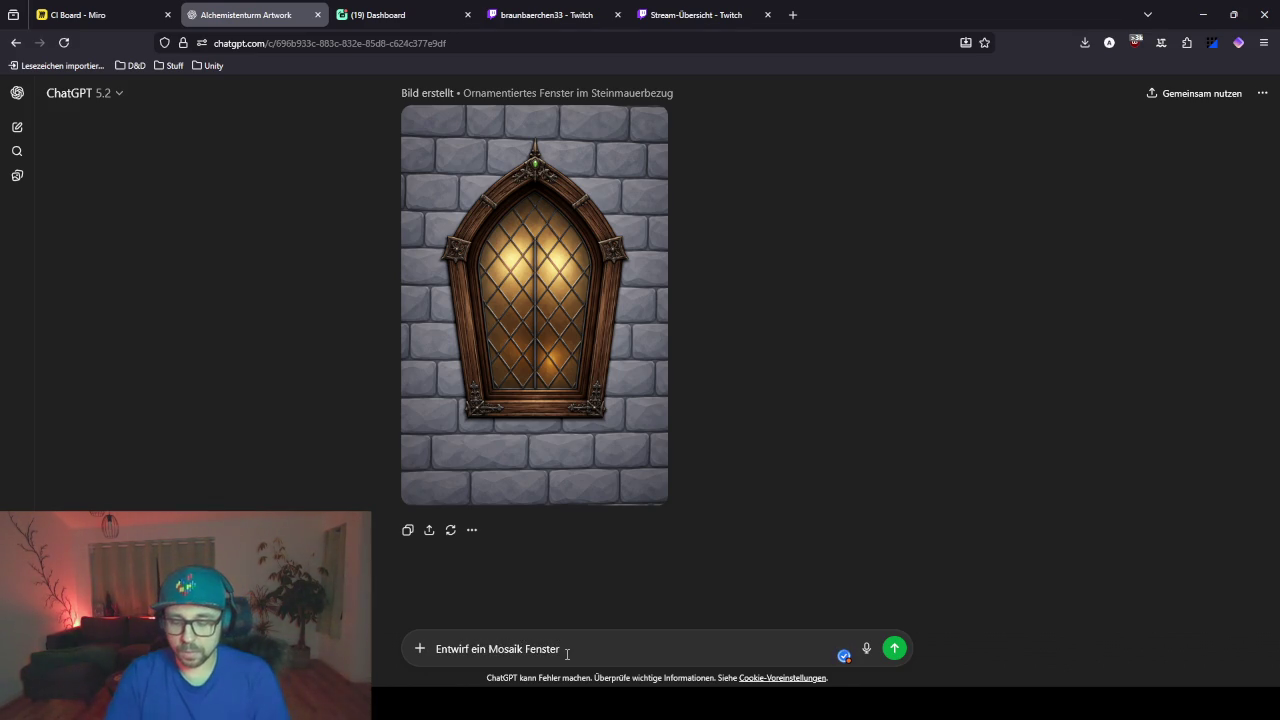
type(". Das FG")
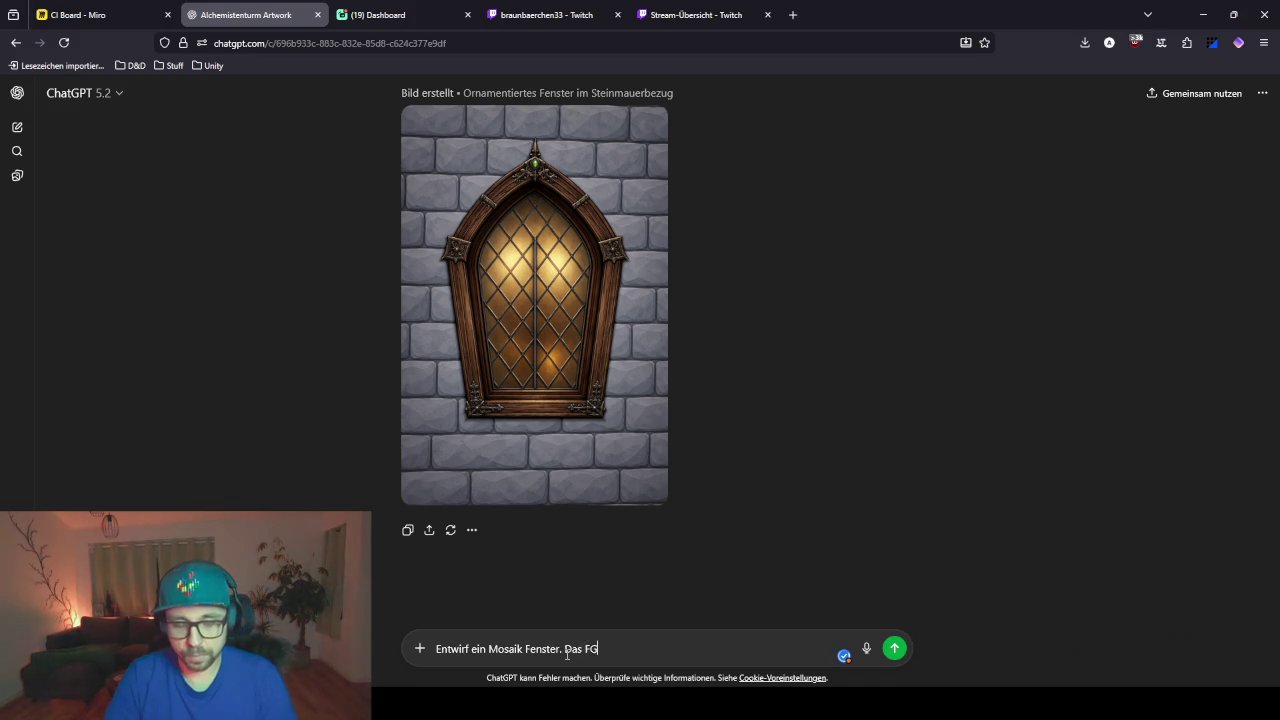
type("enster s")
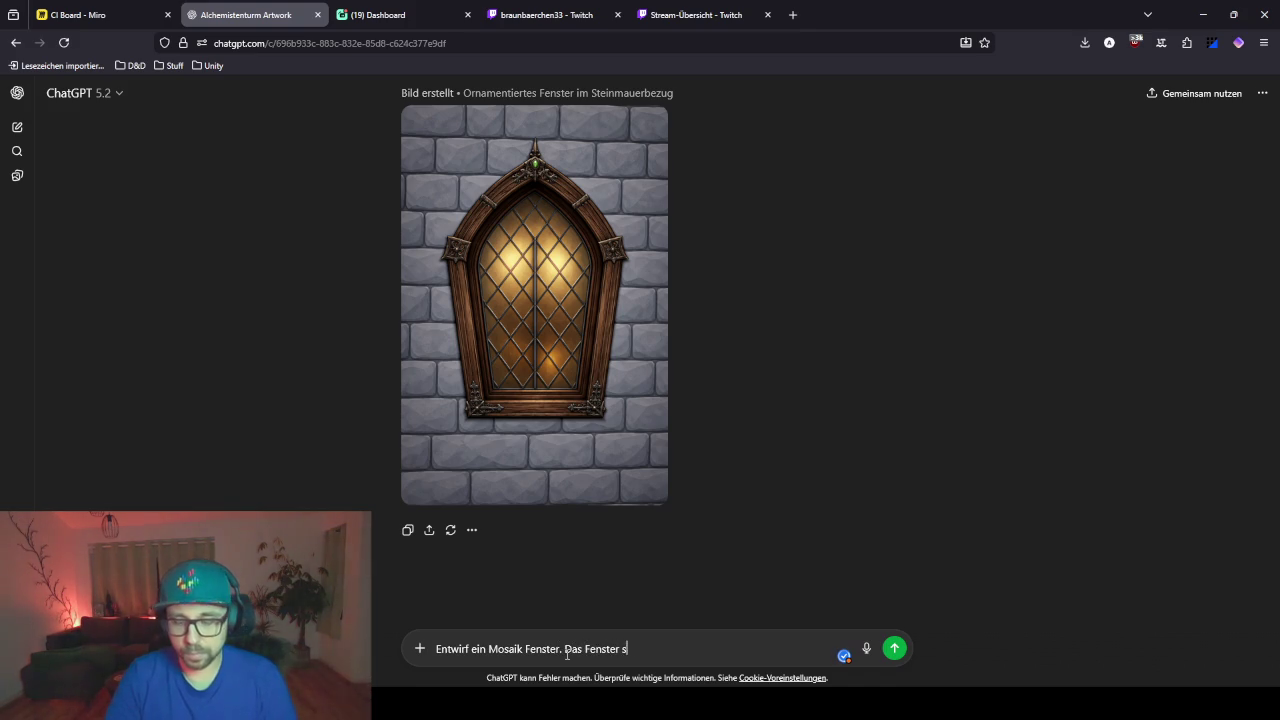
type("oll eine Alchemist")
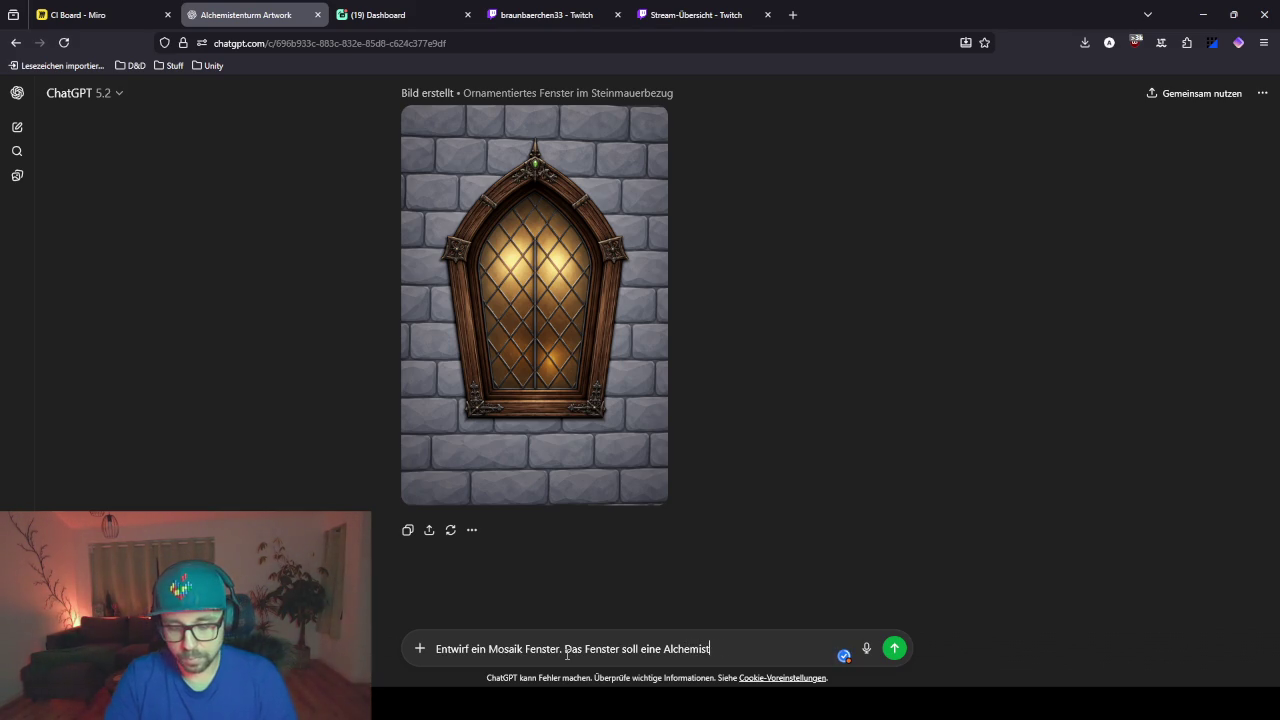
type("lasche d")
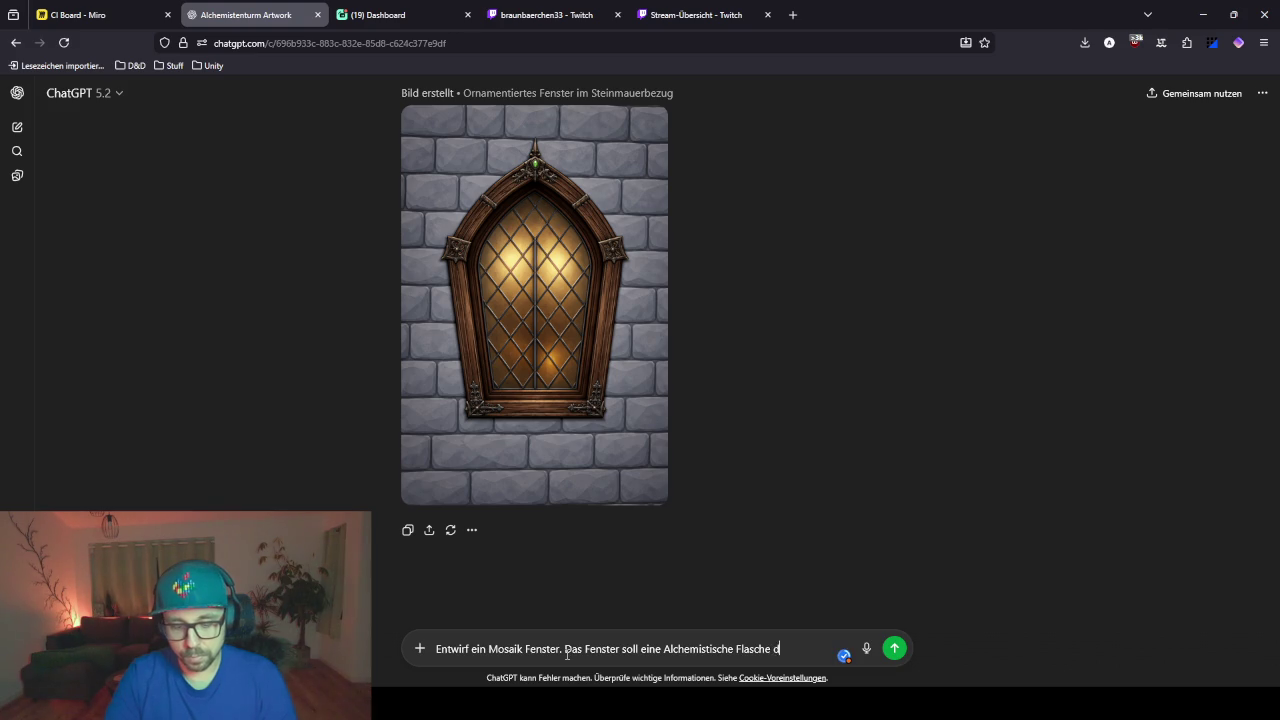
type(". B")
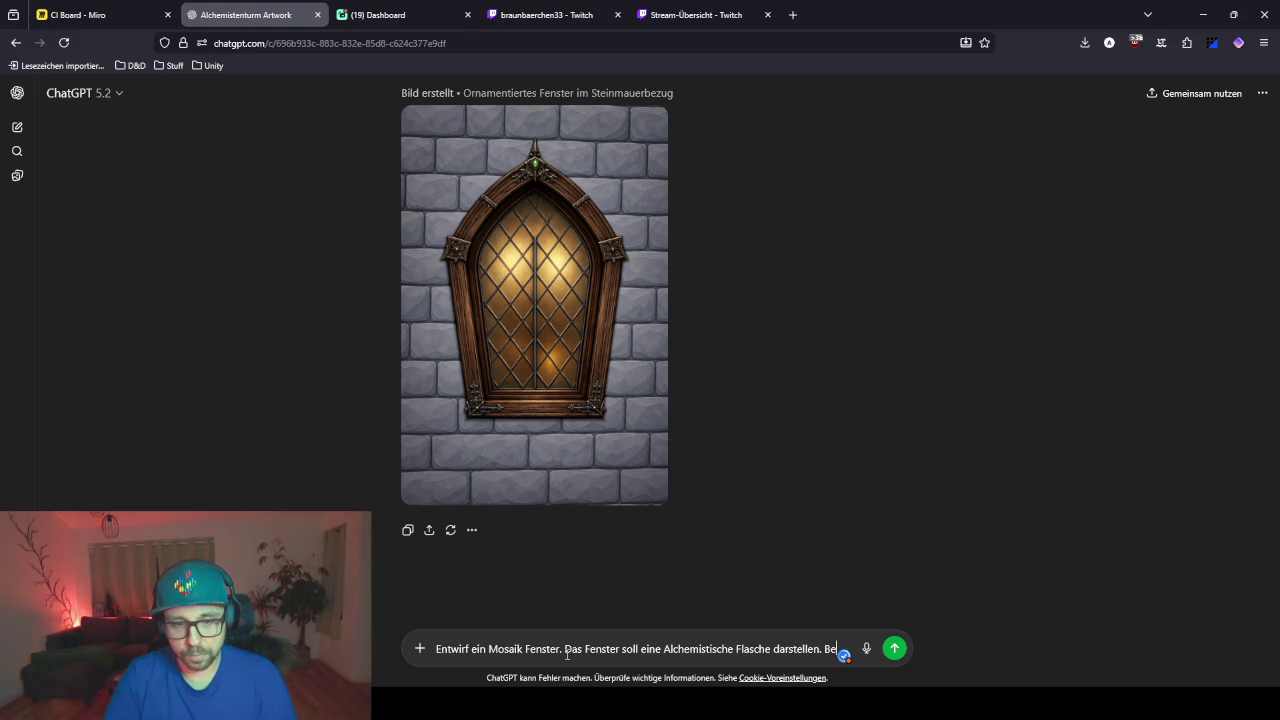
type("e kr")
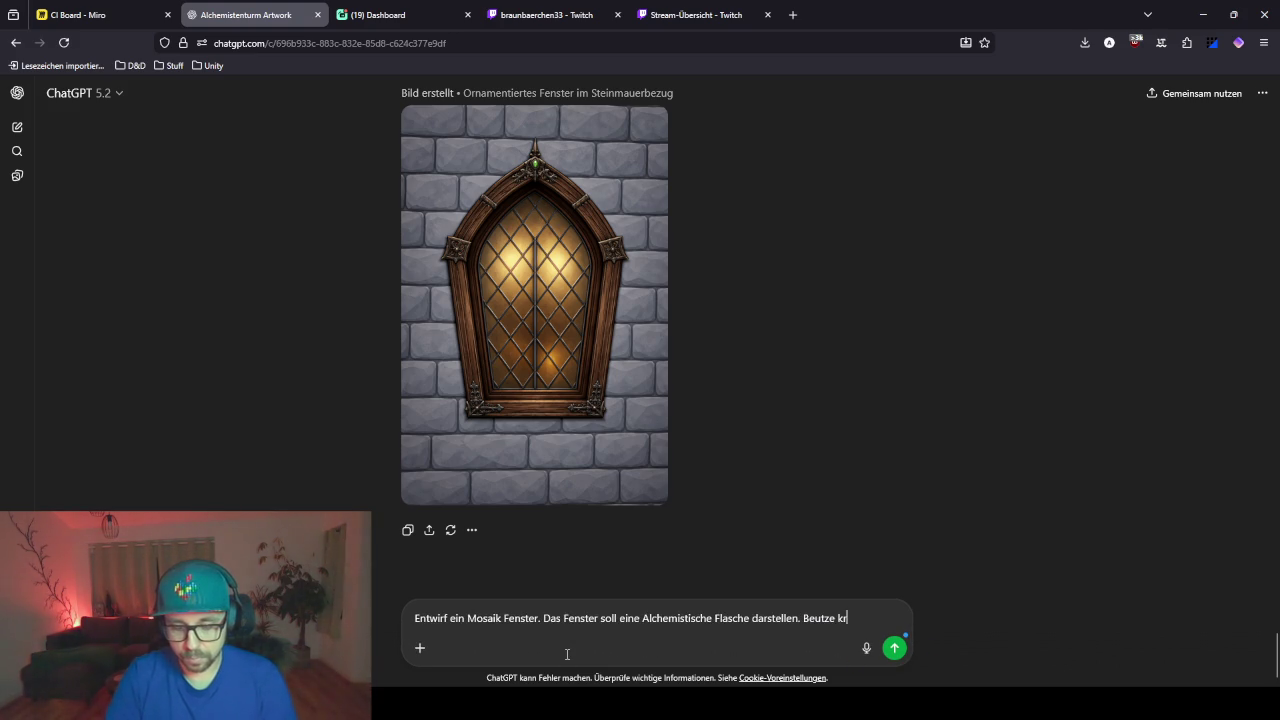
type("Fa")
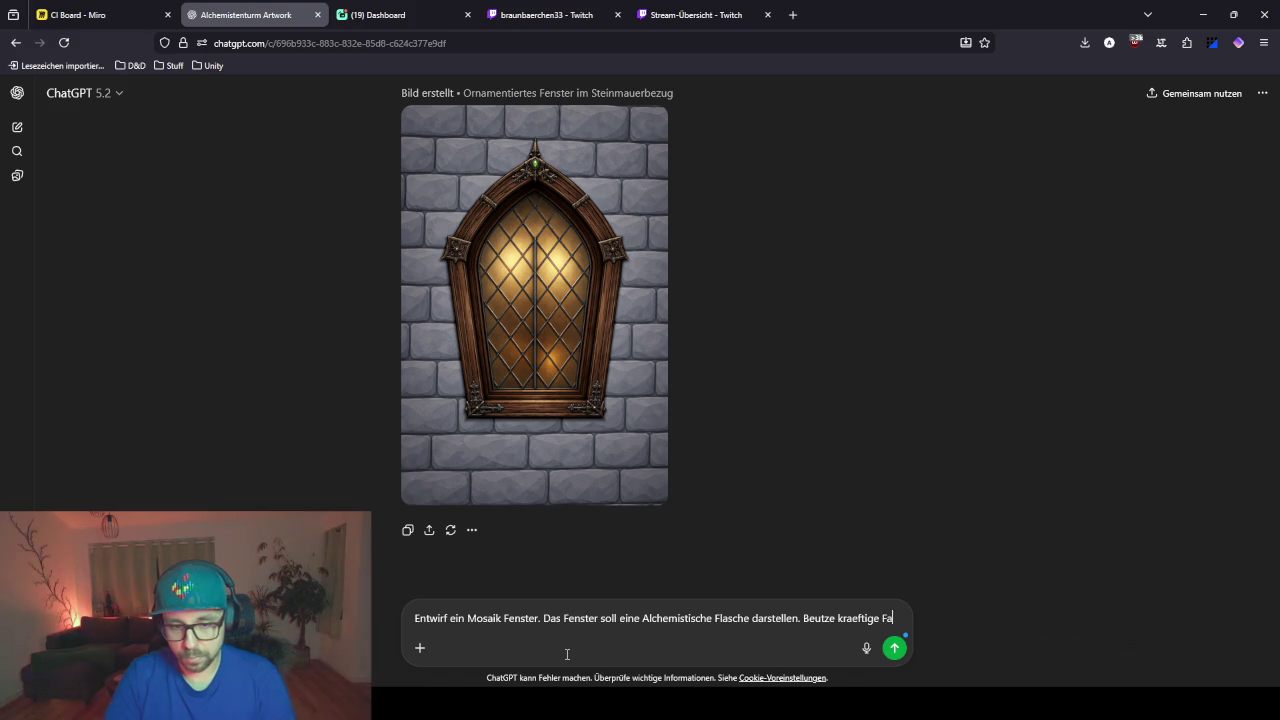
type("ben")
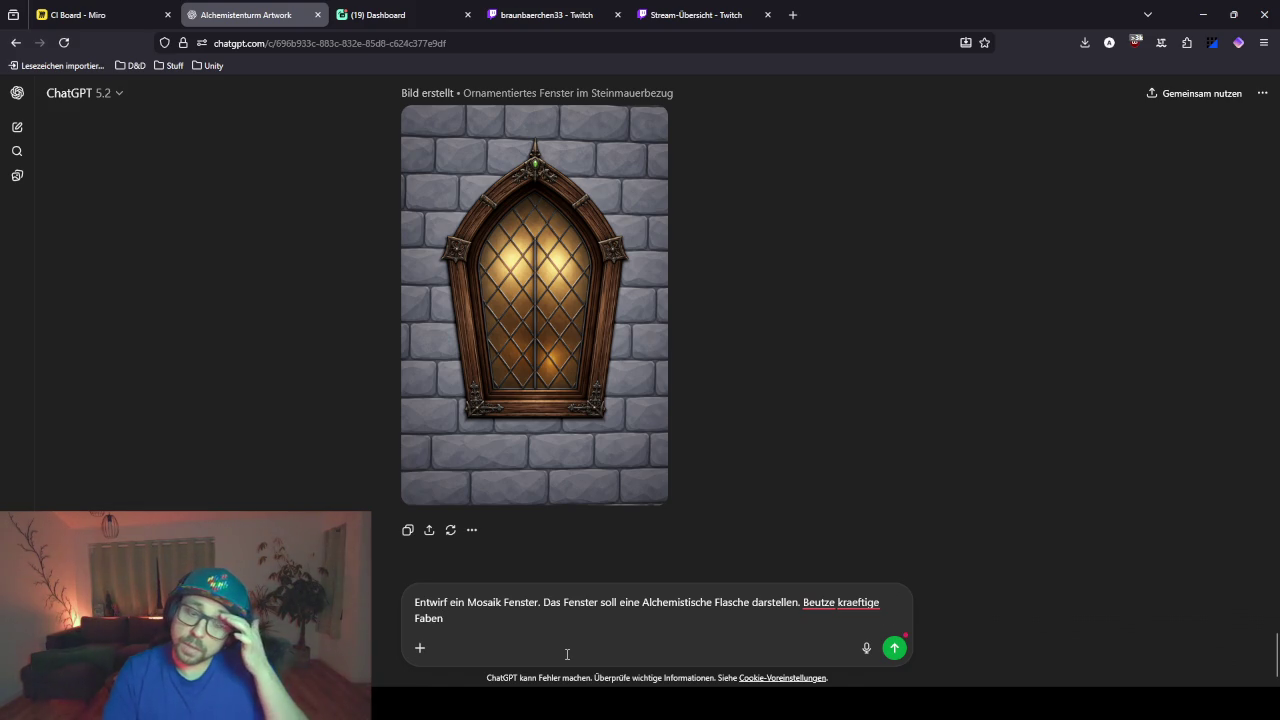
Correct 'Beutze' to 'Benutze' with the spelling suggestion and send the mosaic-window prompt
left_click(819, 606)
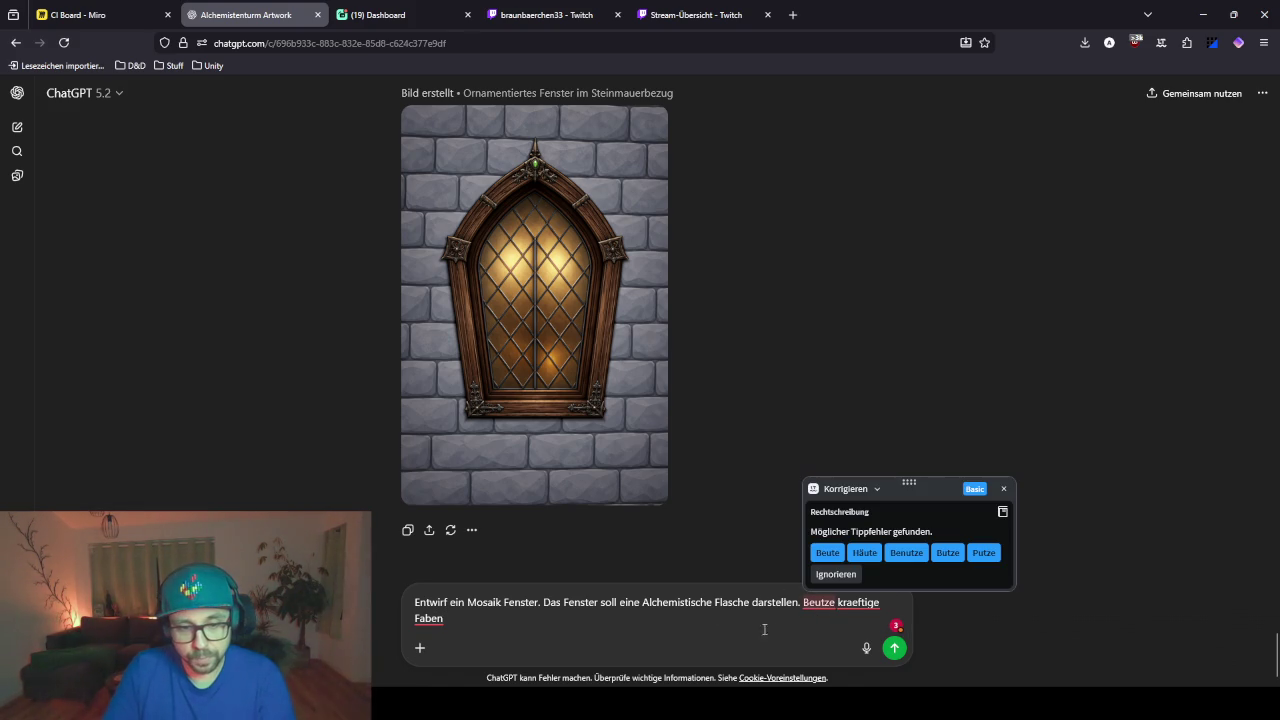
left_click(906, 552)
type(". Ha")
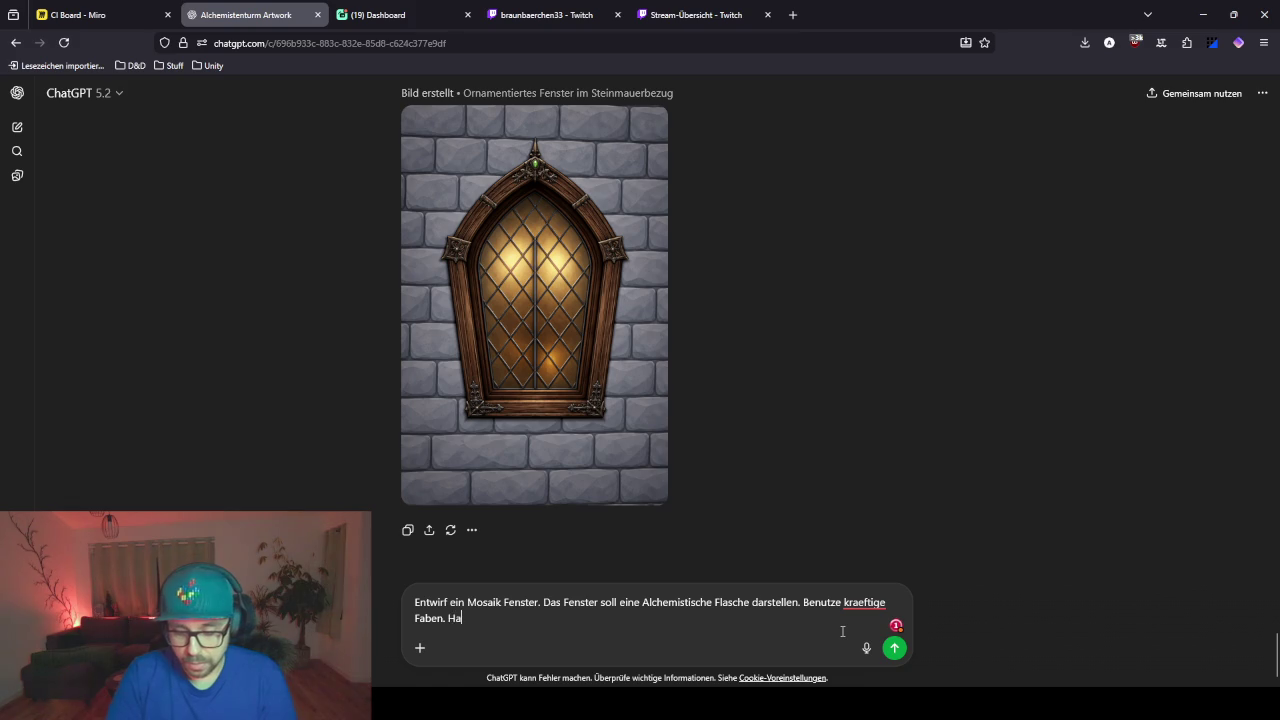
type("im ")
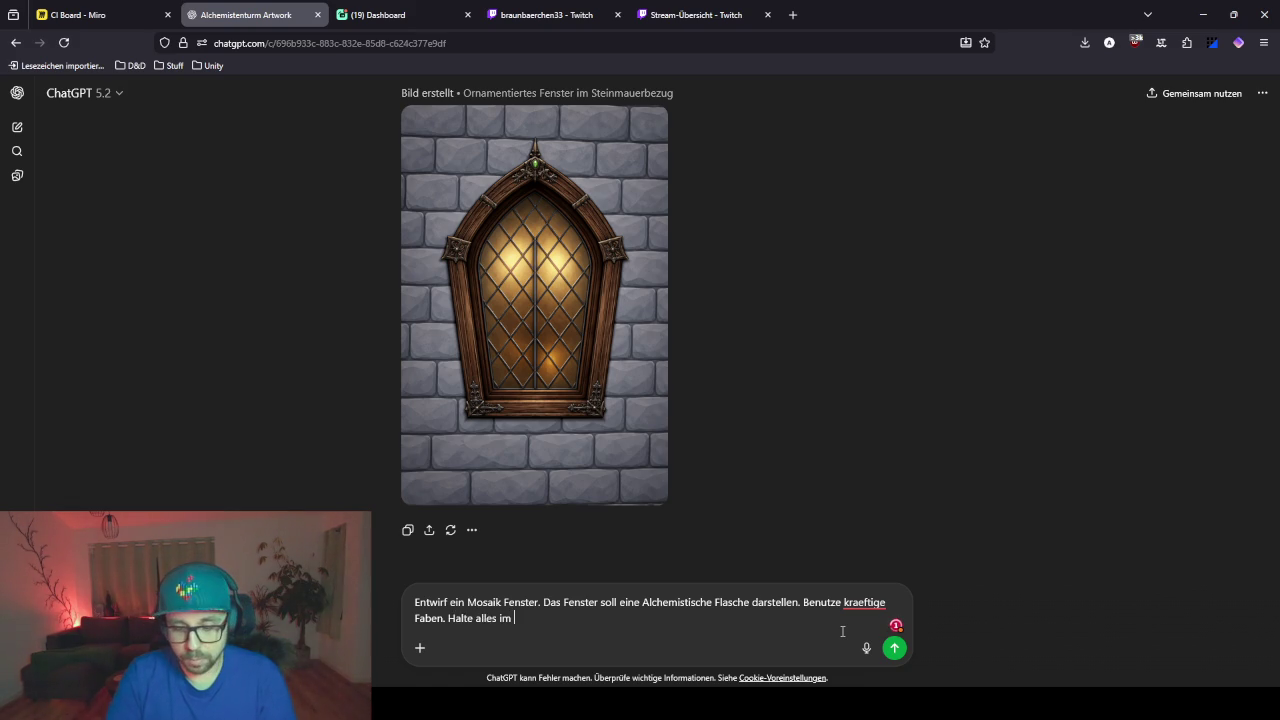
type("ly Stil")
key("Return")
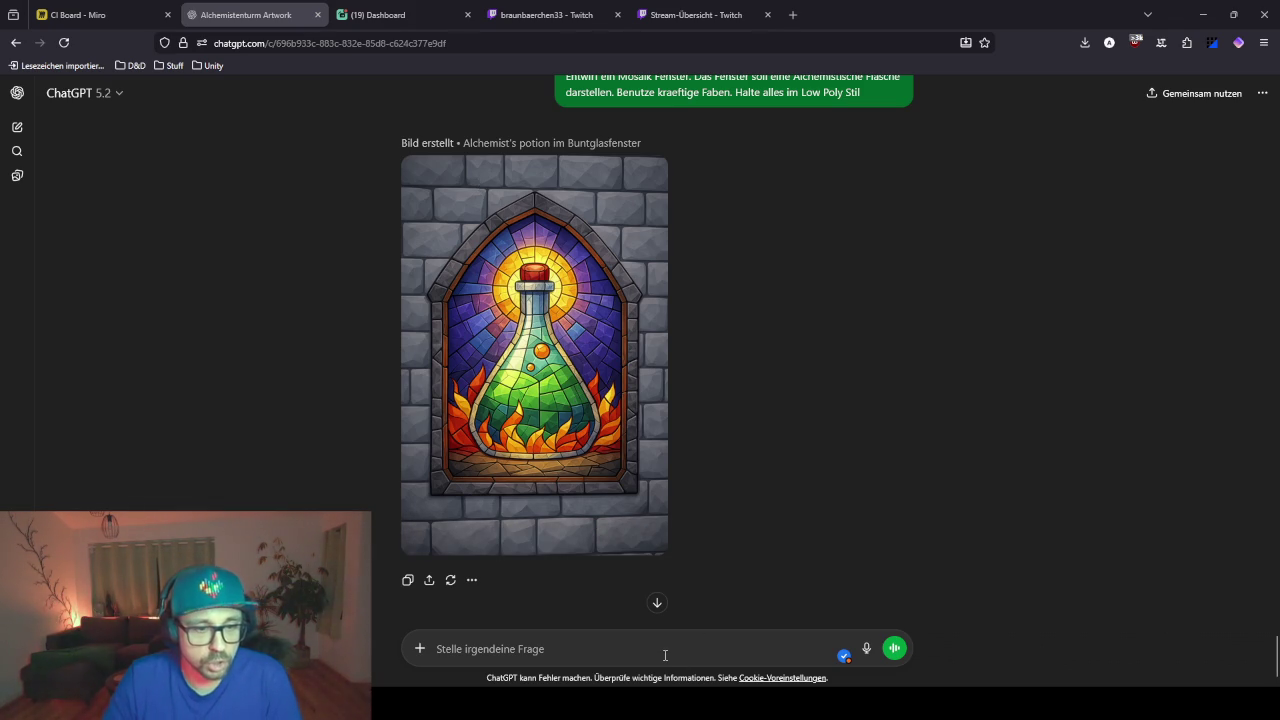
Request only the glass pane as a 1024x1024 low-poly texture image
type("wollen nur die")
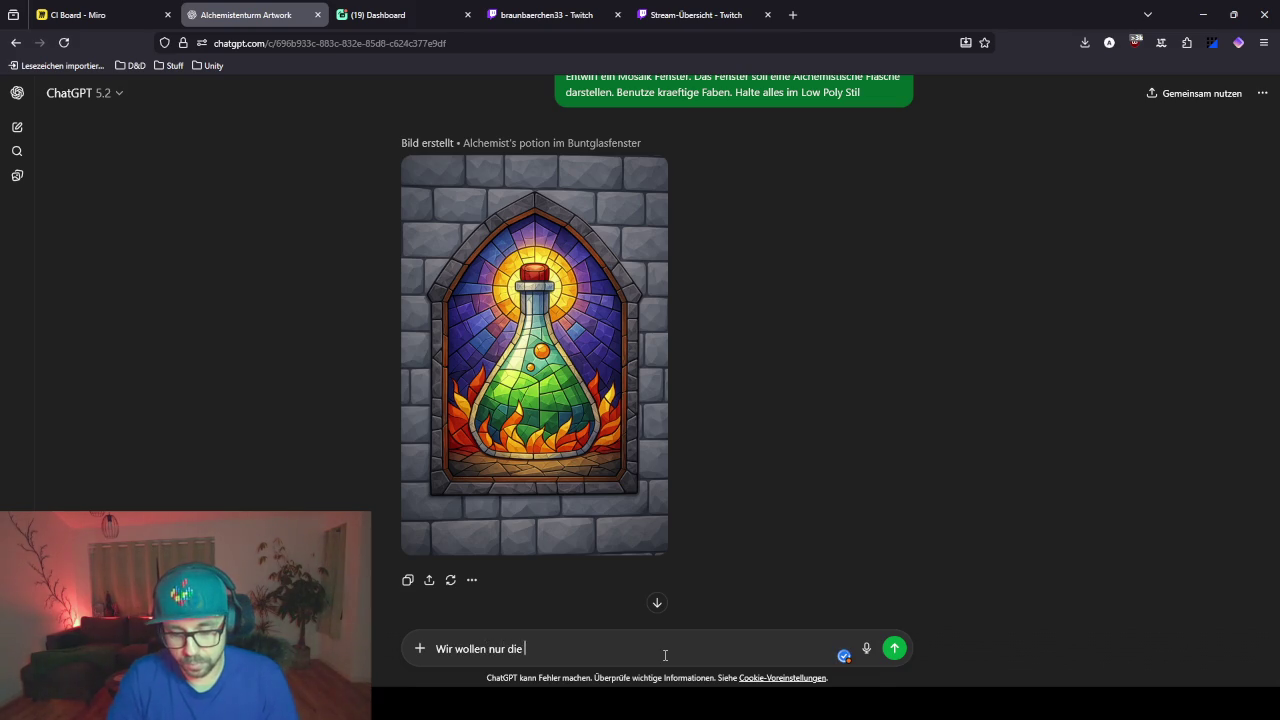
key("BackSpace")
key("BackSpace")
key("BackSpace")
key("BackSpace")
key("BackSpace")
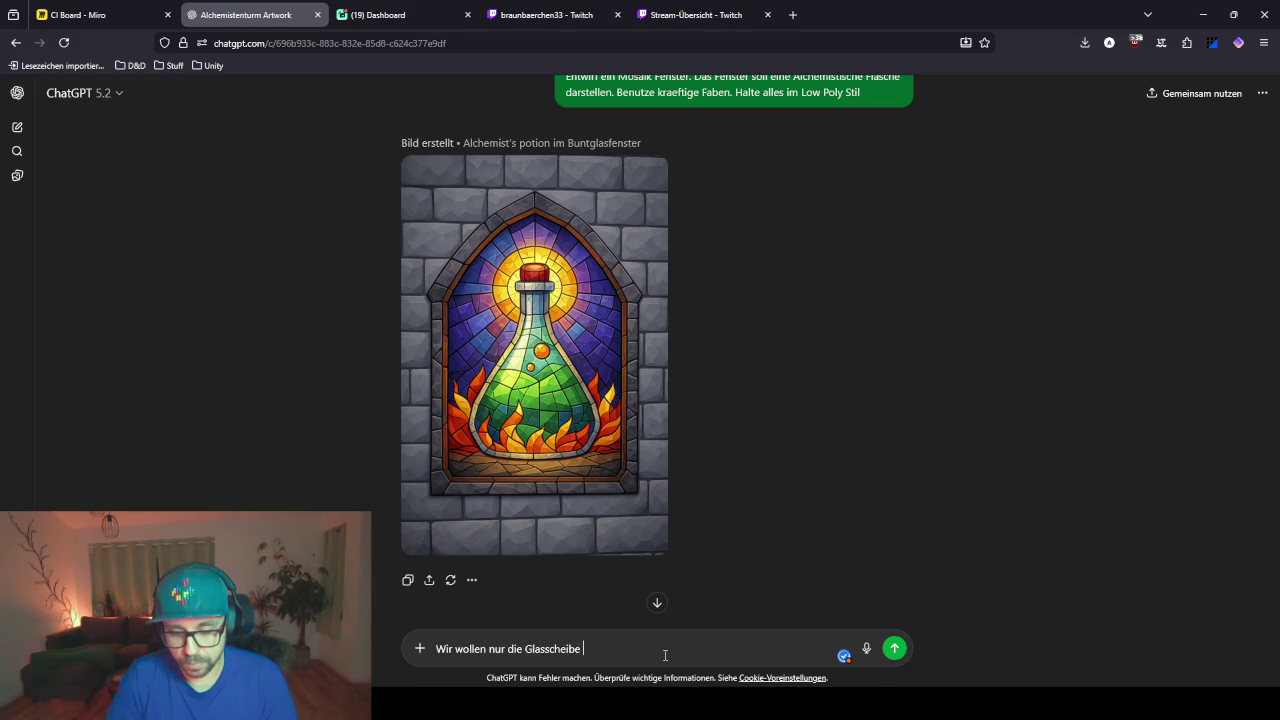
type("Texturehaen")
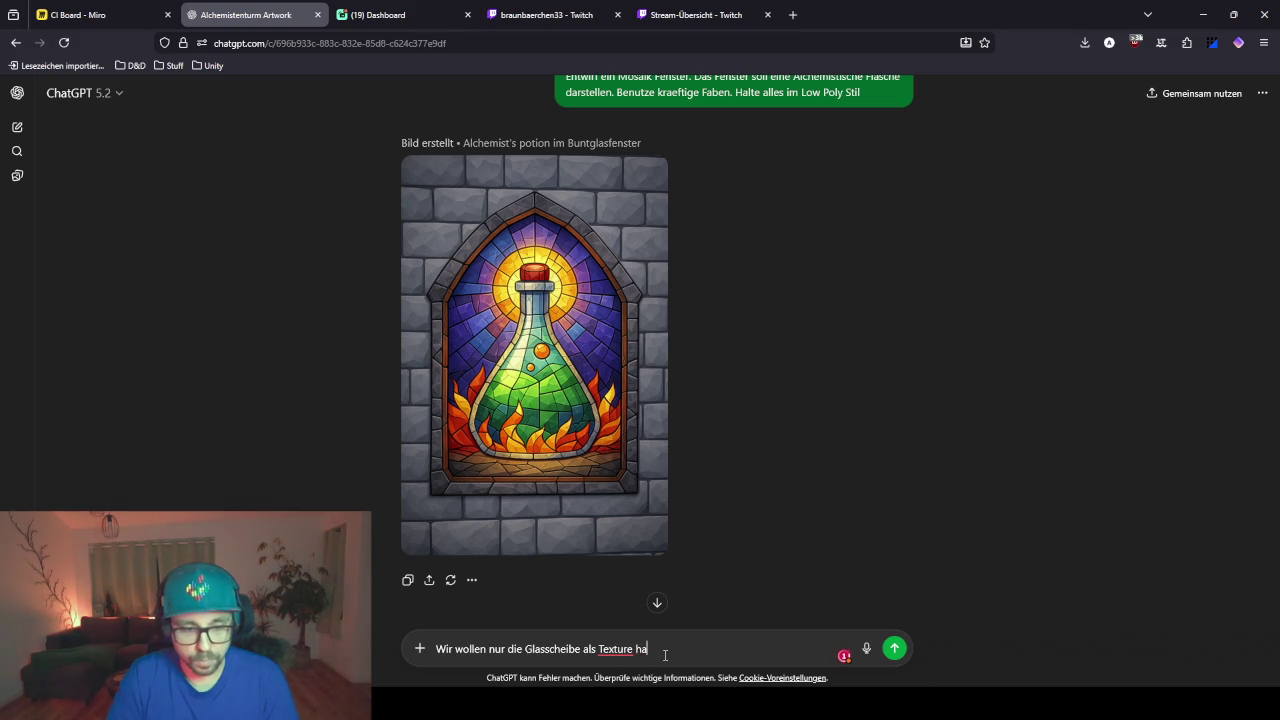
type("ben.")
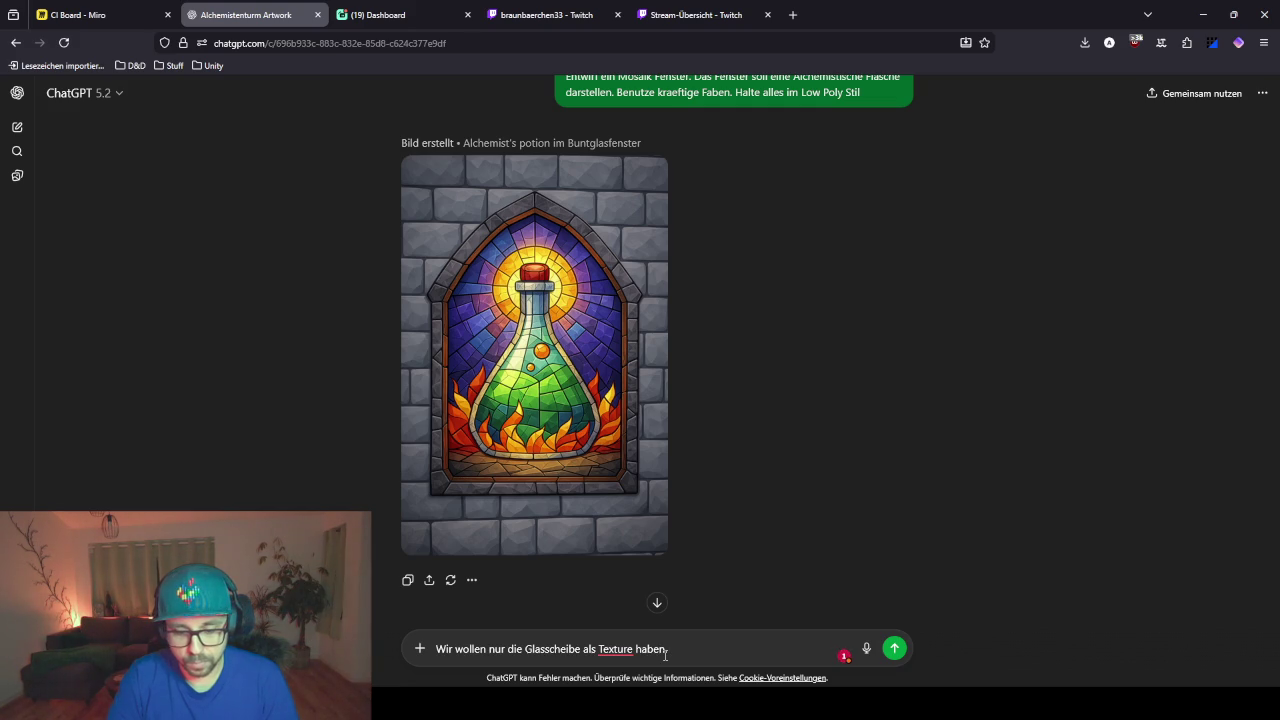
type("mass")
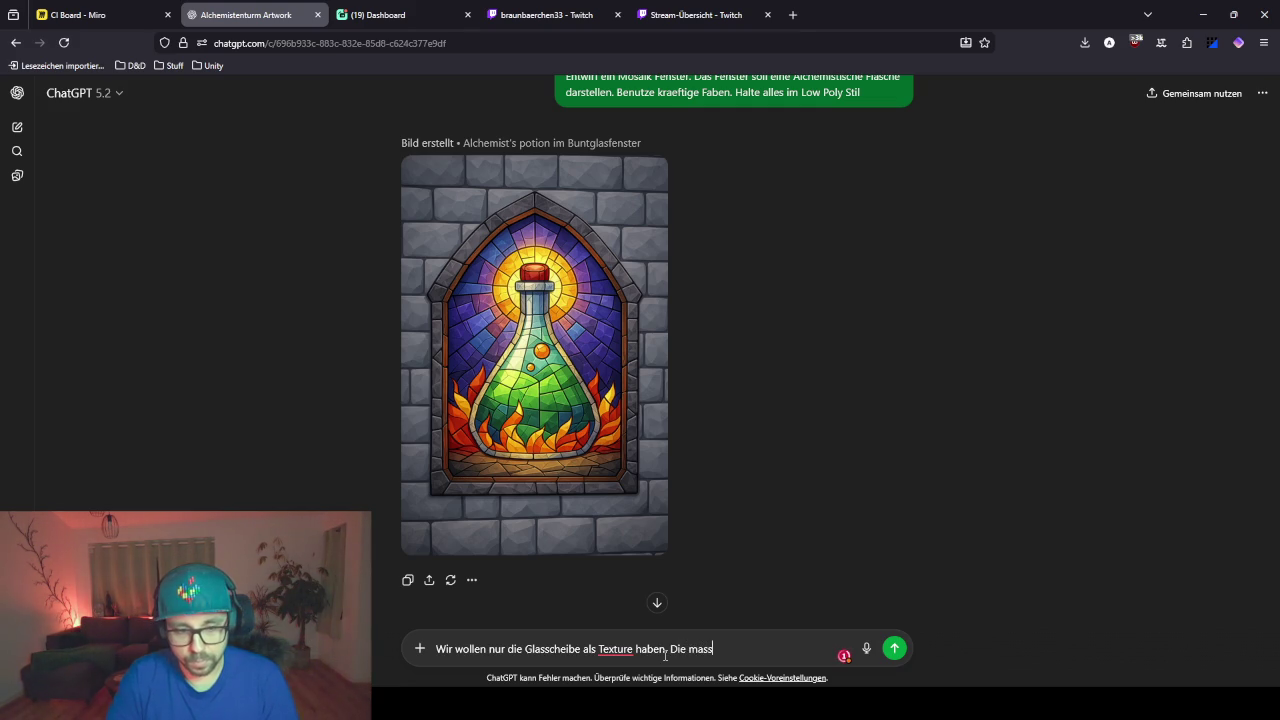
key("BackSpace")
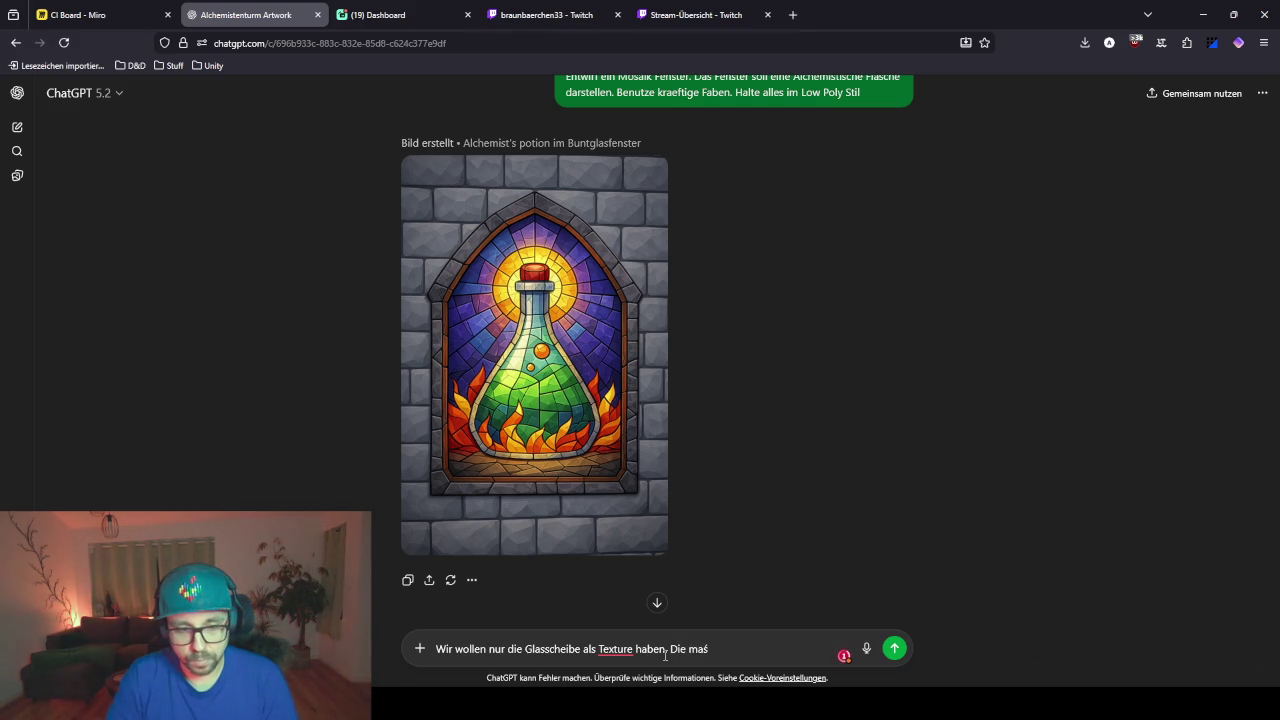
type("se sind ")
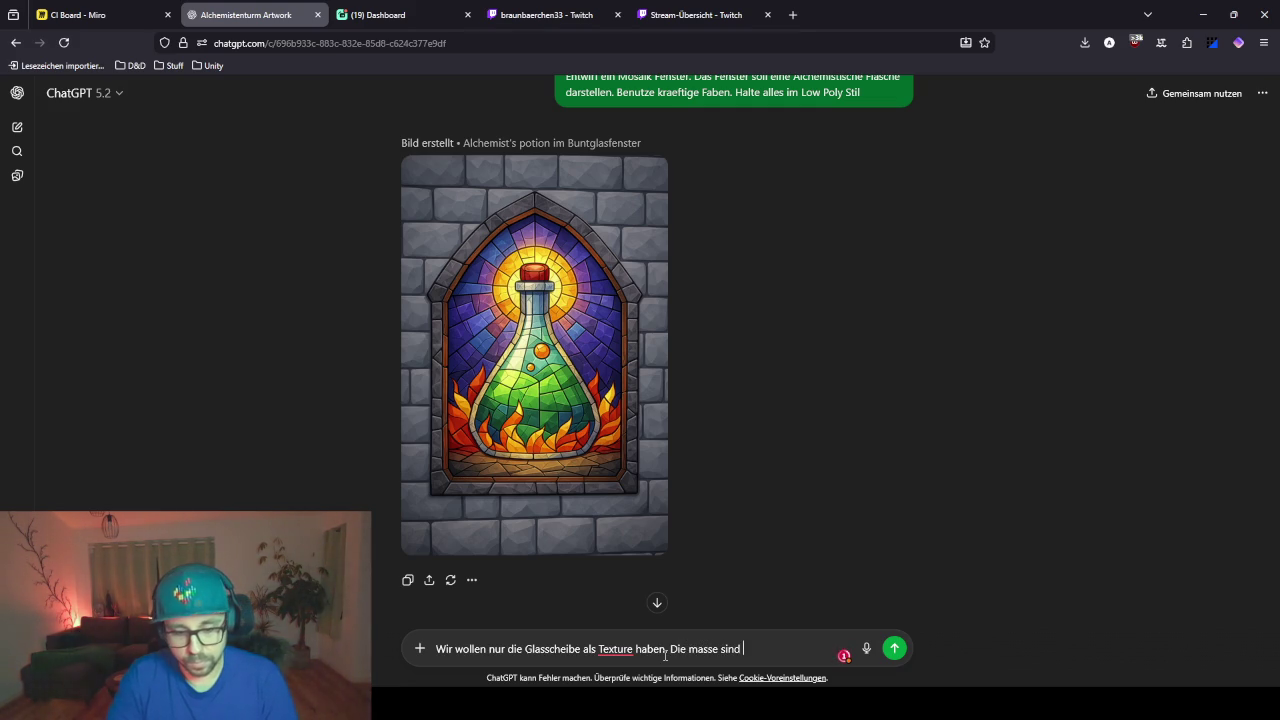
type("1024x1024")
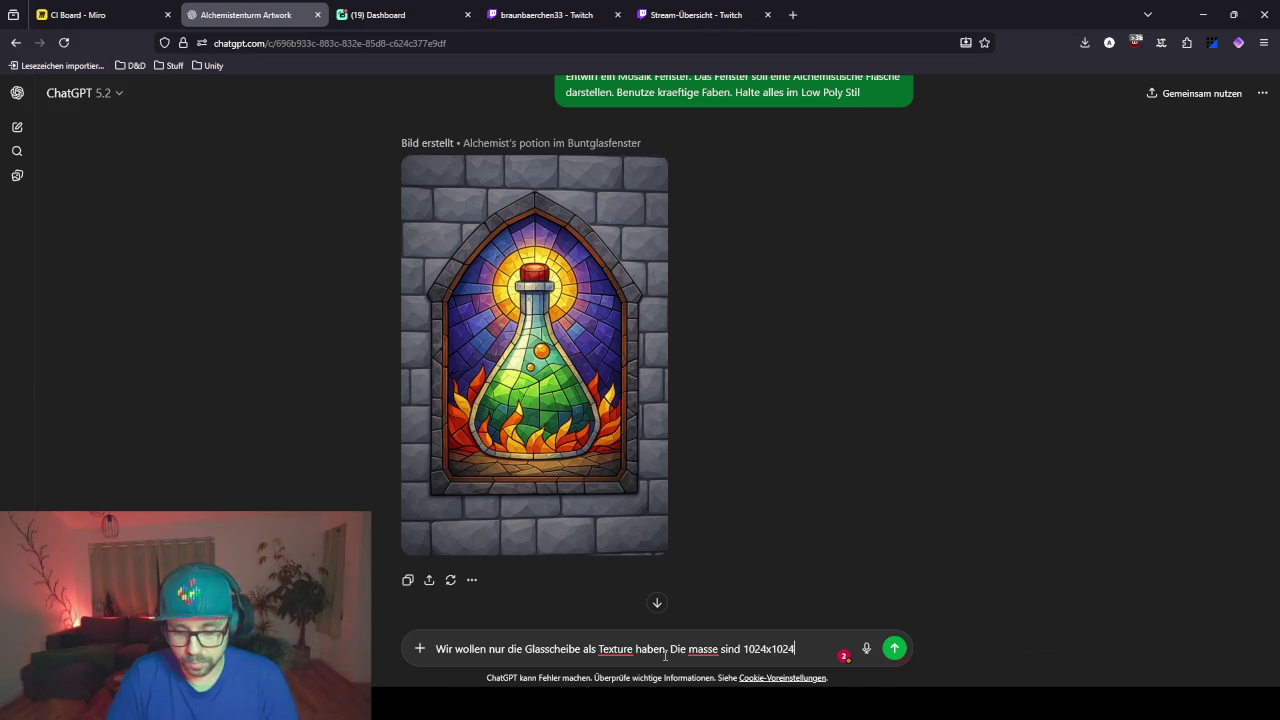
type(". Ebenfalls Low Poly")
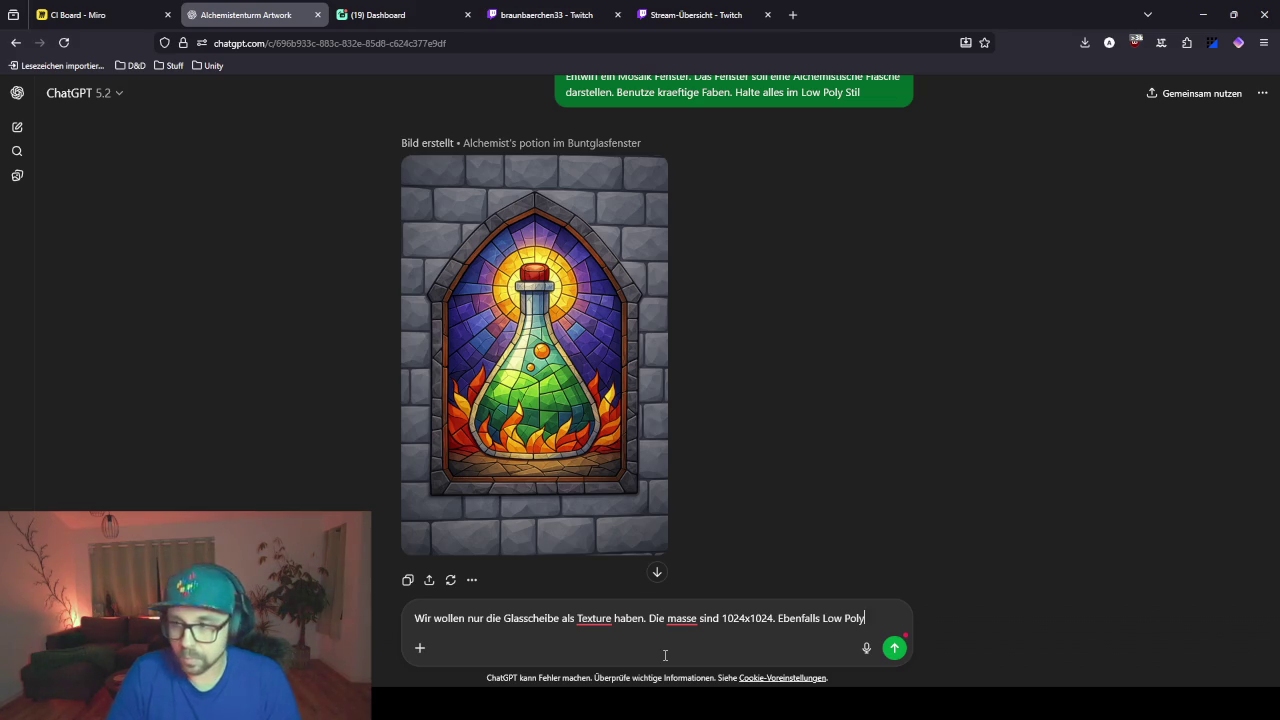
type(".")
key("Return")
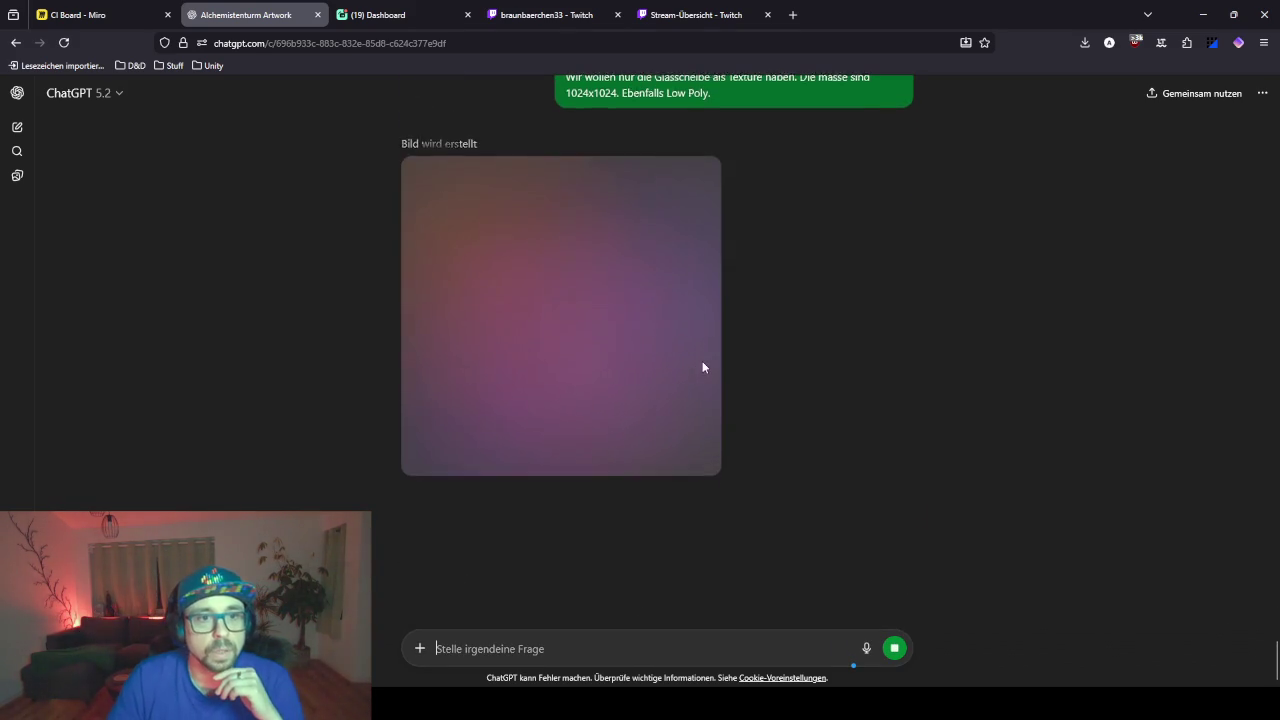
Download the stained-glass potion image from the full-size viewer
scroll(909, 364, "up", 5)
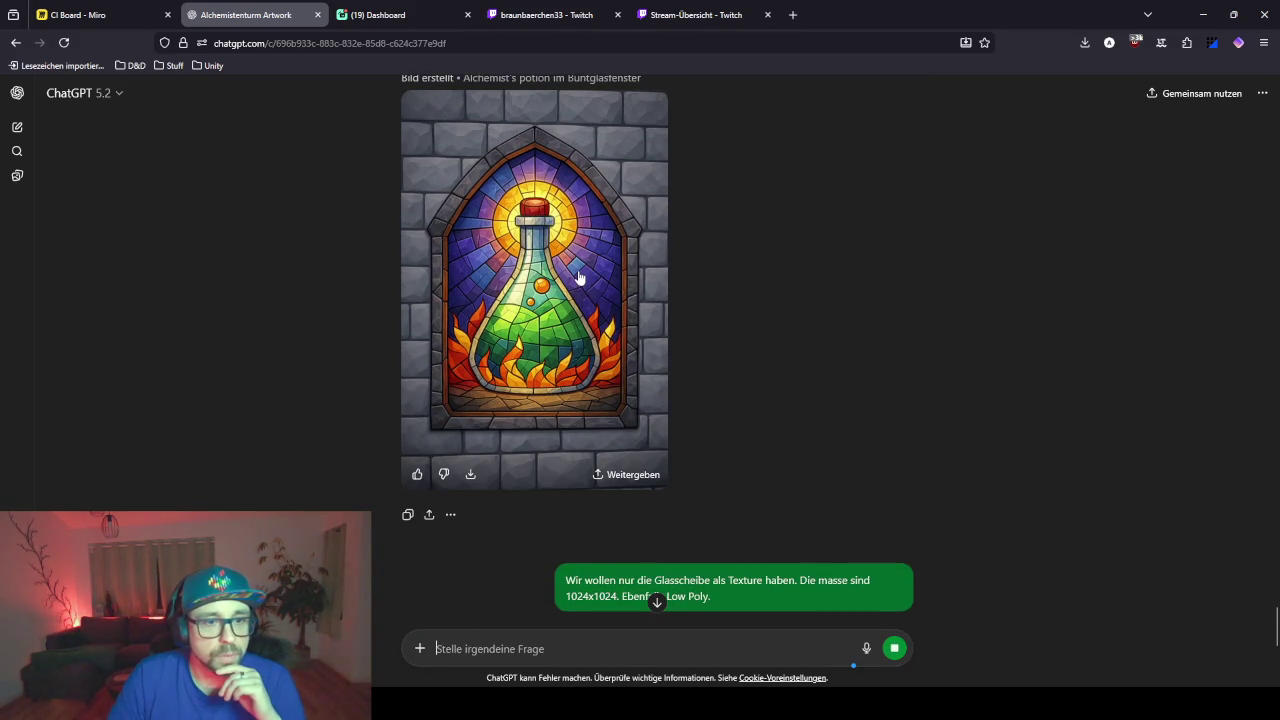
left_click(483, 402)
left_click(1147, 93)
key("alt+Tab")
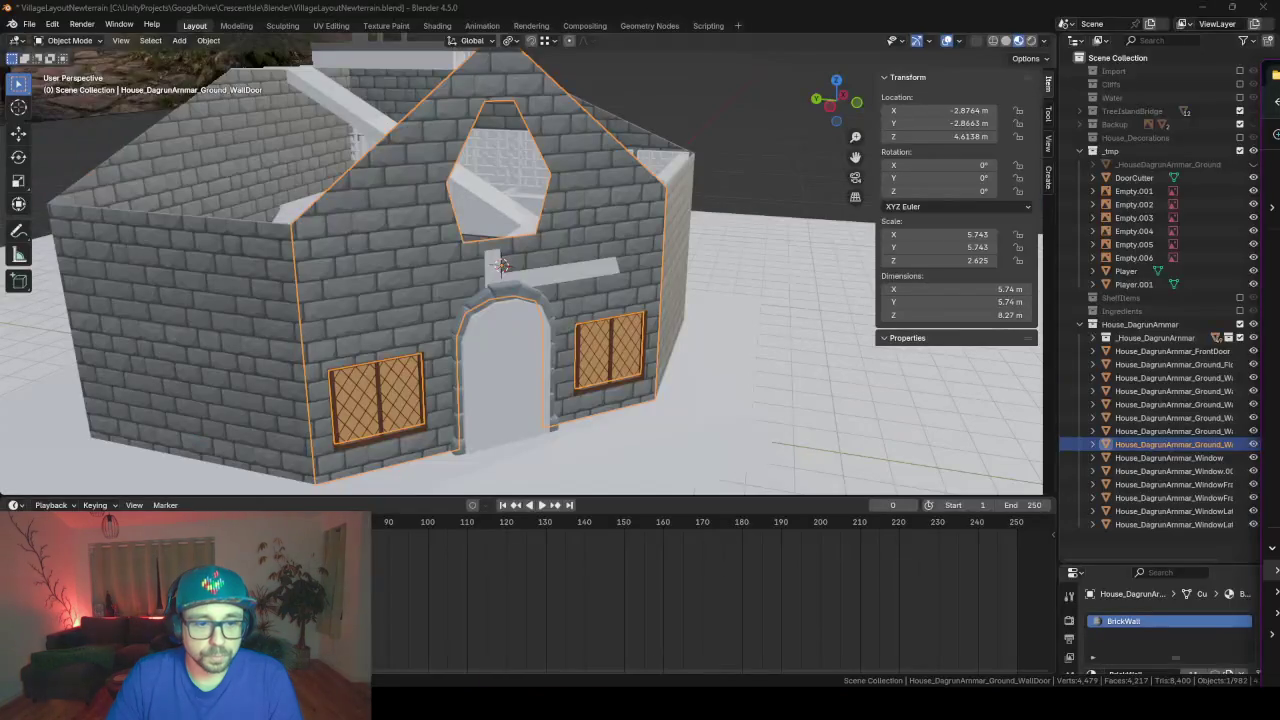
Drop the downloaded stained-glass potion image into the scene as an image empty and clear its rotation
left_click(649, 638)
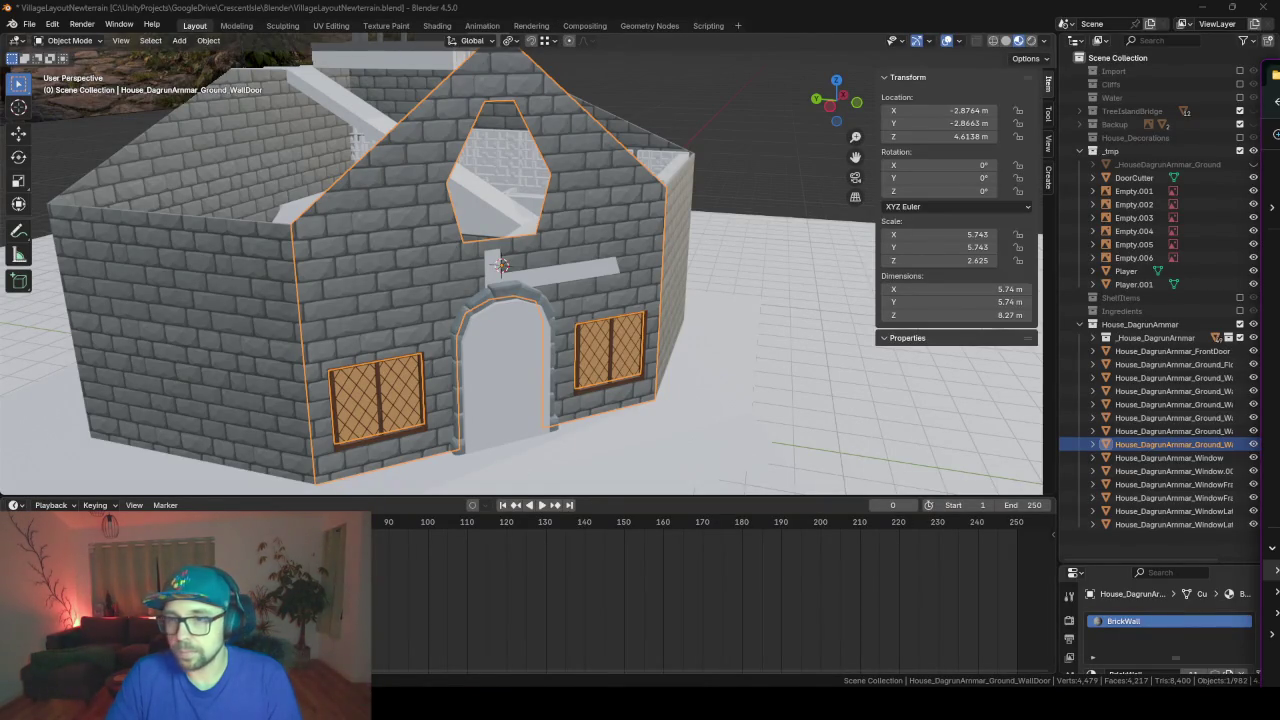
left_click_drag(568, 186, 572, 215)
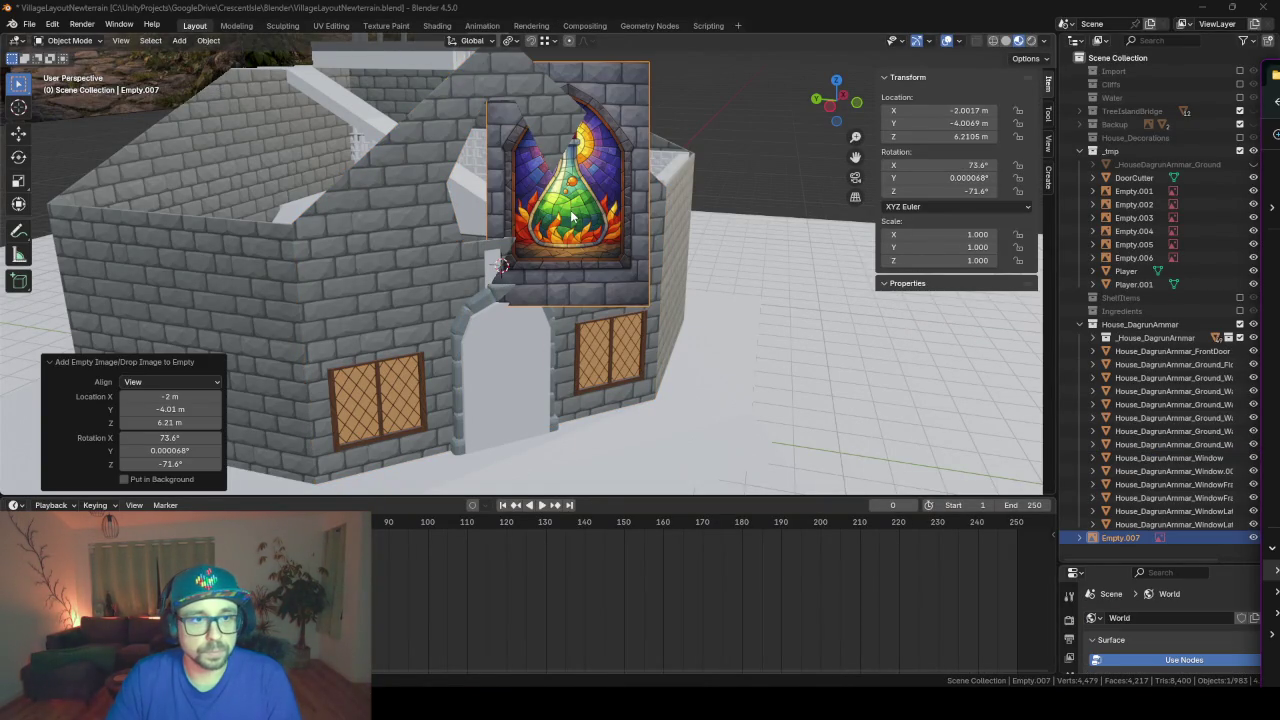
middle_click_drag(572, 215, 565, 249)
key("alt+r")
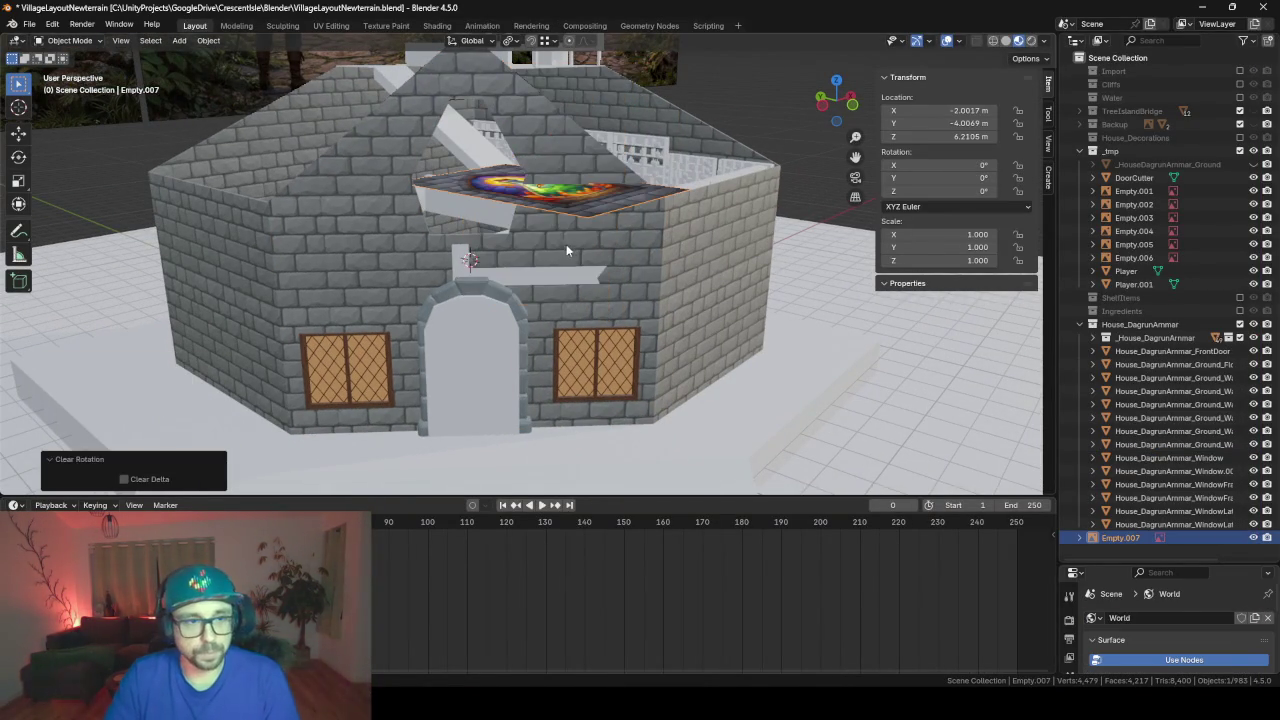